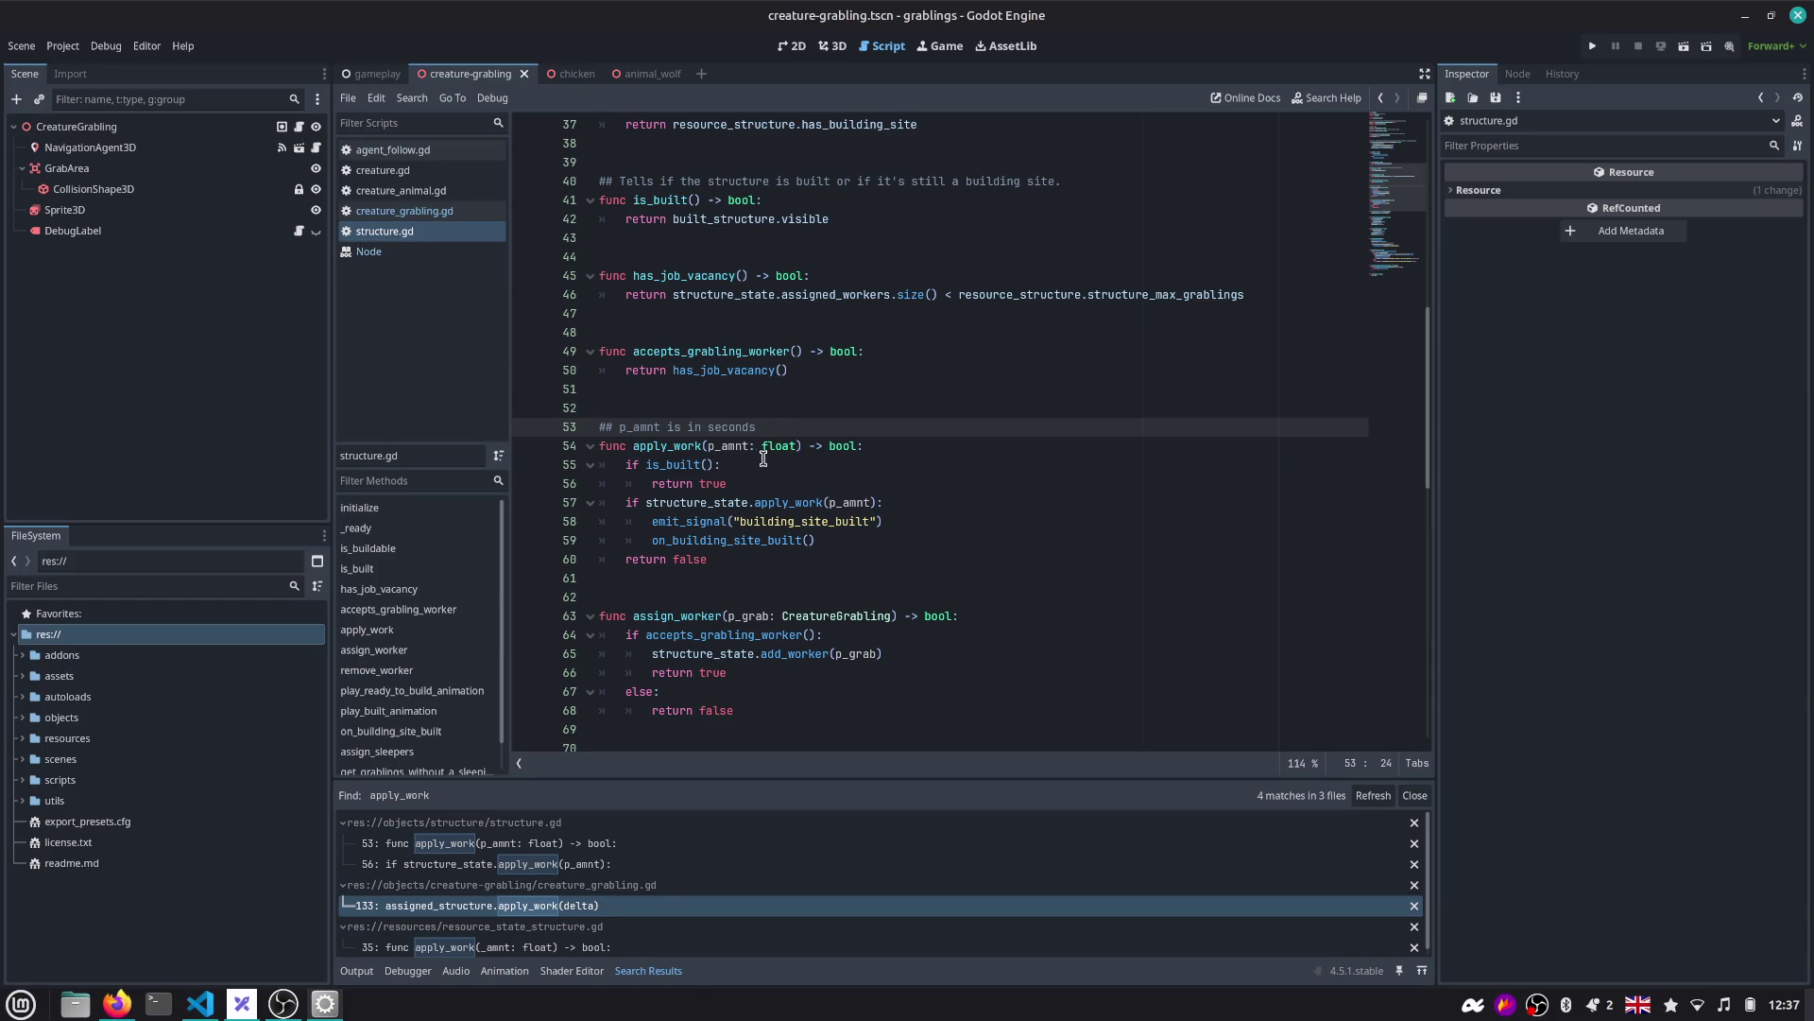
Open grablings_game_data.gd through the quick script finder.
double_click(718, 447)
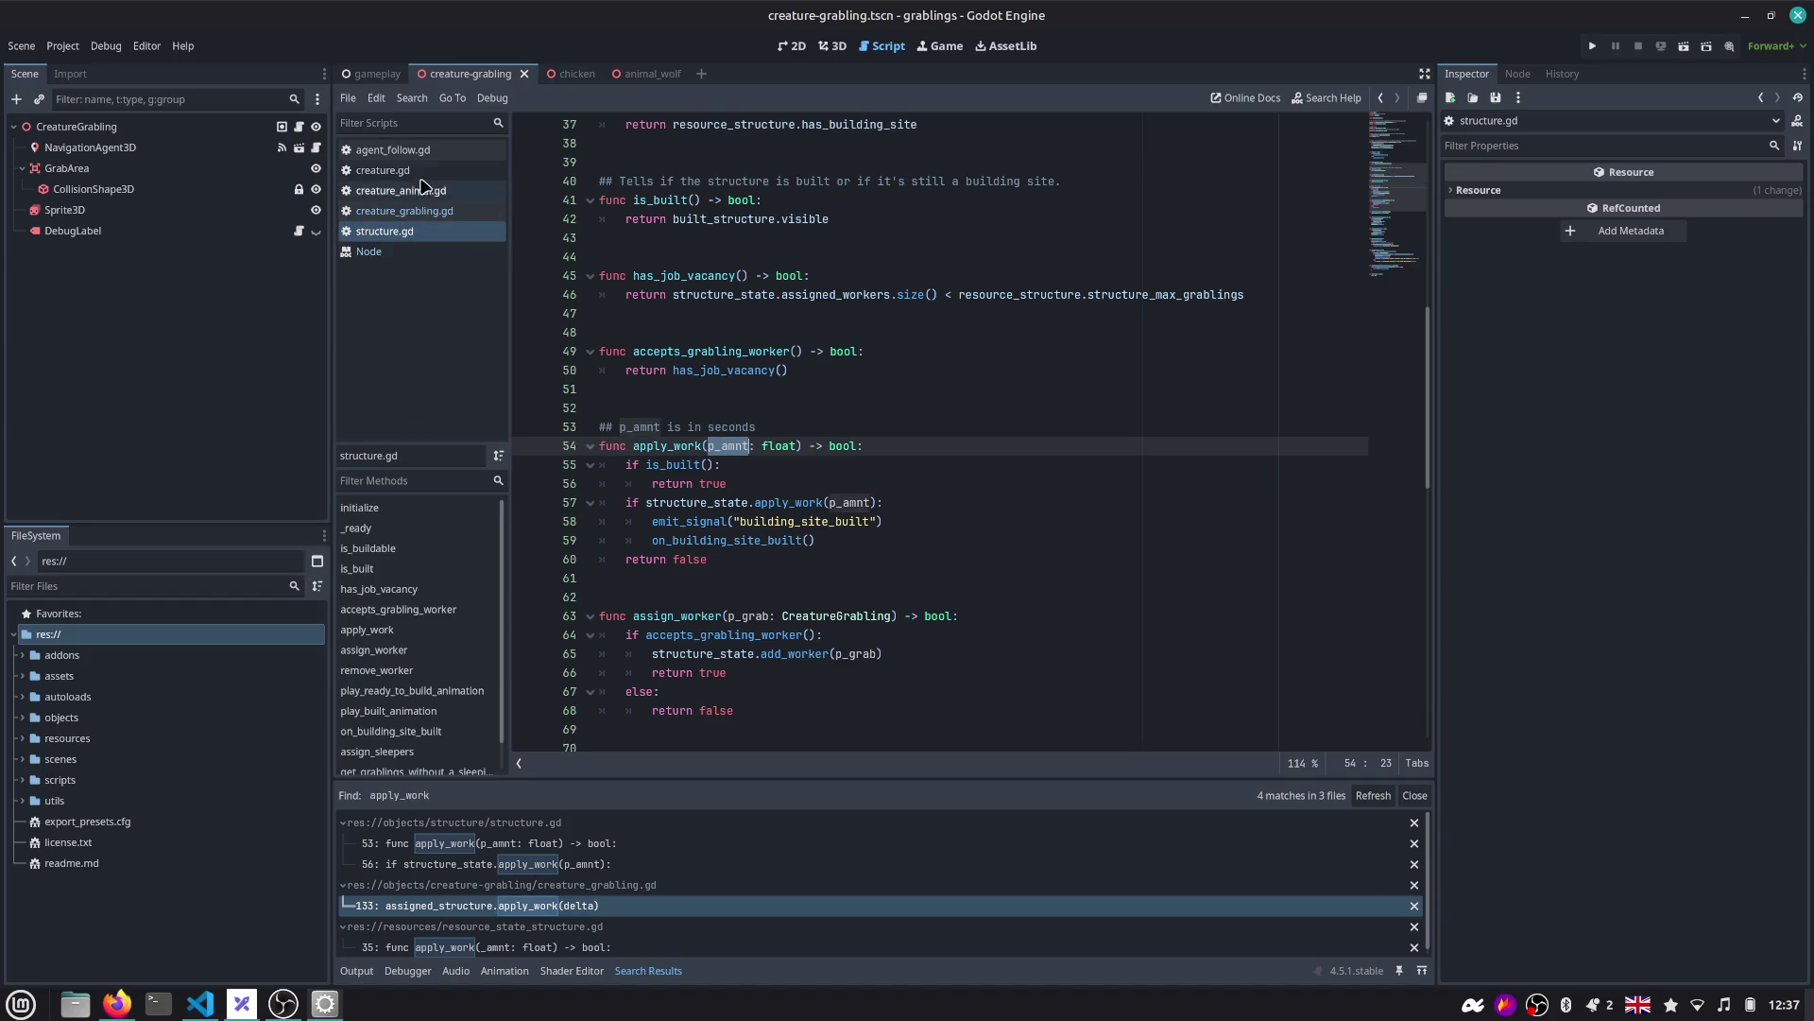
click(712, 259)
key(ctrl+alt+o)
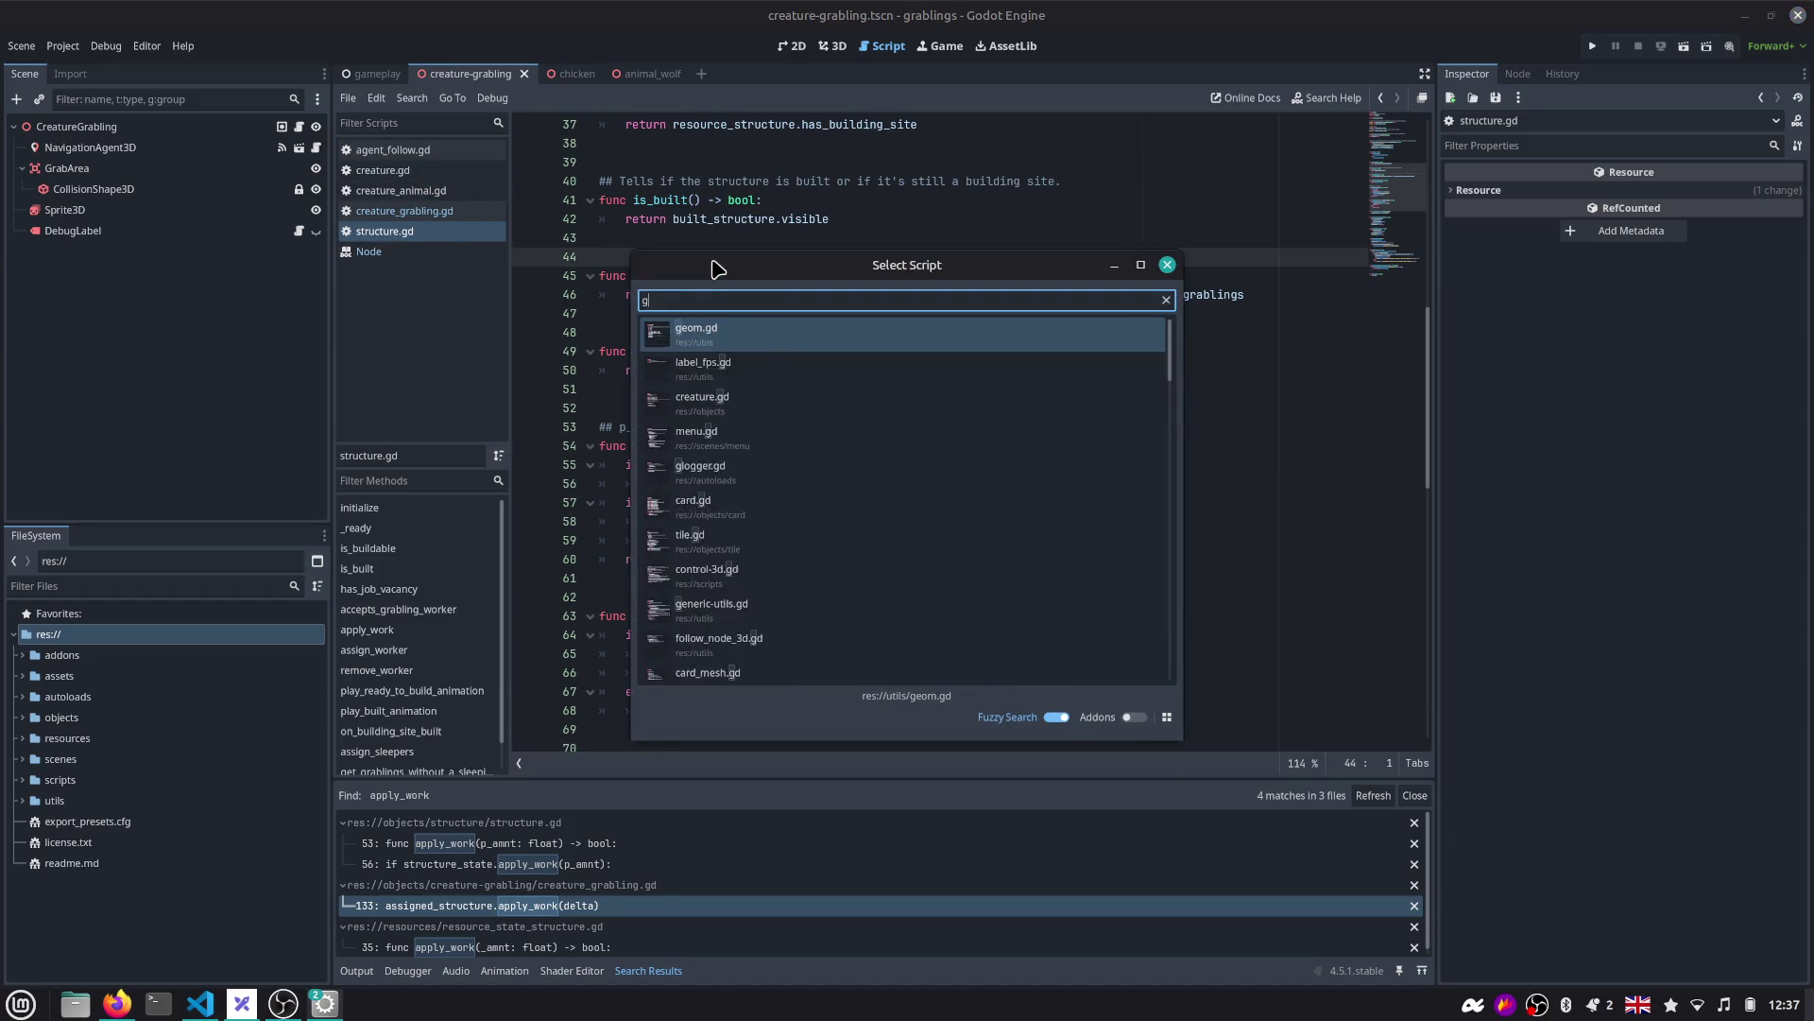
text(grablig)
key(Down)
key(Down)
key(Down)
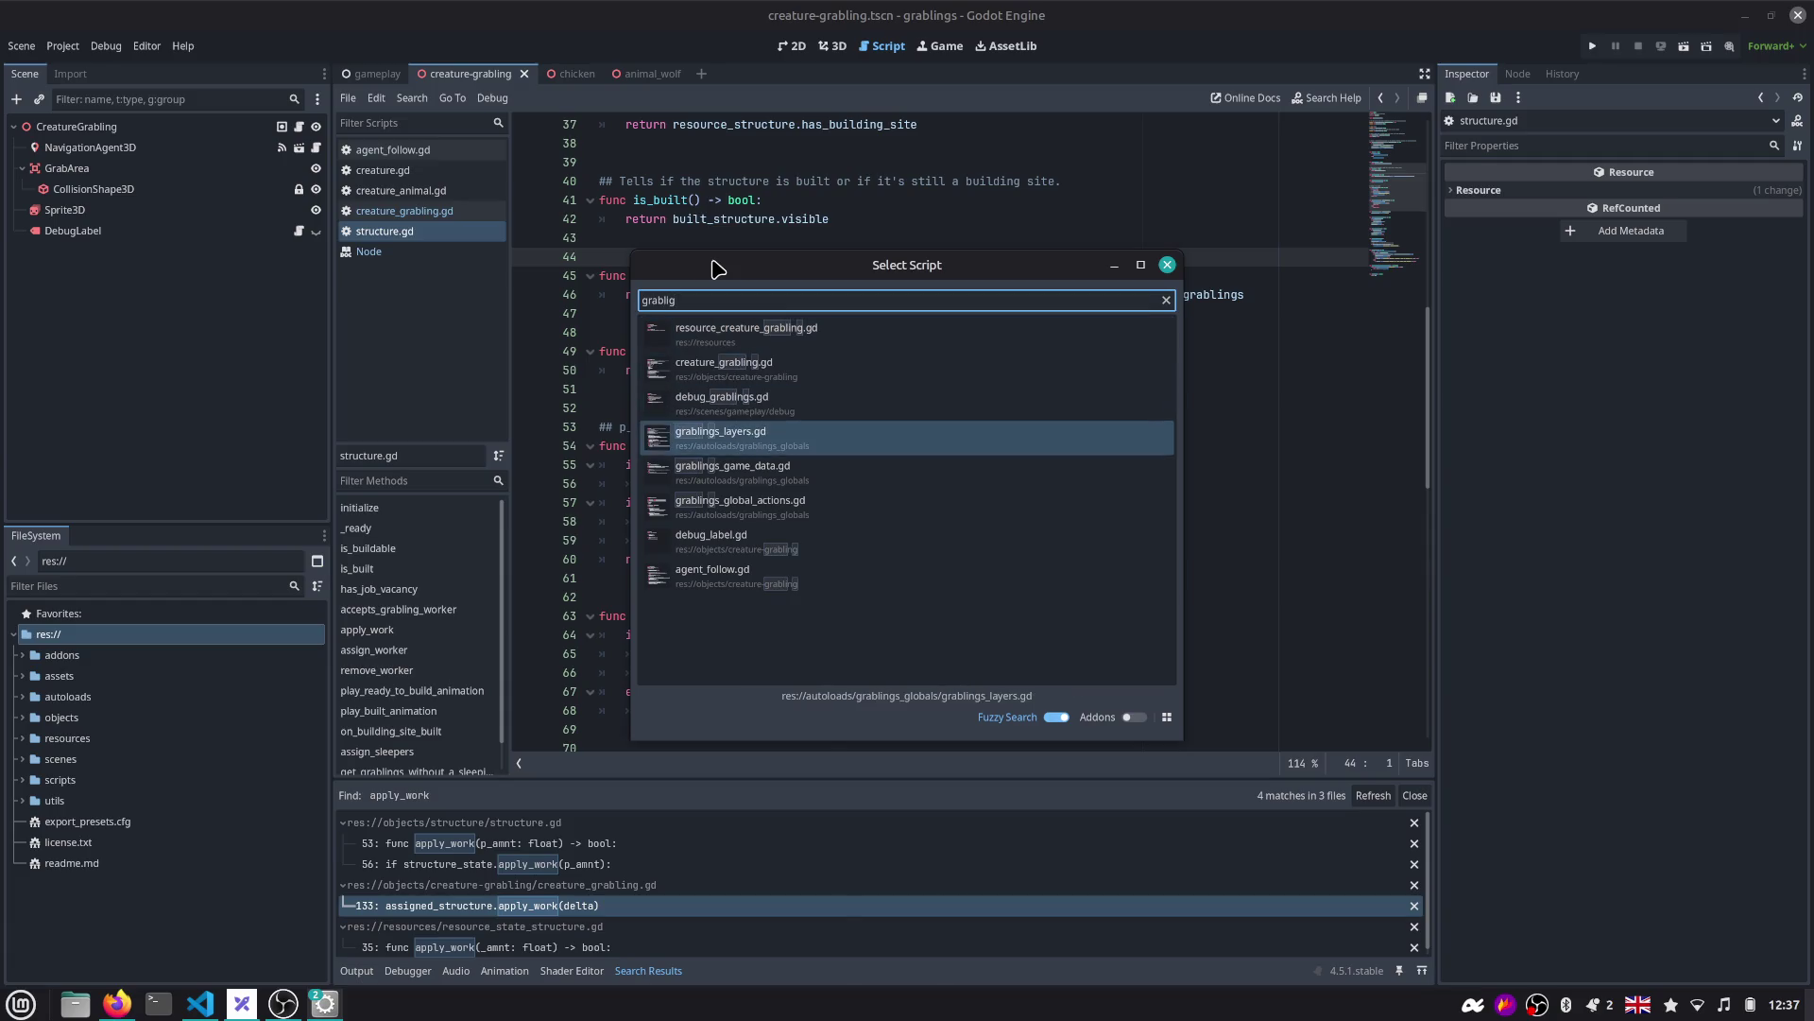
key(Return)
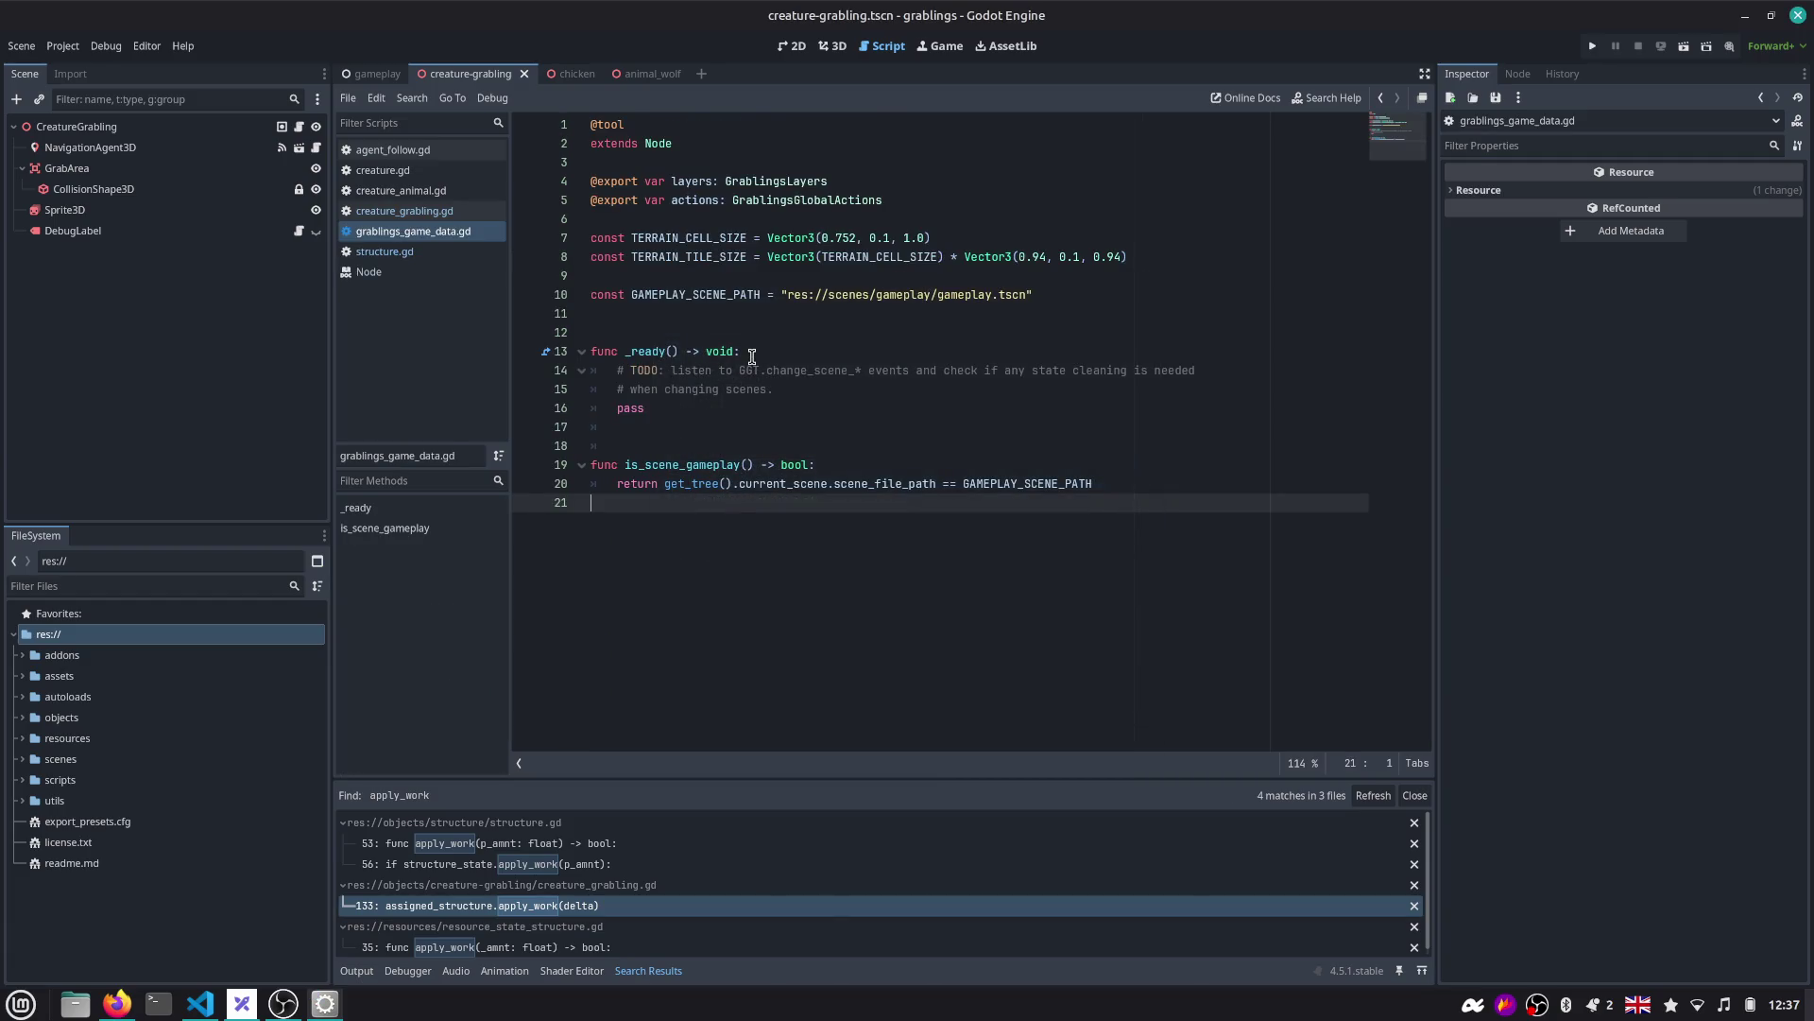
Add const DAY_LENGTH_IN_SECONDS = 100.0 on line 9, then return to the gameplay scene.
click(684, 314)
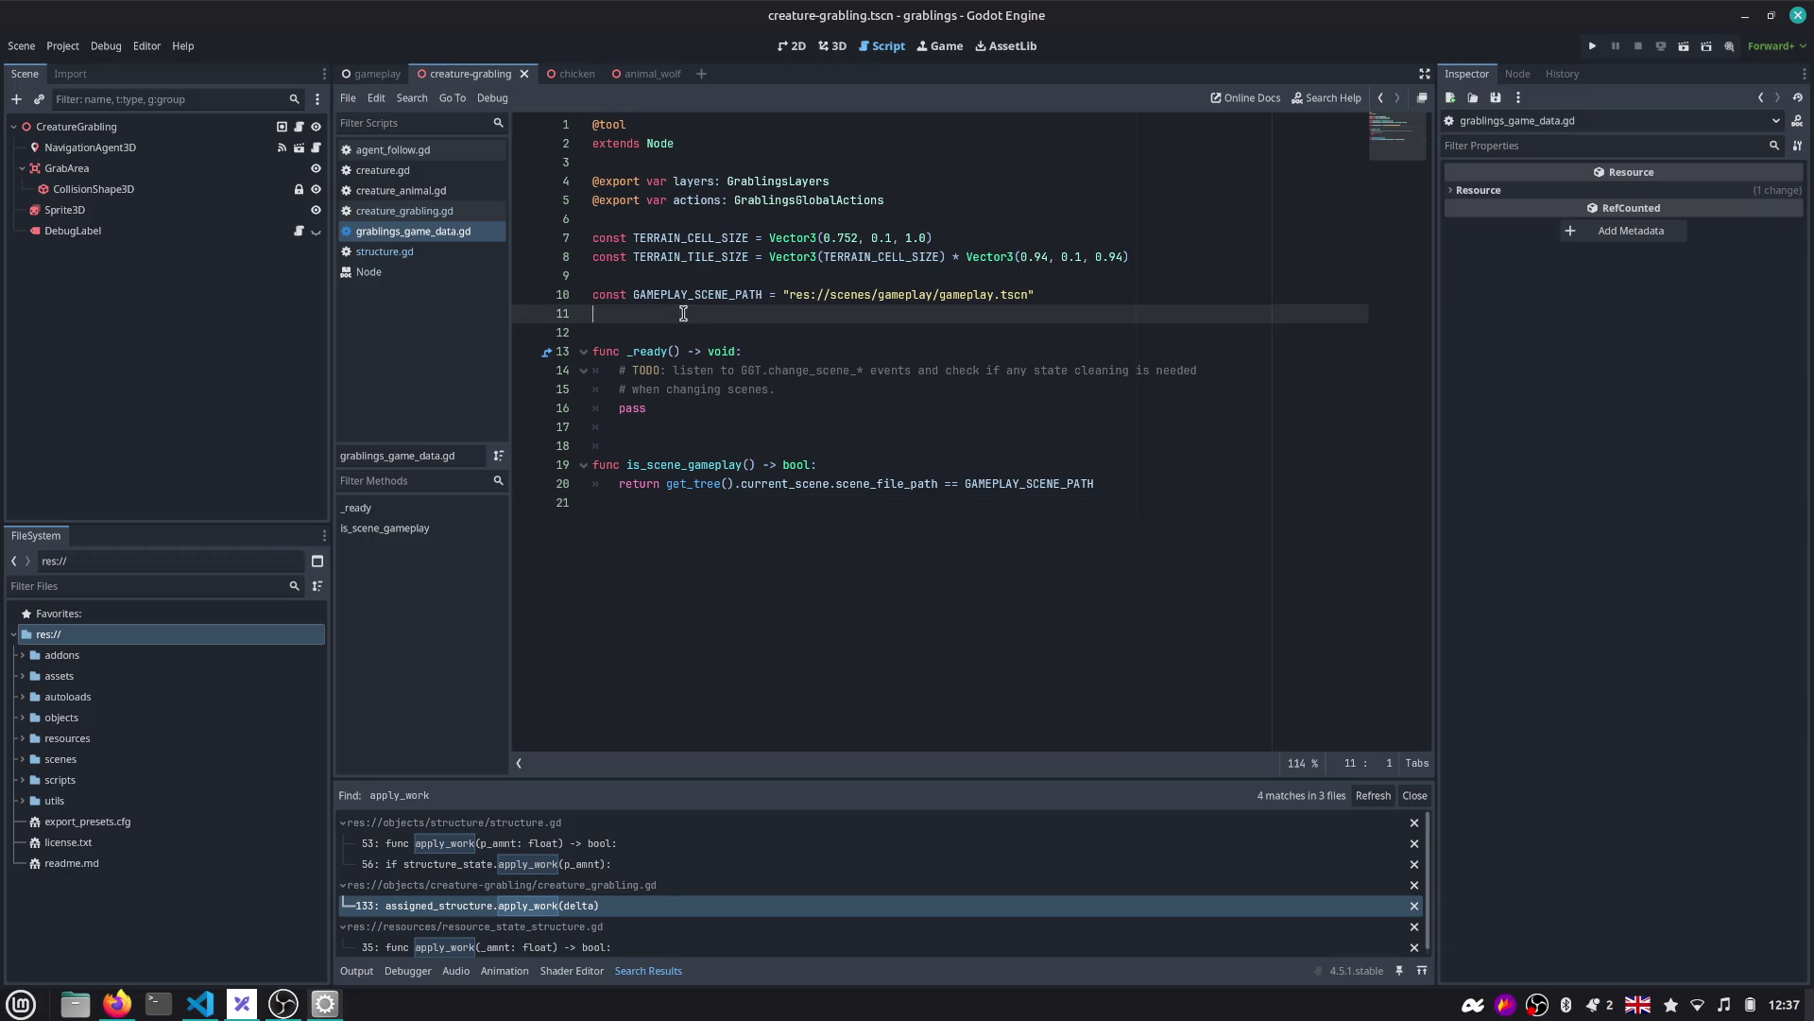
text(onst DA)
key(alt+Up)
key(alt+Up)
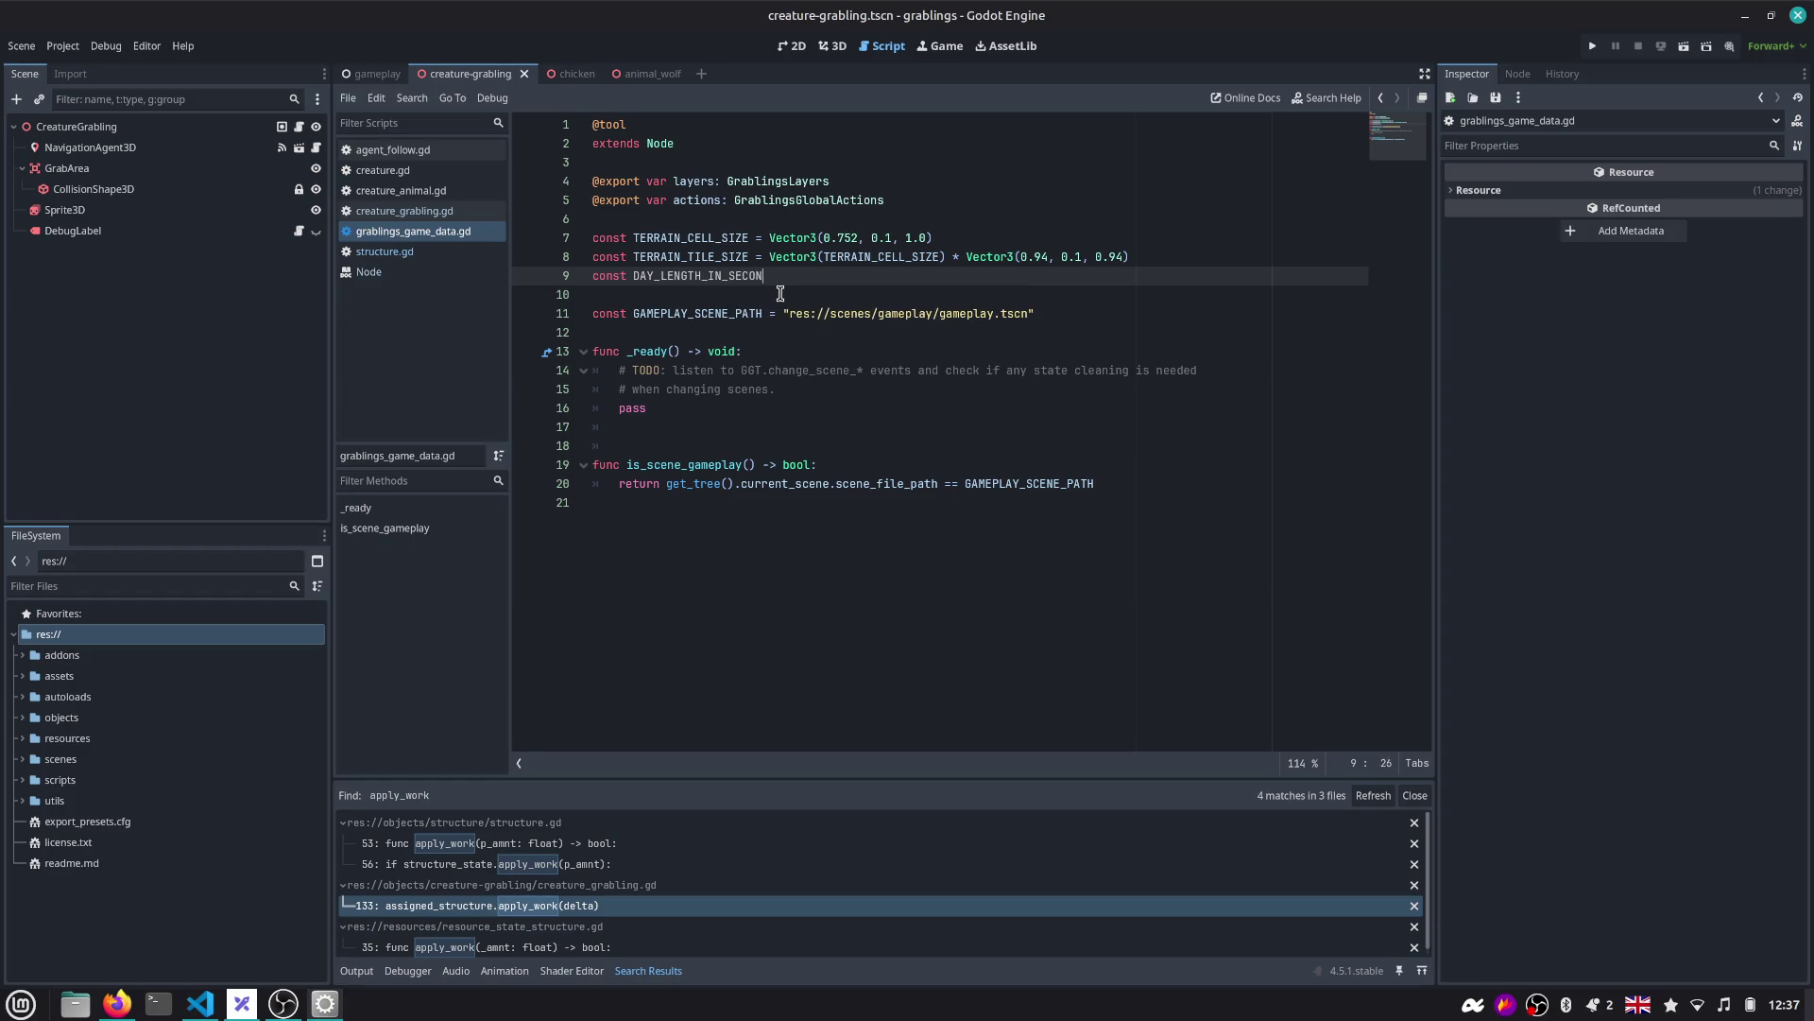
text(= 100.0)
key(ctrl+shift+Right)
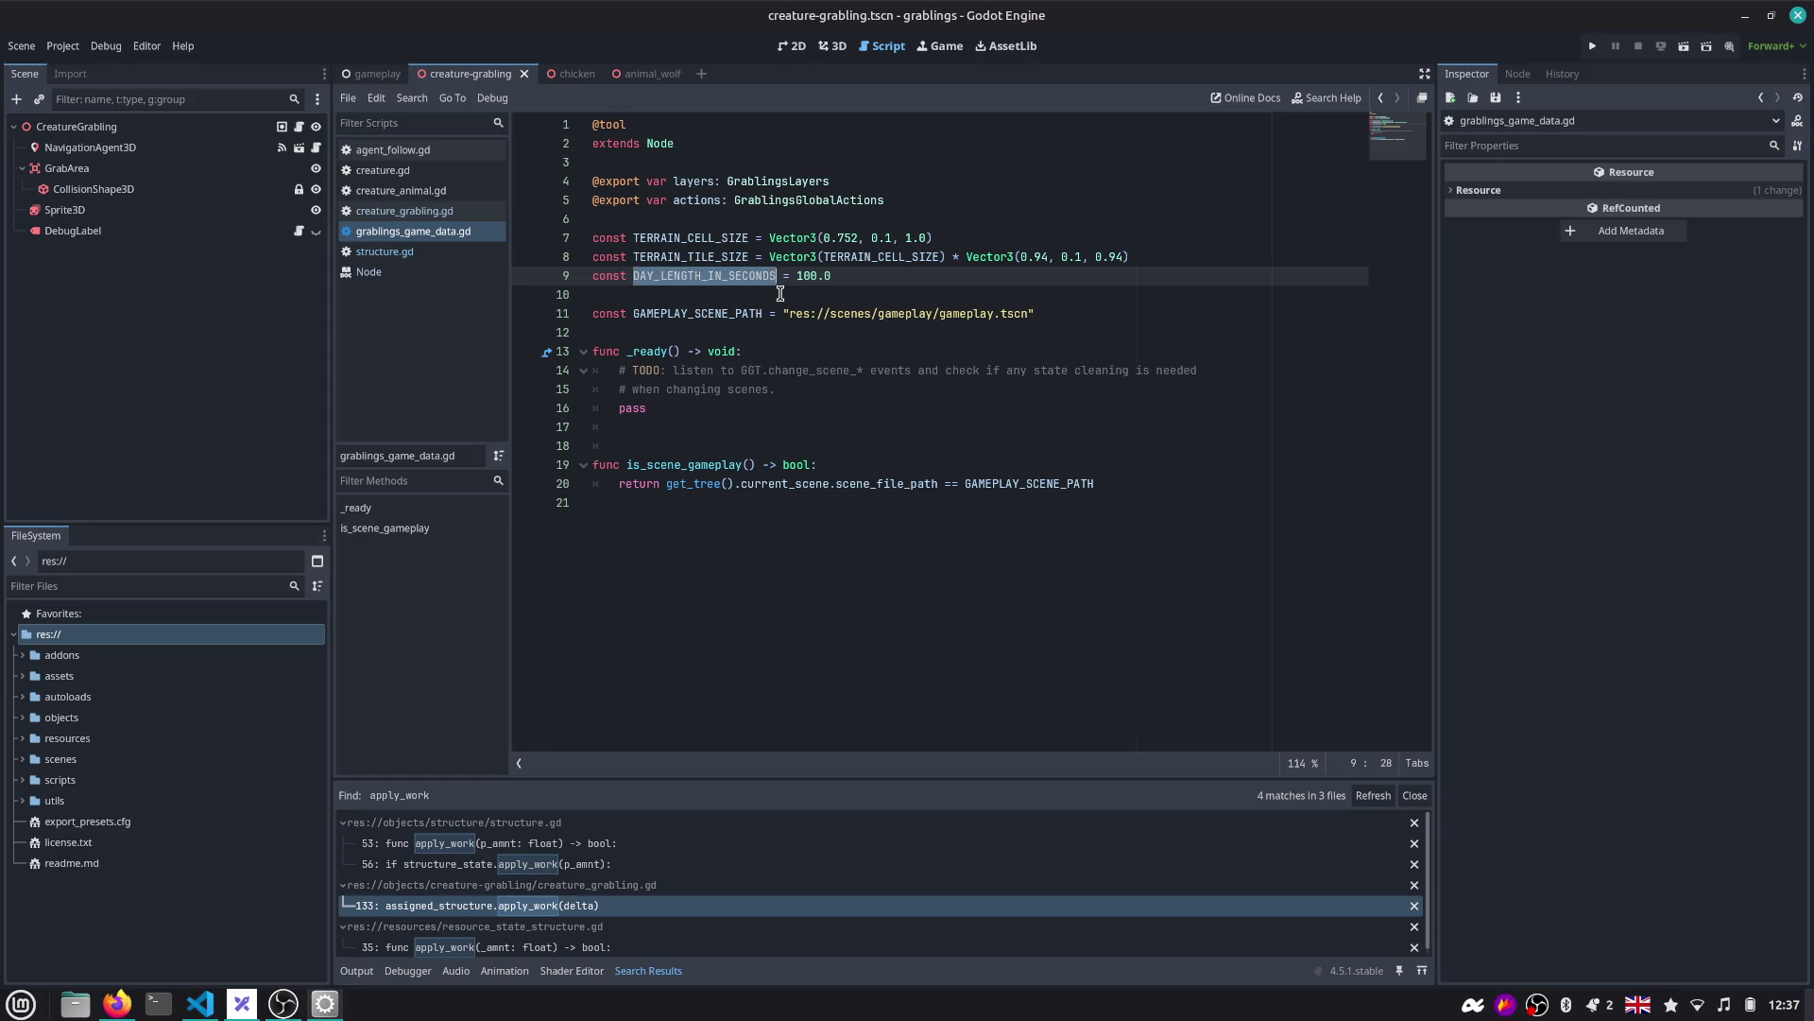
click(889, 276)
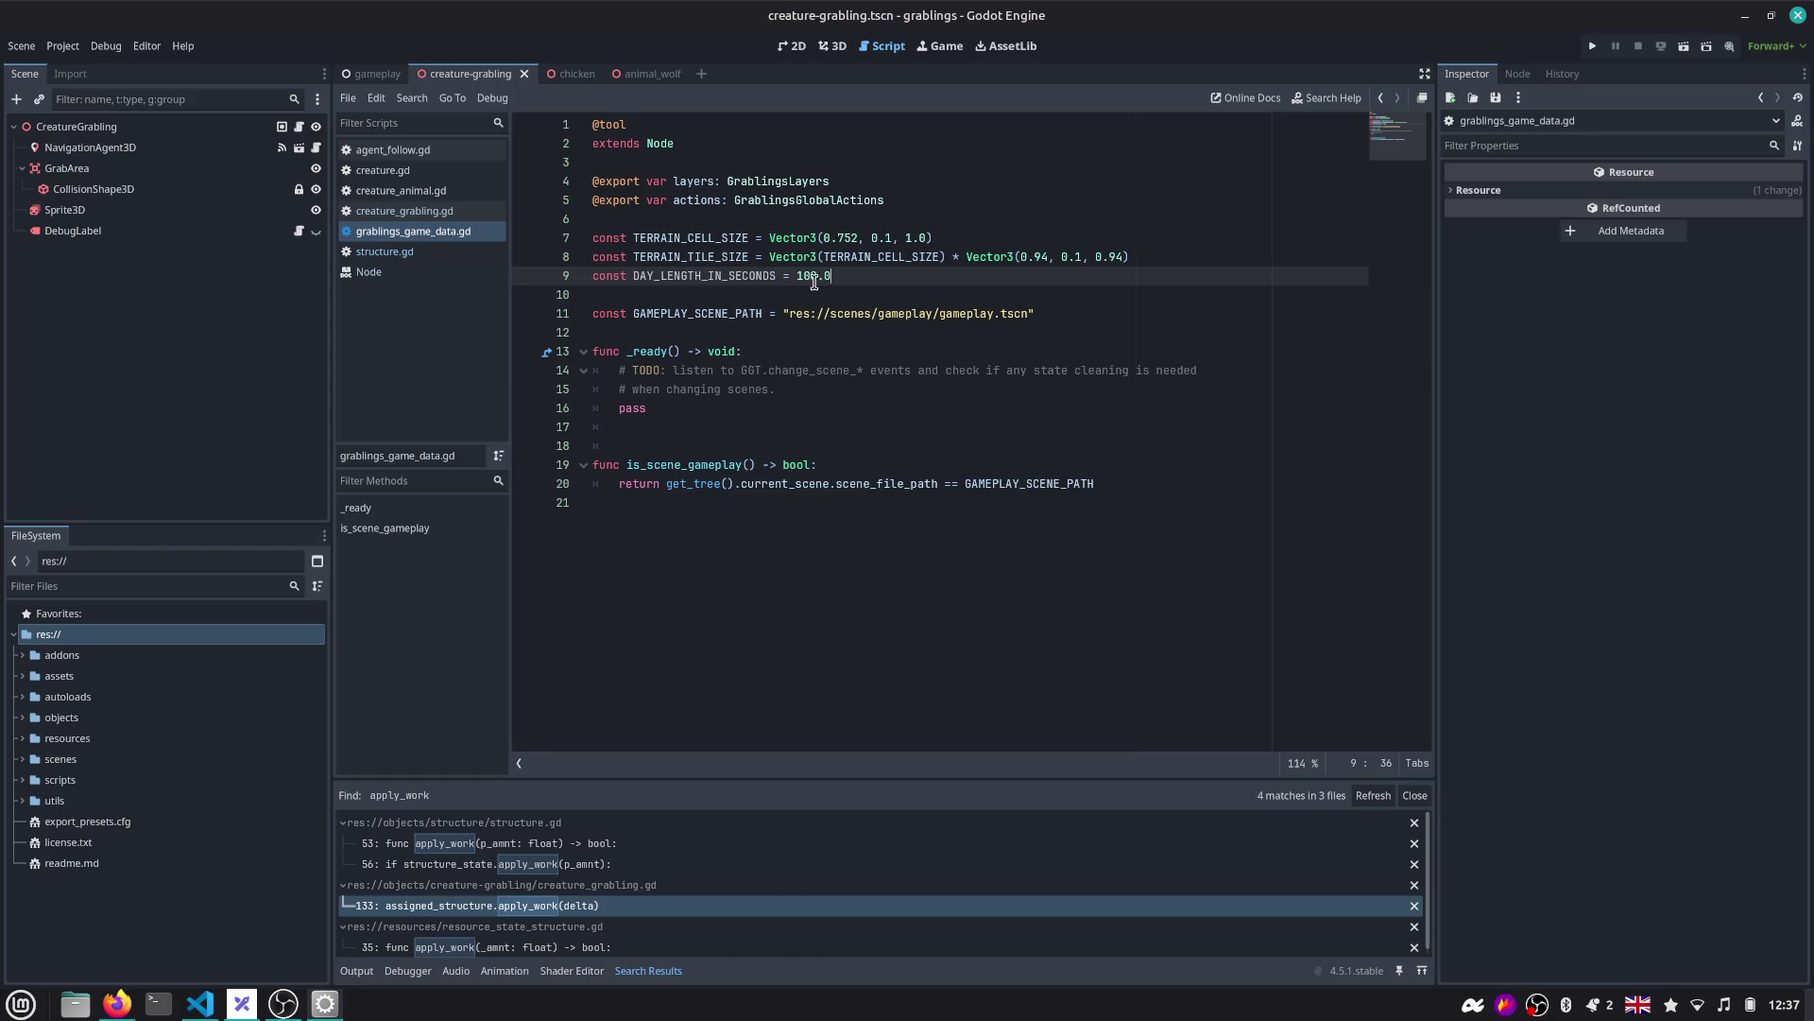
double_click(755, 275)
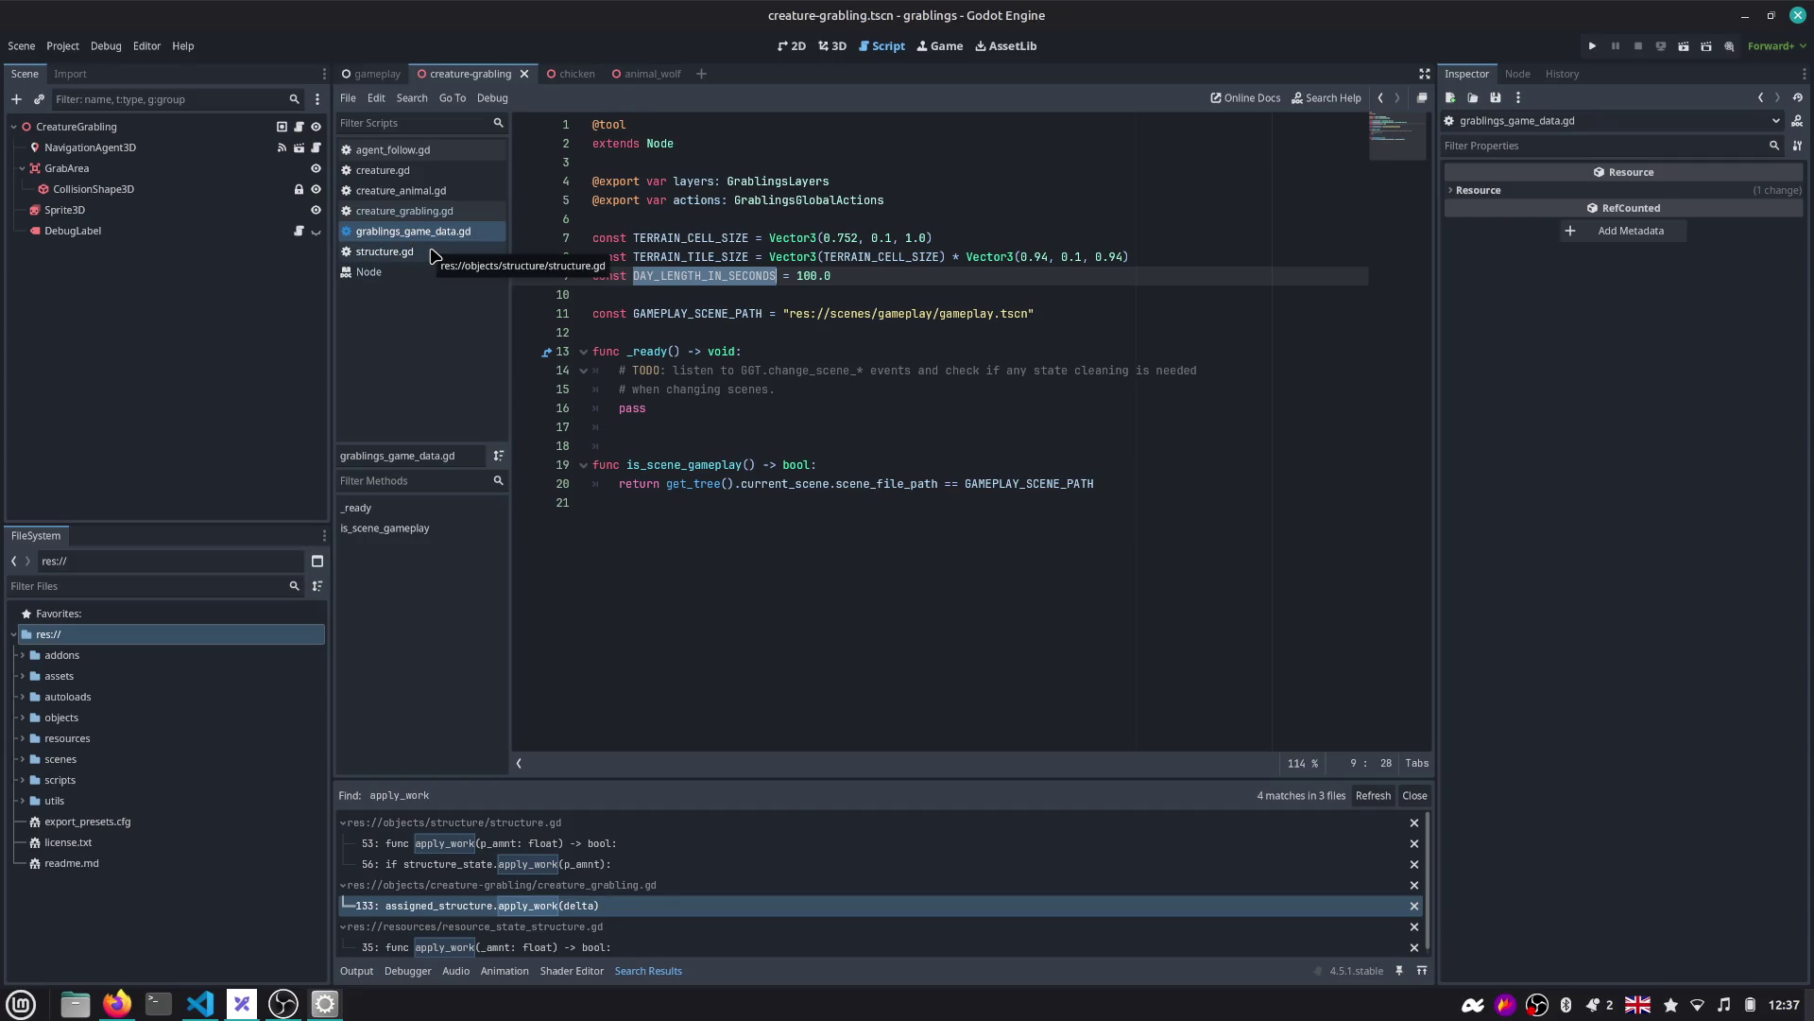
click(373, 74)
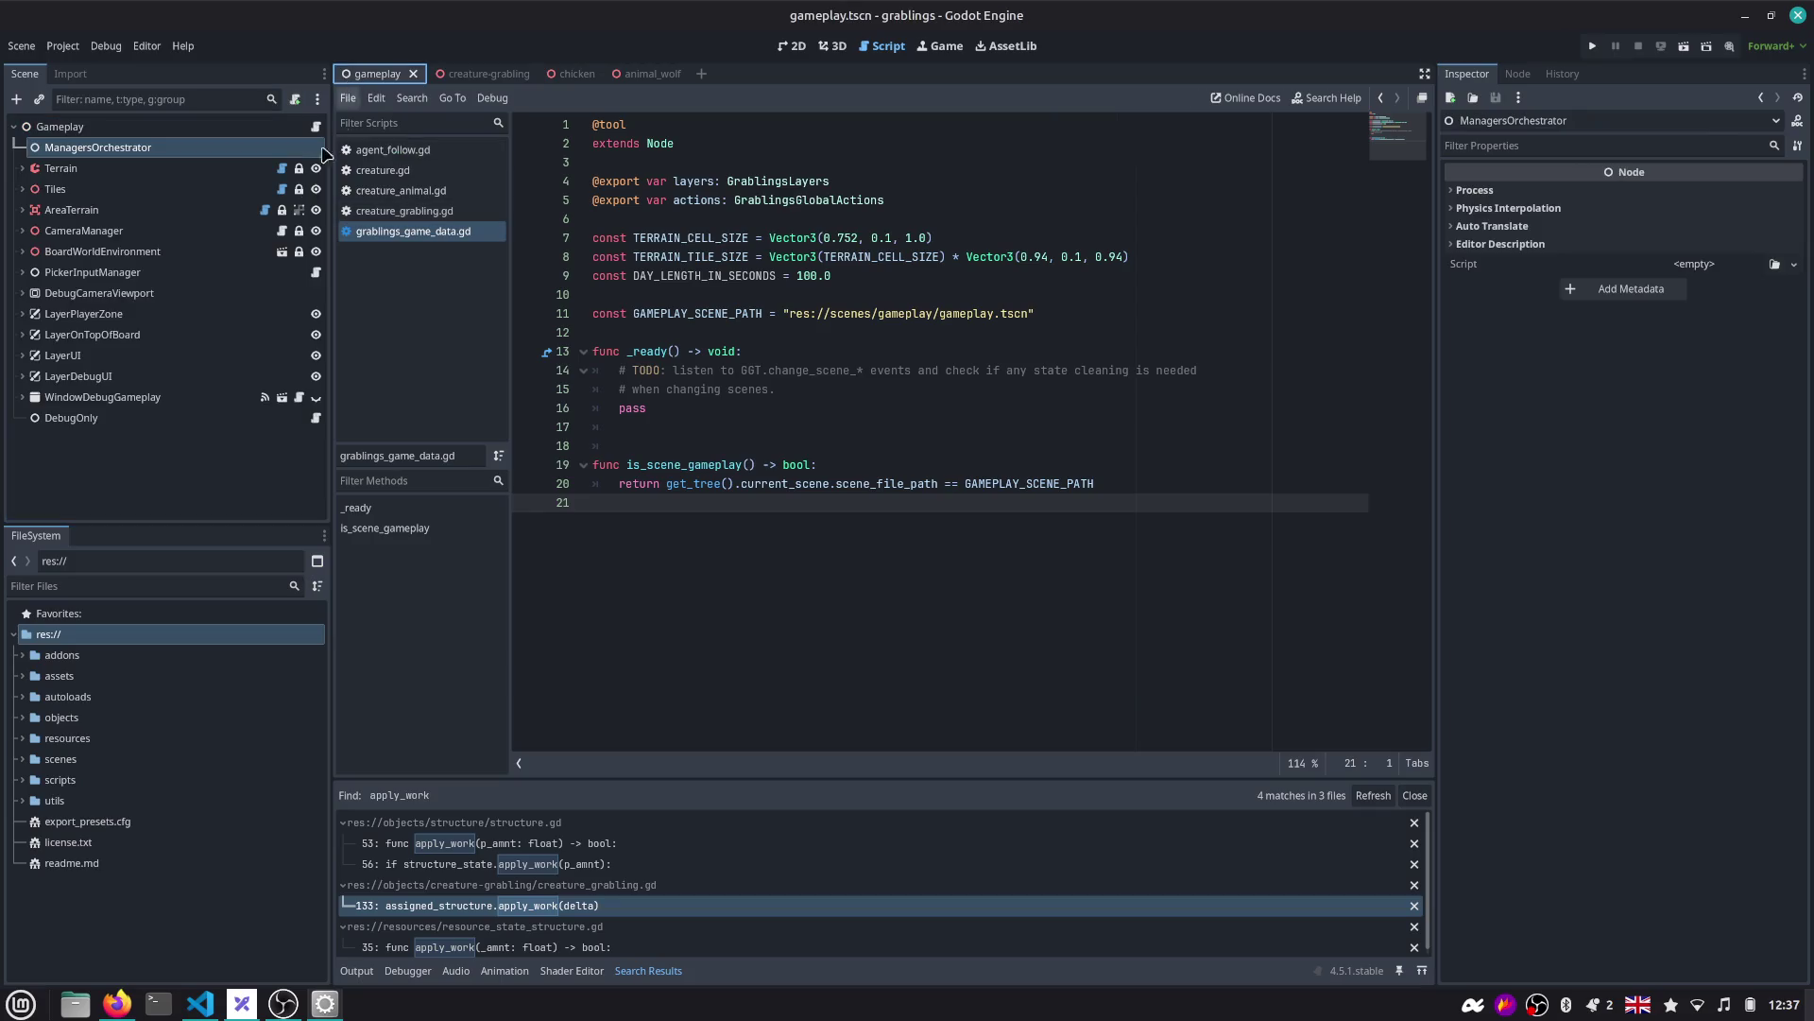
Expand LayerUI in the 2D workspace and start adding a child node under LayerUI.
click(22, 355)
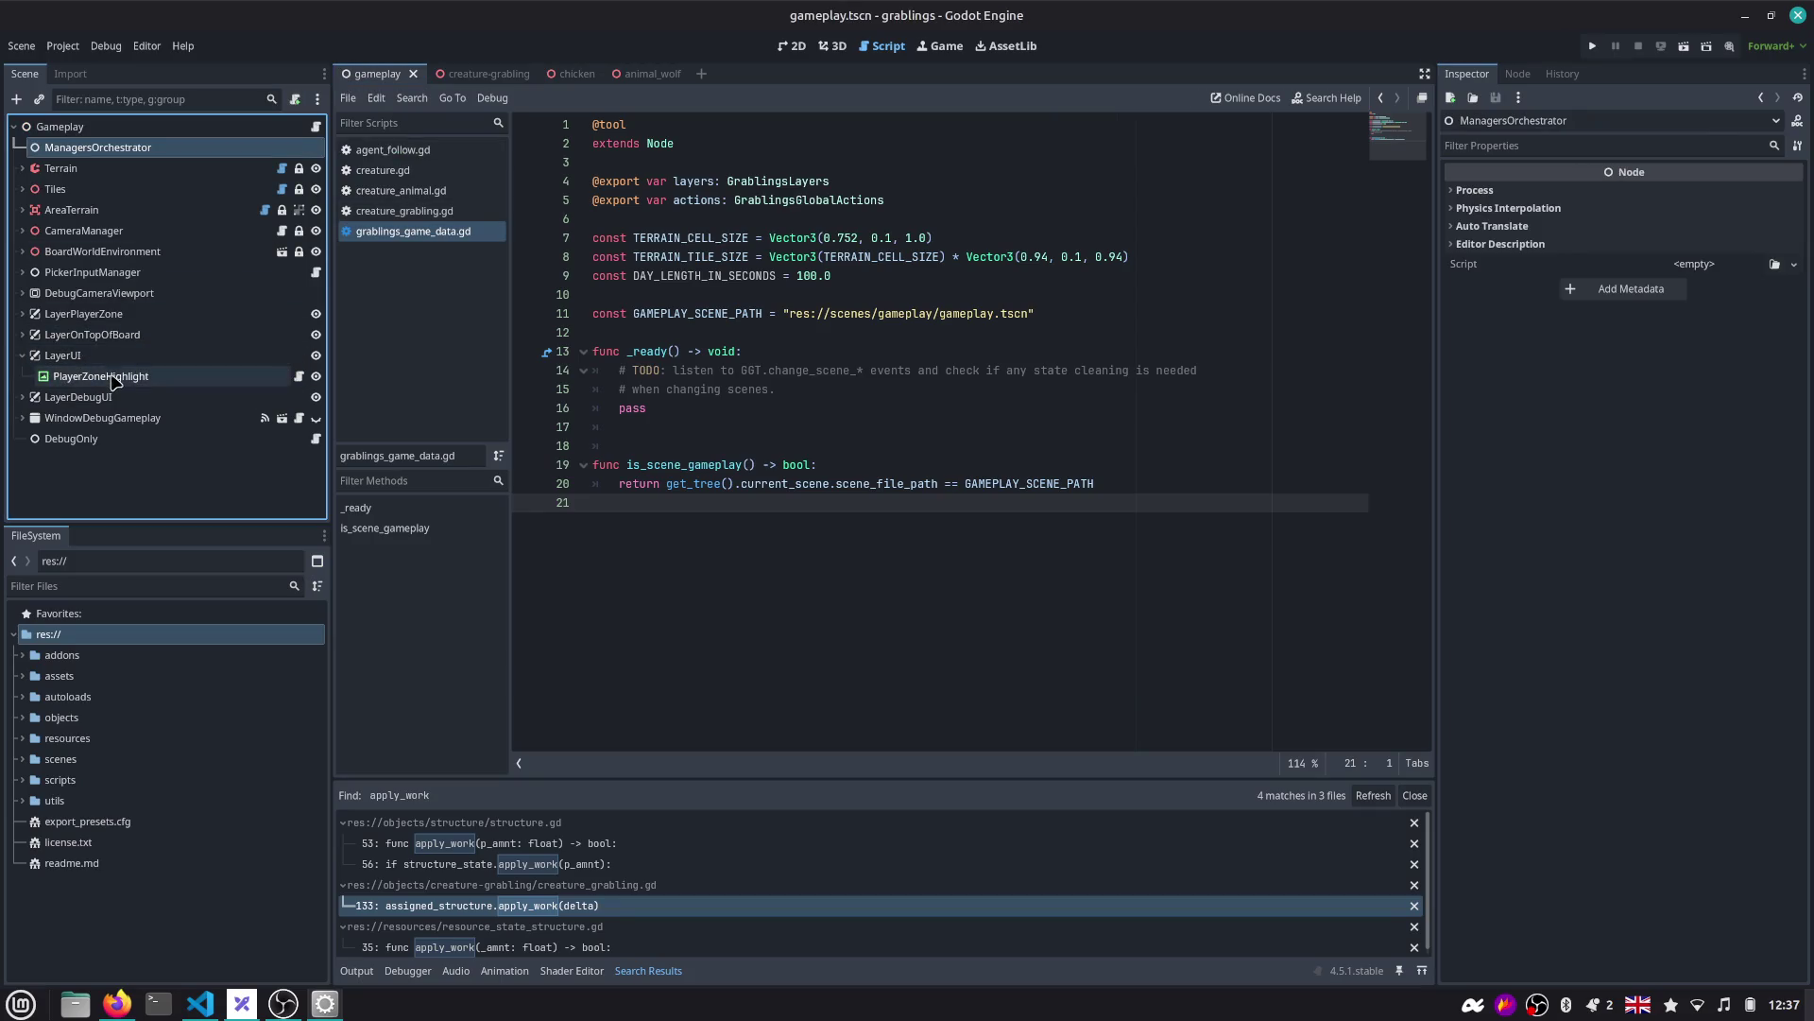
click(104, 376)
click(832, 45)
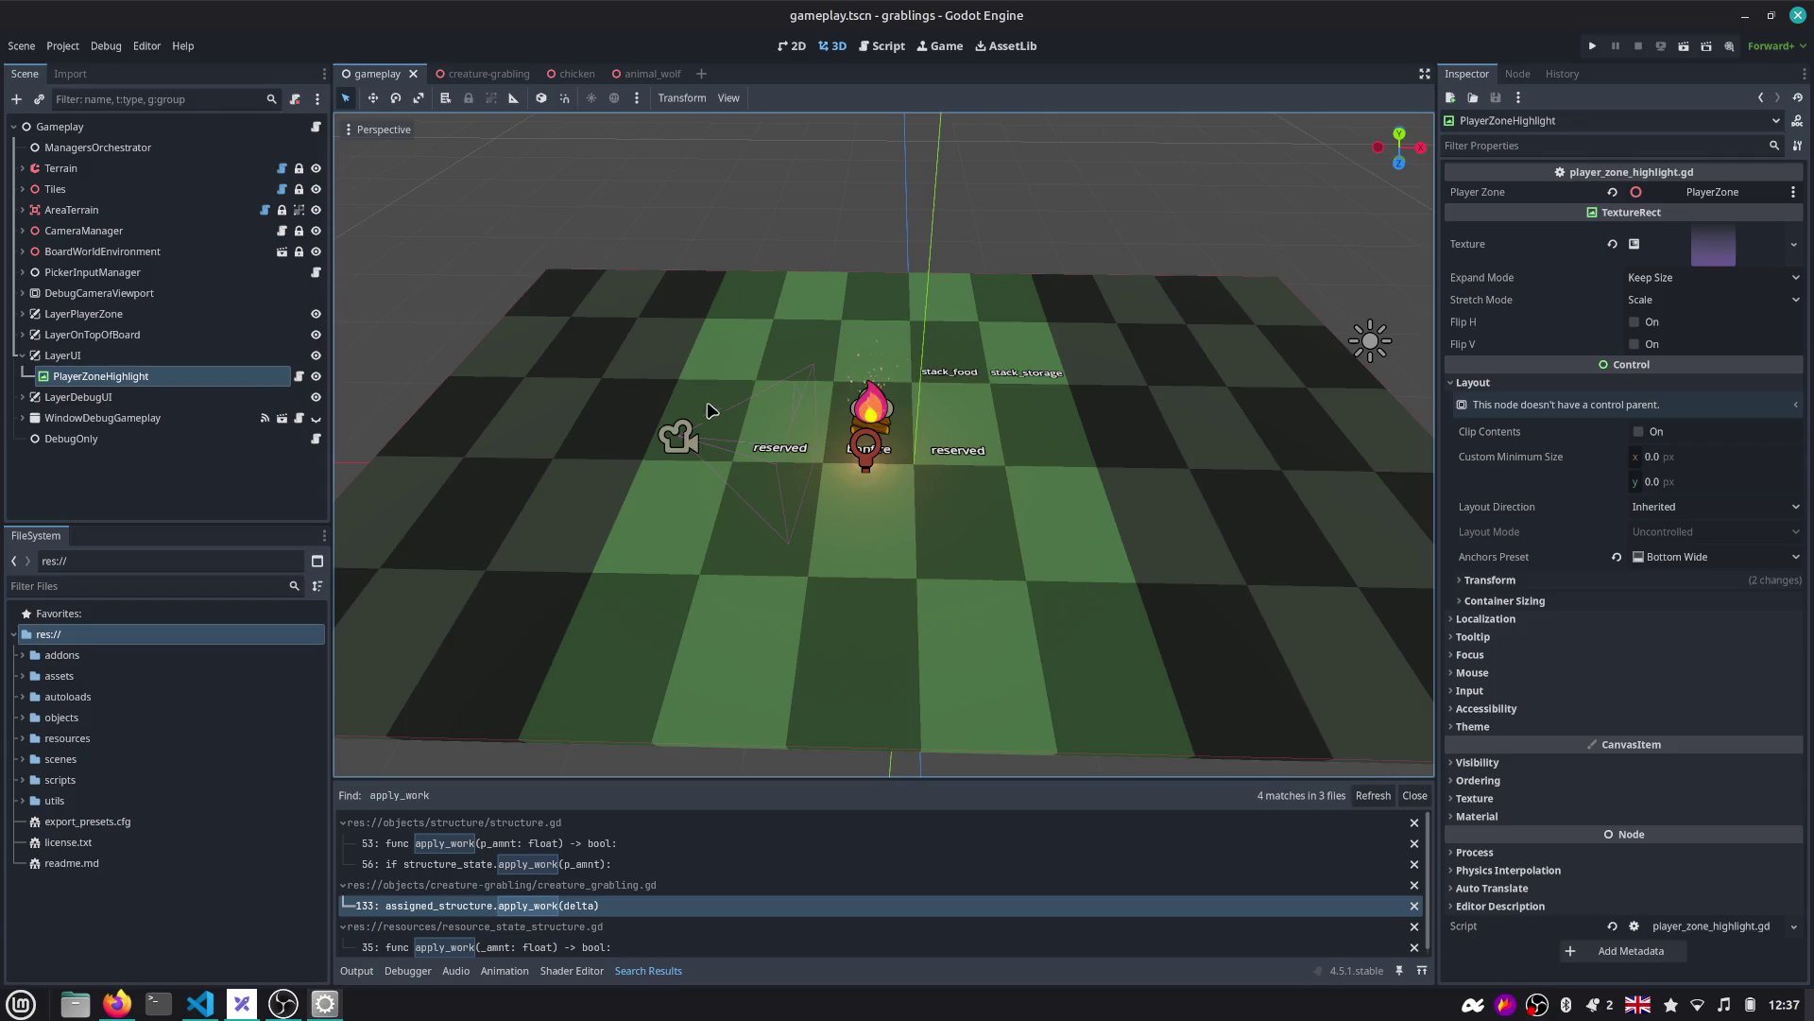
scroll(711, 409, down, 5)
click(792, 46)
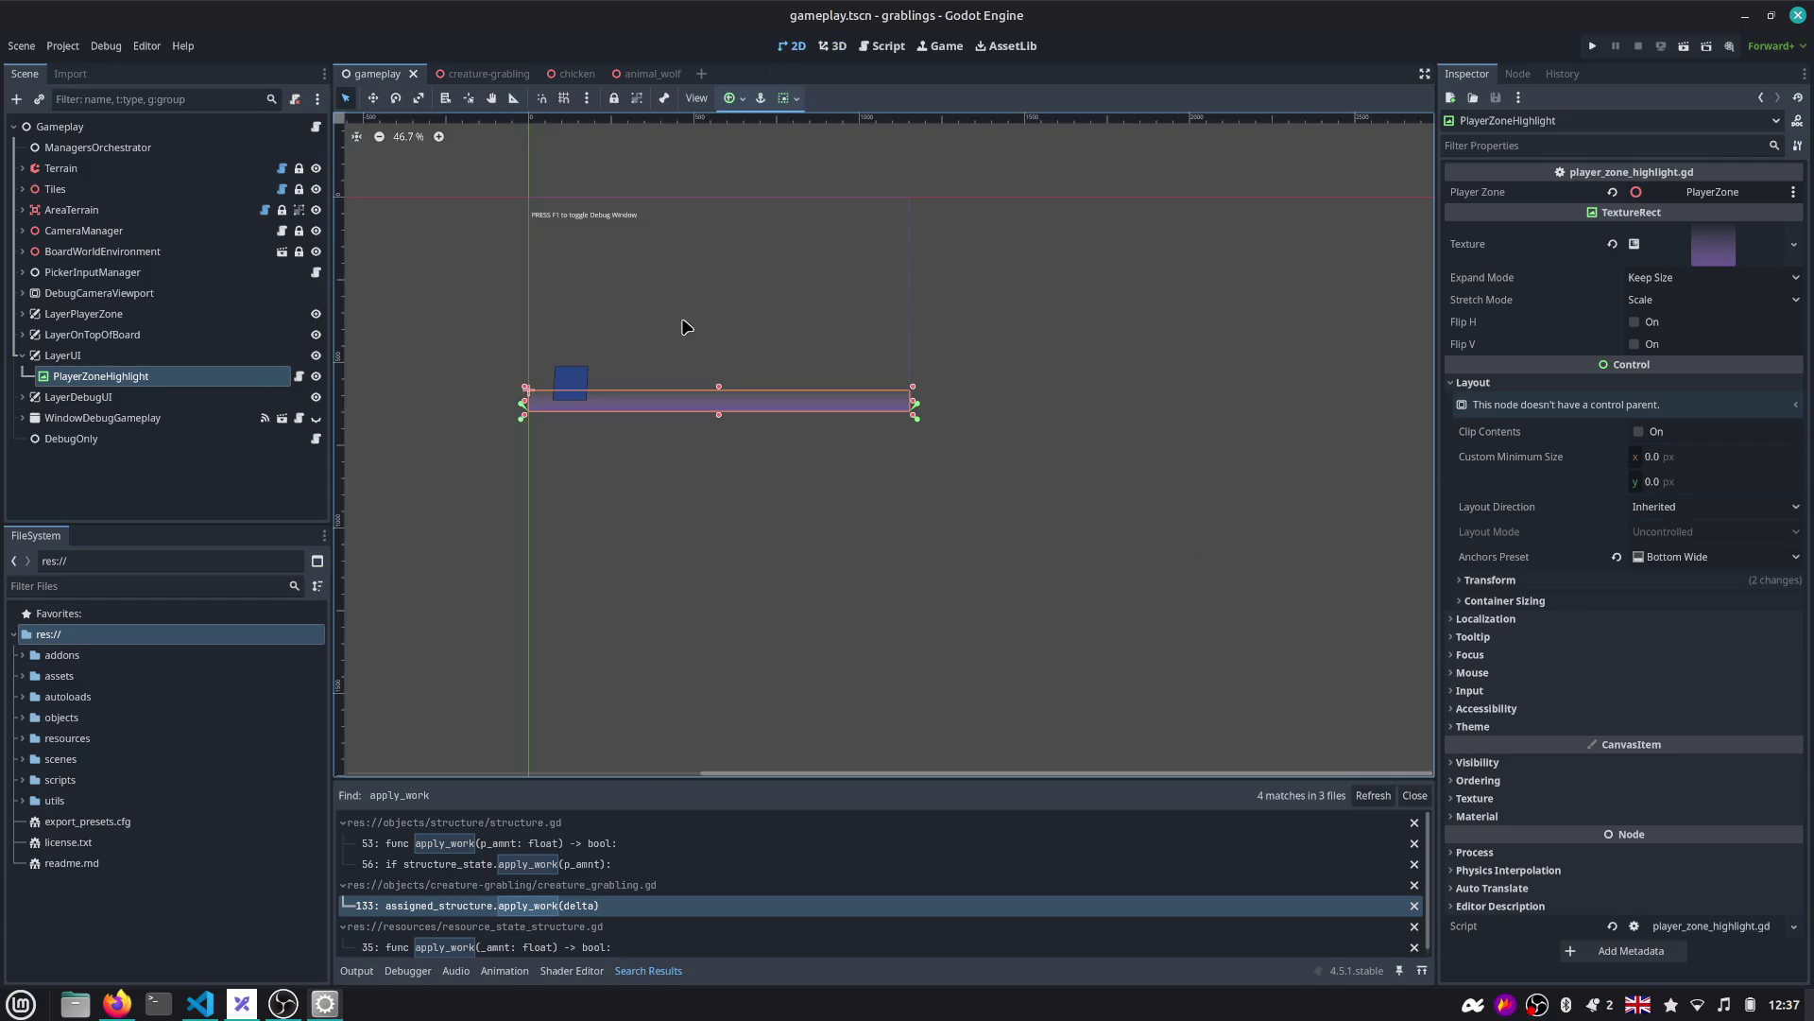
scroll(579, 292, up, 4)
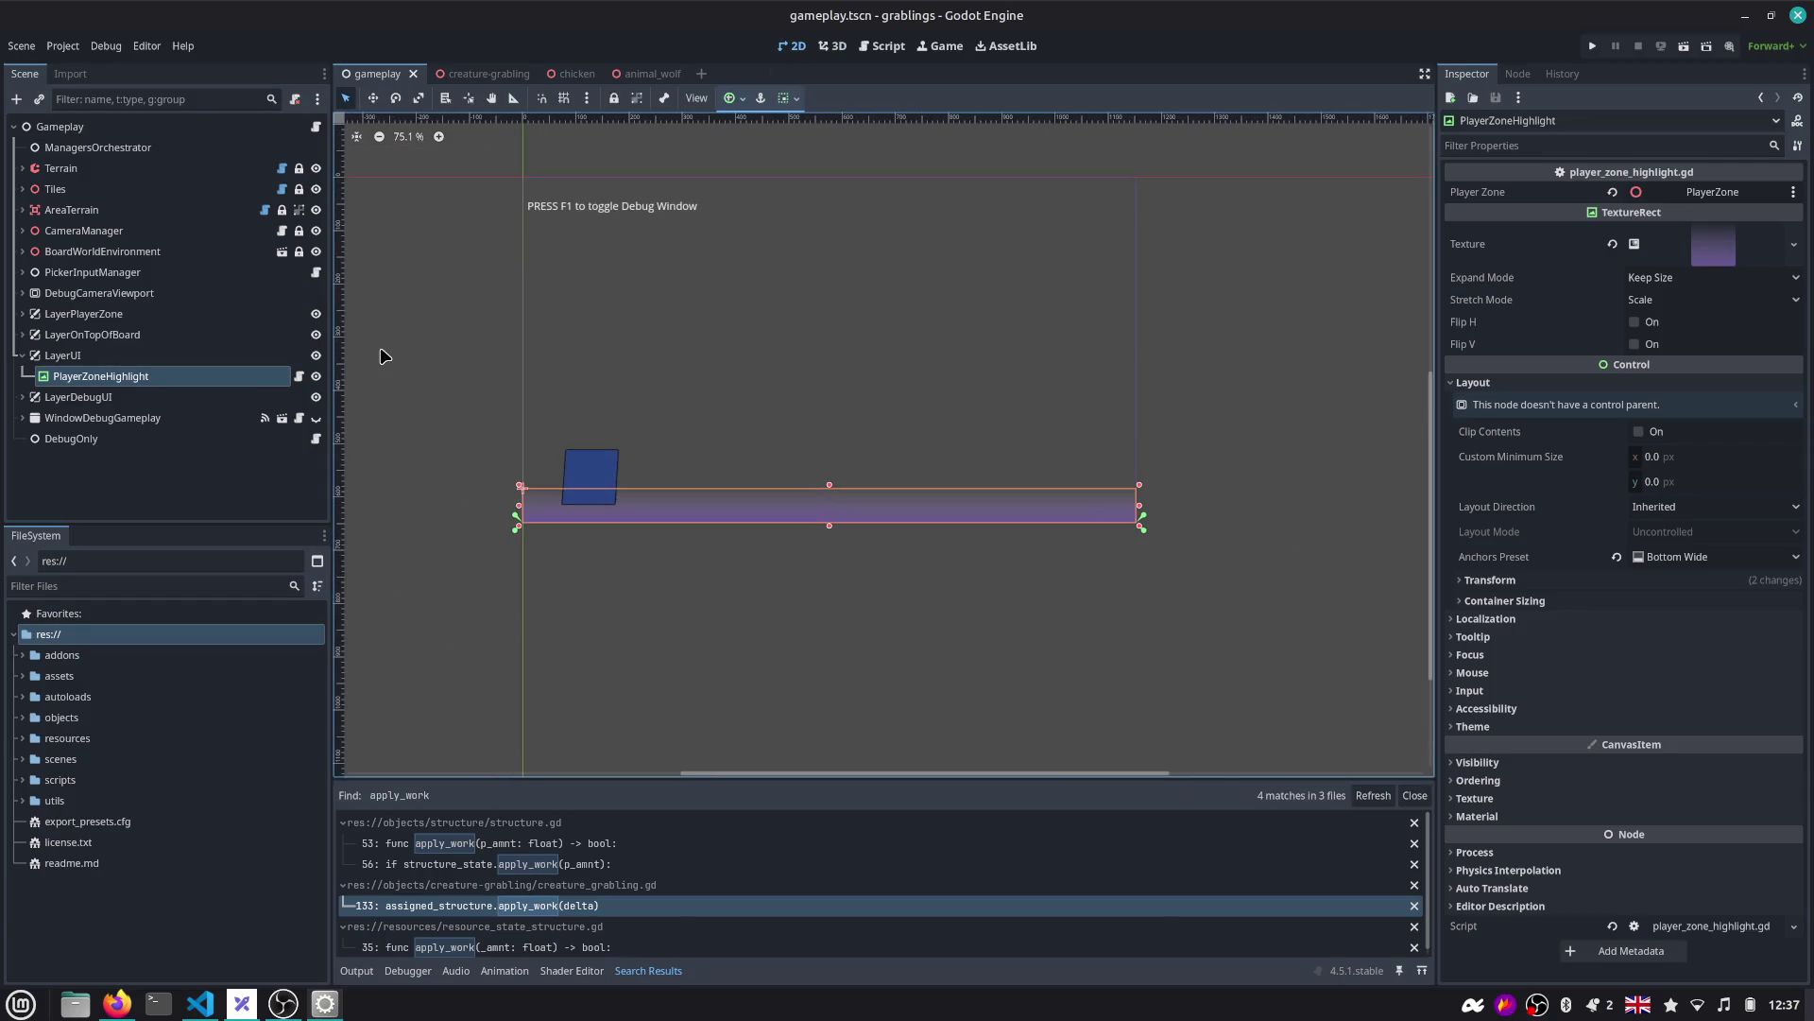
right_click(156, 356)
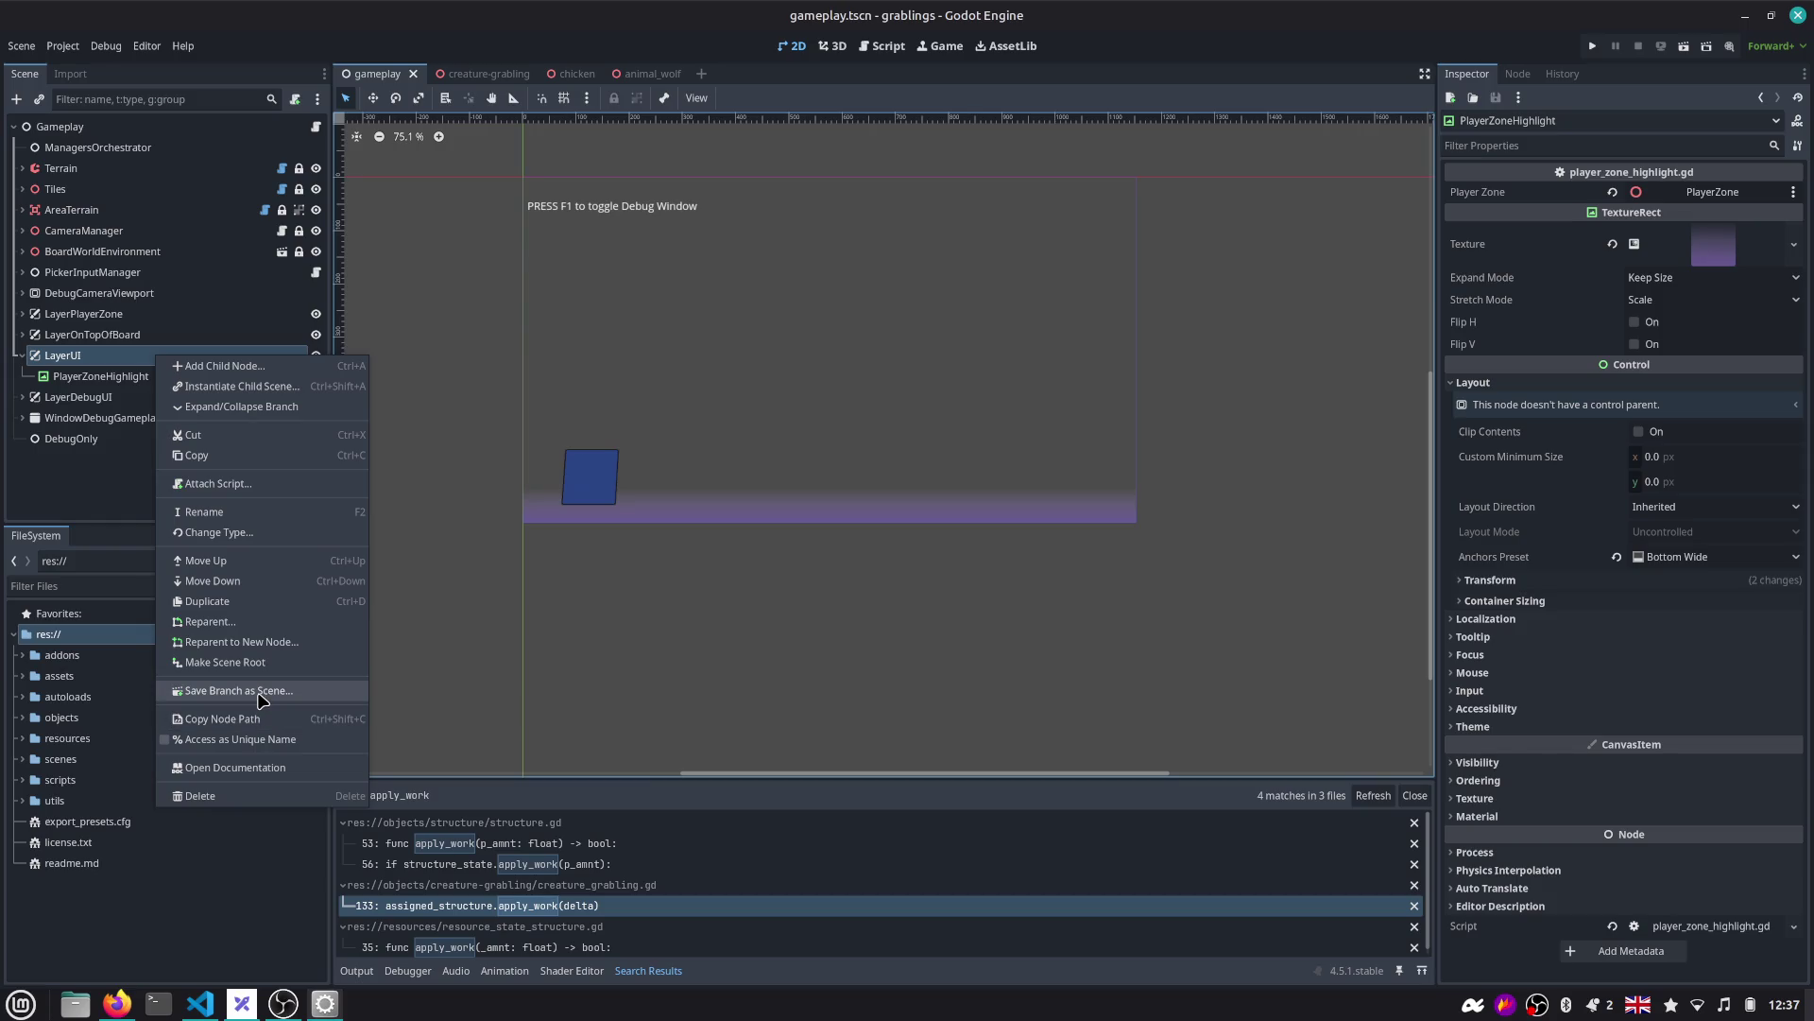
key(Escape)
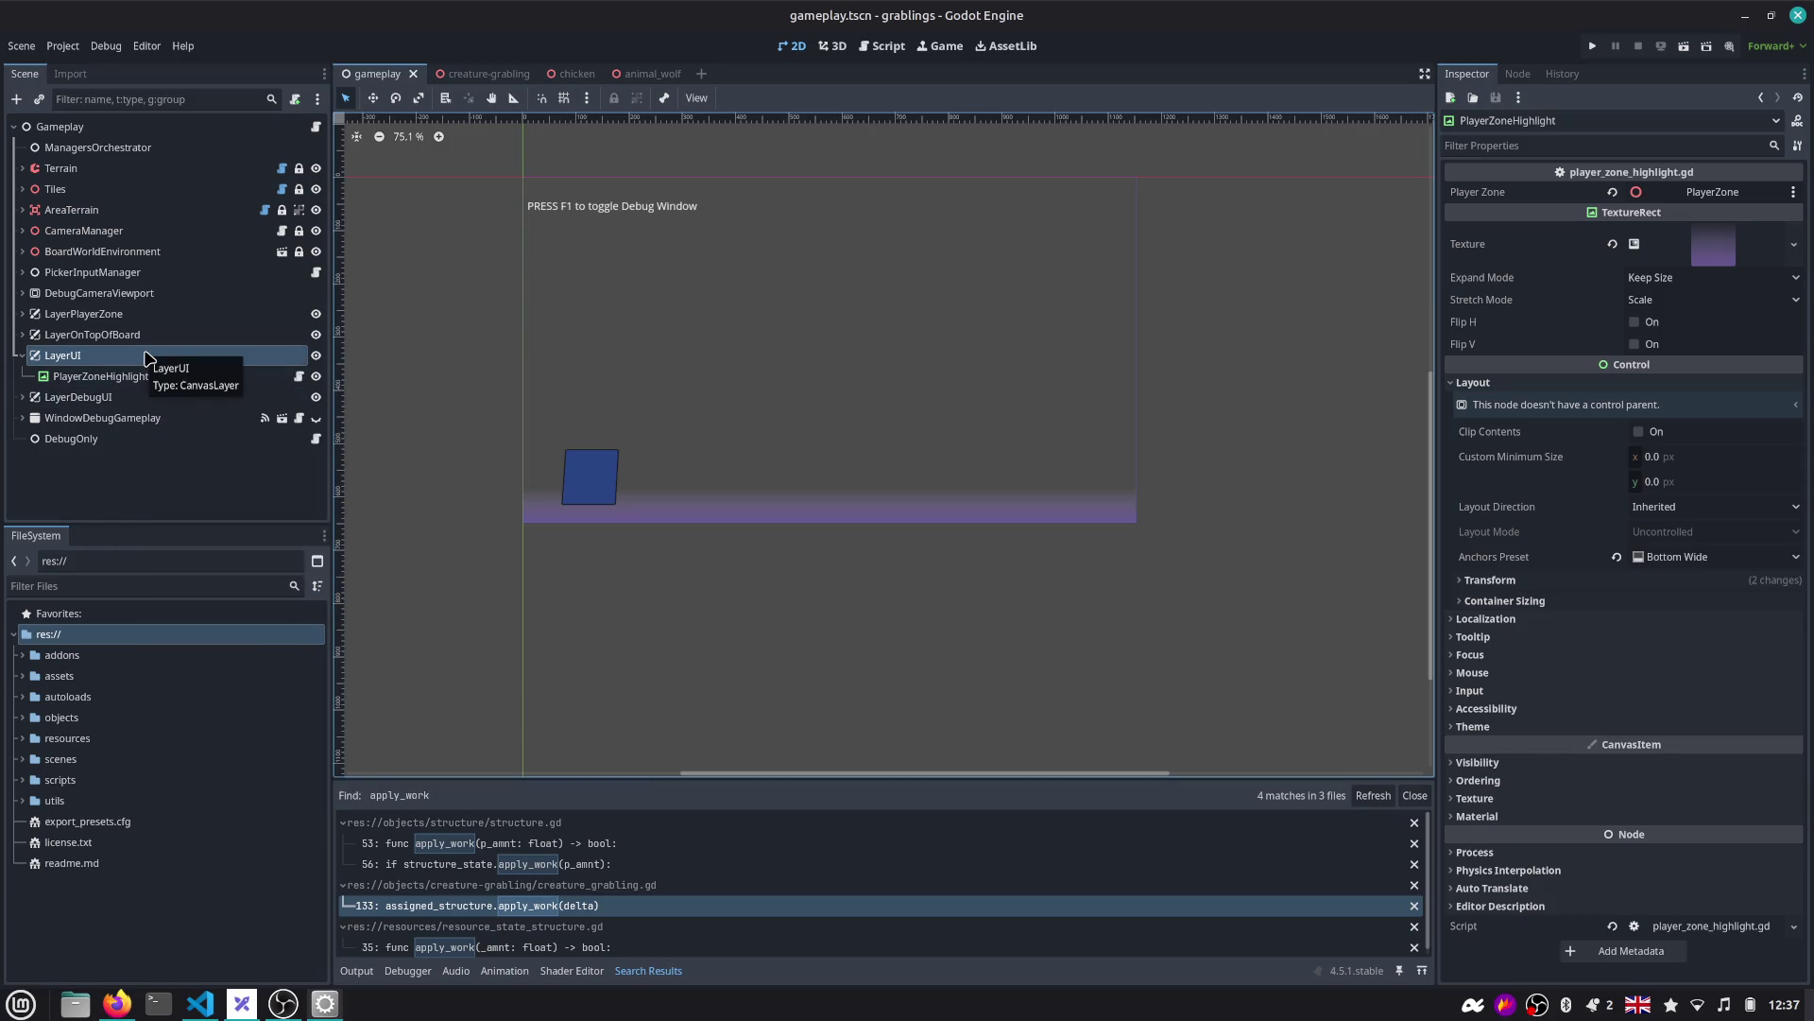
right_click(147, 357)
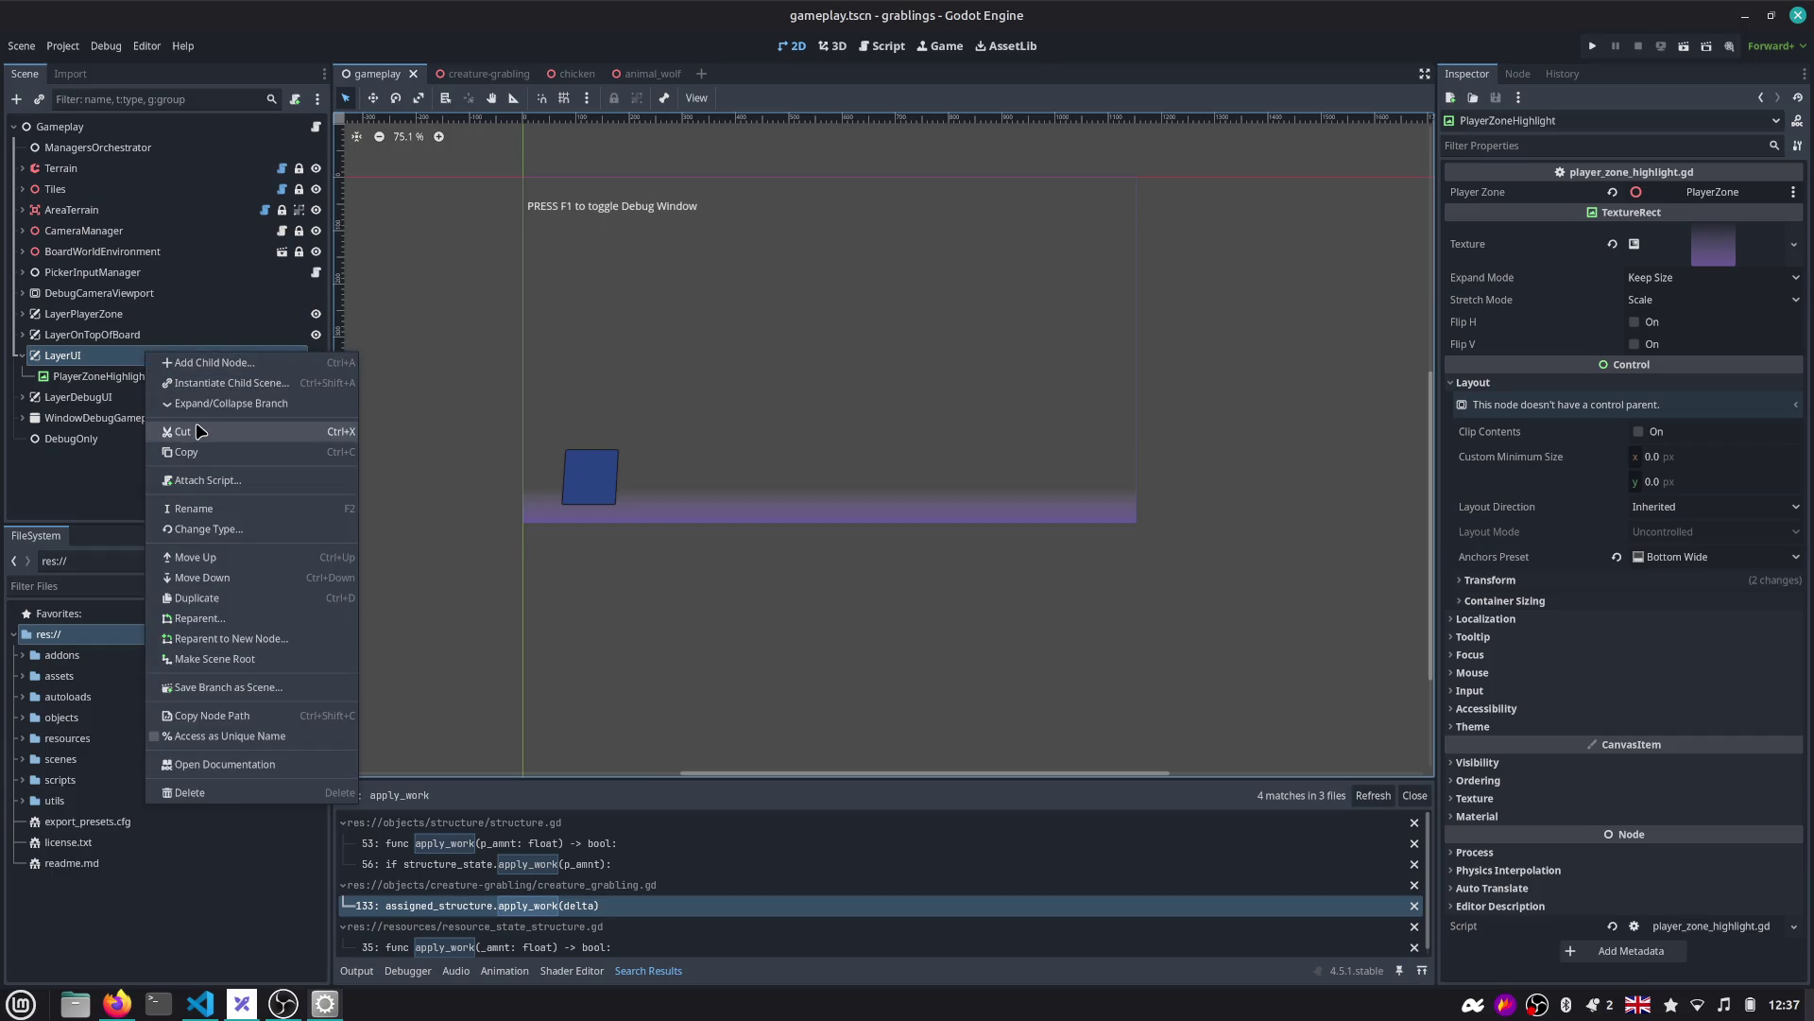
click(252, 363)
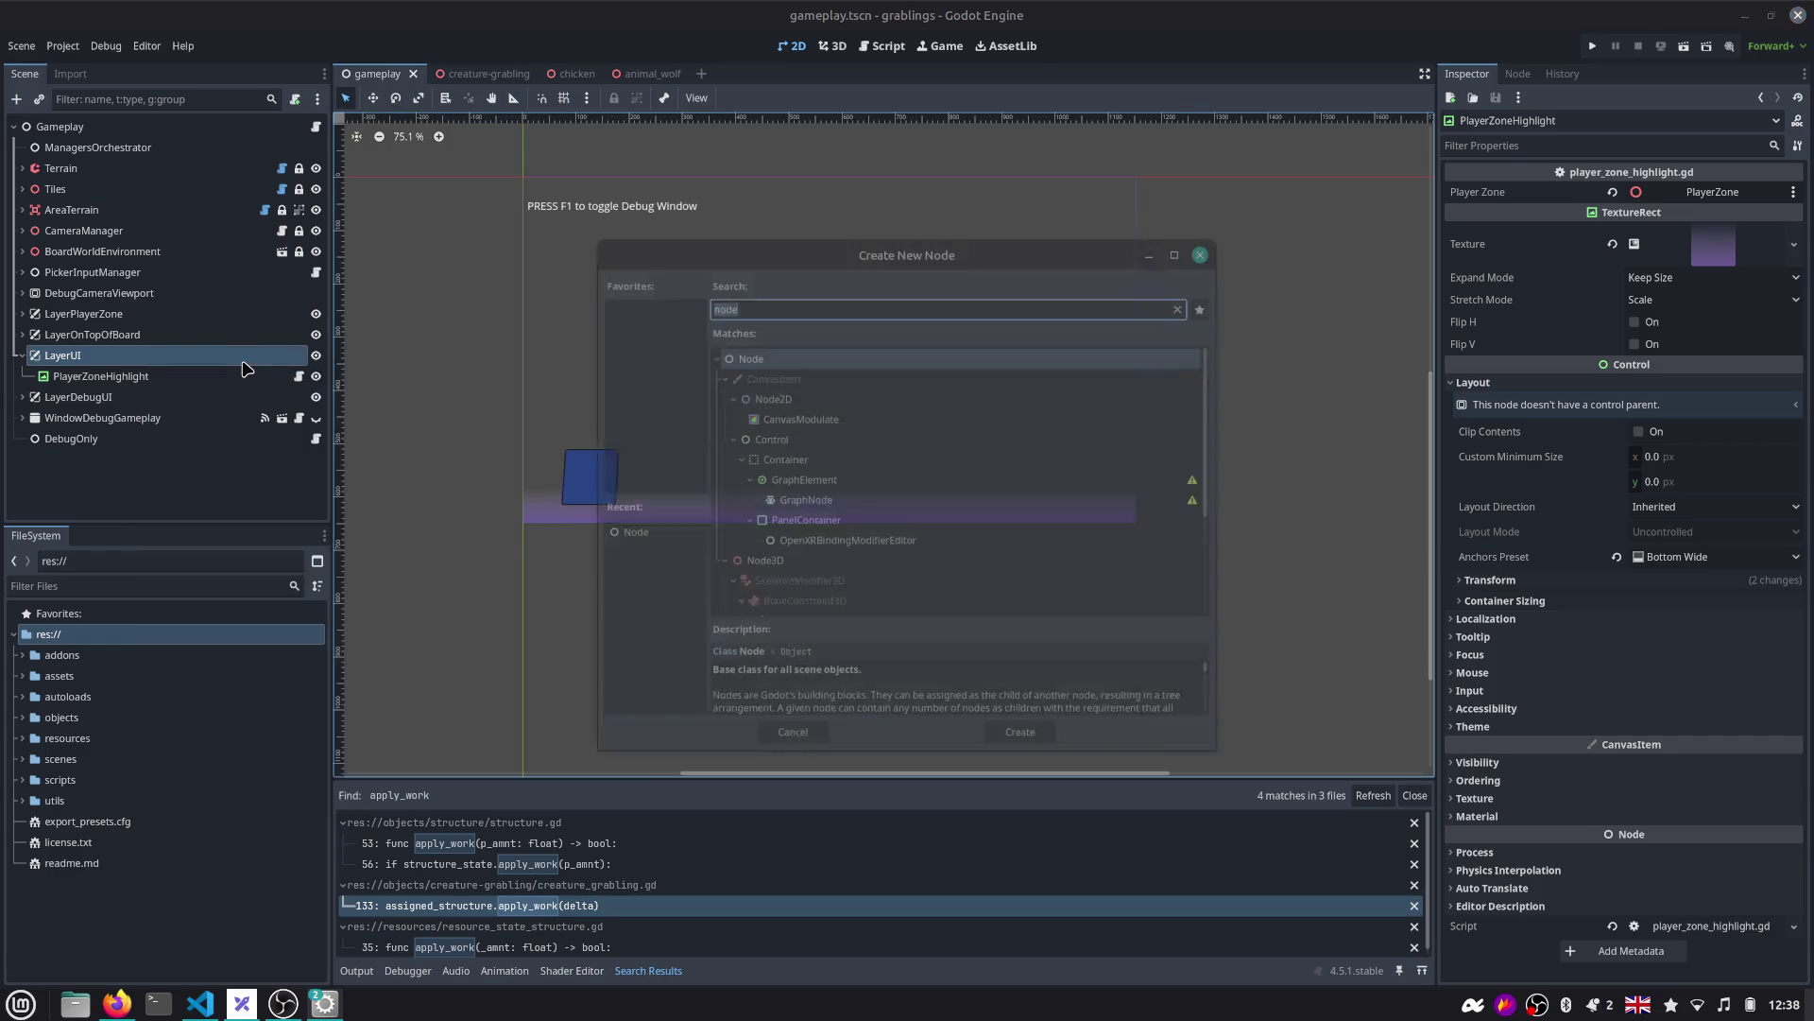
Create a Control named UI under LayerUI with horizontal Expand and the Full Rect anchor preset.
text(contr)
key(Return)
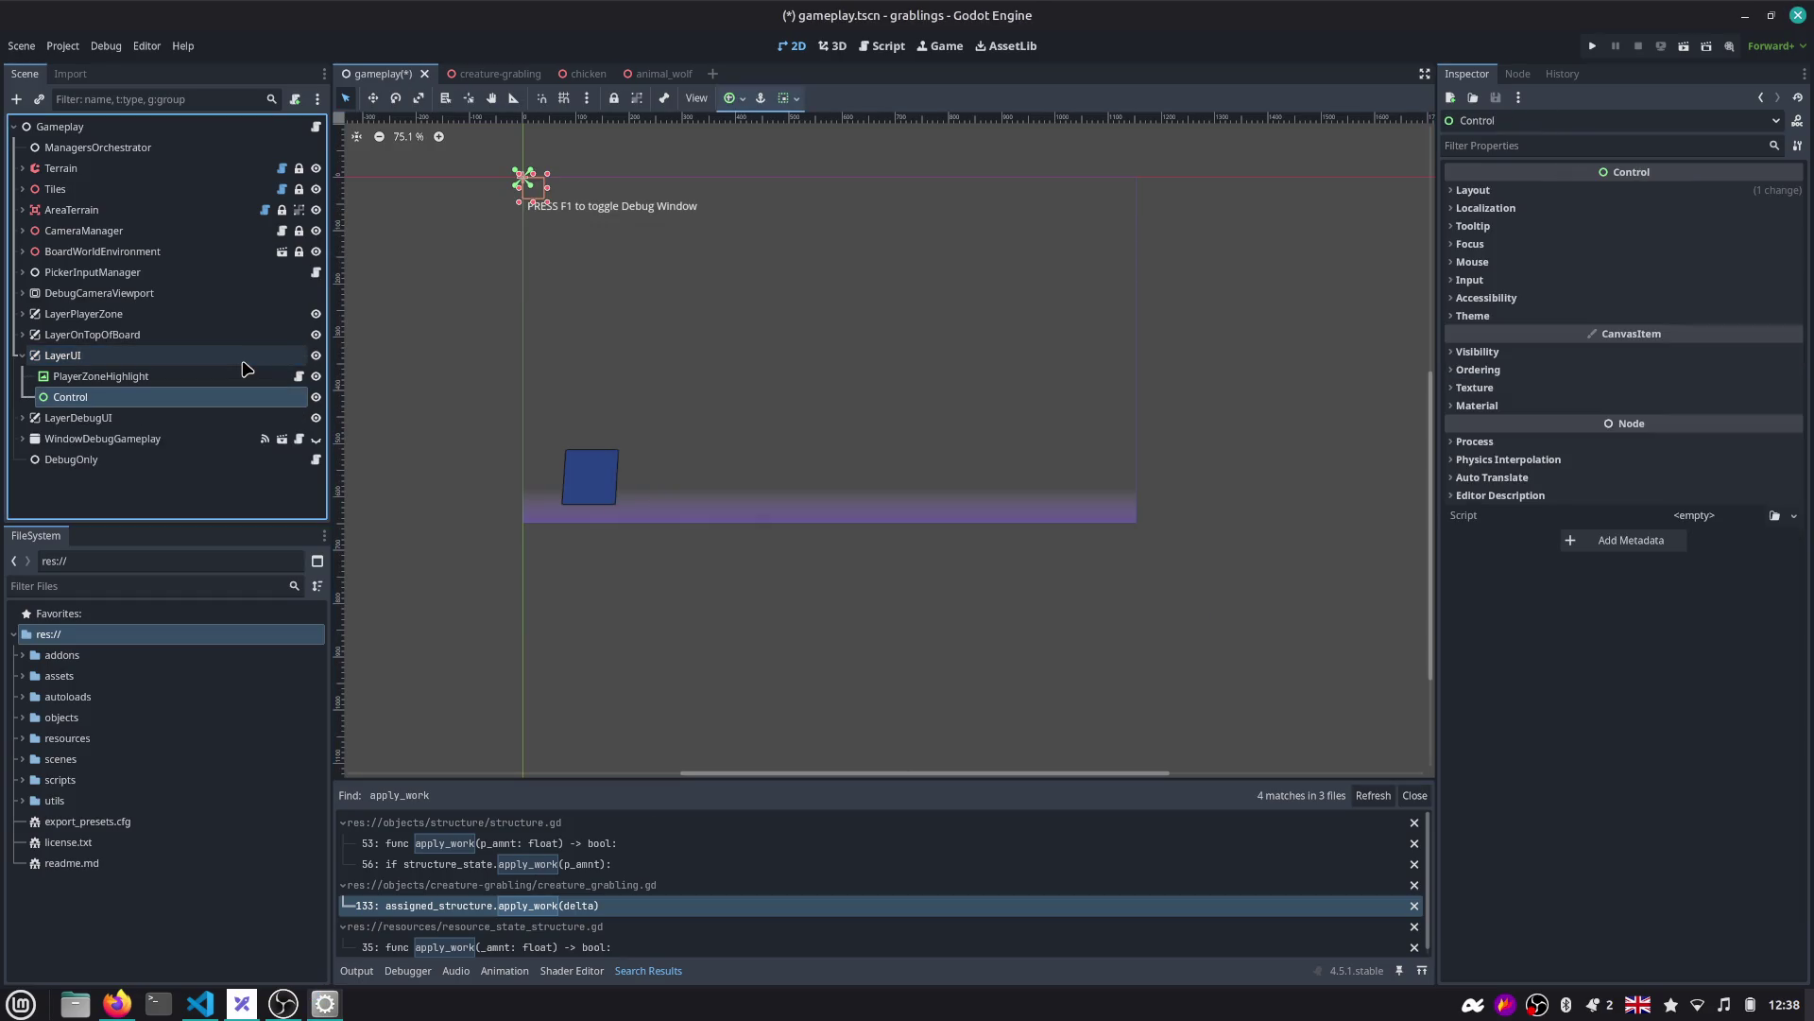
double_click(227, 403)
text(UI)
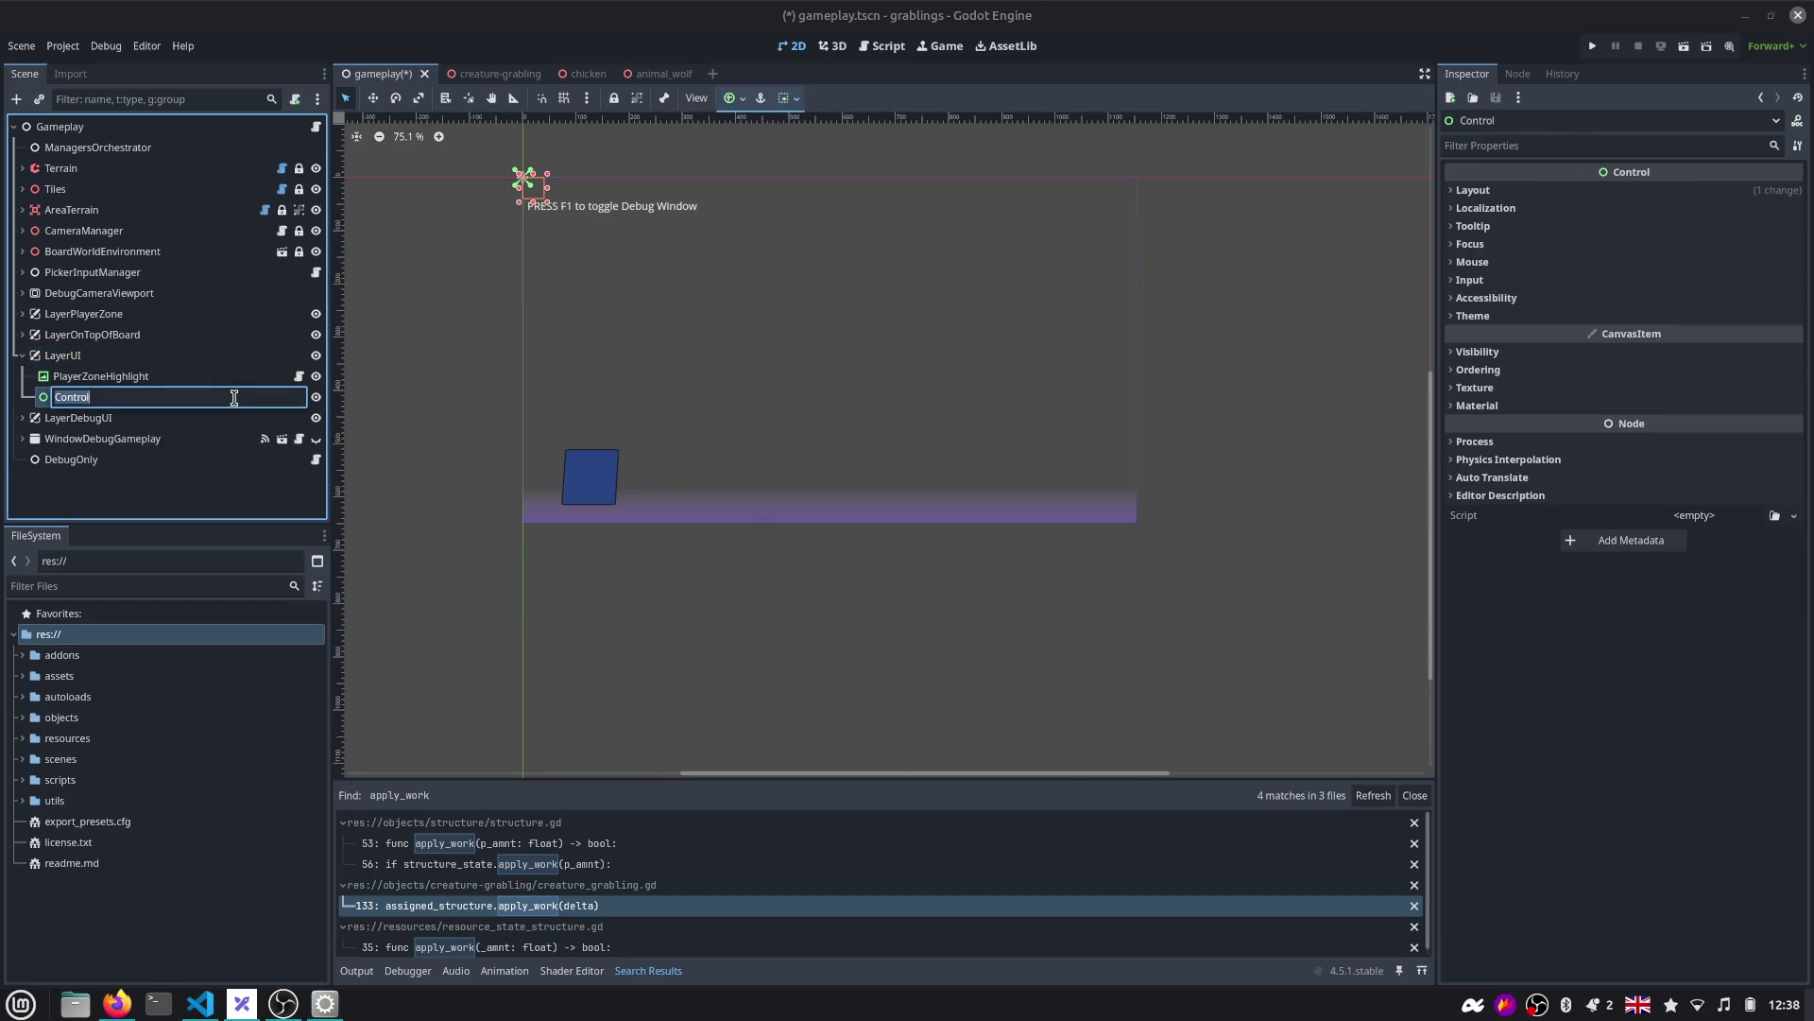
key(Return)
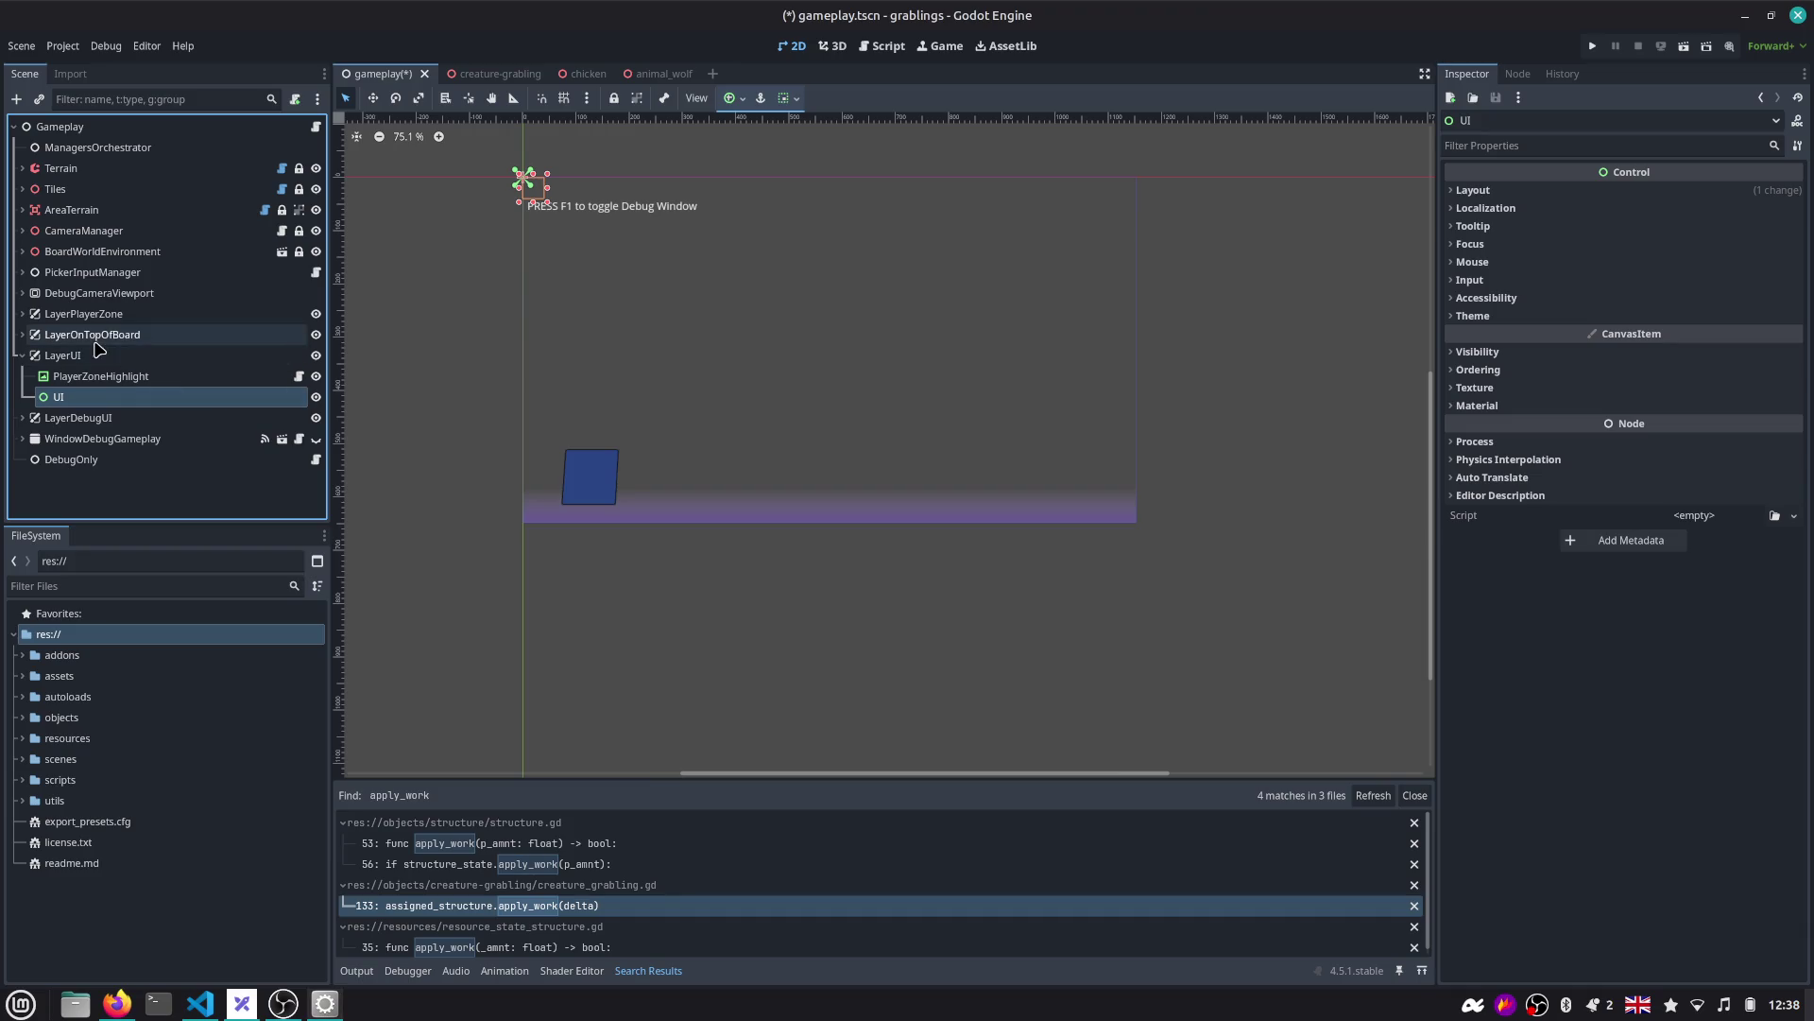
click(784, 98)
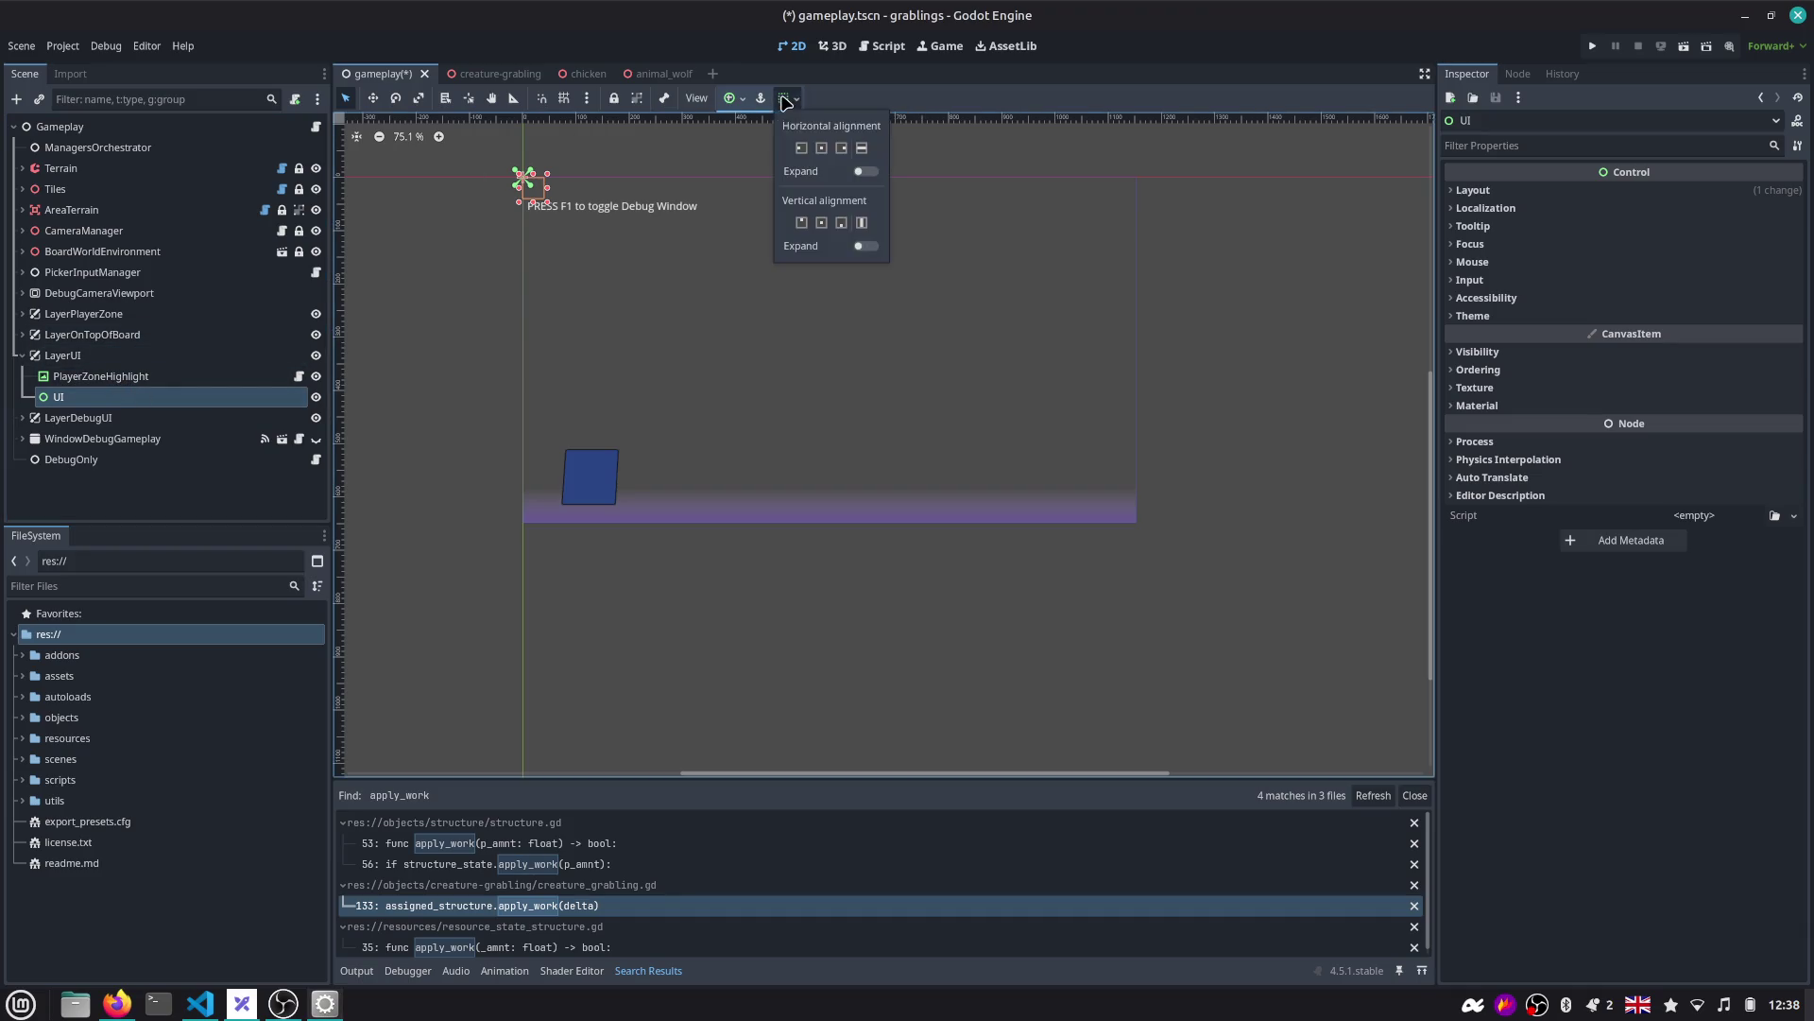
click(861, 172)
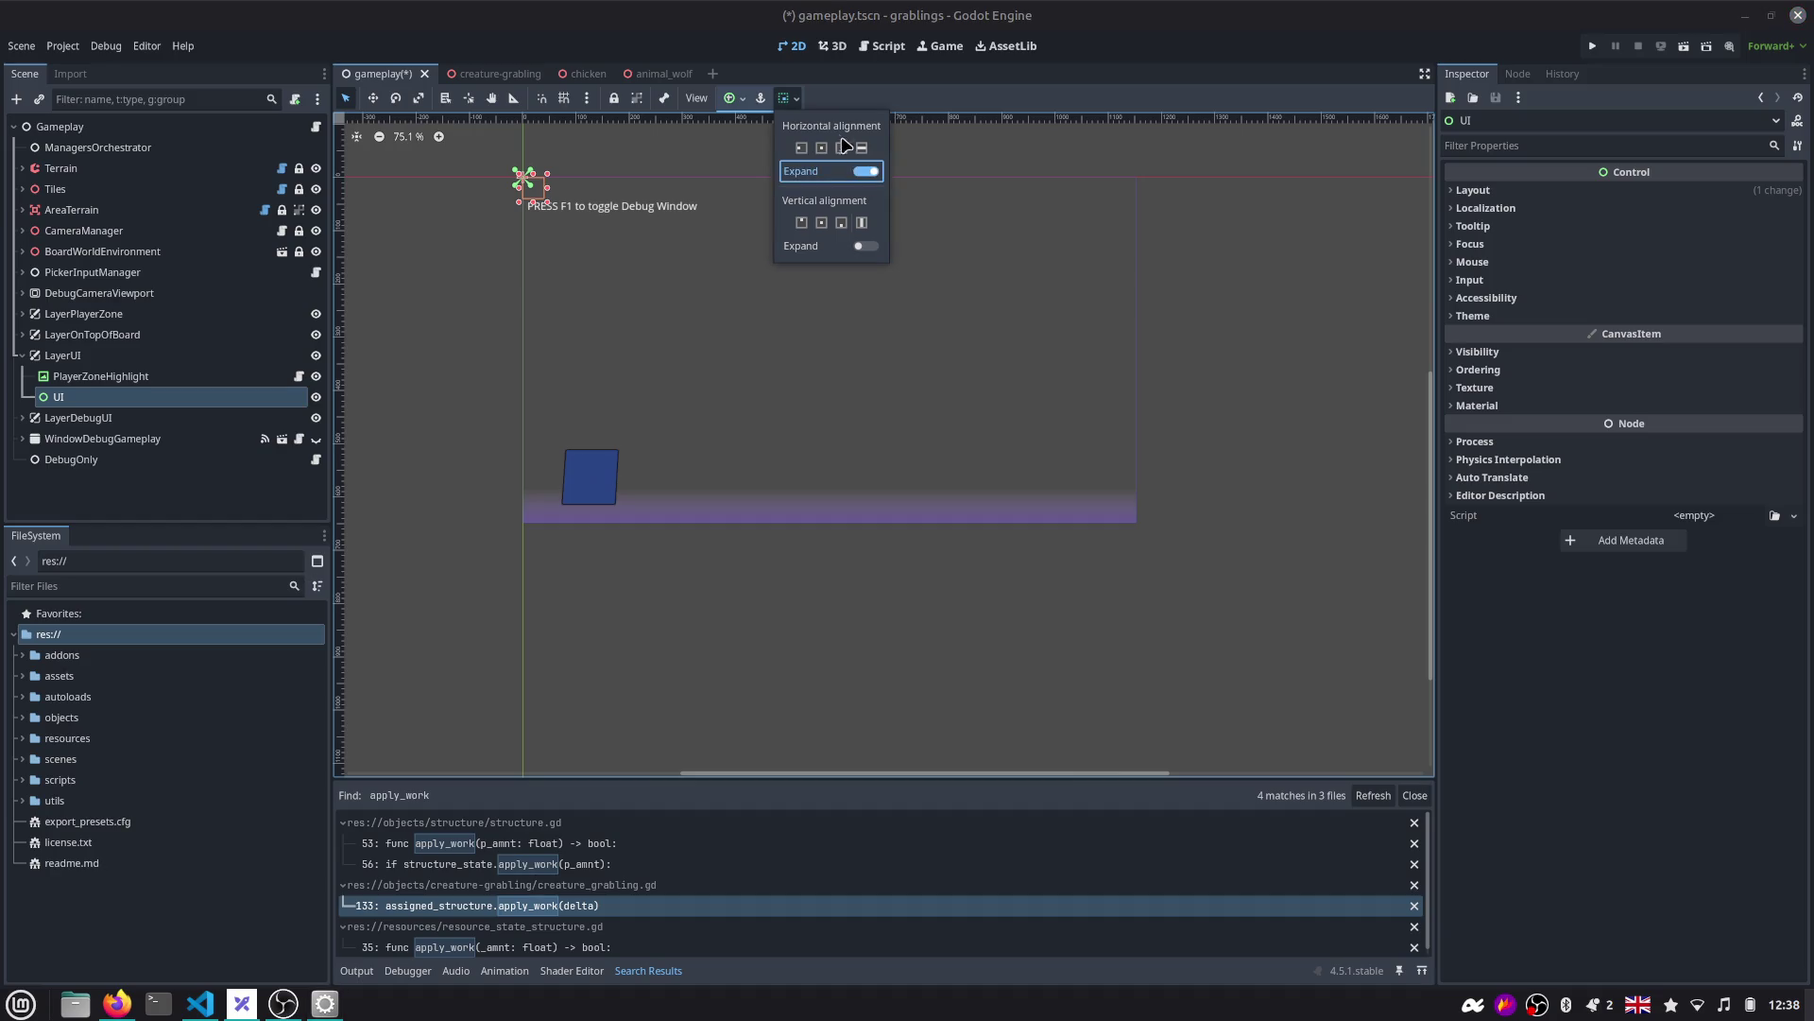
click(733, 99)
click(732, 98)
click(805, 204)
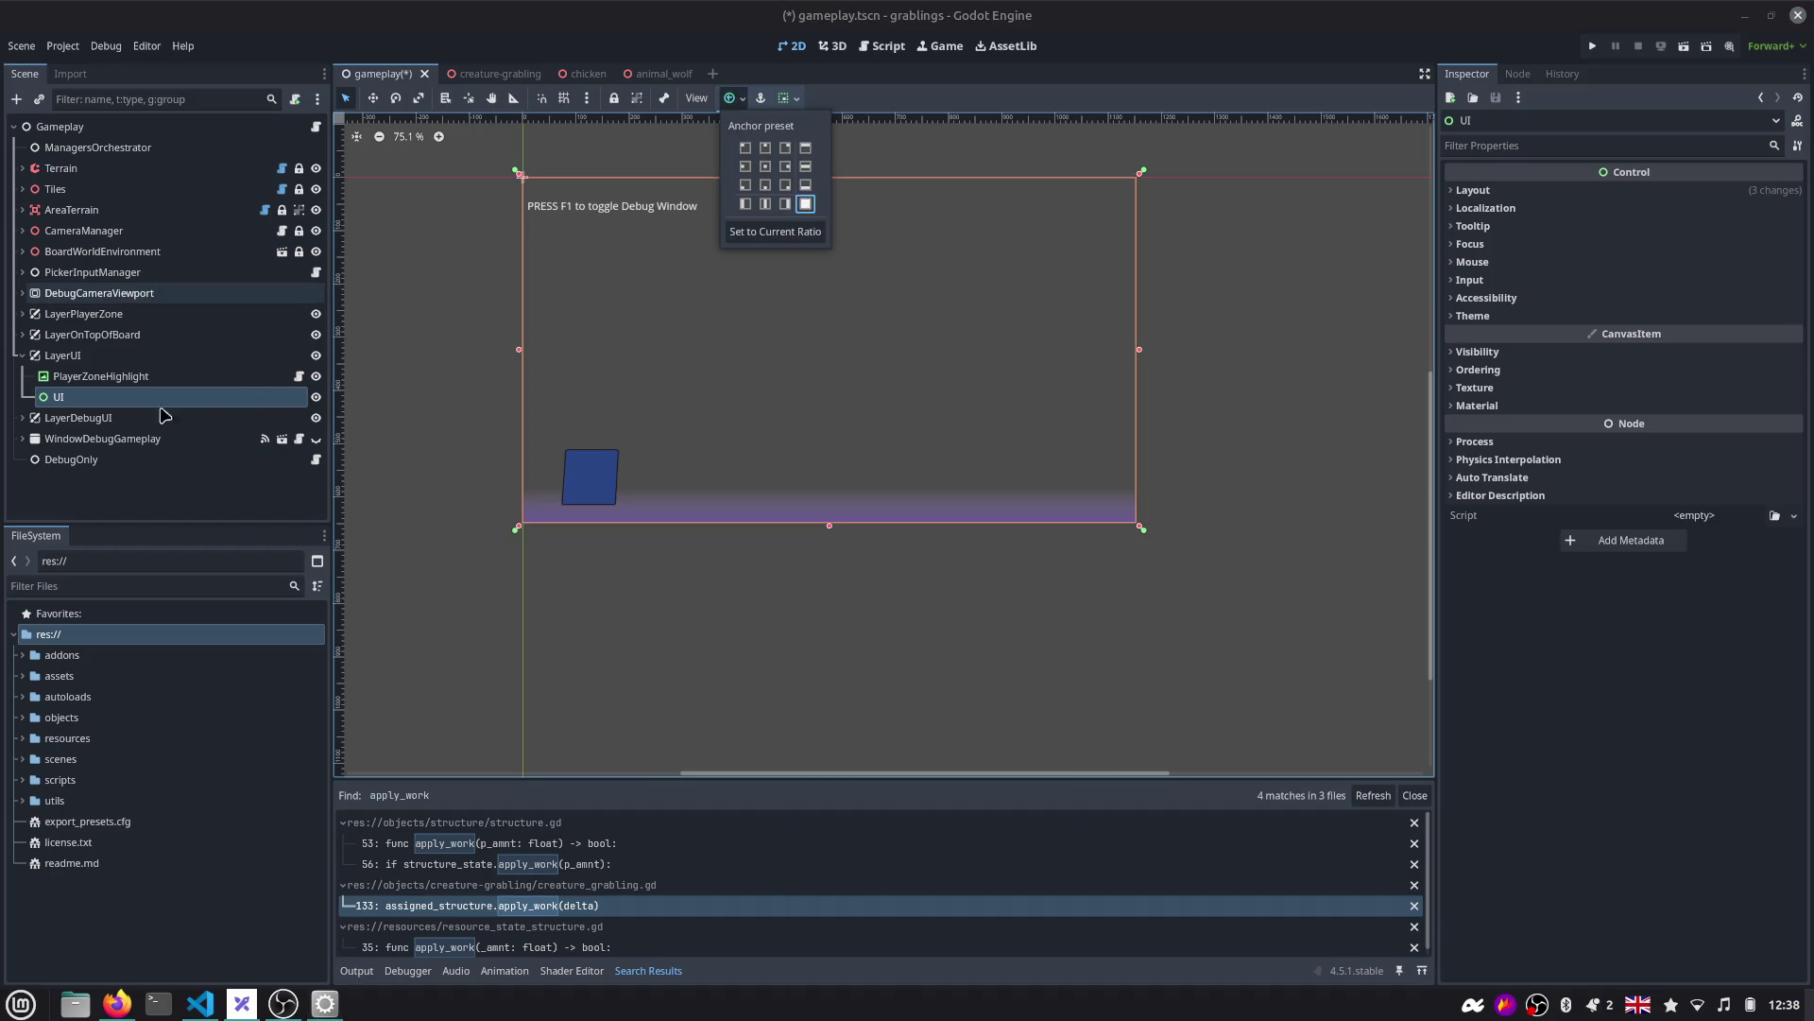
Reparent PlayerZoneHighlight under the UI node and open its script.
click(114, 378)
click(127, 378)
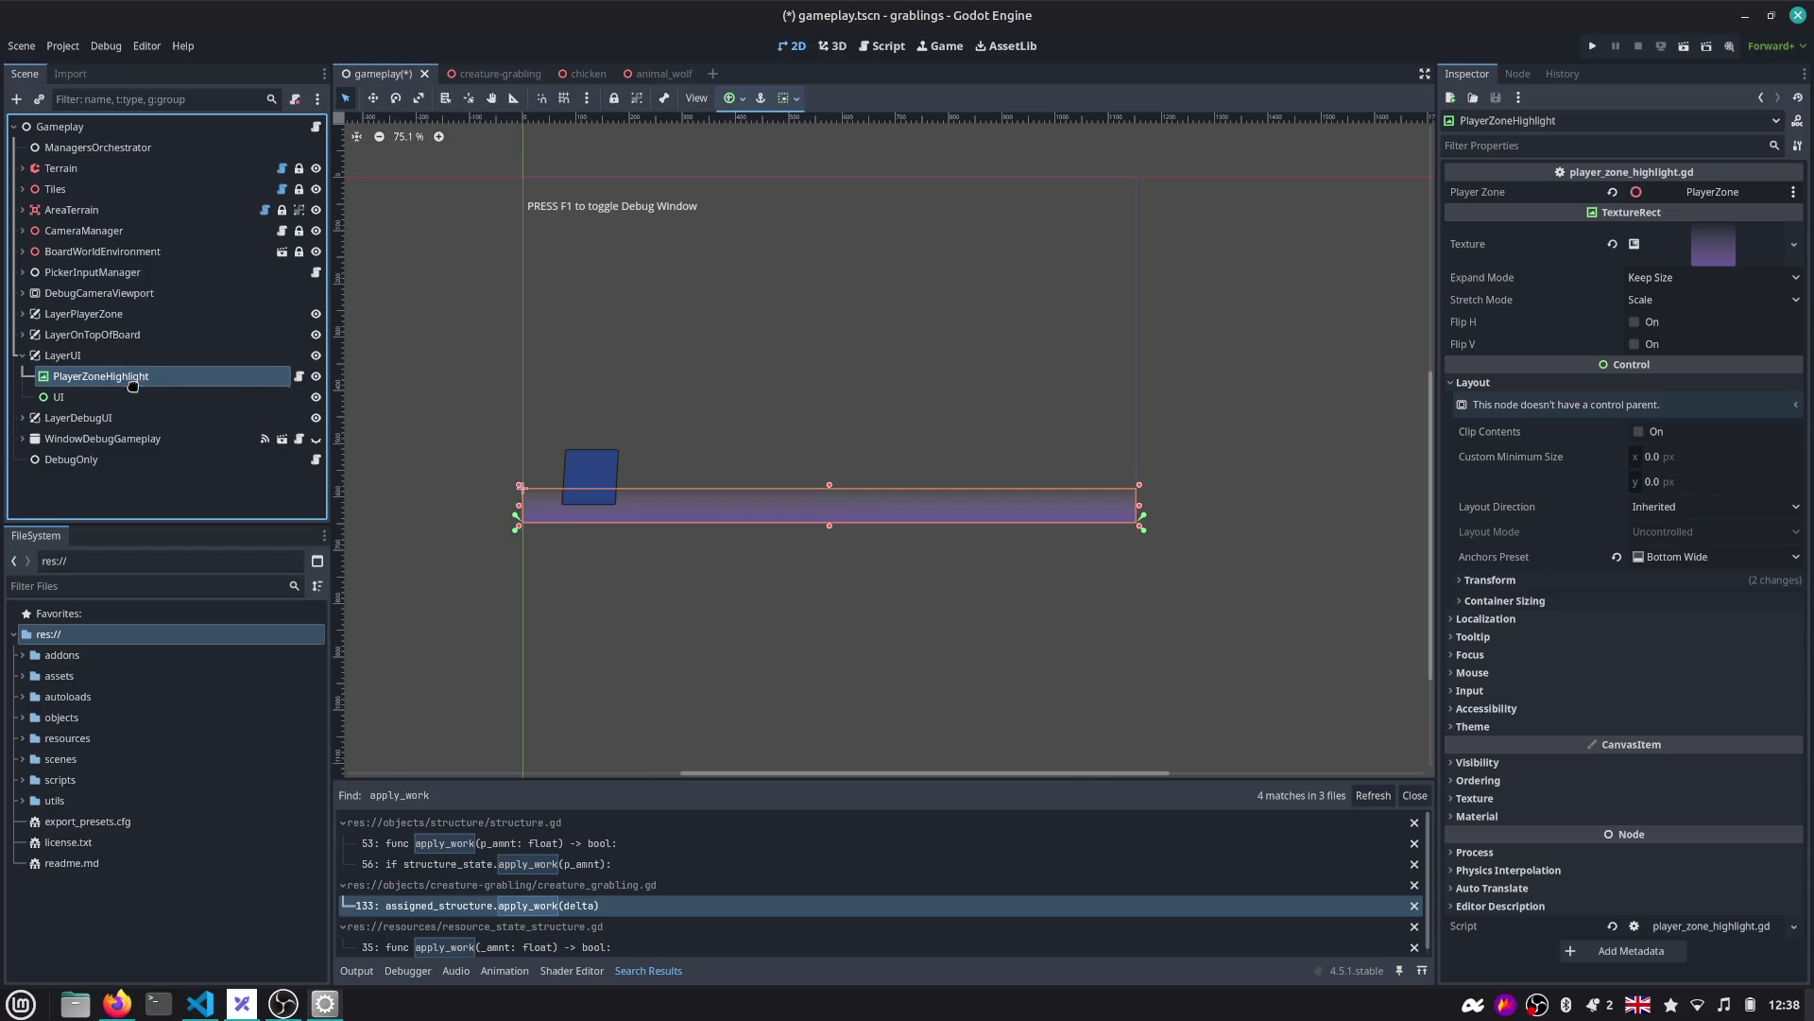
drag(132, 385, 142, 397)
click(300, 398)
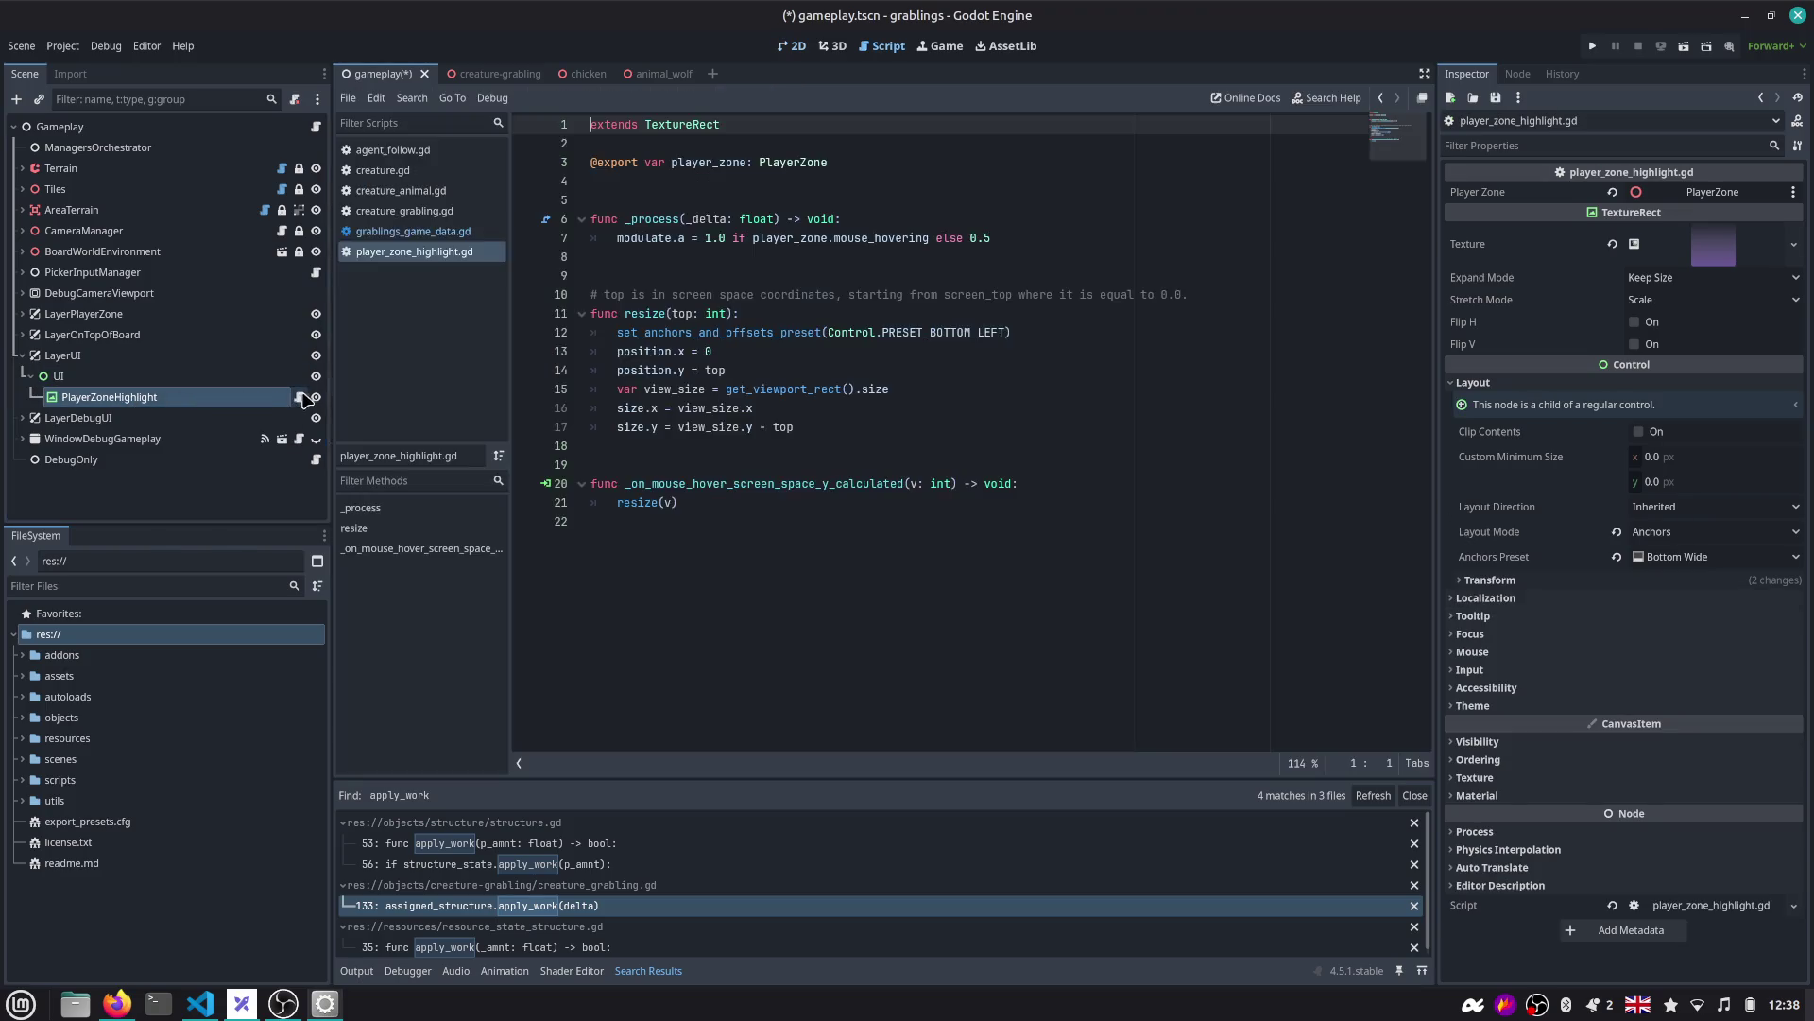
Review position, PRESET_BOTTOM_LEFT, view_size and player_zone in player_zone_highlight.gd, then reselect the UI node.
double_click(661, 371)
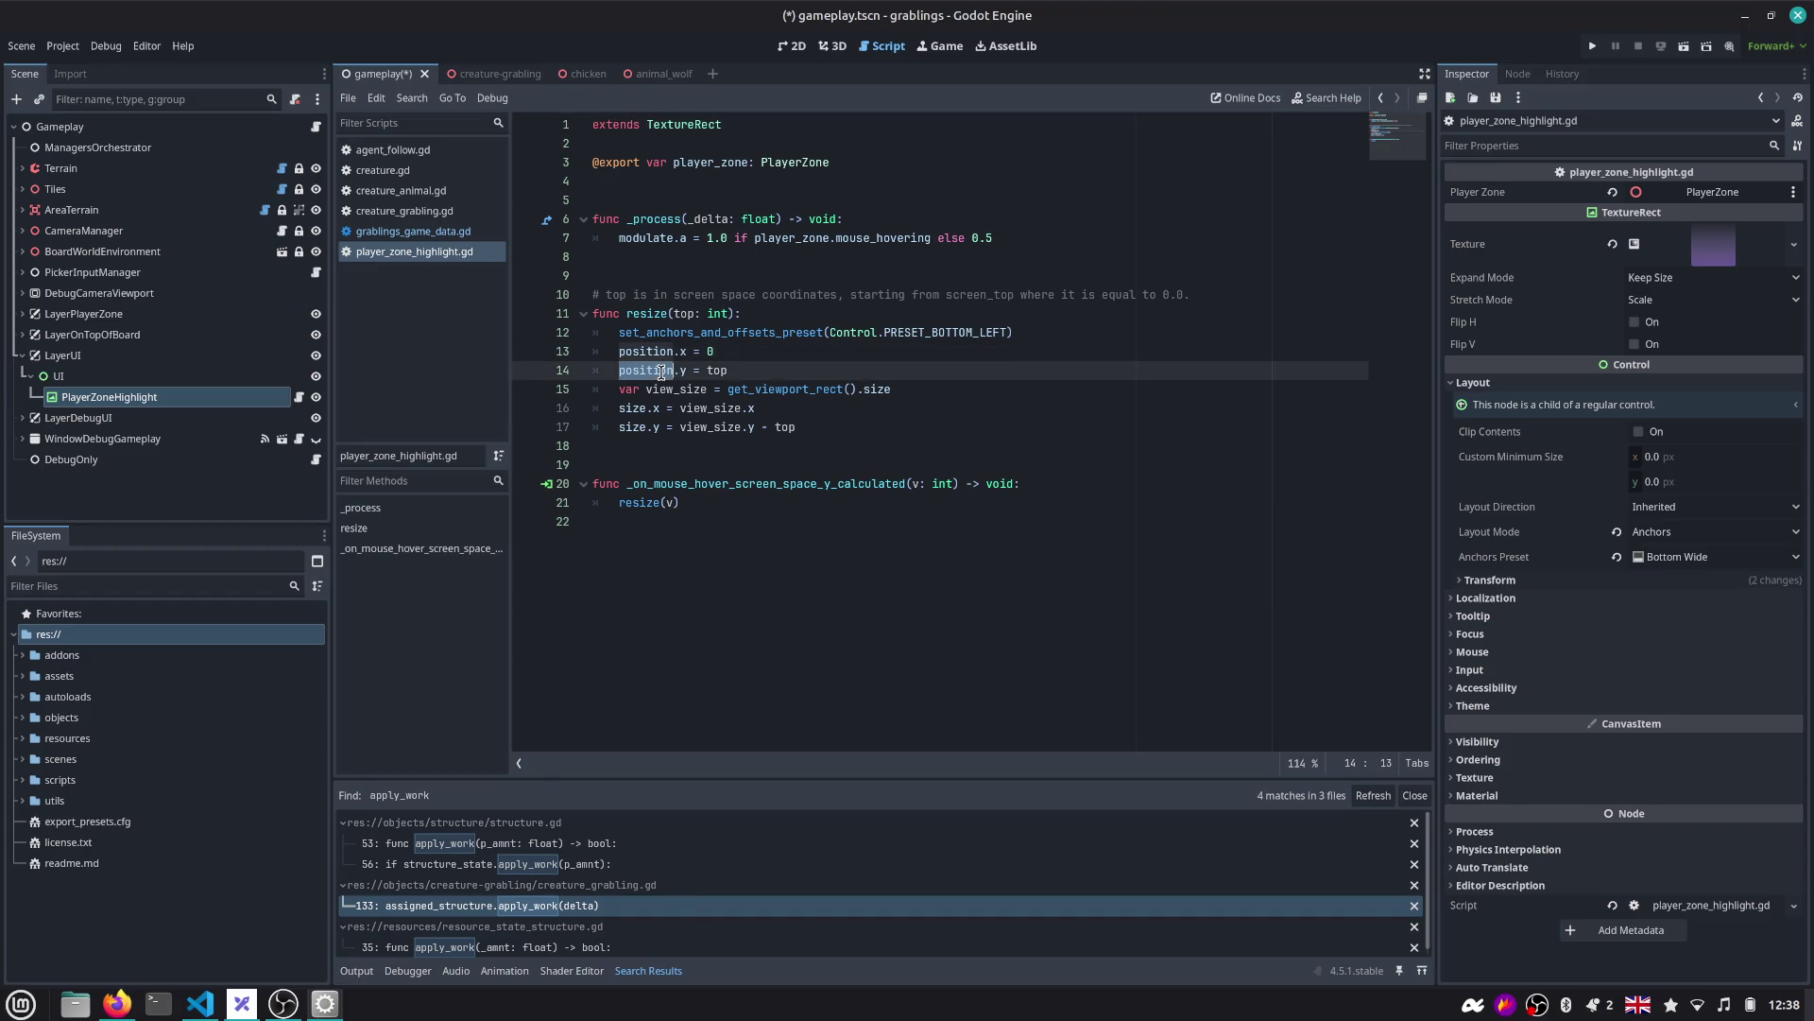
mouse_move(810, 339)
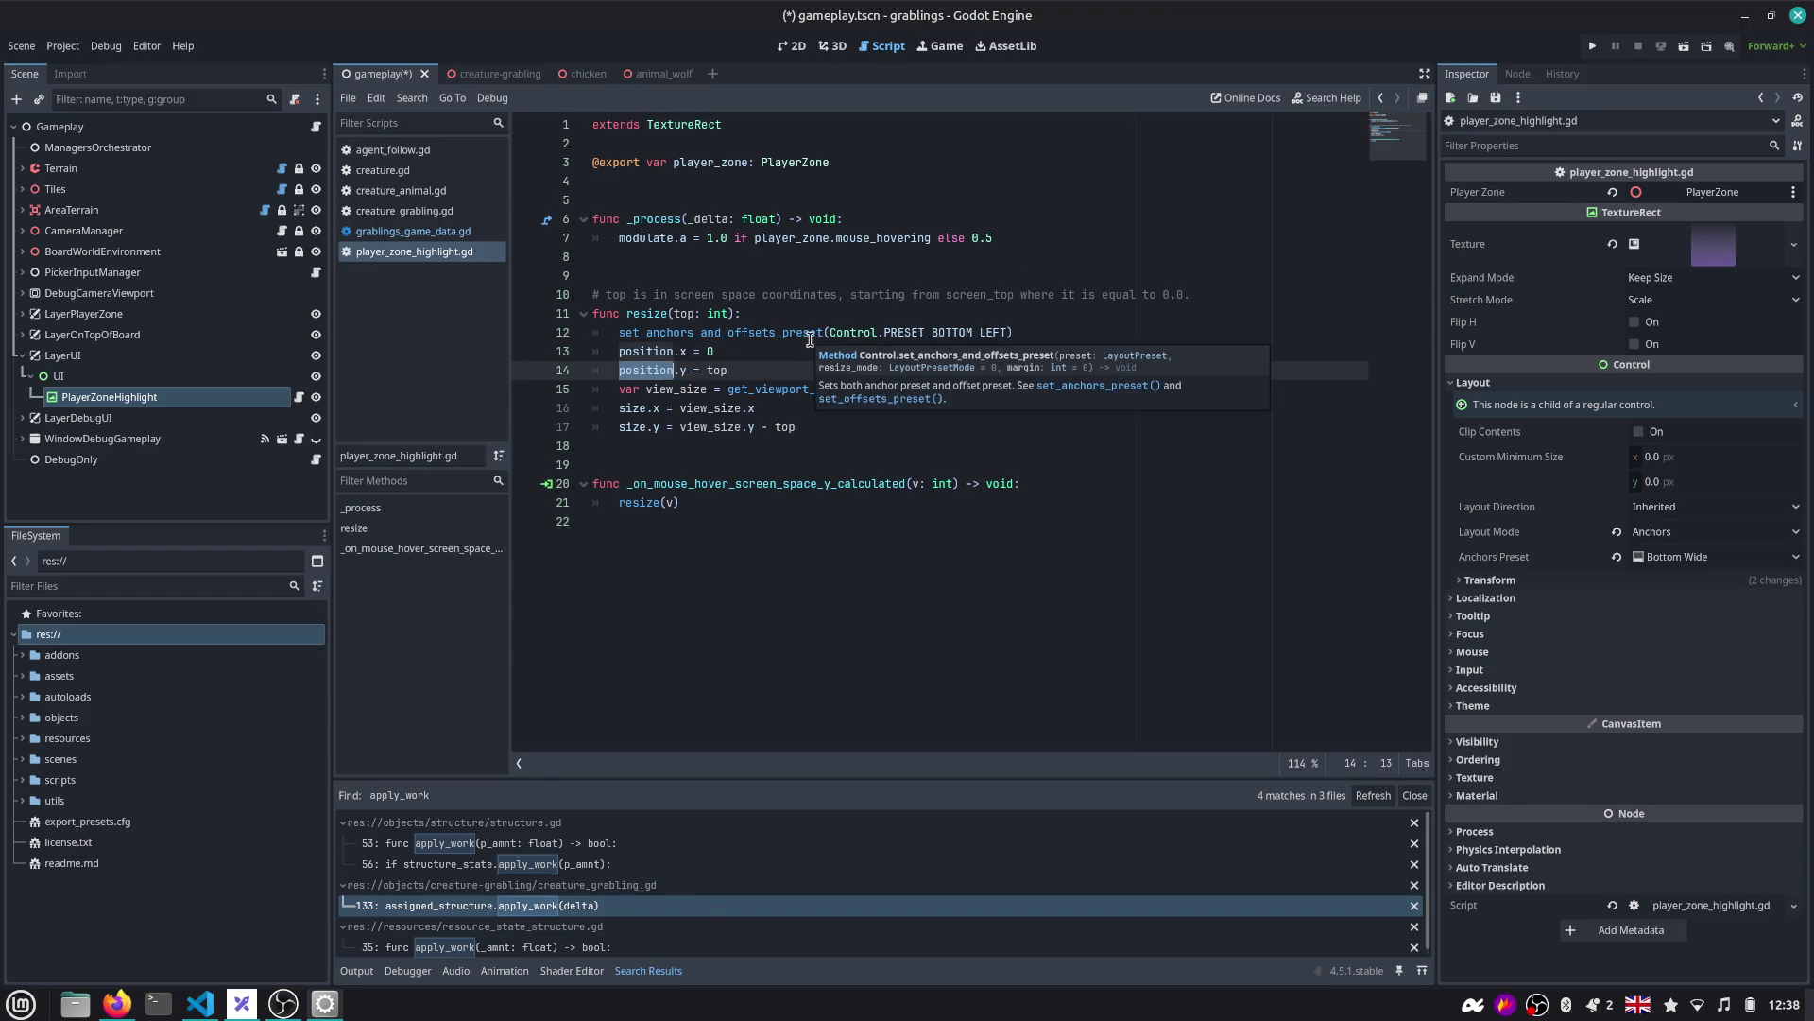
double_click(949, 336)
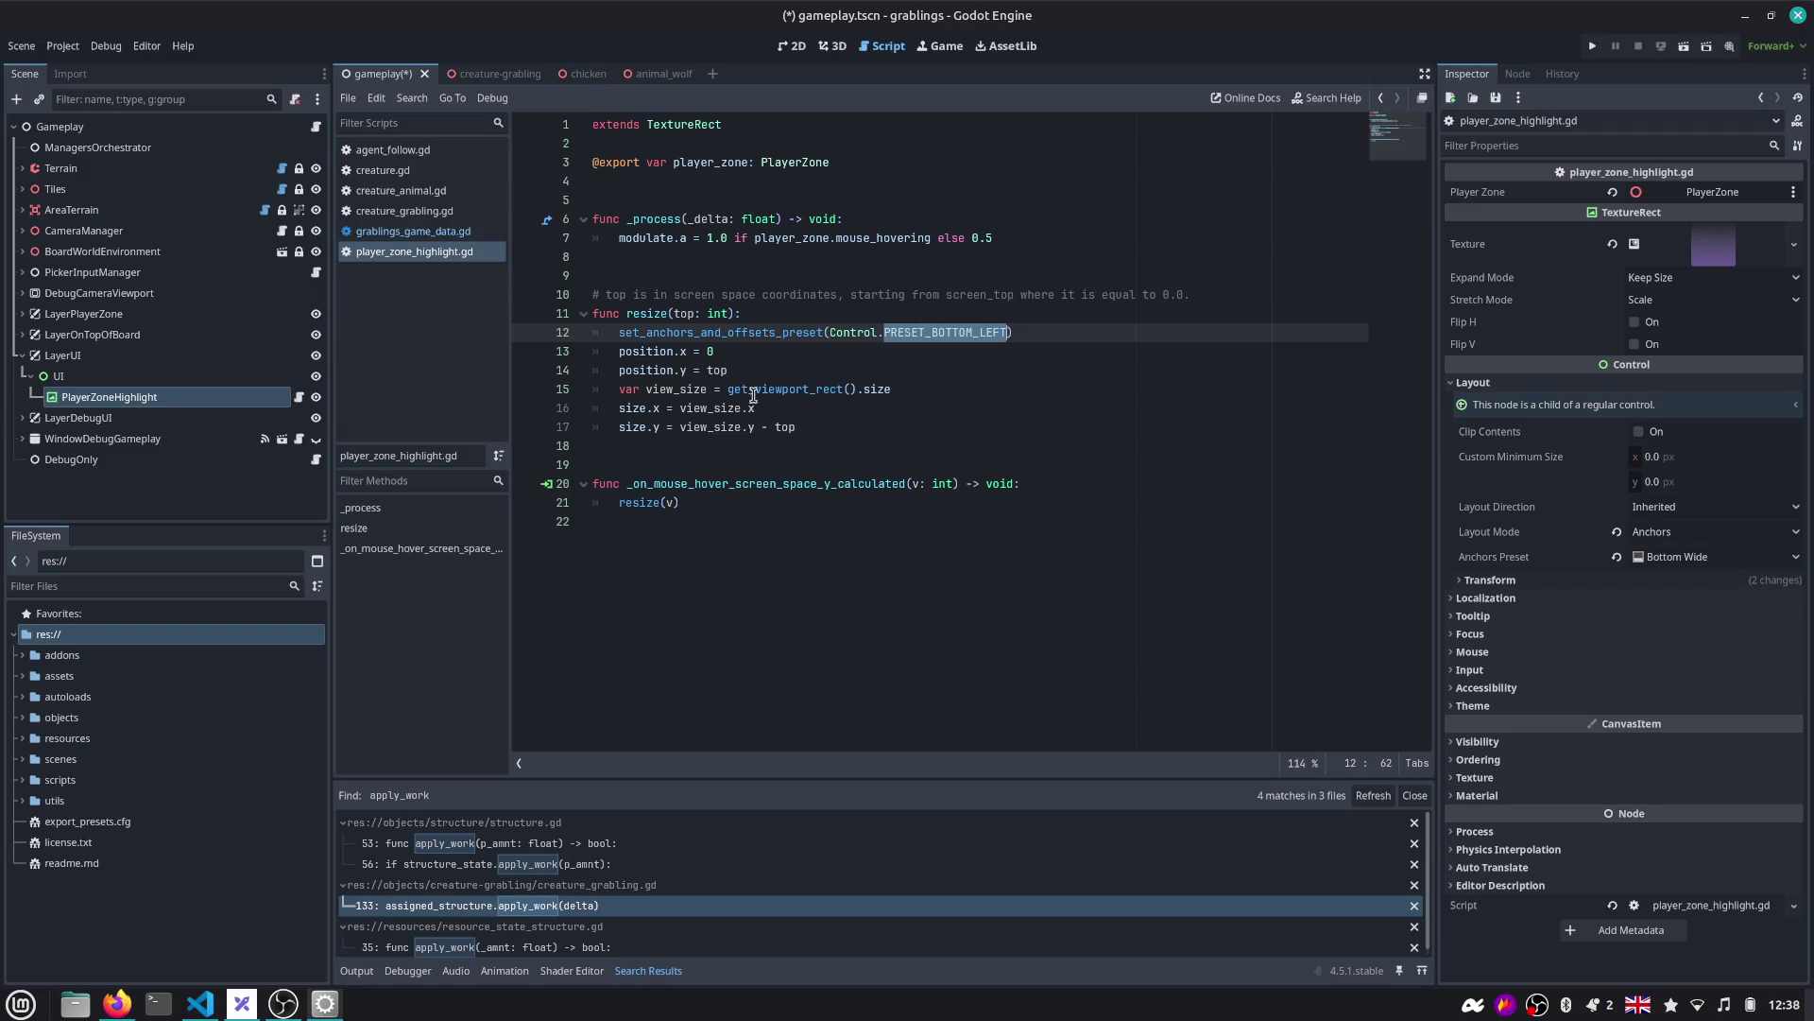
double_click(661, 390)
double_click(710, 409)
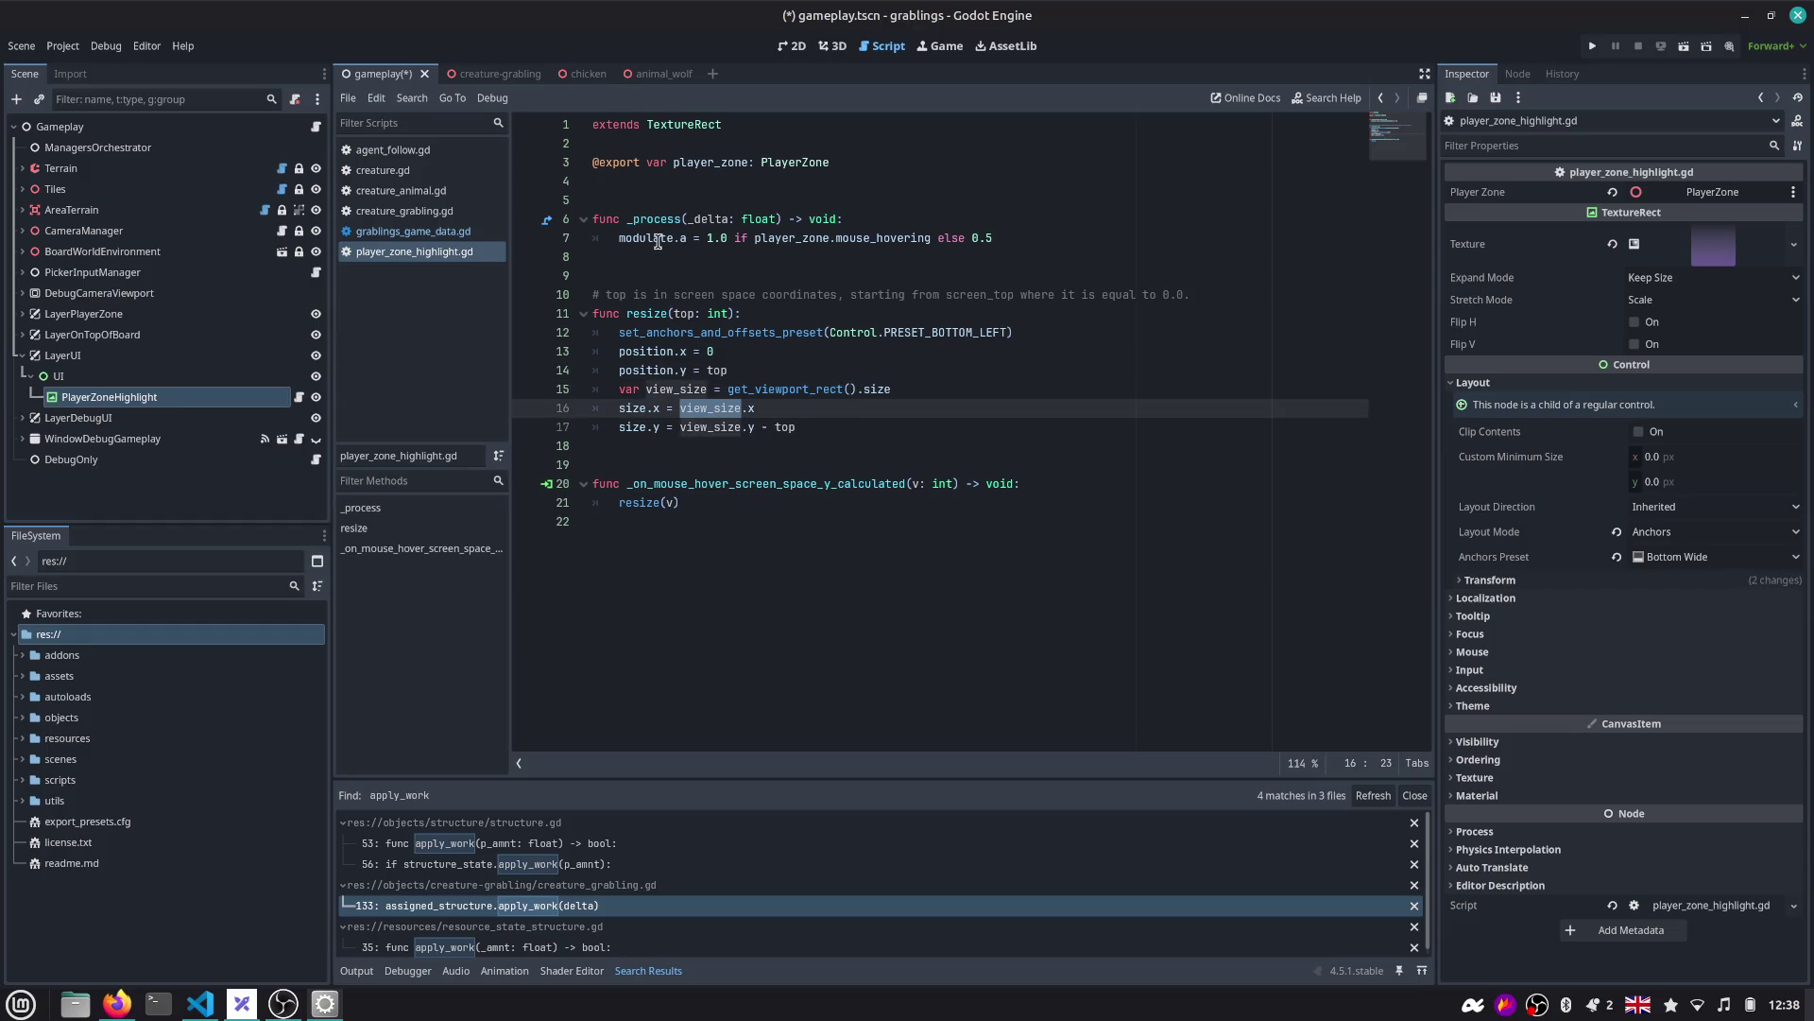
mouse_move(789, 246)
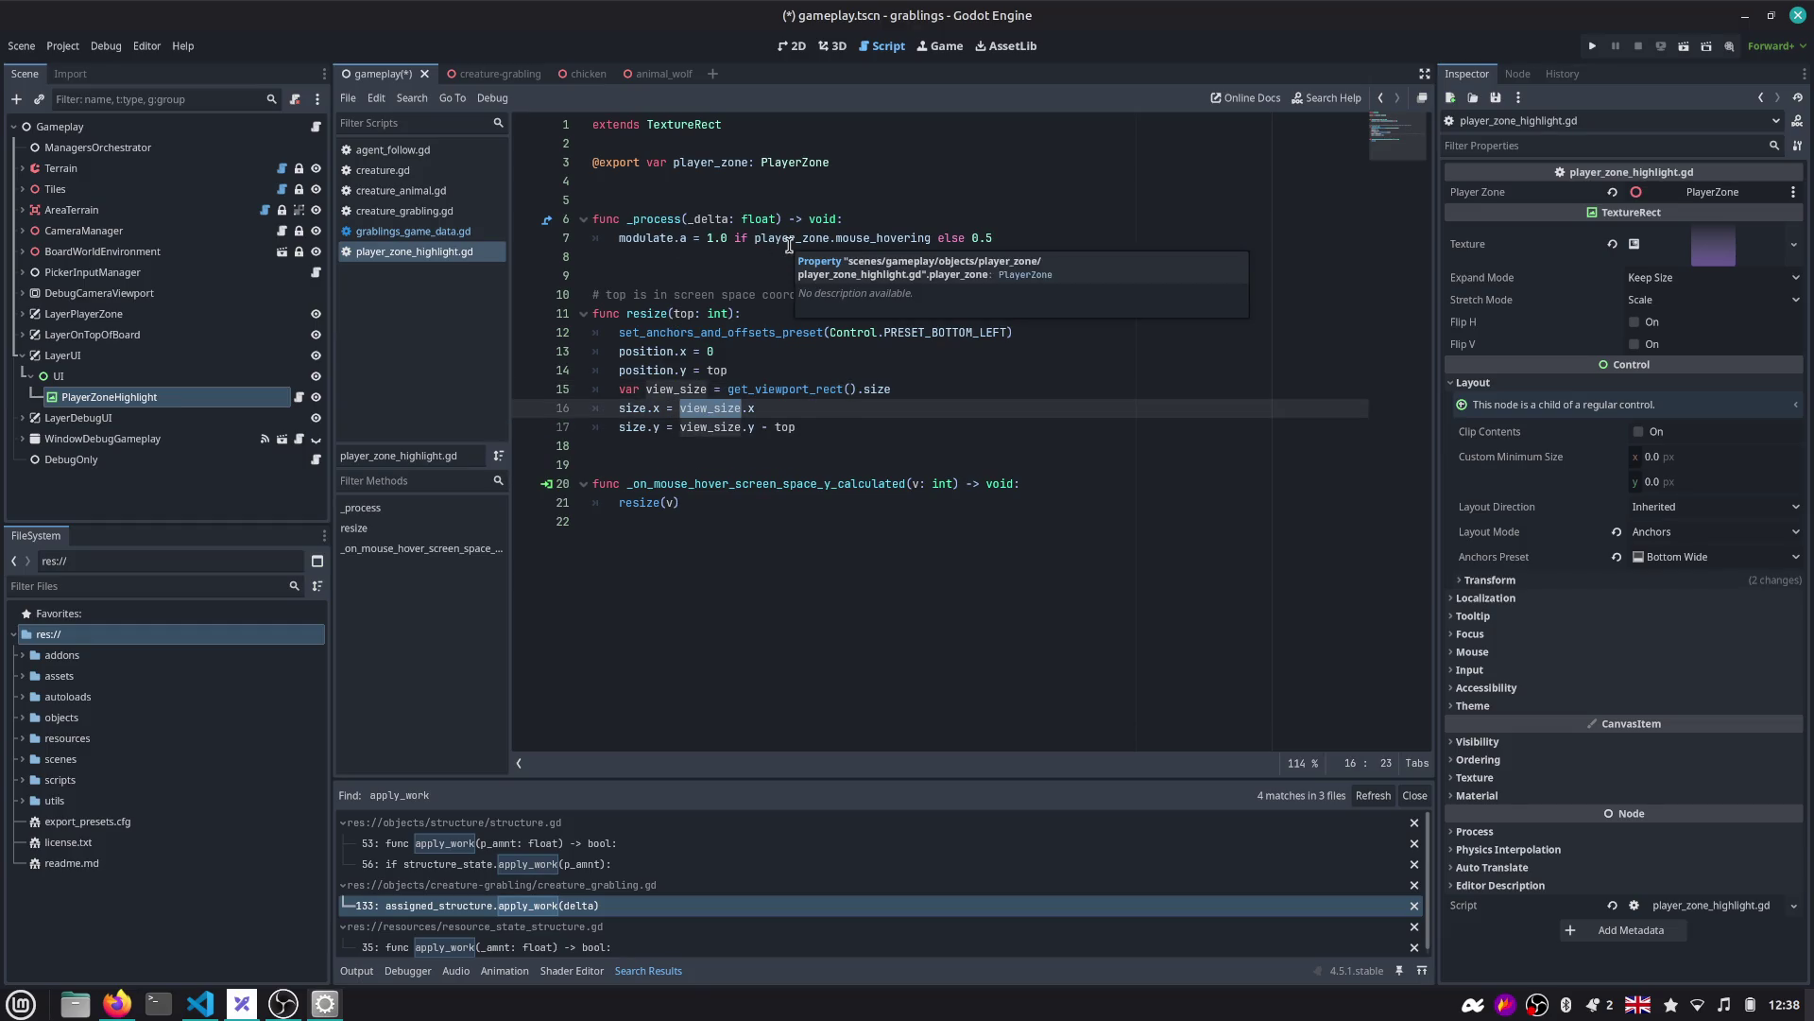
double_click(802, 239)
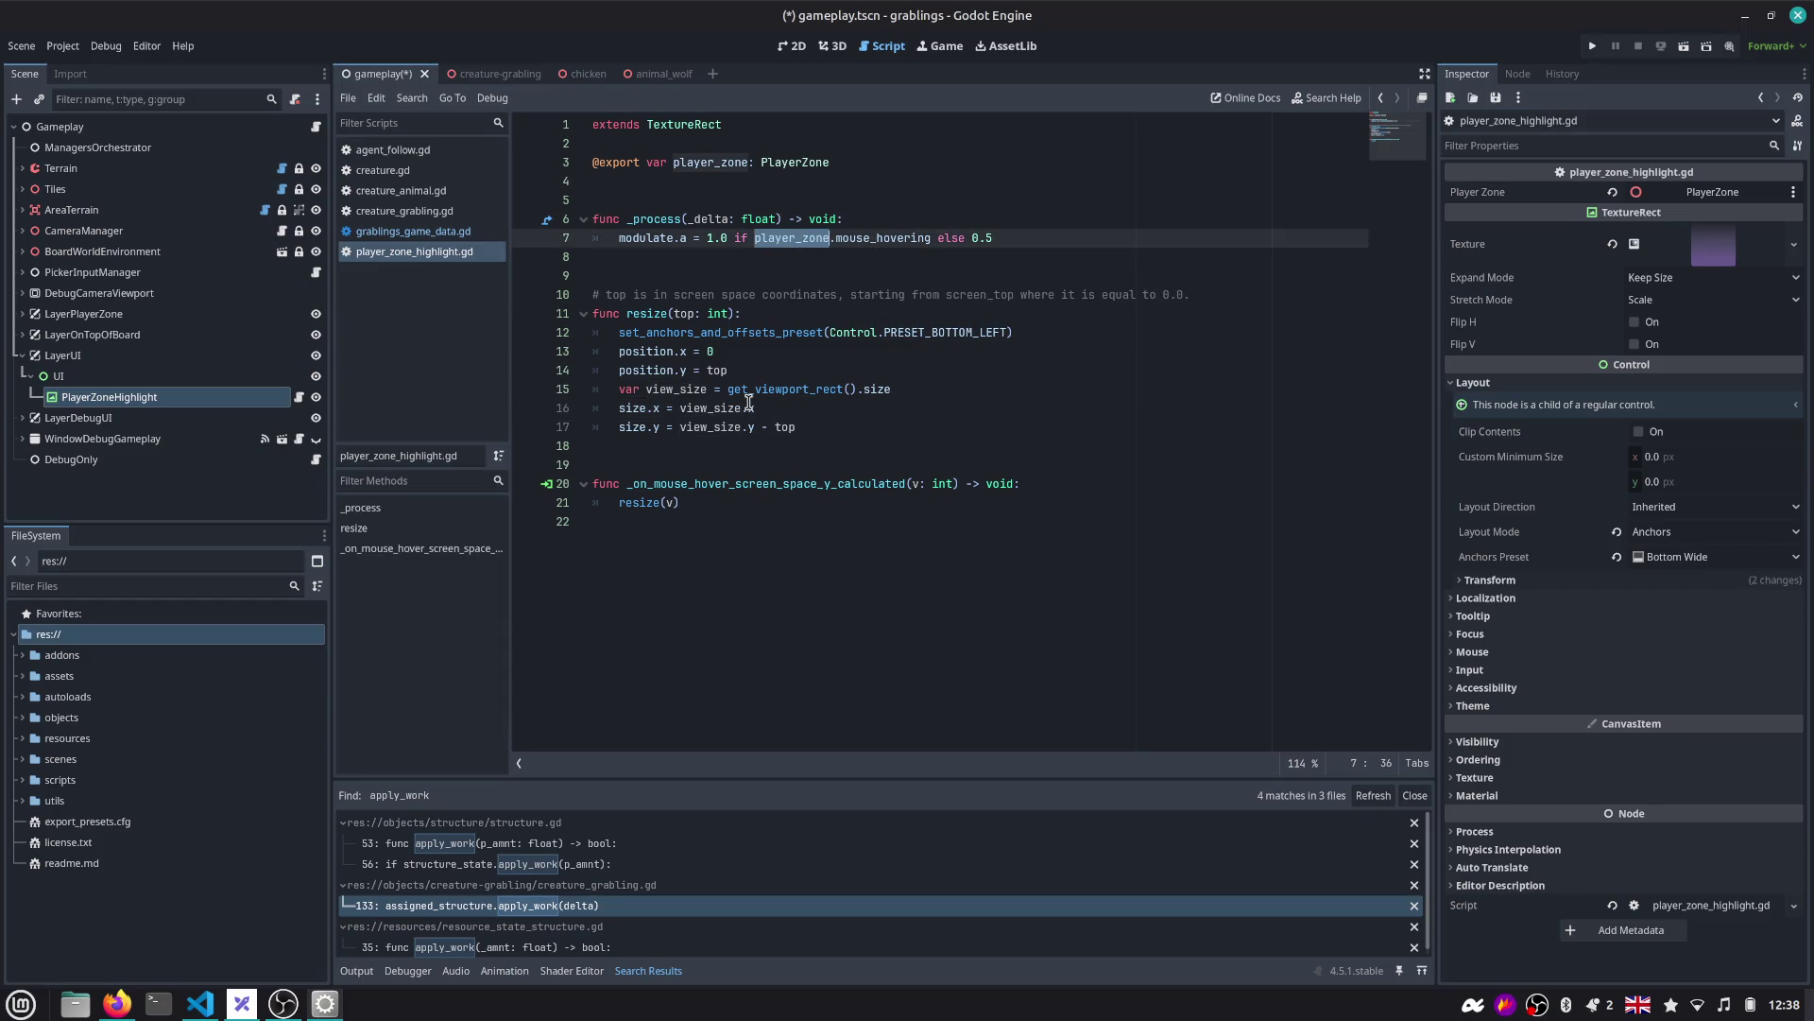
click(132, 376)
click(831, 47)
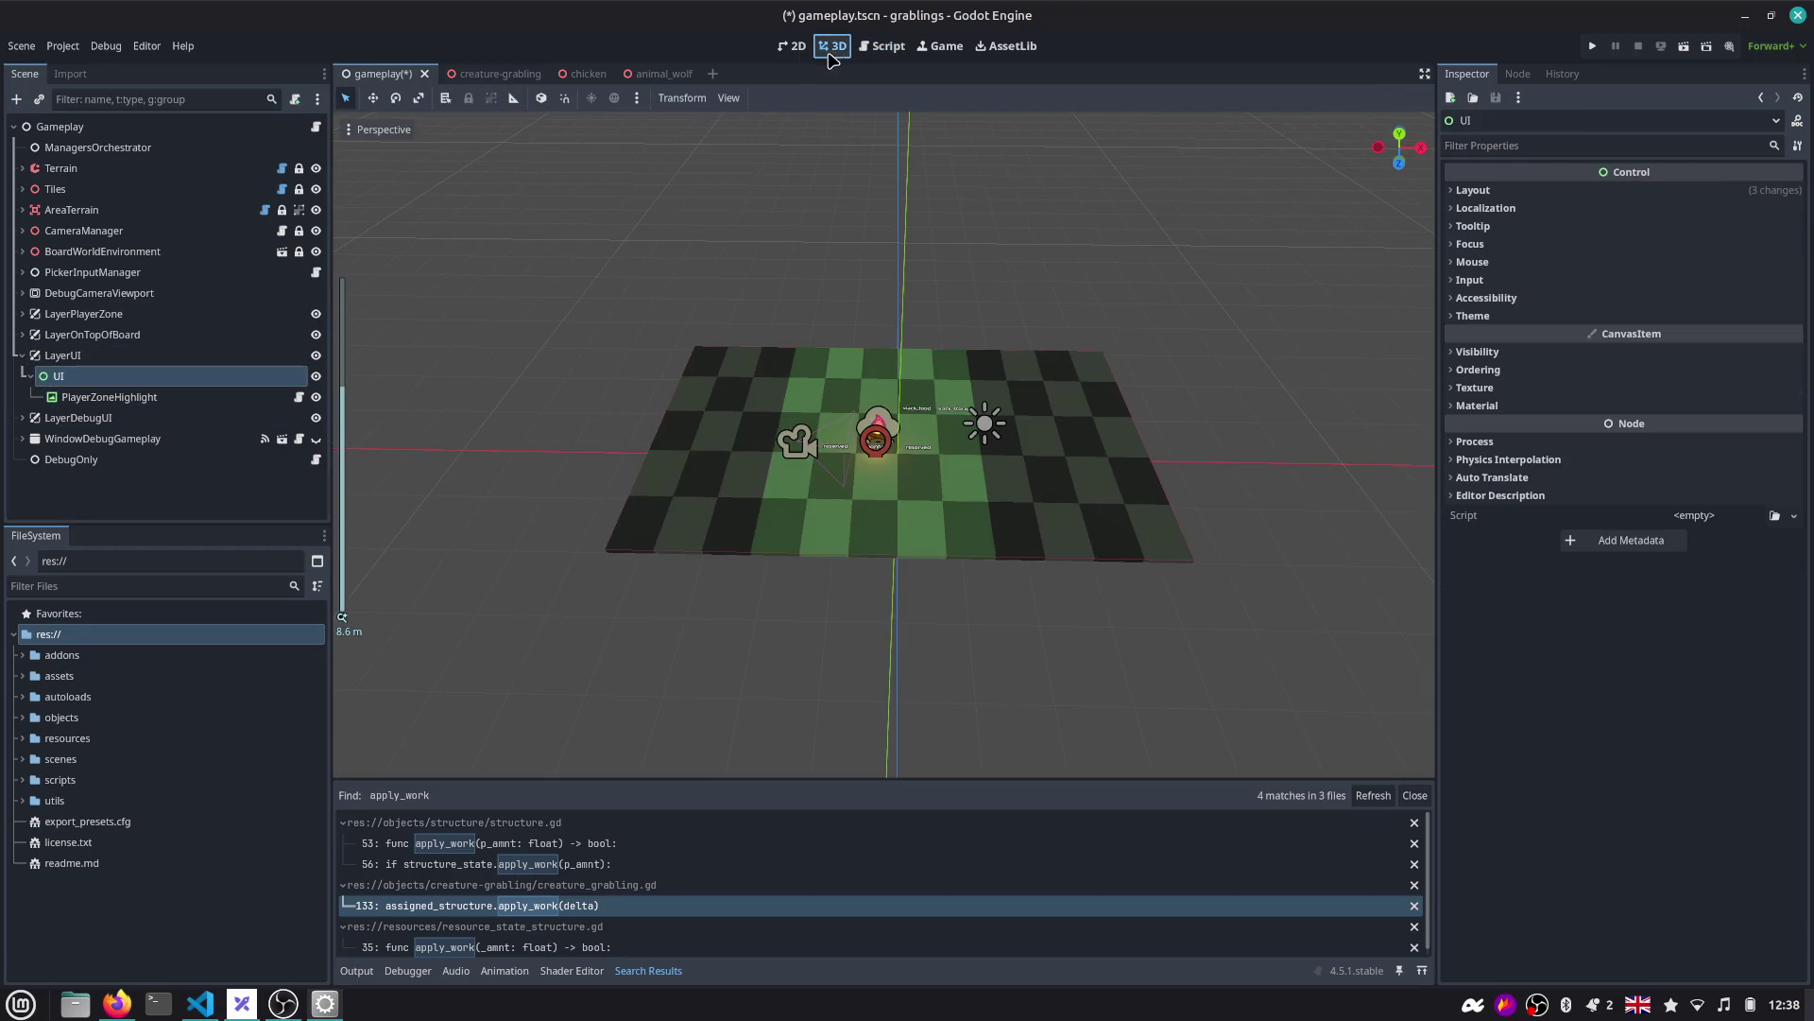
Save the UI branch as ui.tscn inside a new ui folder under scenes/gameplay.
click(940, 46)
click(792, 46)
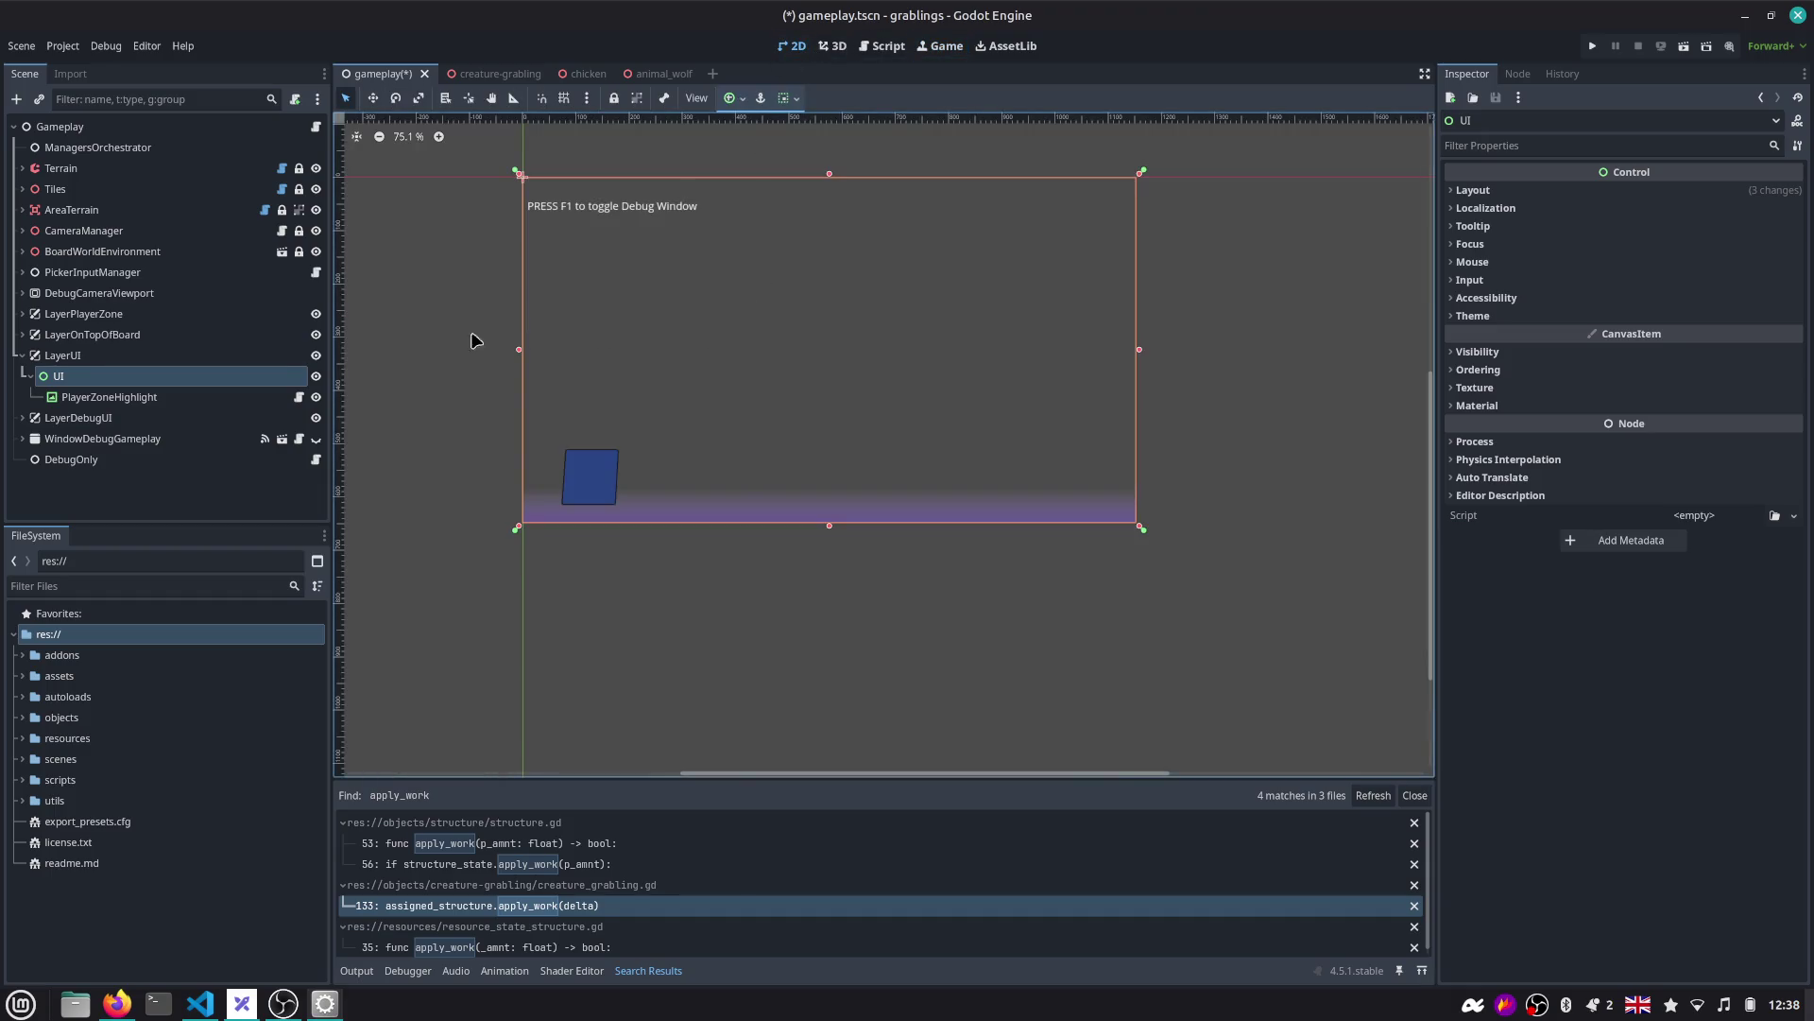
right_click(106, 380)
click(236, 694)
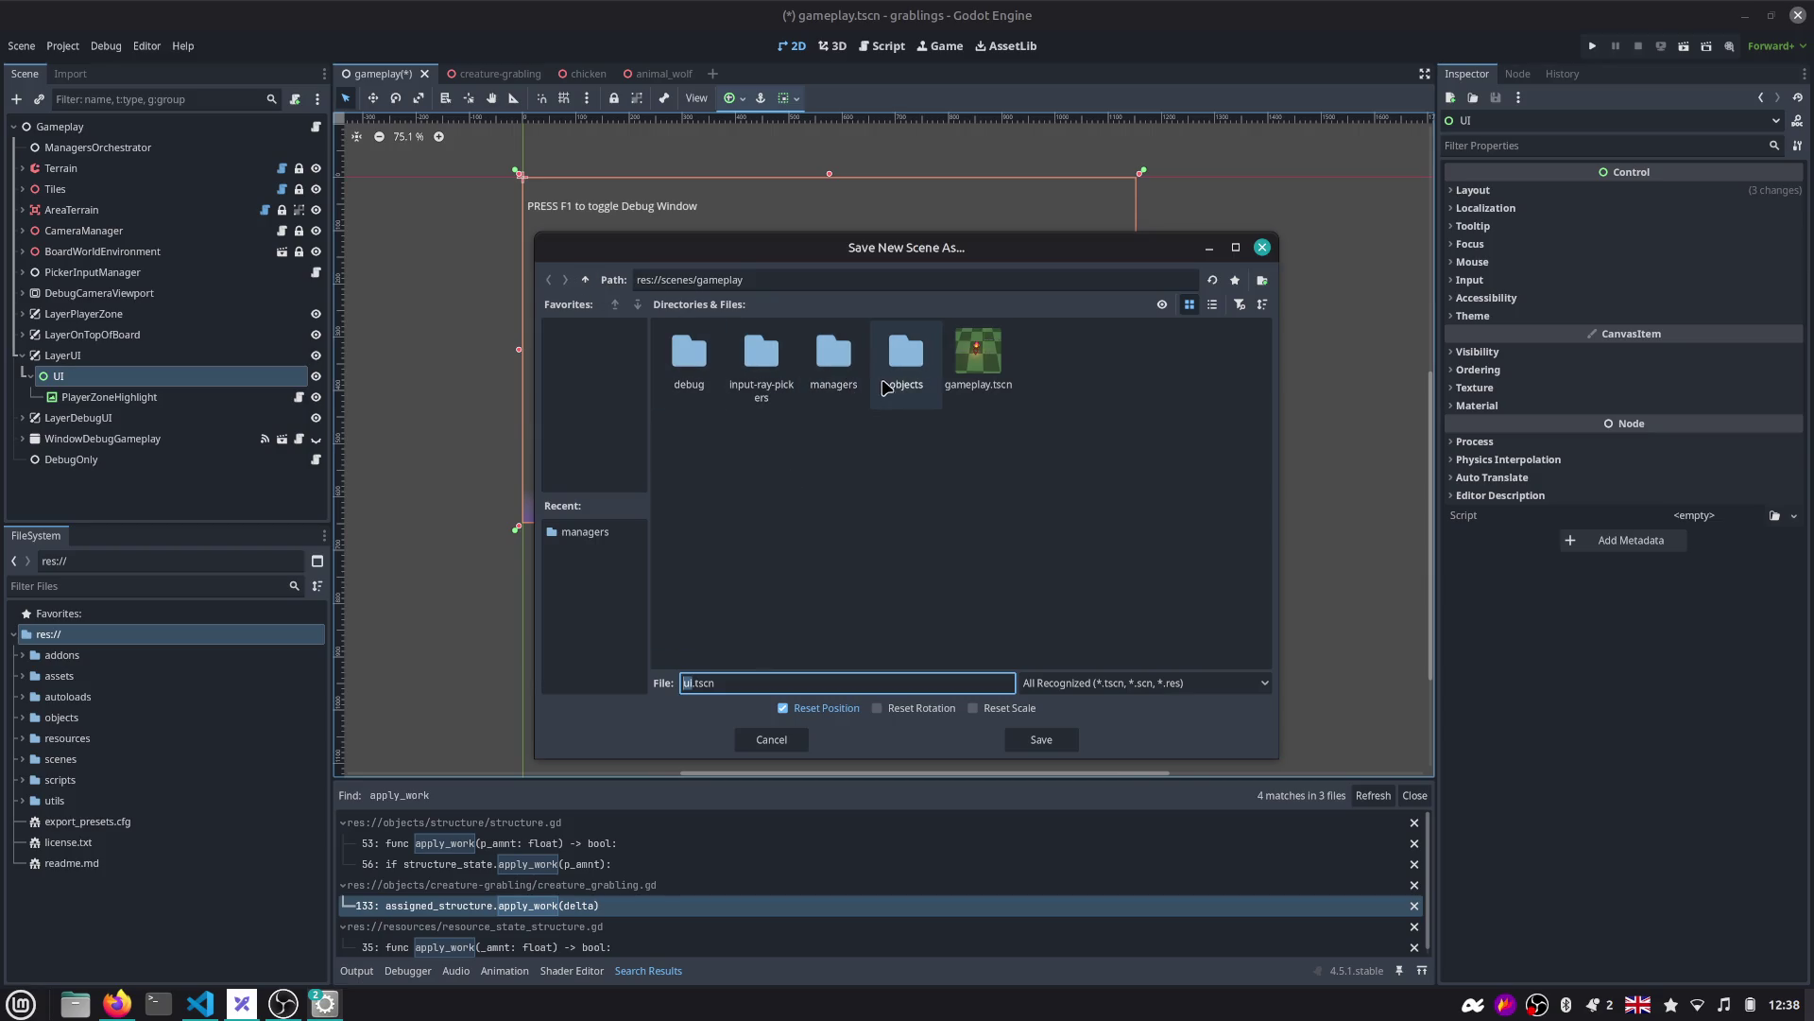
right_click(850, 467)
click(837, 486)
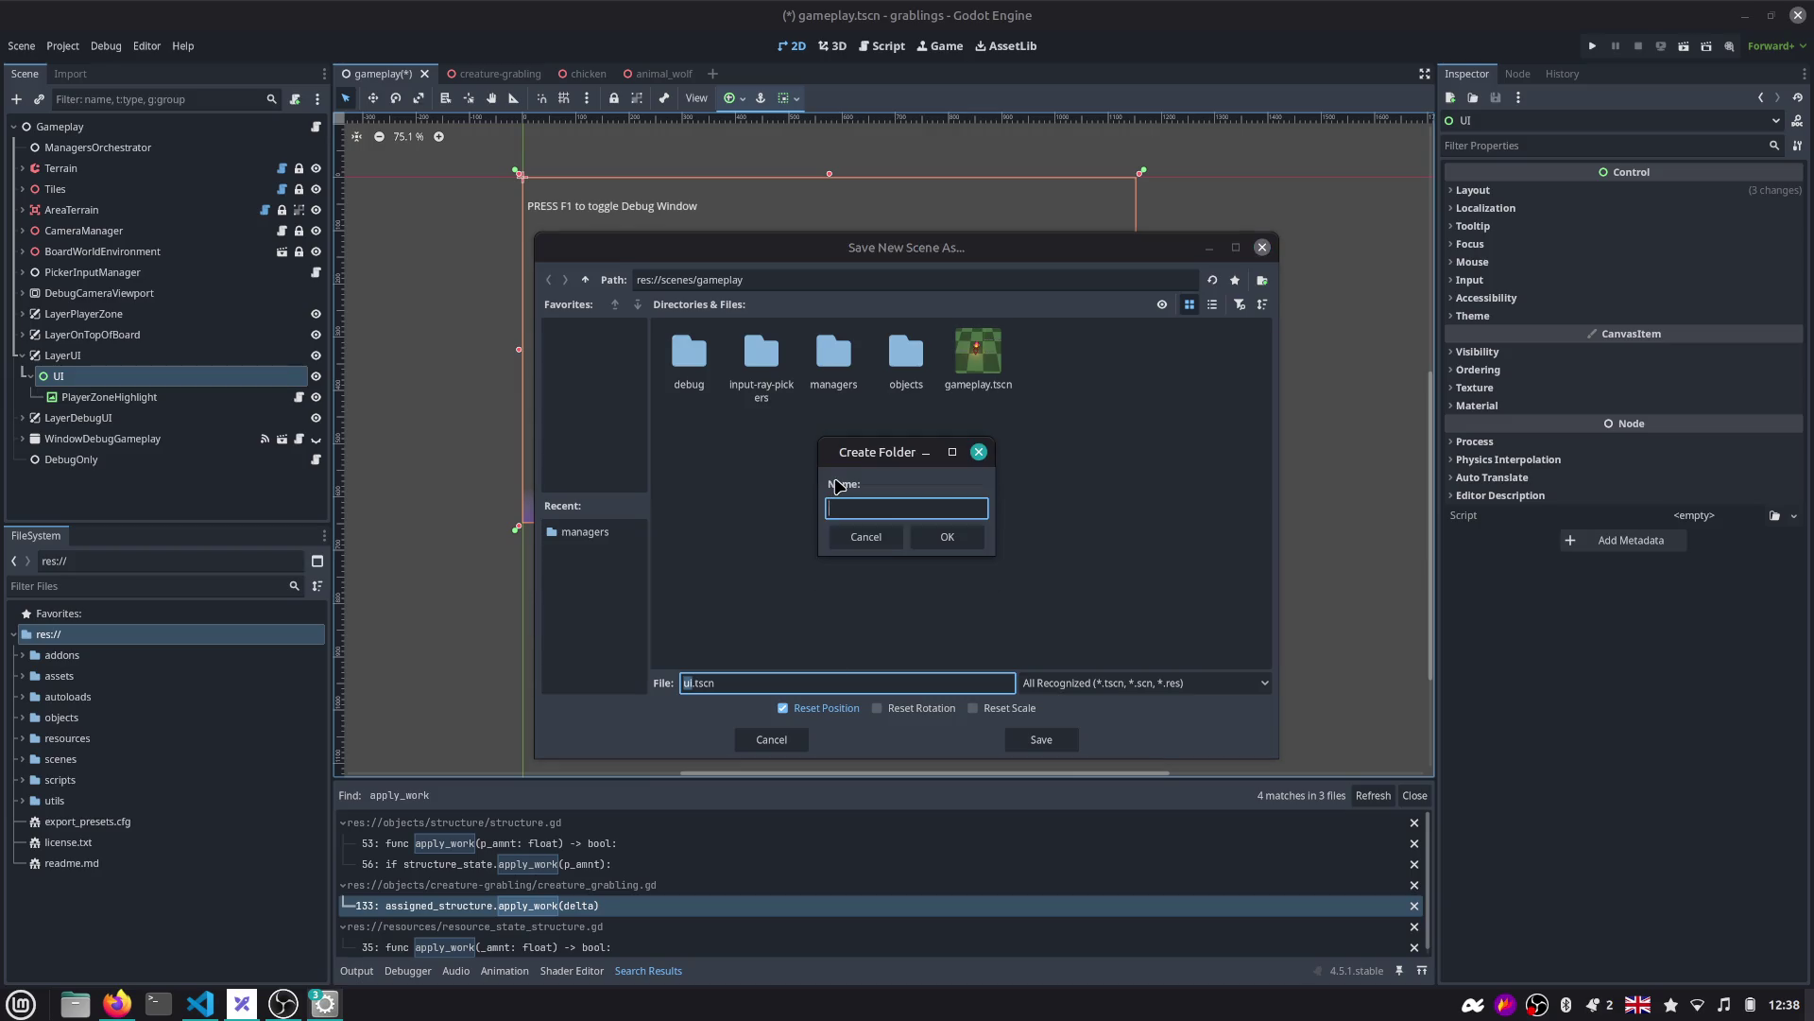
click(973, 544)
click(1040, 740)
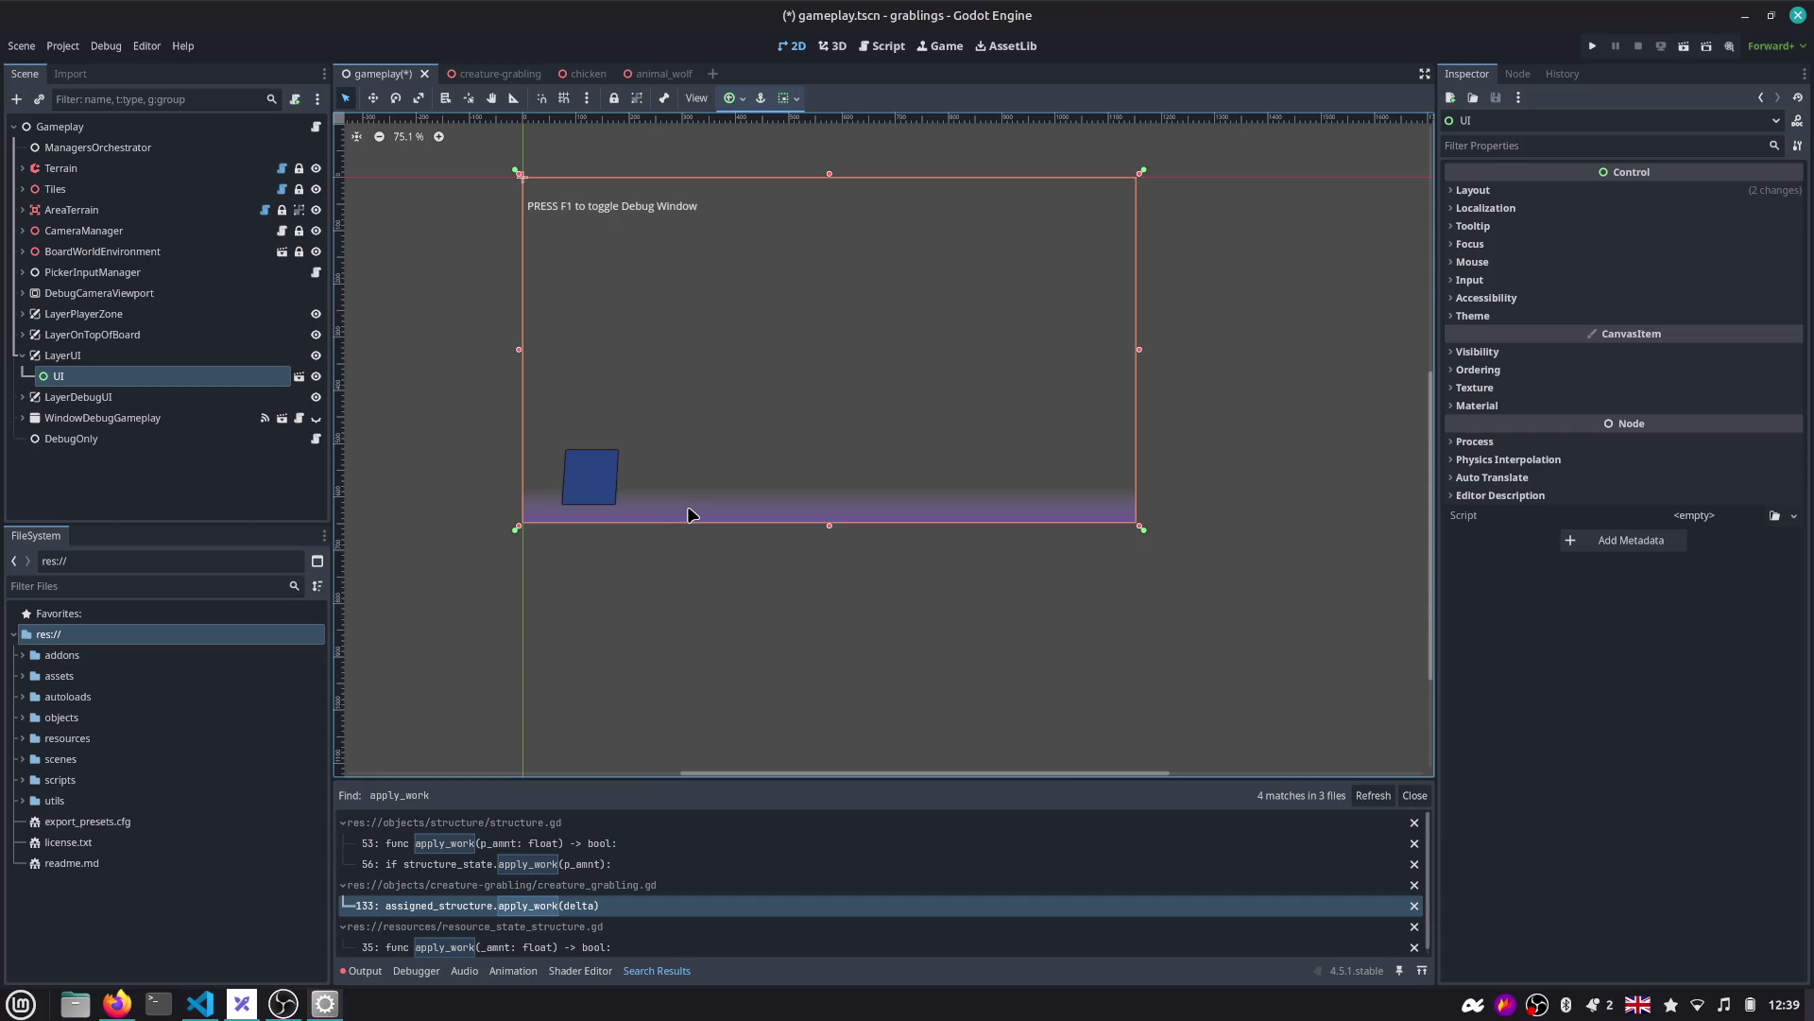
Save the Gameplay scene and select the UI scene instance.
scroll(672, 384, up, 1)
key(ctrl+s)
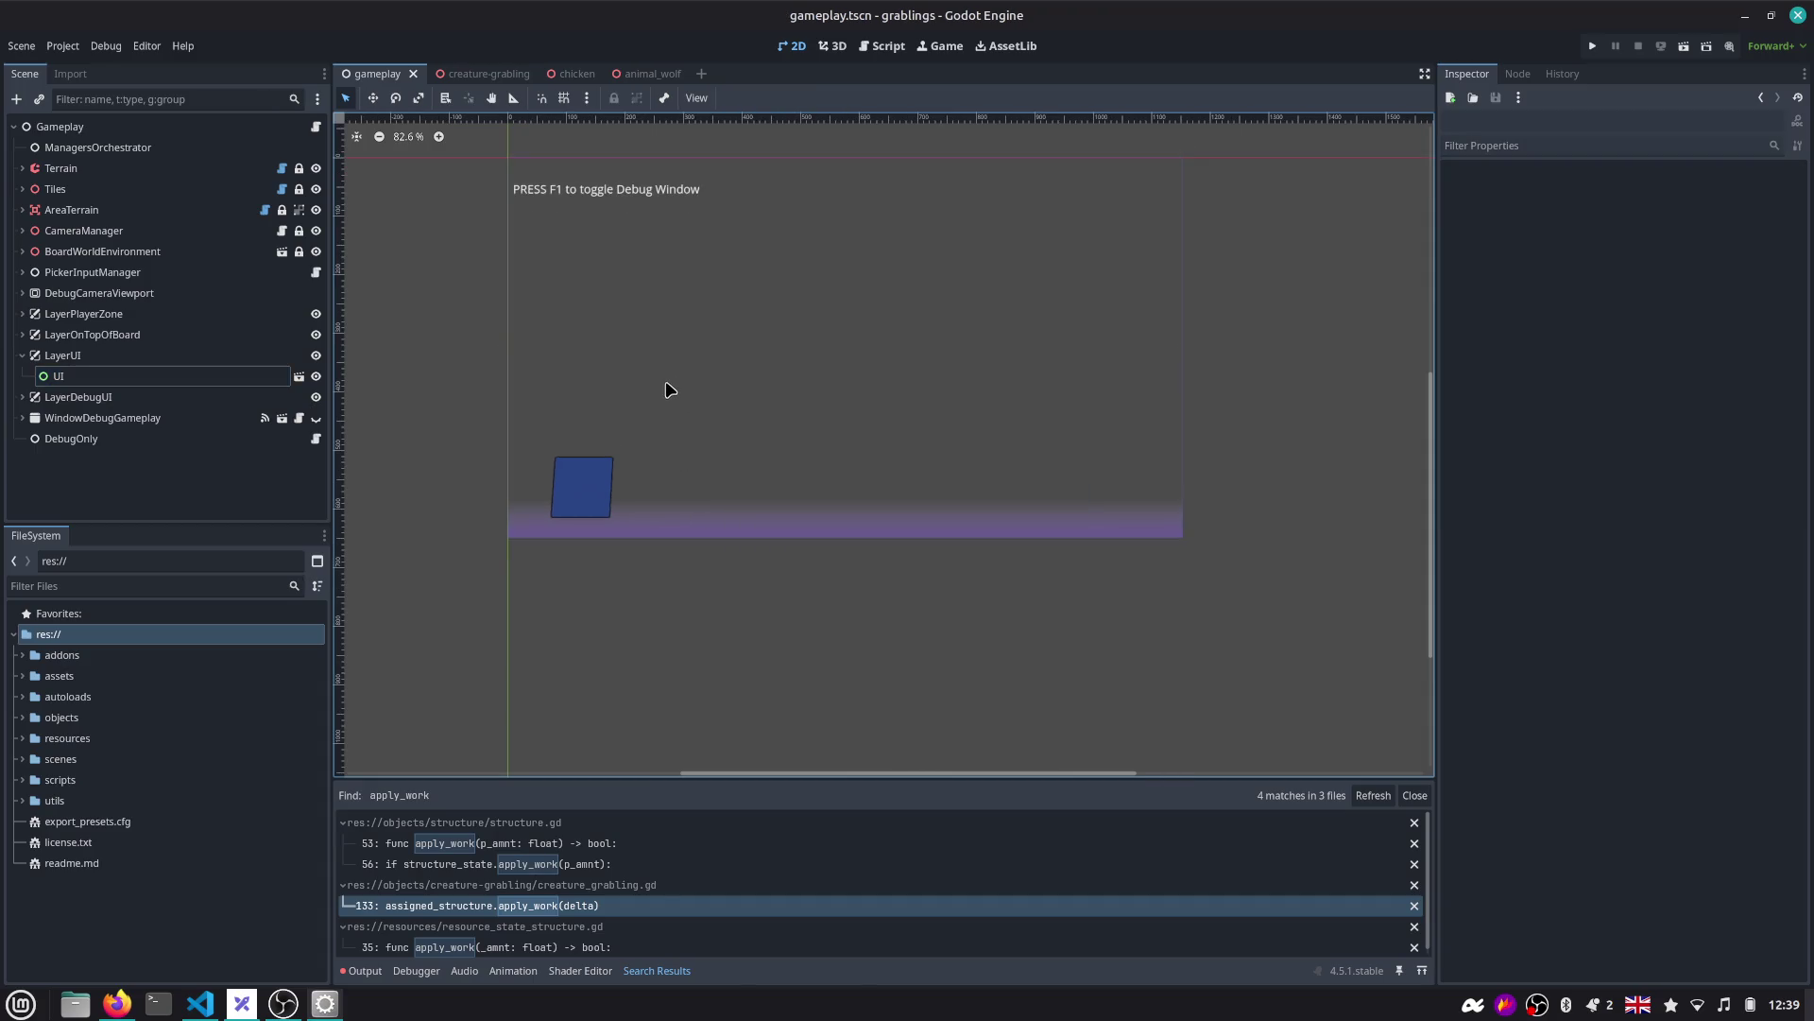
click(176, 376)
In ui.tscn, add a ProgressBar under UI anchored Center Top.
click(298, 376)
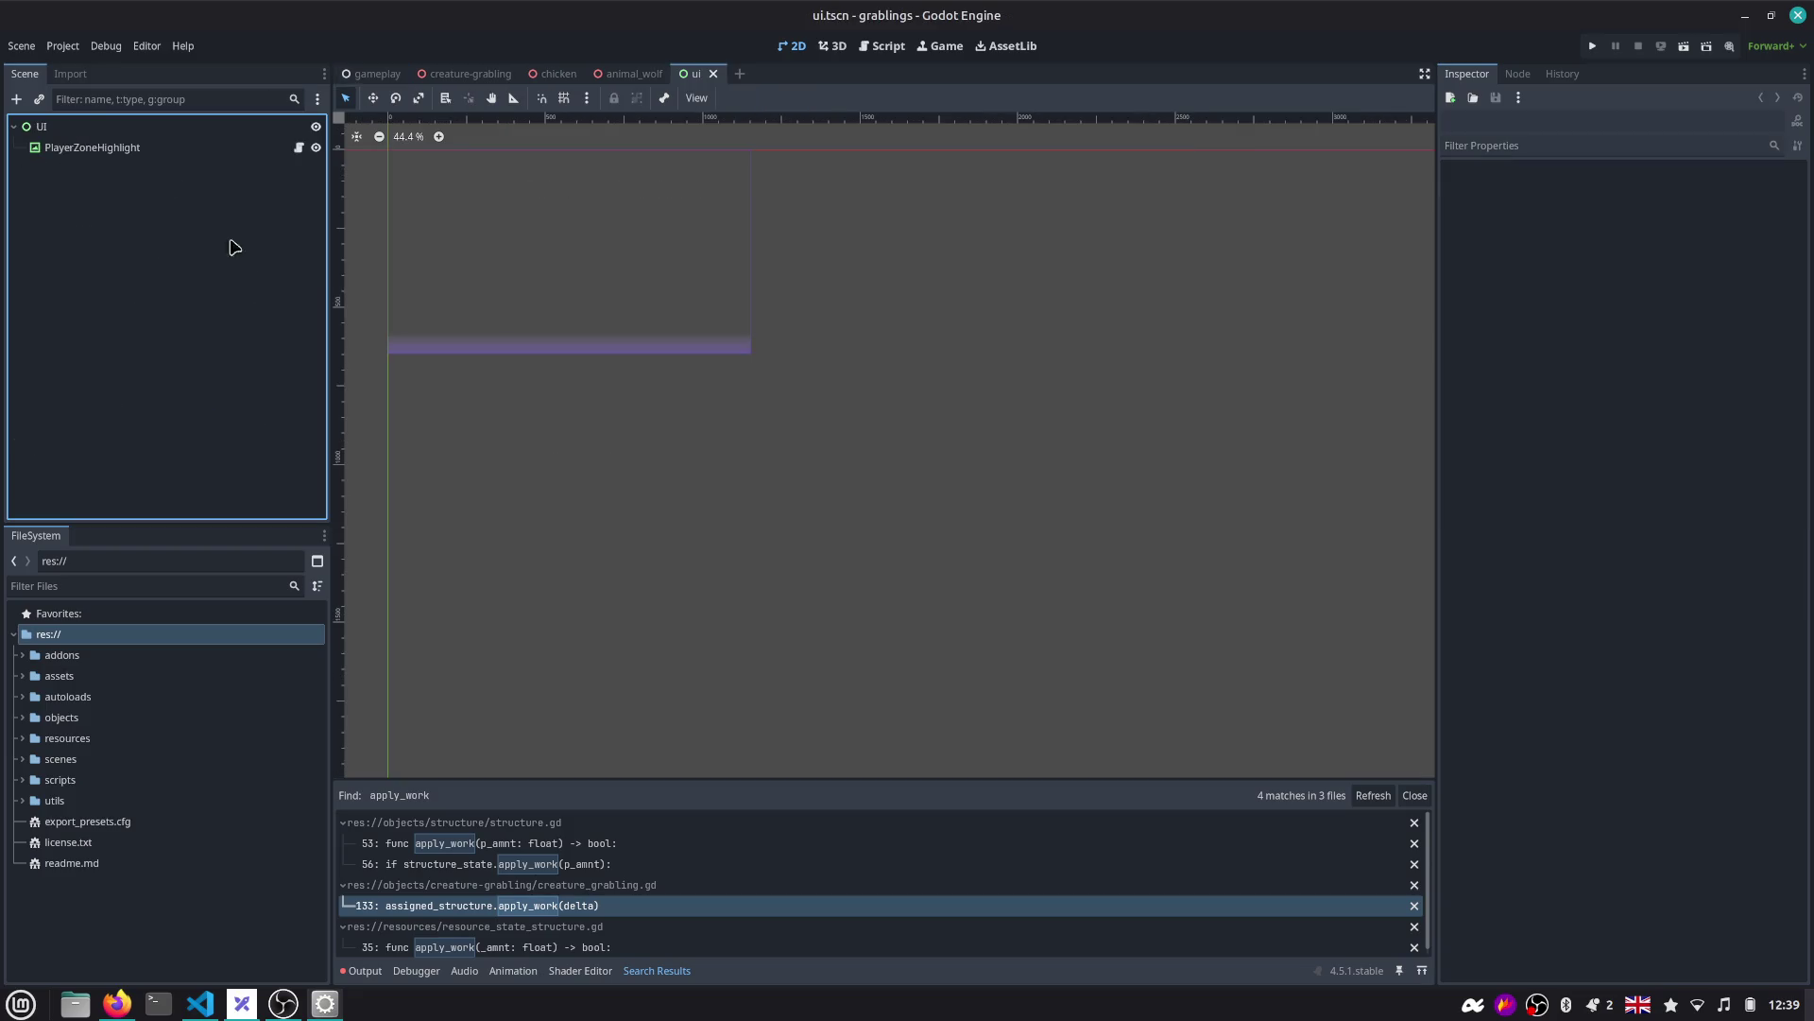
click(141, 134)
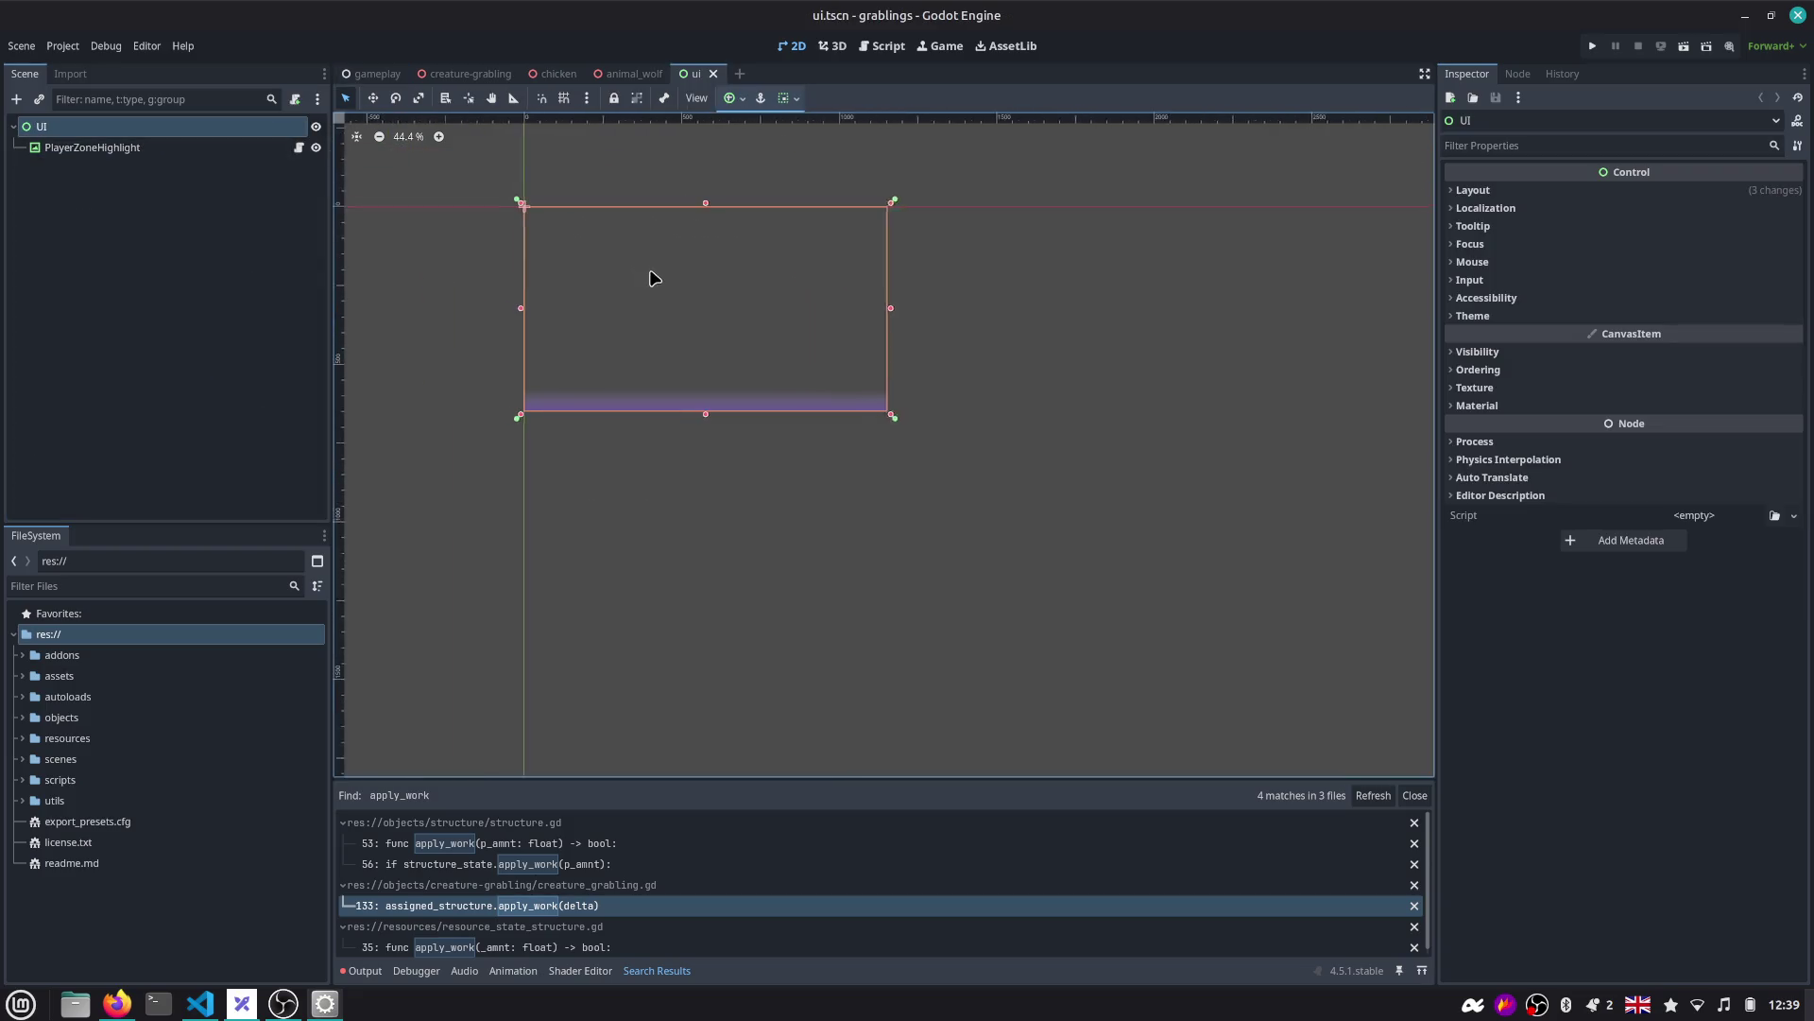
scroll(652, 270, up, 5)
key(ctrl+a)
text(progre)
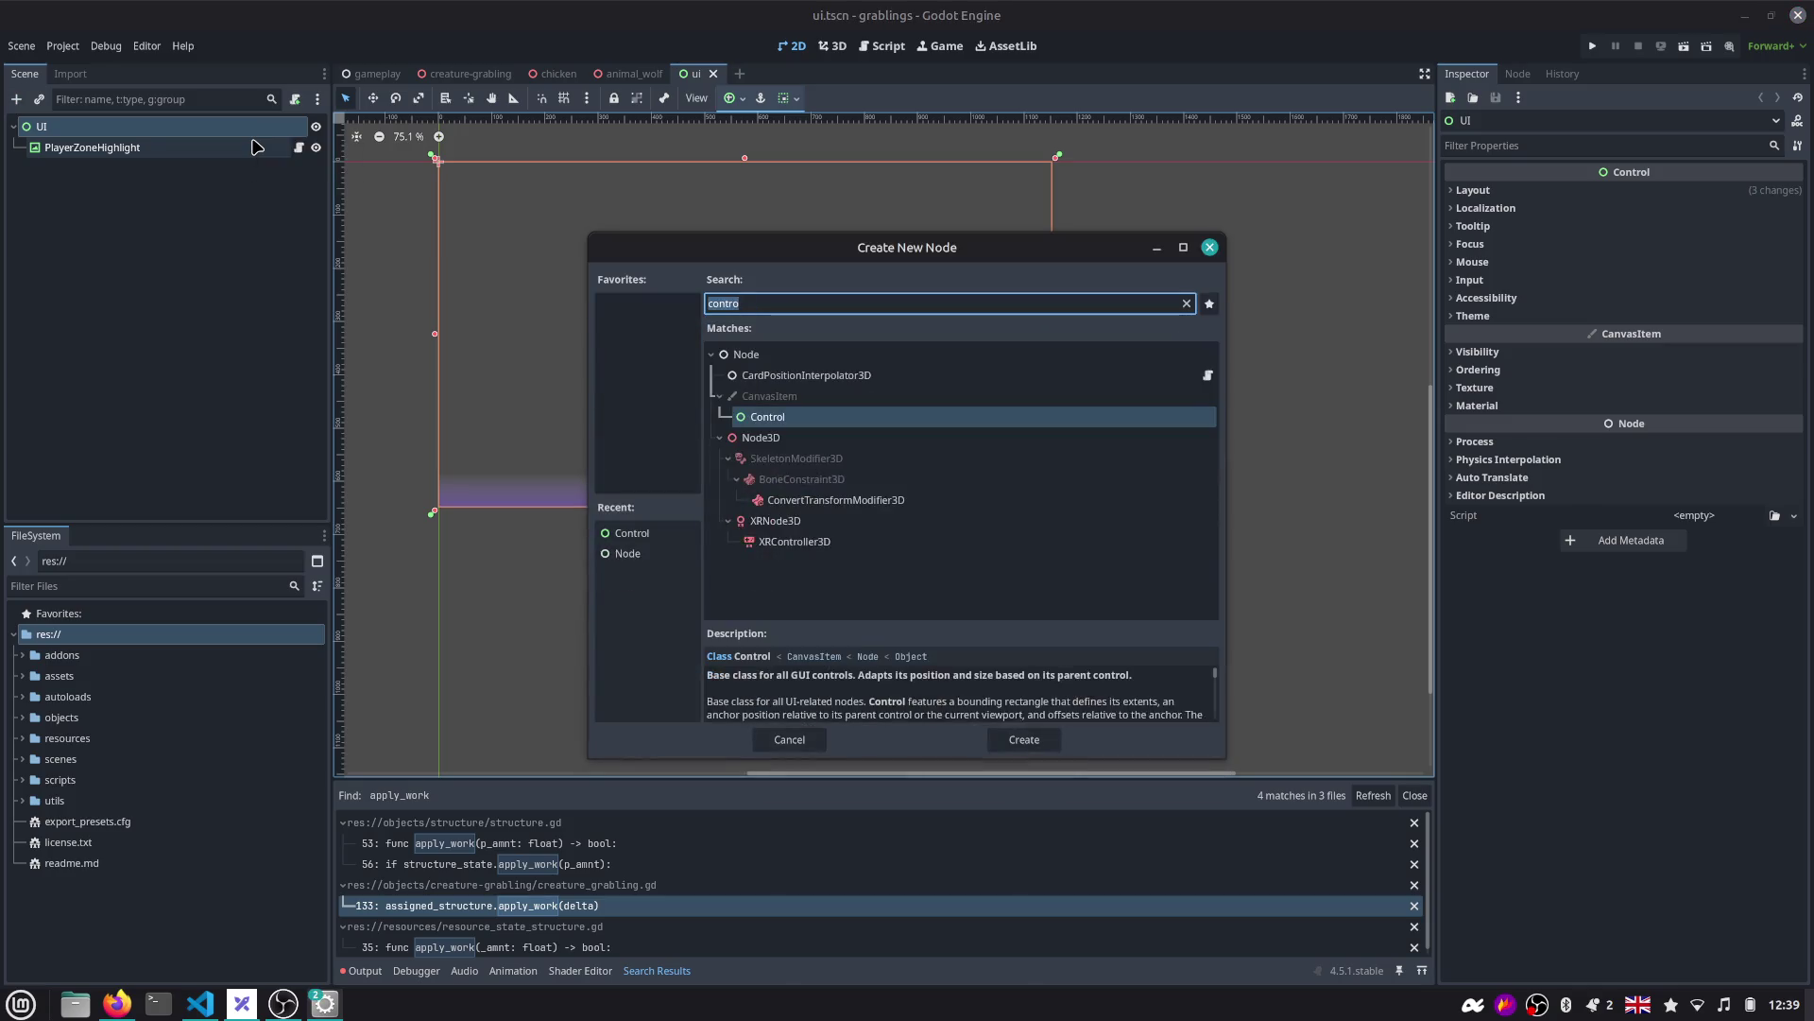
key(Return)
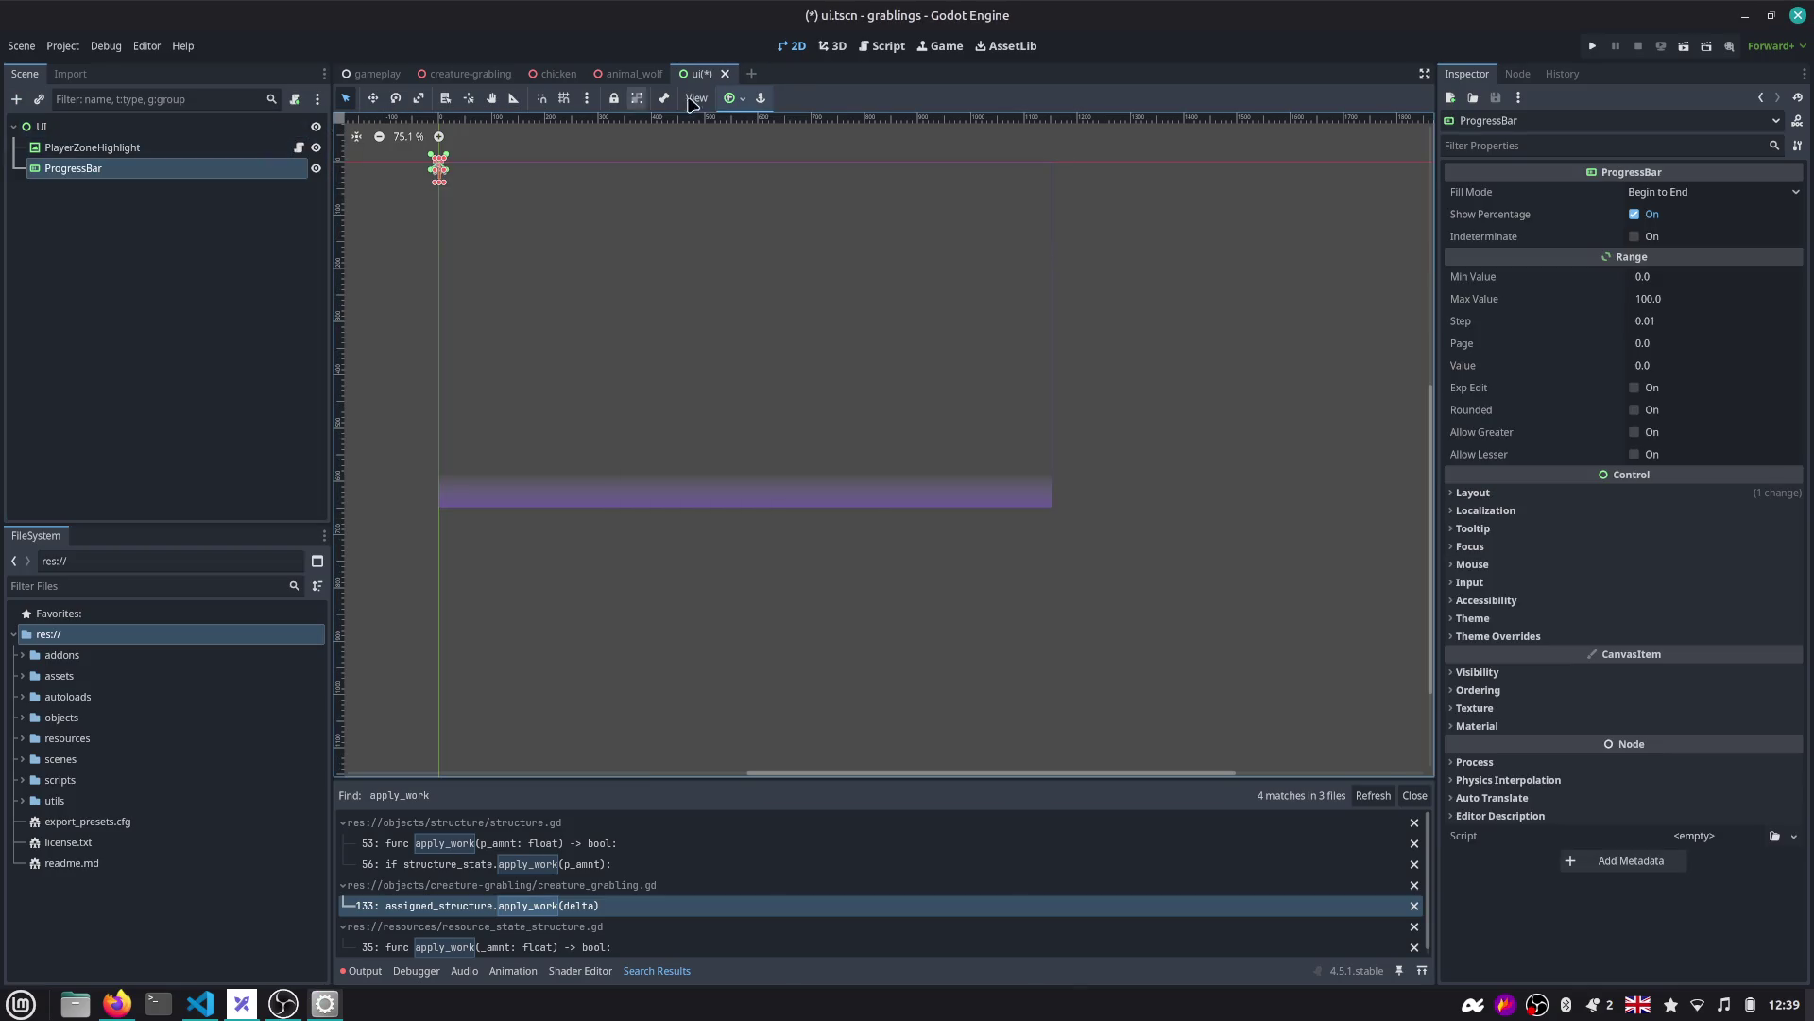
click(734, 99)
click(766, 148)
Set the ProgressBar's Custom Minimum Size width to 800.
click(1504, 148)
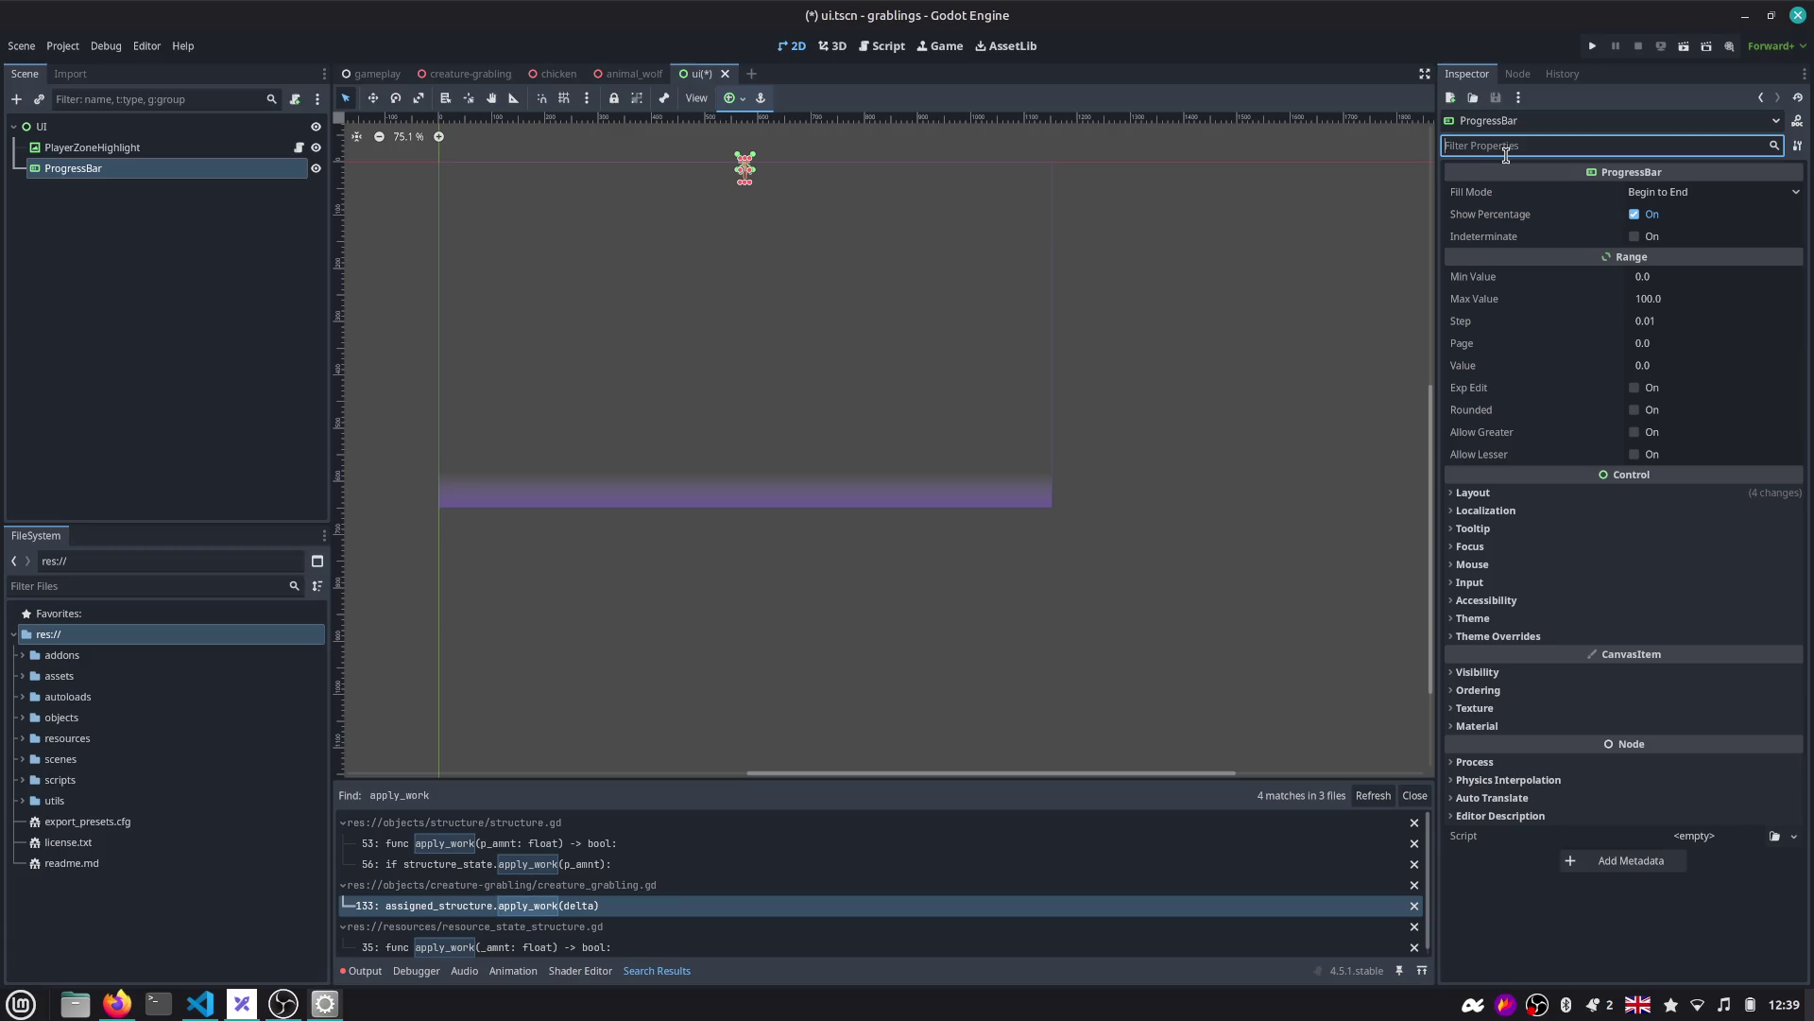
text(min)
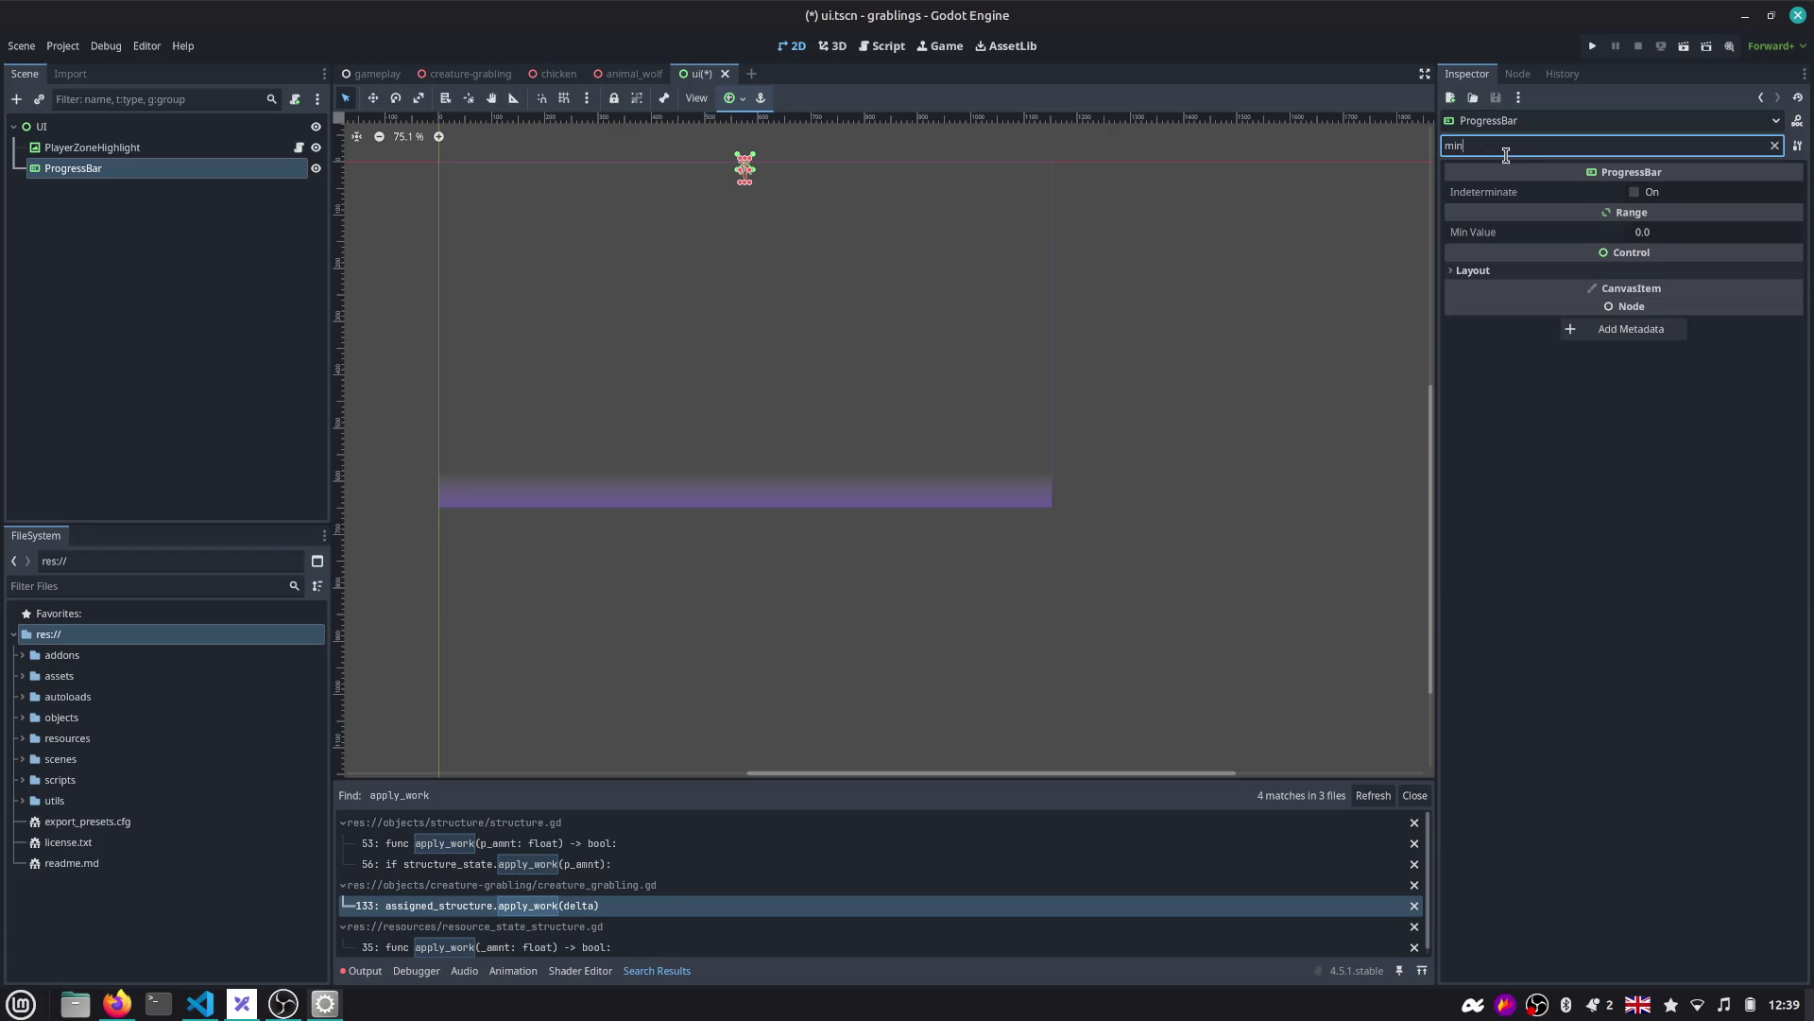
click(1560, 270)
click(1690, 318)
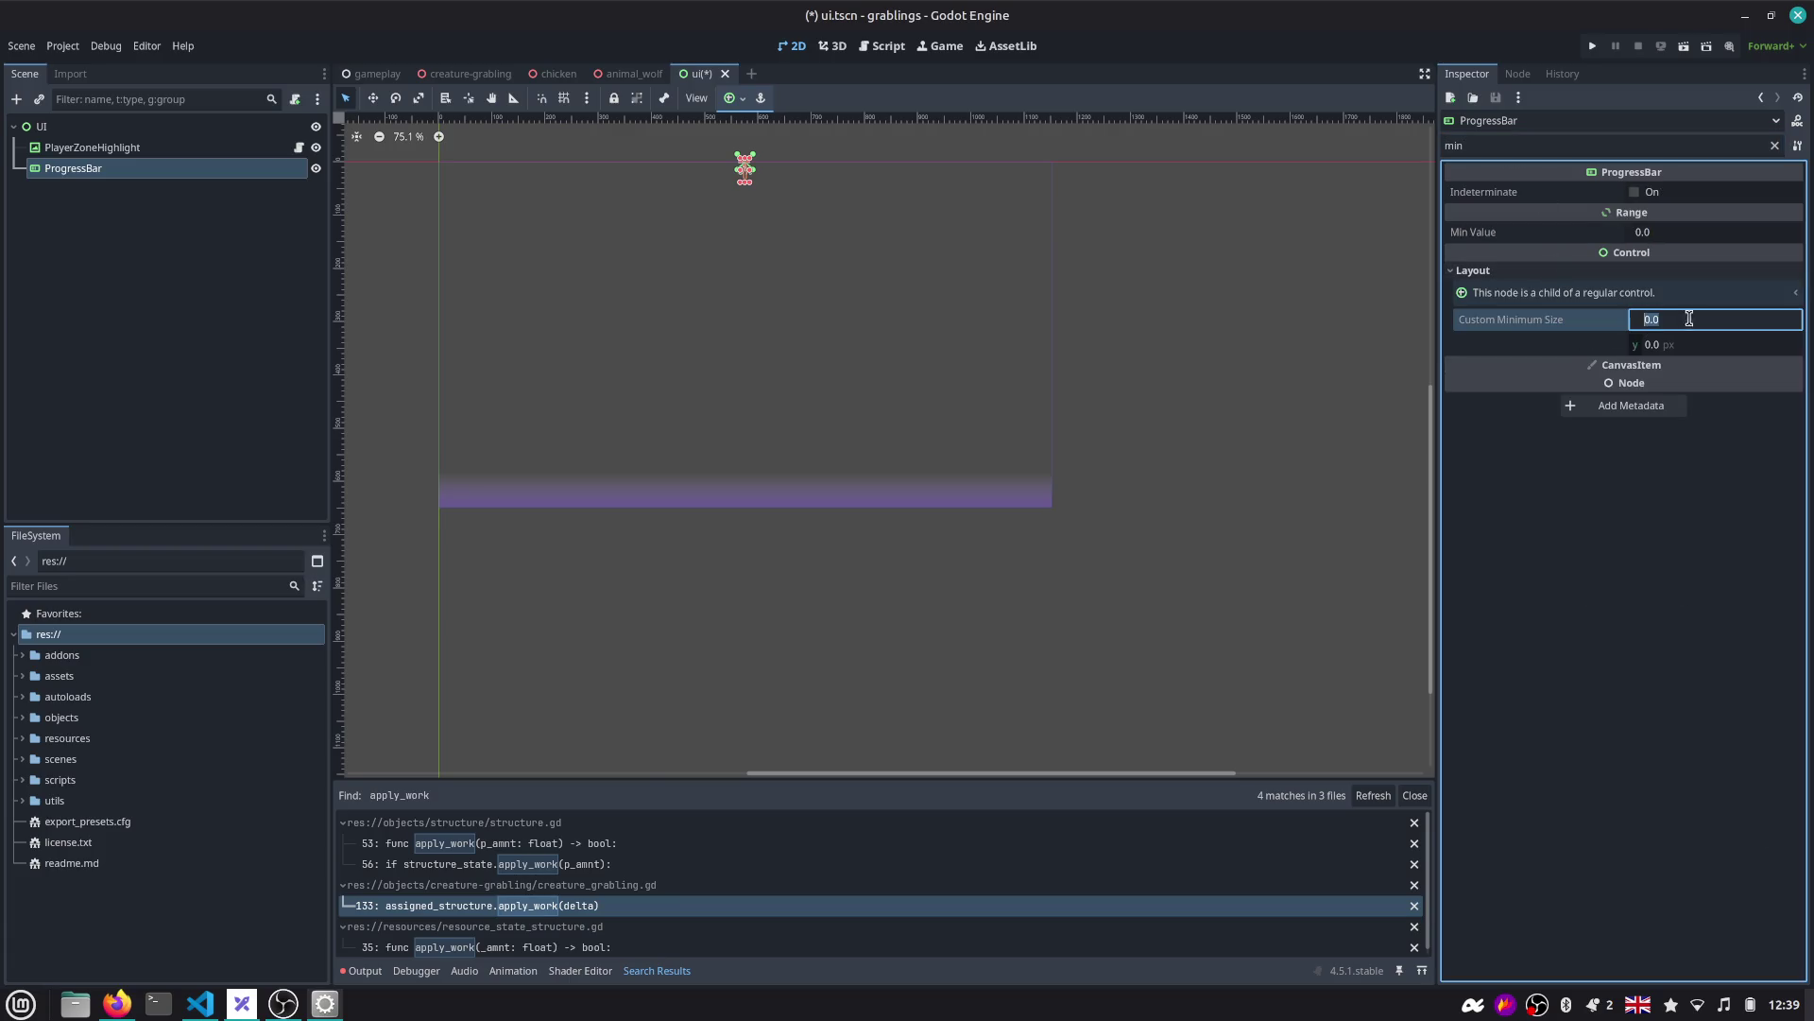
text(500)
key(Return)
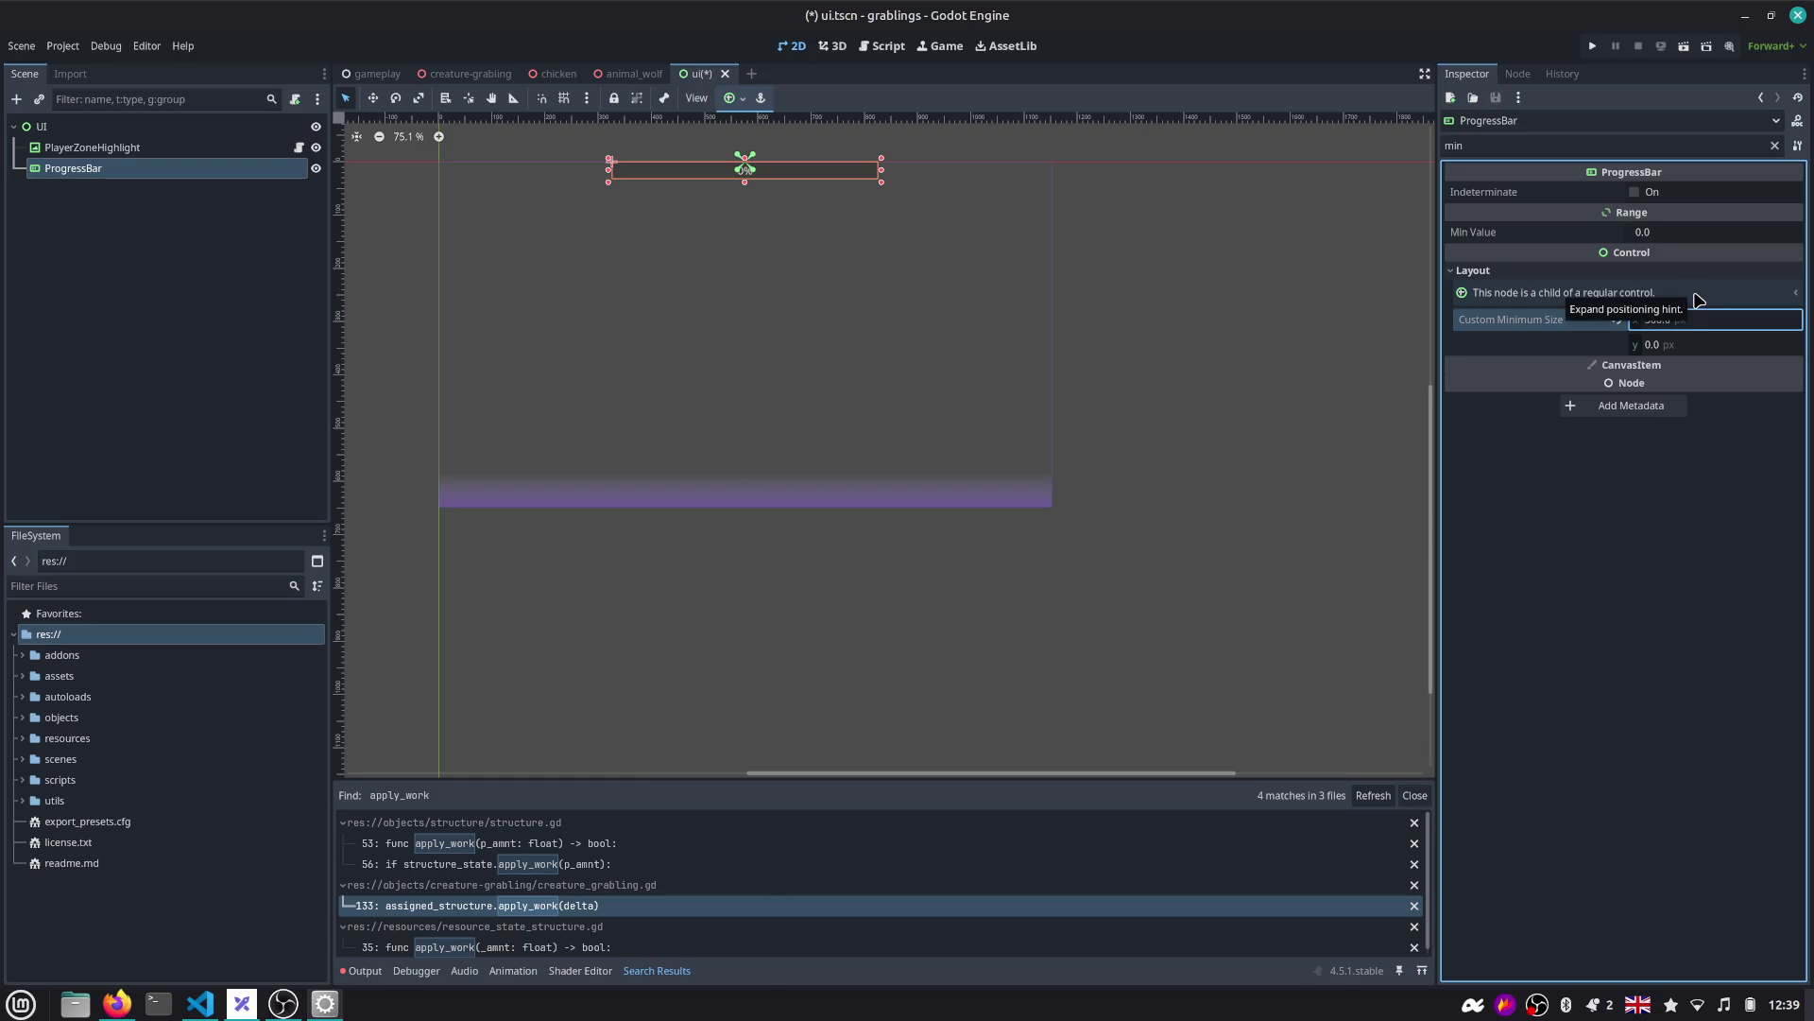
drag(847, 218, 923, 312)
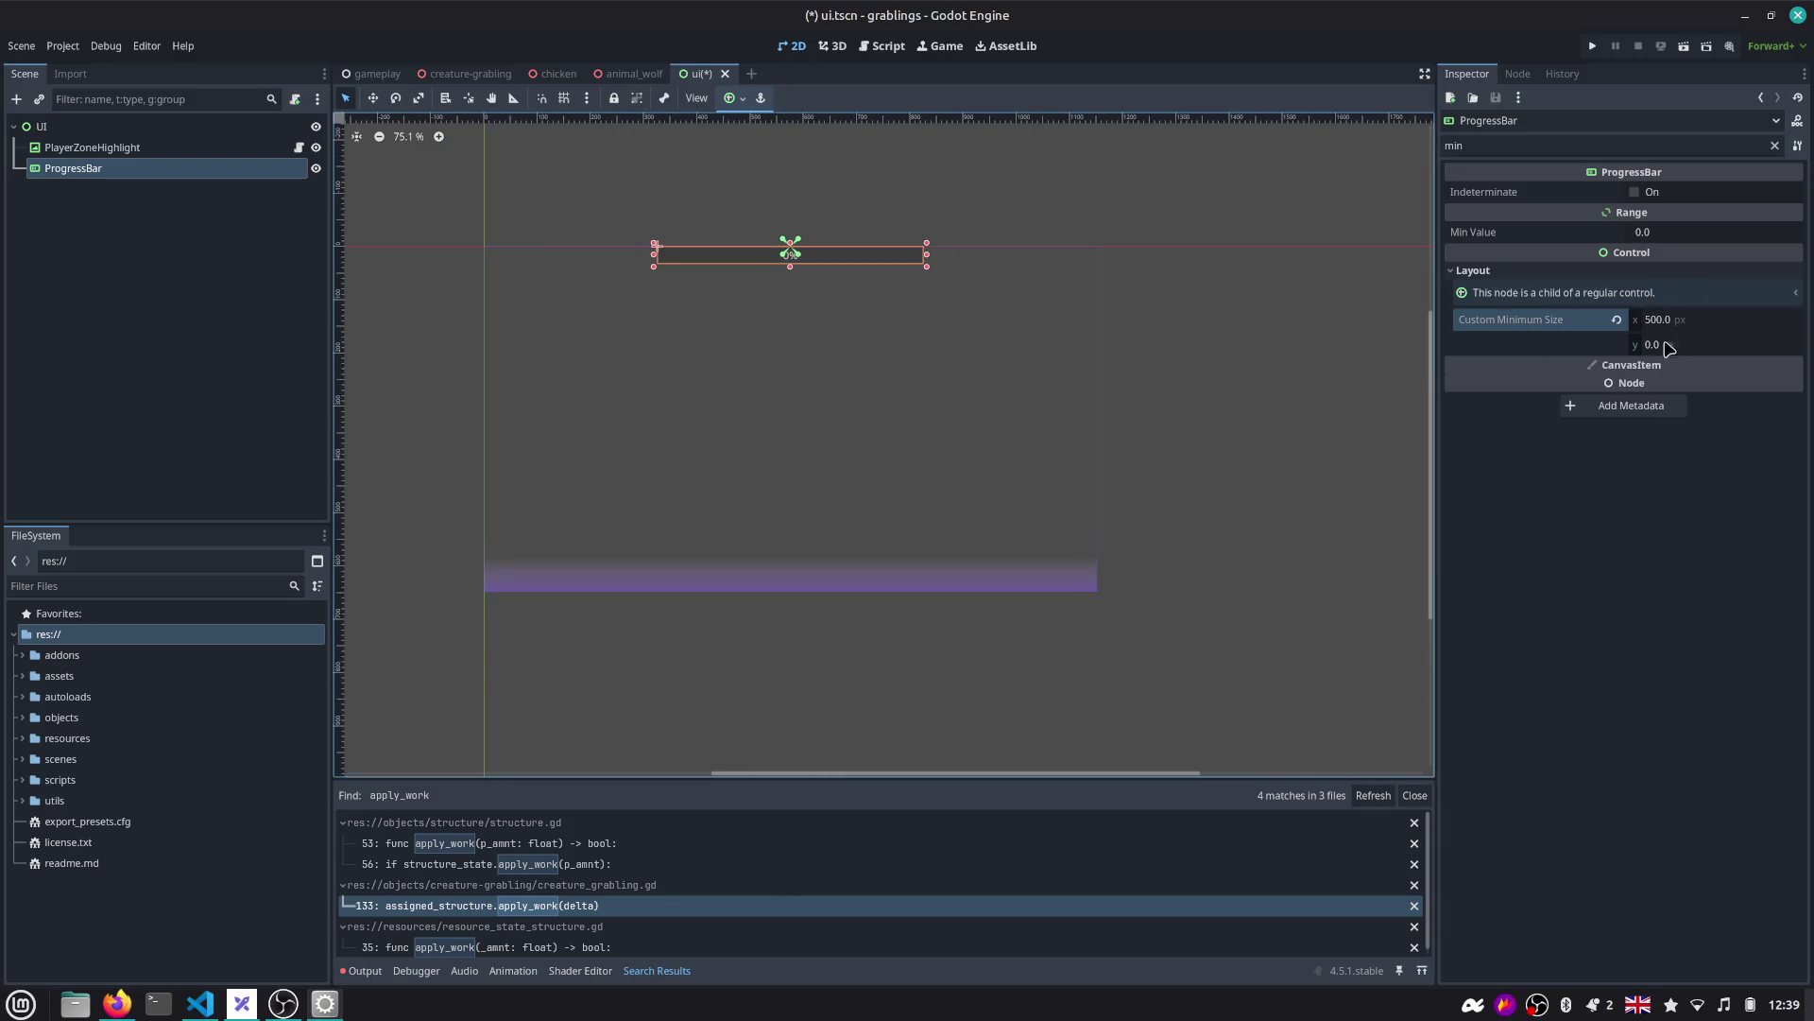
click(1686, 321)
text(800)
key(Return)
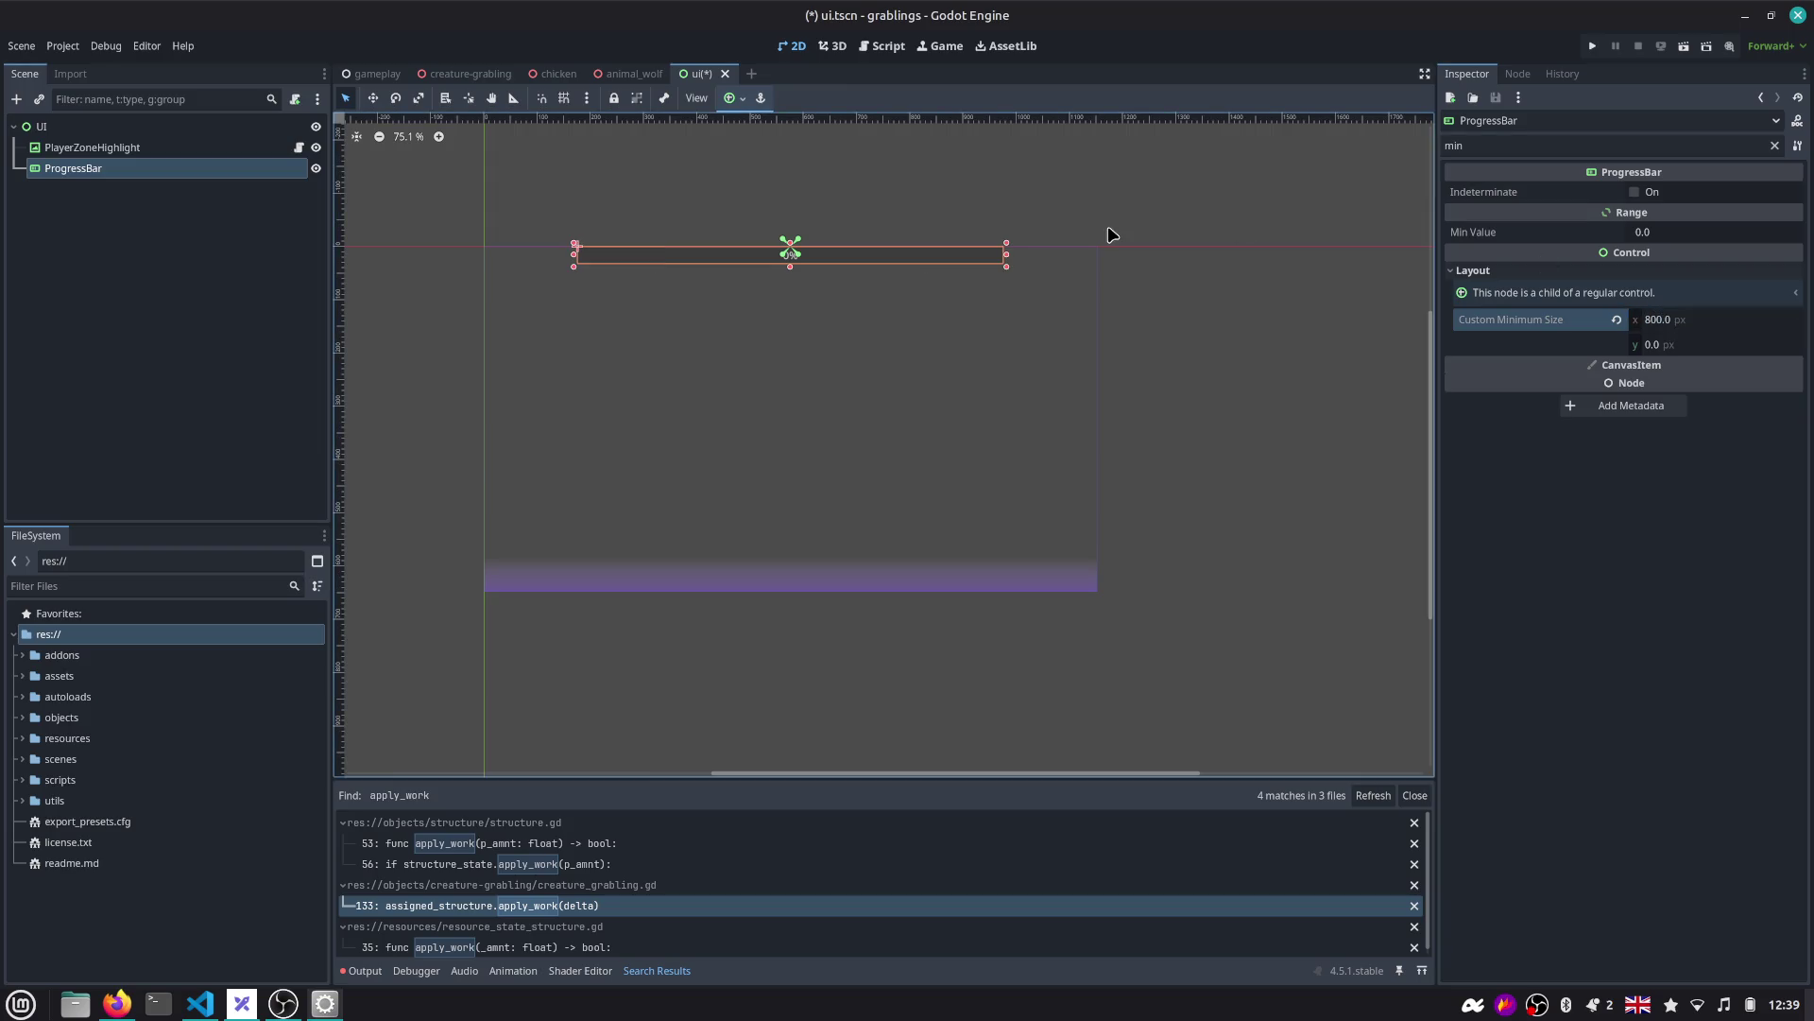
Move the progress bar down about 15 px and save the ui scene.
key(w)
scroll(787, 252, up, 3)
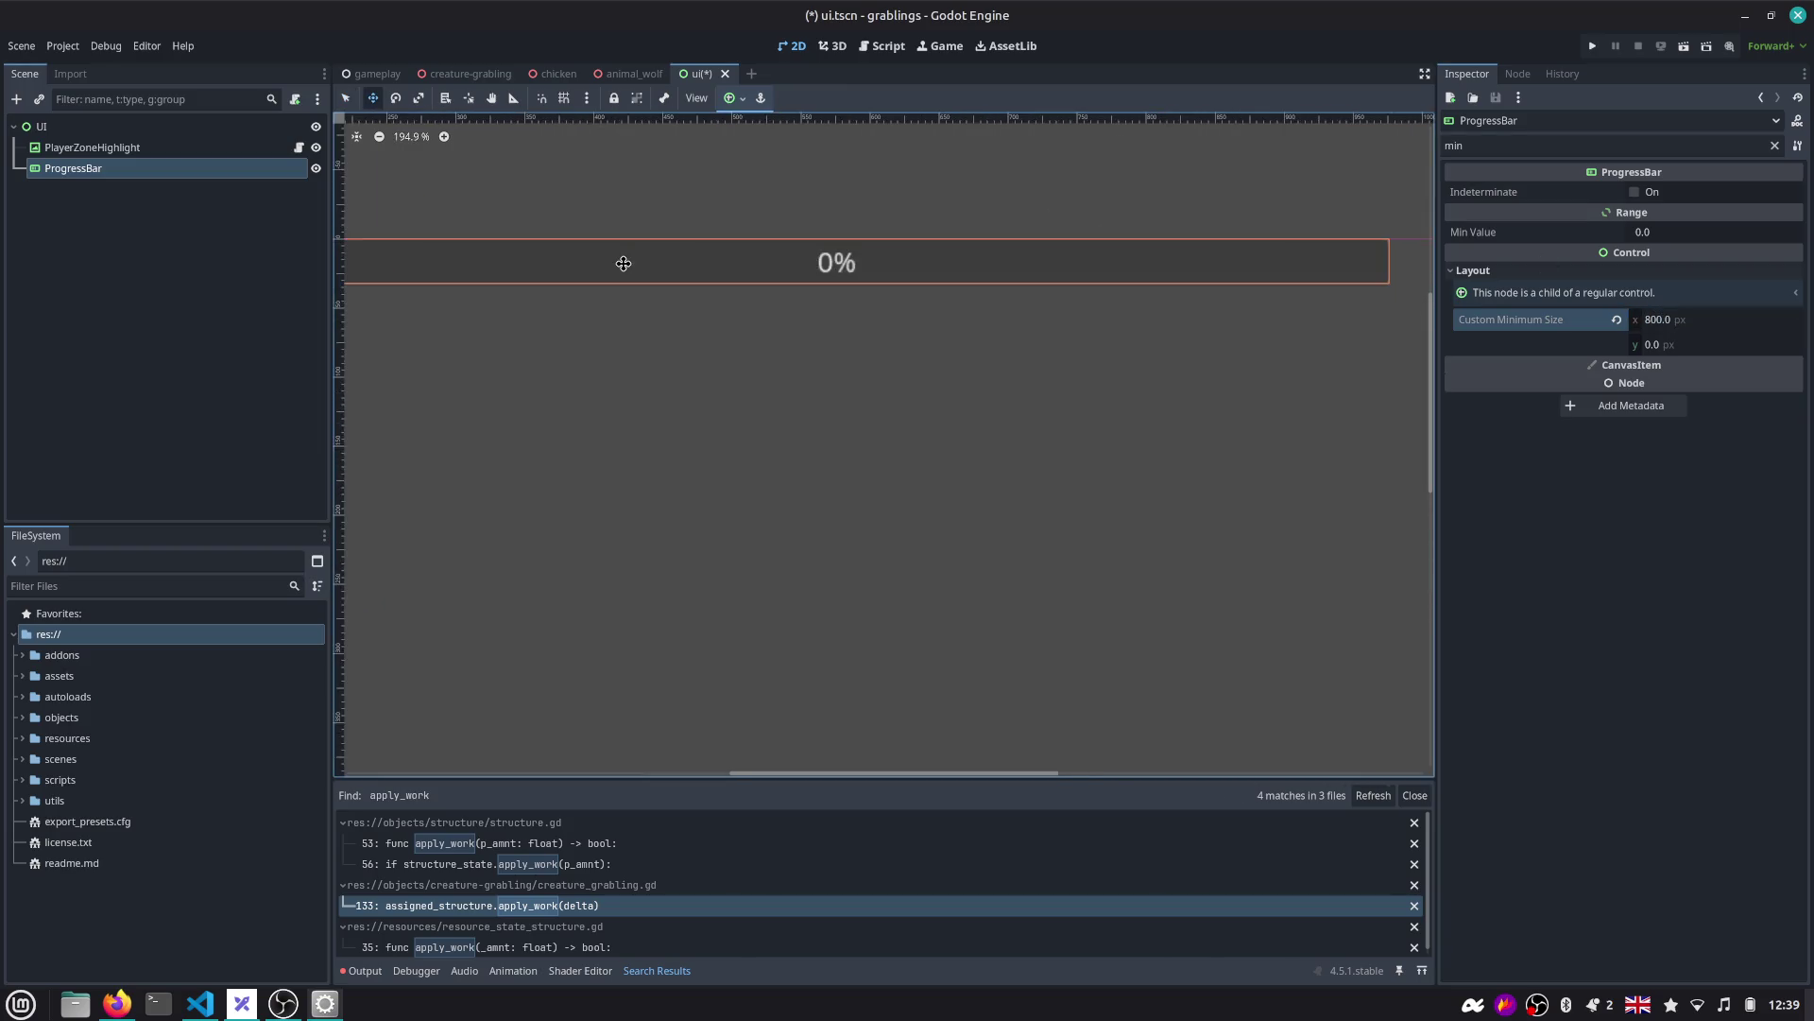
scroll(624, 263, down, 1)
drag(411, 268, 412, 282)
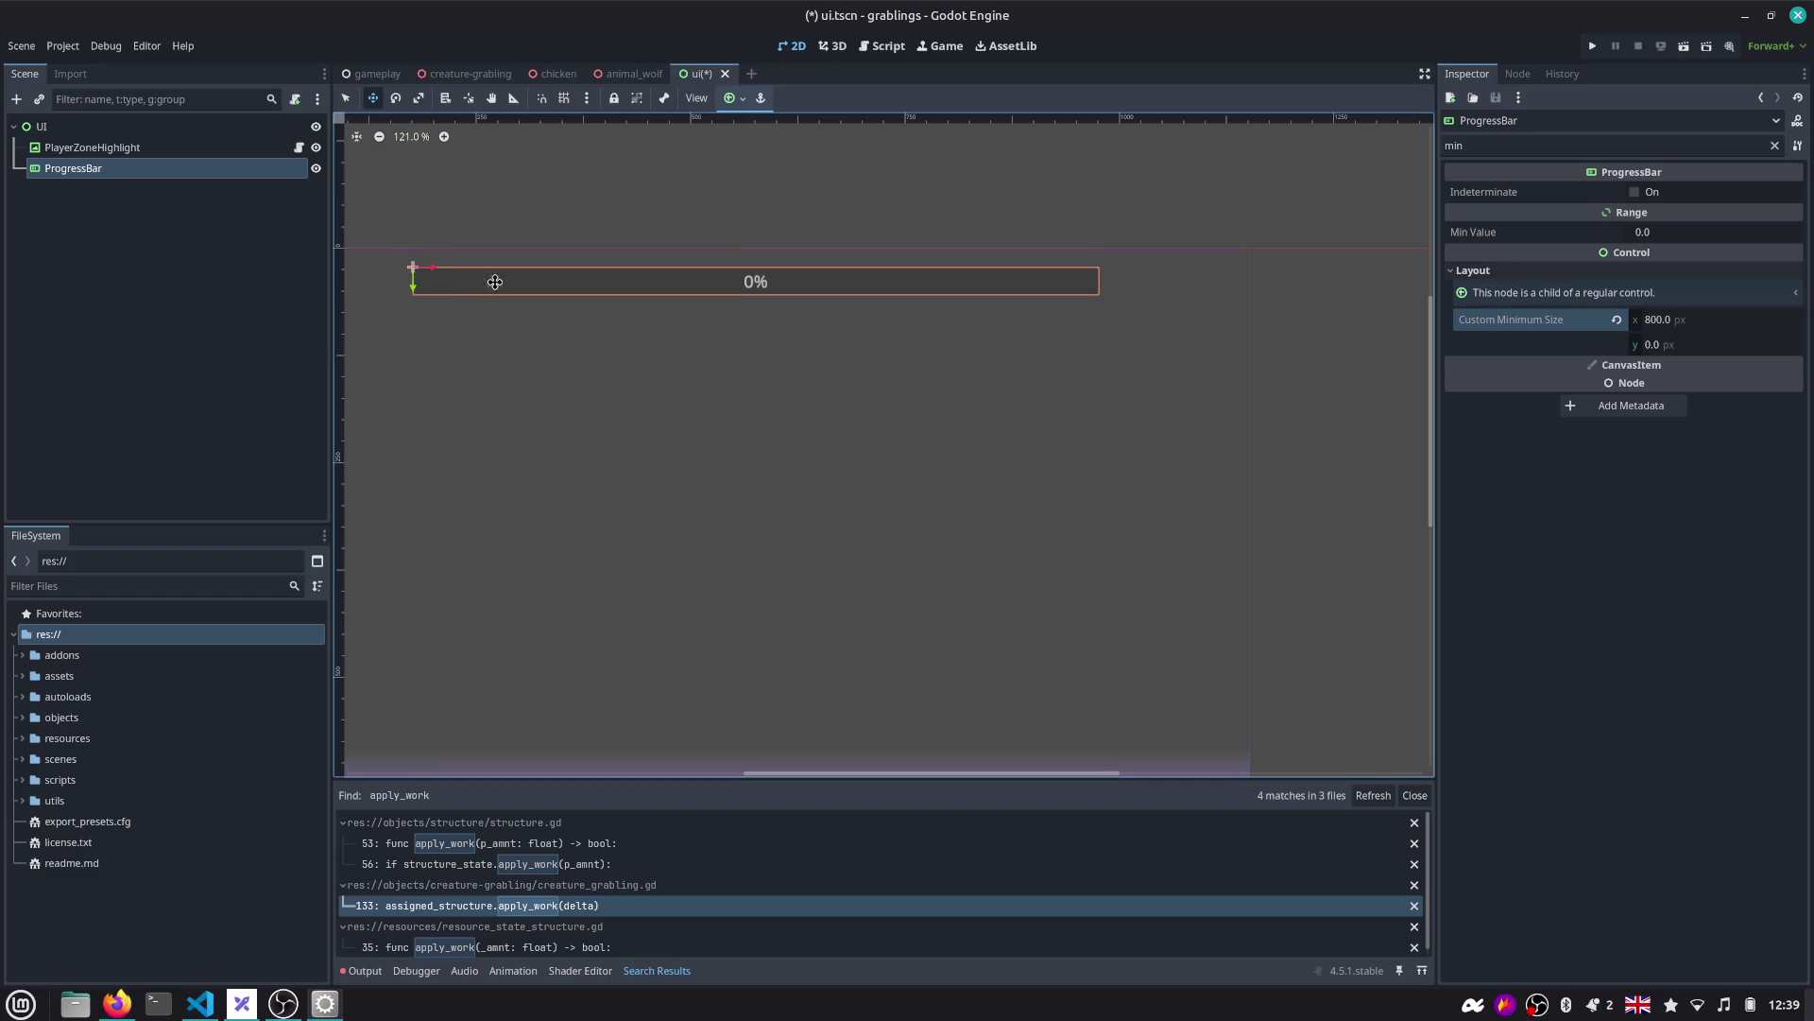
key(ctrl+s)
Open Project Settings from the Project menu.
scroll(726, 284, down, 2)
scroll(1060, 181, up, 3)
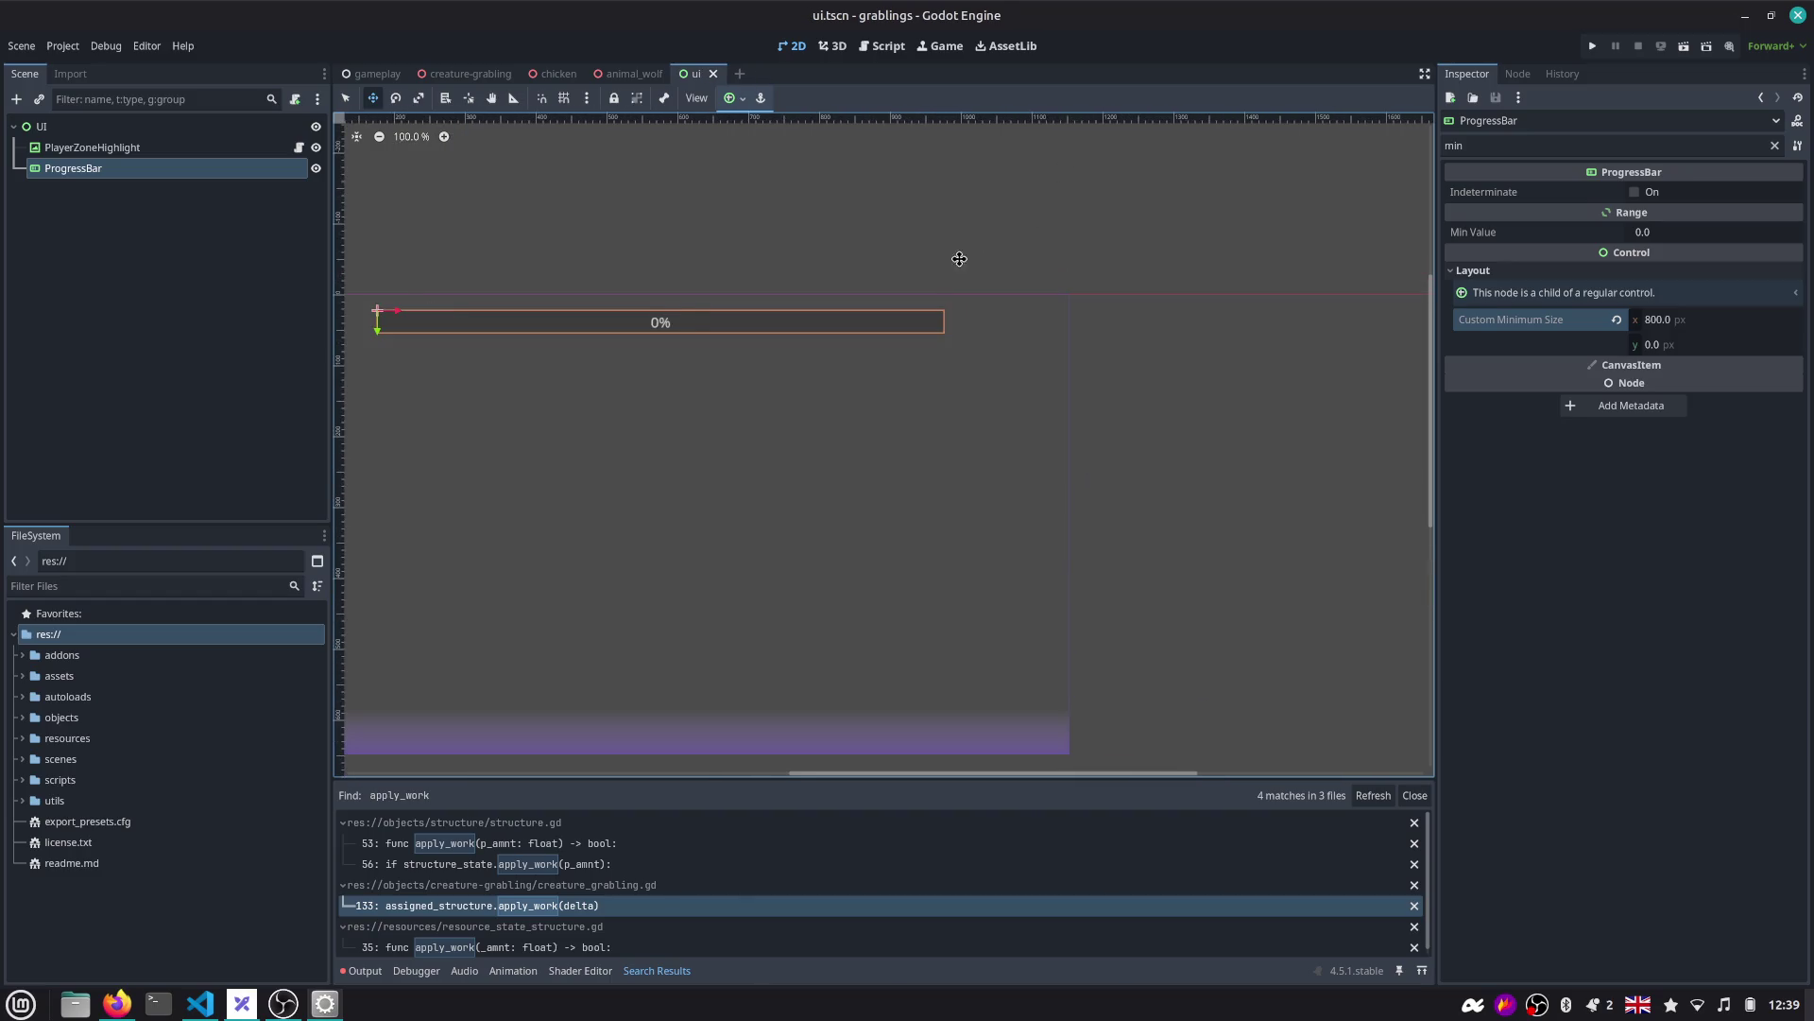
scroll(1065, 186, down, 1)
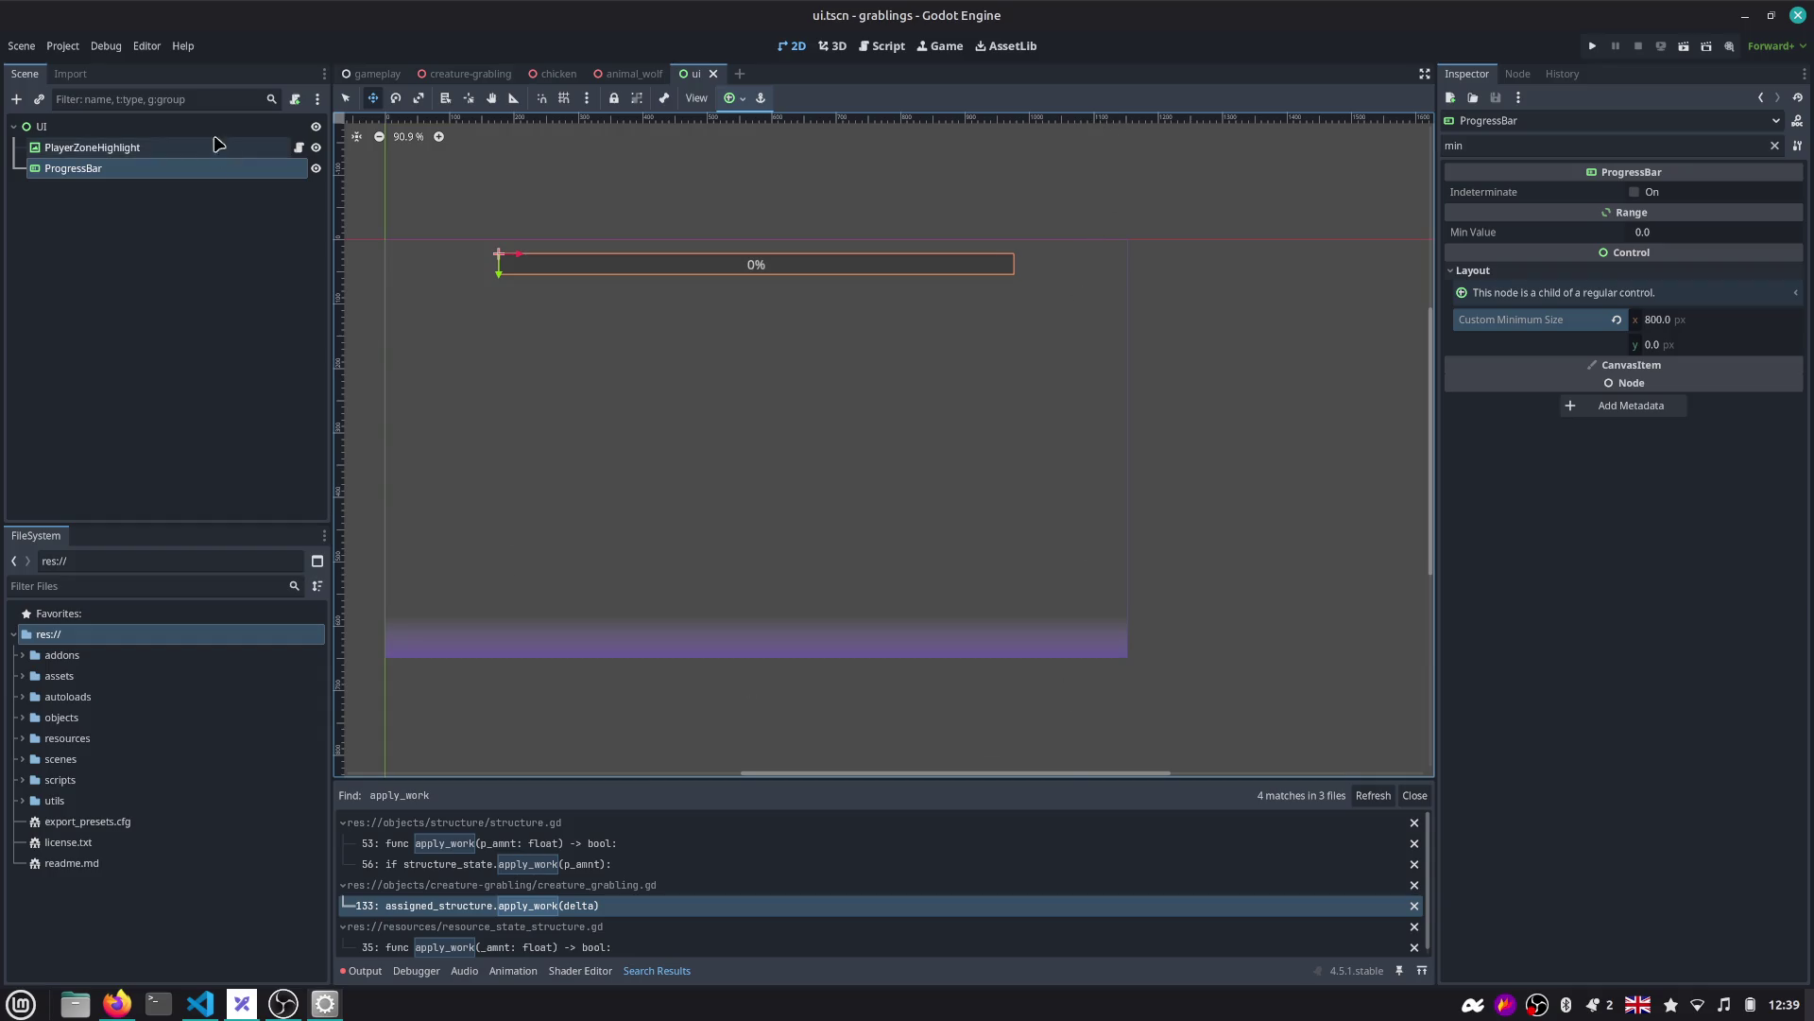
click(62, 45)
click(85, 63)
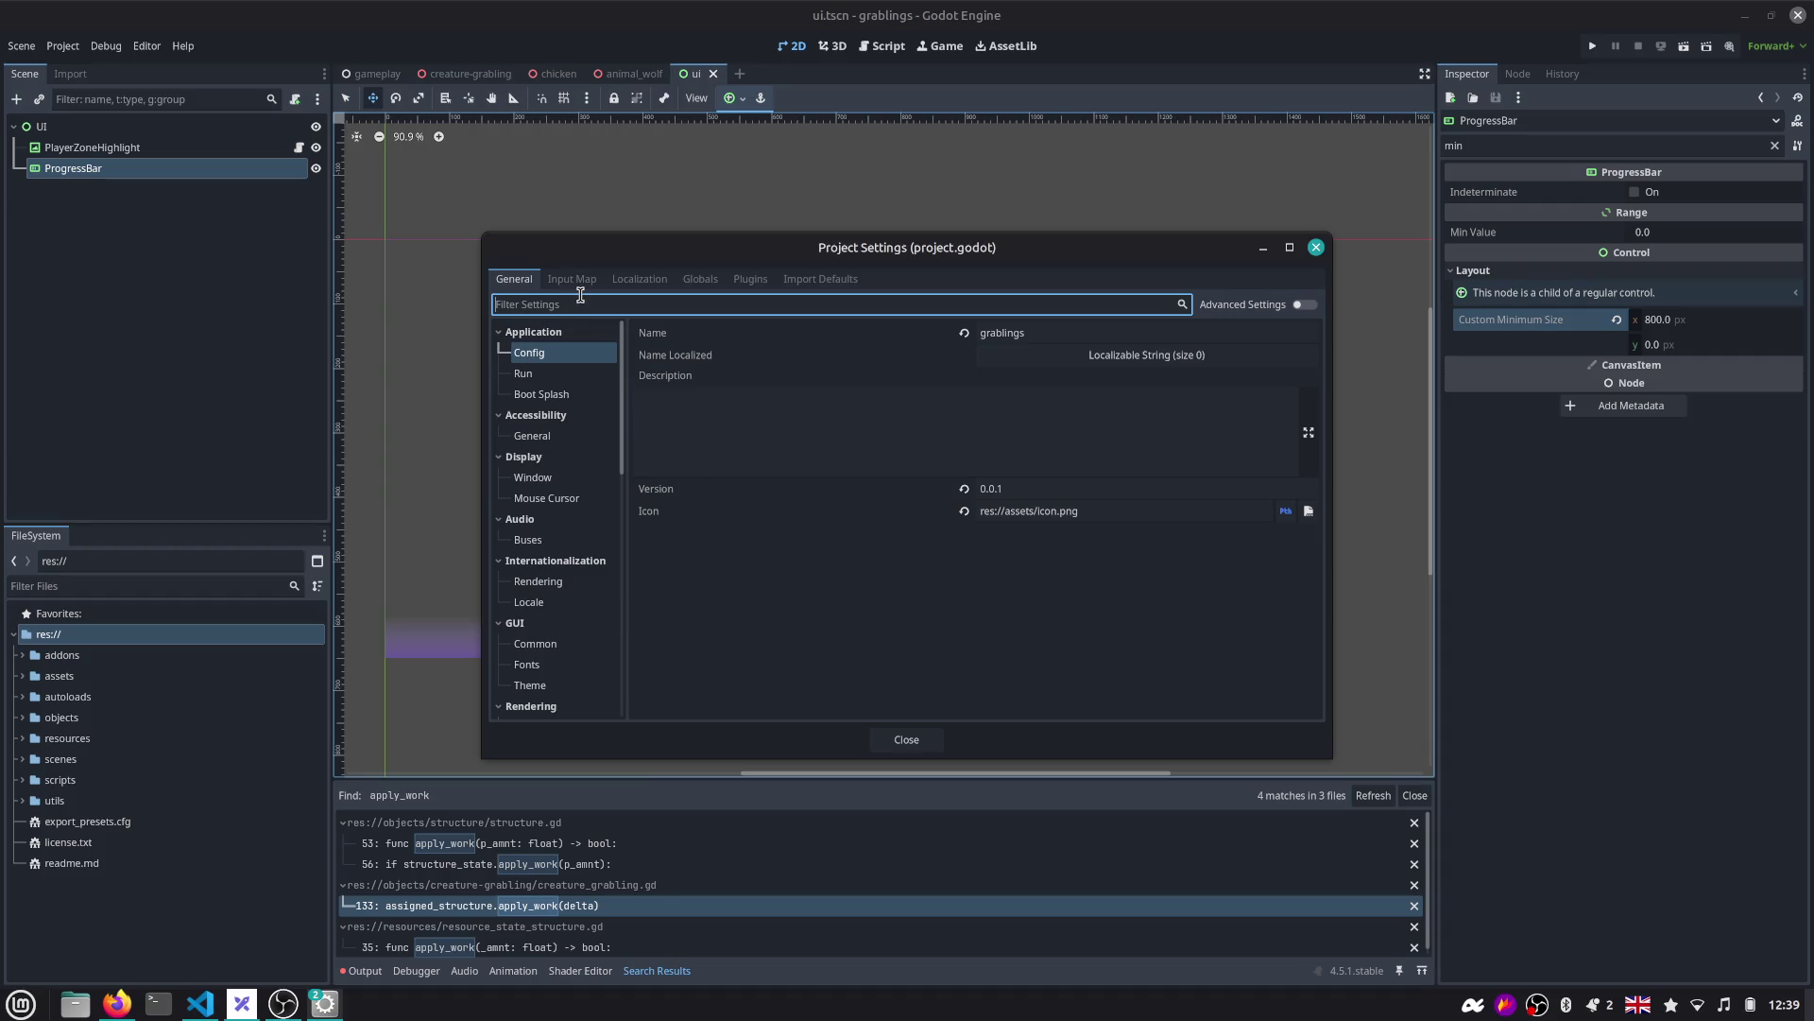
Set the display viewport size to 1920 × 1080 in Project Settings.
text(dispa)
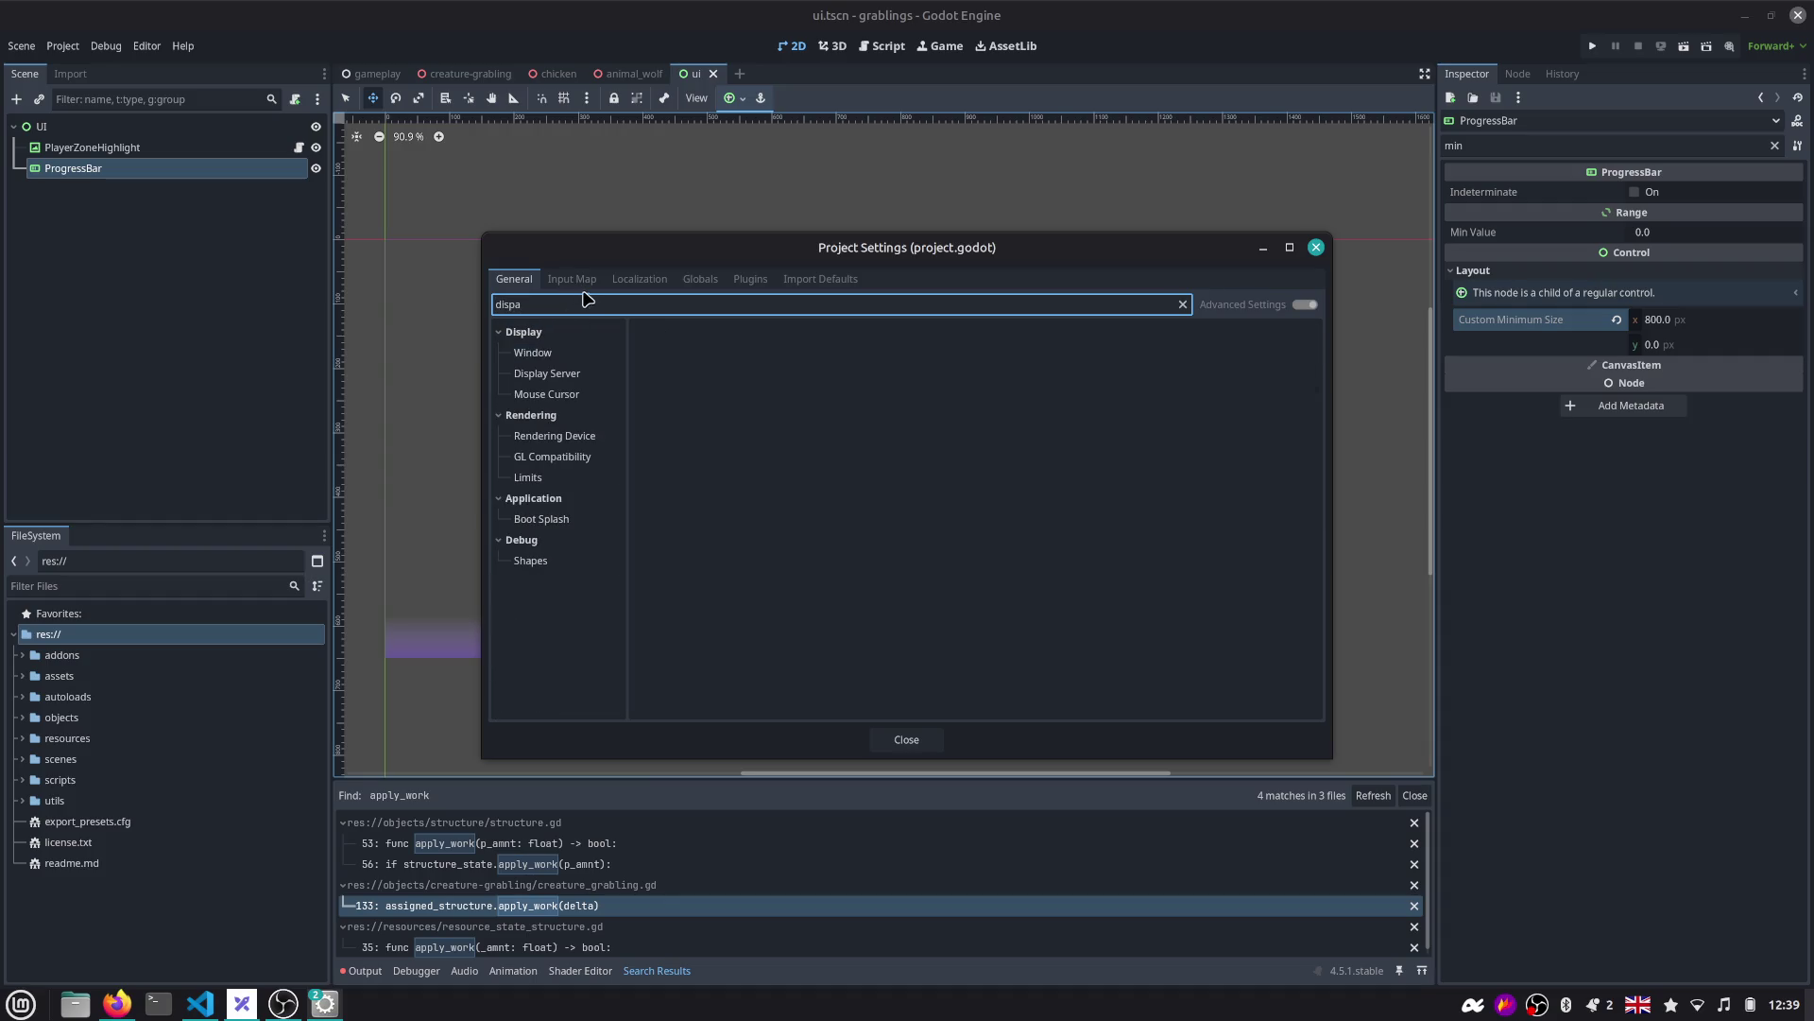
click(586, 354)
click(1046, 351)
text(1920)
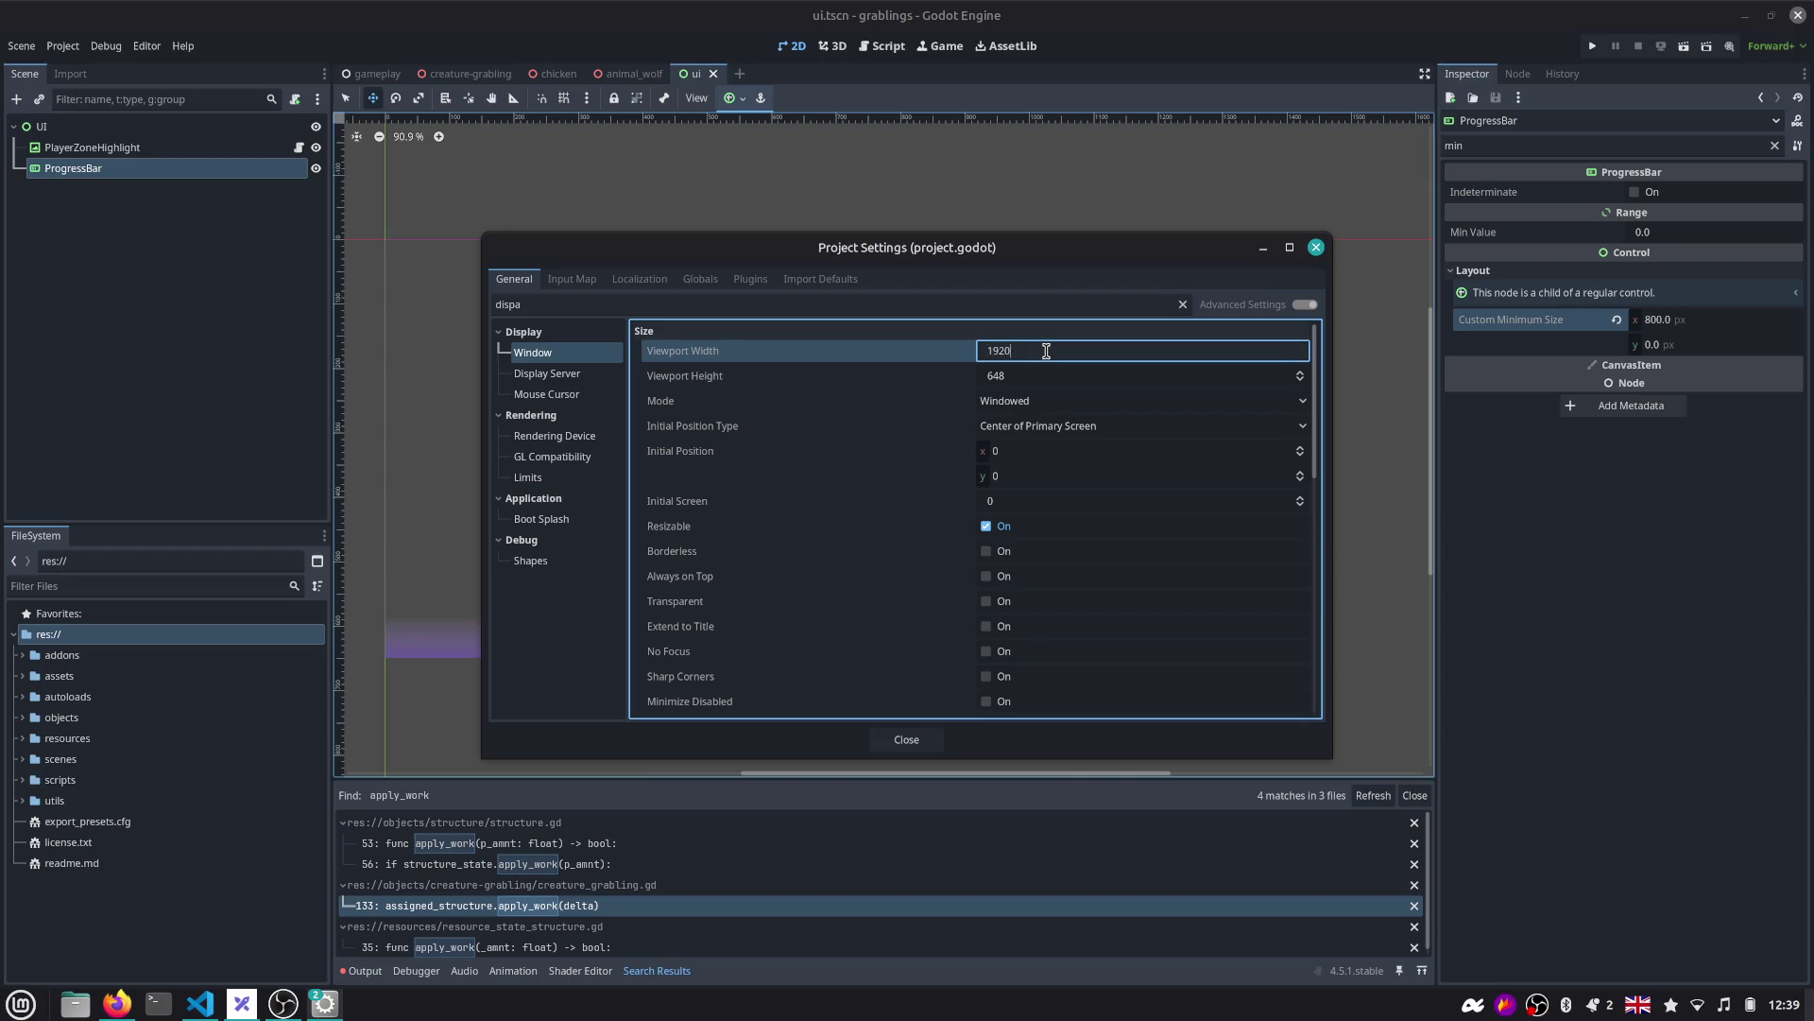
key(Tab)
text(1)
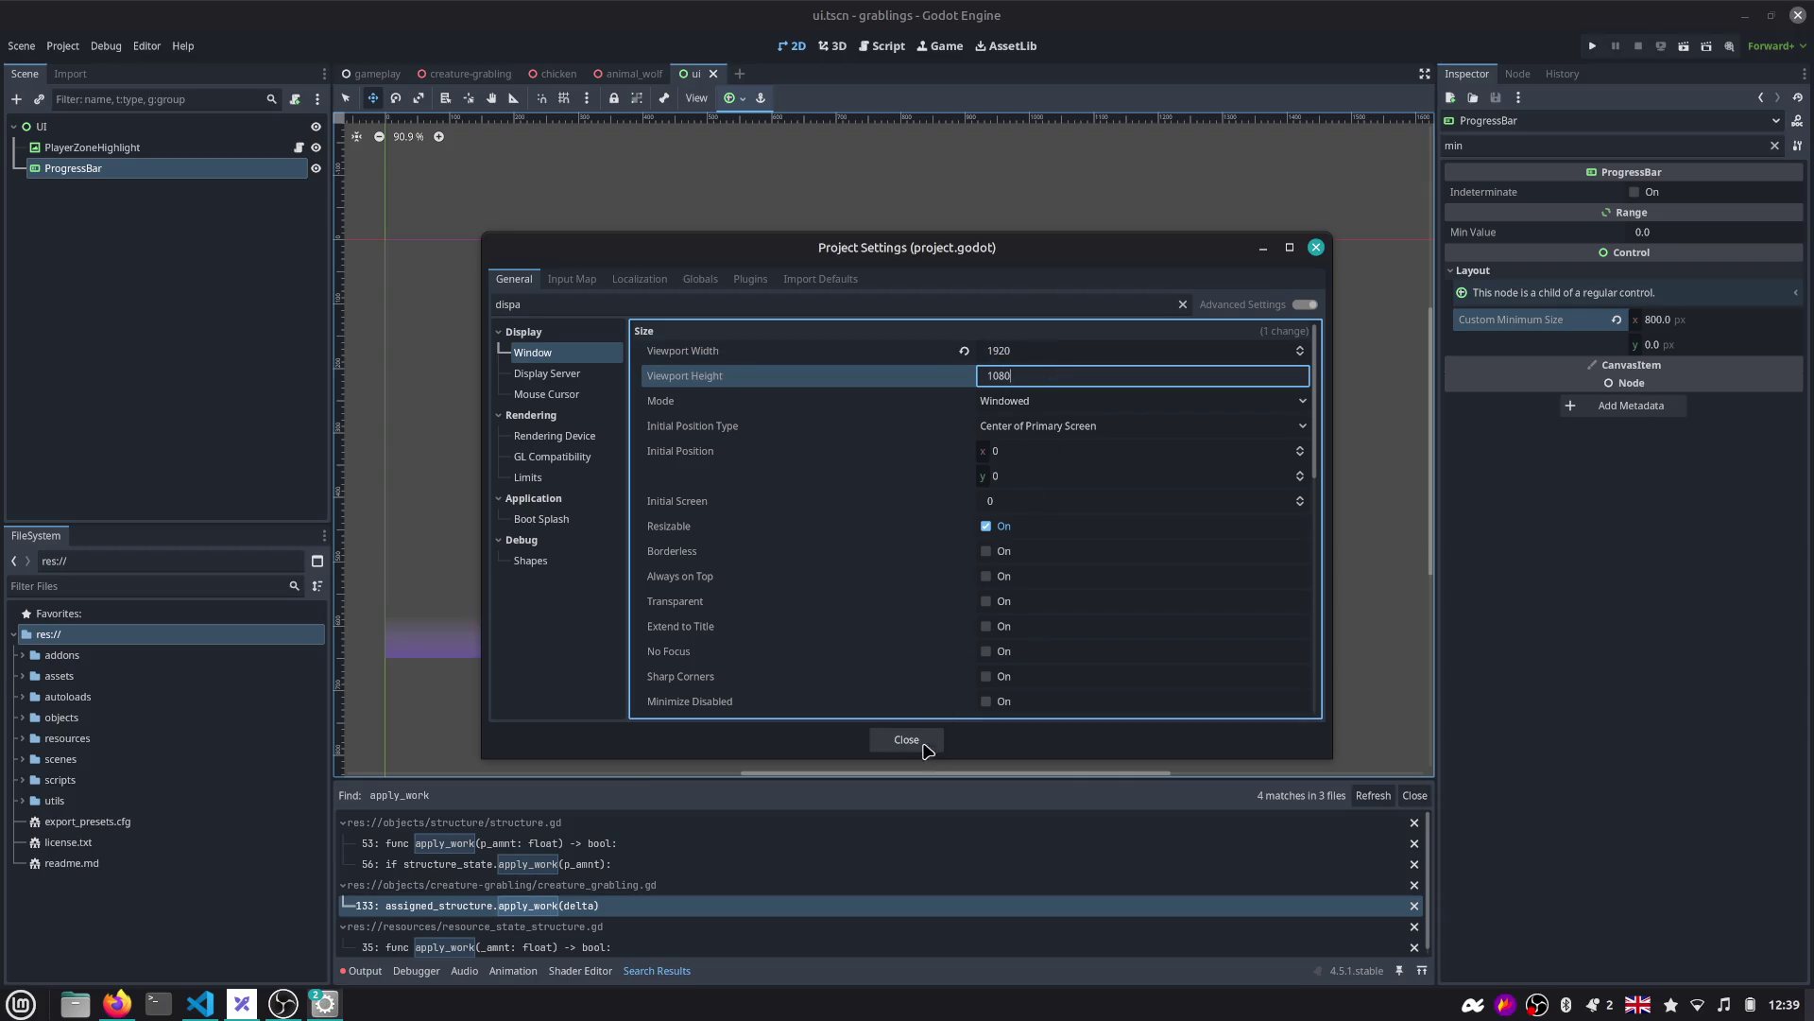
key(Tab)
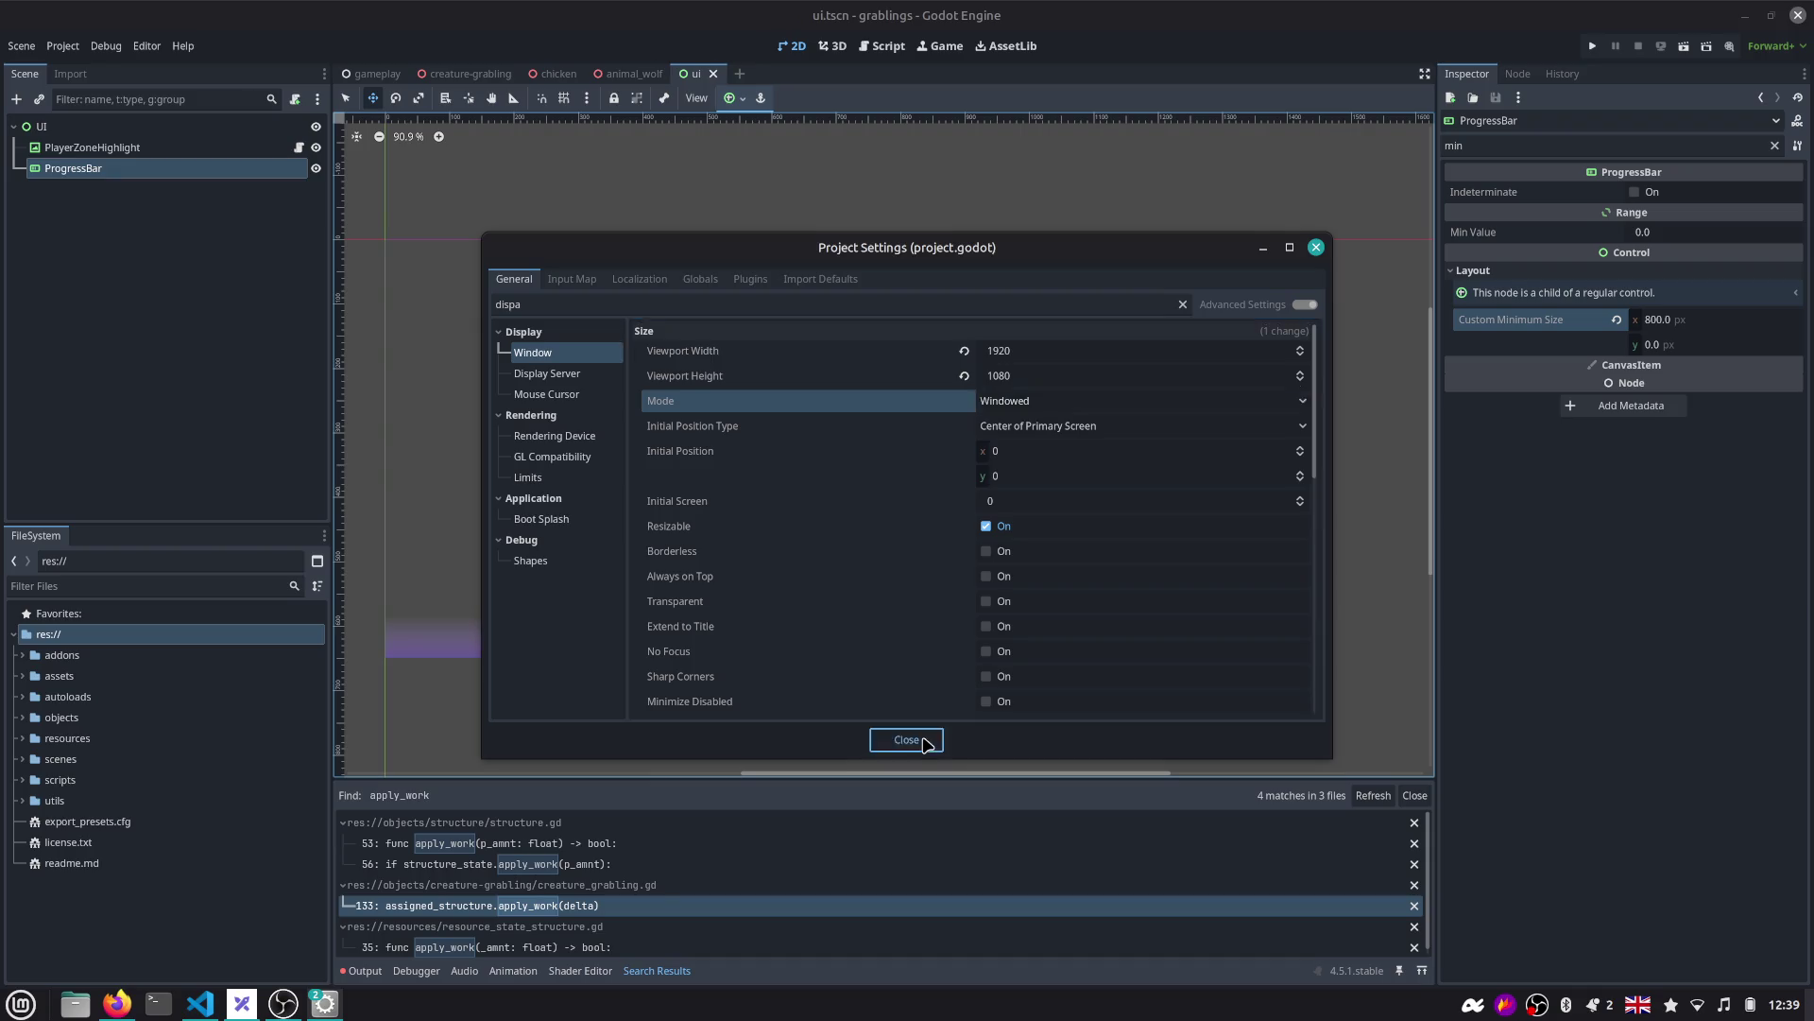
click(927, 745)
Run the project, watch it in a widened Game view, and clear the Inspector filter.
click(1592, 47)
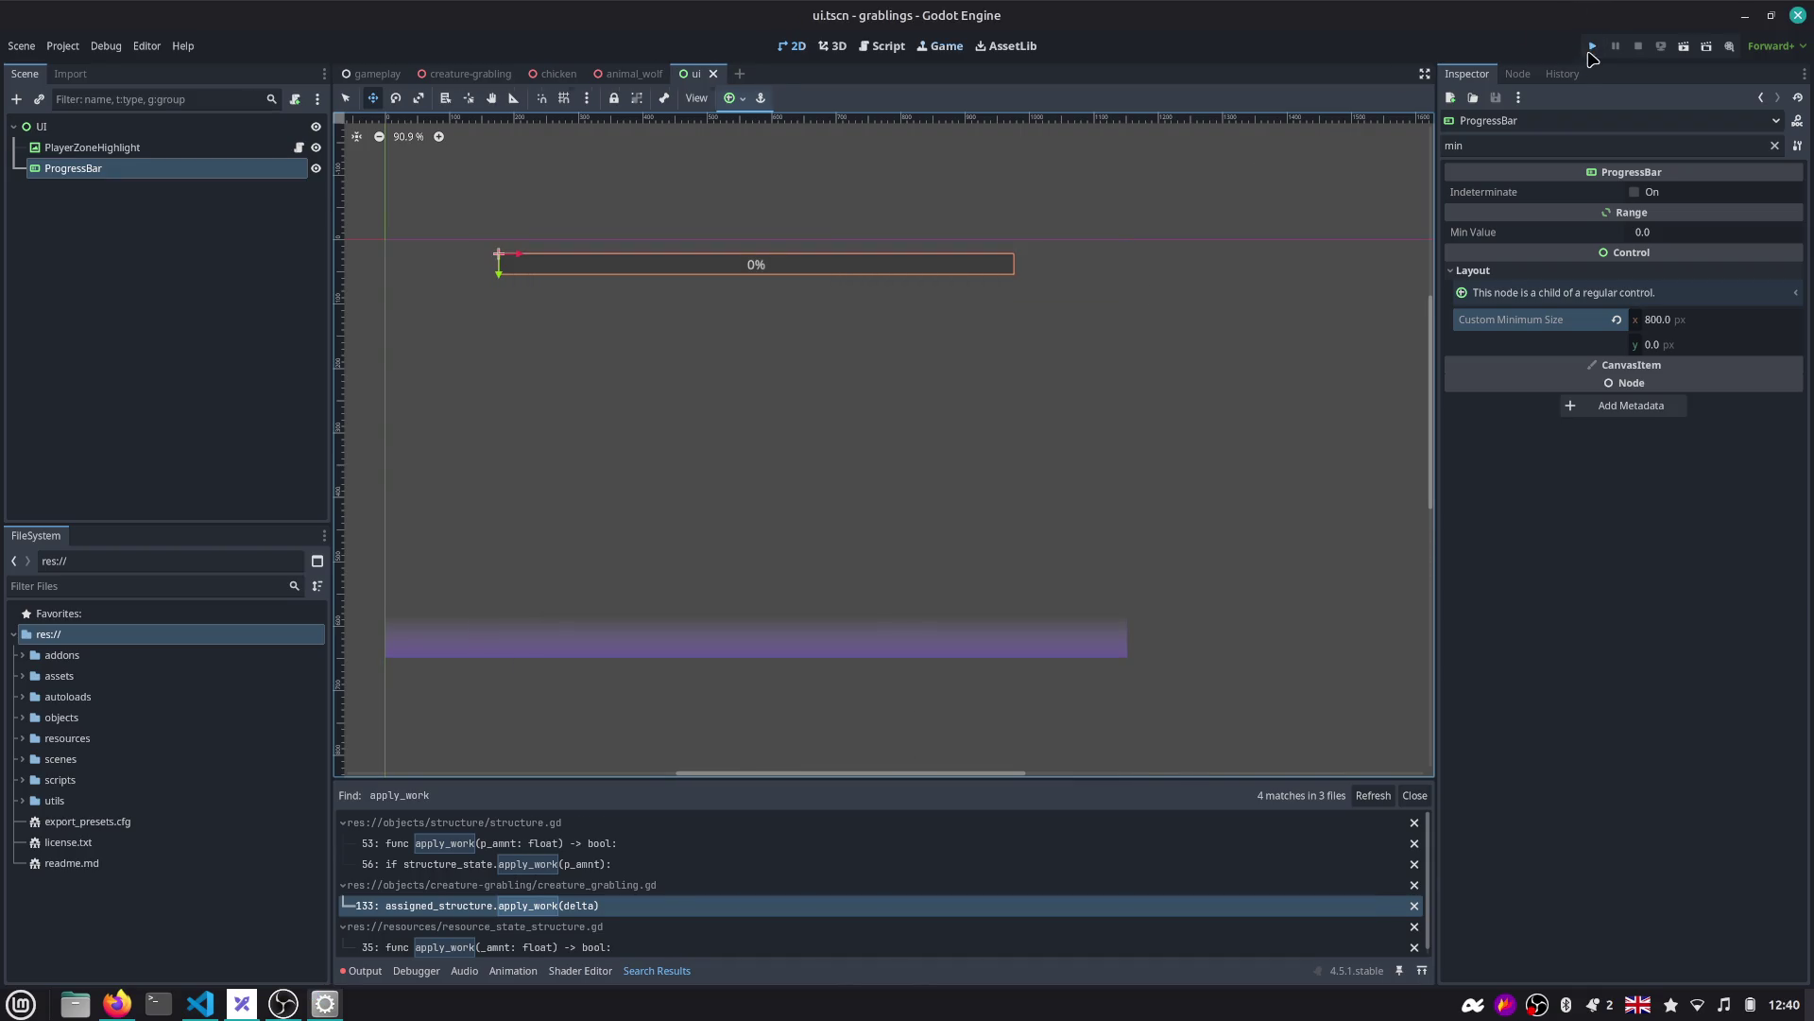
click(940, 50)
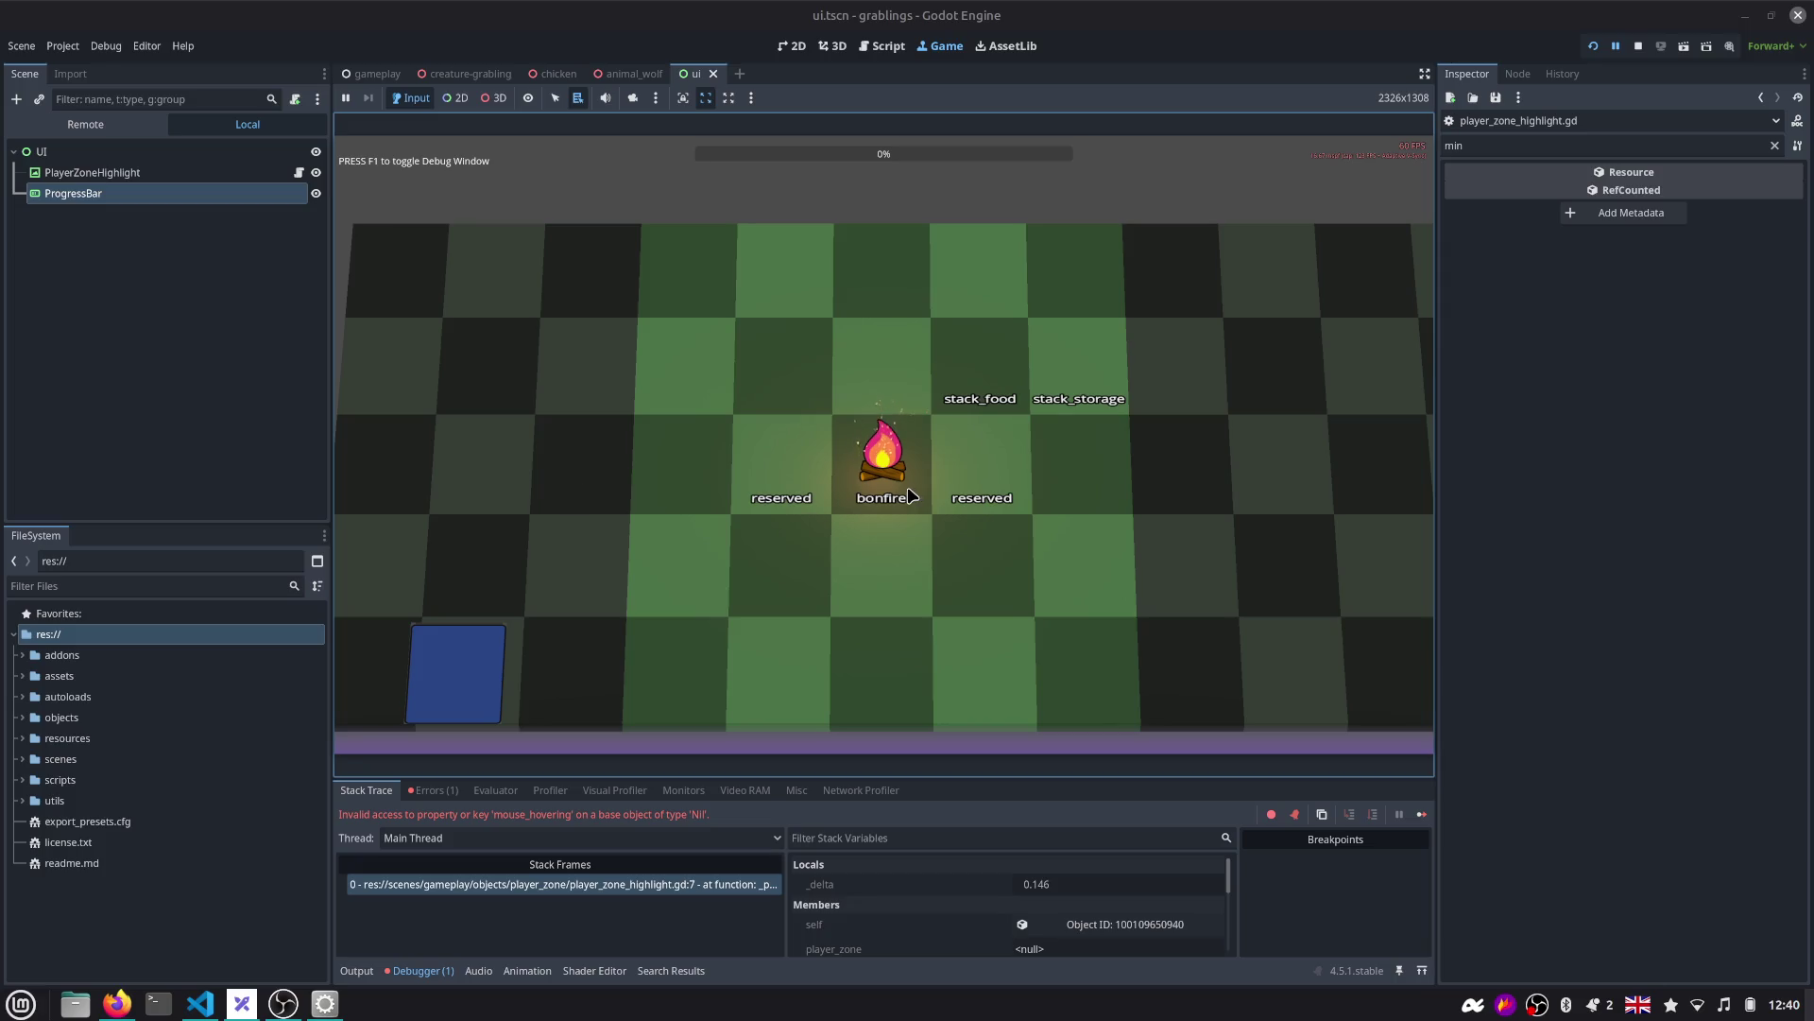
drag(329, 284, 275, 285)
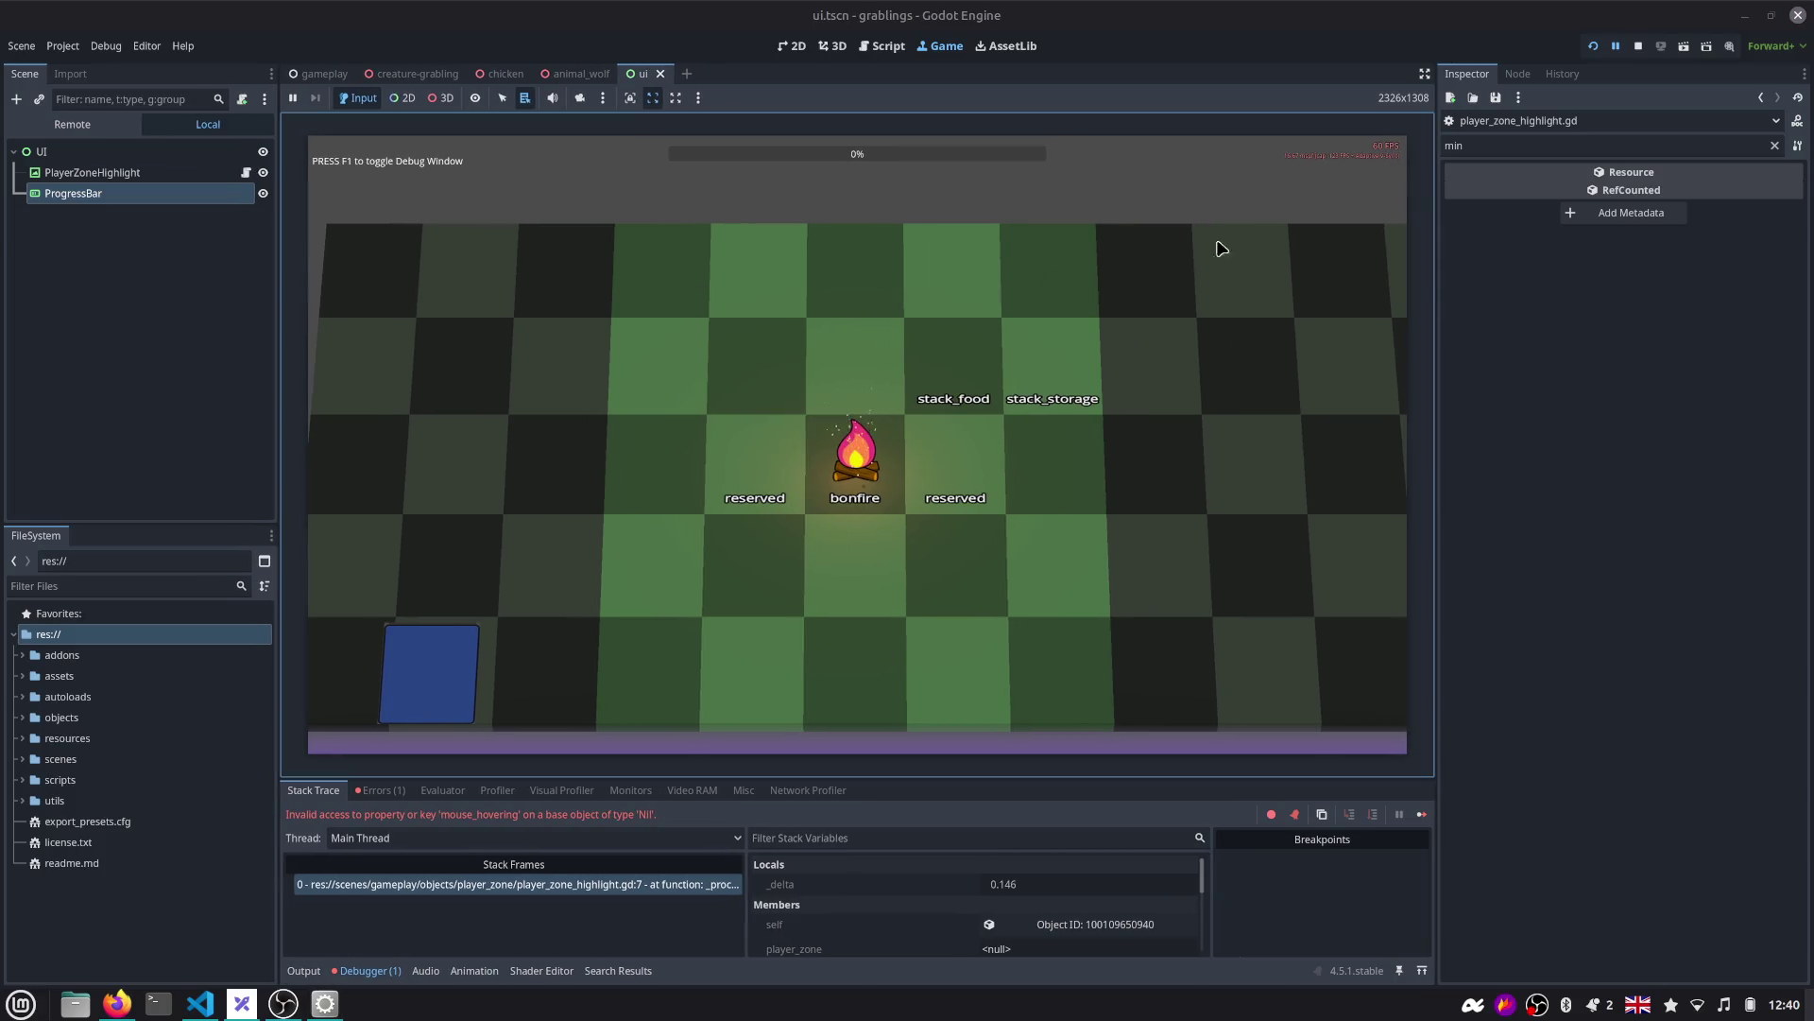
drag(1435, 179, 1437, 179)
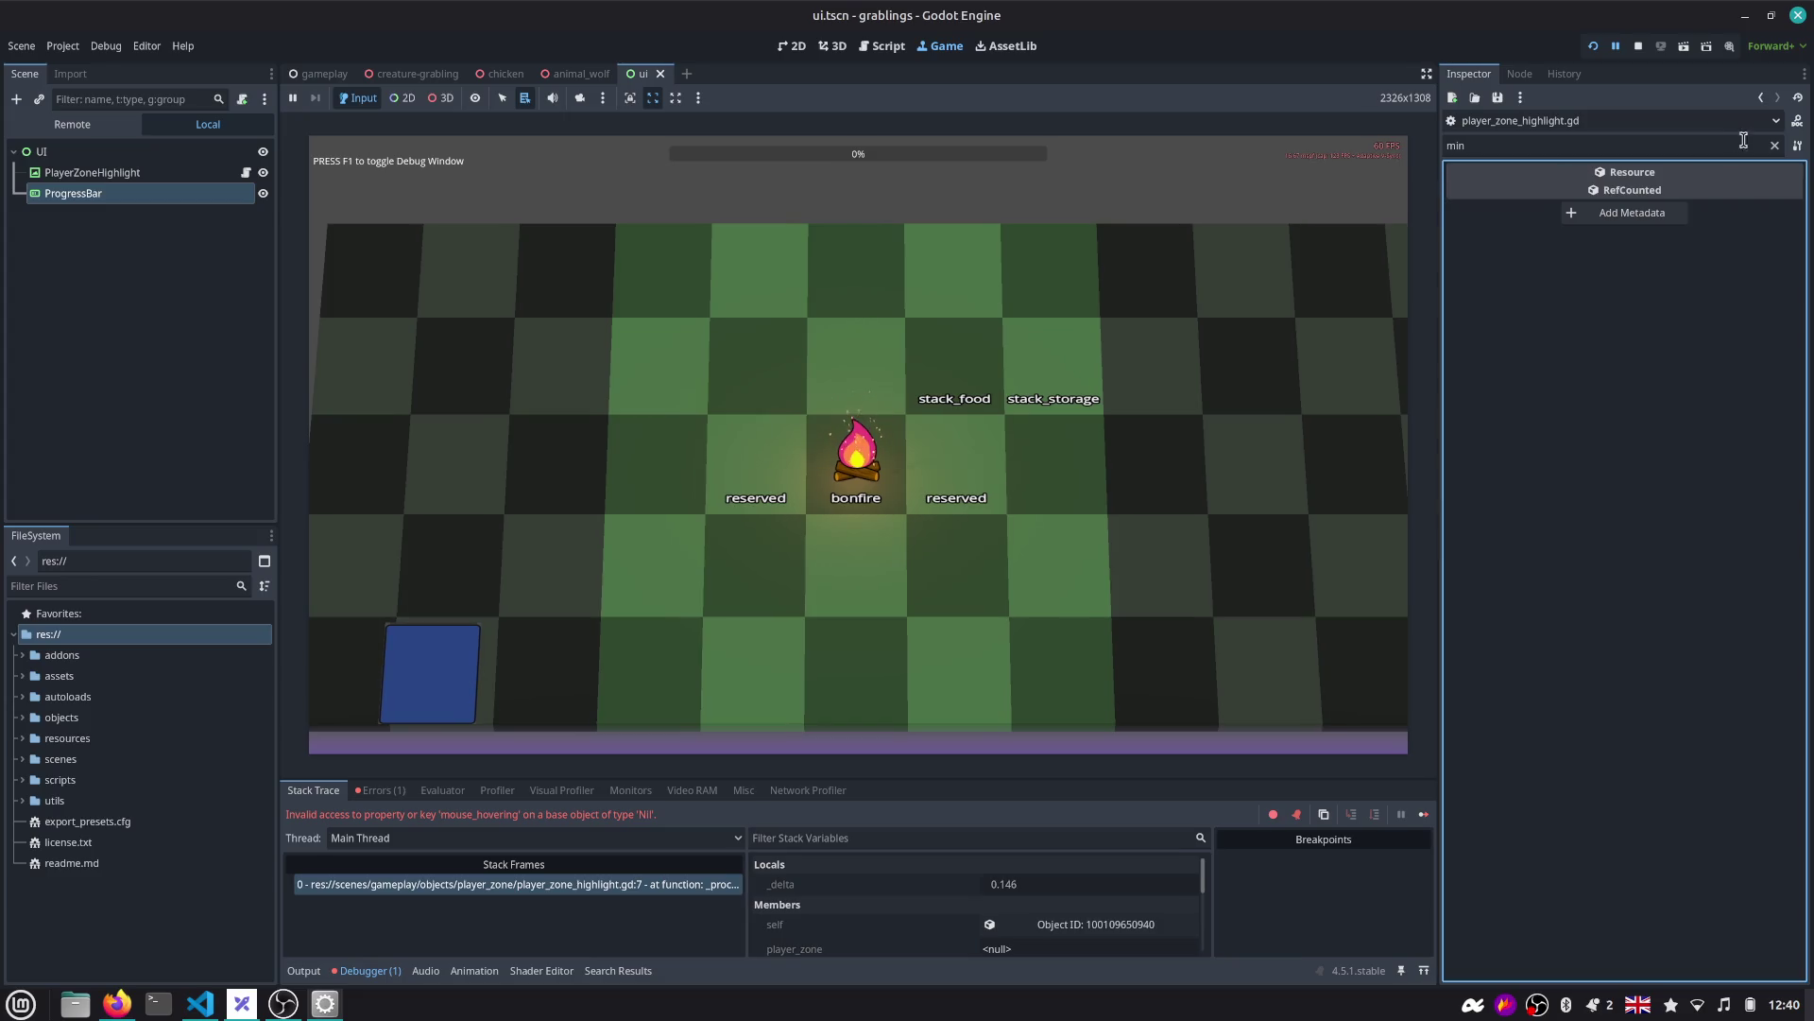
click(1775, 146)
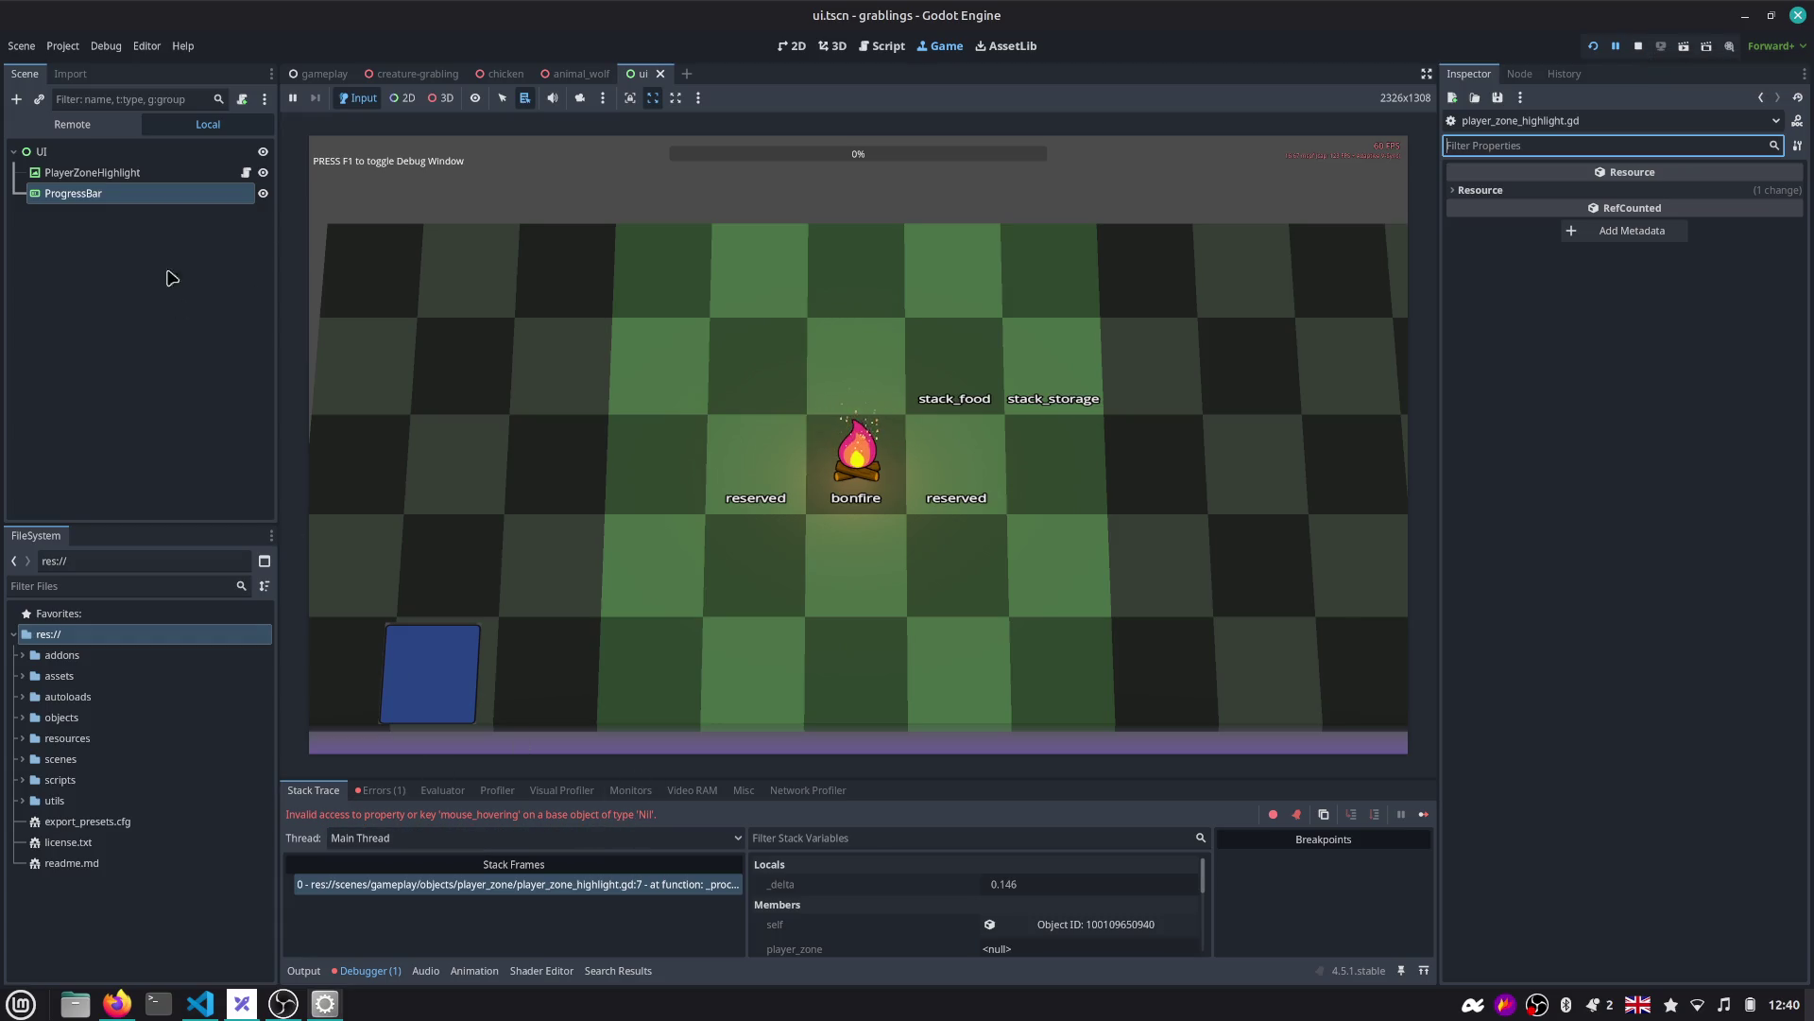
click(245, 172)
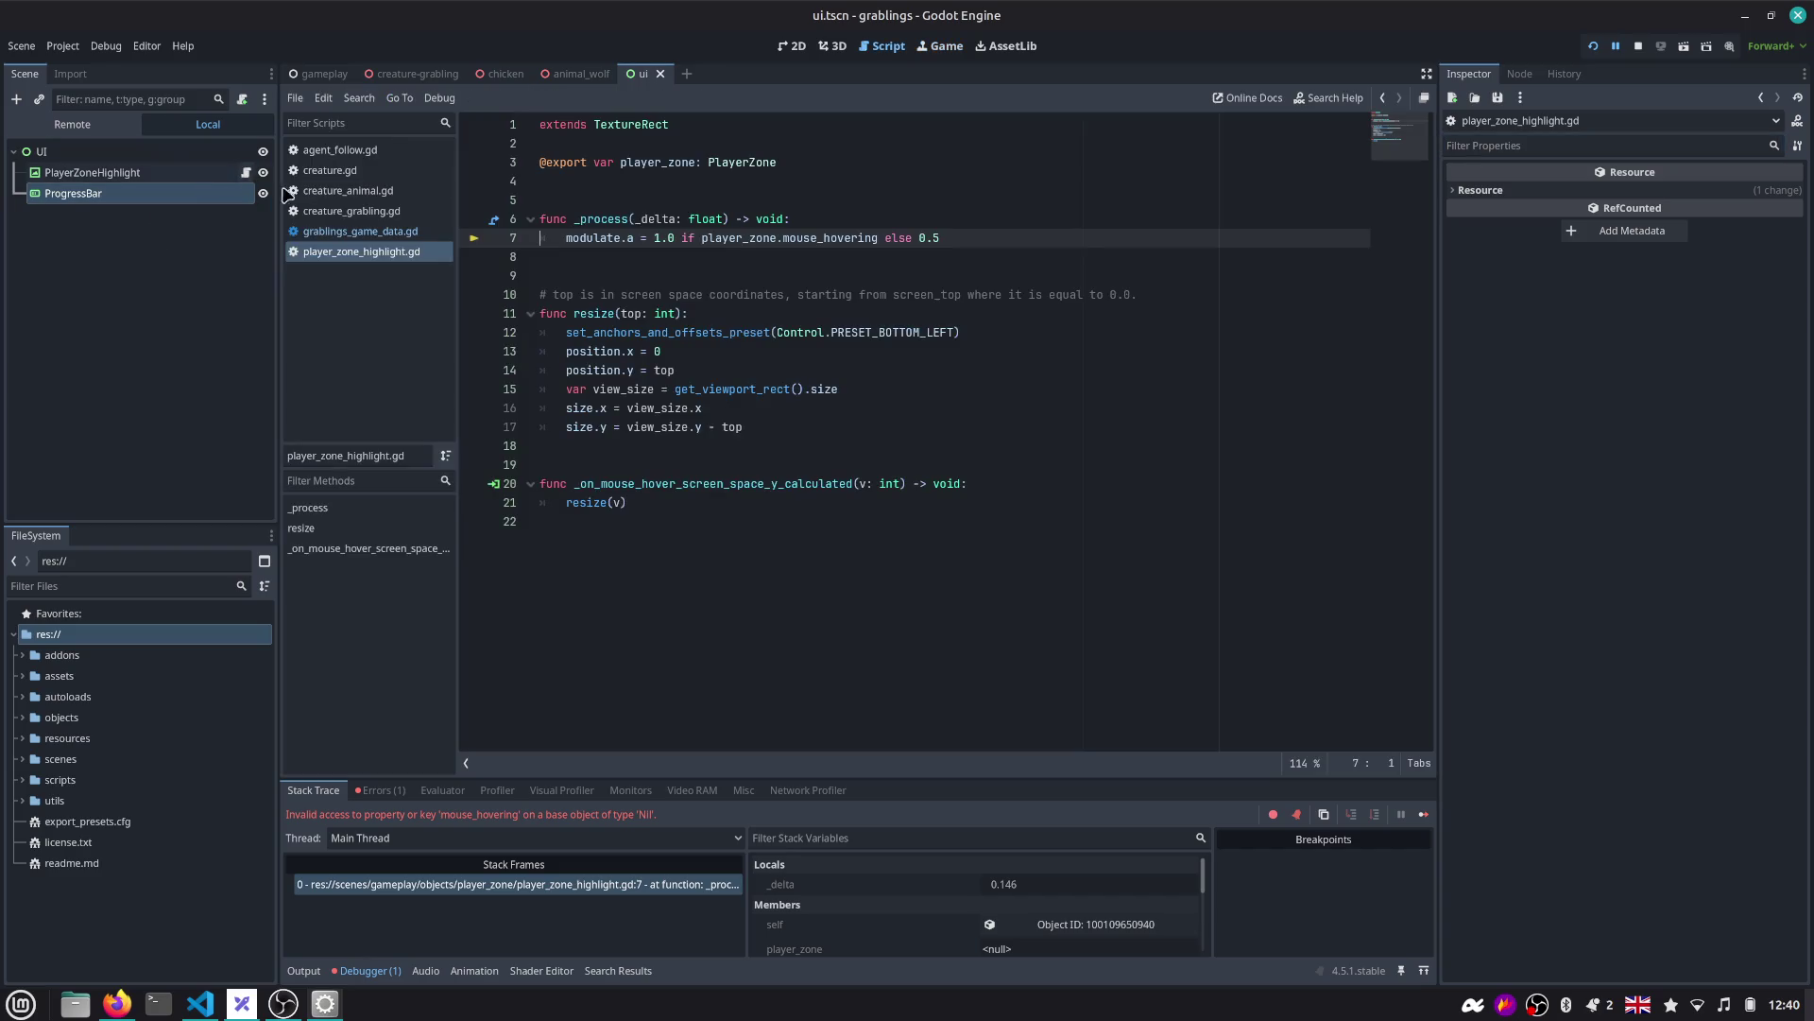
Inspect the player_zone variable on line 3, select UI, then close the ui.tscn tab.
double_click(631, 162)
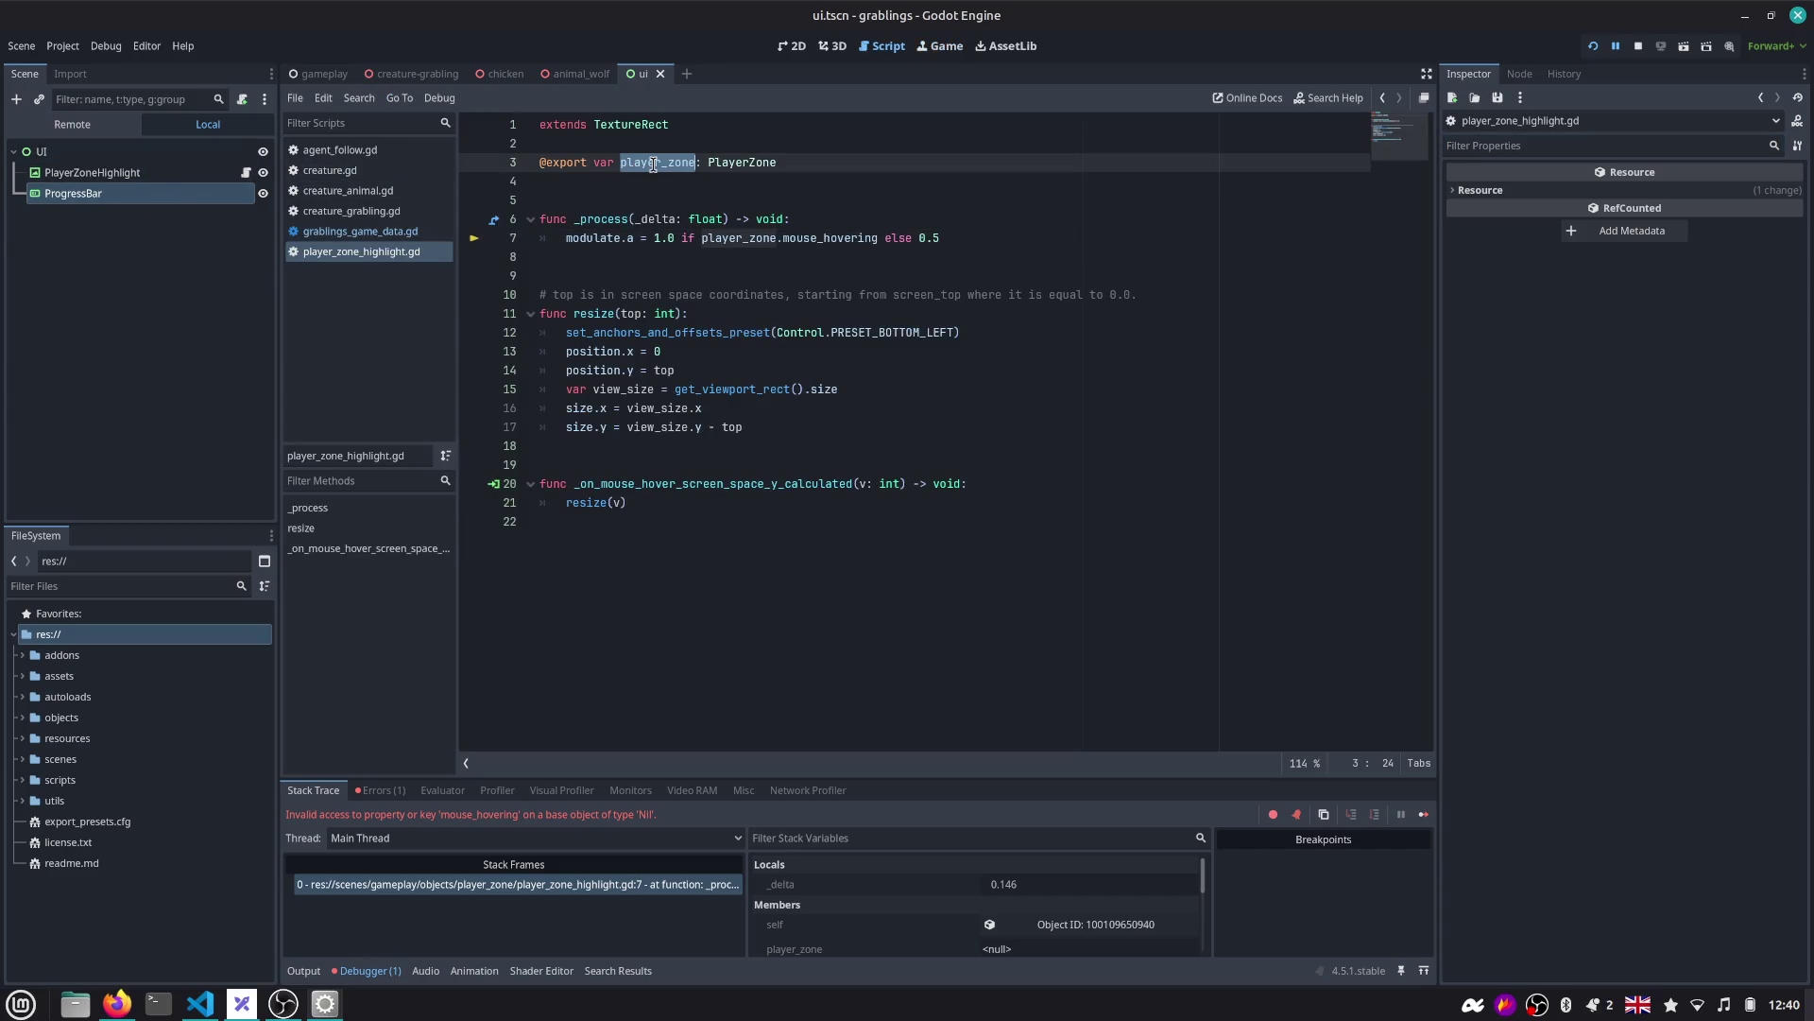
mouse_move(648, 165)
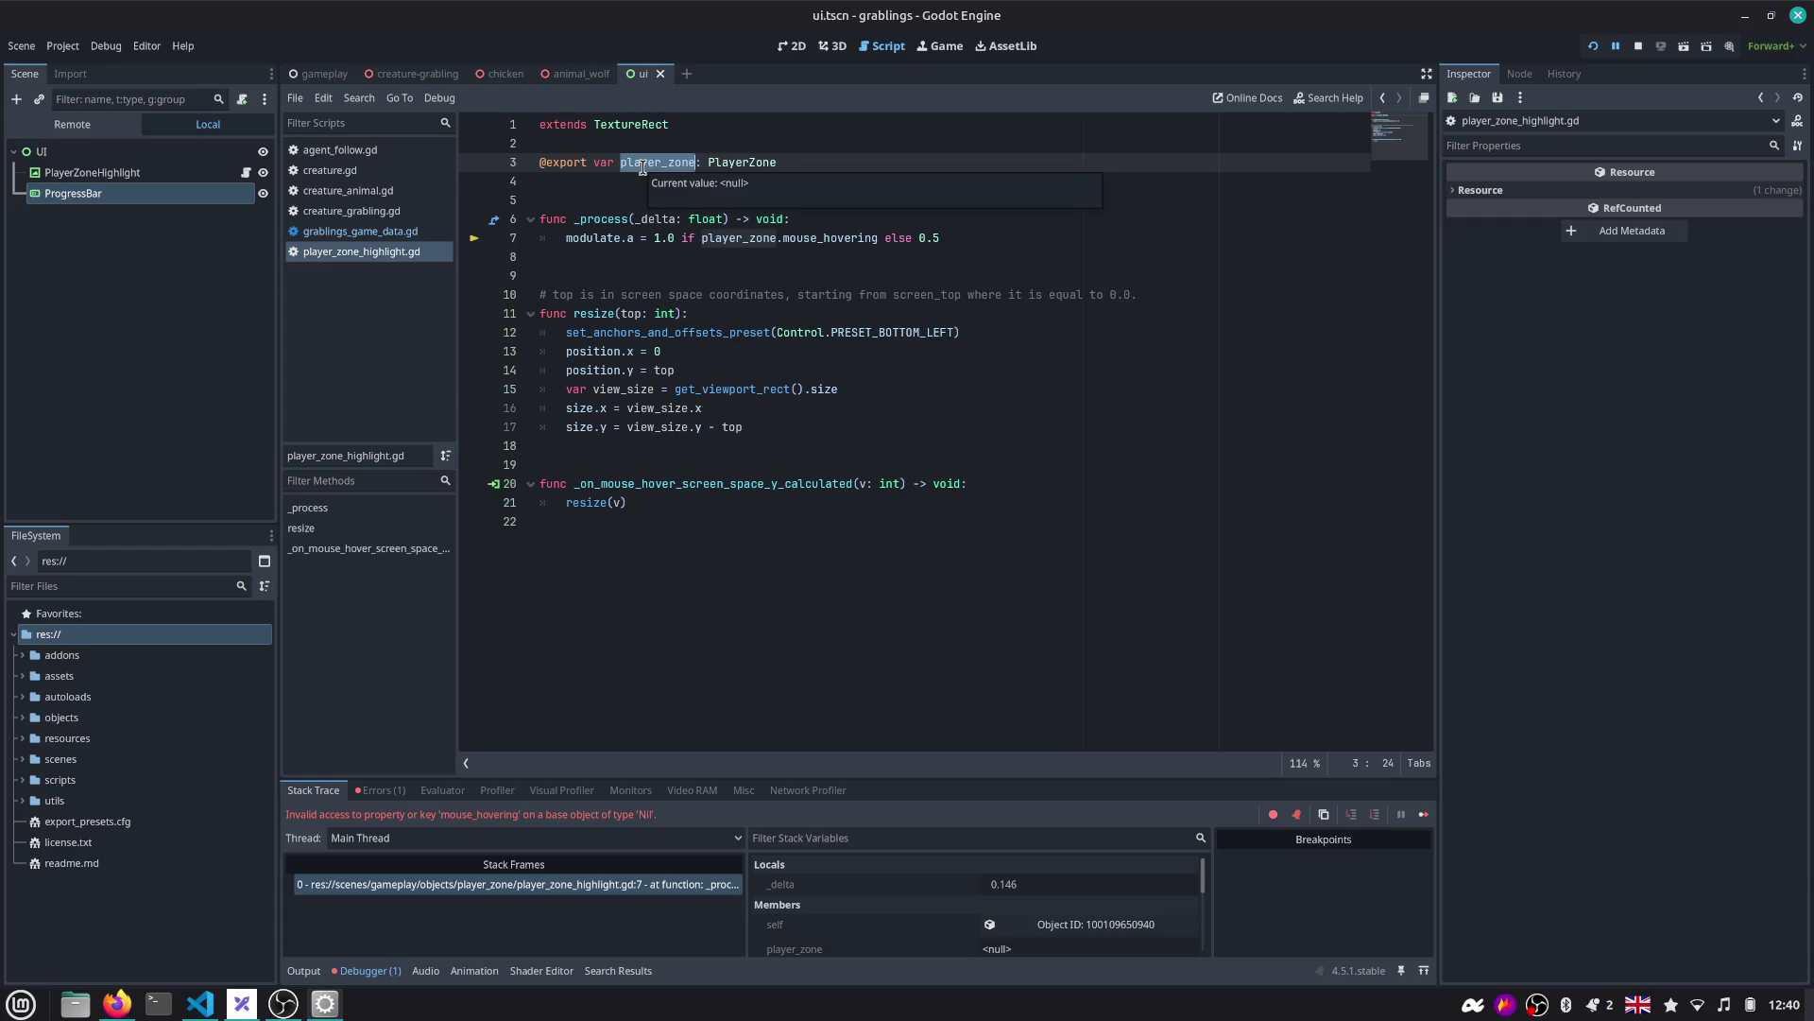
click(179, 152)
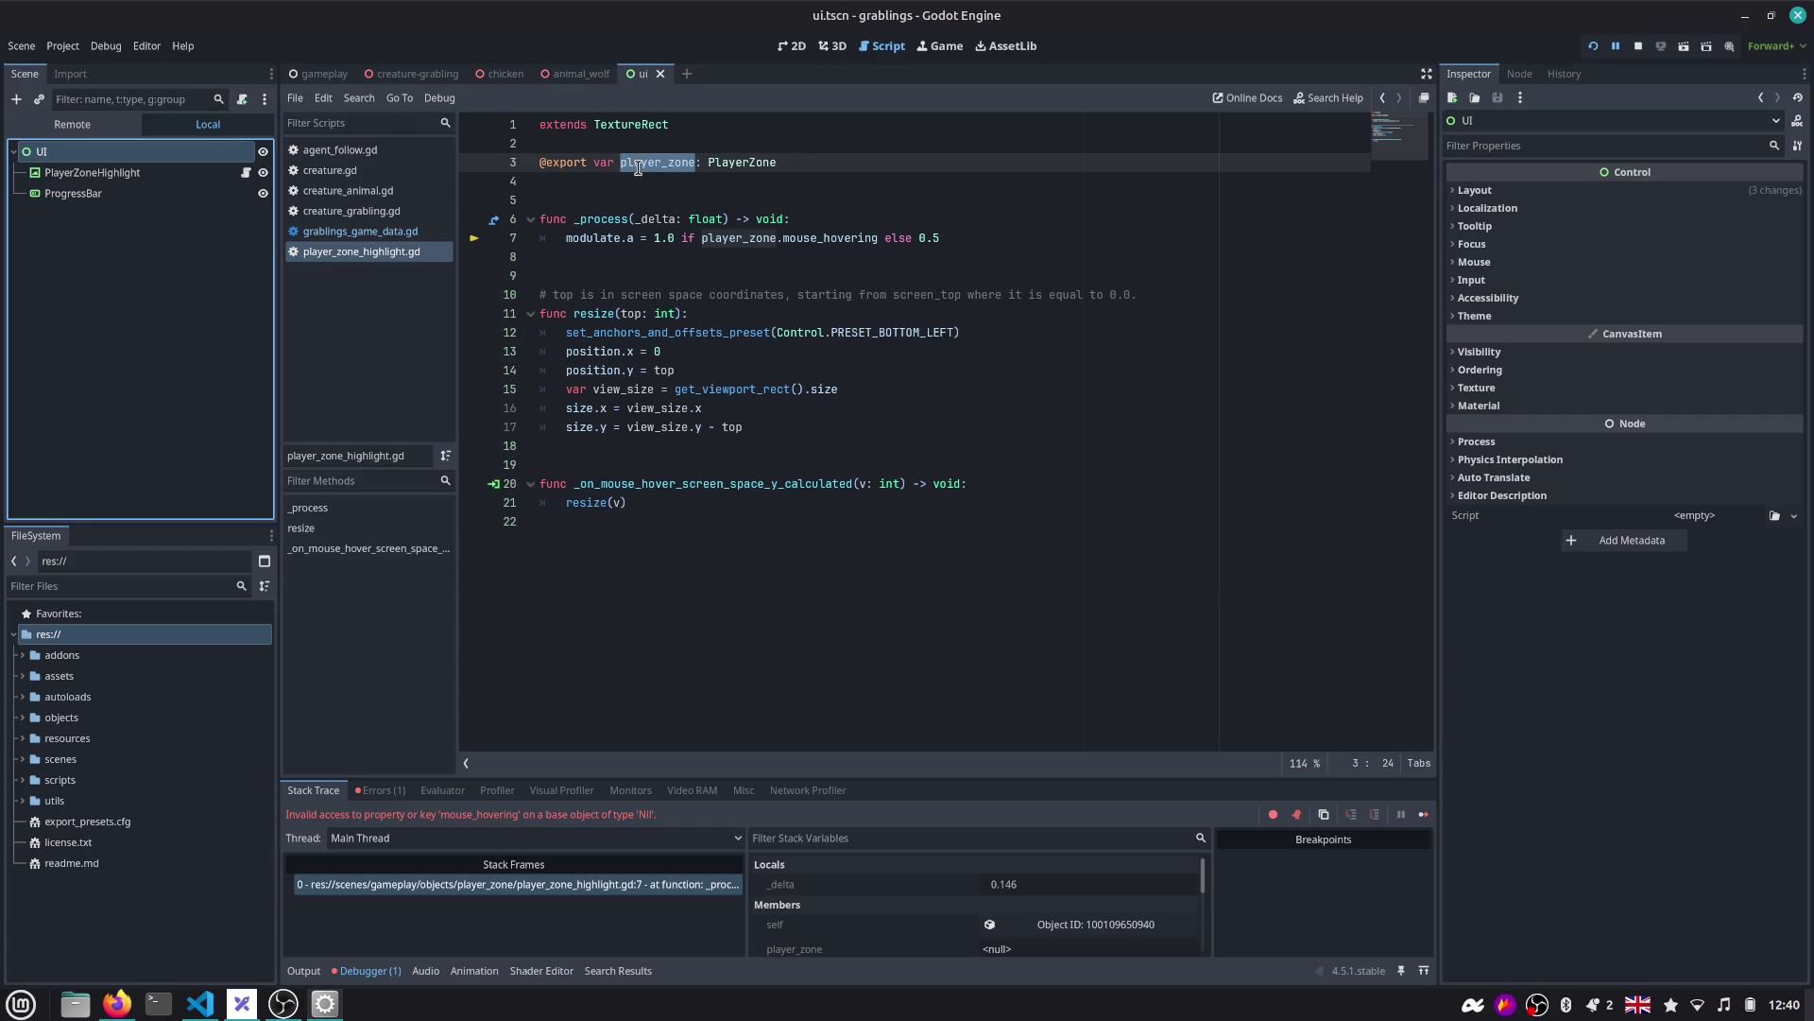
mouse_move(638, 167)
middle_click(638, 80)
Make UI's children editable and assign the PlayerZone node to PlayerZoneHighlight's Player Zone.
click(111, 400)
right_click(112, 401)
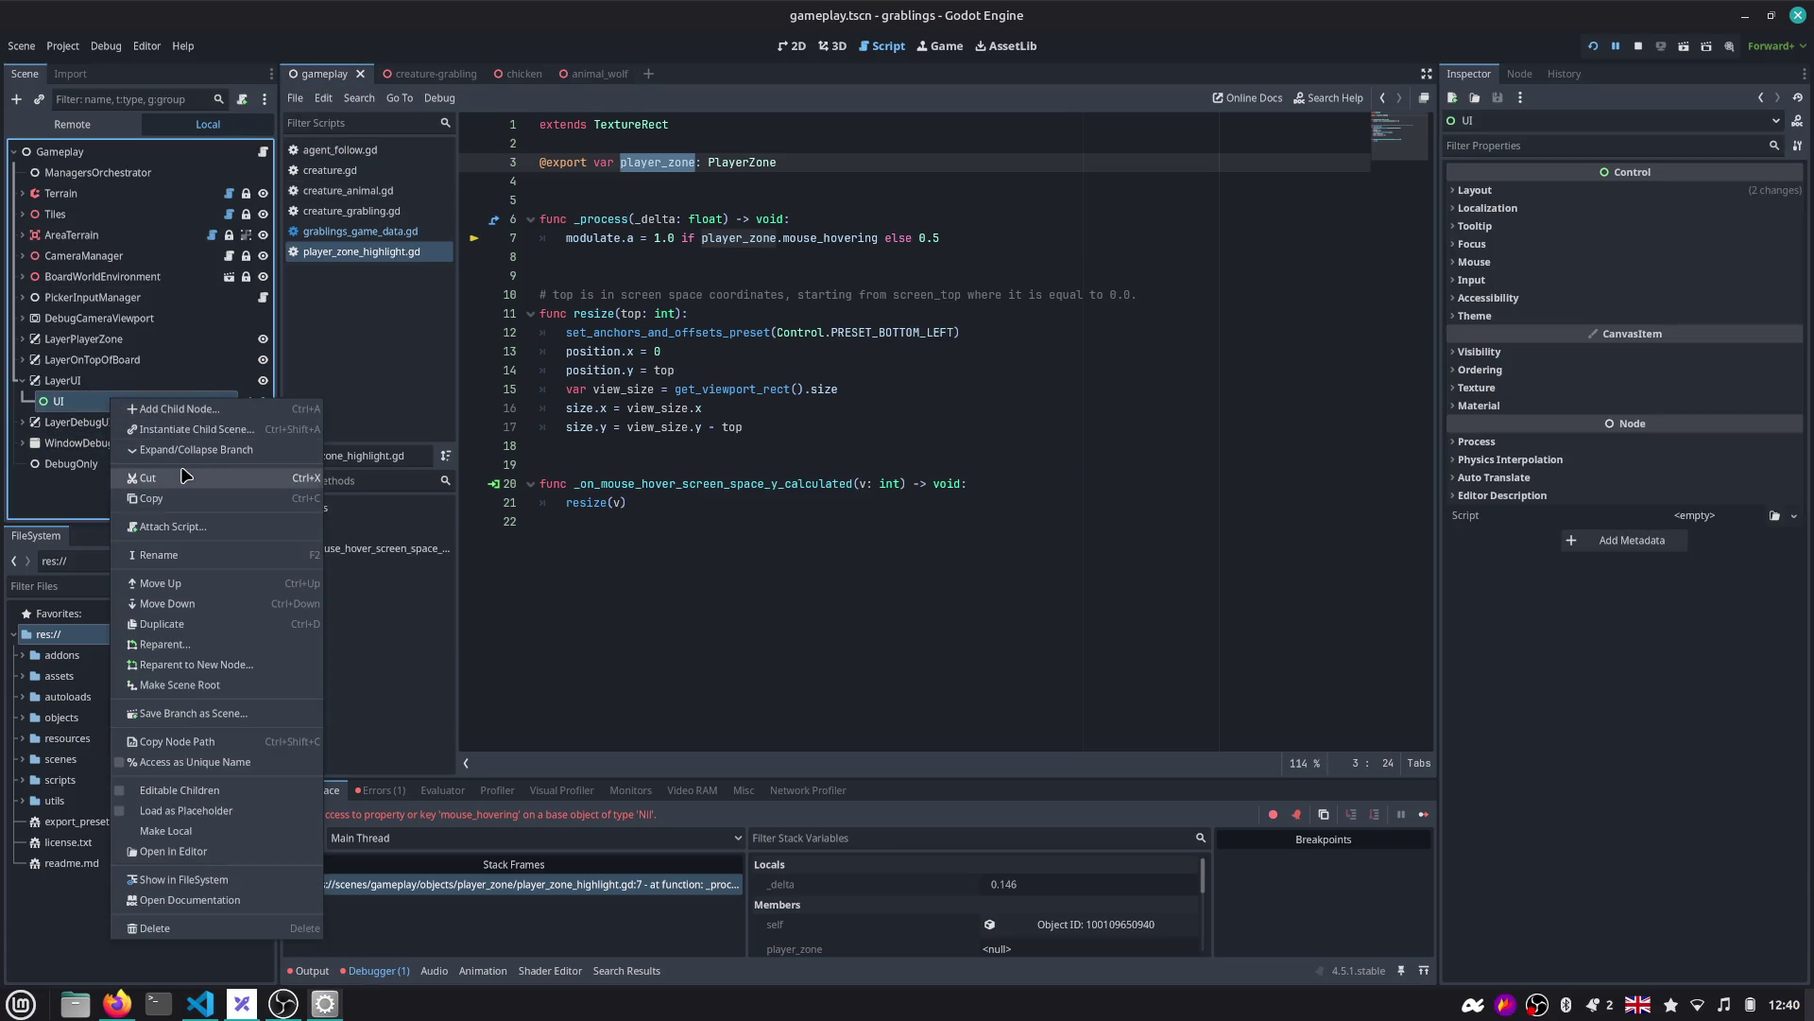
click(179, 790)
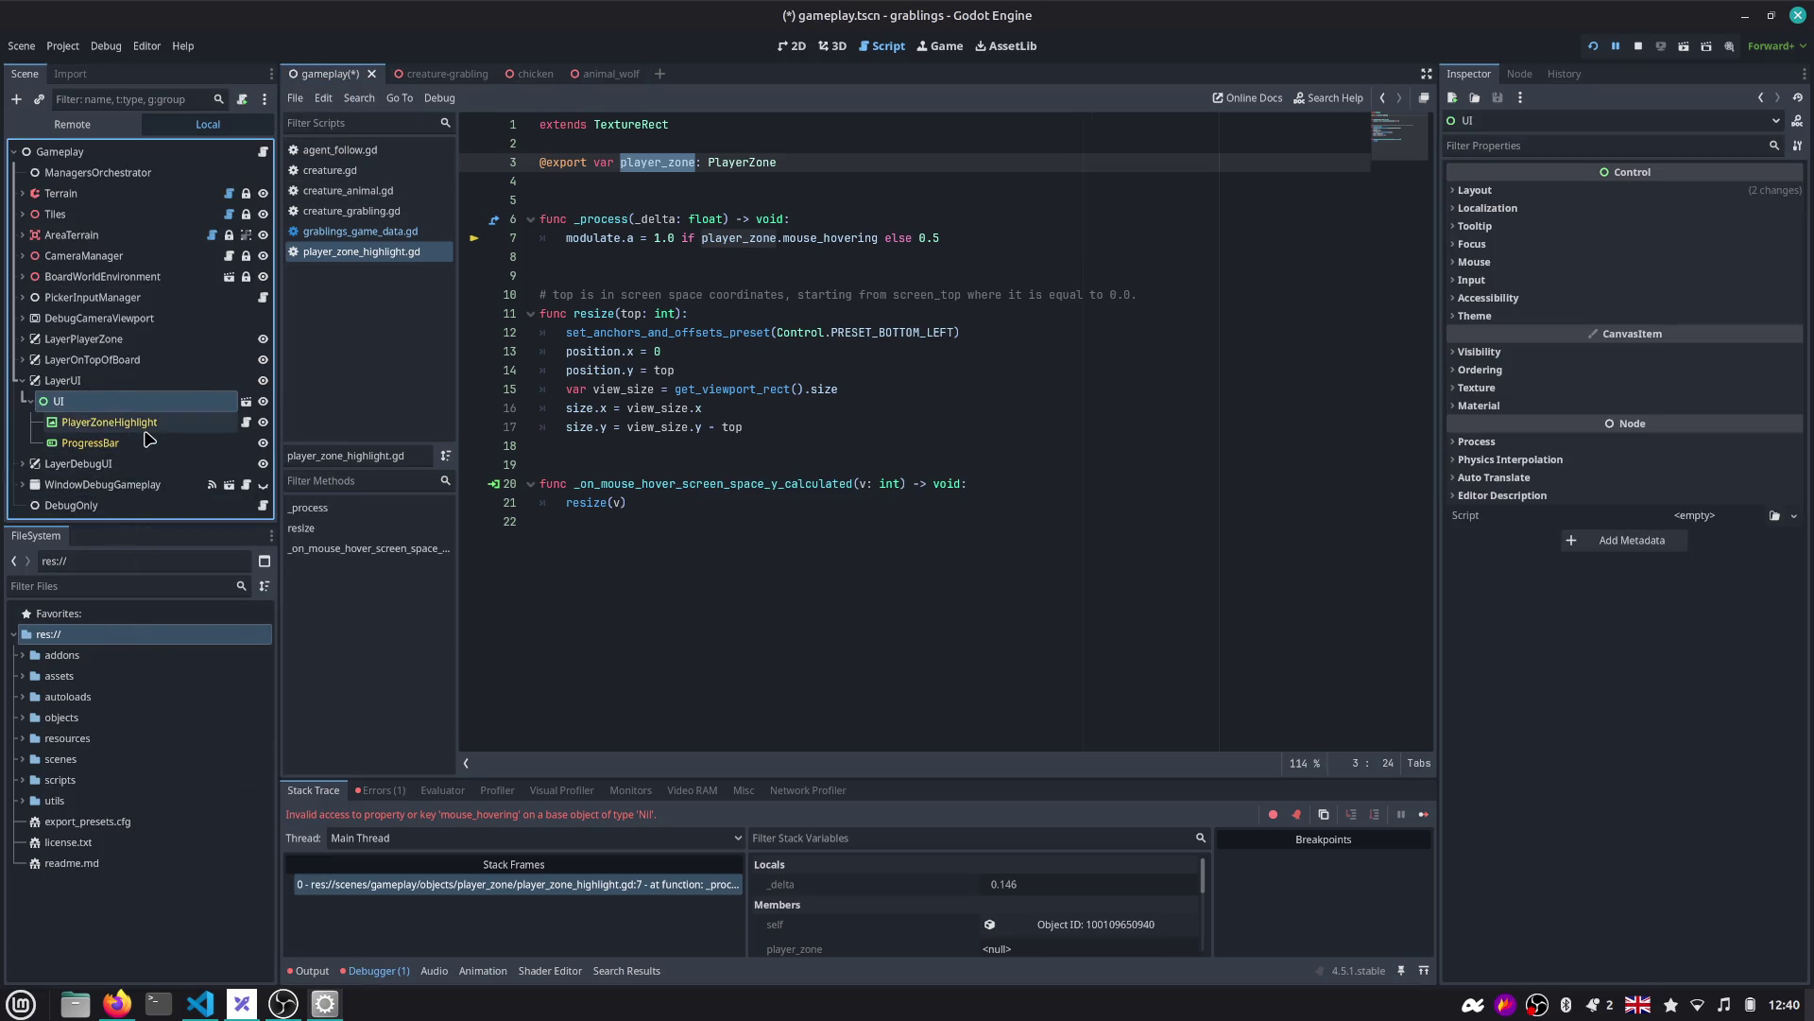
click(144, 422)
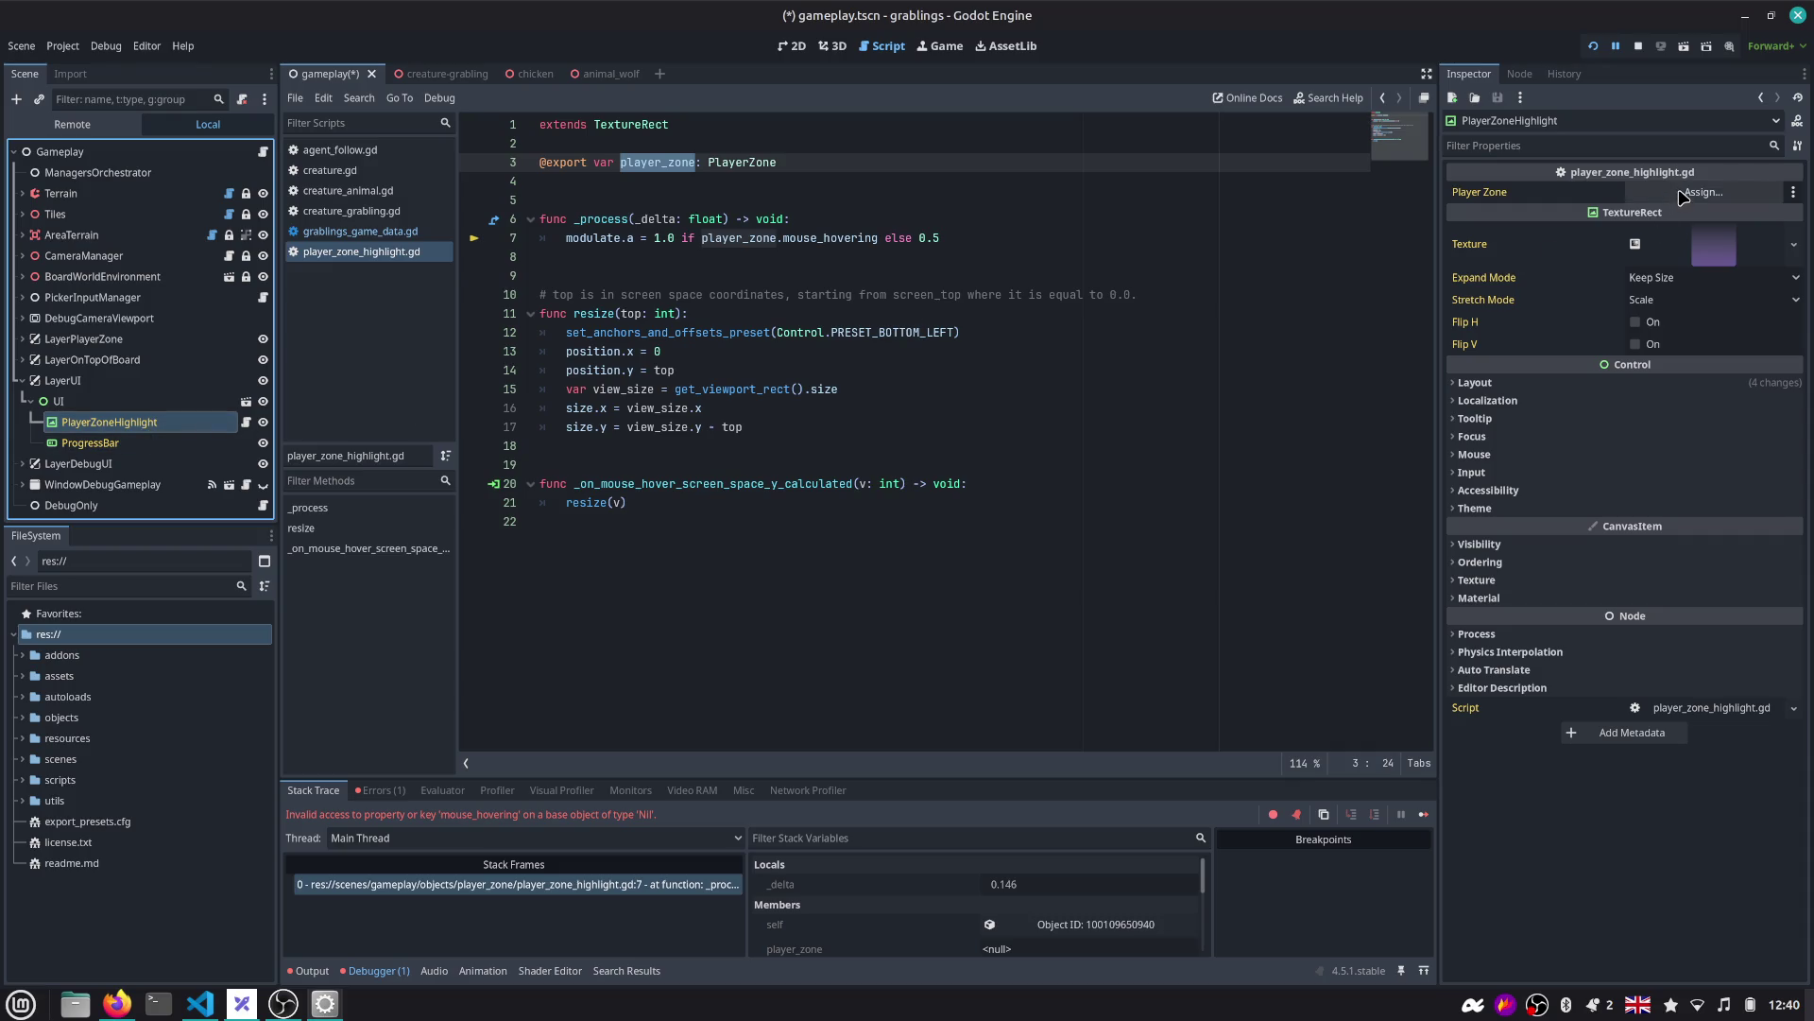
click(1682, 194)
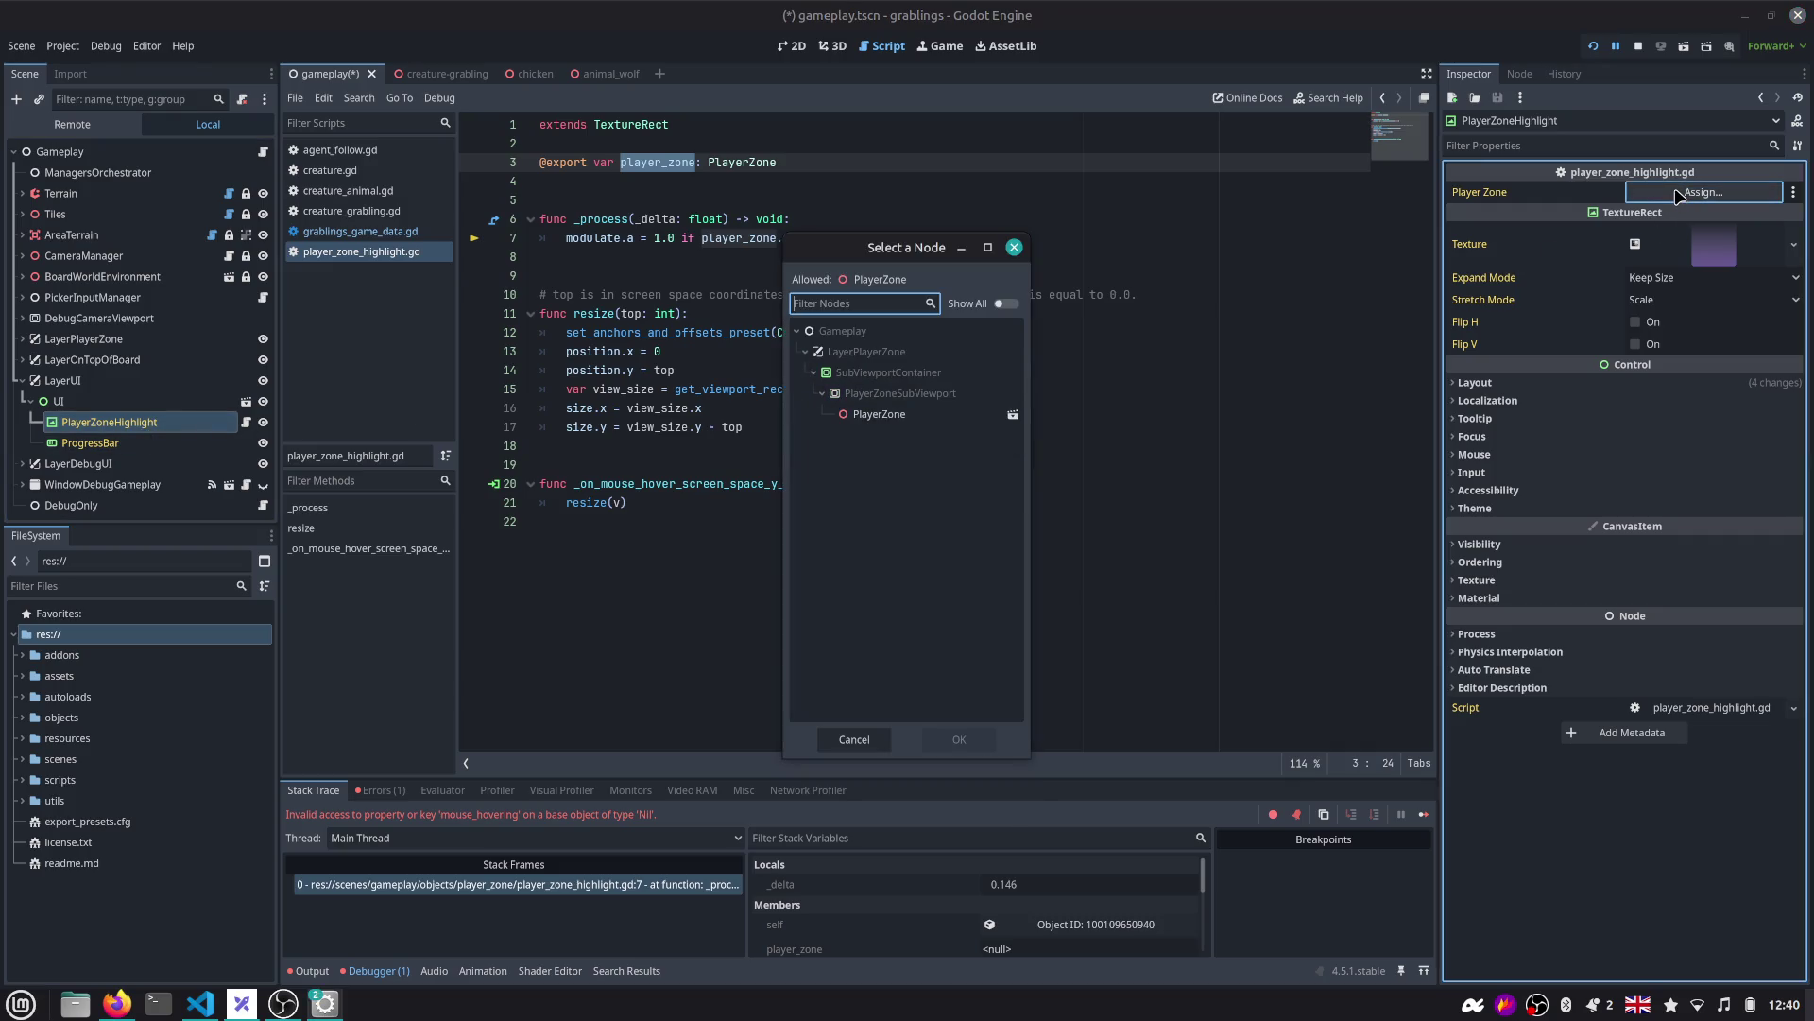
double_click(879, 414)
Test-run the game, then reset viewport width and height to defaults and run again.
click(1594, 46)
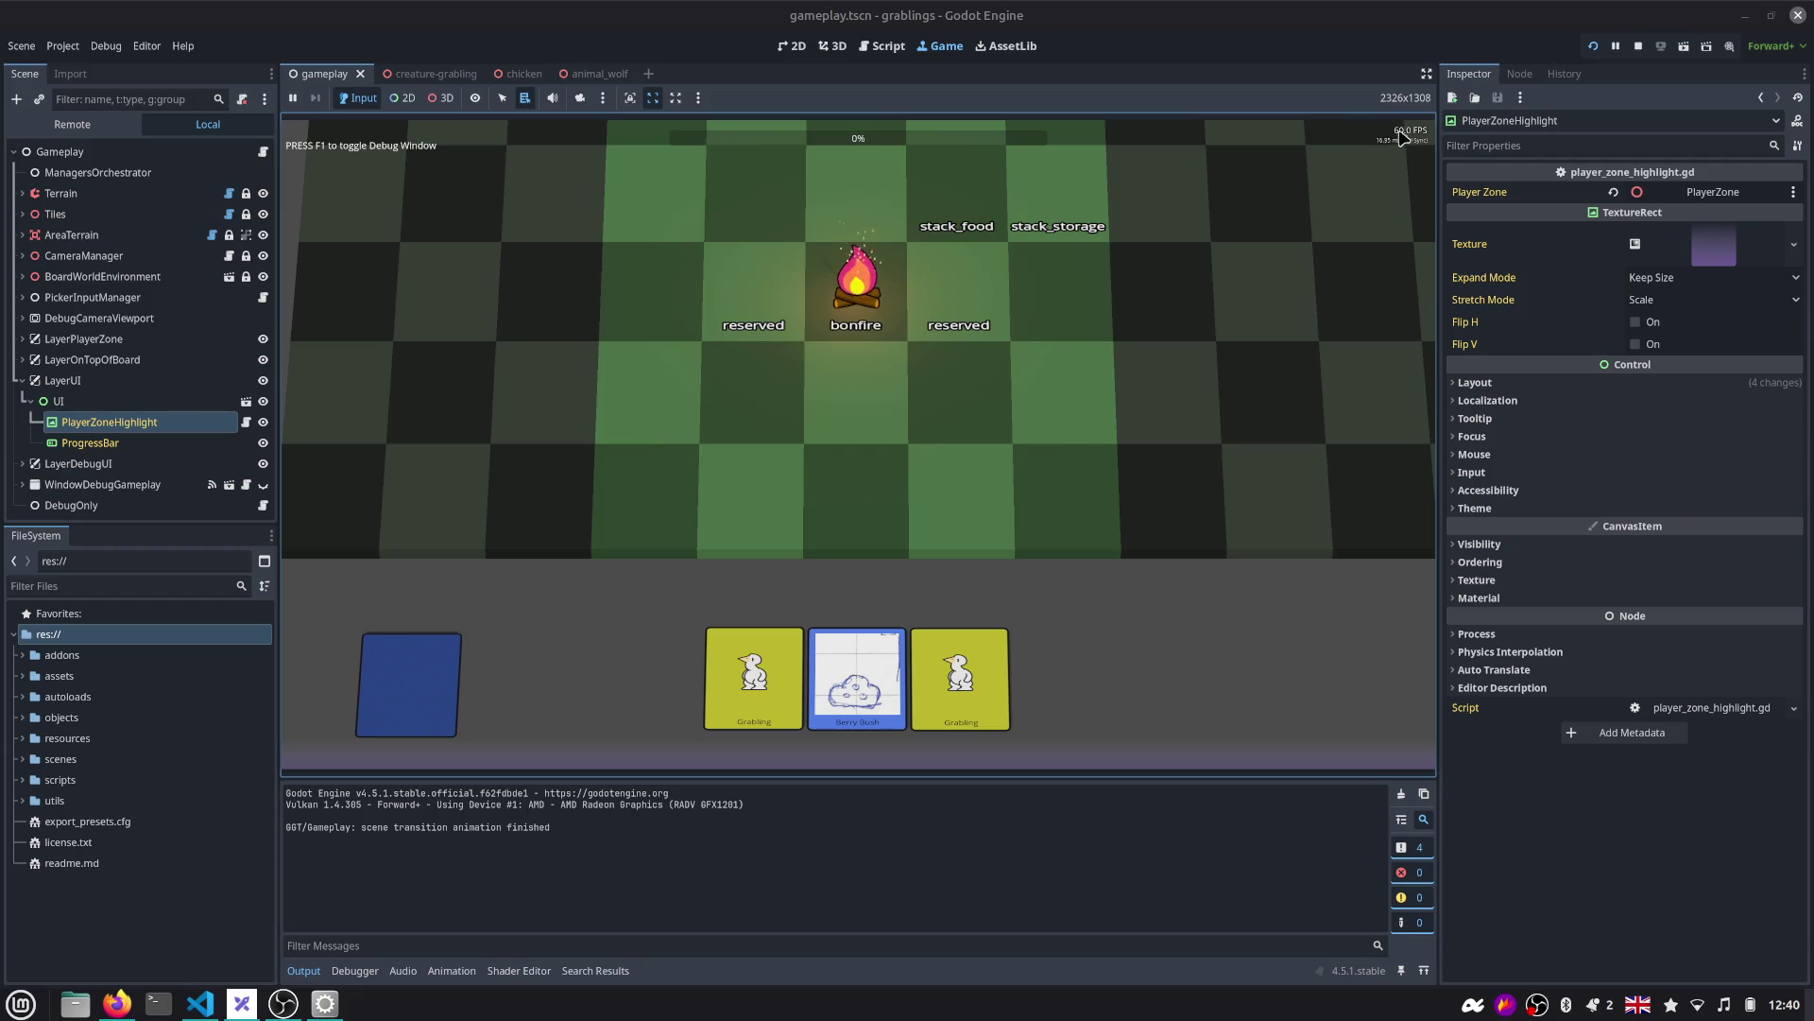
click(1639, 46)
click(62, 46)
click(88, 68)
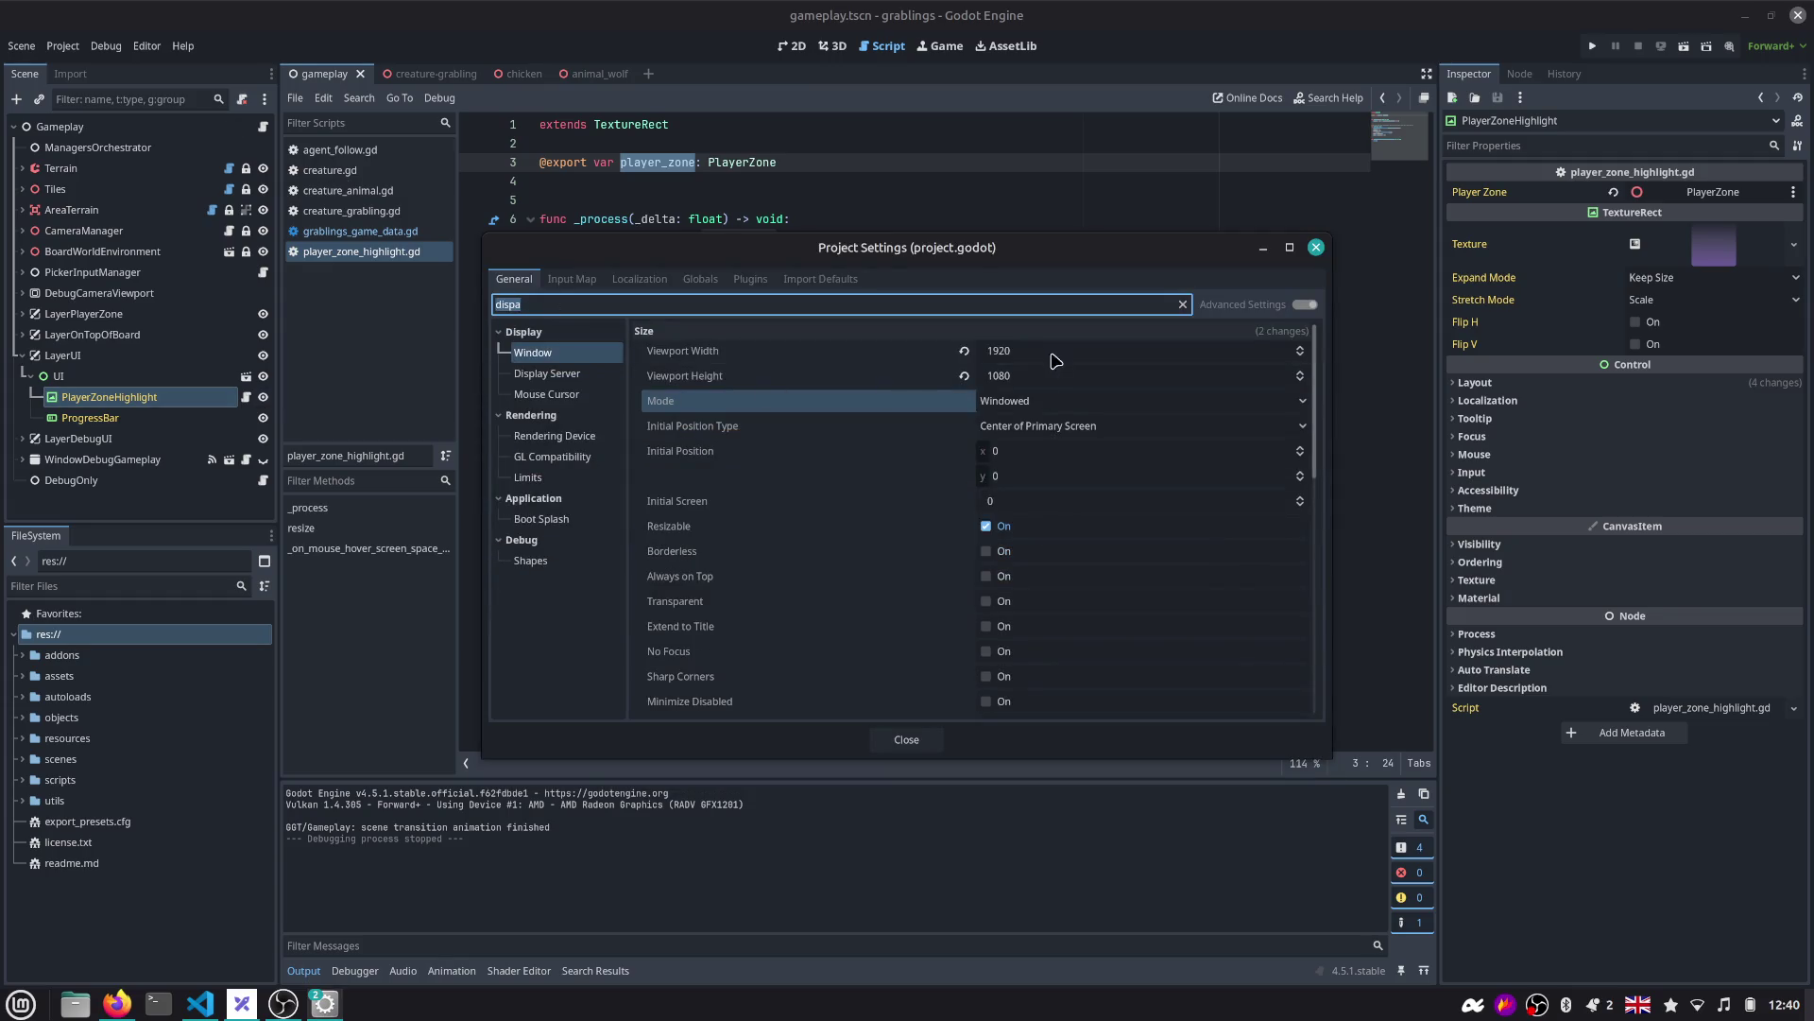
click(966, 350)
click(966, 375)
click(921, 737)
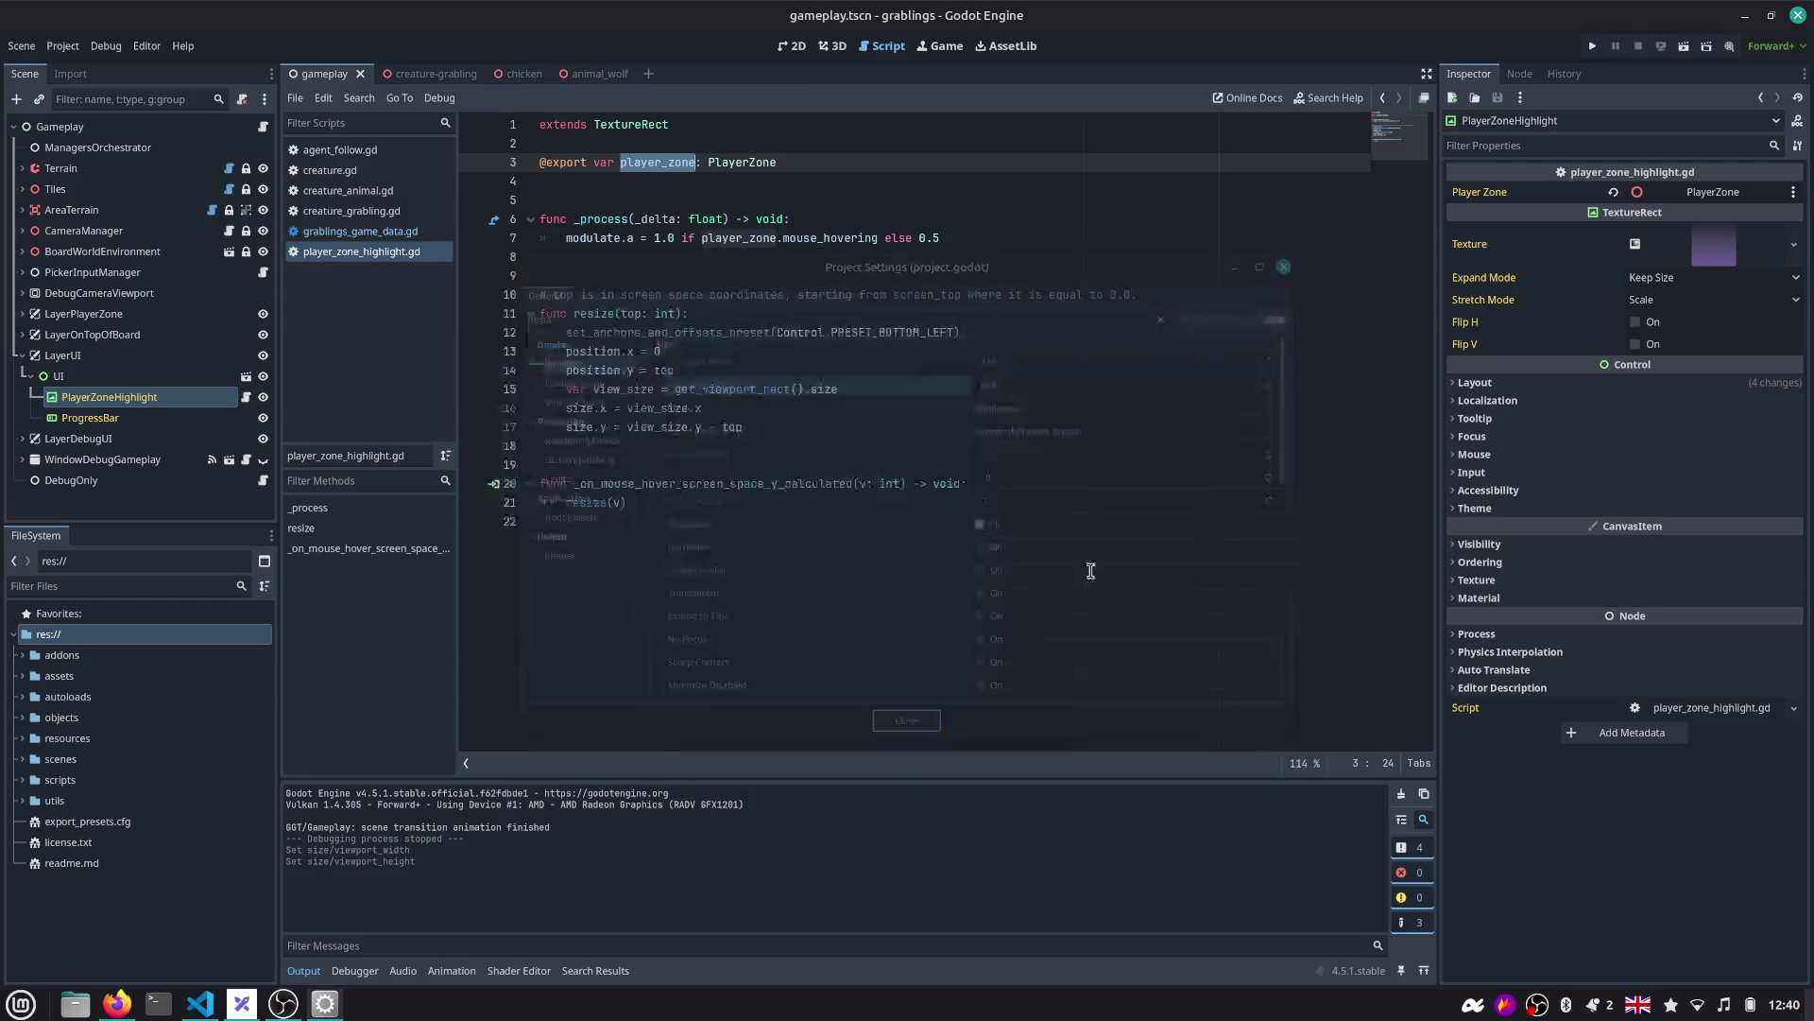
click(1592, 46)
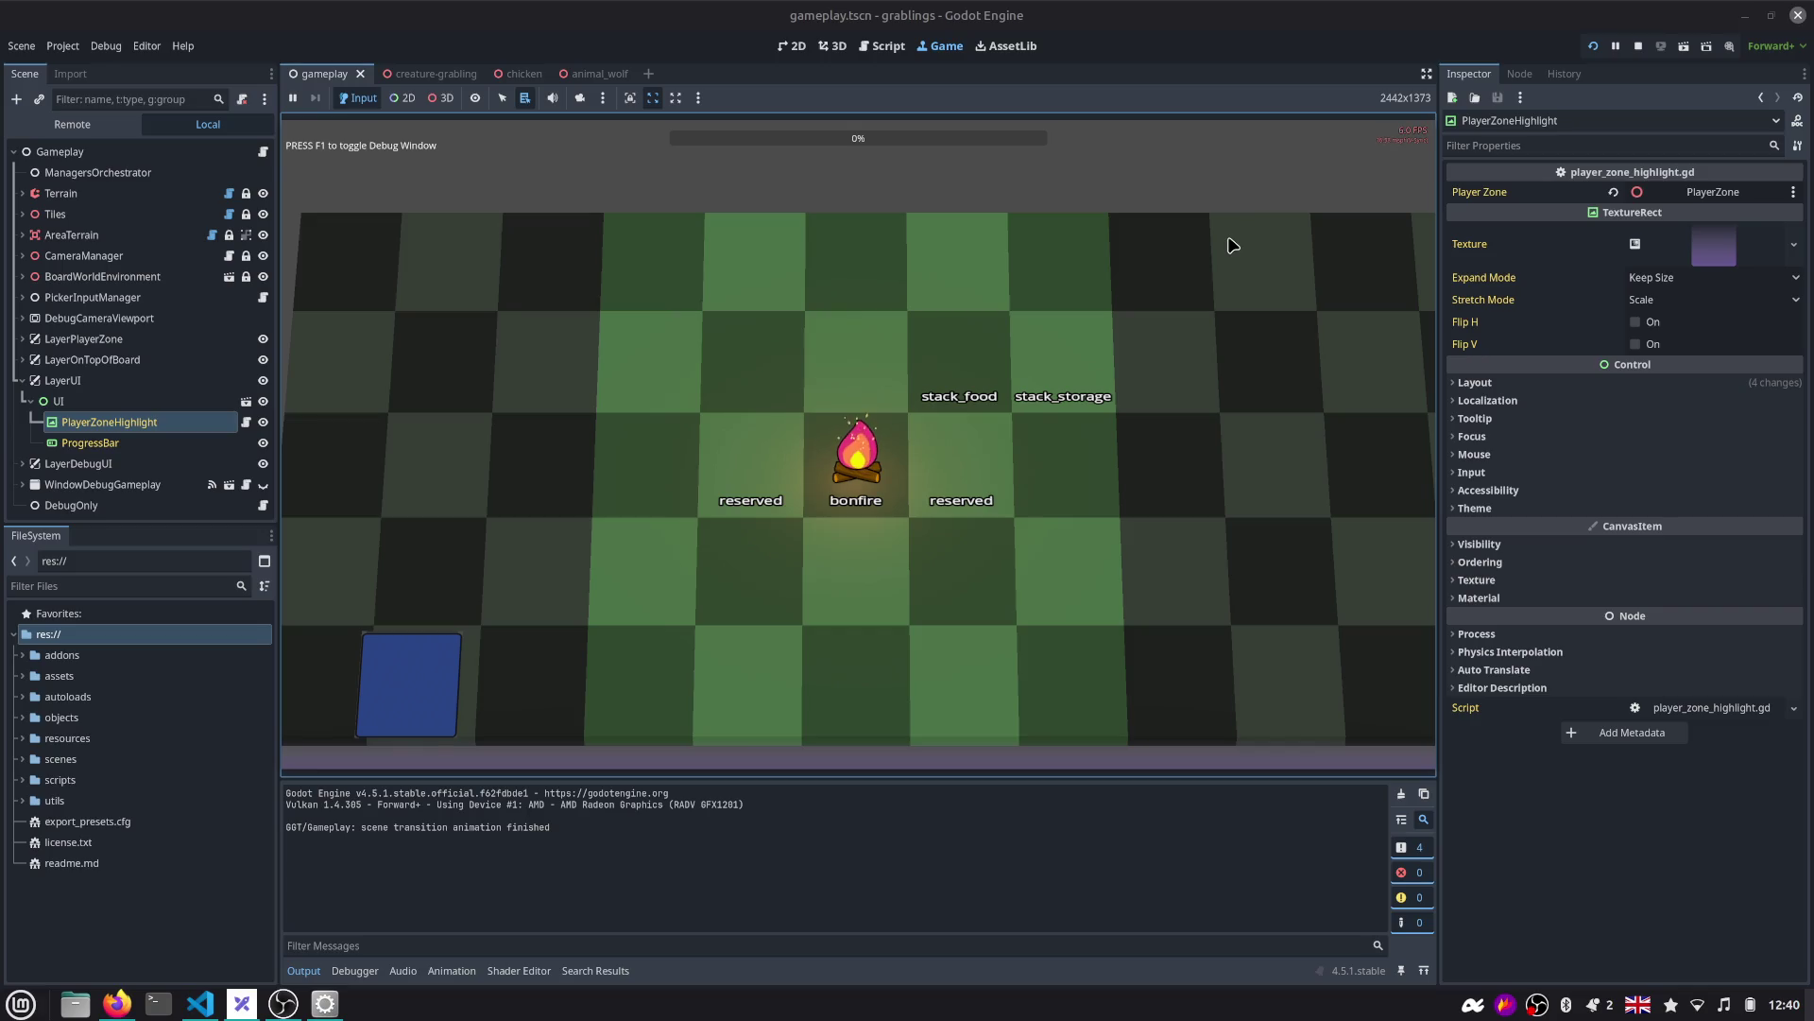
Set the viewport size back to 1920 × 1080 in Project Settings.
click(62, 46)
click(88, 68)
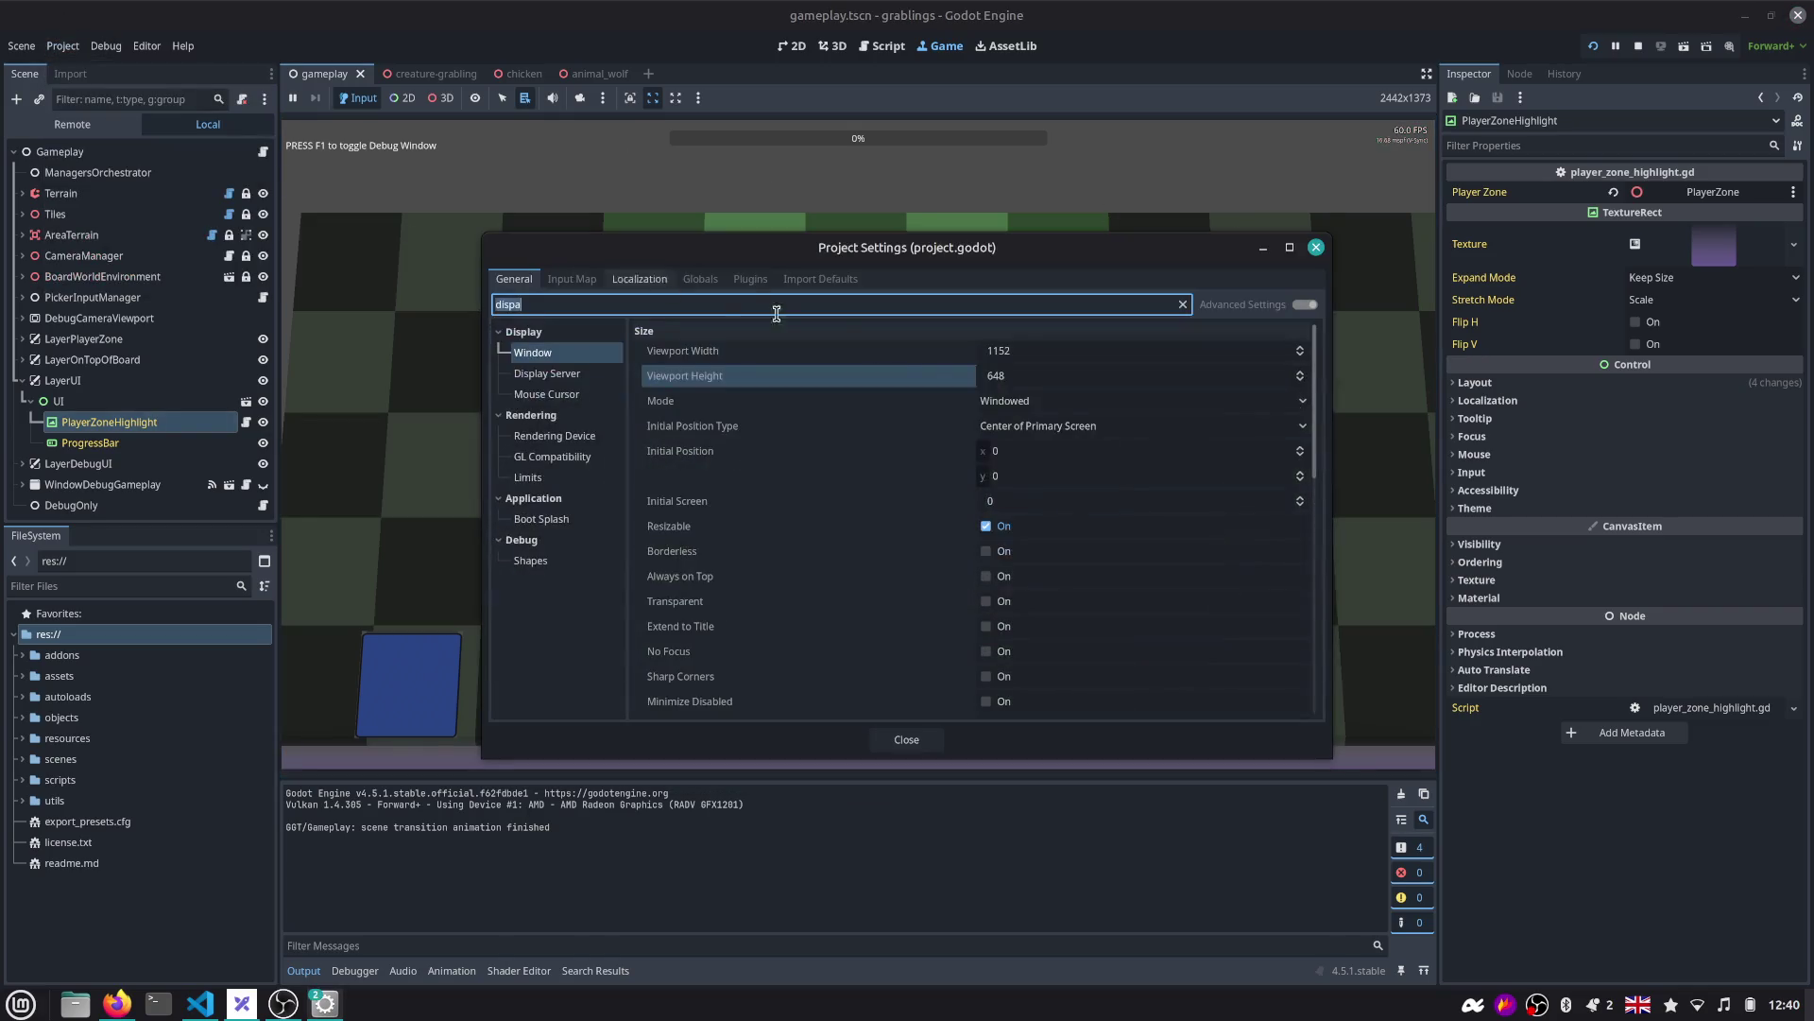
text(a)
click(1030, 353)
text(1920)
key(Tab)
text(1080)
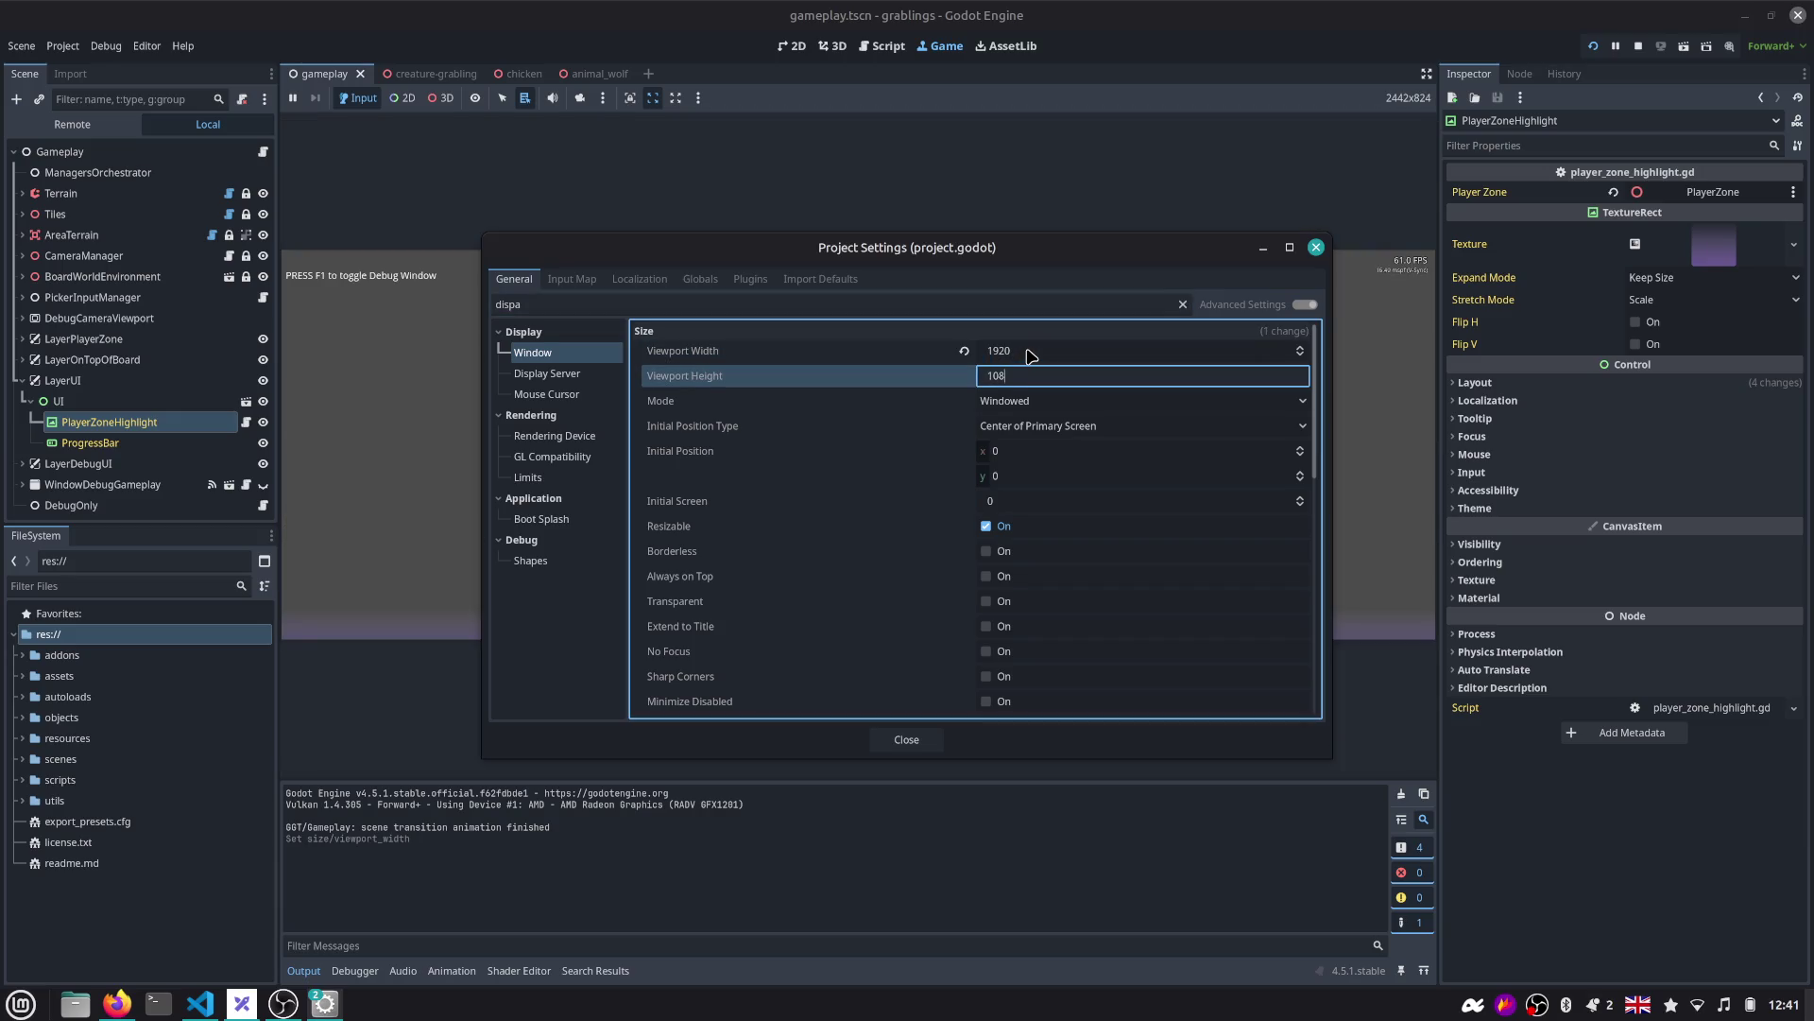
key(Tab)
click(907, 739)
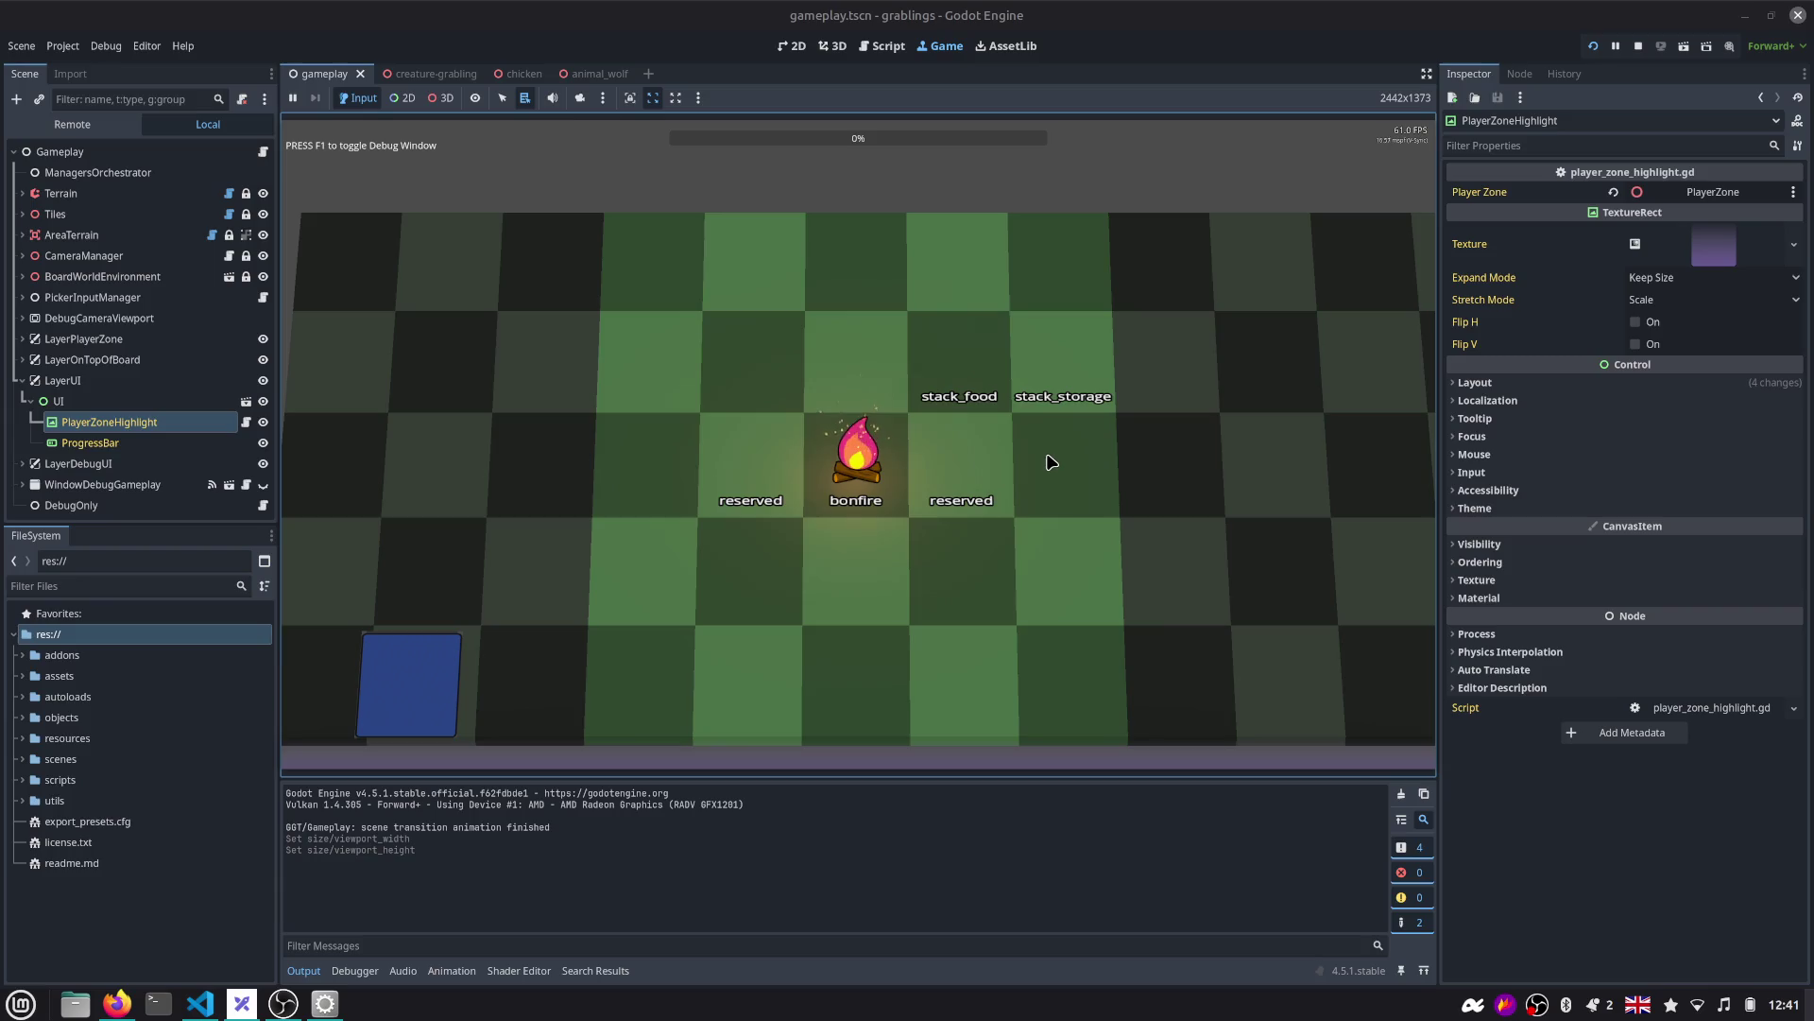
Stop the running game and return to the 3D scene view.
click(1638, 45)
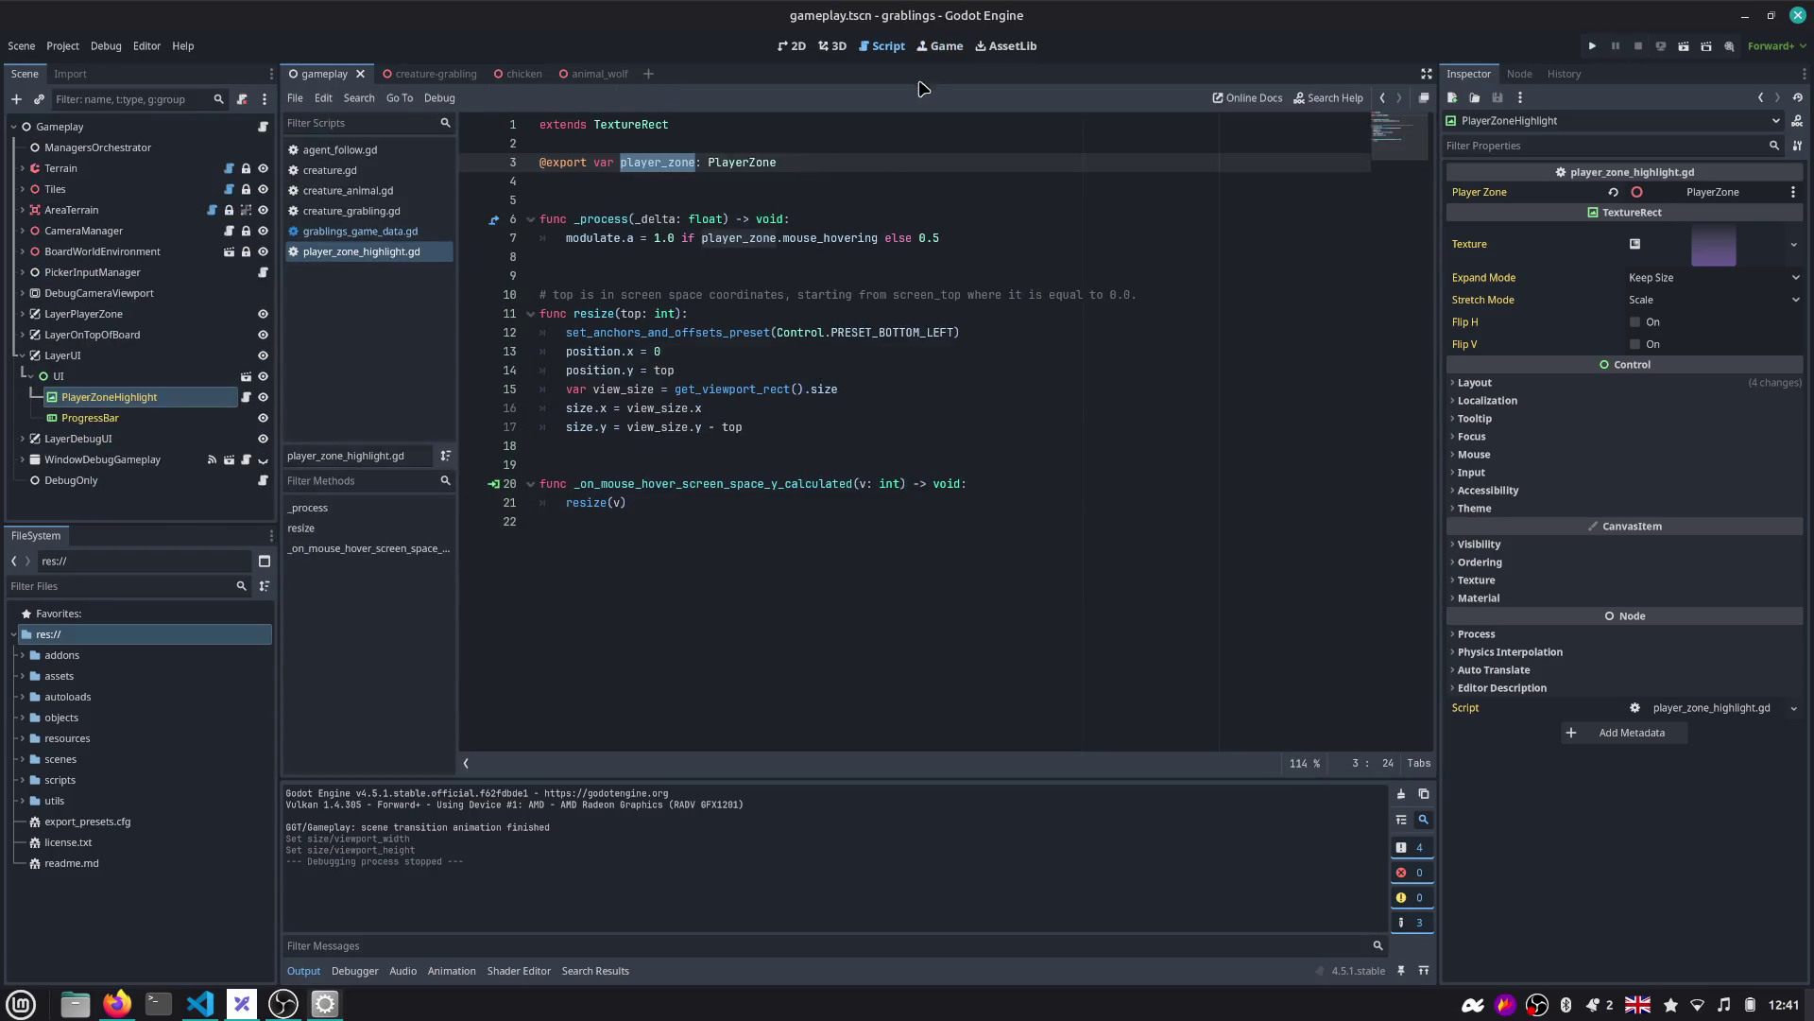
click(941, 45)
click(832, 45)
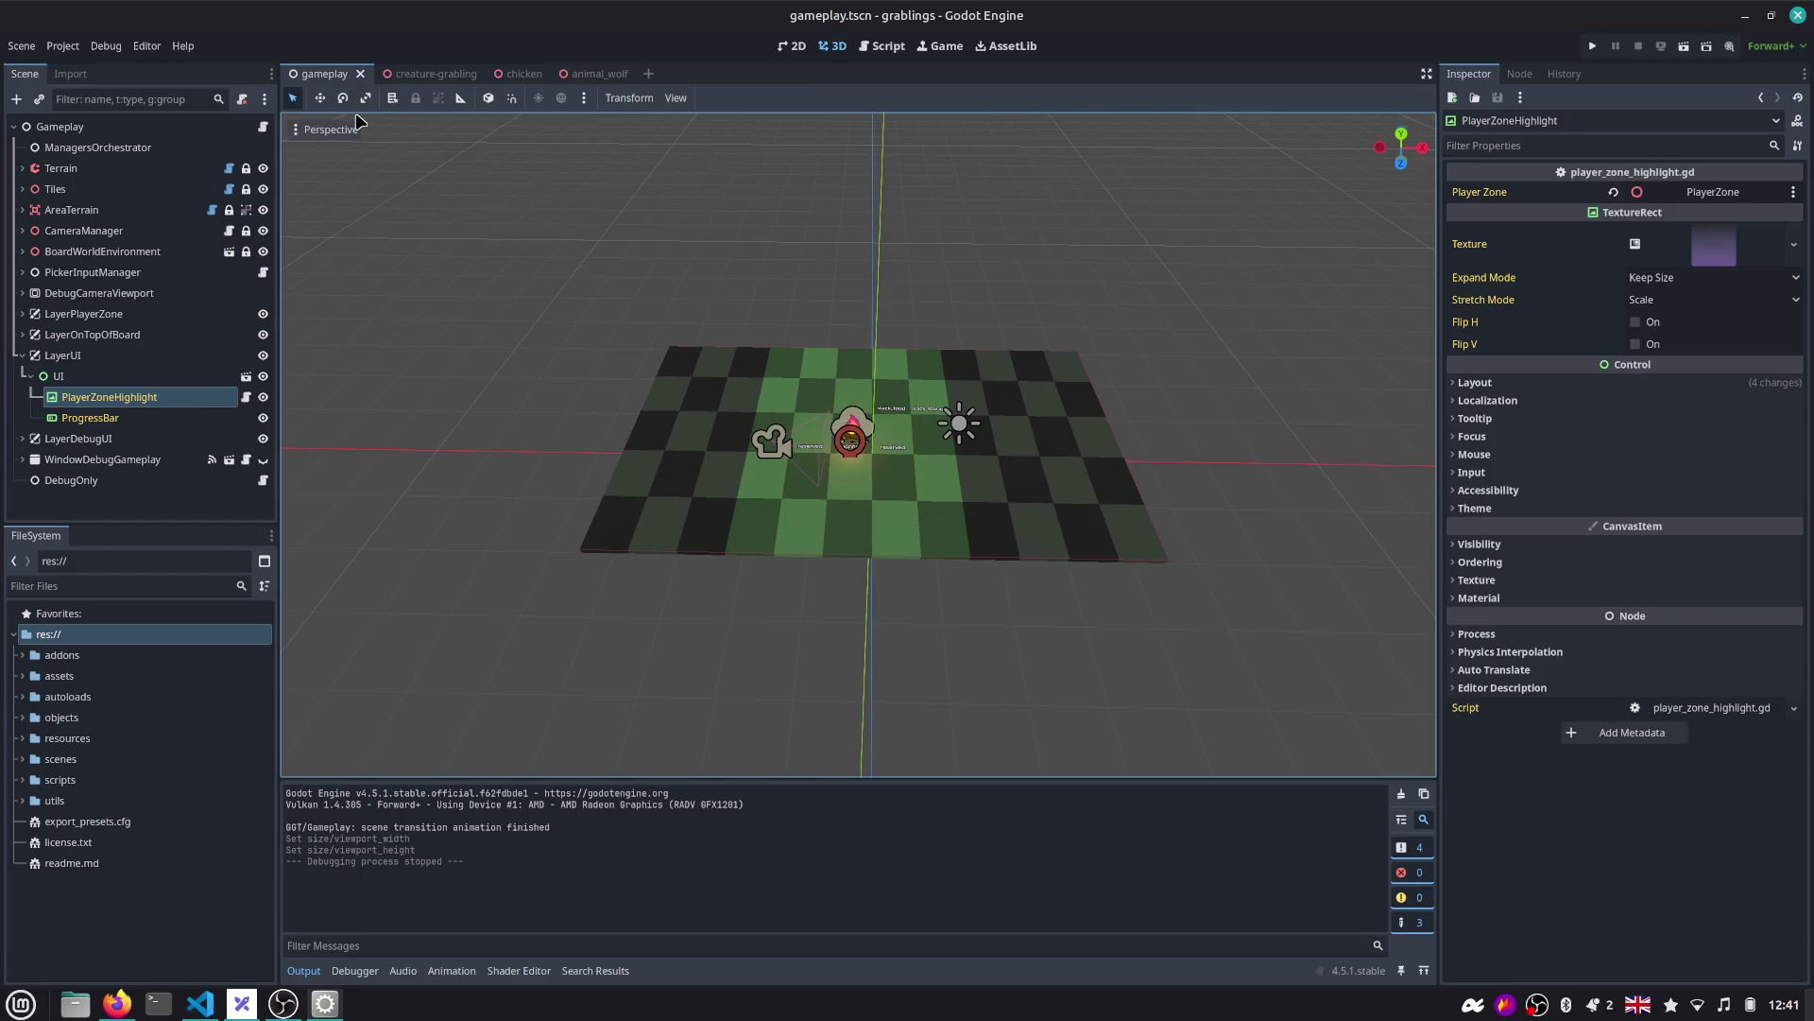
Open the ui scene for editing and open the PlayerZoneHighlight node's script.
click(246, 376)
scroll(677, 236, down, 5)
scroll(676, 250, down, 5)
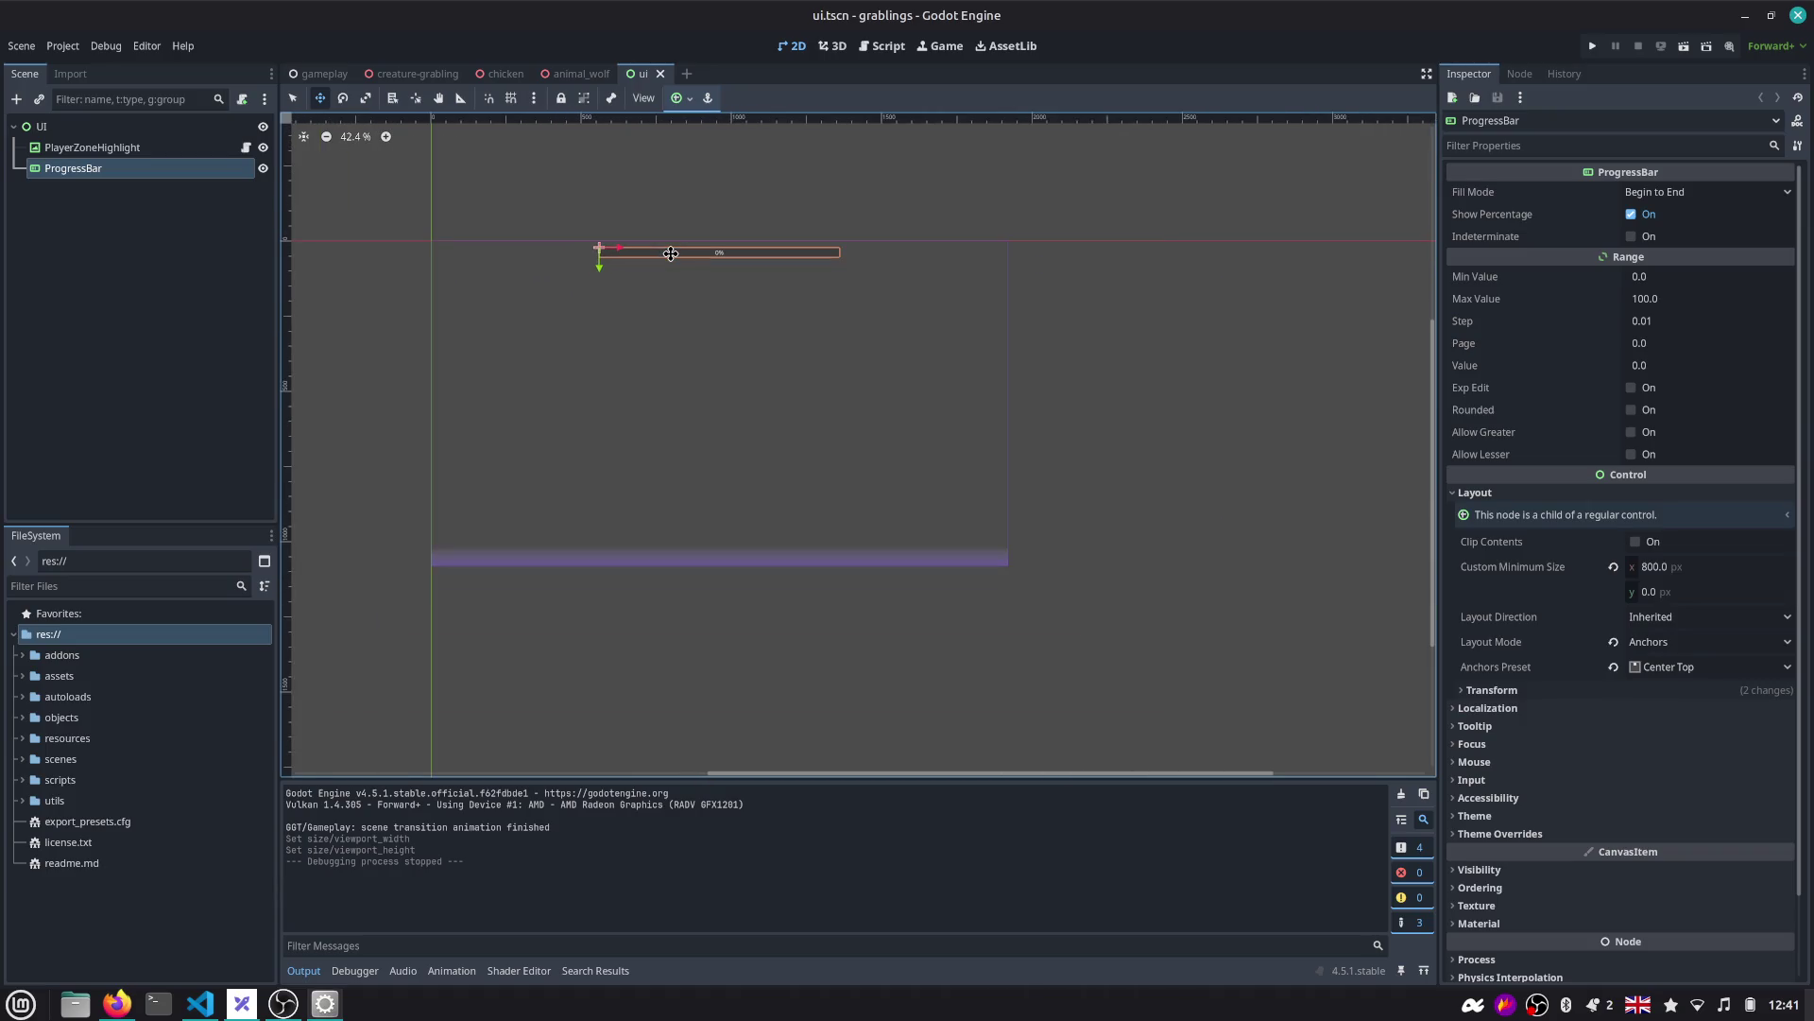
click(228, 149)
click(245, 147)
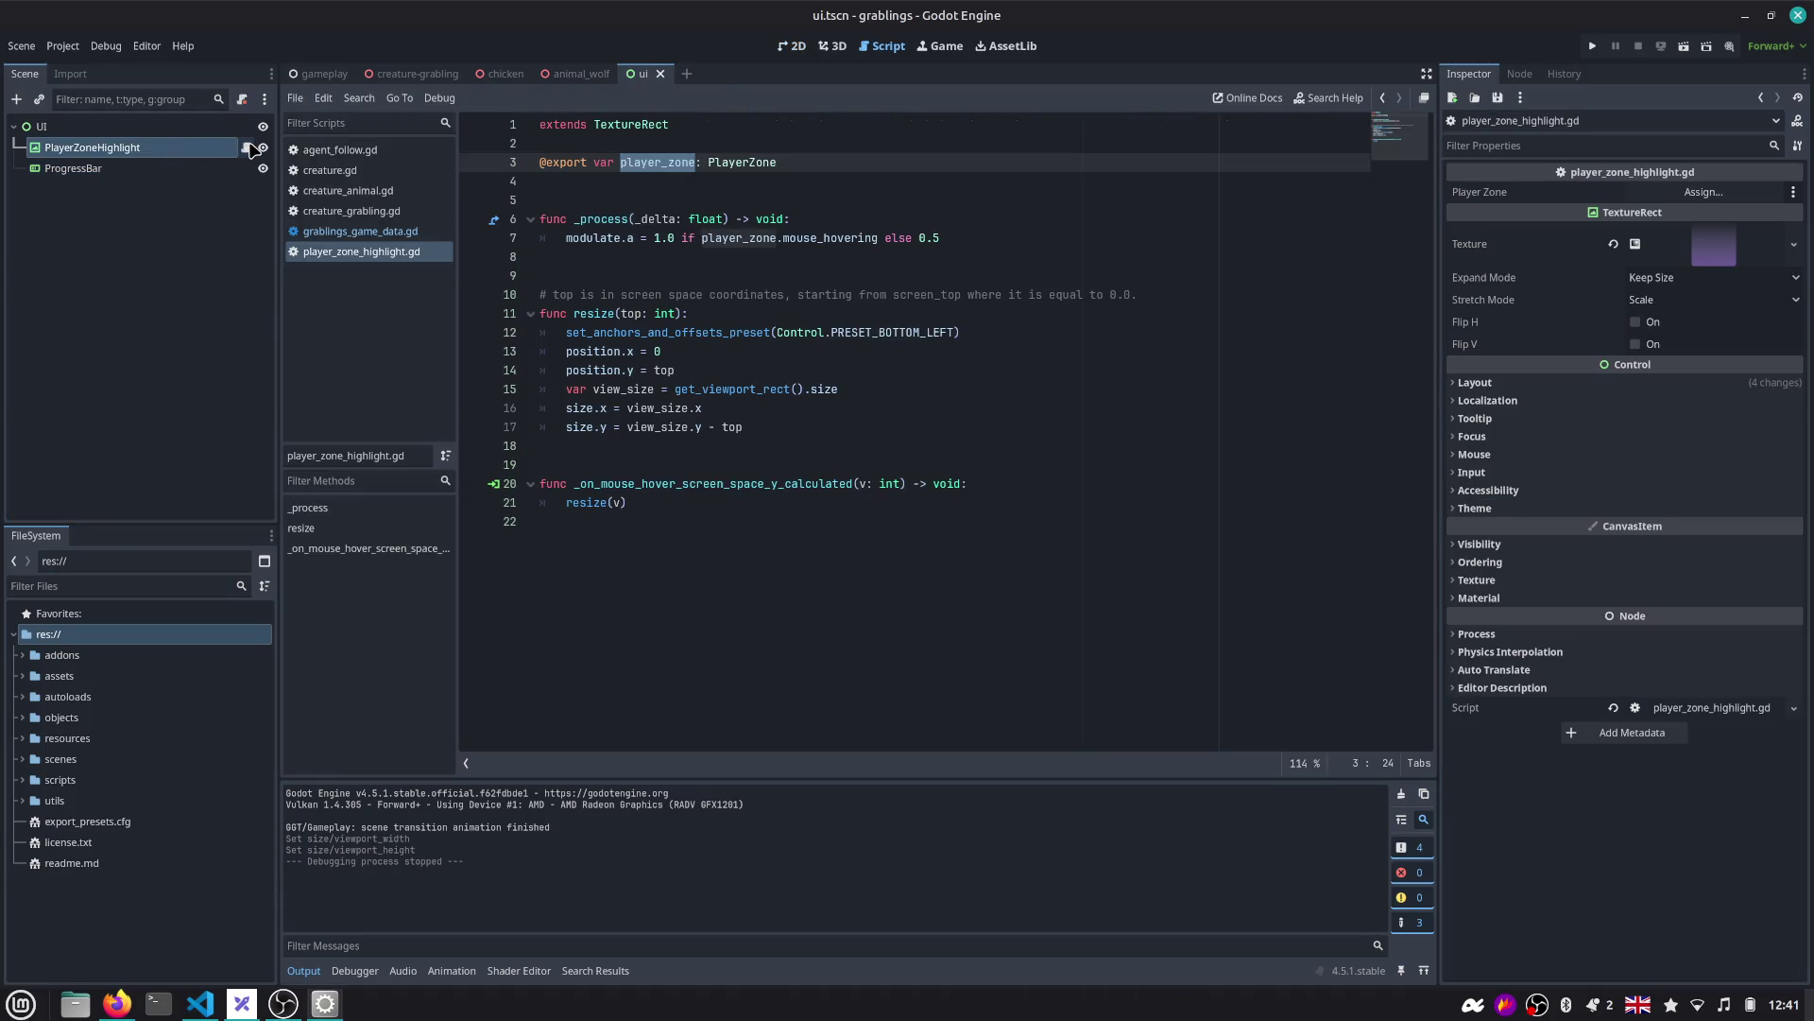
Check the 3D and game views, reopen player_zone_highlight.gd, and select the ProgressBar node.
click(175, 132)
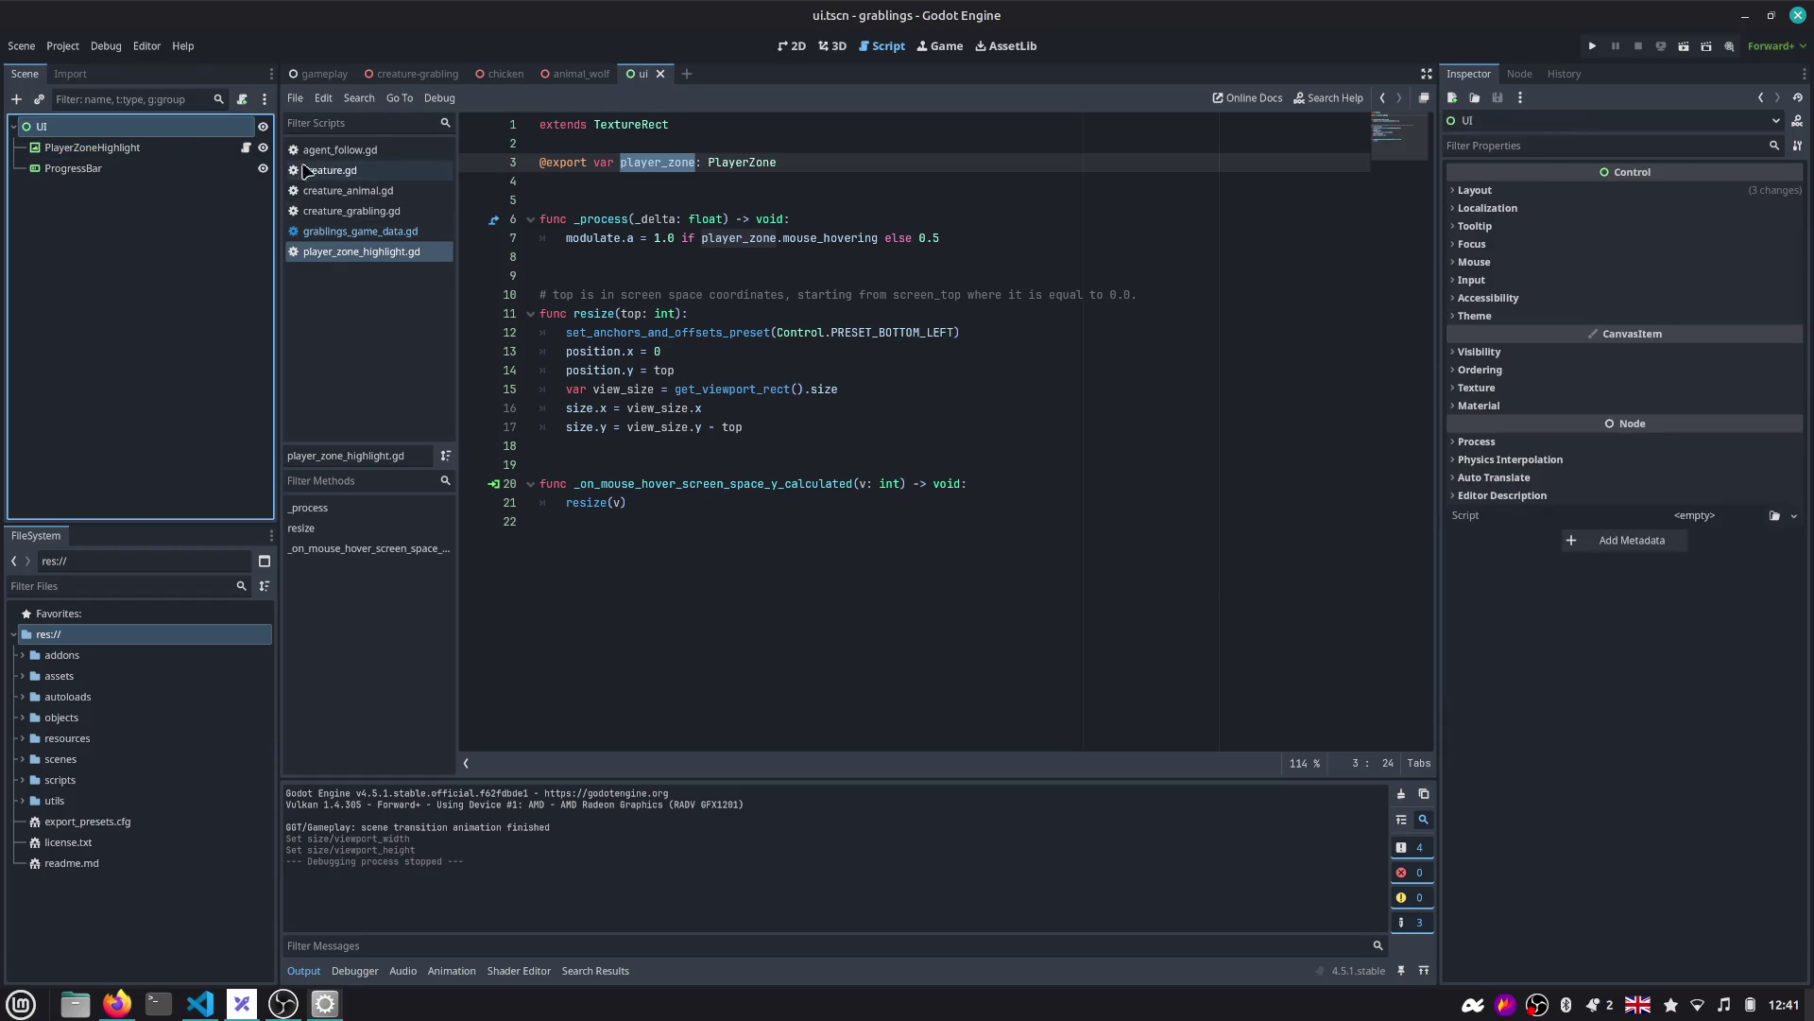
click(840, 47)
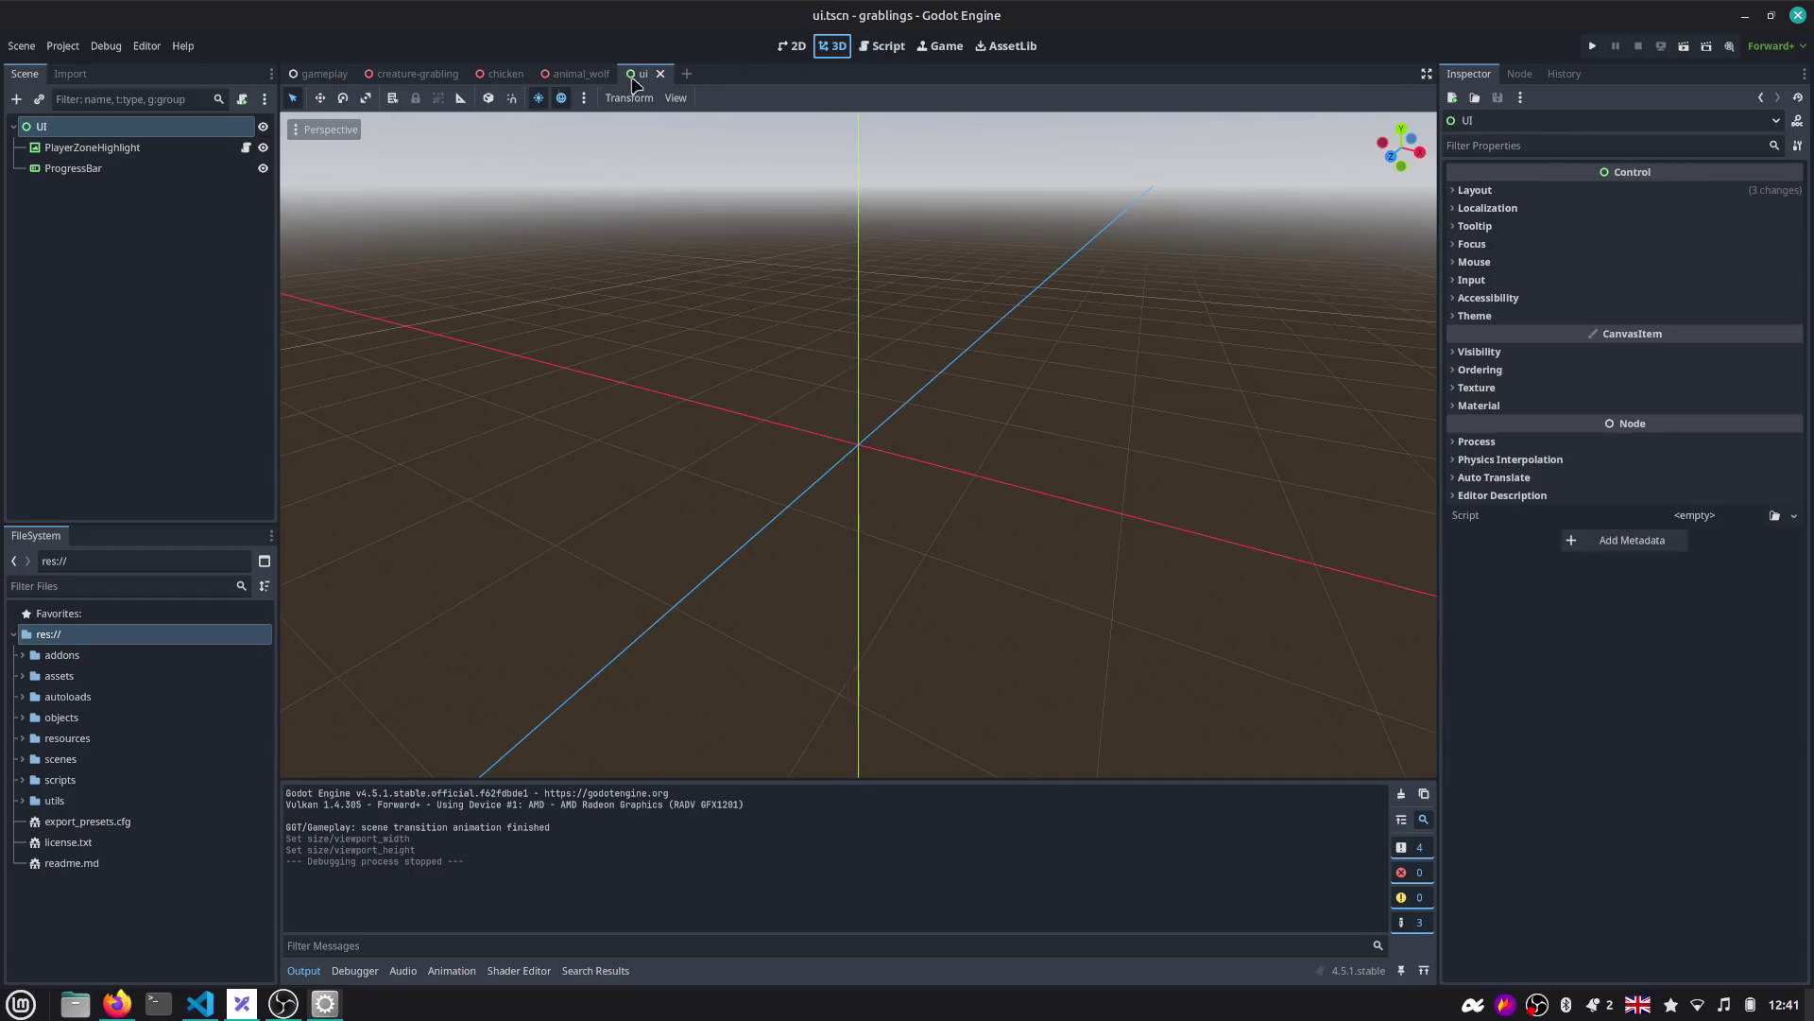
click(941, 46)
click(177, 152)
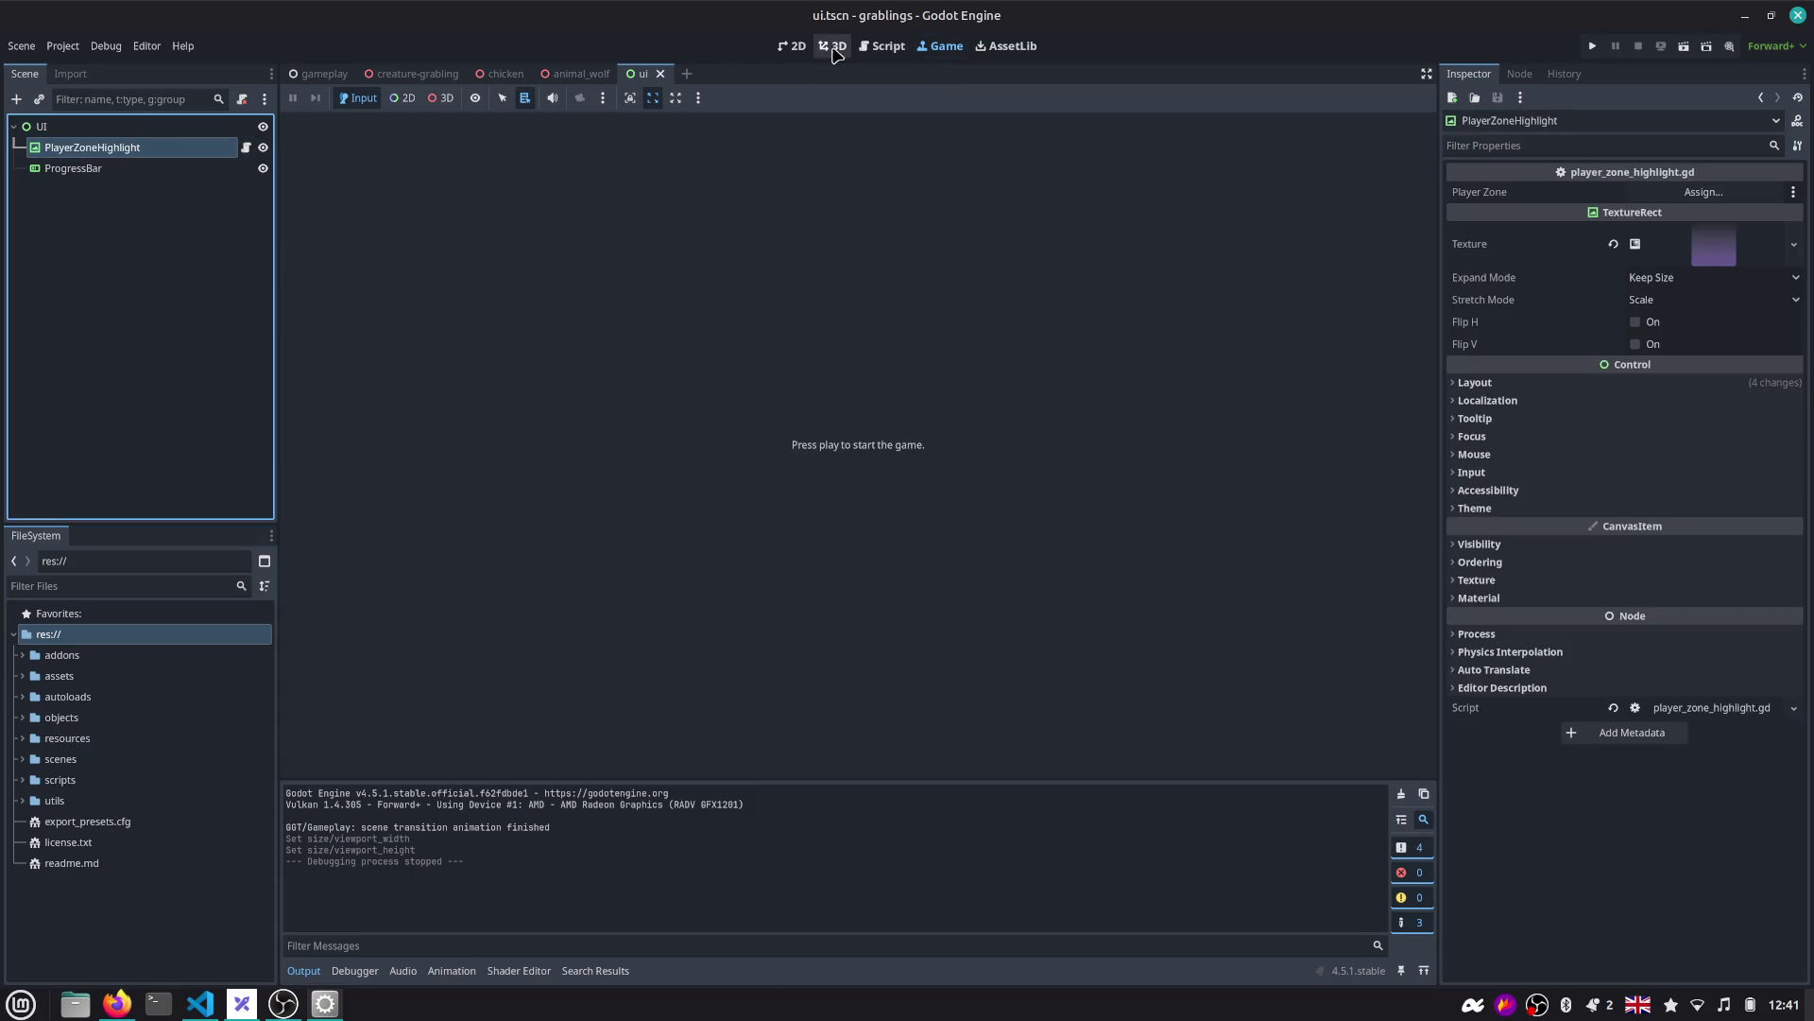
click(832, 46)
click(248, 148)
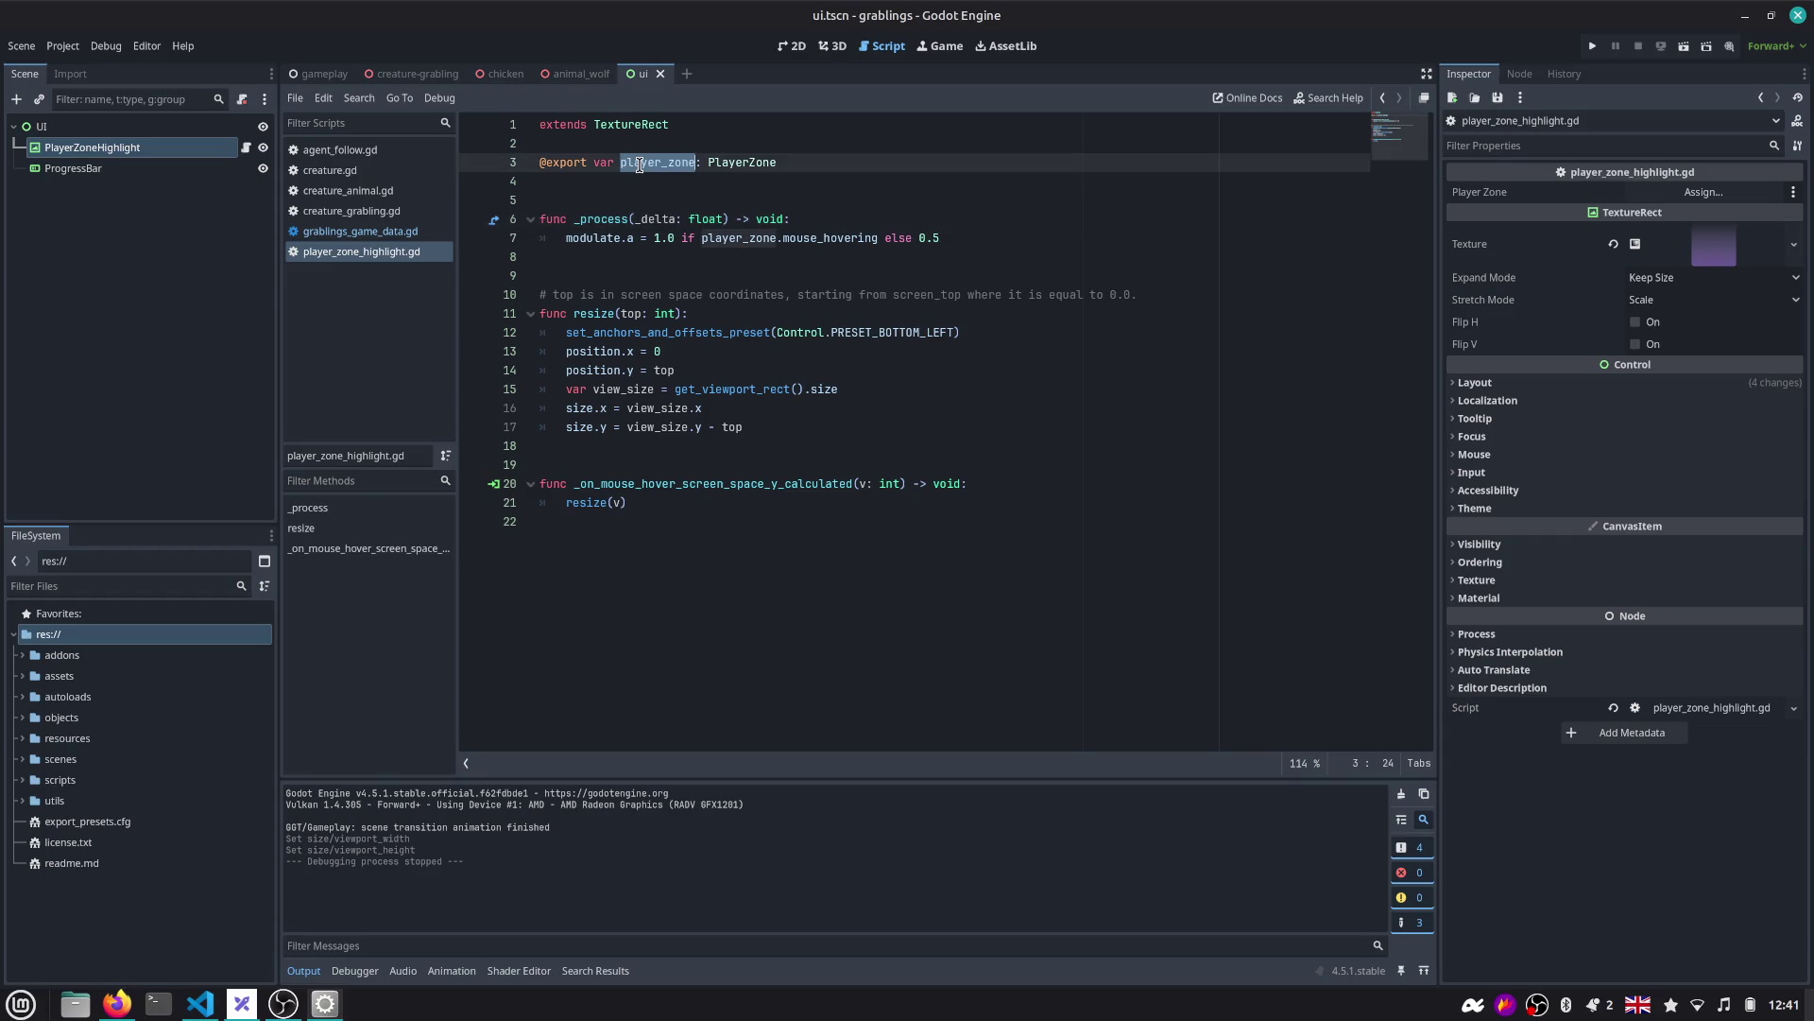
click(131, 169)
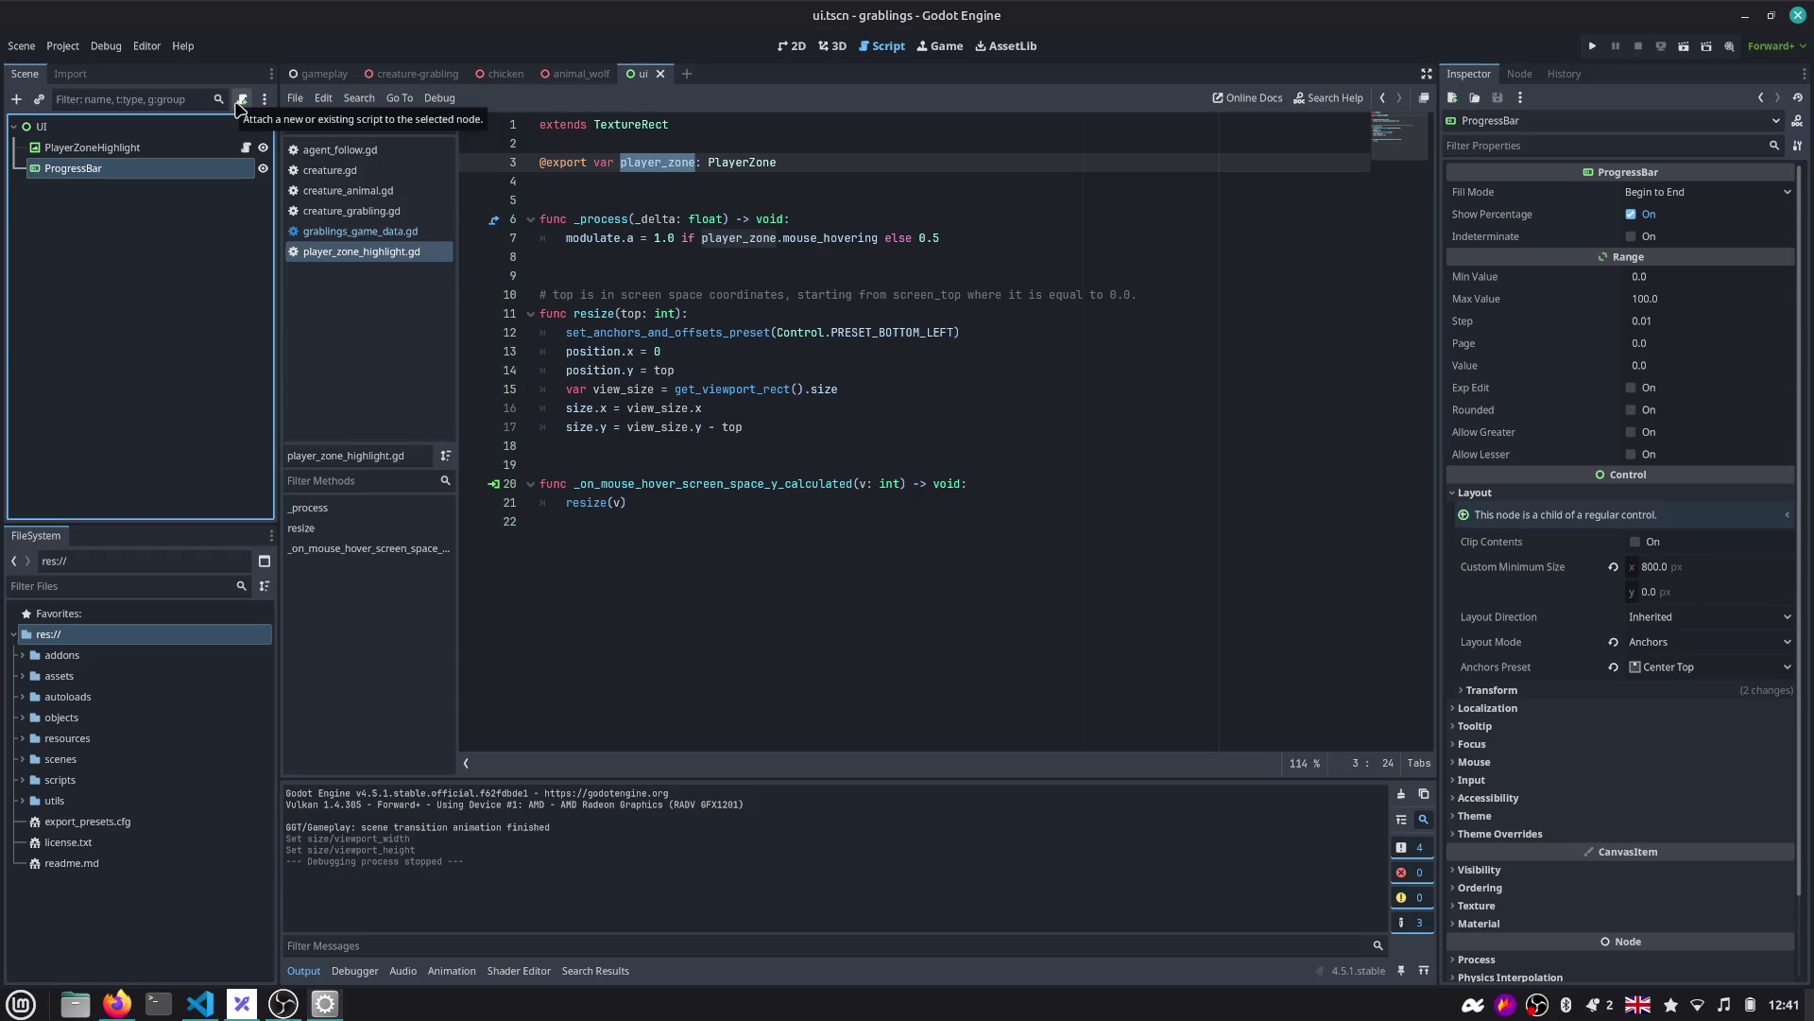
Rename the ProgressBar node to DayTimeProgress.
double_click(178, 165)
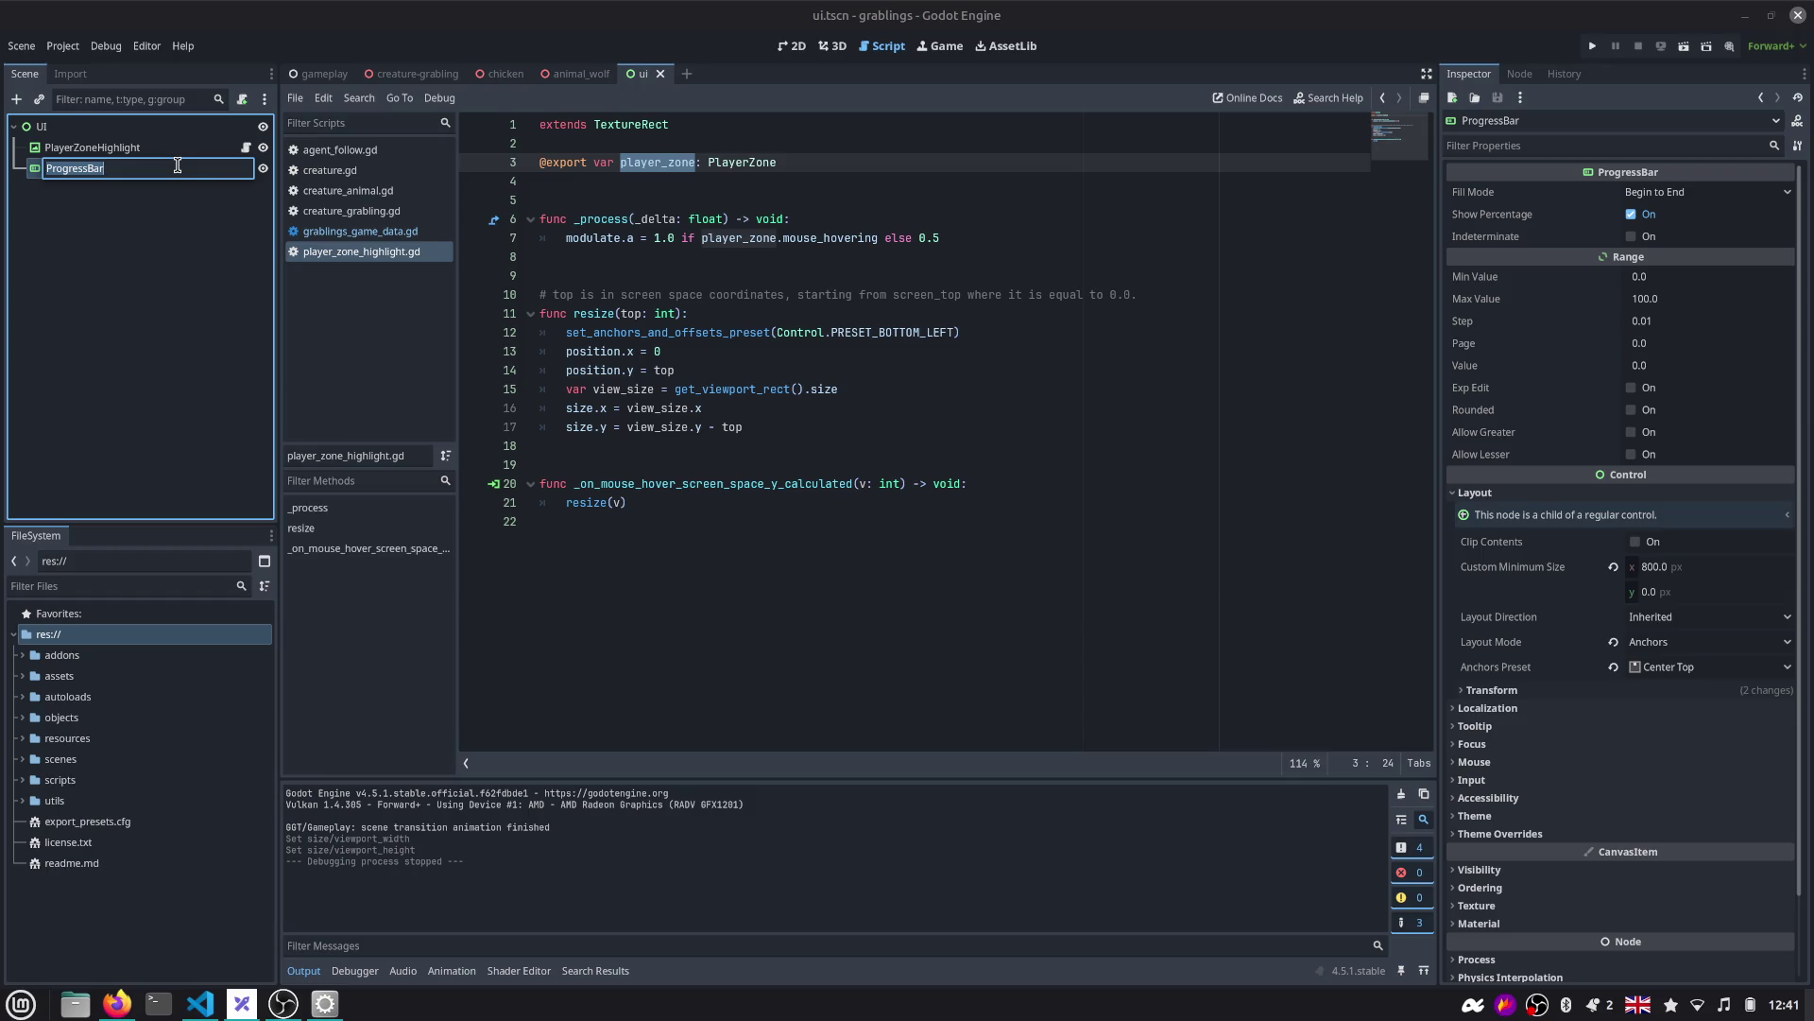
text(Daytime)
key(BackSpace)
text(TimeProgre)
text(ss)
key(Return)
Attach a new day_time_progress.gd script to DayTimeProgress and save the scene.
click(242, 99)
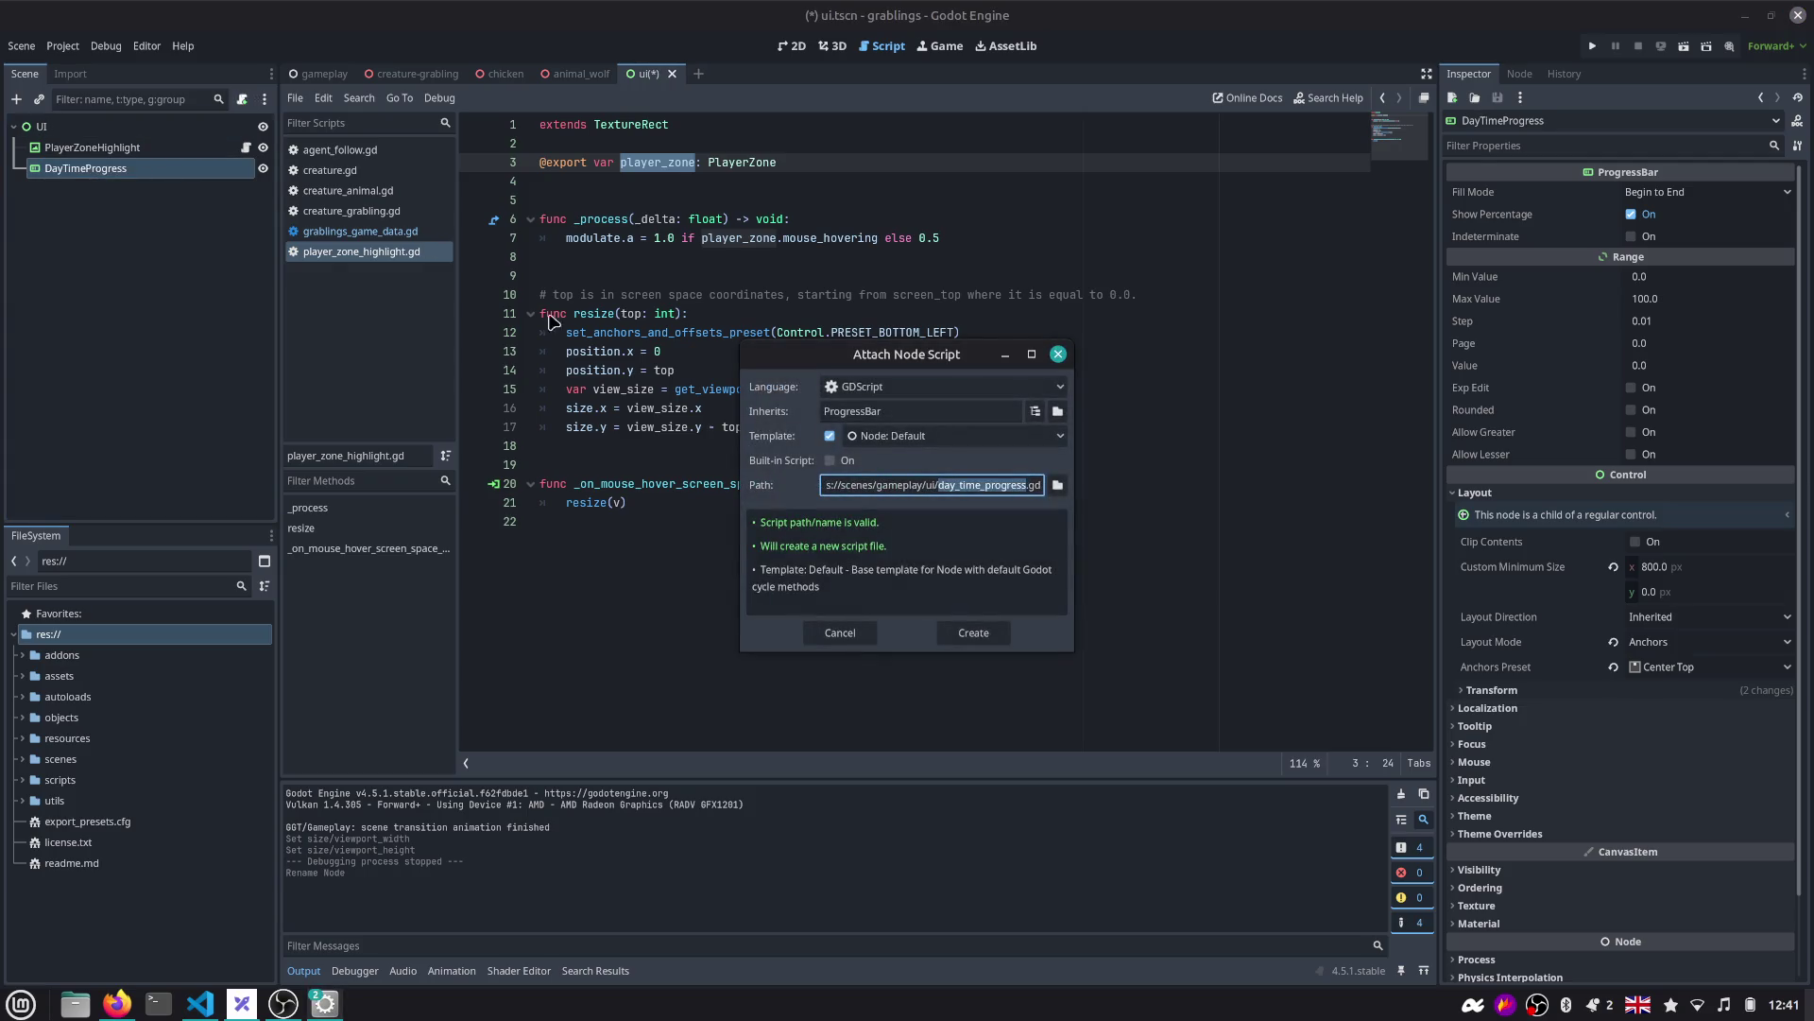
key(Return)
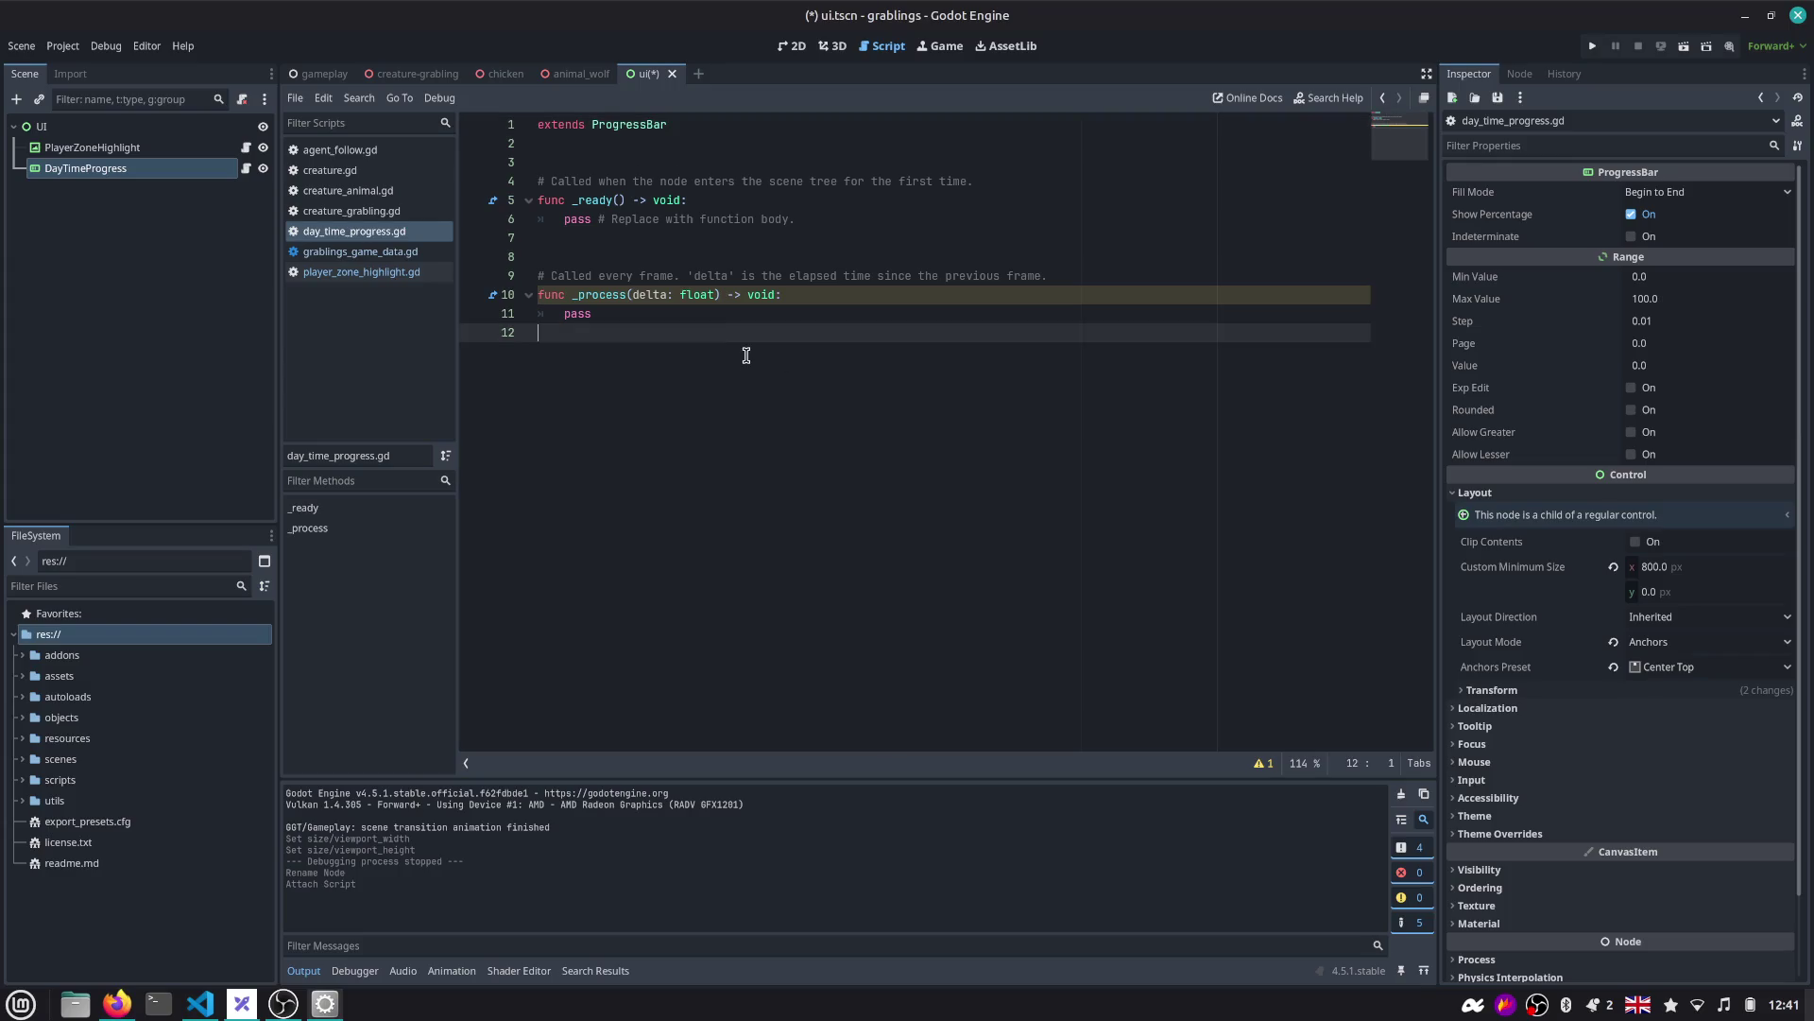
key(ctrl+s)
Delete the template _process stub so only the _ready function remains.
key(shift+Up)
key(shift+Up)
key(shift+Up)
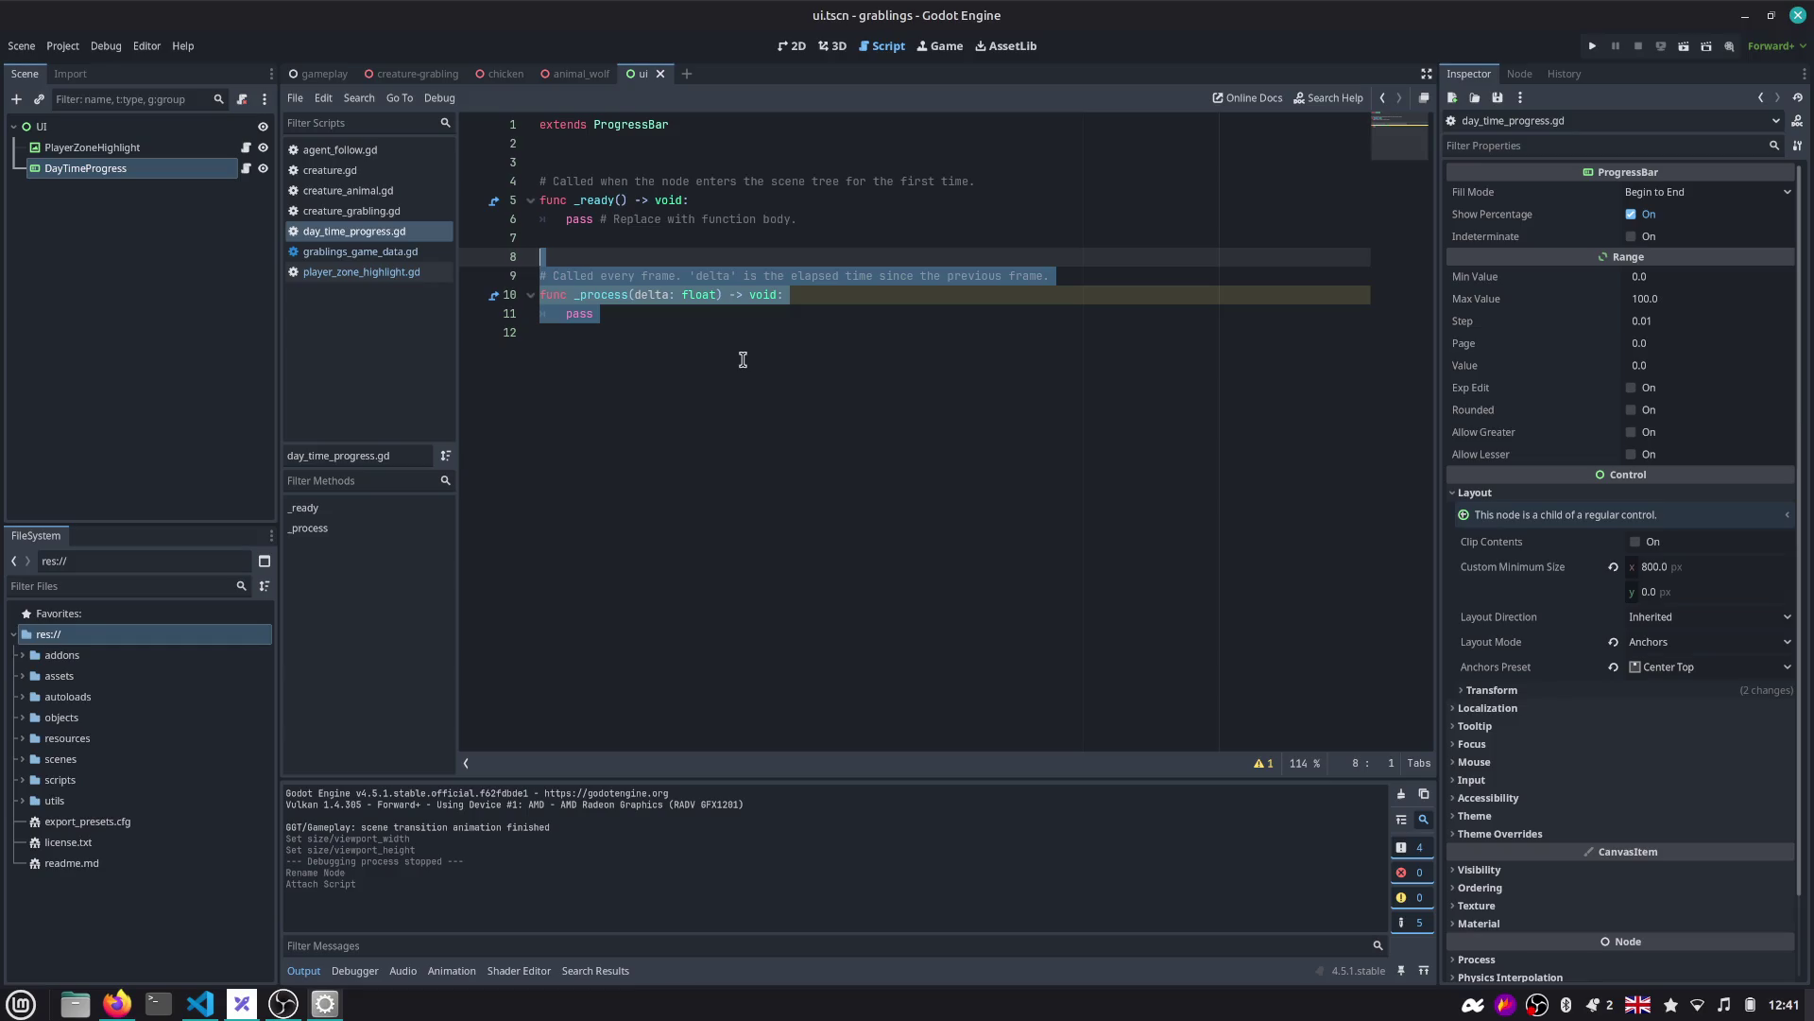
key(BackSpace)
key(BackSpace)
key(BackSpace)
key(Up)
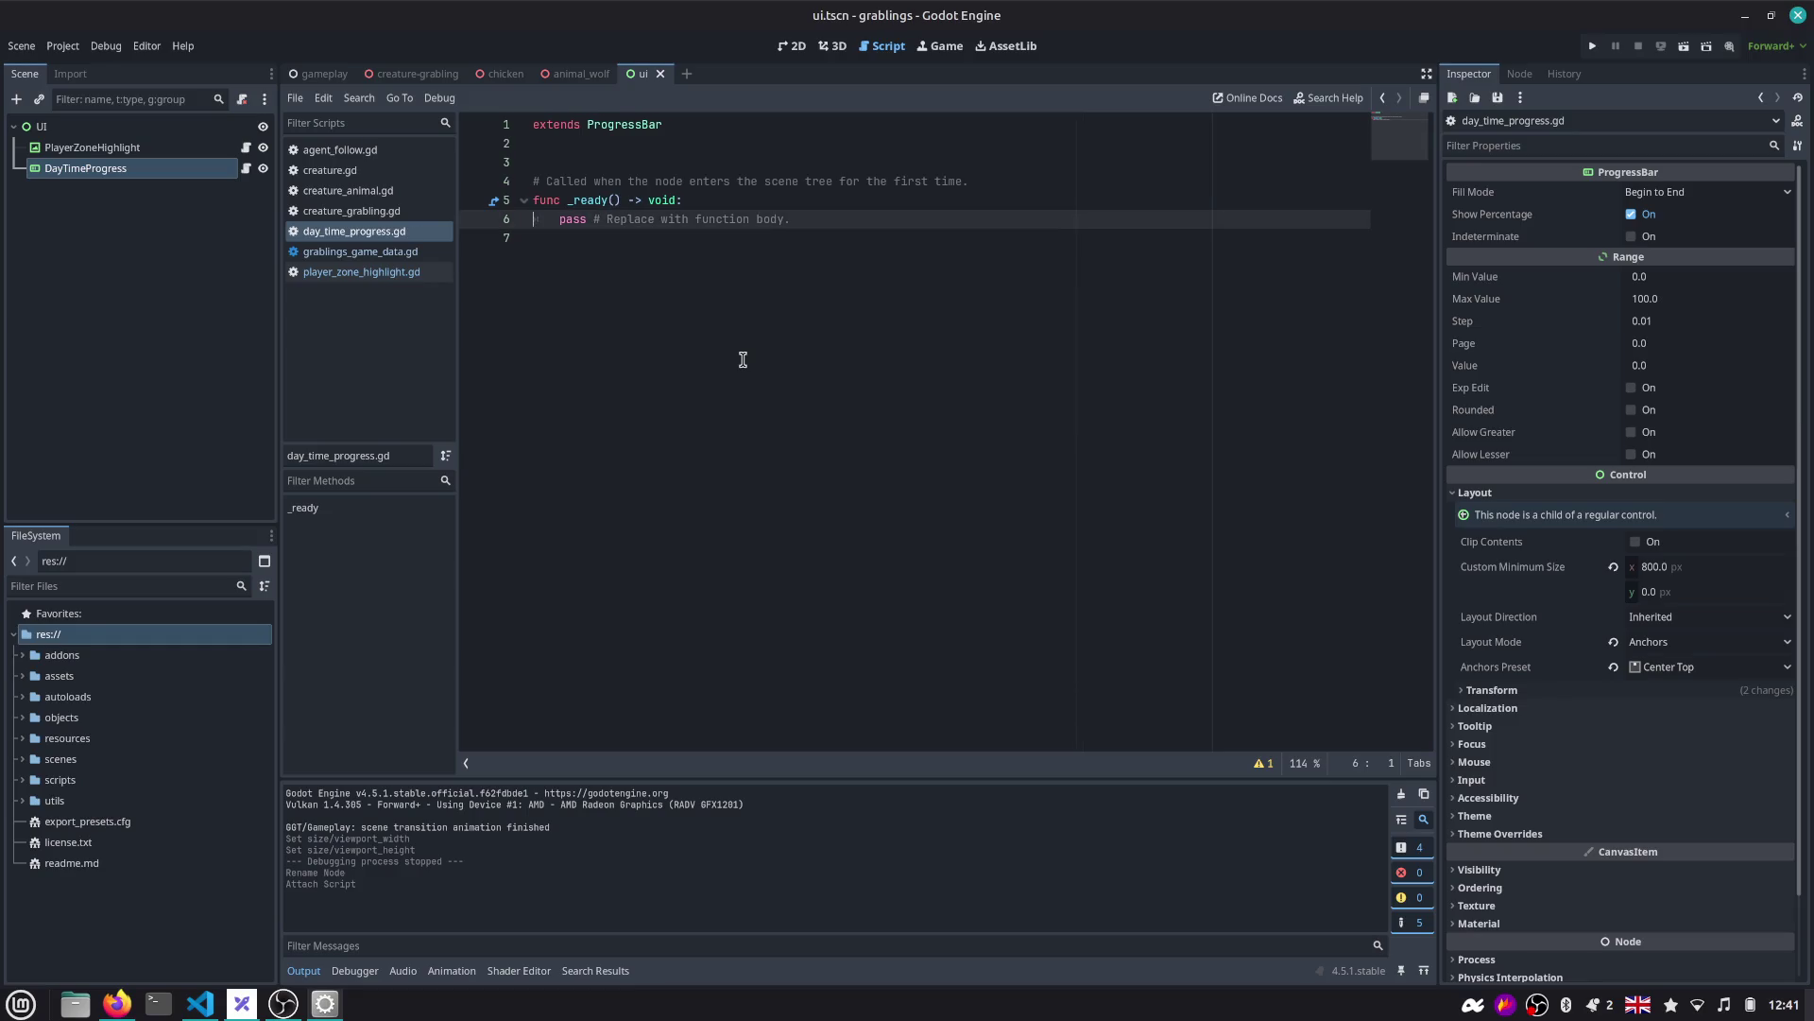
key(shift+End)
key(BackSpace)
key(ctrl+z)
key(Return)
key(Return)
key(BackSpace)
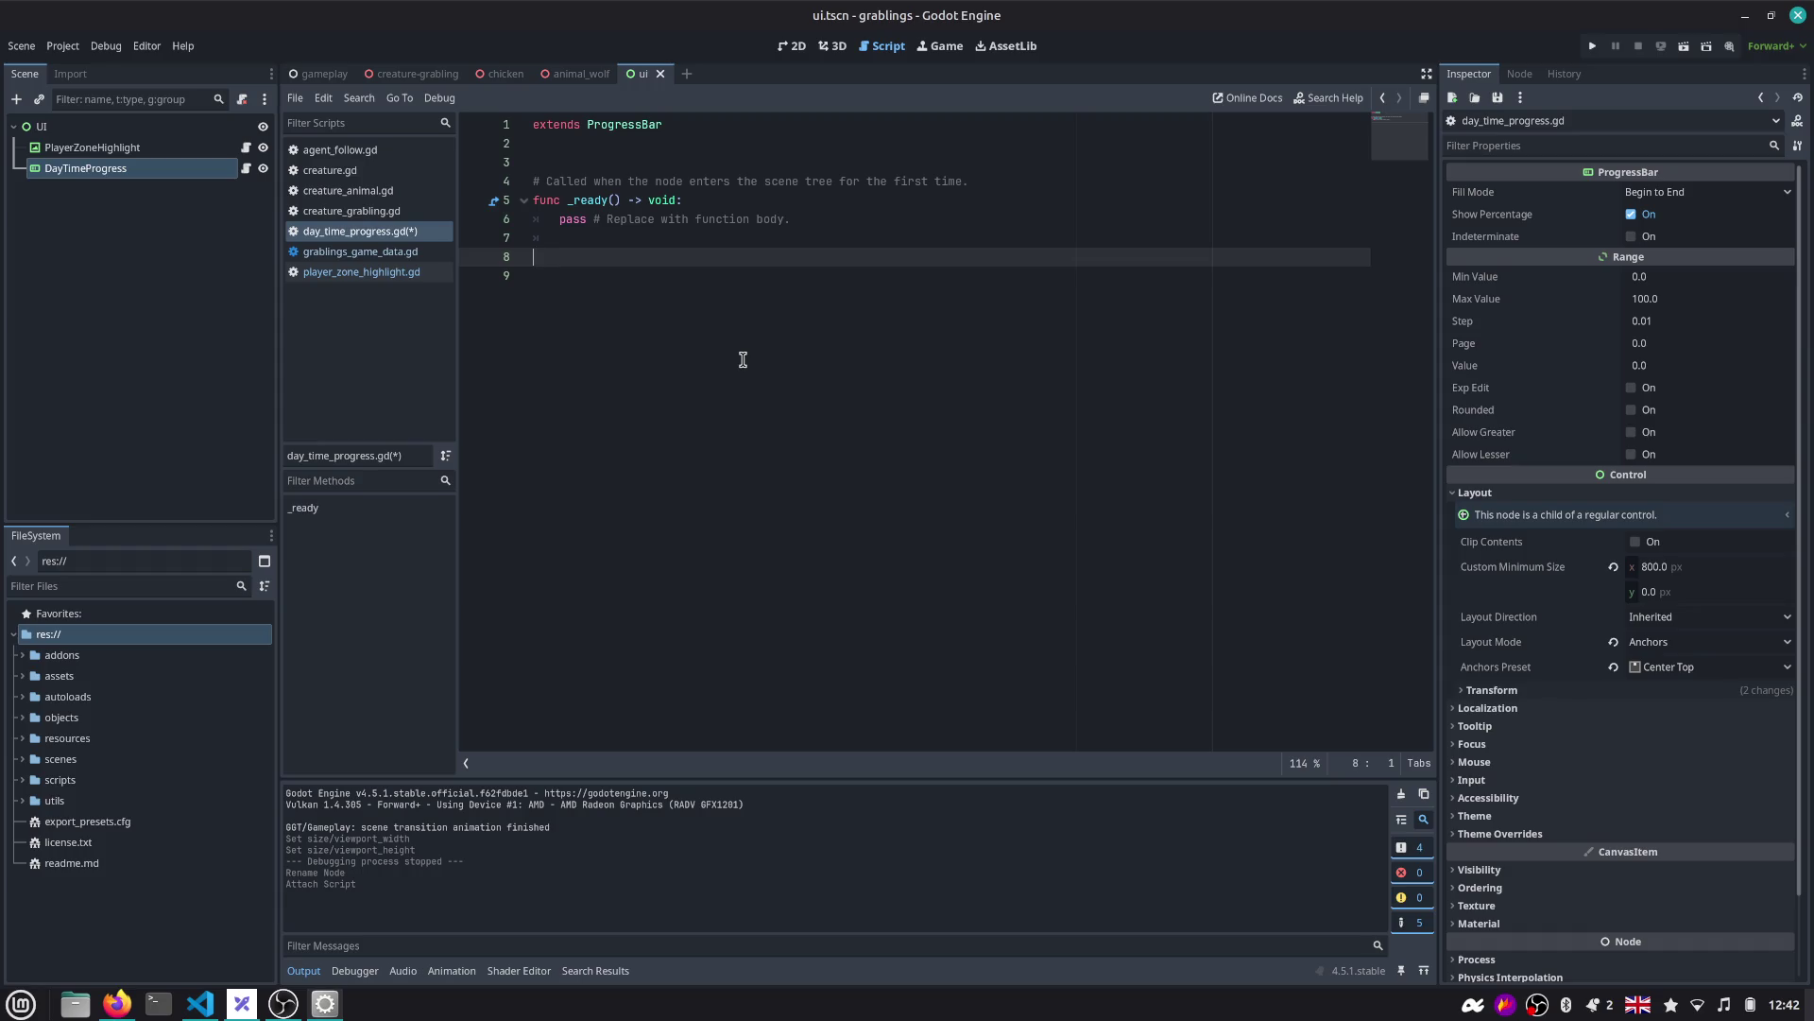
click(1538, 1001)
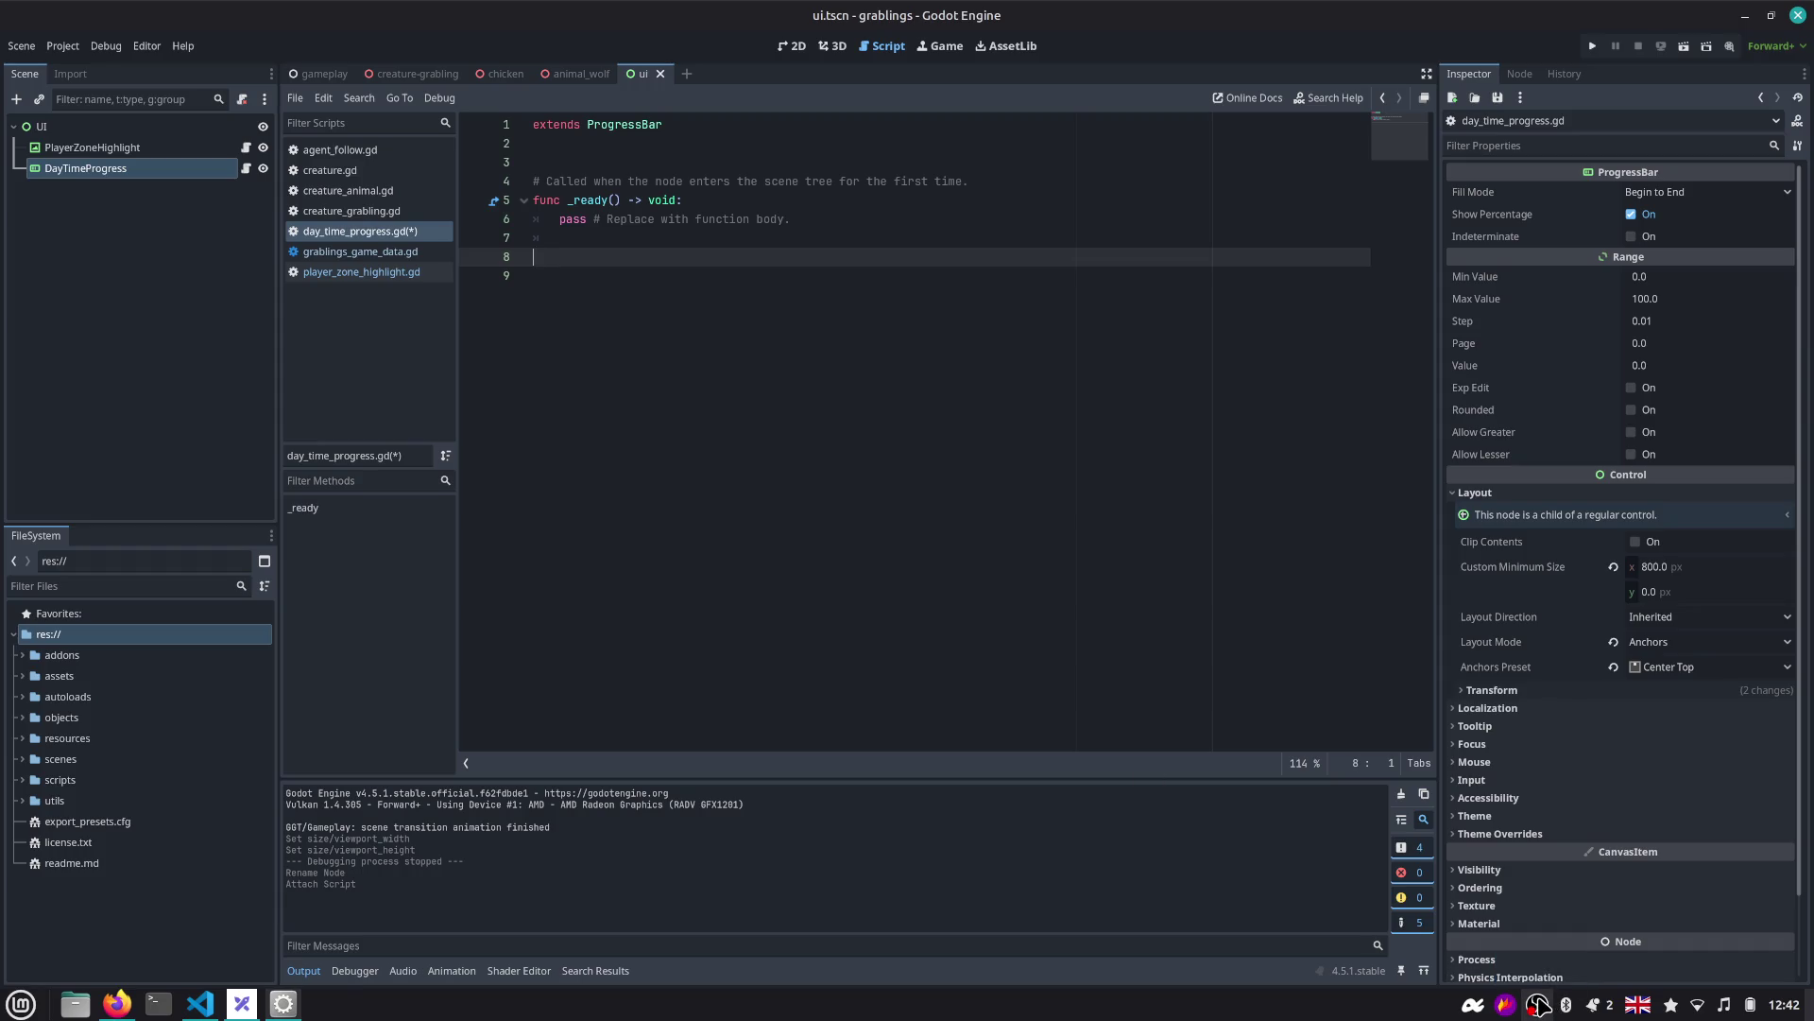
right_click(1538, 1003)
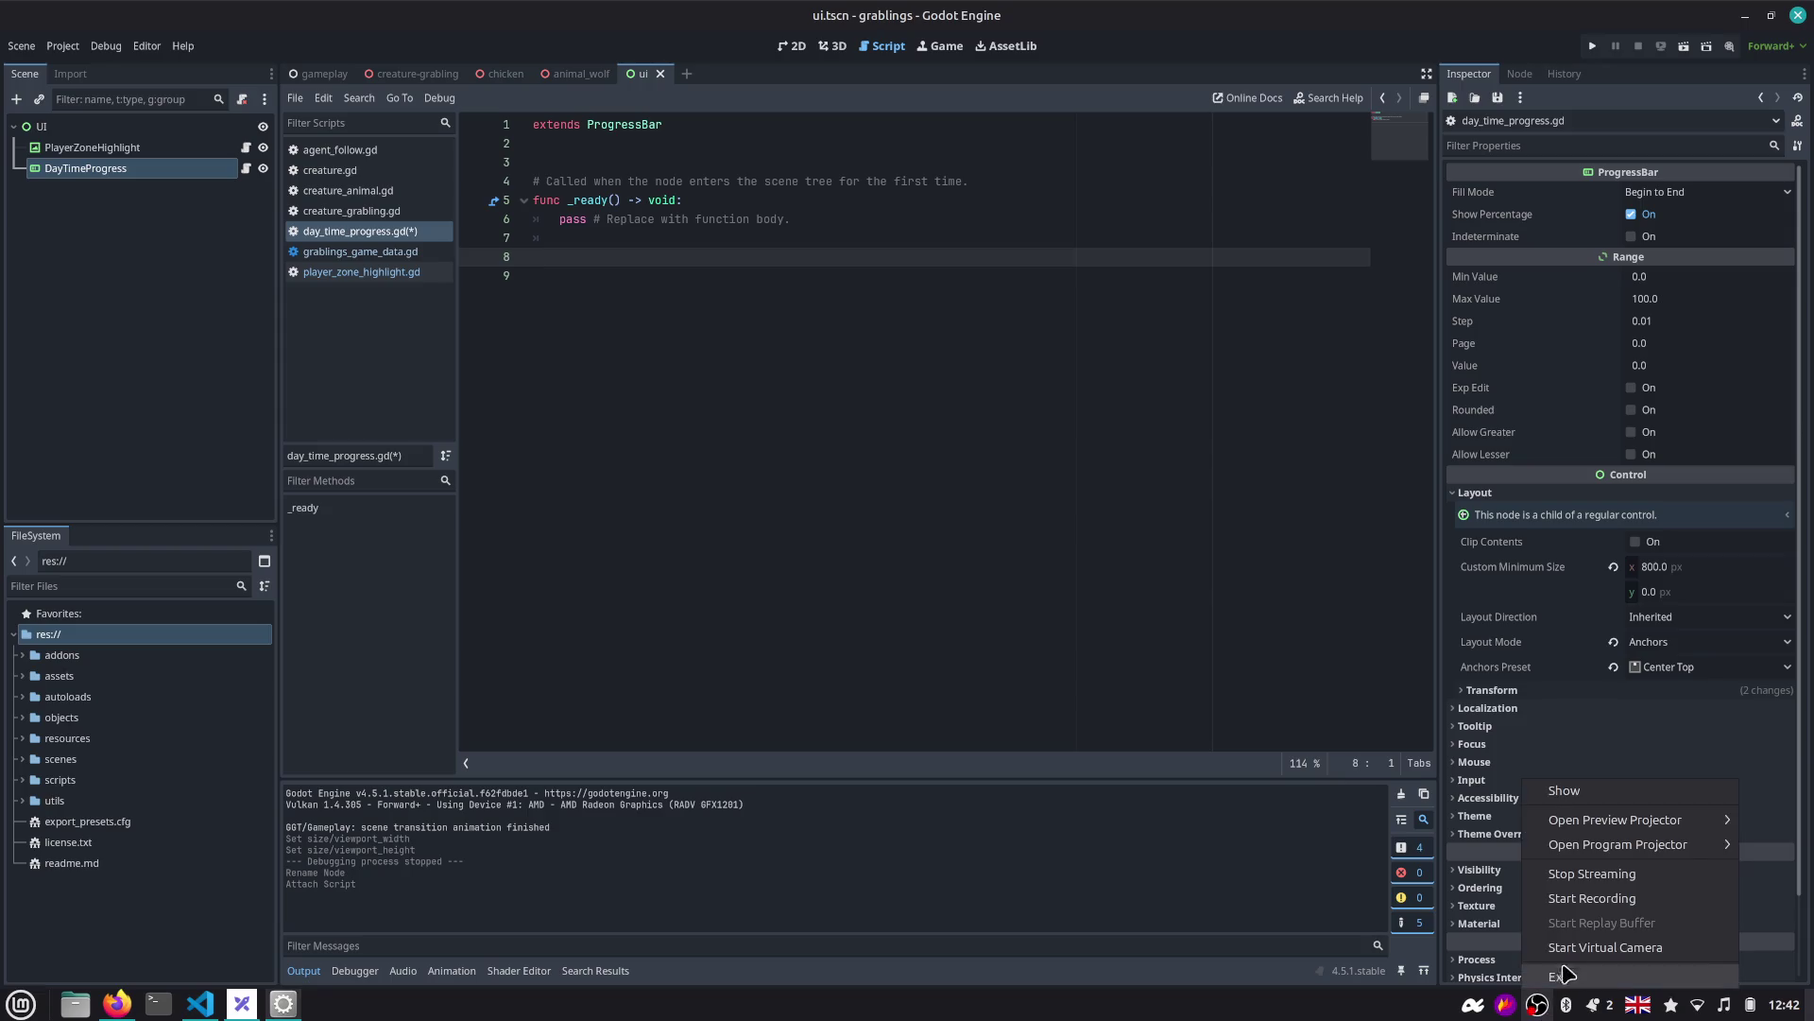
click(1409, 764)
mouse_move(284, 1005)
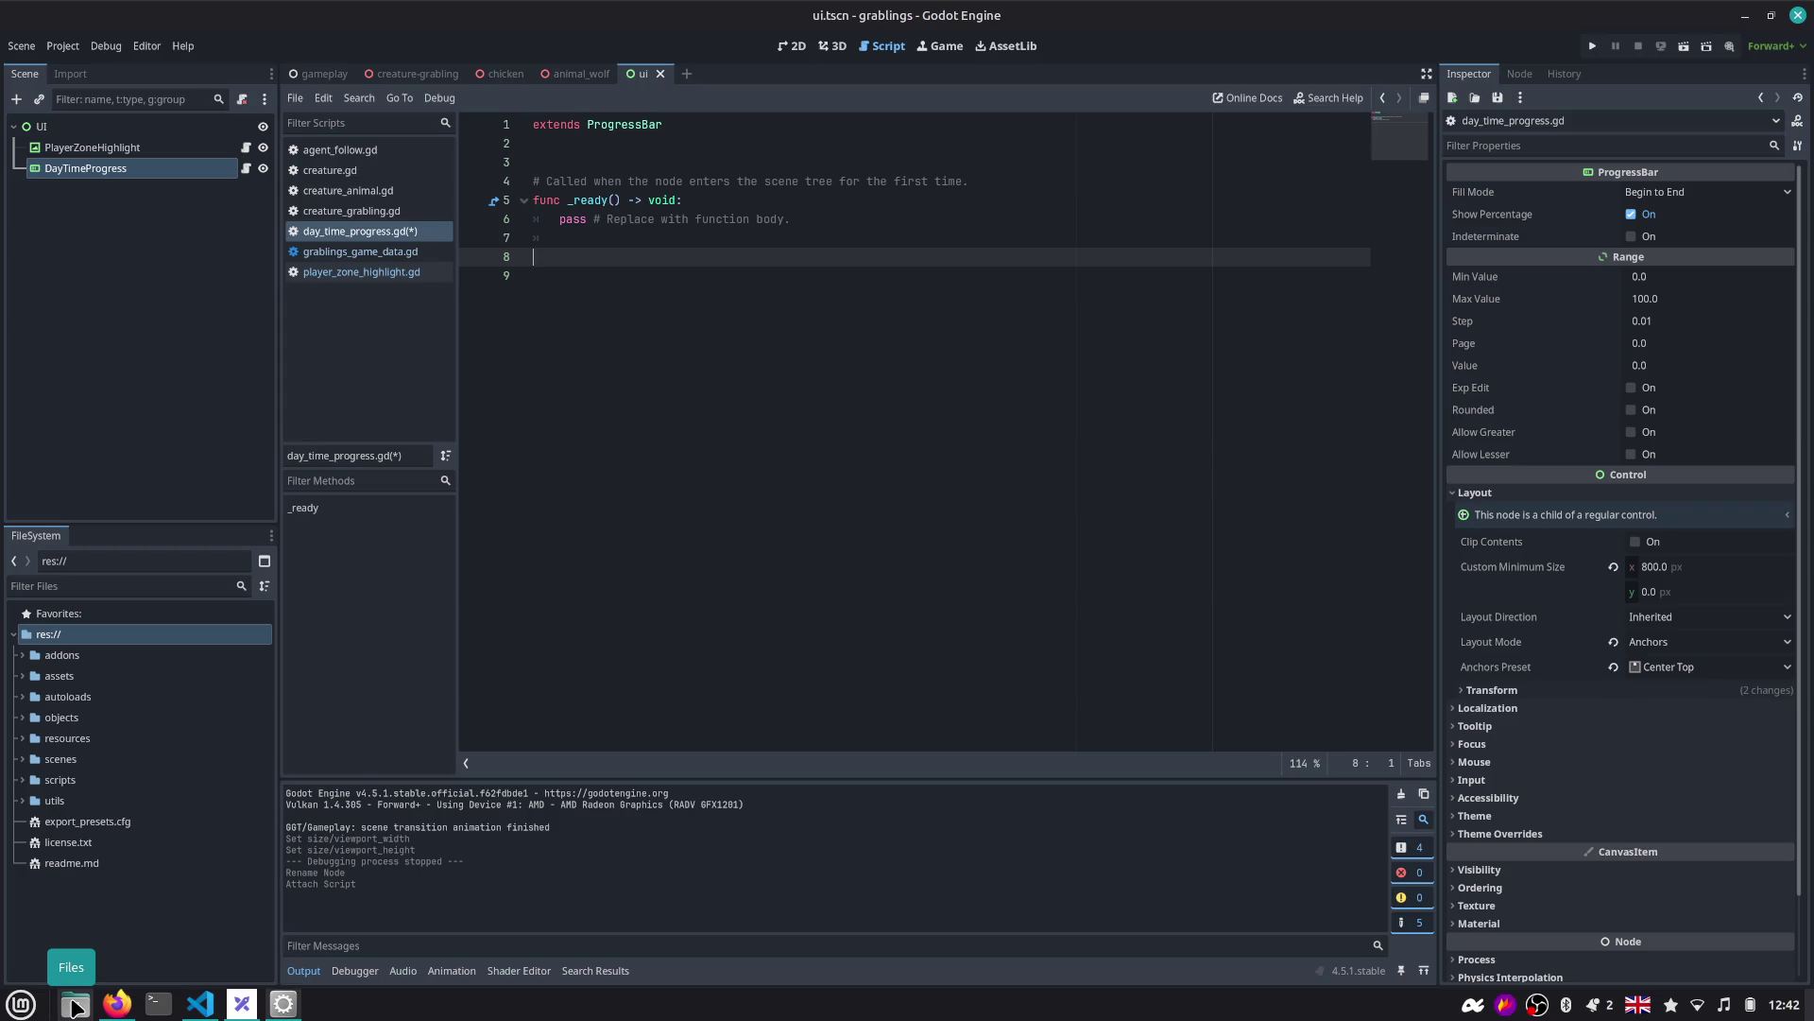
Delete the comment and the whole _ready function from day_time_progress.gd.
click(567, 491)
click(740, 209)
key(Up)
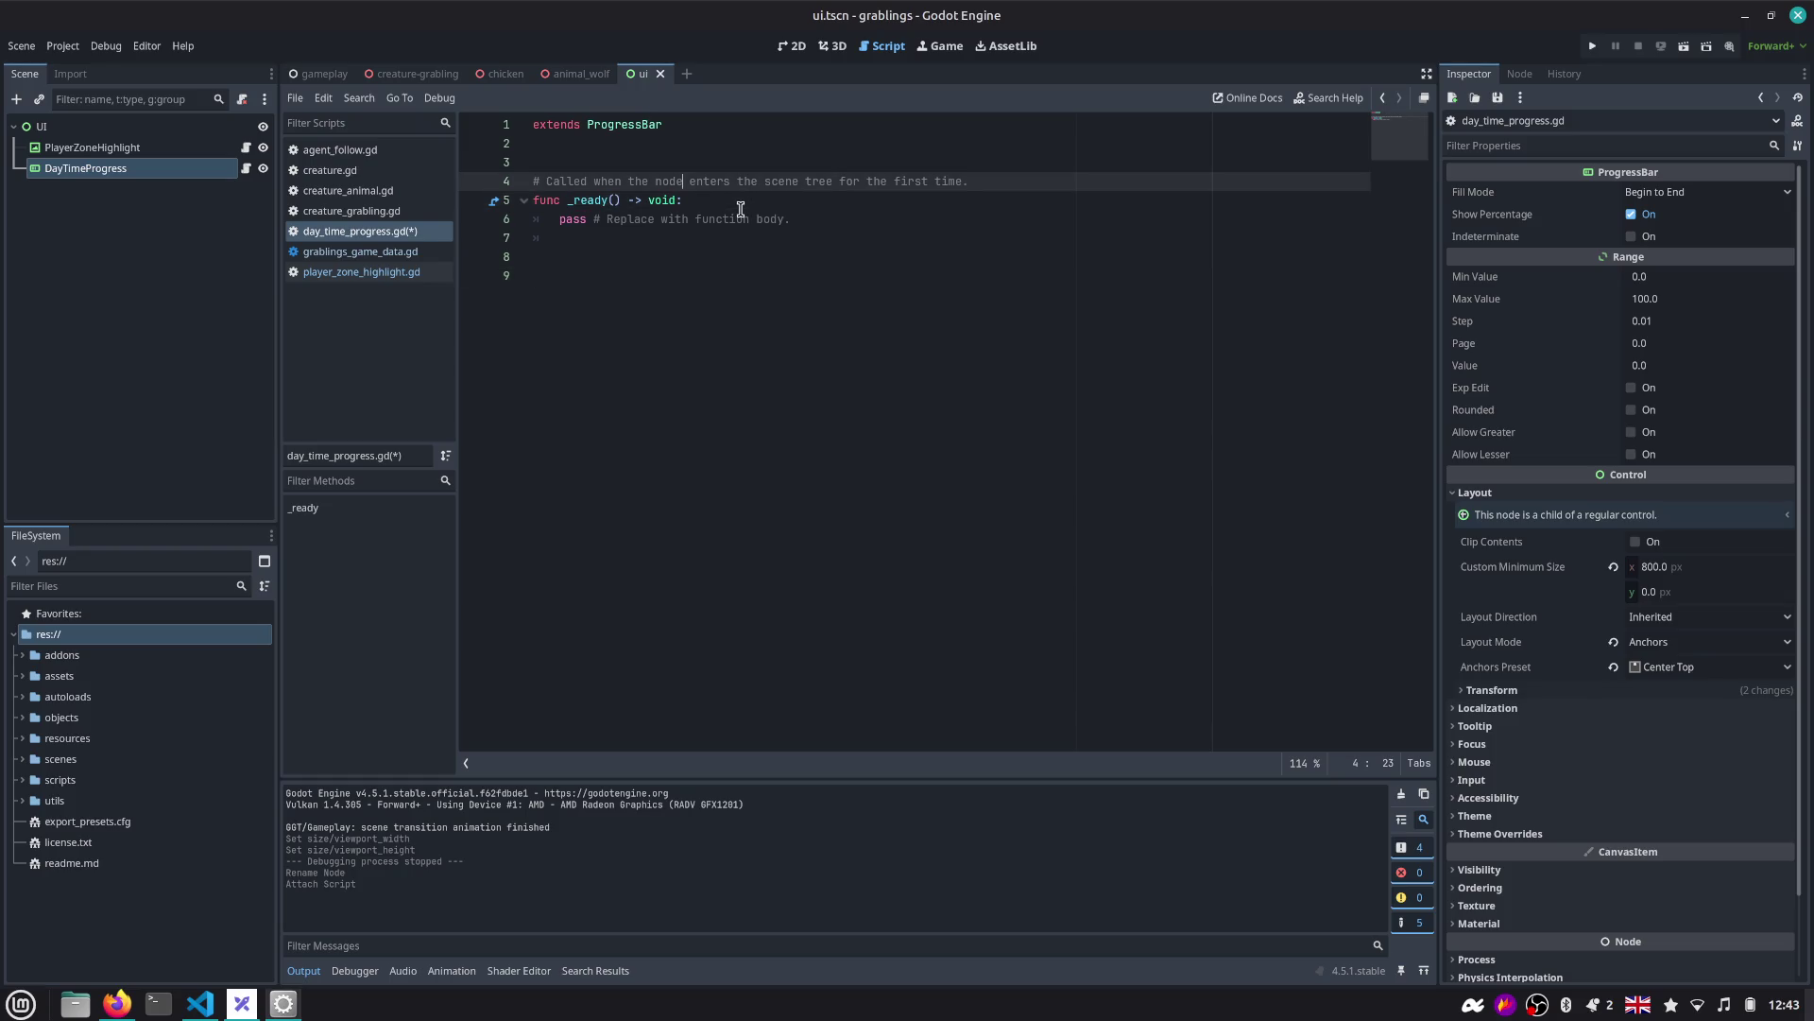
key(End)
key(shift+Home)
key(BackSpace)
key(Delete)
key(Down)
key(Down)
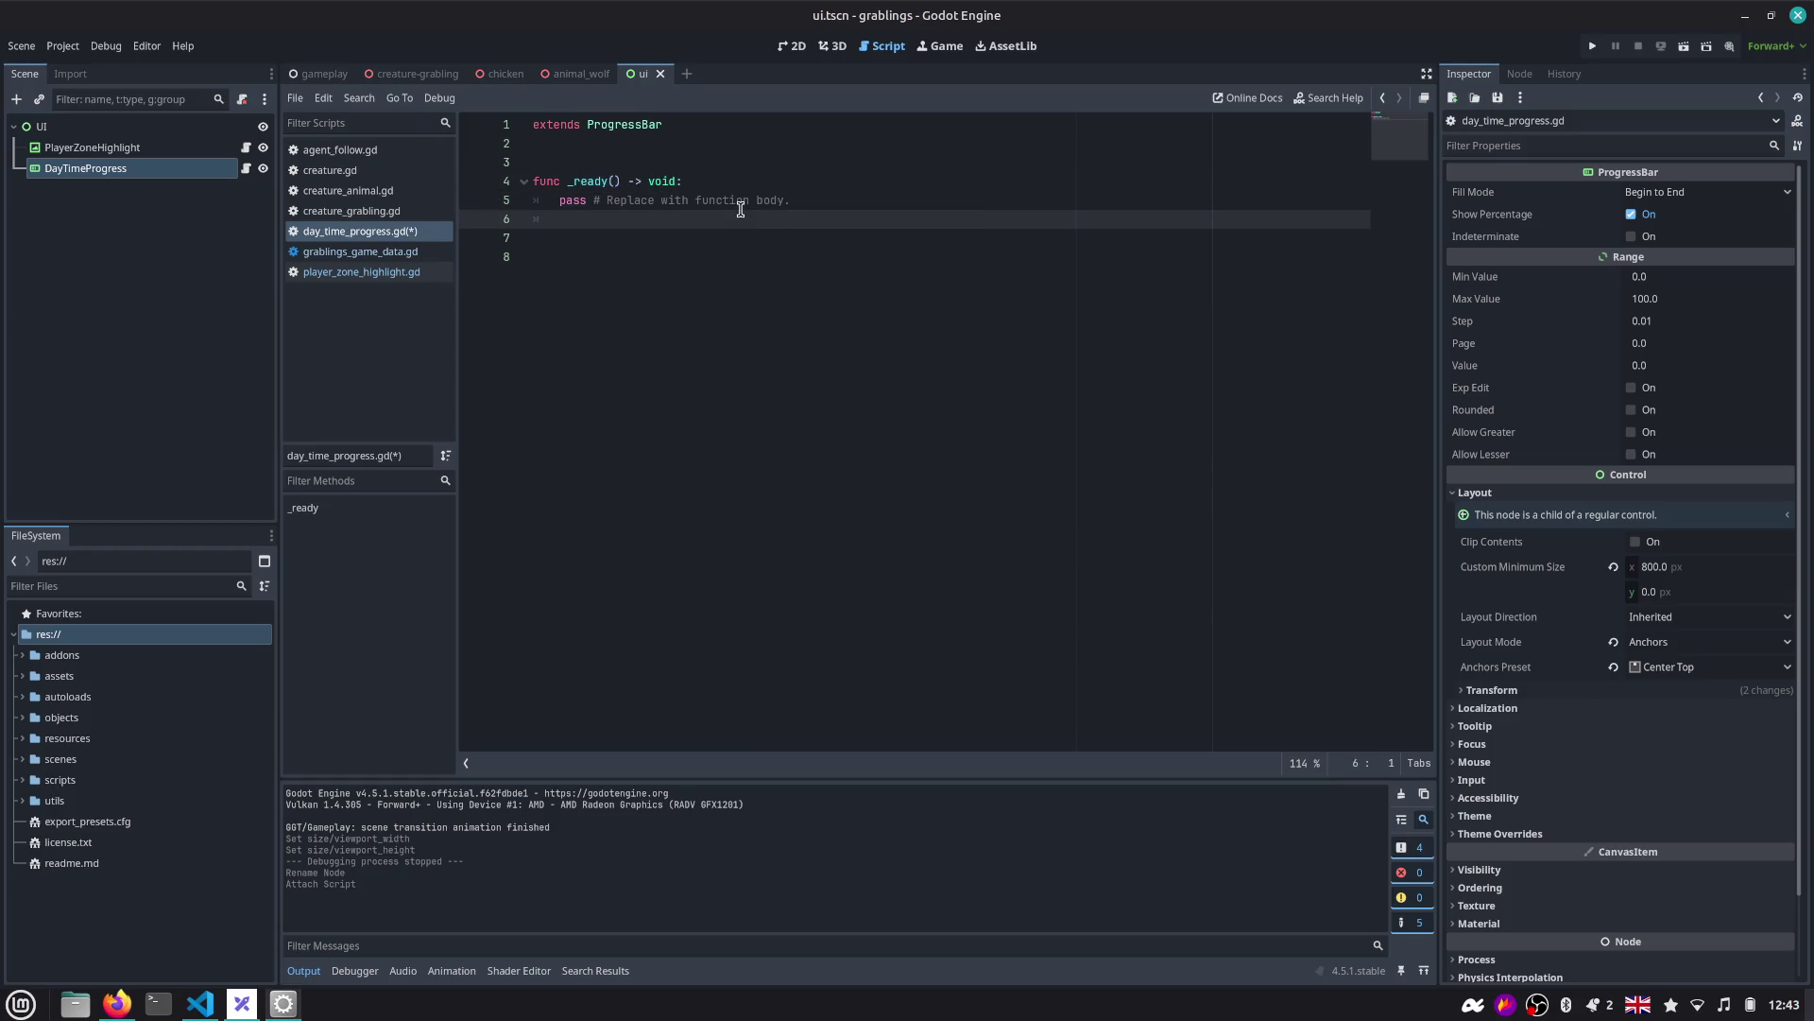
key(Left)
key(shift+Home)
key(Up)
key(Up)
key(Up)
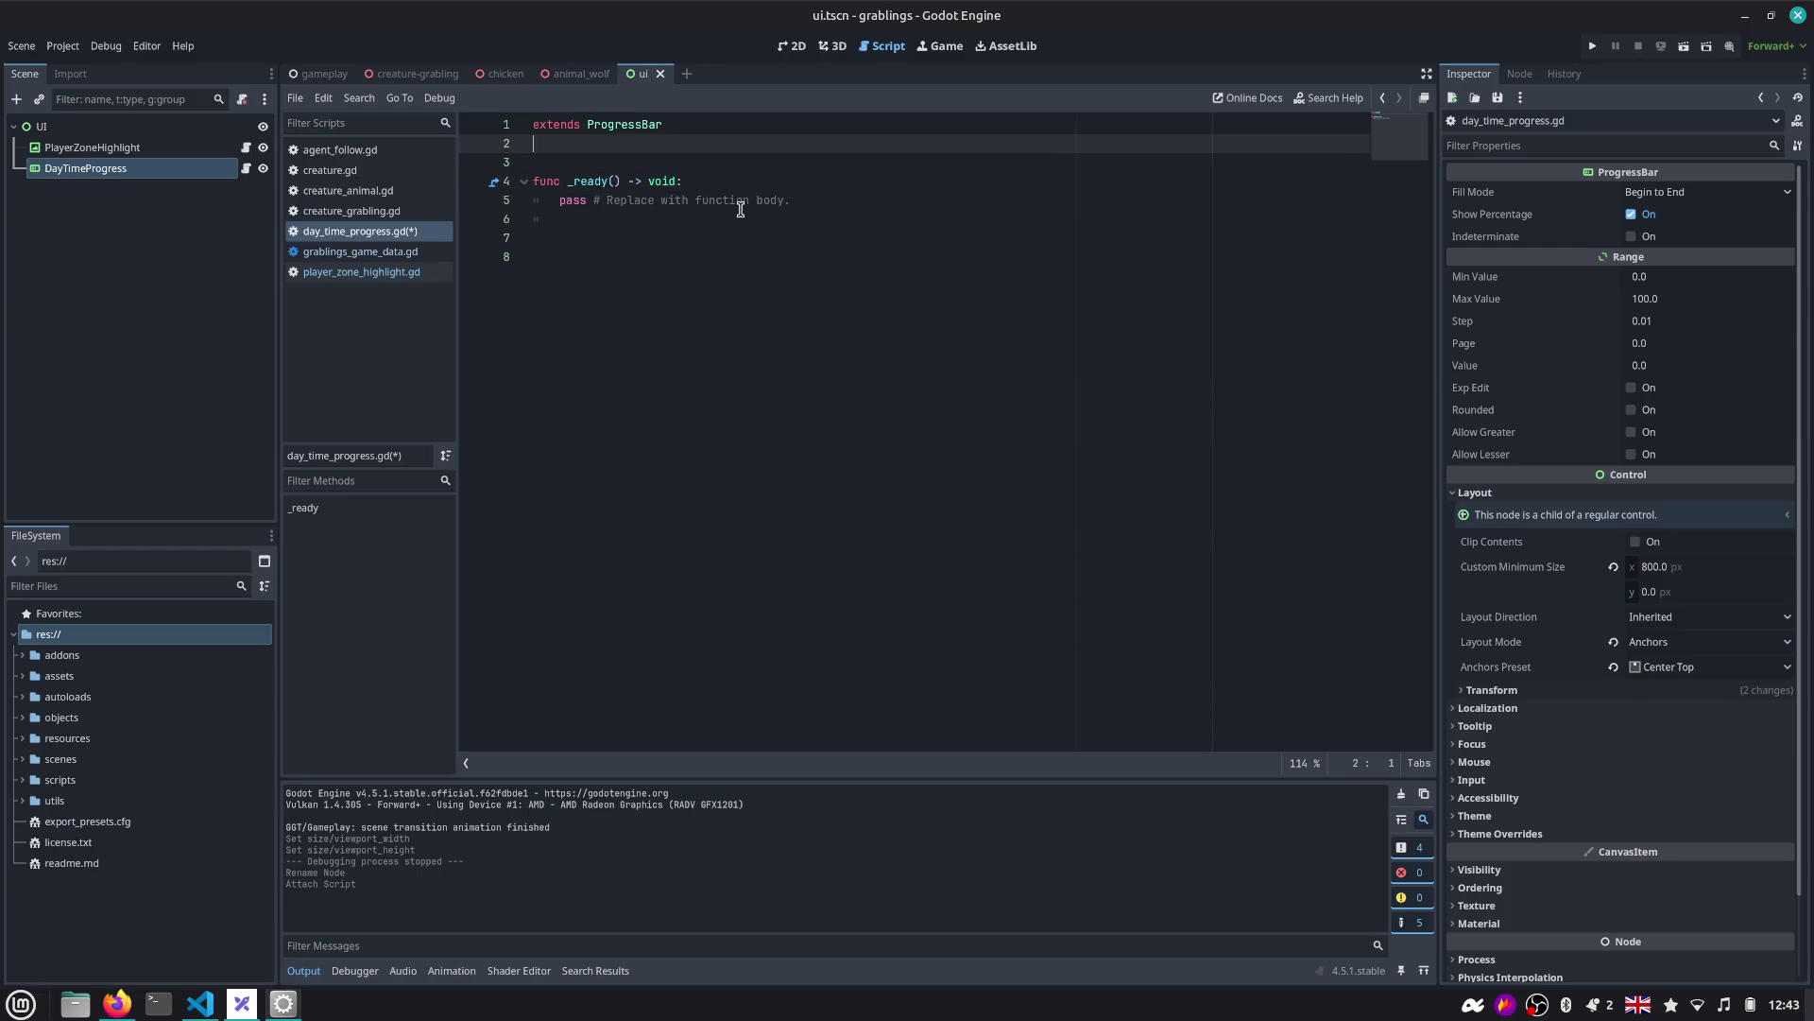
key(Down)
key(Down)
key(Down)
key(Home)
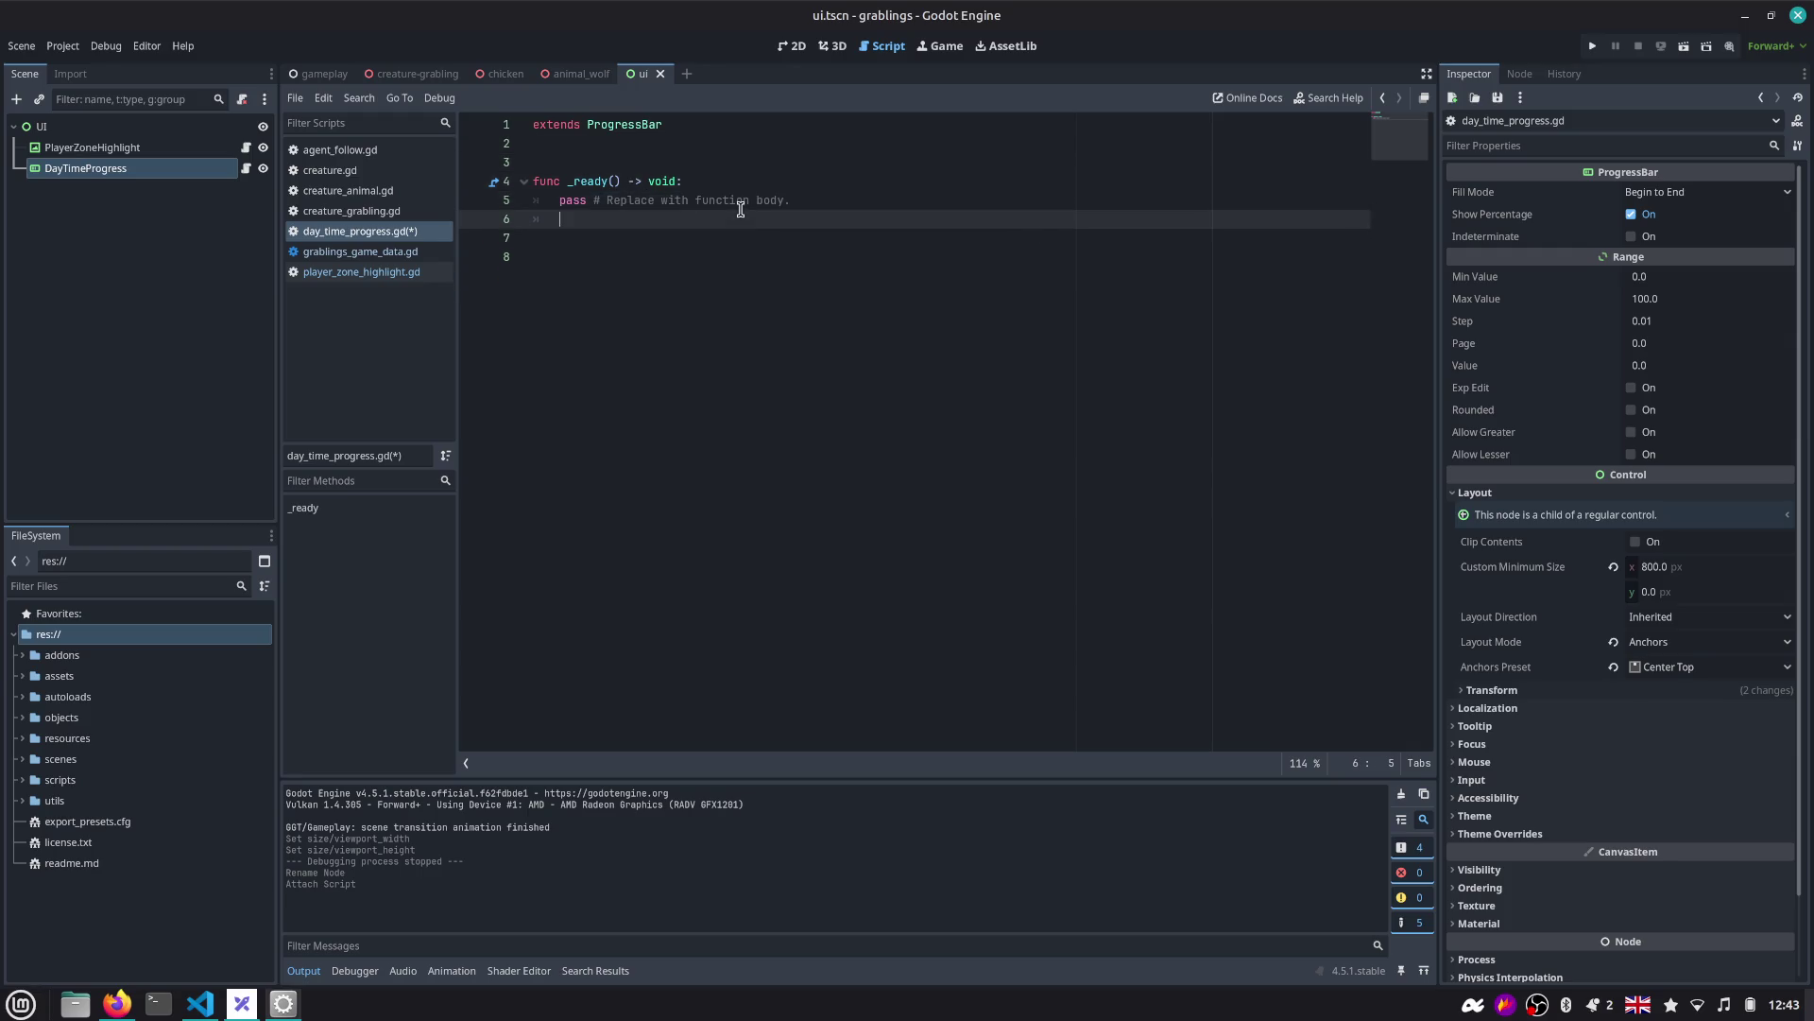
key(shift+End)
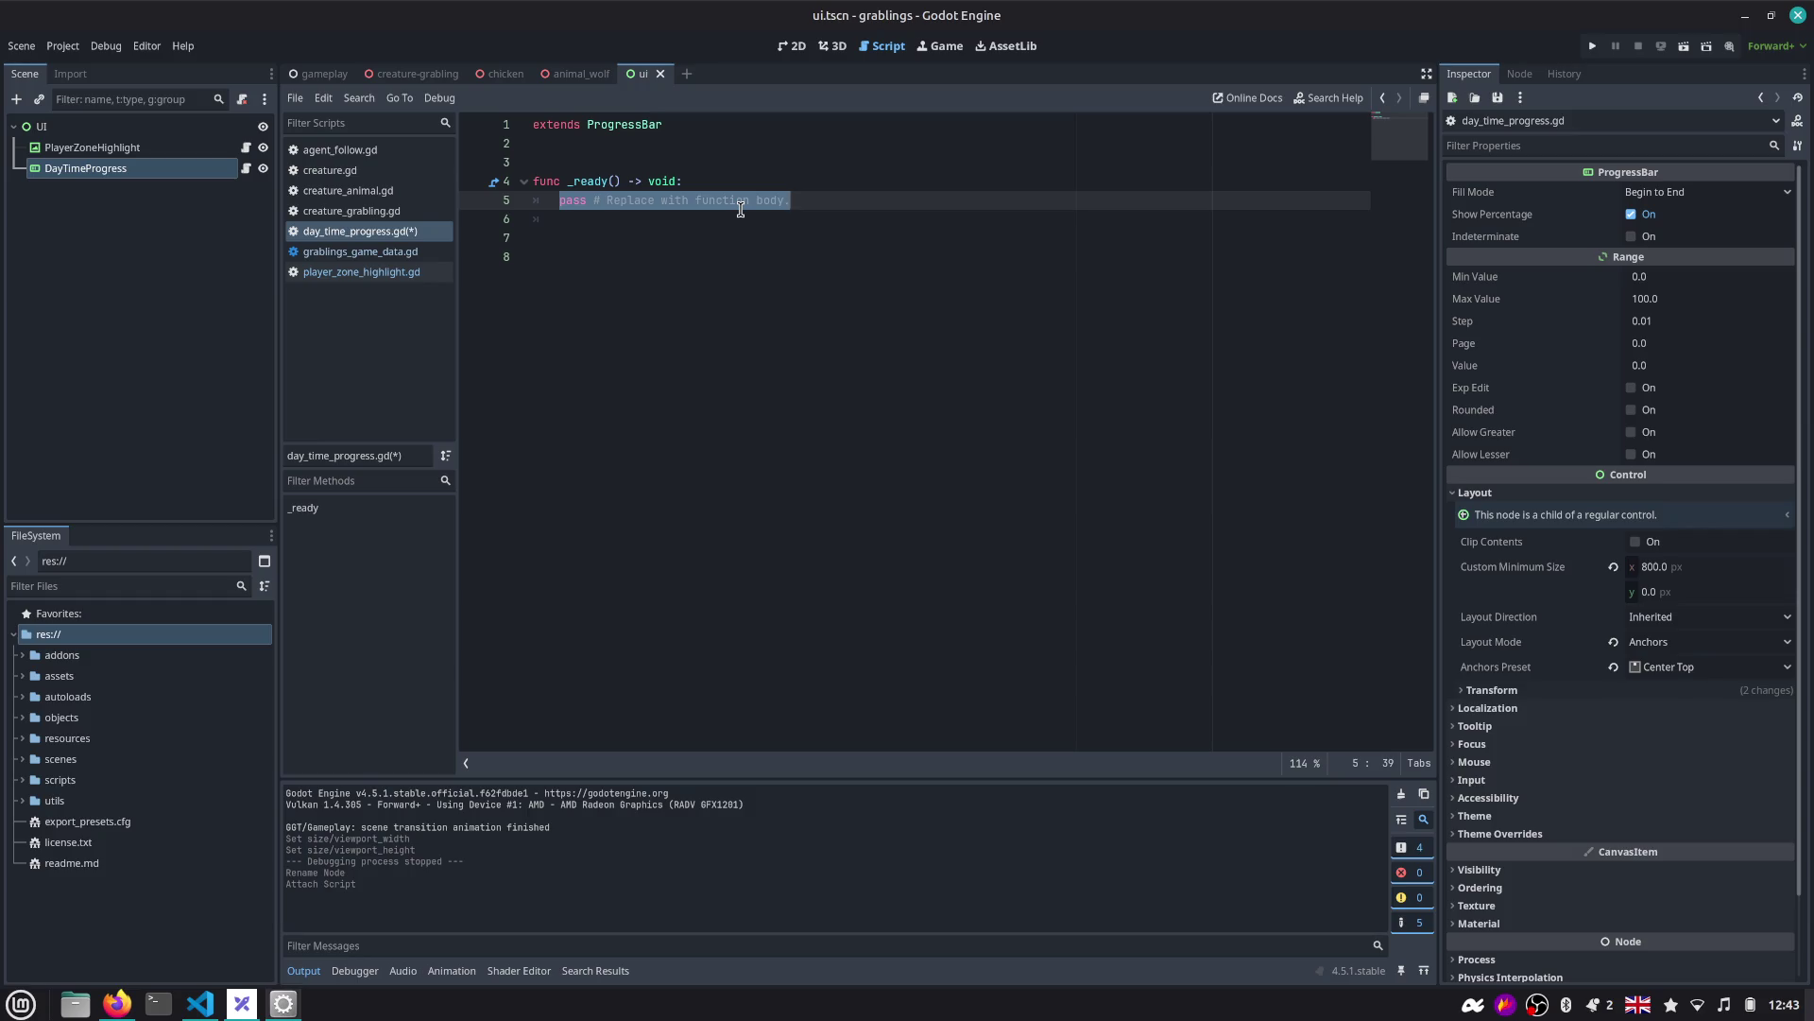
key(shift+Up)
key(shift+Up)
key(BackSpace)
Write an empty _process(delta: float) function whose body is just pass.
text(func _pro)
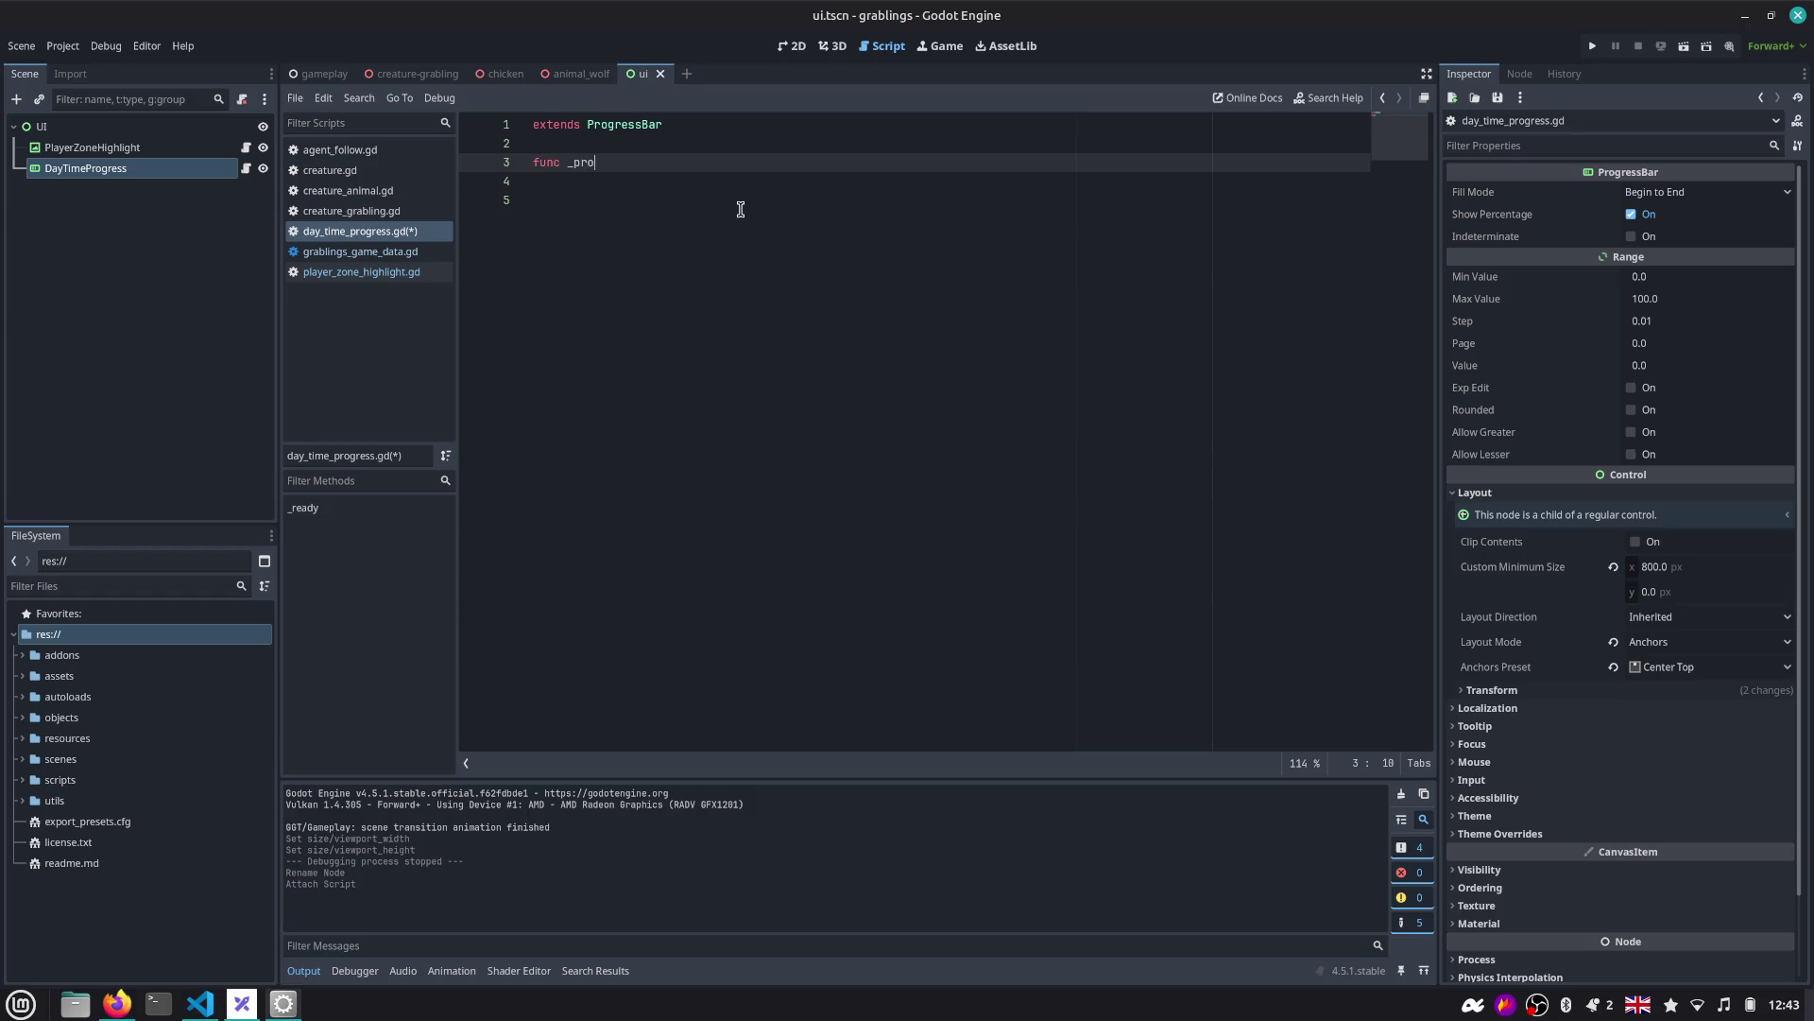
key(Return)
key(Return)
key(Up)
key(Home)
key(Return)
key(Down)
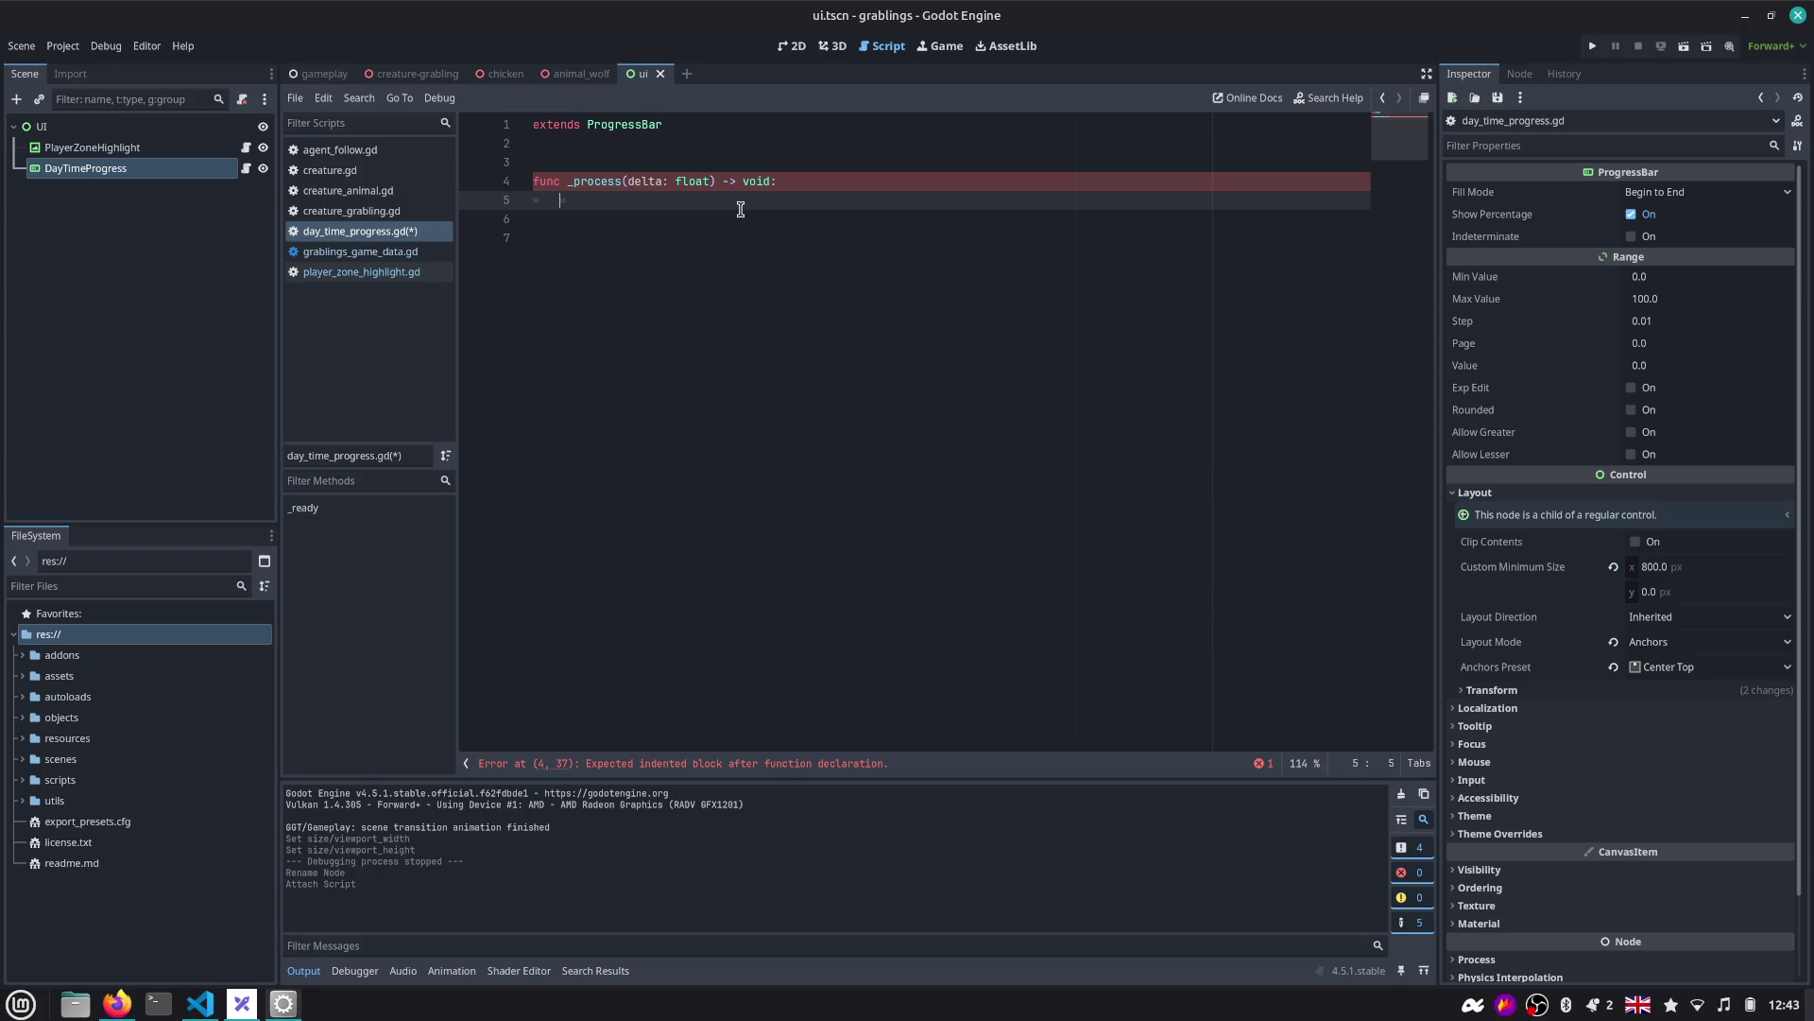
text(pass)
key(alt+Tab)
key(alt+Tab)
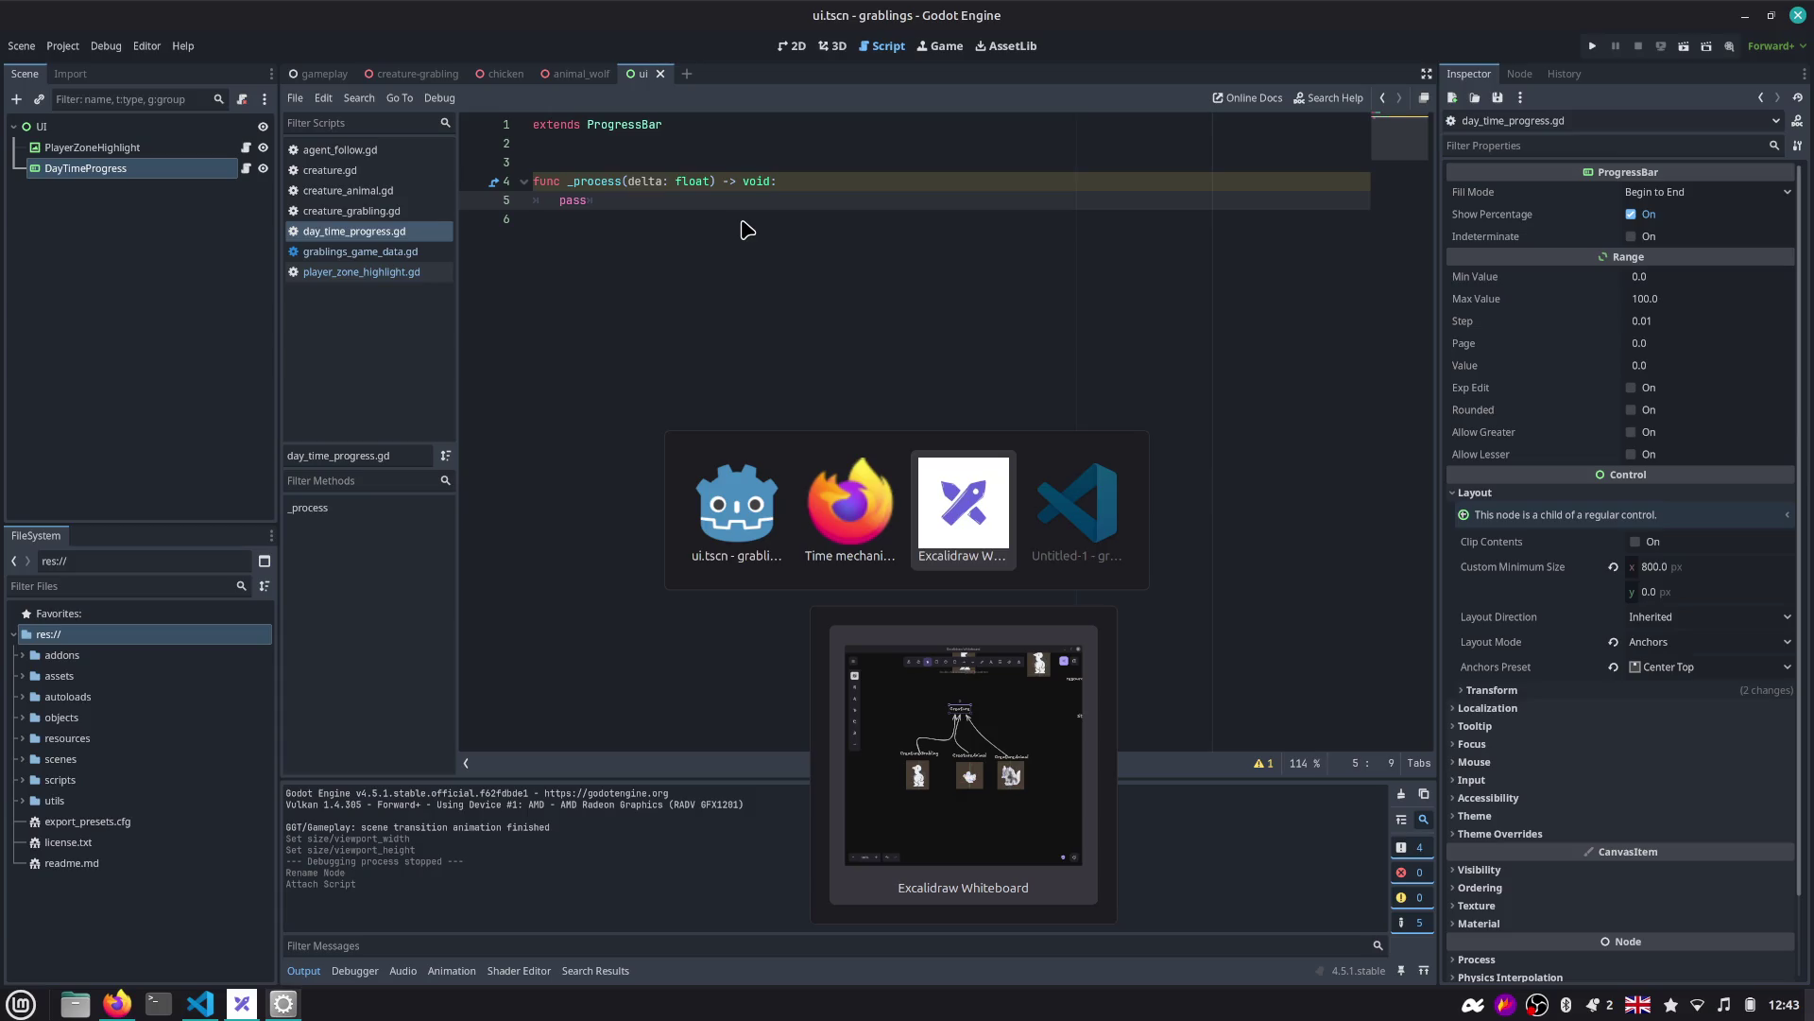
Remove the trailing whitespace after pass and insert an empty line above it.
scroll(851, 445, down, 3)
scroll(907, 413, up, 4)
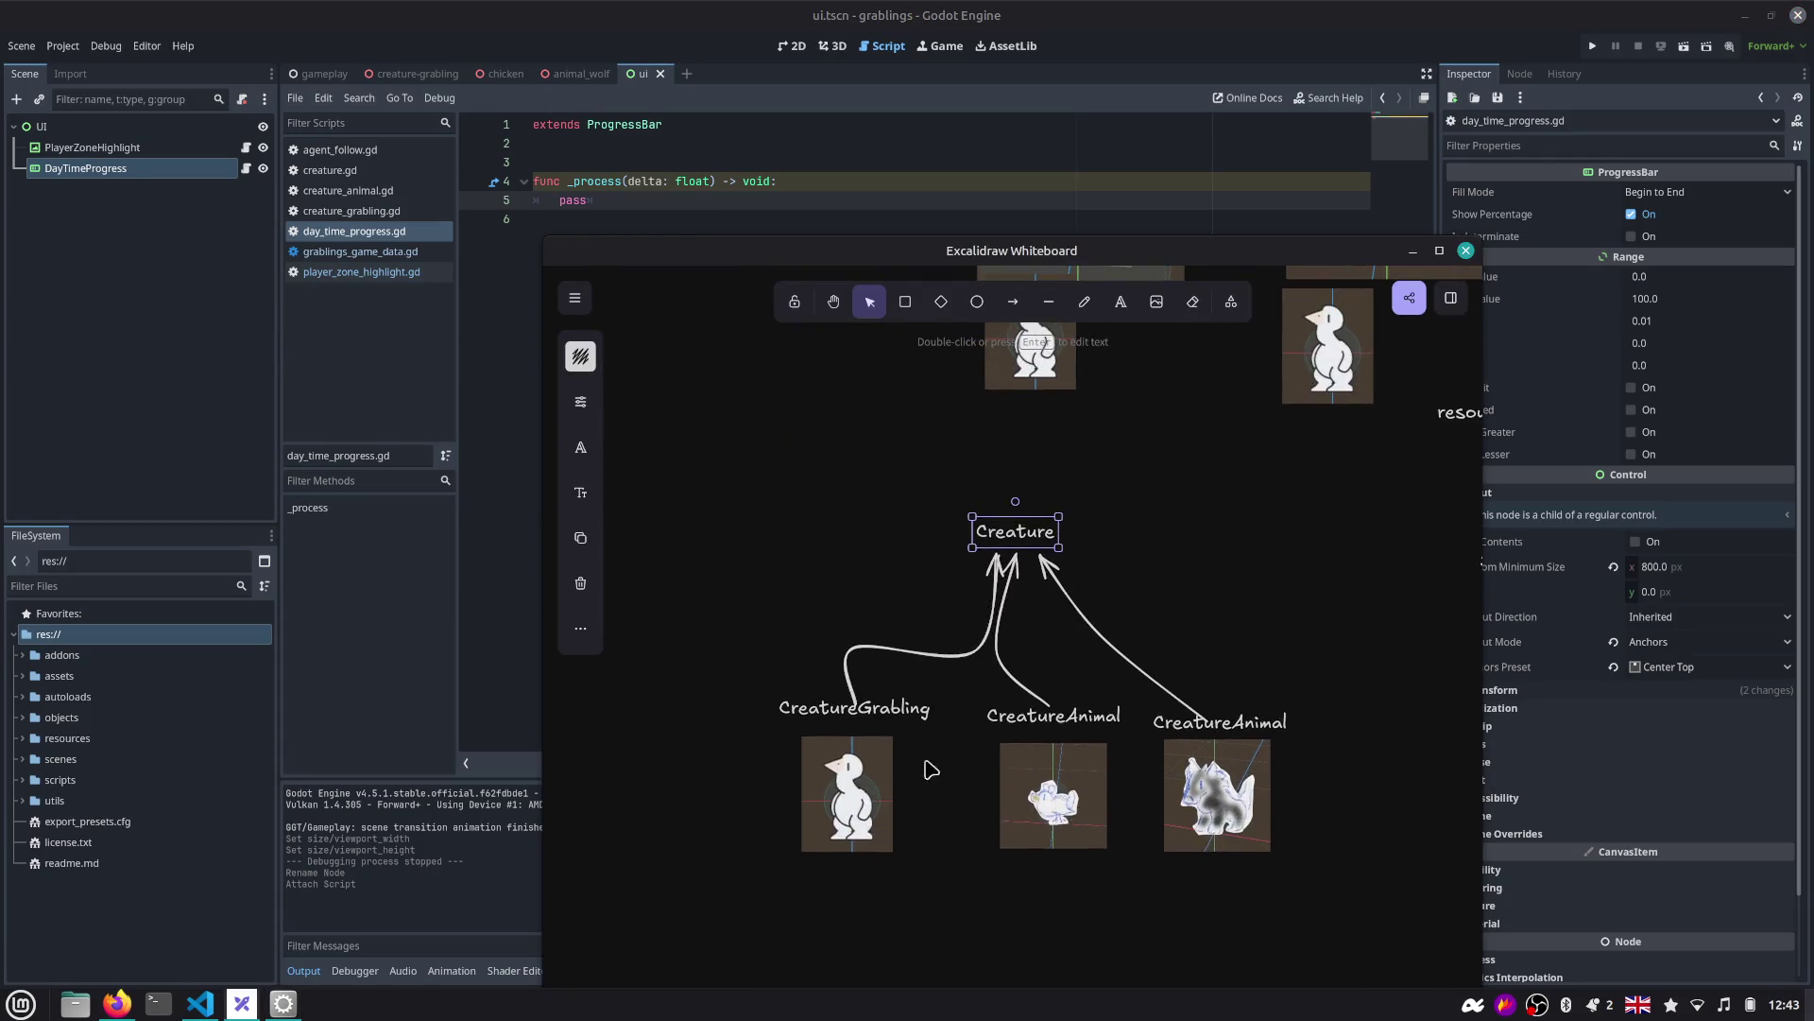
scroll(931, 770, up, 2)
scroll(902, 591, down, 2)
click(927, 229)
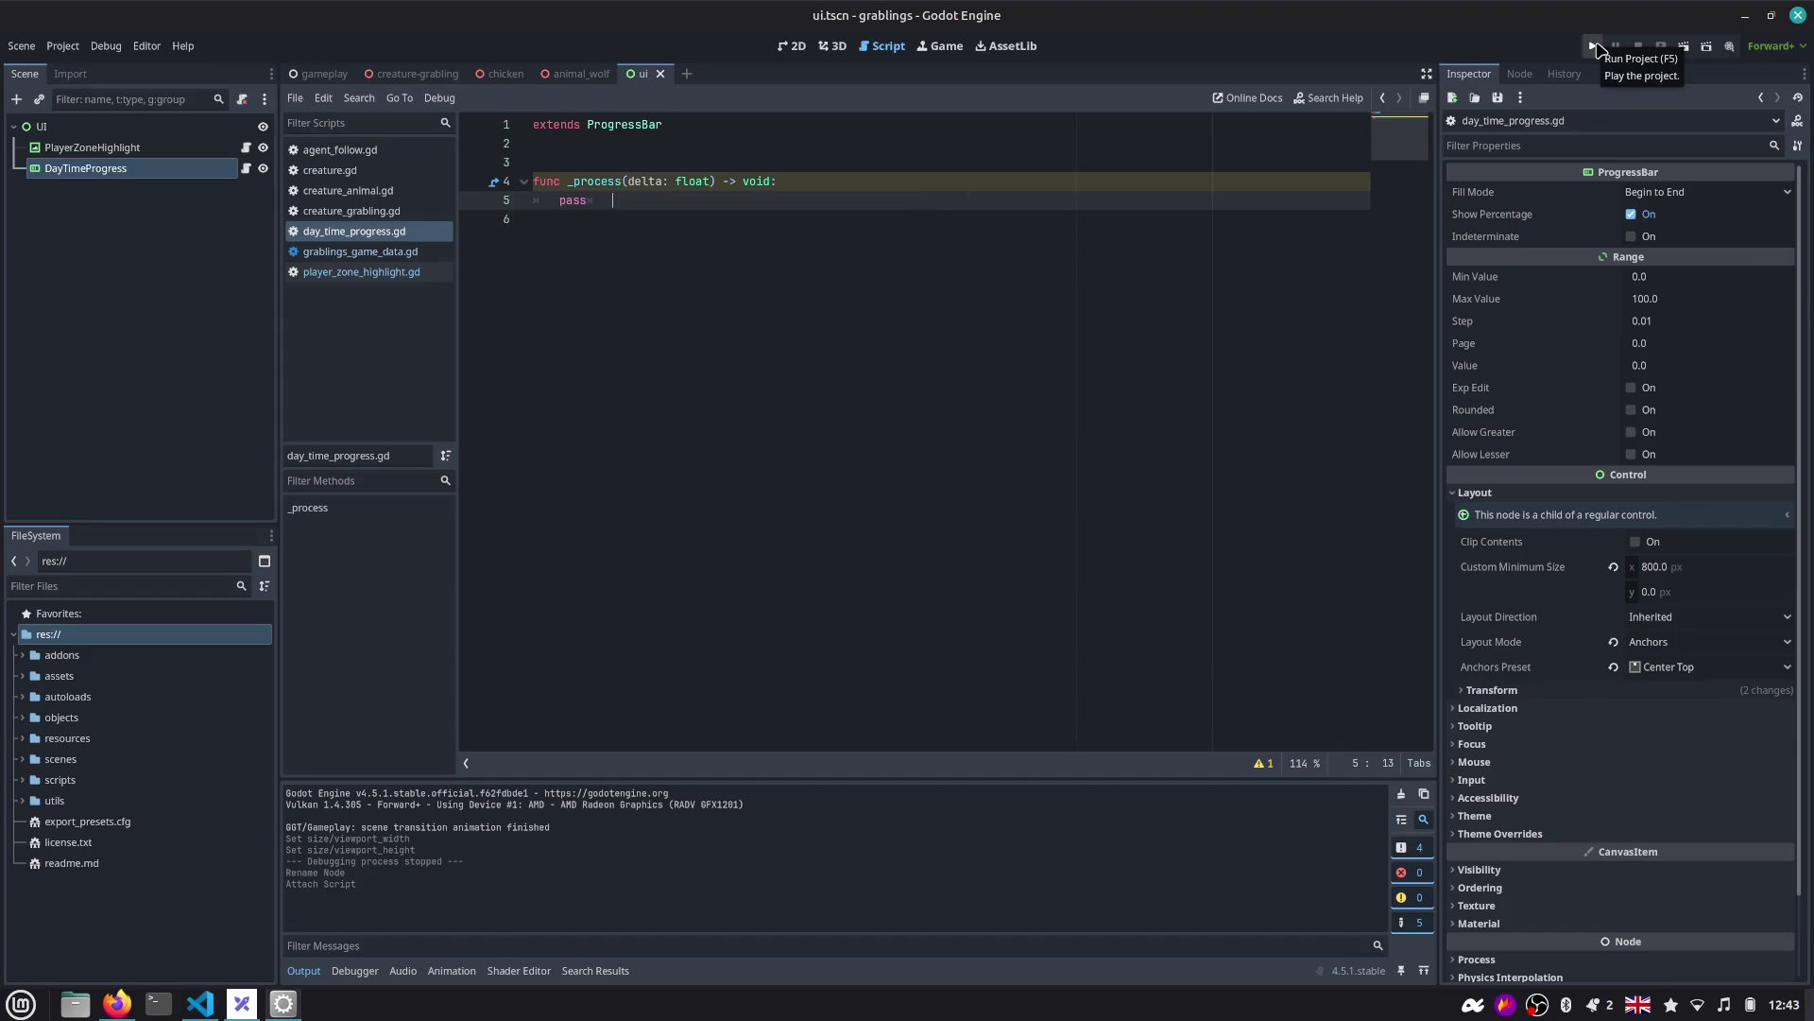
key(shift+Home)
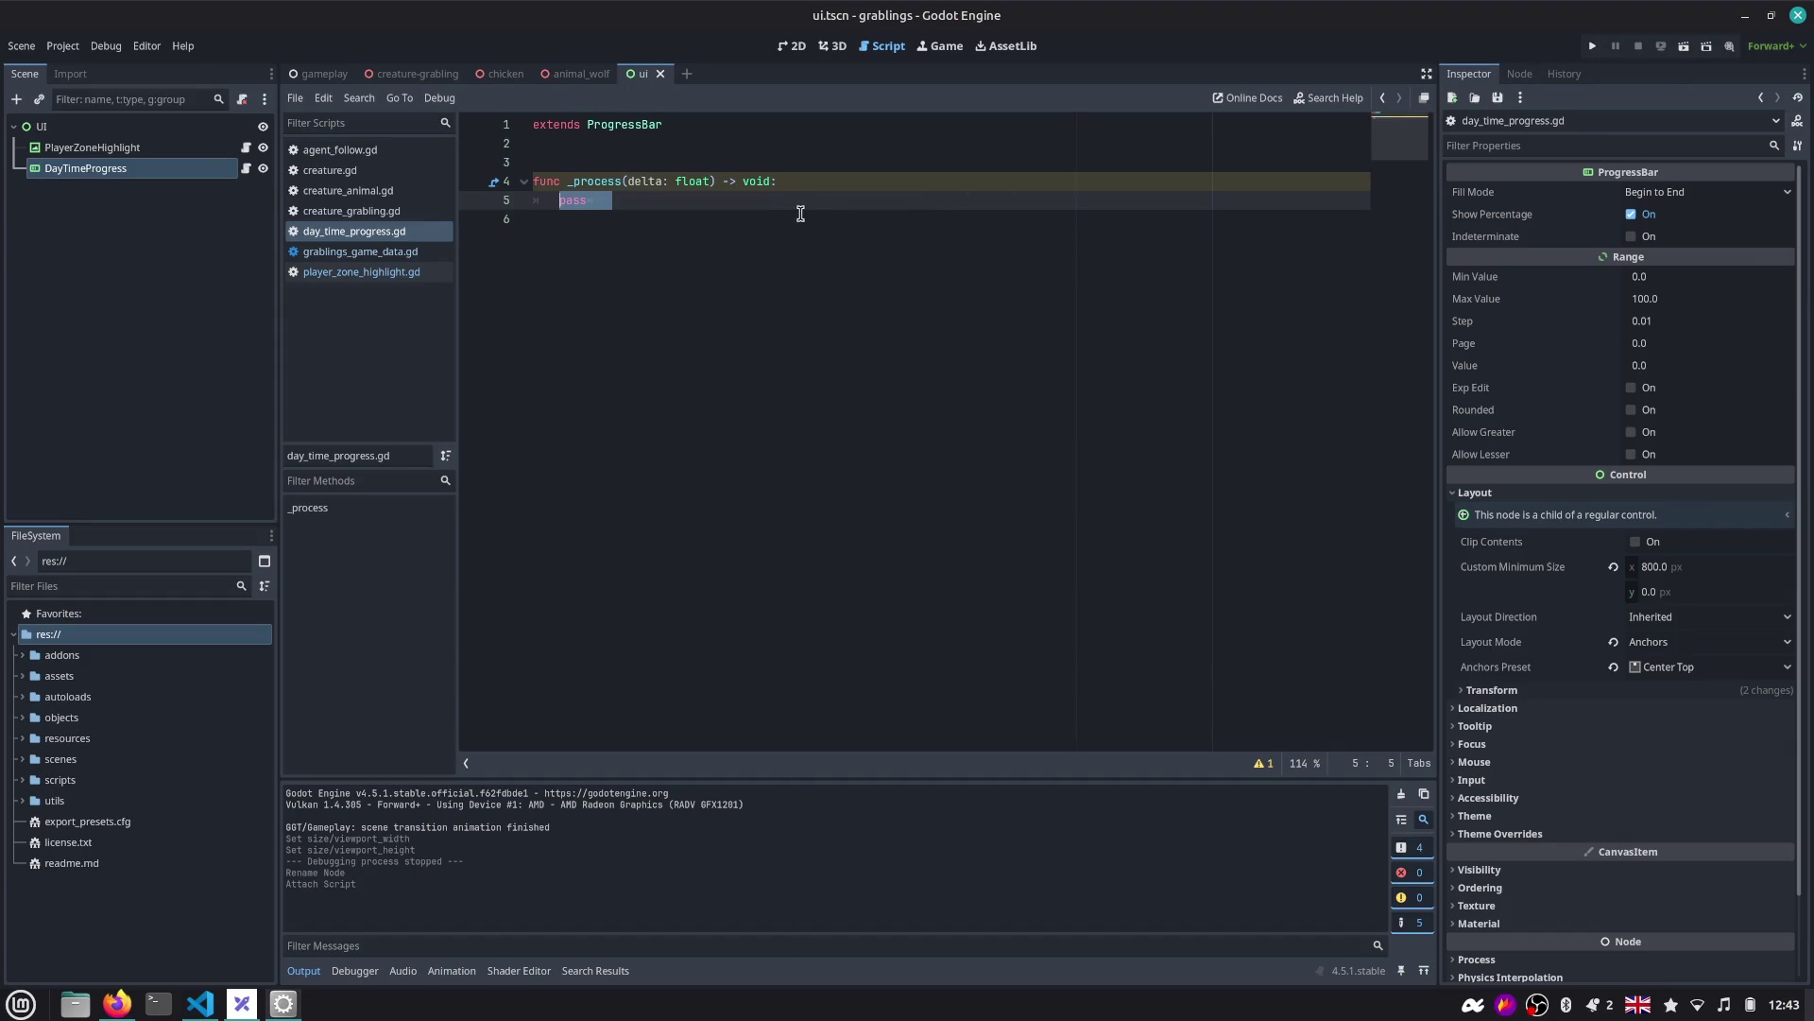
key(shift+Right)
key(BackSpace)
key(ctrl+shift+Return)
Search all project files for time_scale, then run the project.
key(ctrl+shift+f)
text(time_scale)
key(Return)
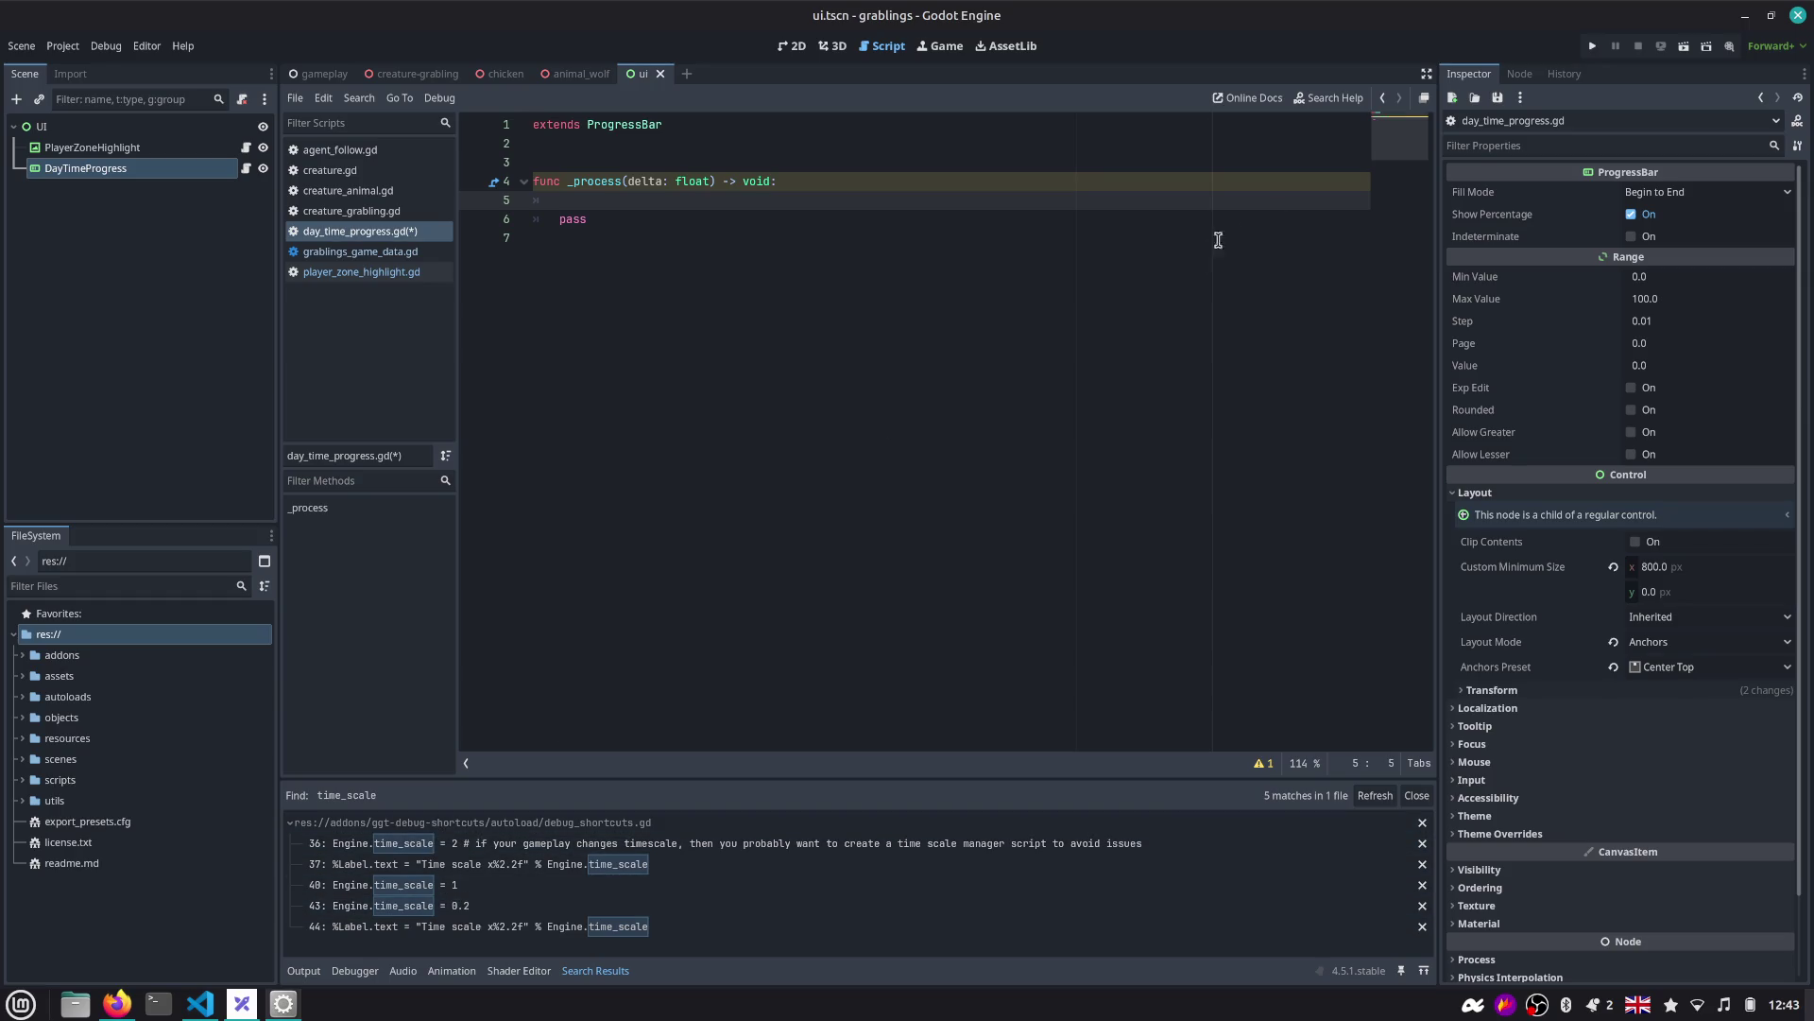
click(1592, 45)
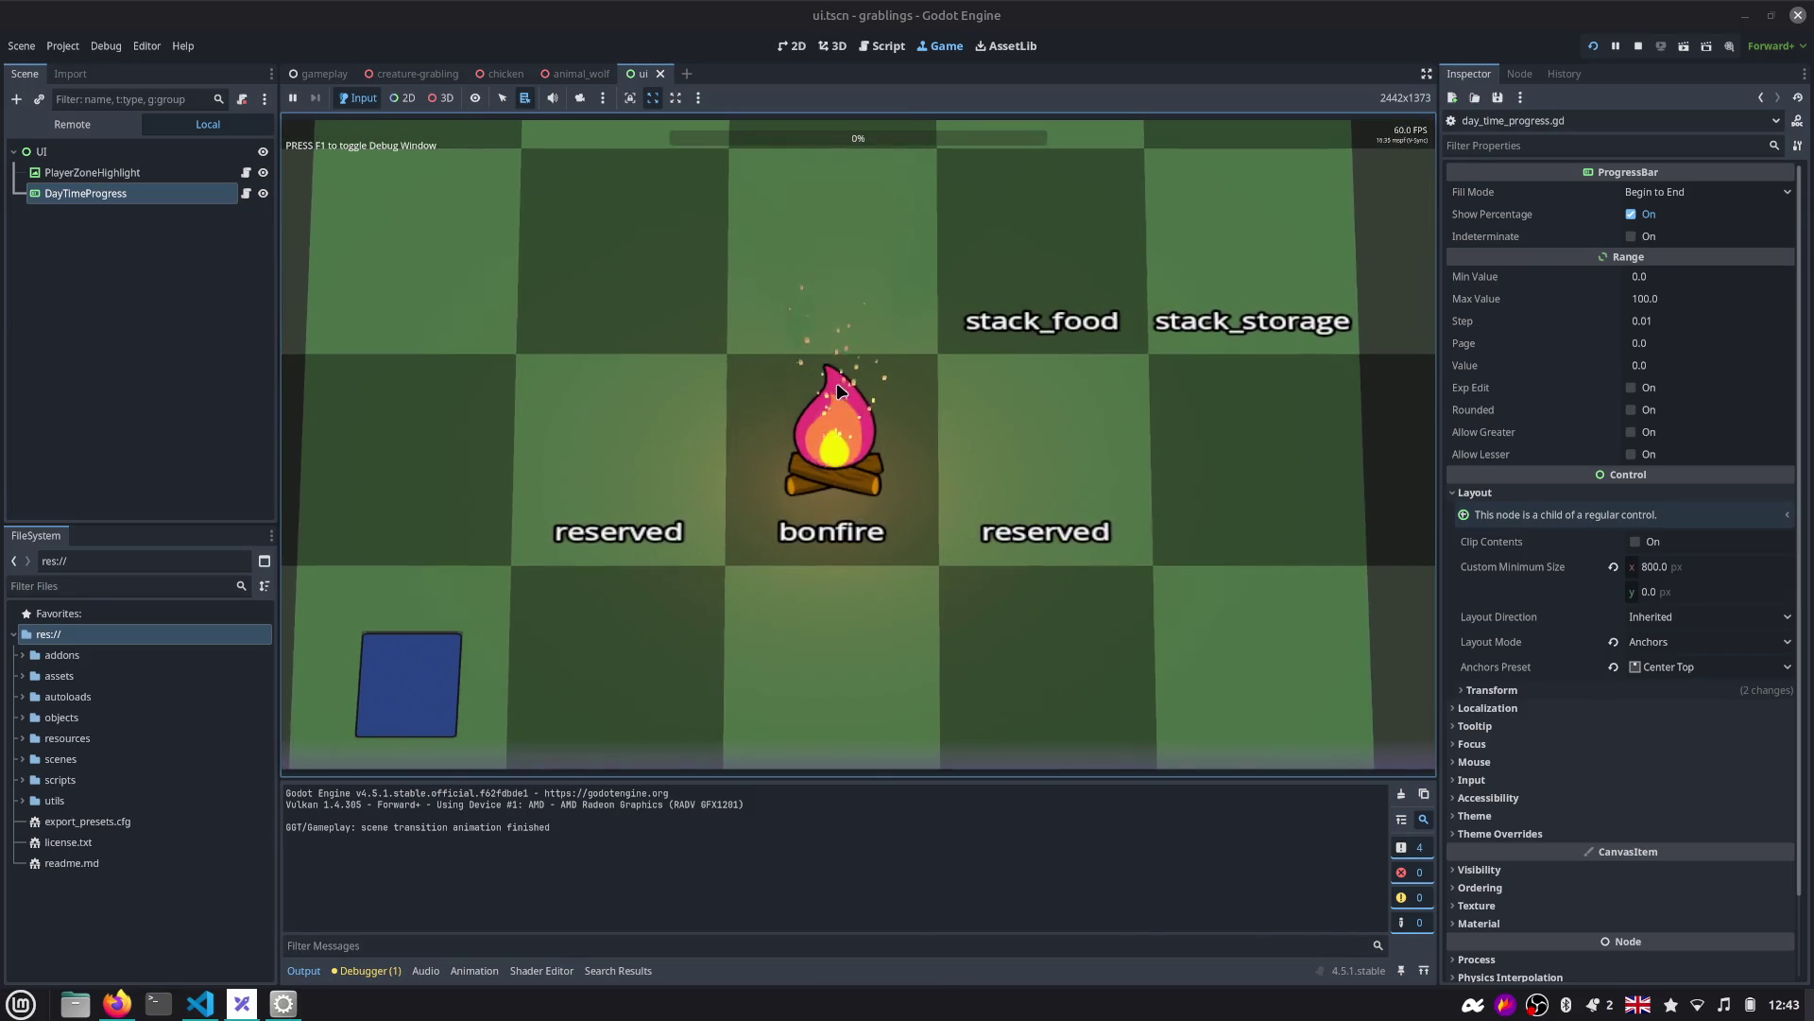
Speed the running game's time scale up to x2, then slow it to x0.2.
key(plus)
key(minus)
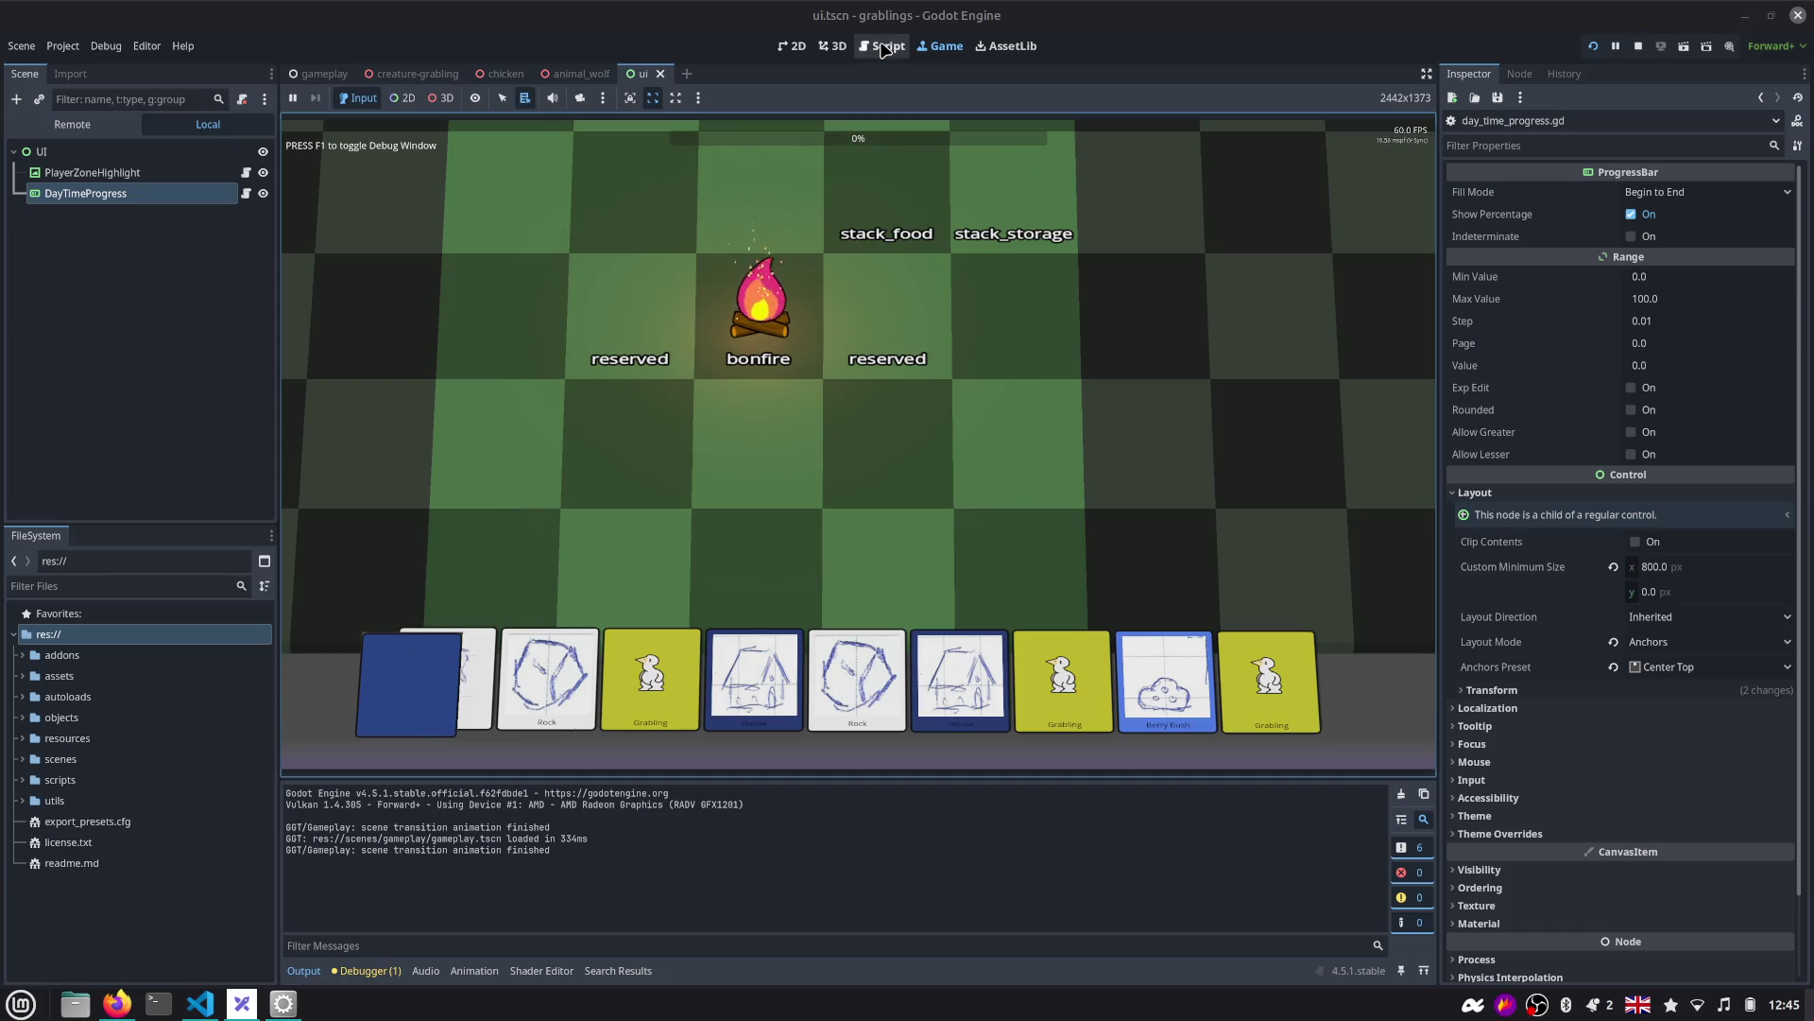
Back in day_time_progress.gd, select the _process body through pass.
click(887, 44)
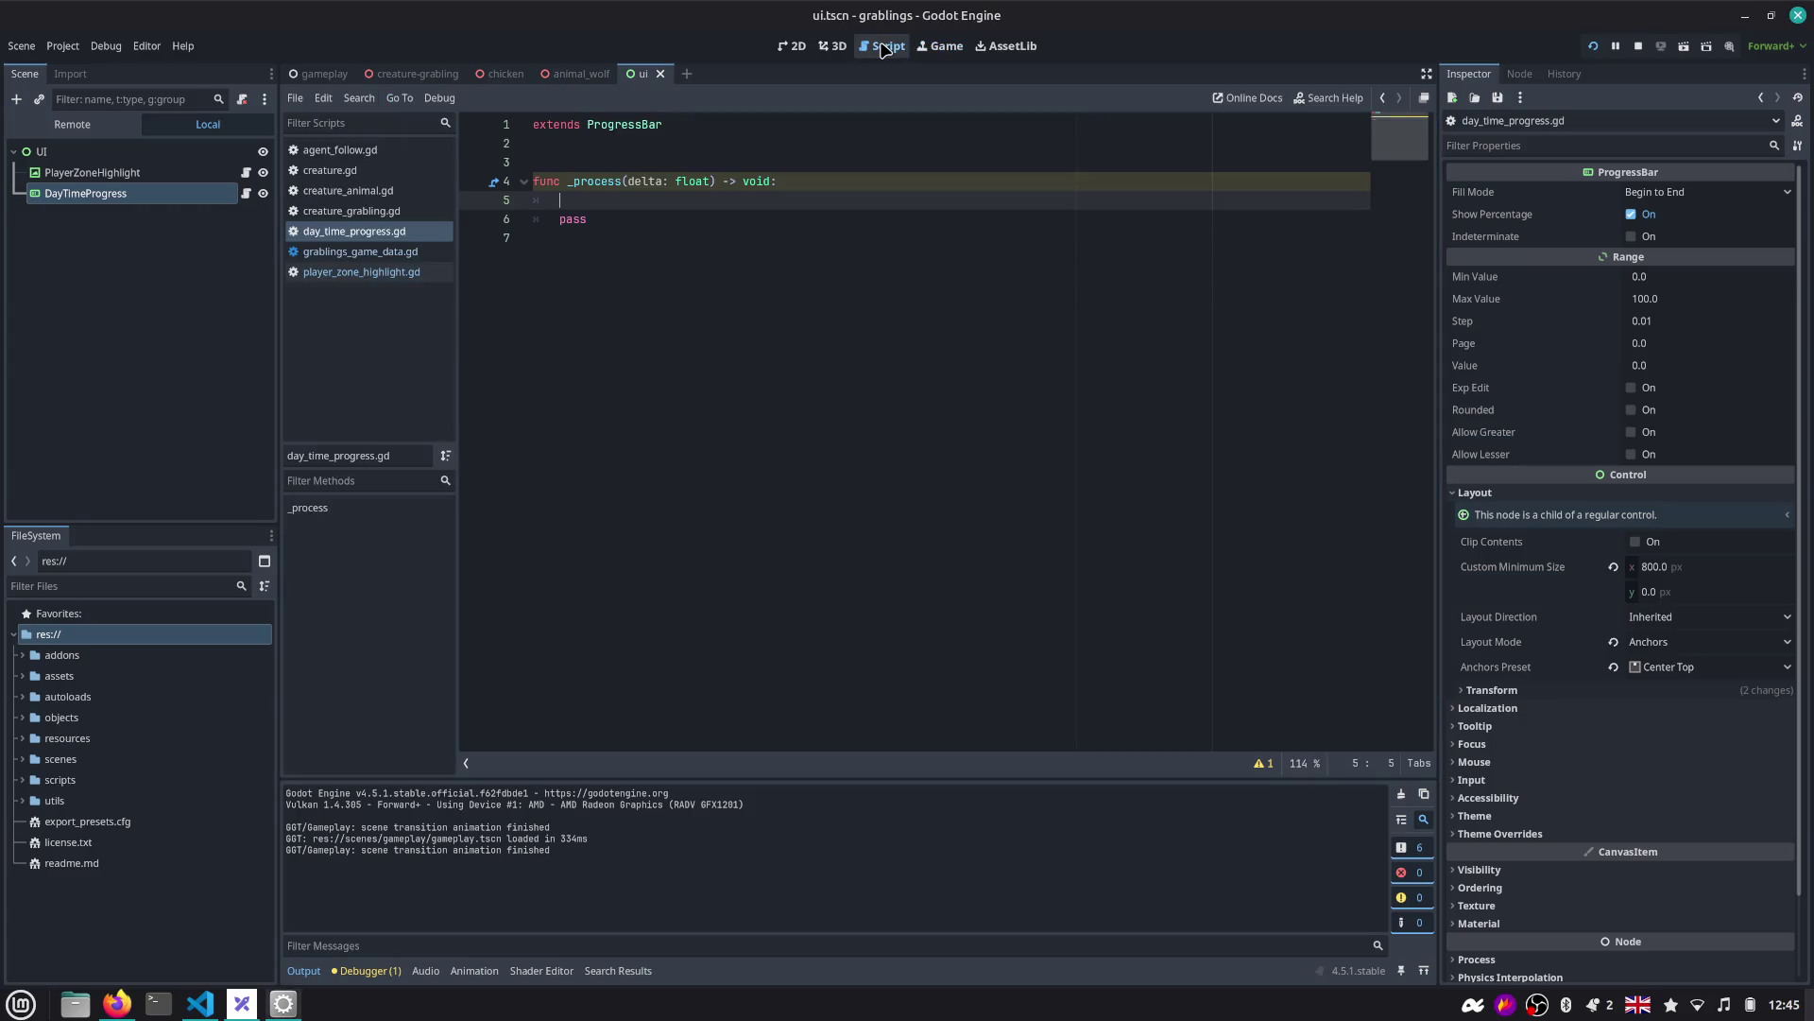
click(735, 240)
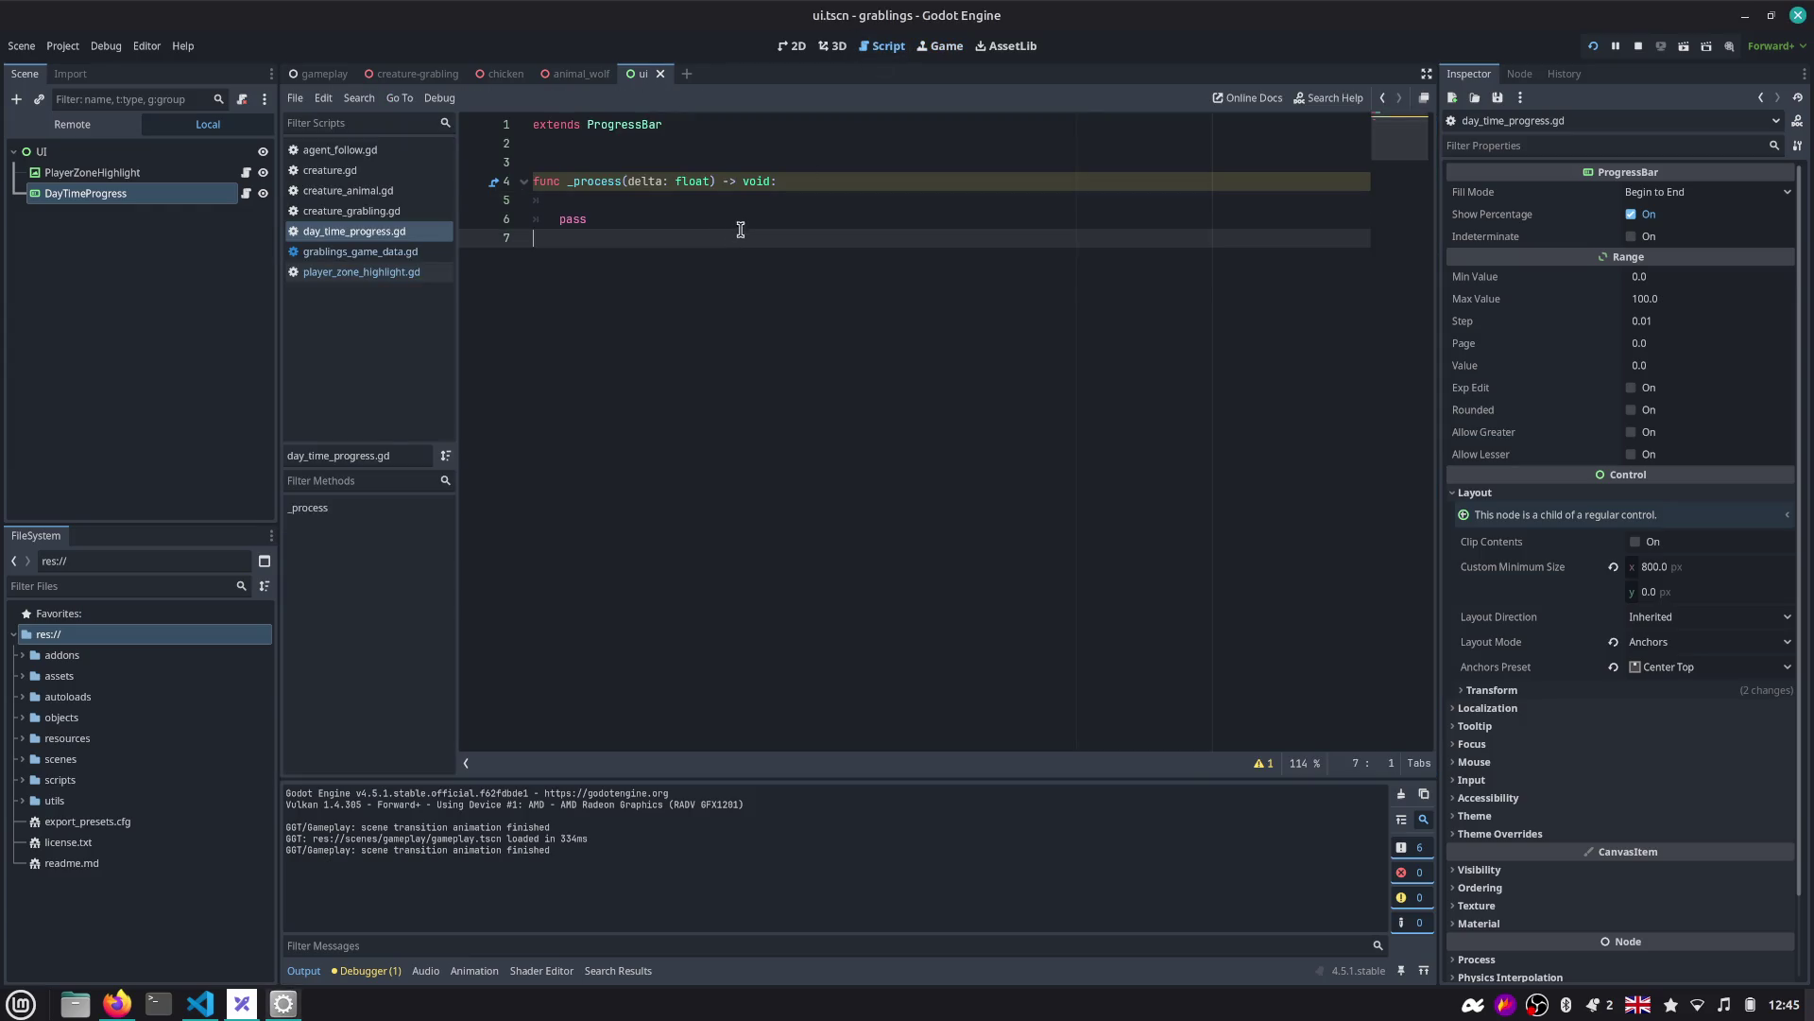
key(Up)
key(Up)
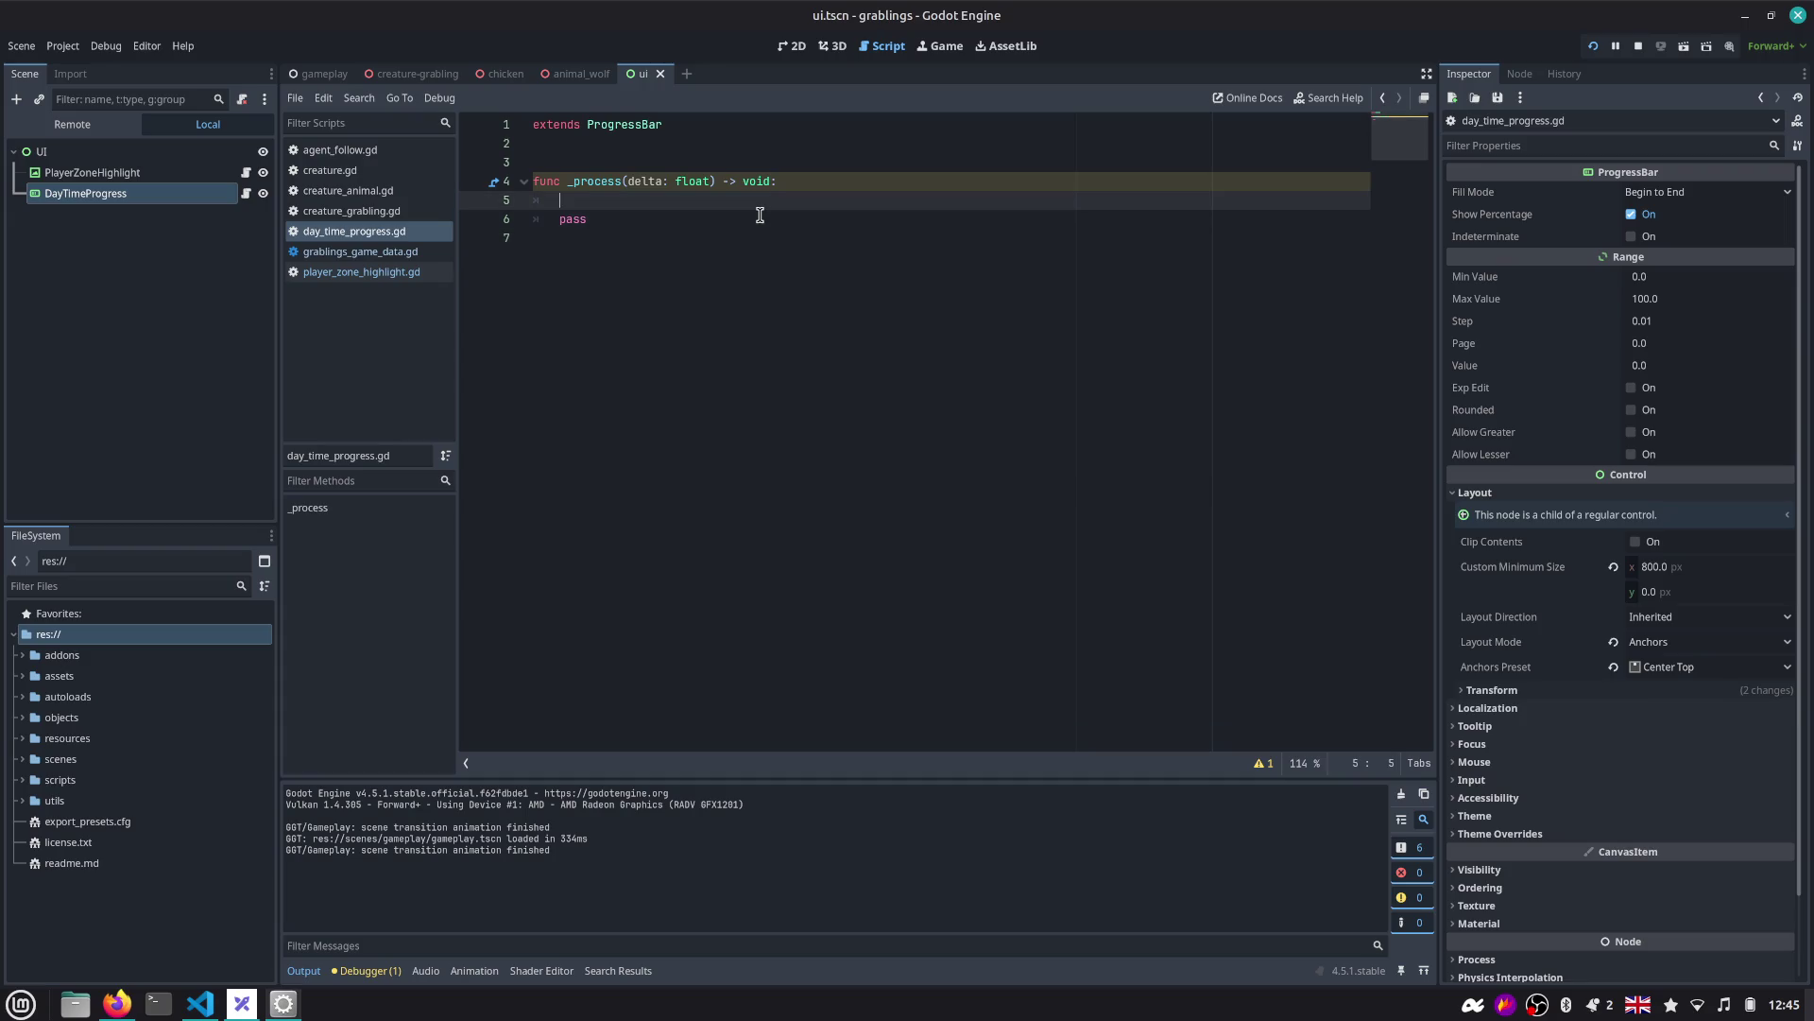
key(shift+Down)
key(shift+End)
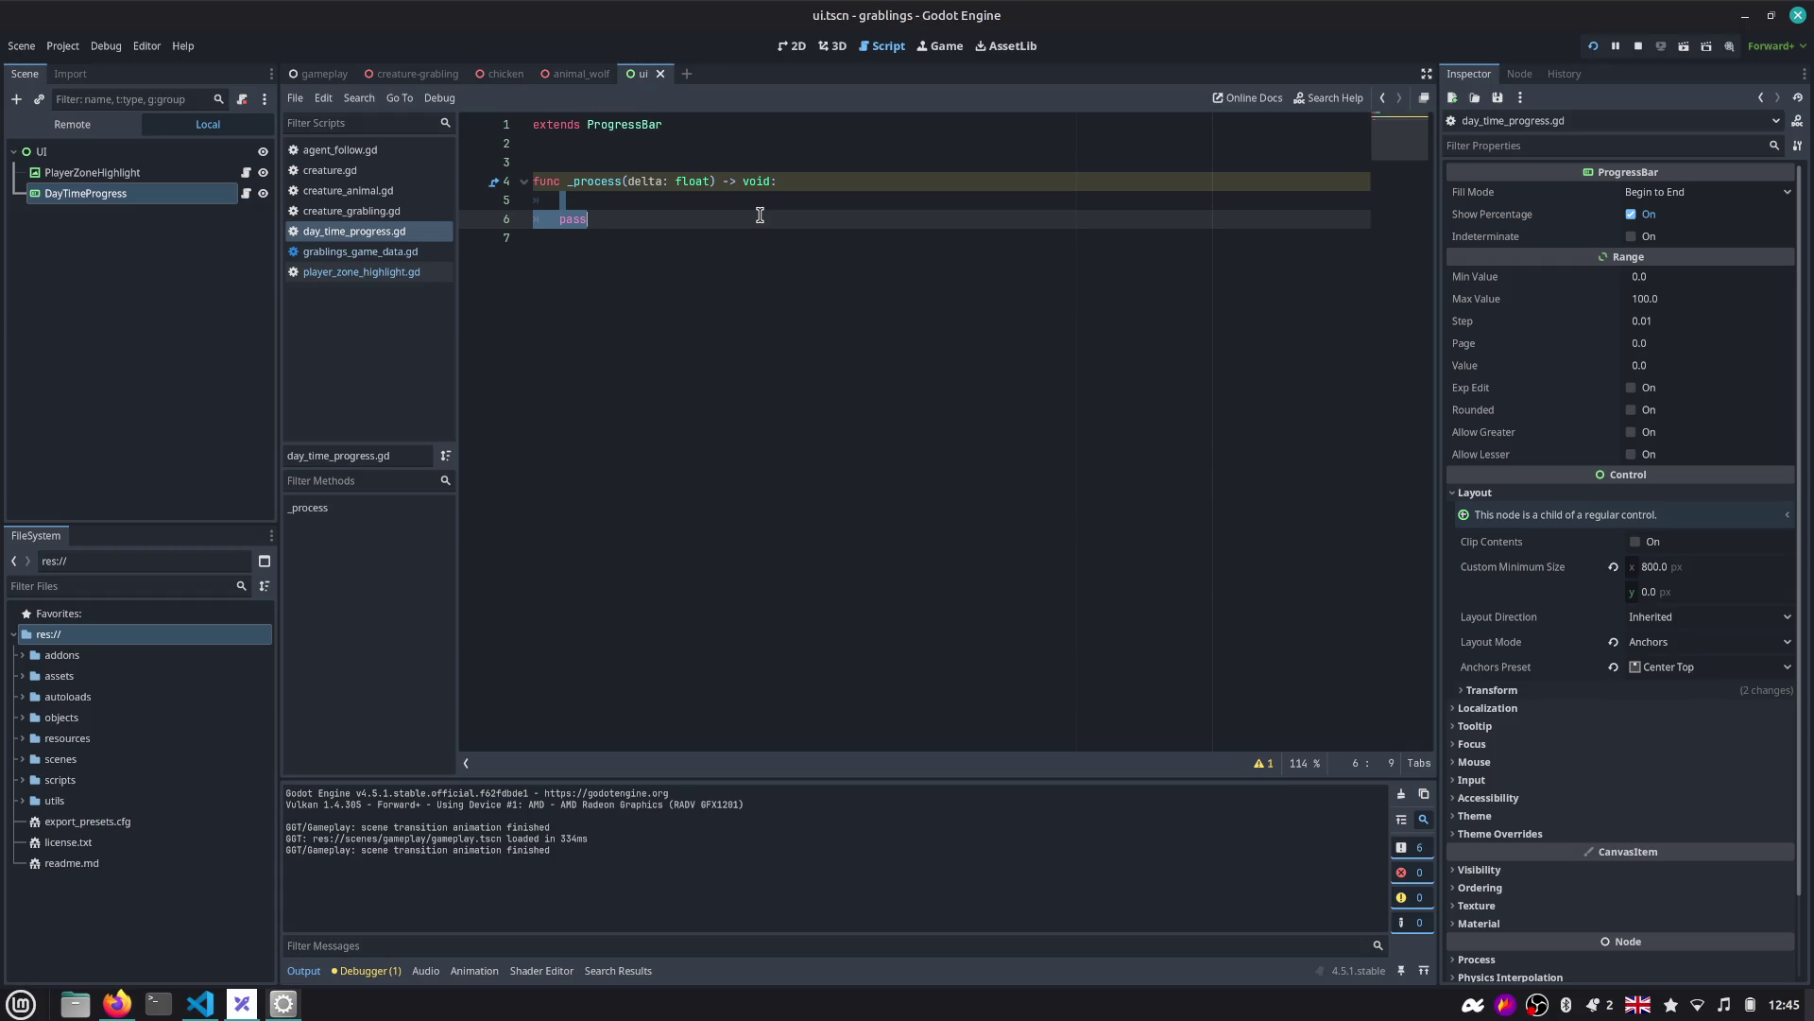
key(alt+Tab)
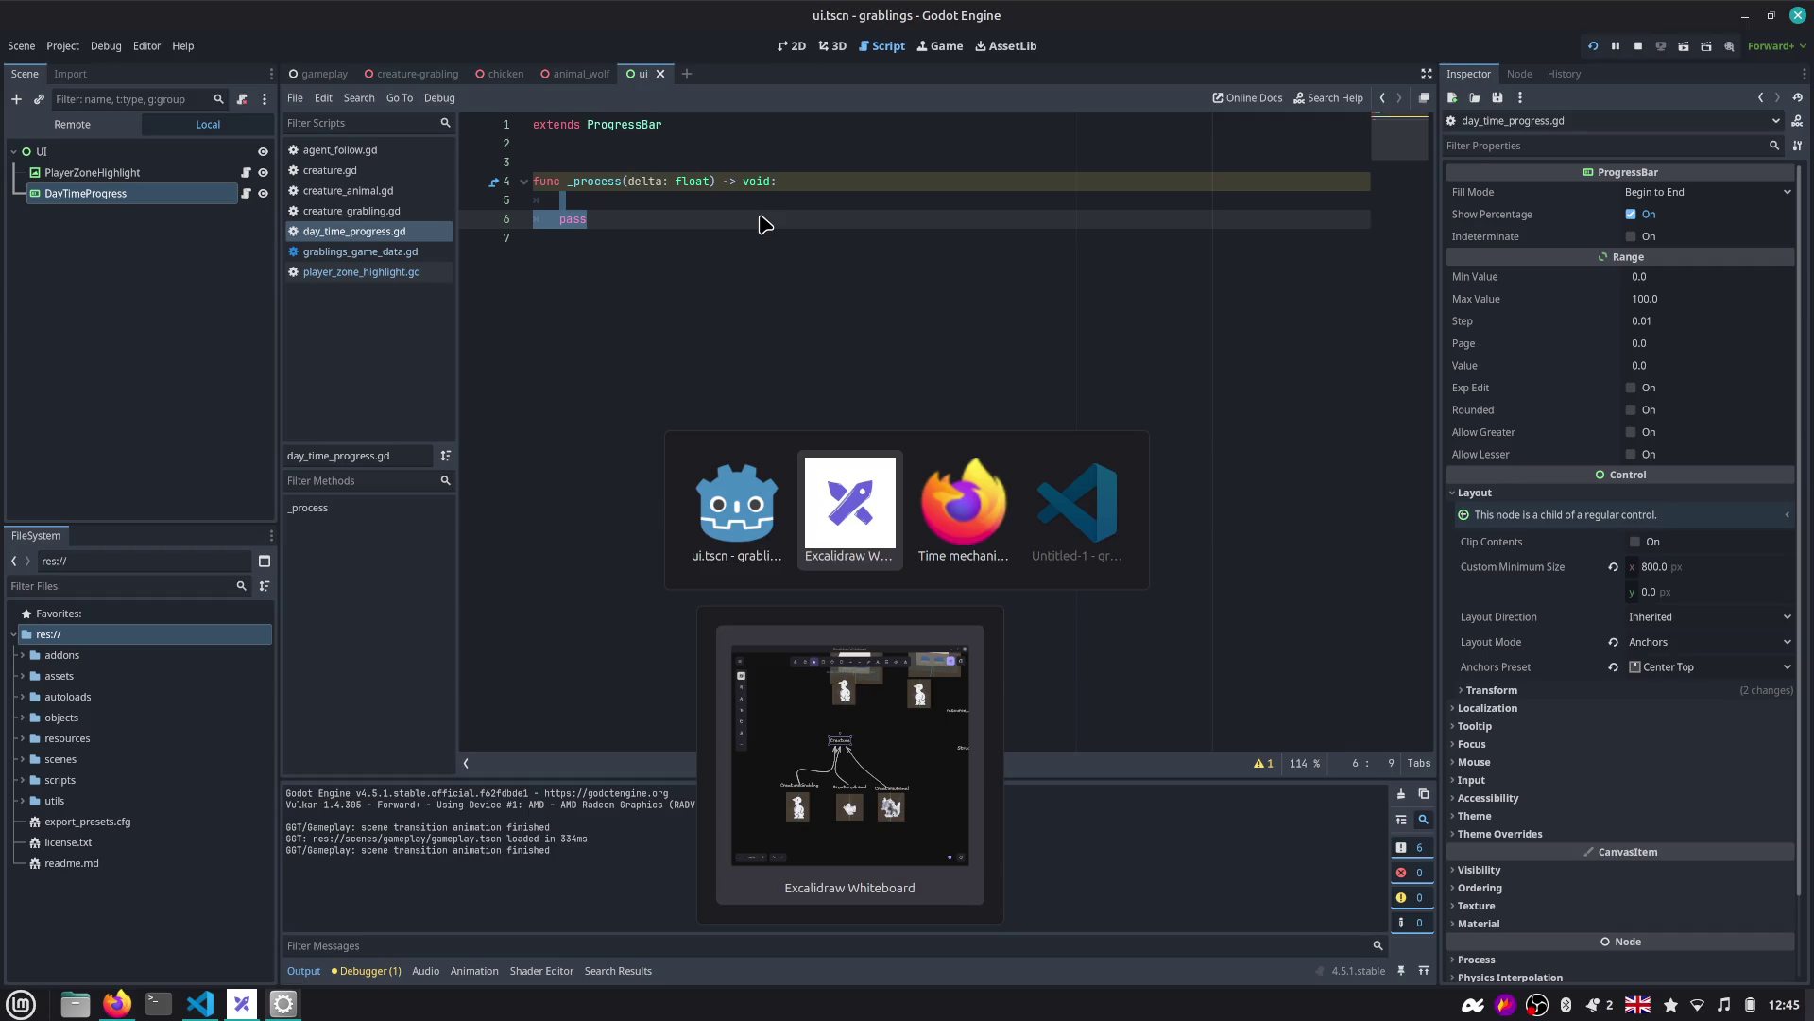
Search the web for 'godot engine node ignore time scale' and open GitHub proposal #9068.
key(alt+Tab)
key(ctrl+t)
text(godot en)
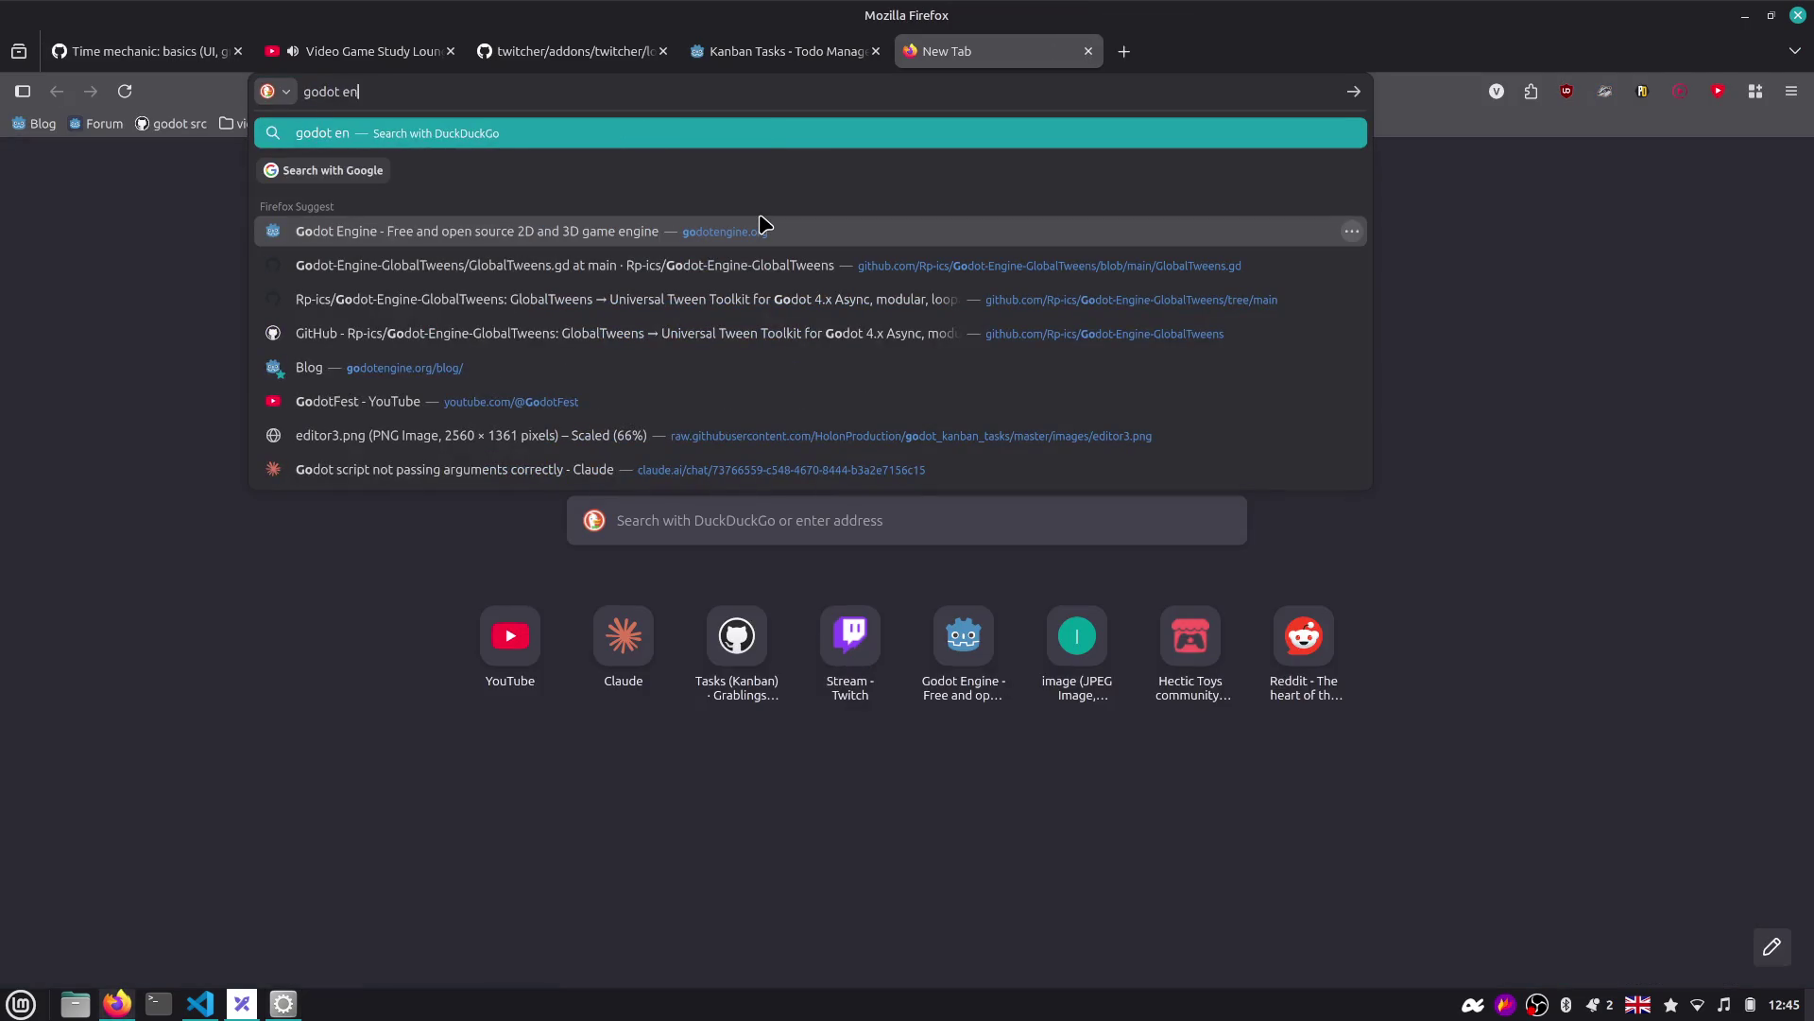
text(gine node ignore t)
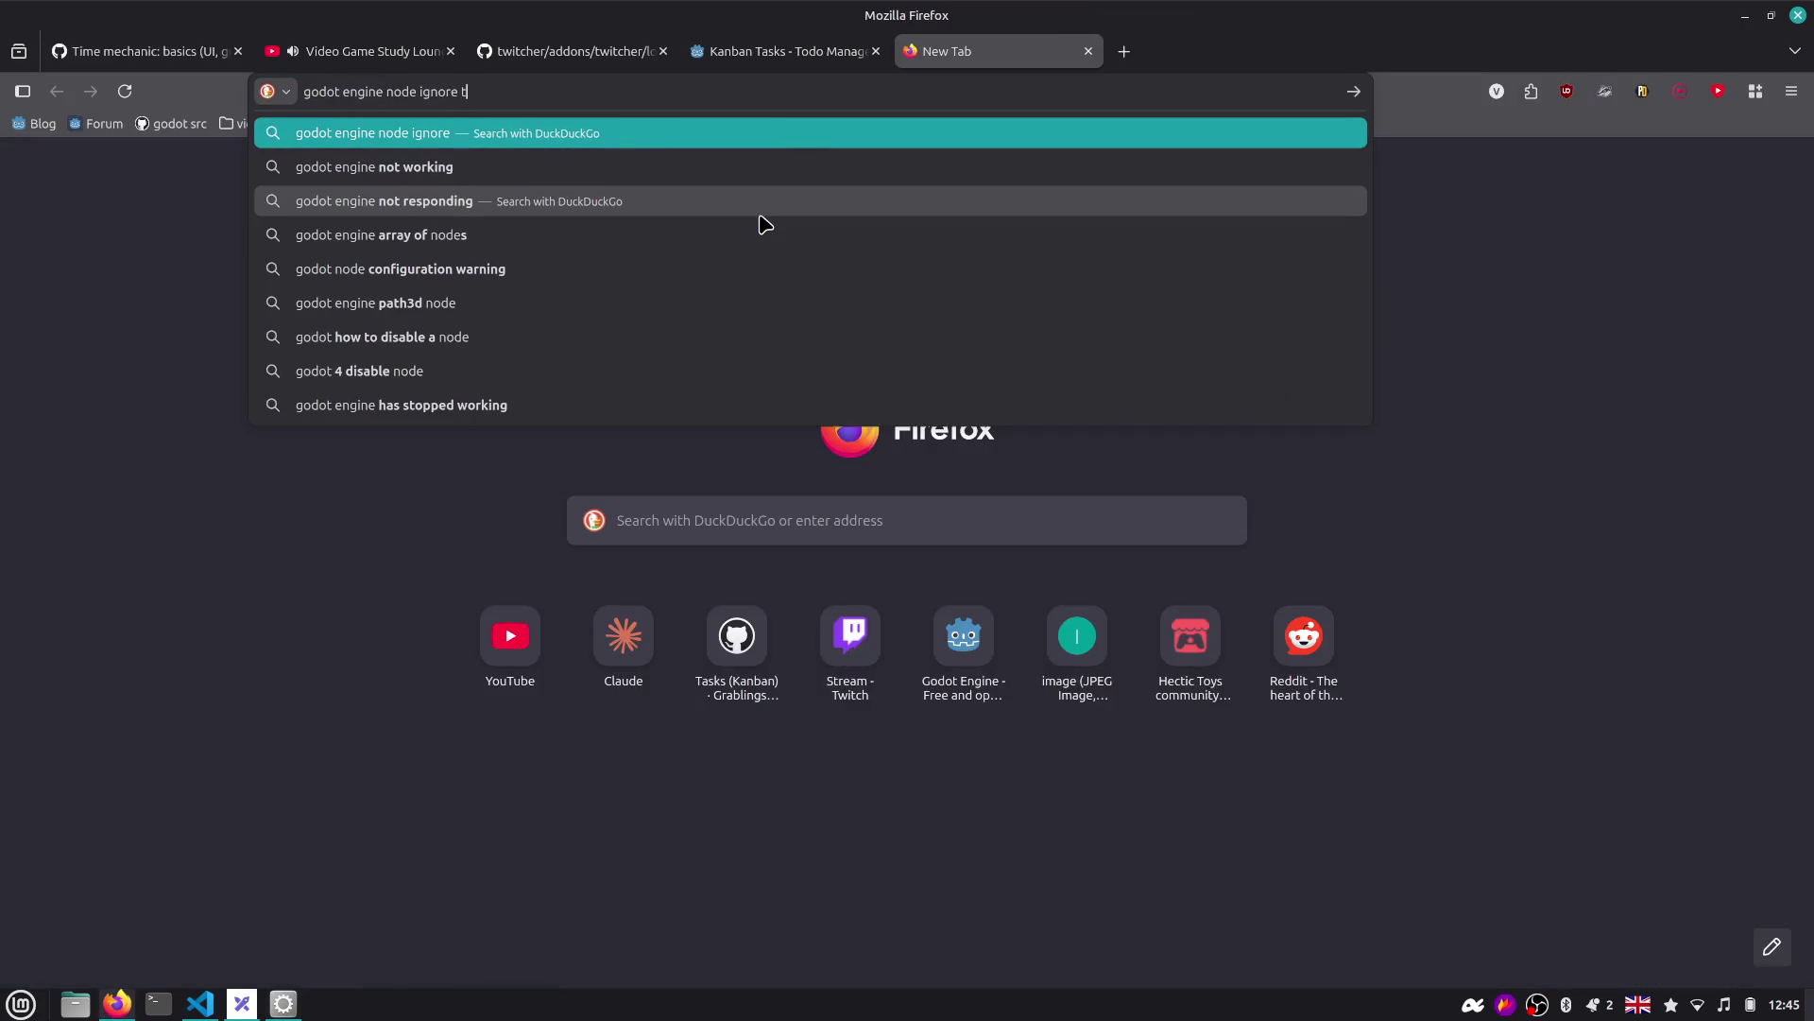
text(ime scale)
key(Return)
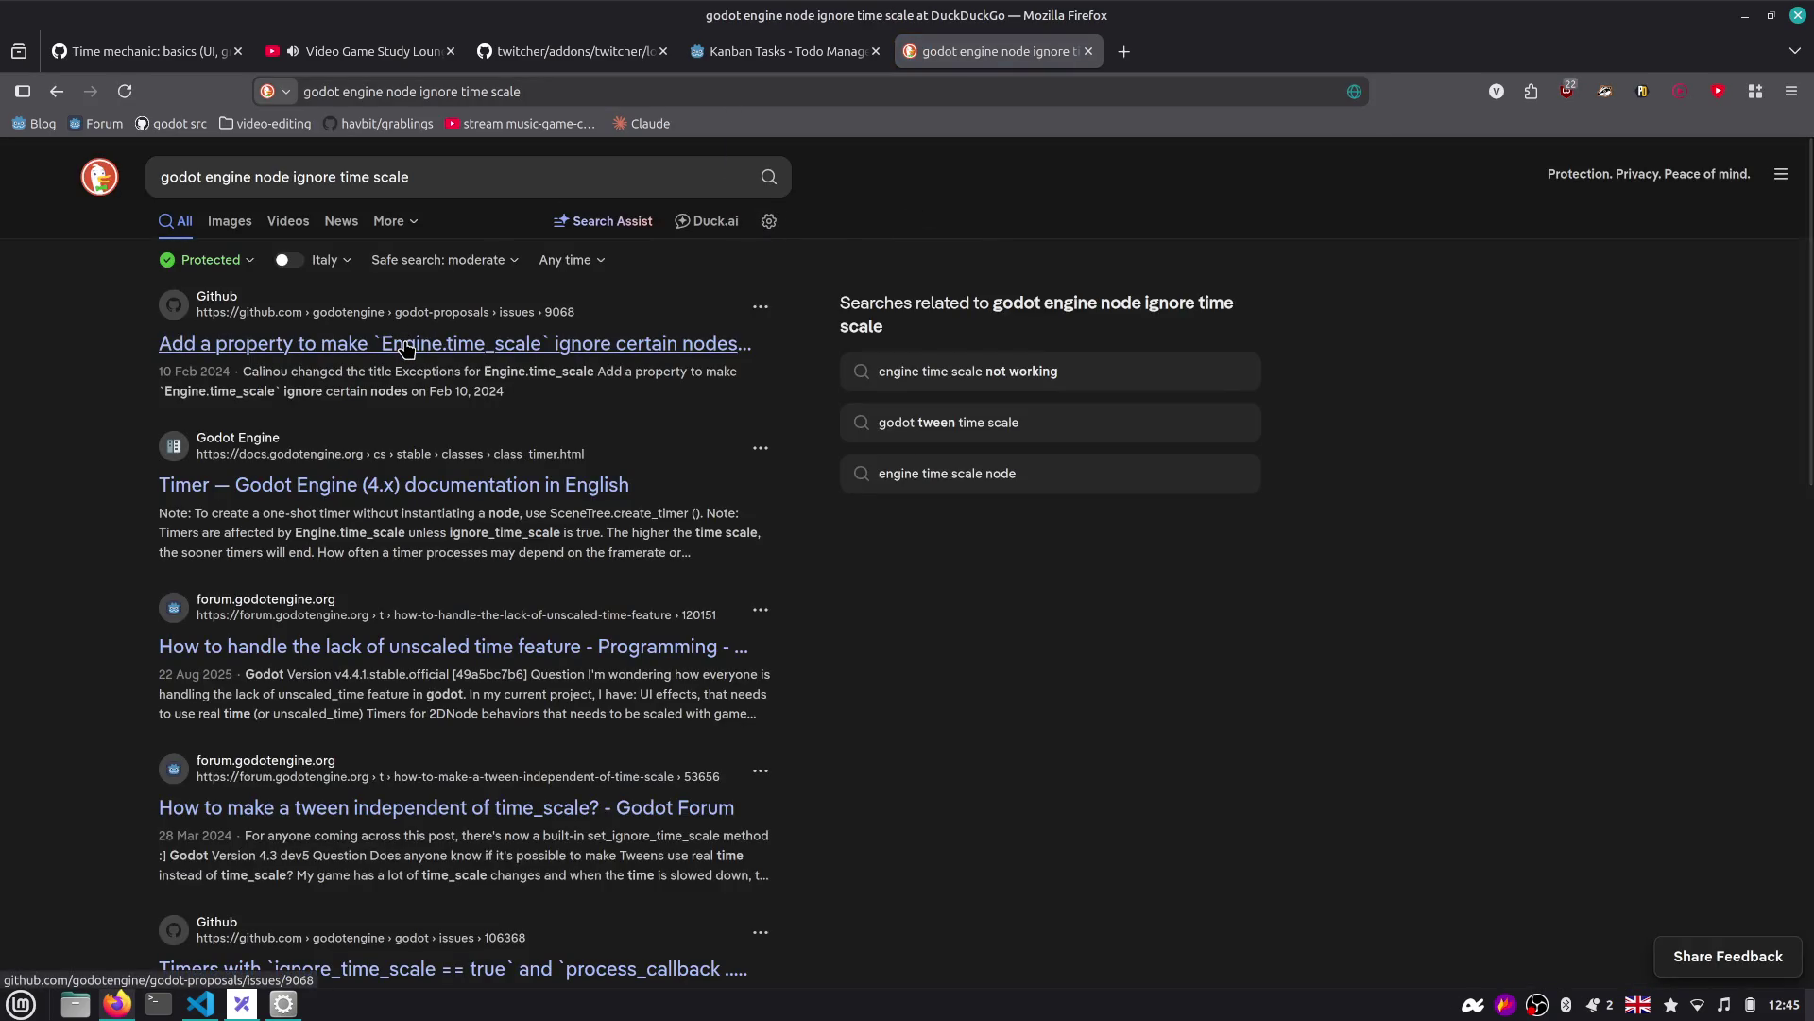
click(407, 346)
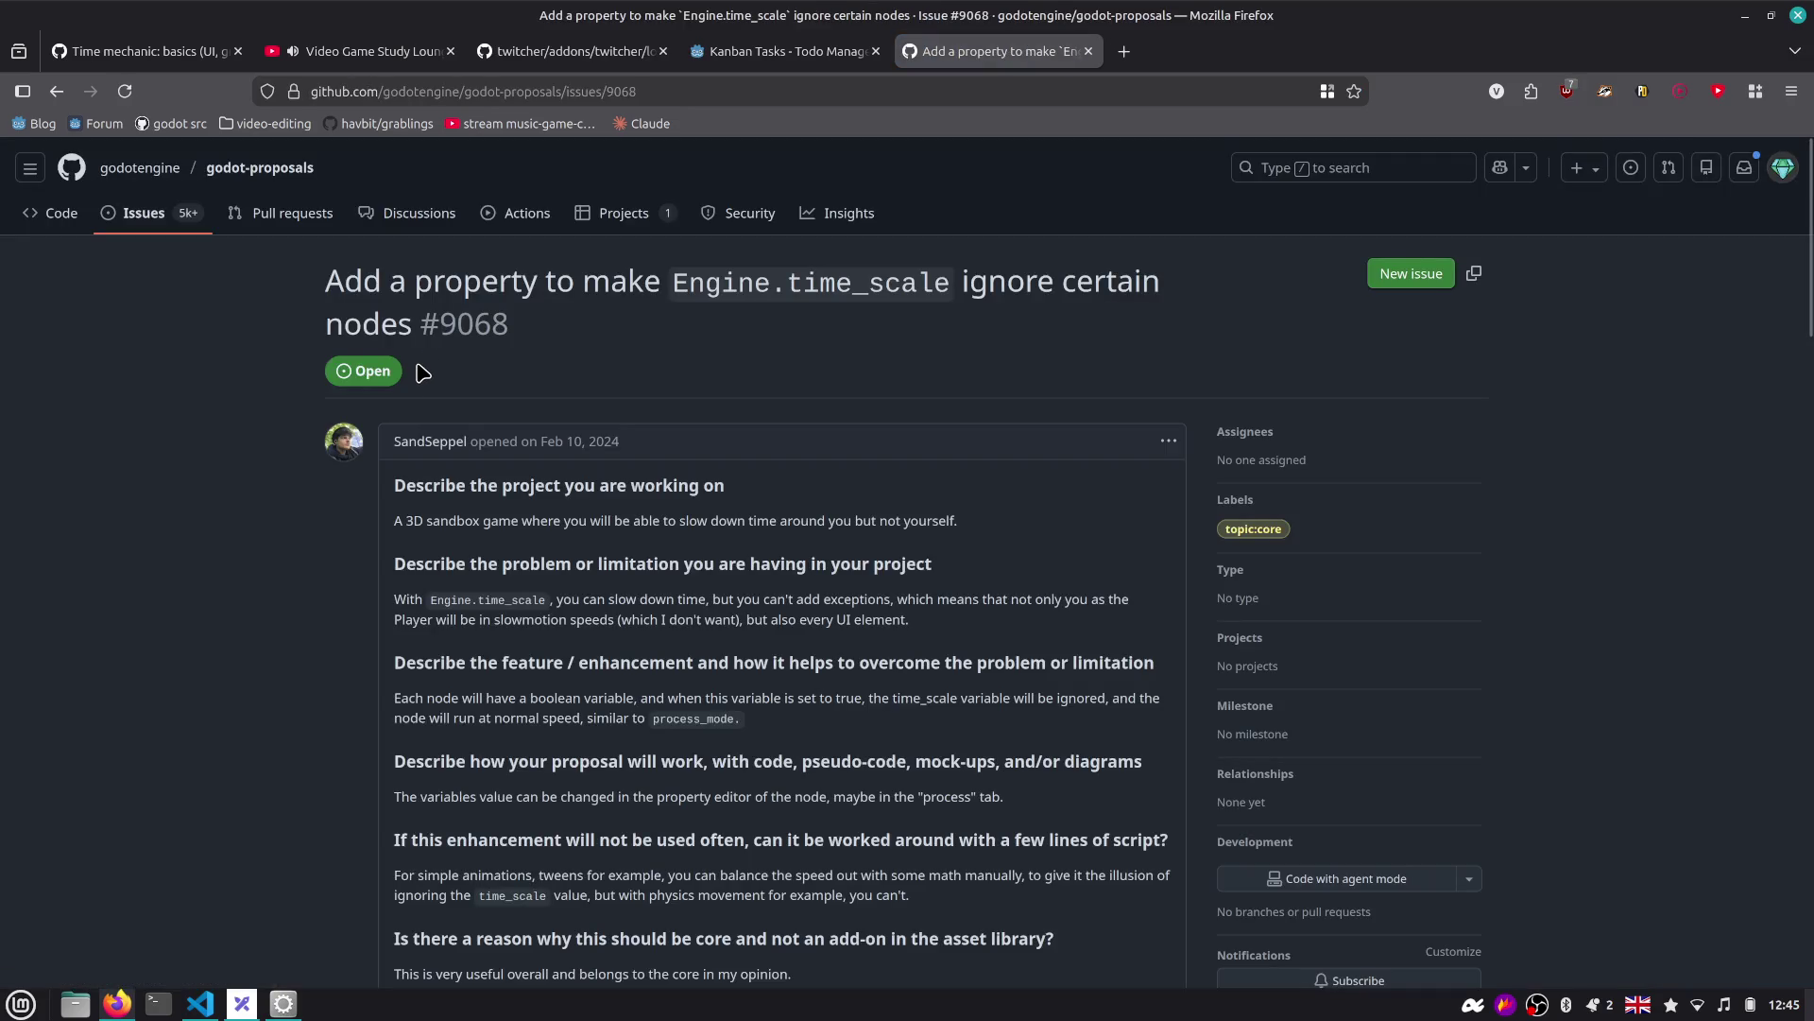
Read proposal #9068, marking passages on player slowdown, a per-node ignore boolean, and move_and_slide.
scroll(415, 378, down, 3)
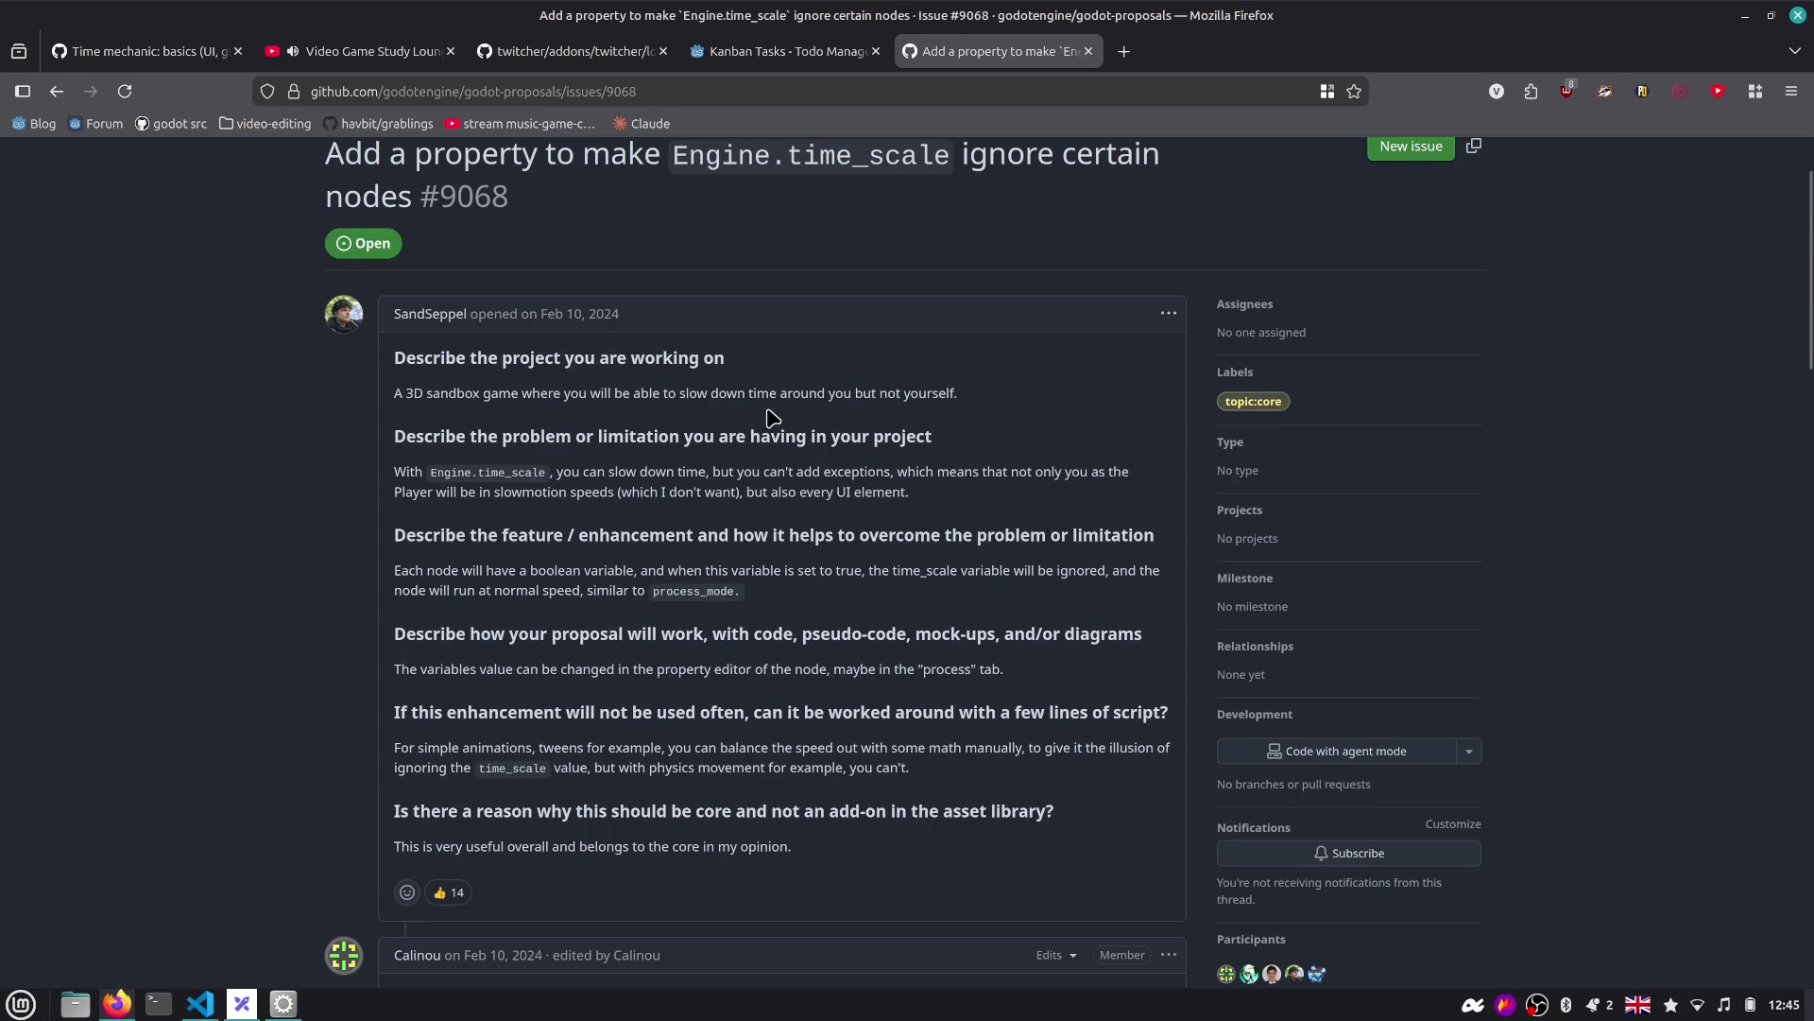
drag(701, 491, 905, 477)
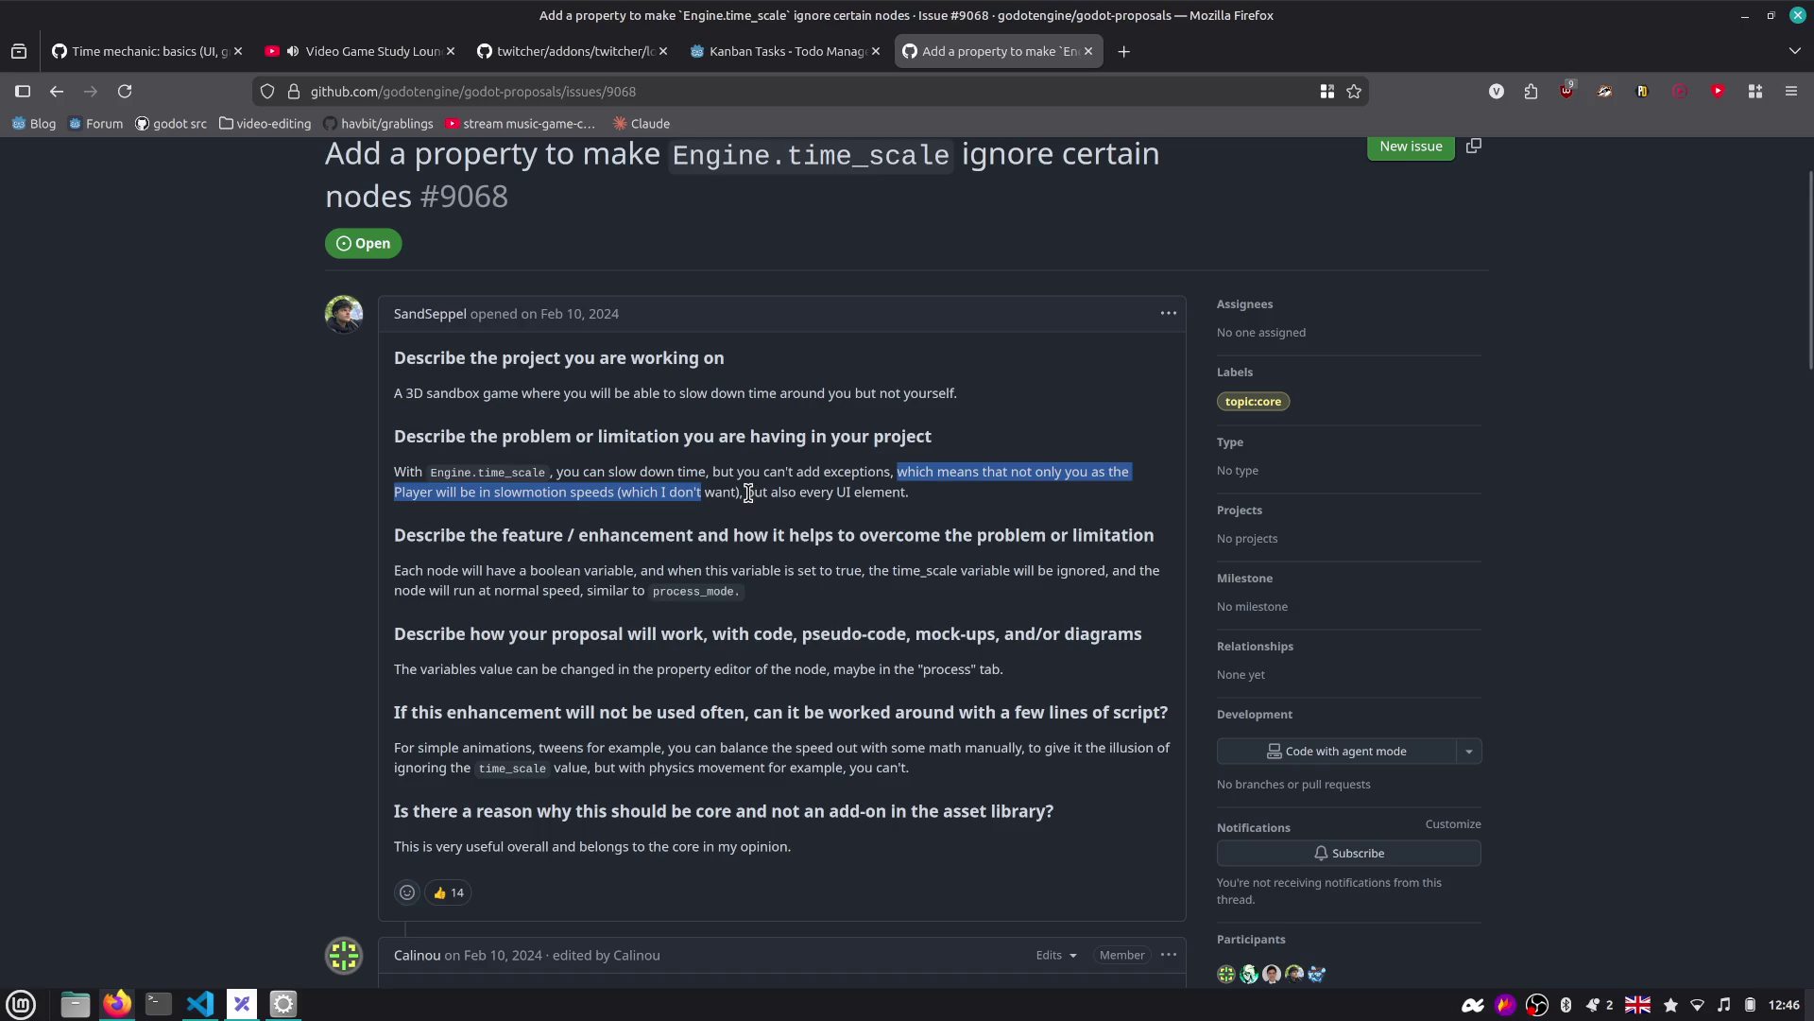
scroll(748, 492, down, 3)
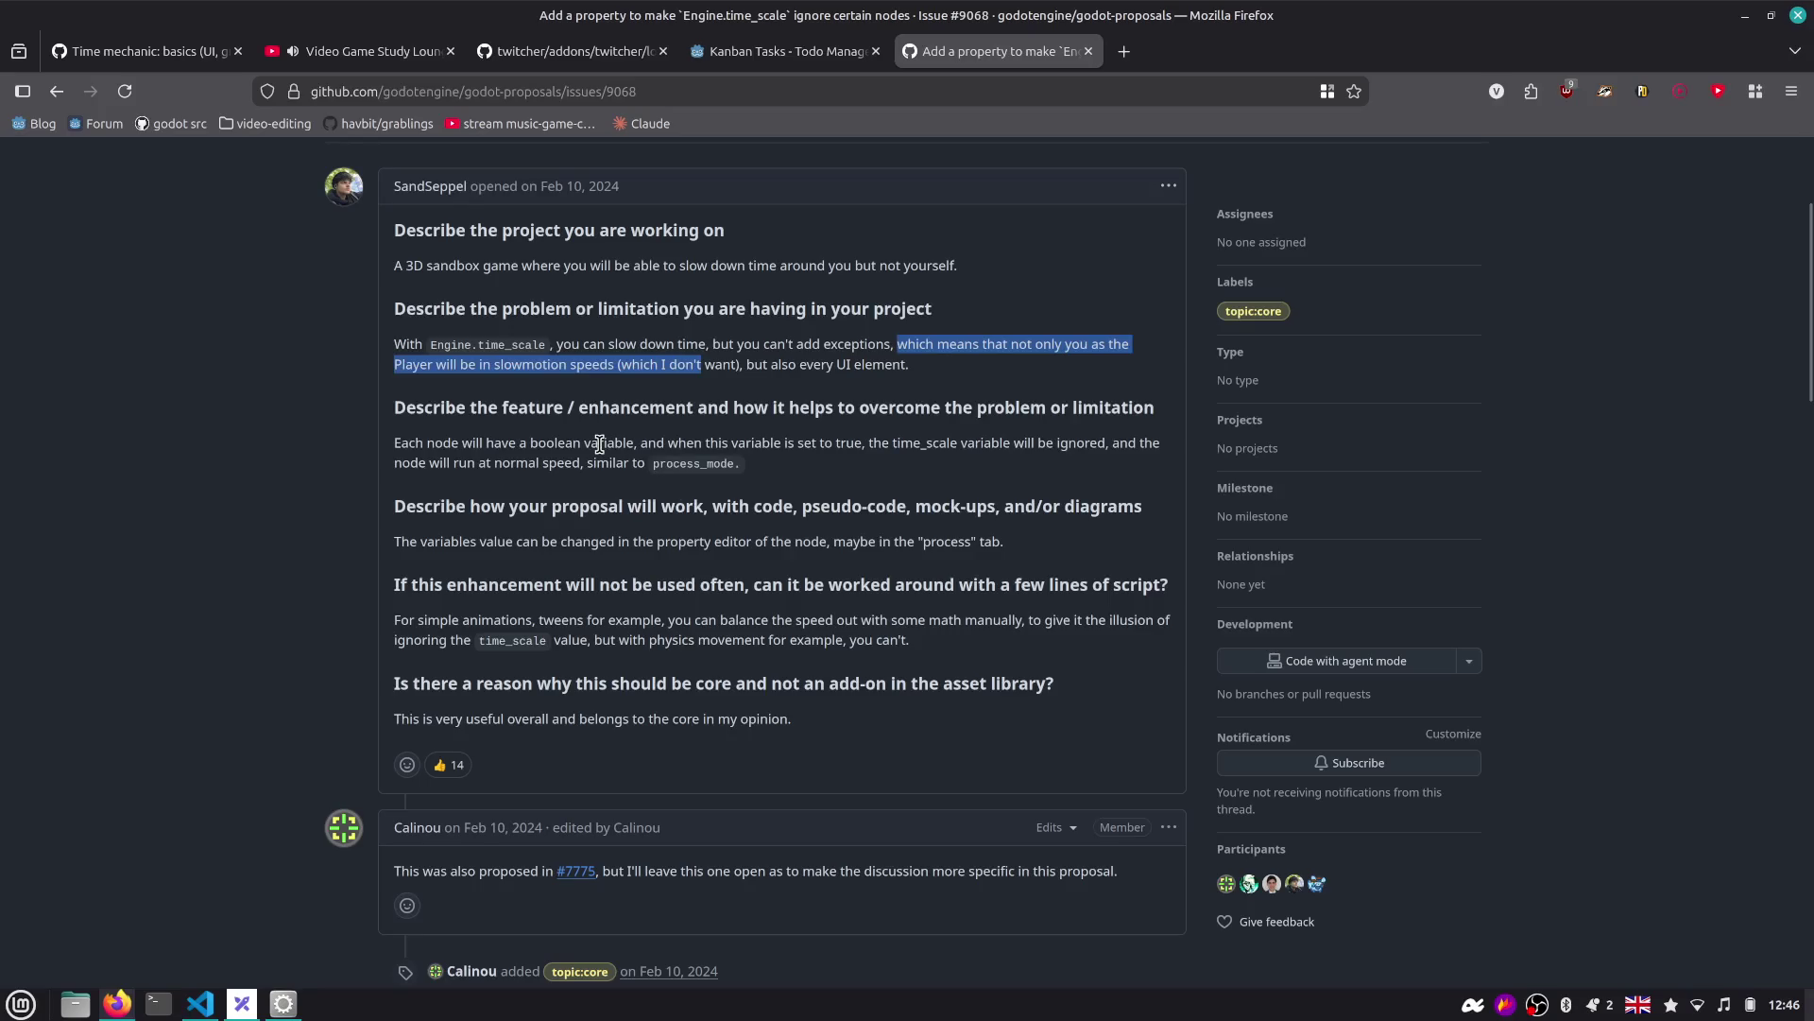
drag(472, 442, 596, 463)
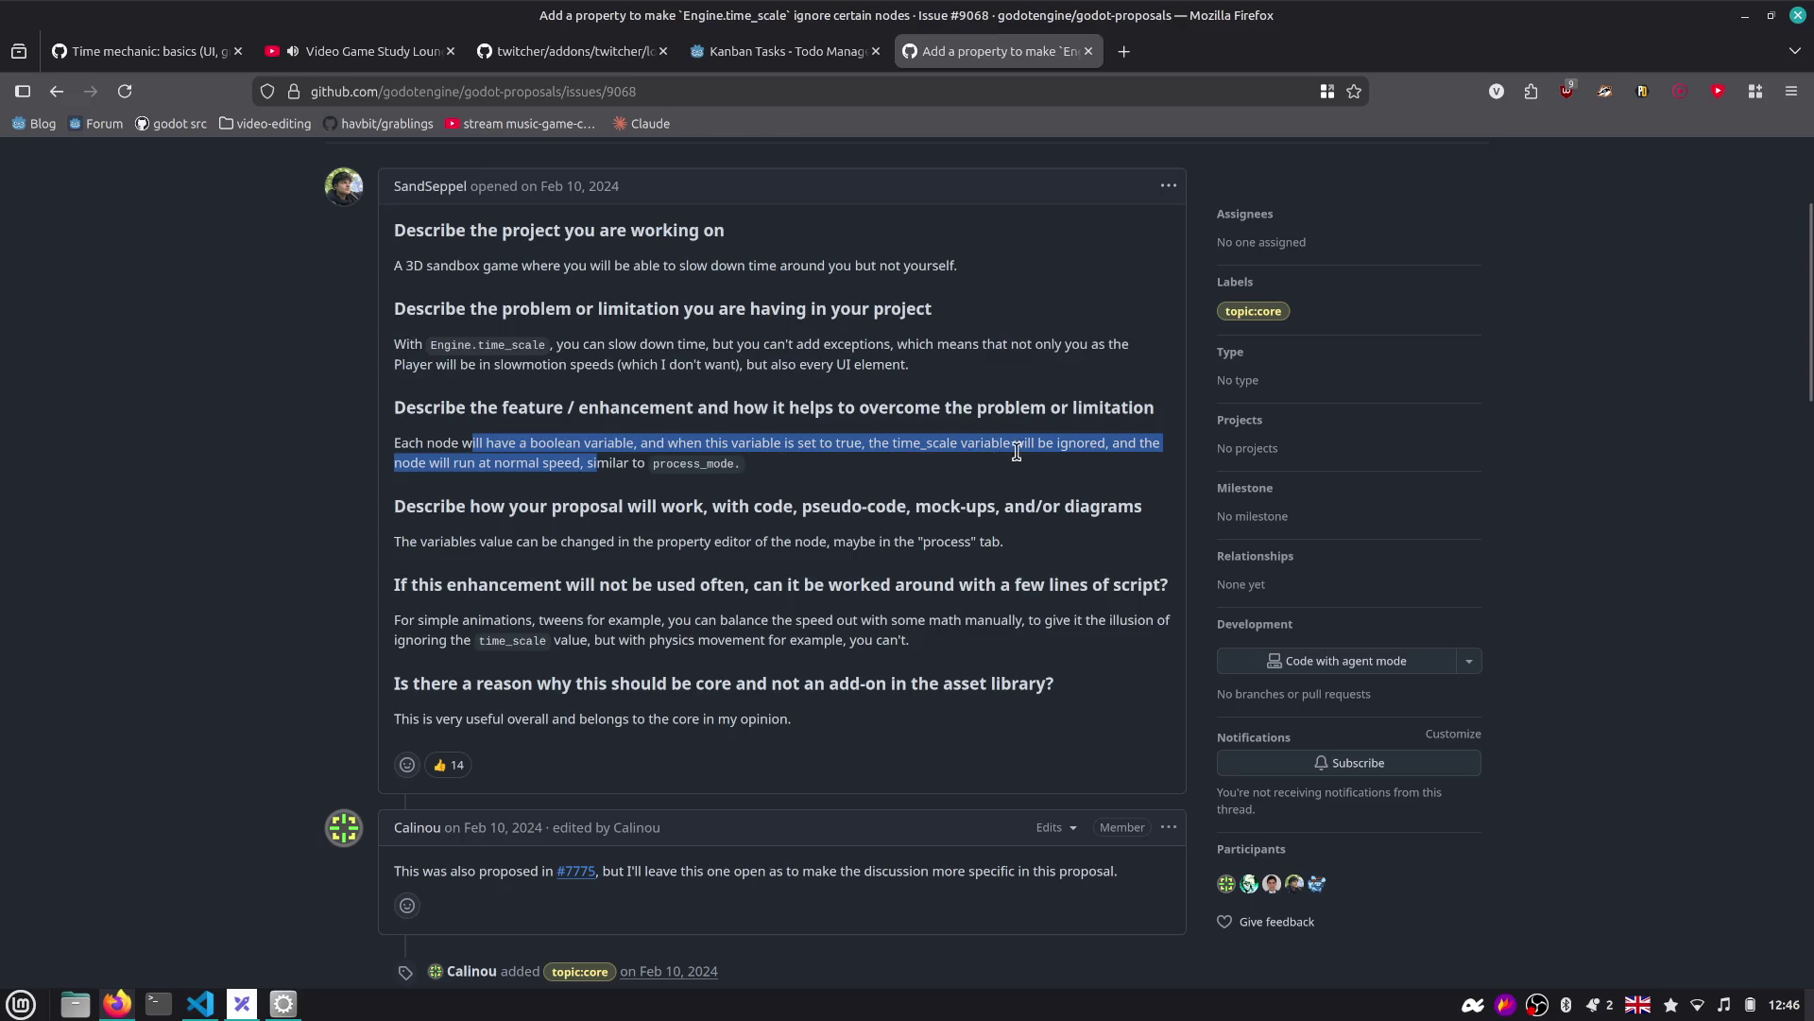
scroll(928, 468, down, 4)
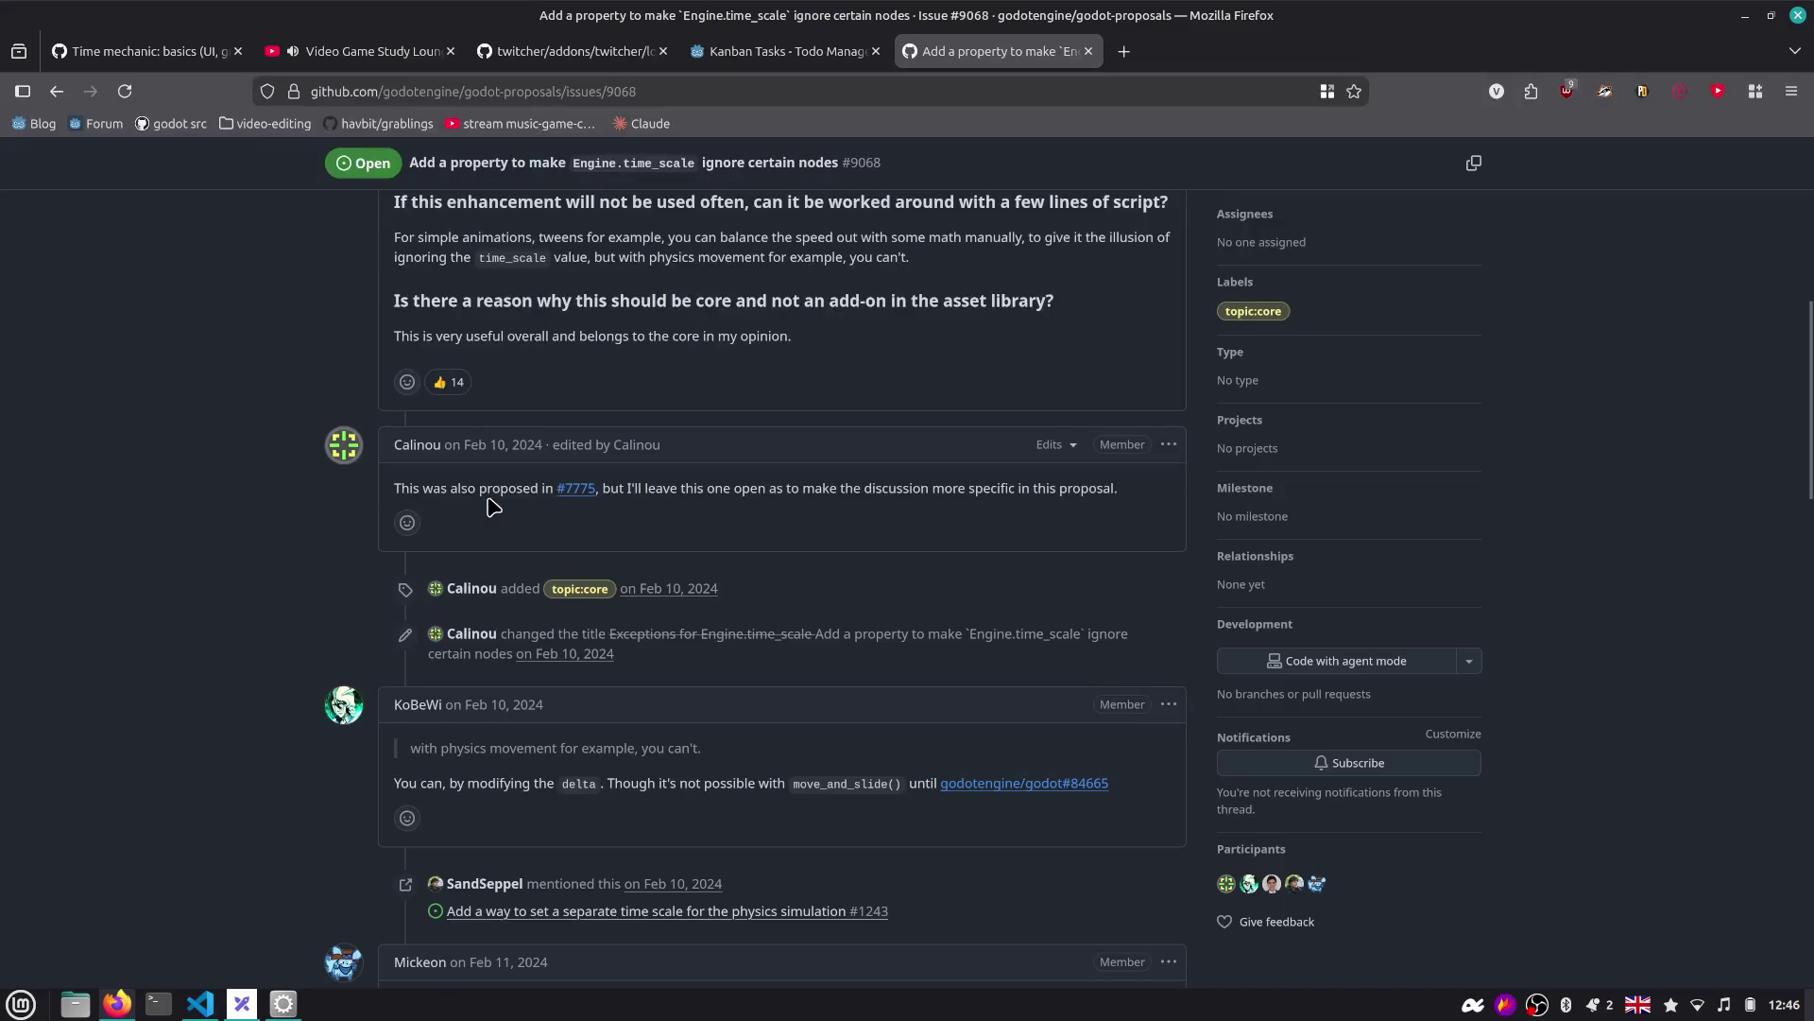
drag(705, 487, 825, 514)
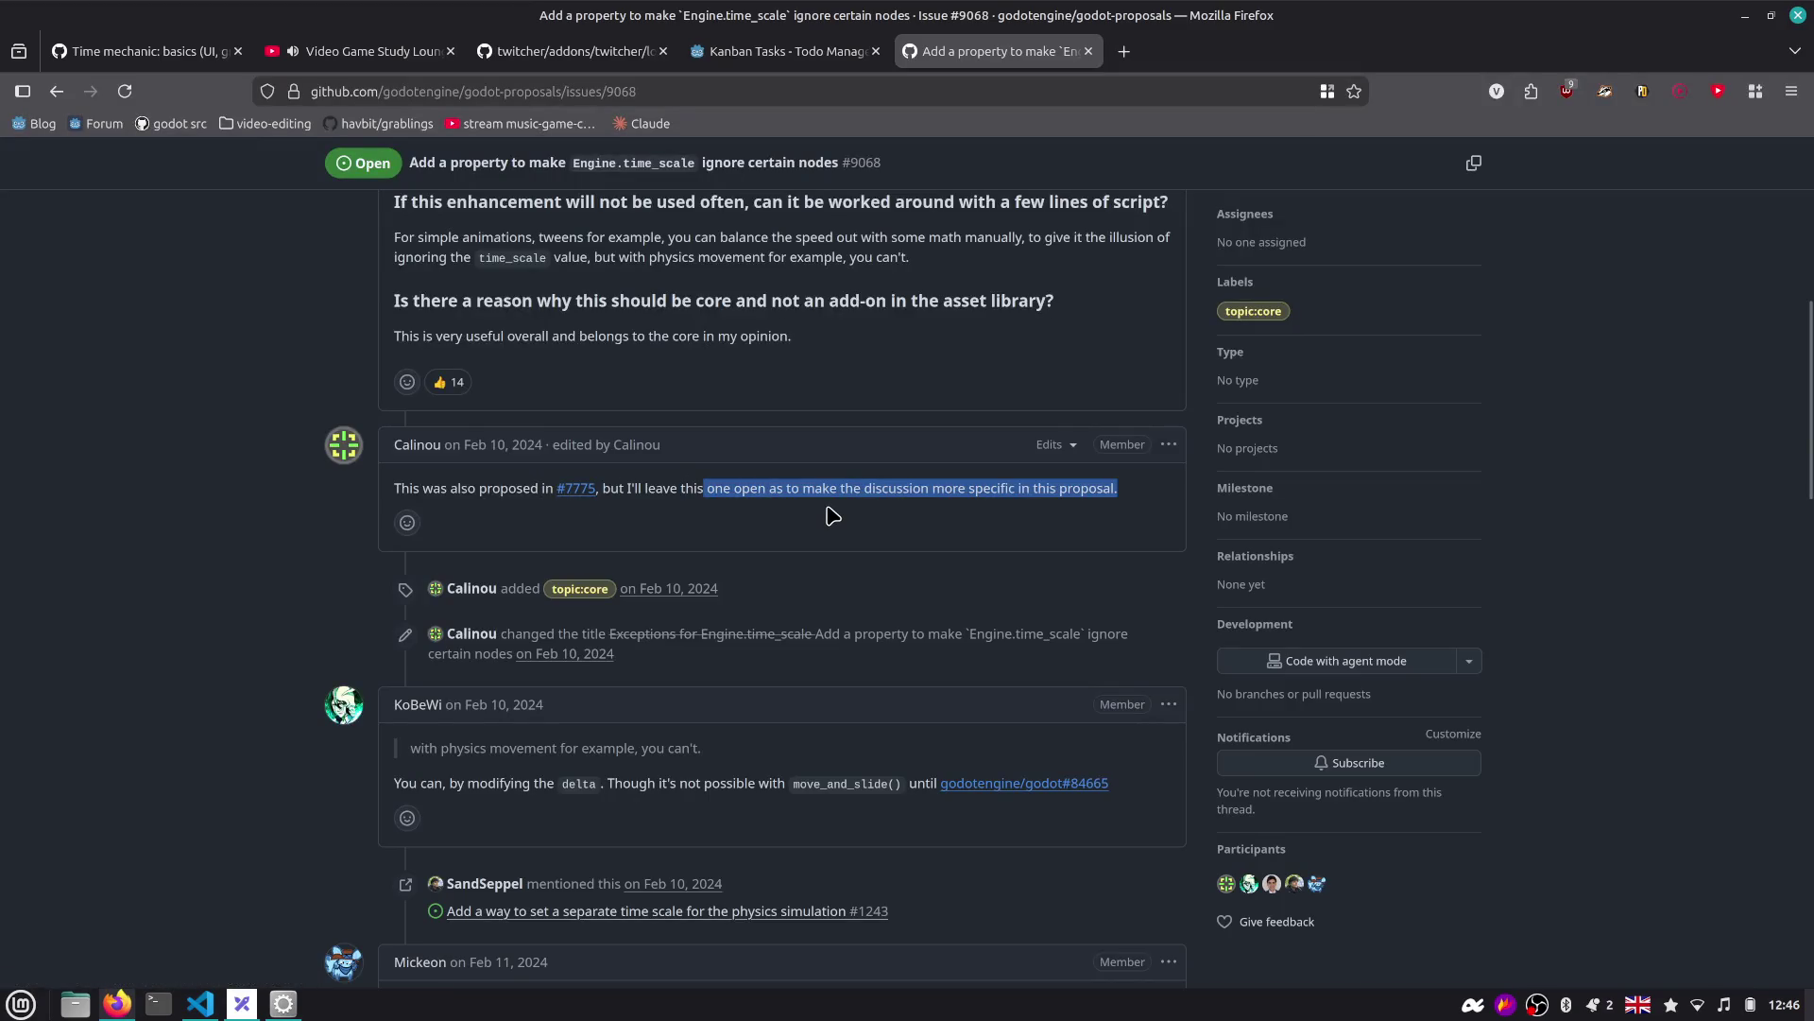
mouse_move(583, 498)
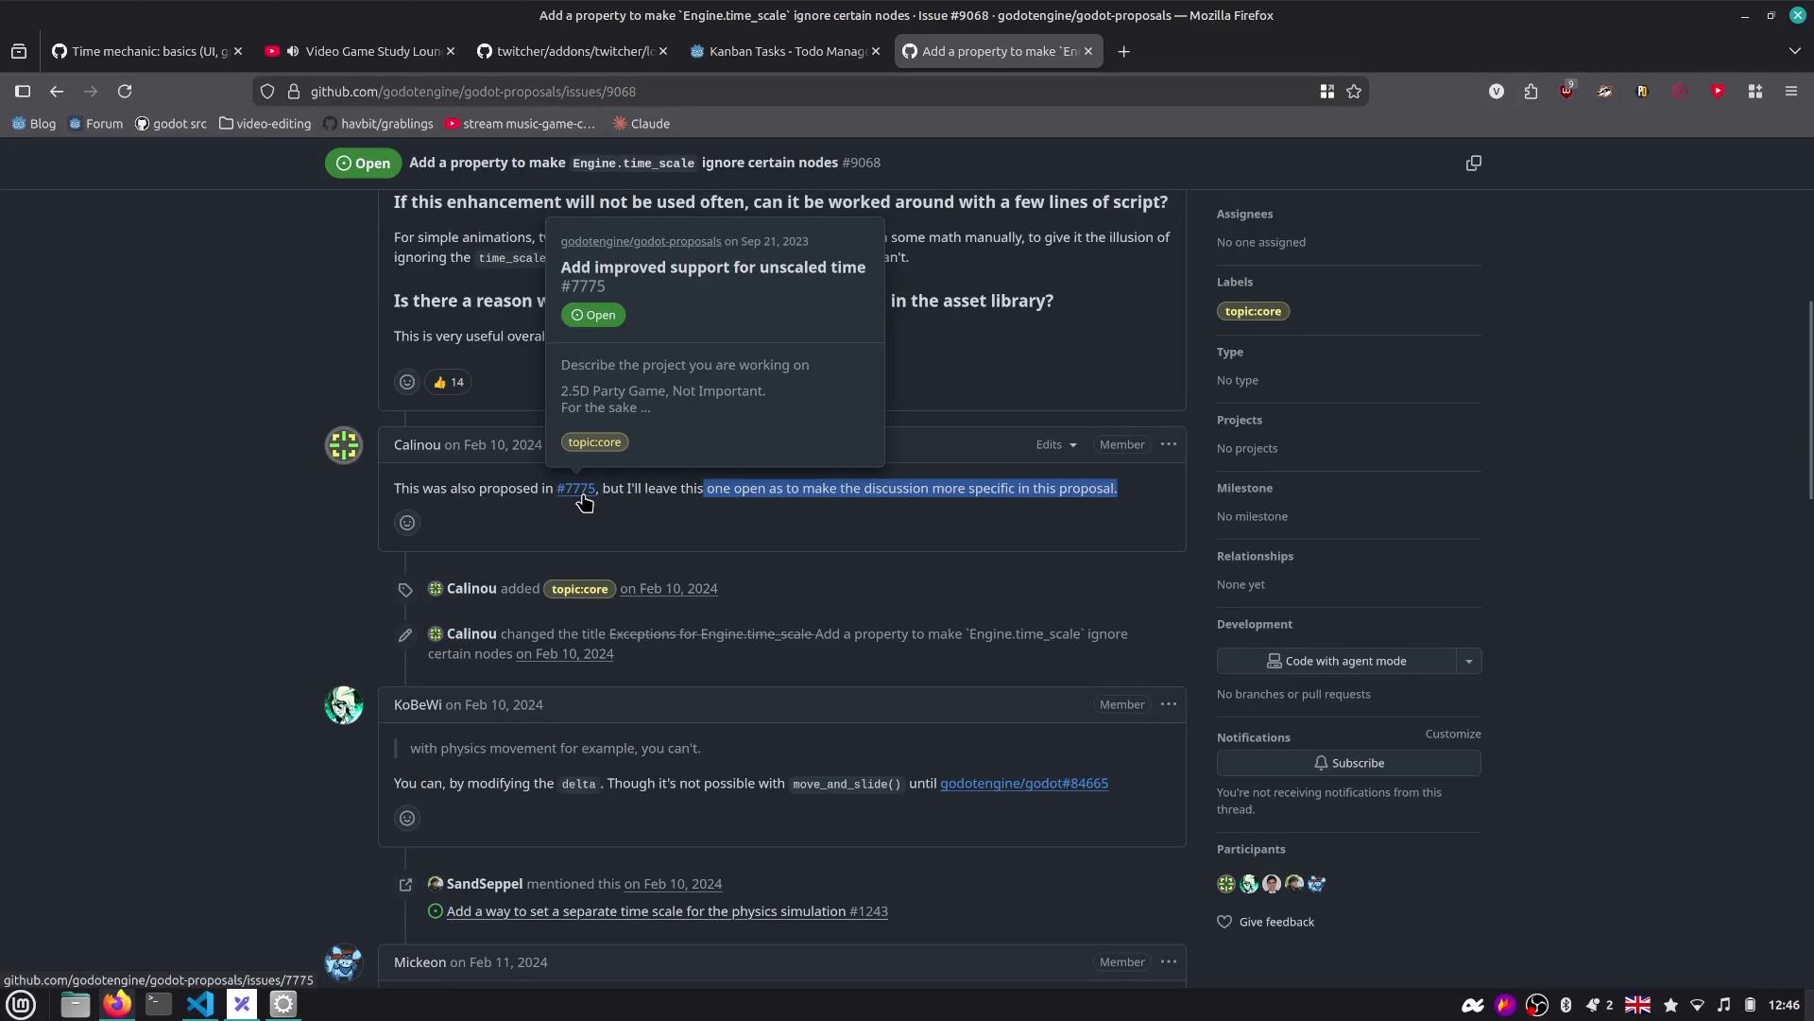
scroll(583, 499, down, 4)
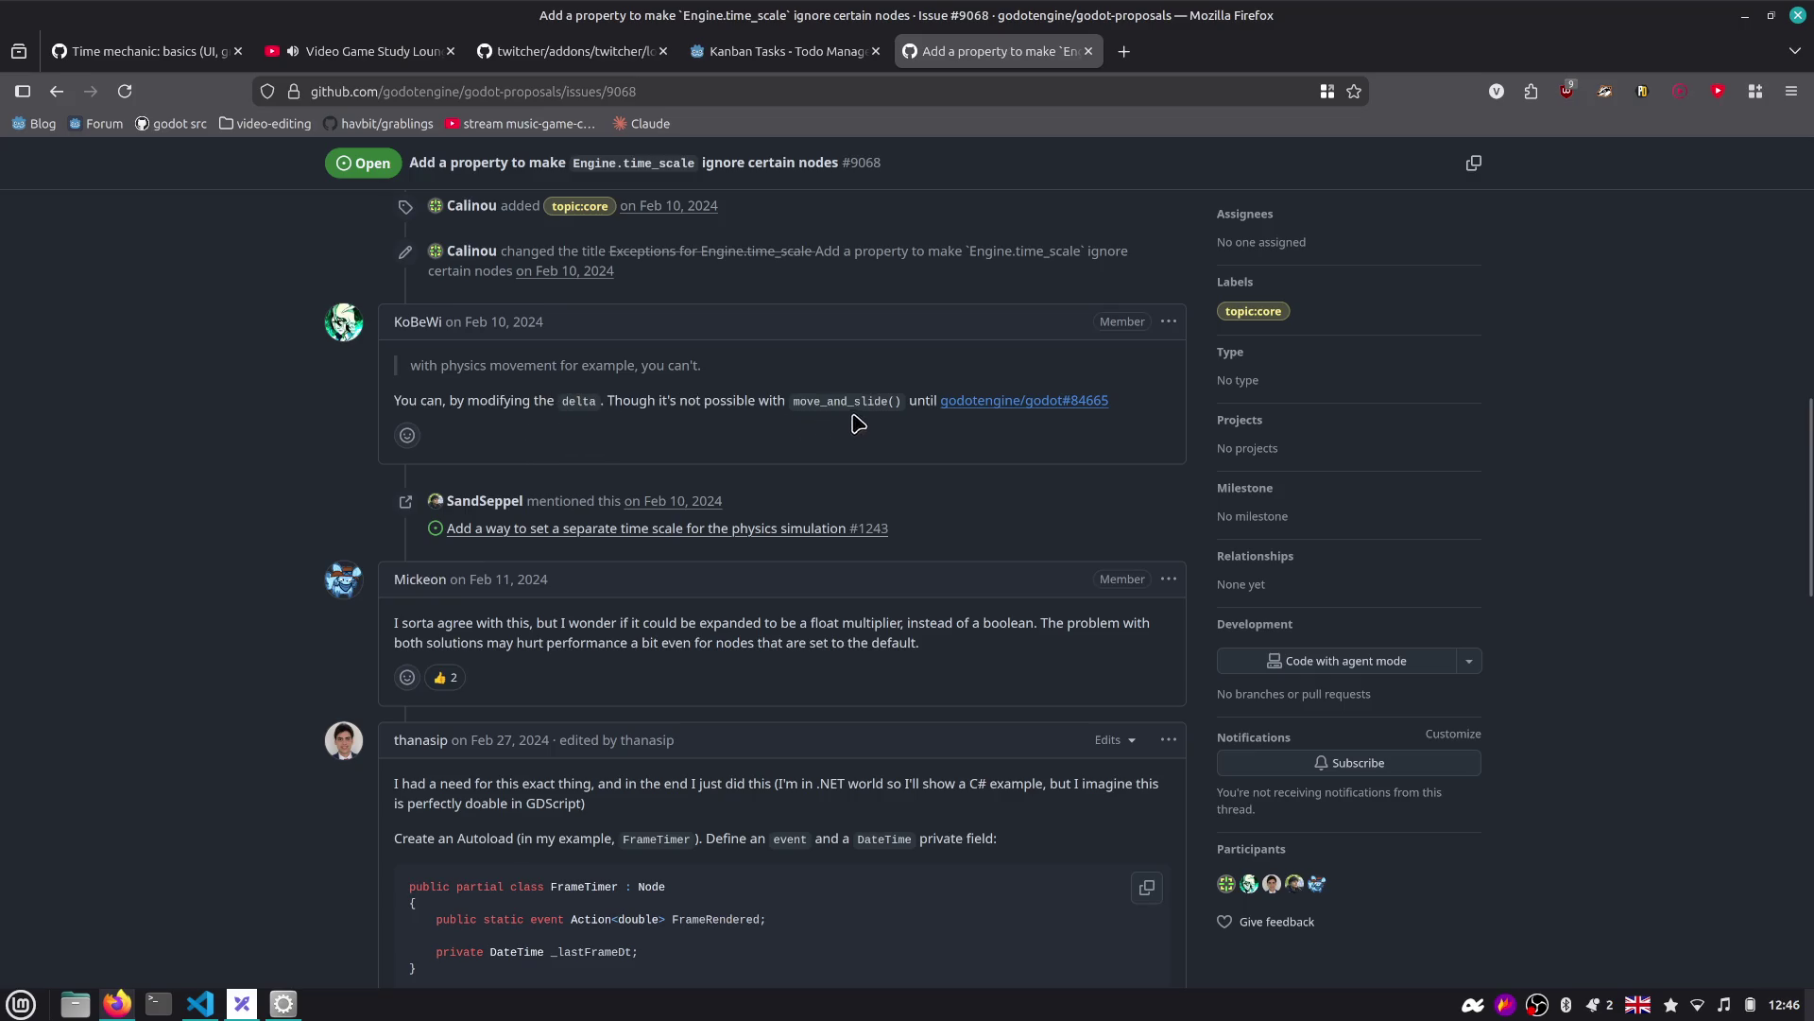
scroll(986, 412, down, 1)
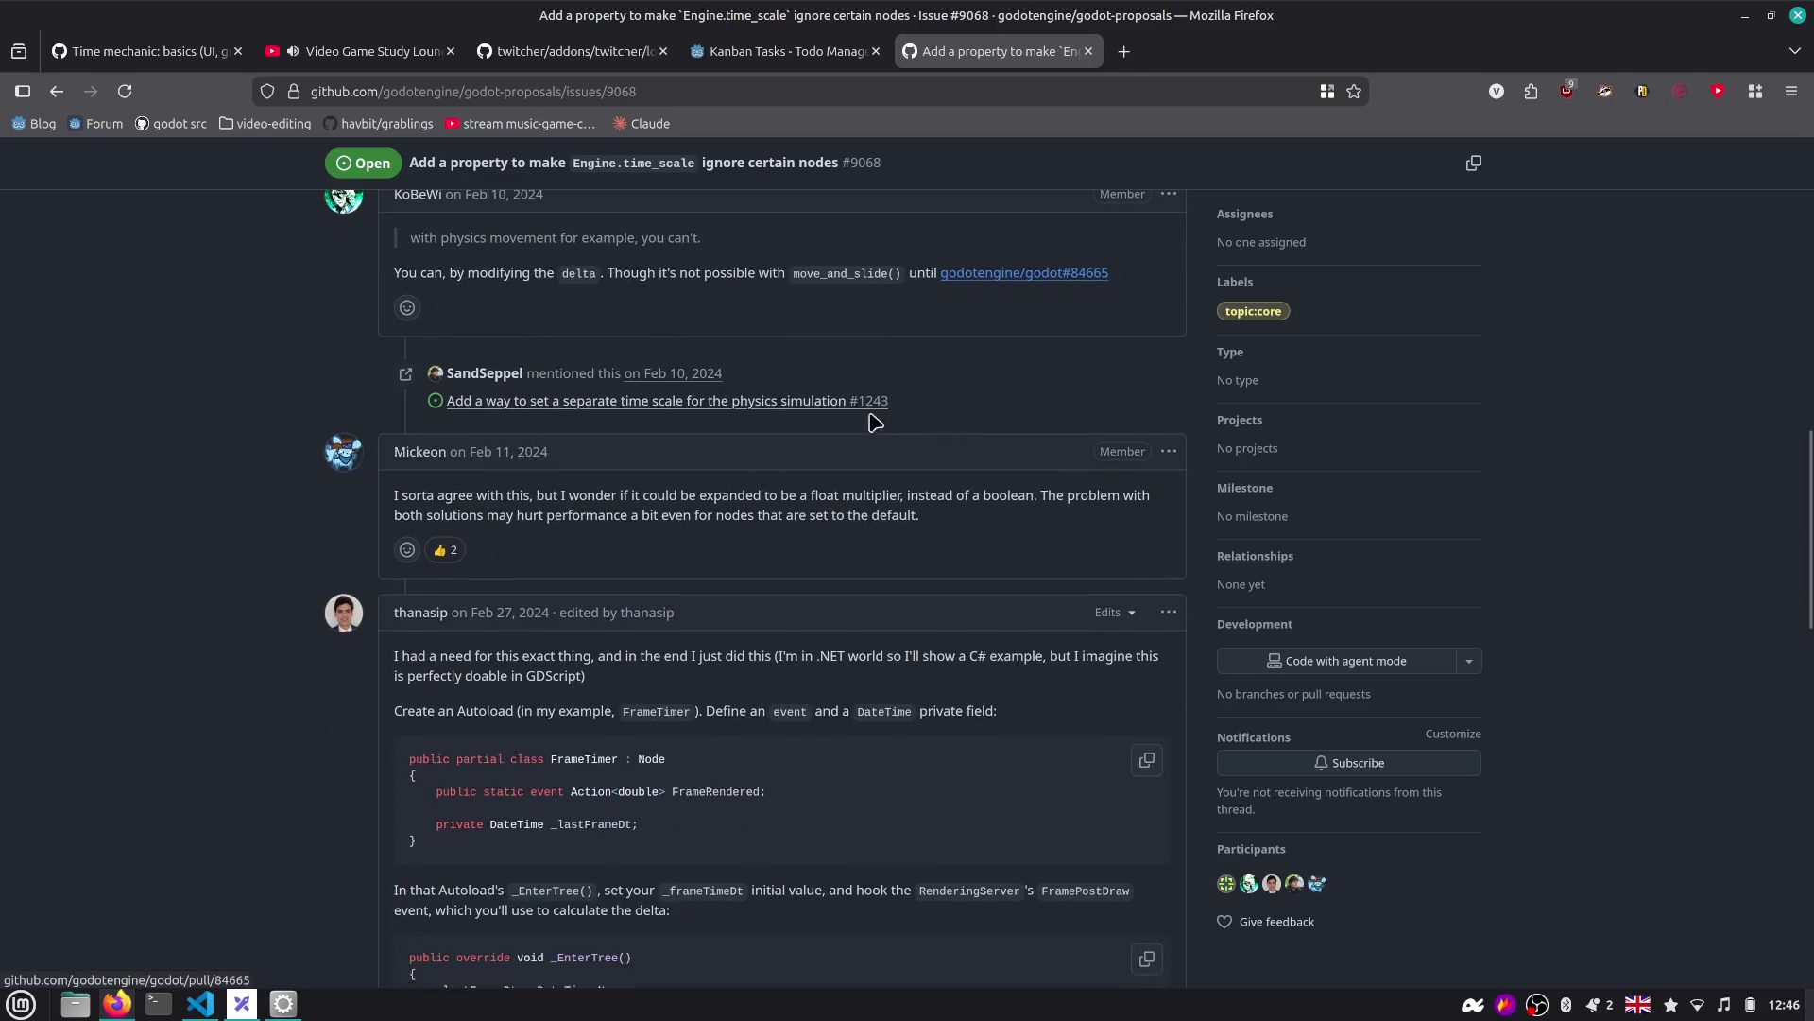
double_click(822, 275)
Scroll through the remaining discussion to related issue #7775 on unscaled time.
scroll(623, 416, down, 1)
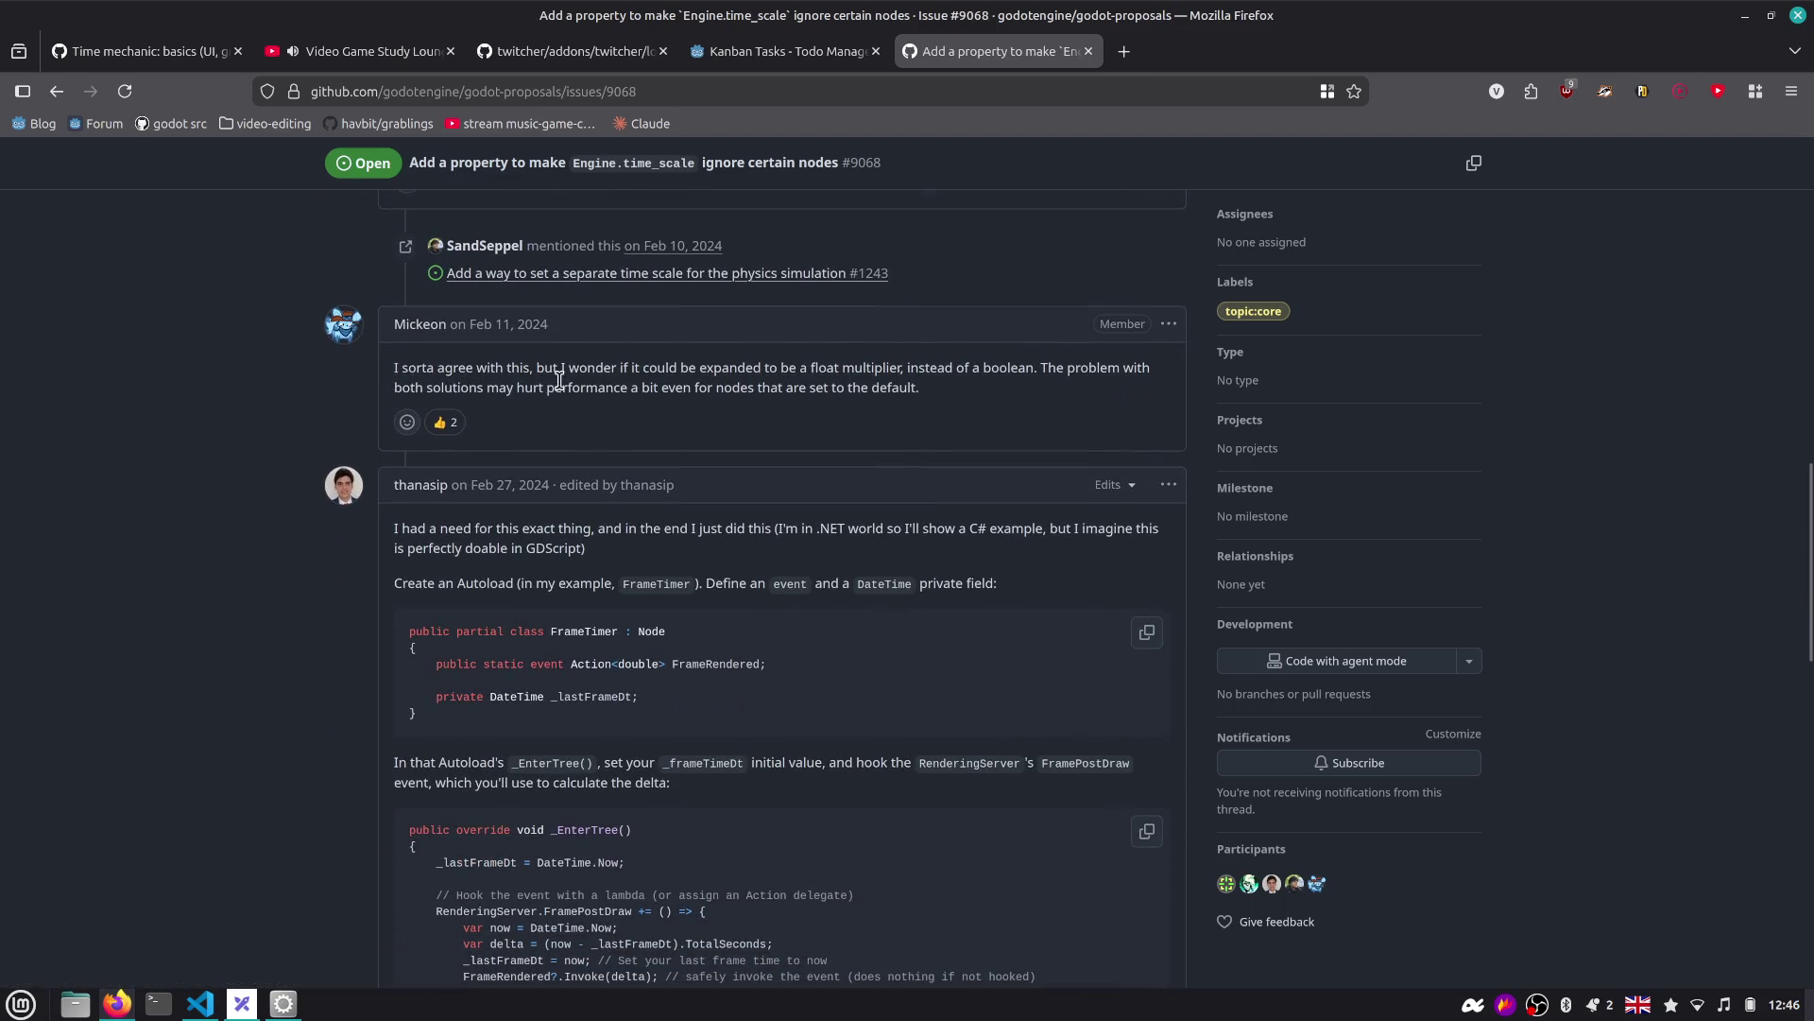
scroll(789, 379, down, 3)
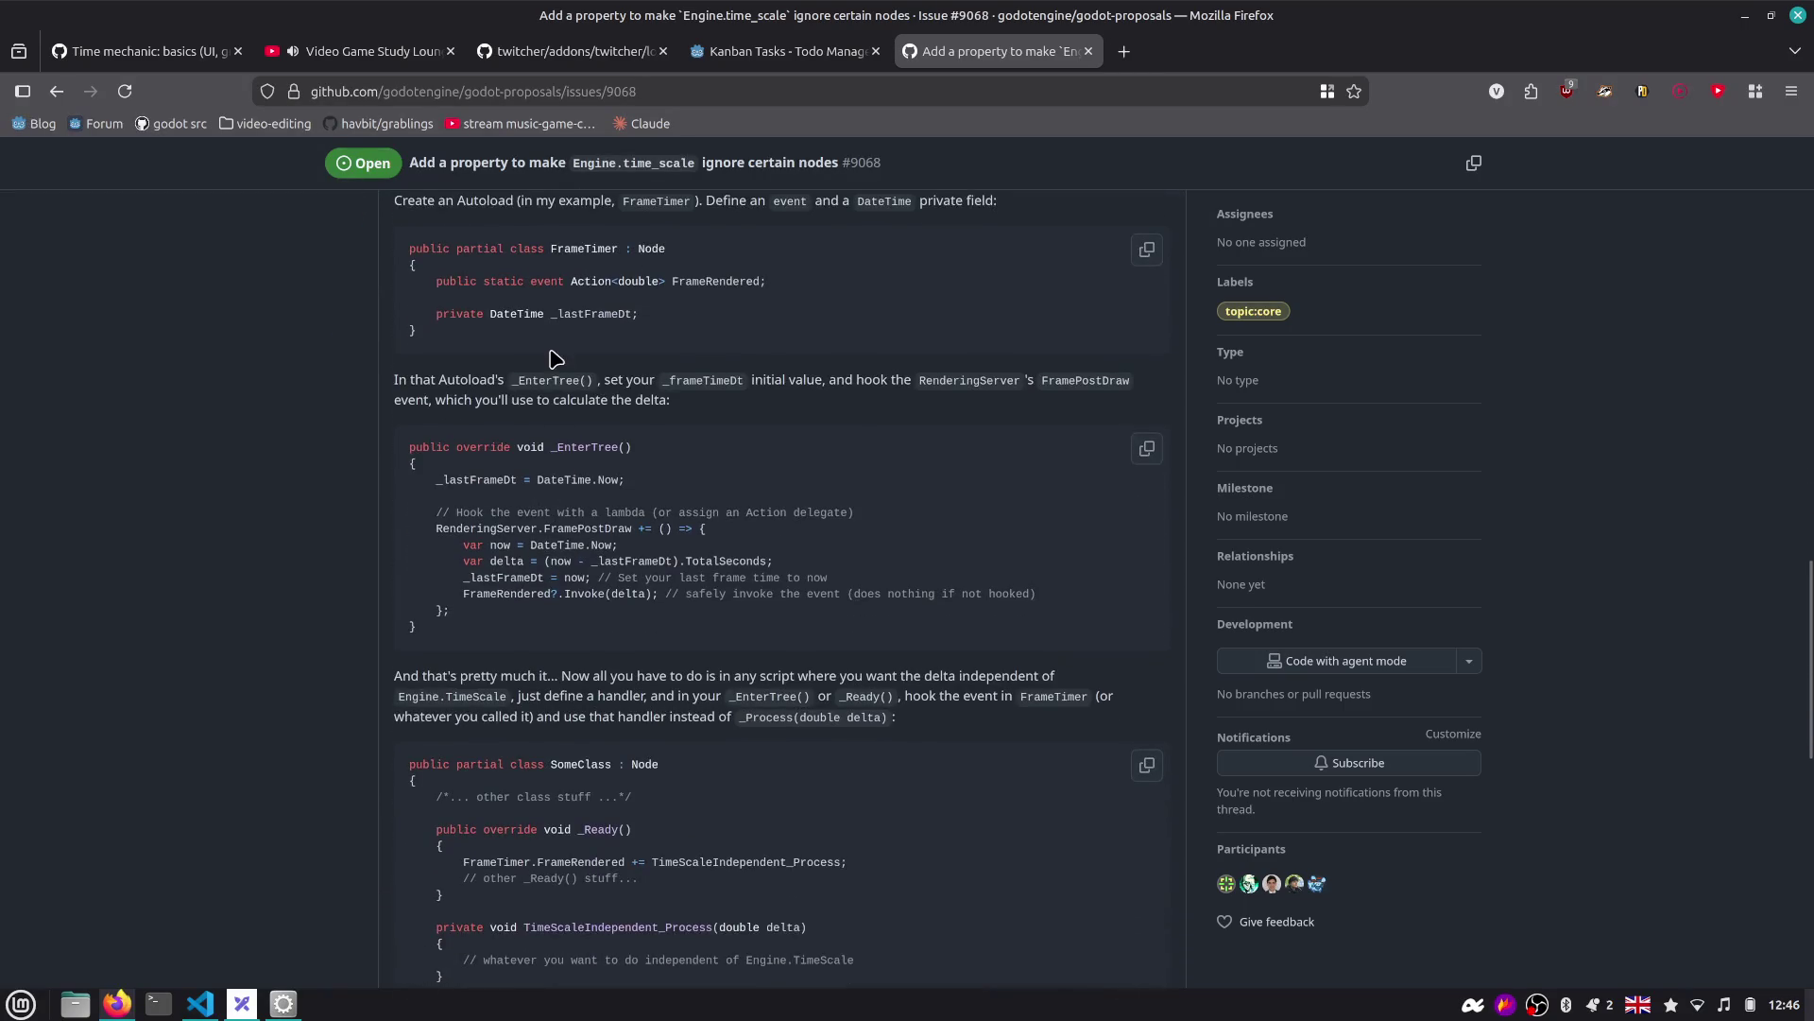
scroll(549, 346, up, 2)
scroll(537, 417, down, 3)
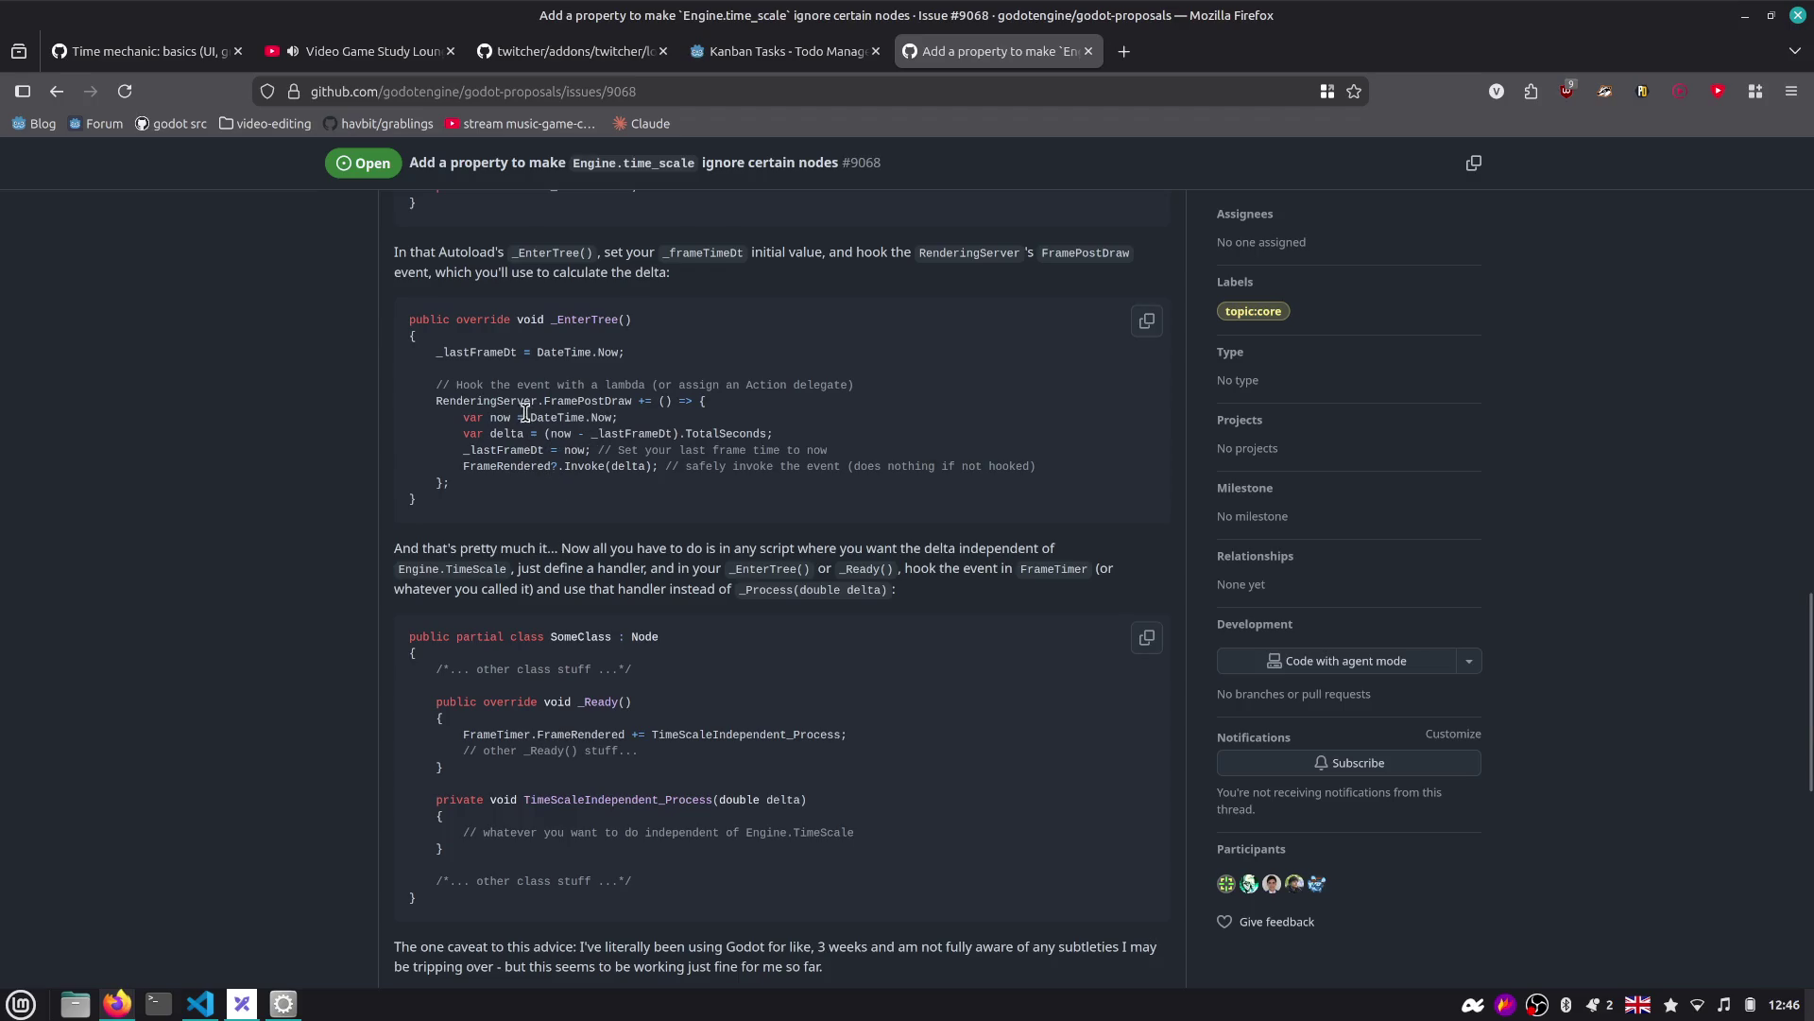
scroll(603, 412, down, 1)
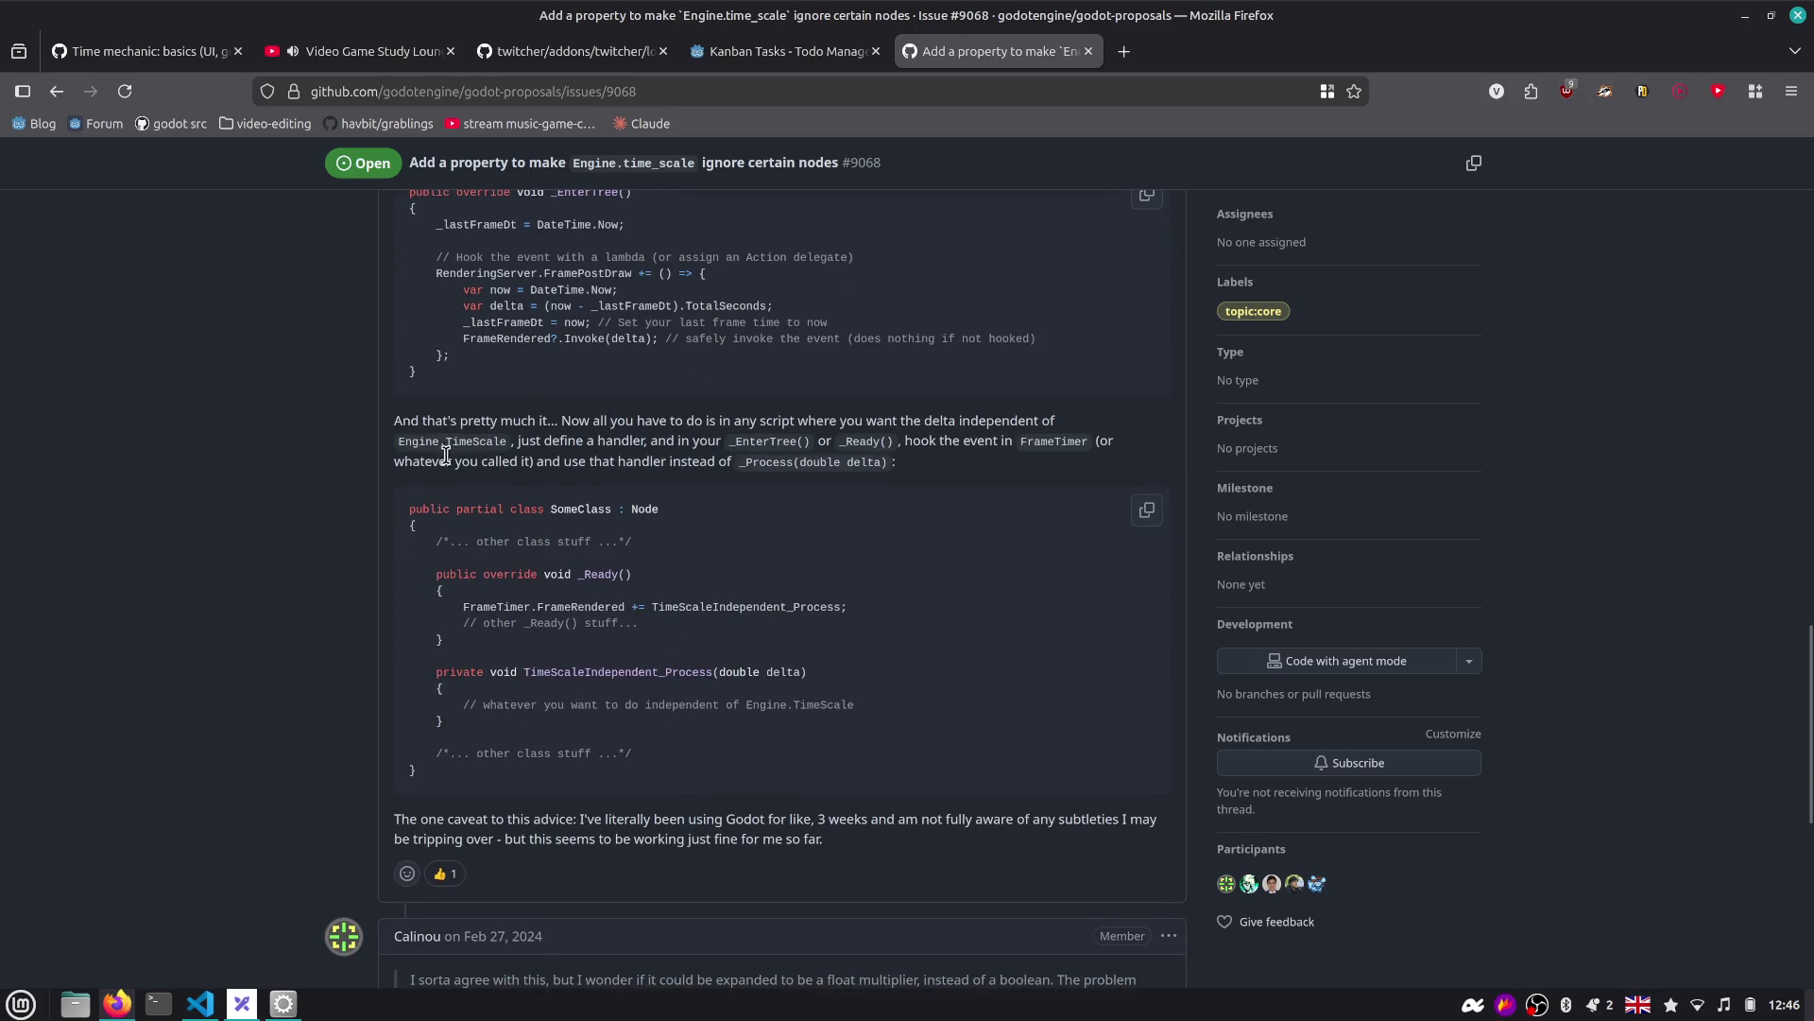
scroll(391, 485, down, 1)
scroll(391, 485, down, 3)
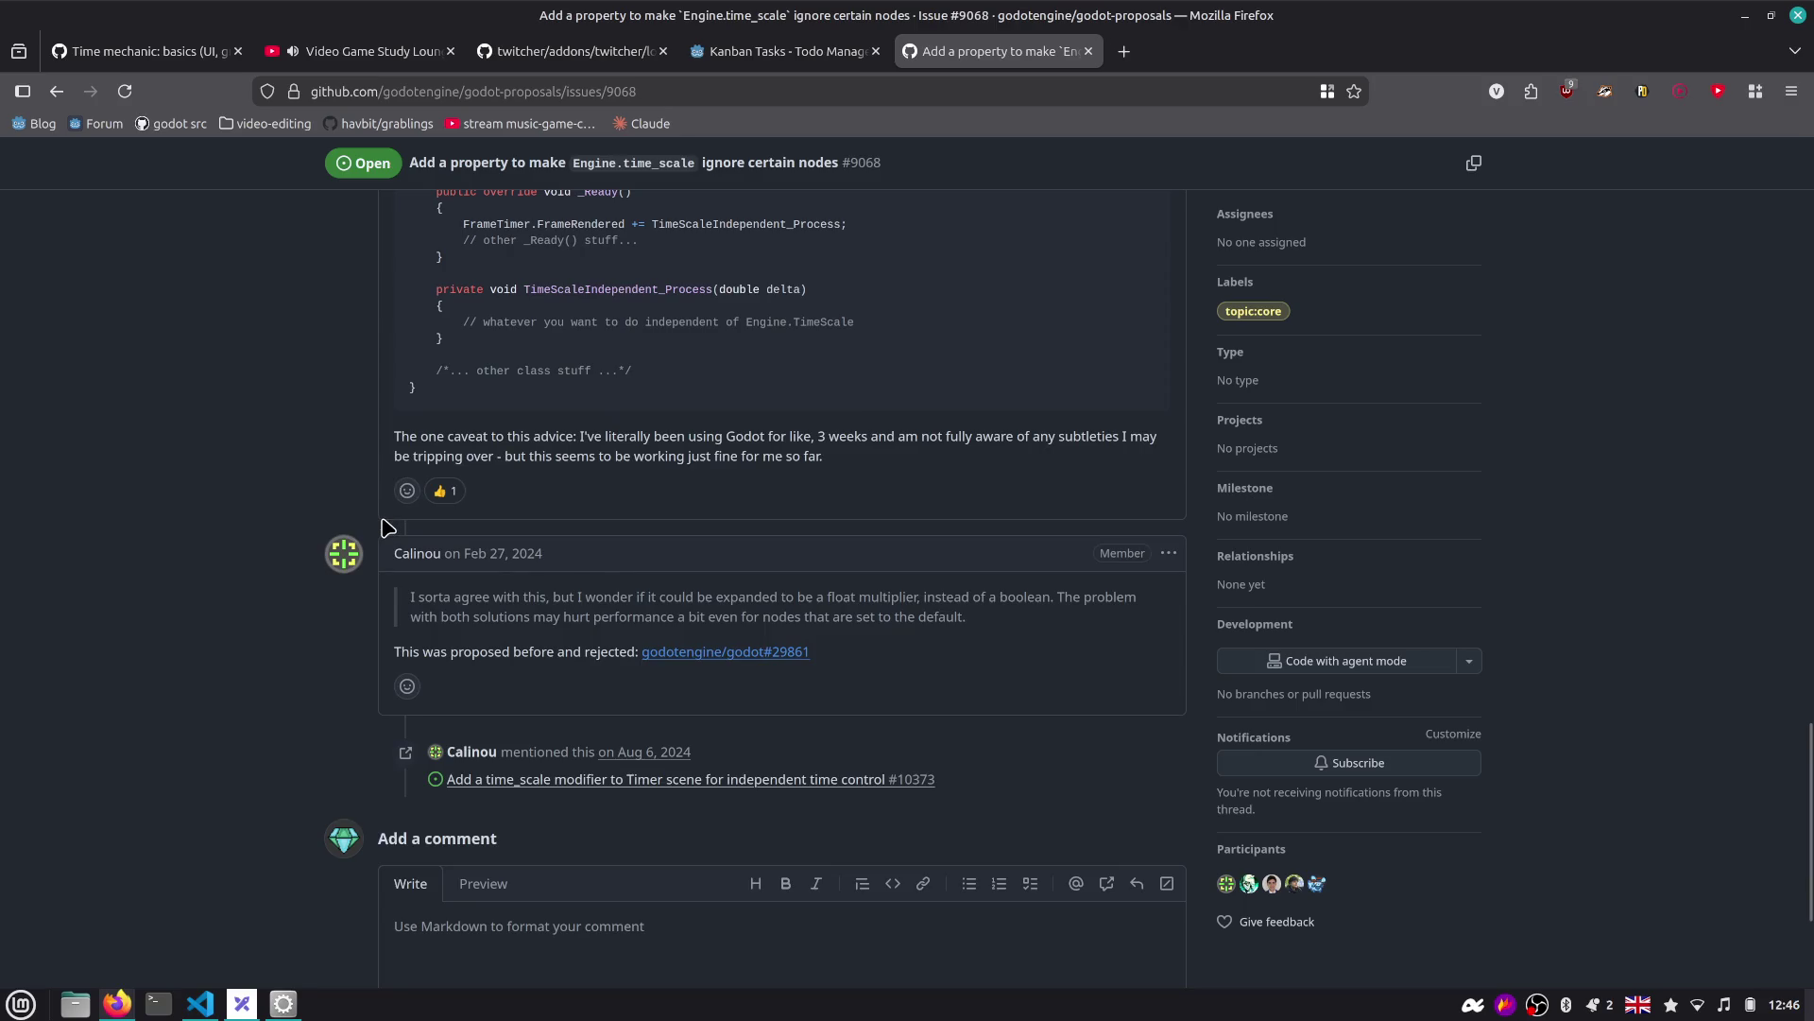
mouse_move(766, 662)
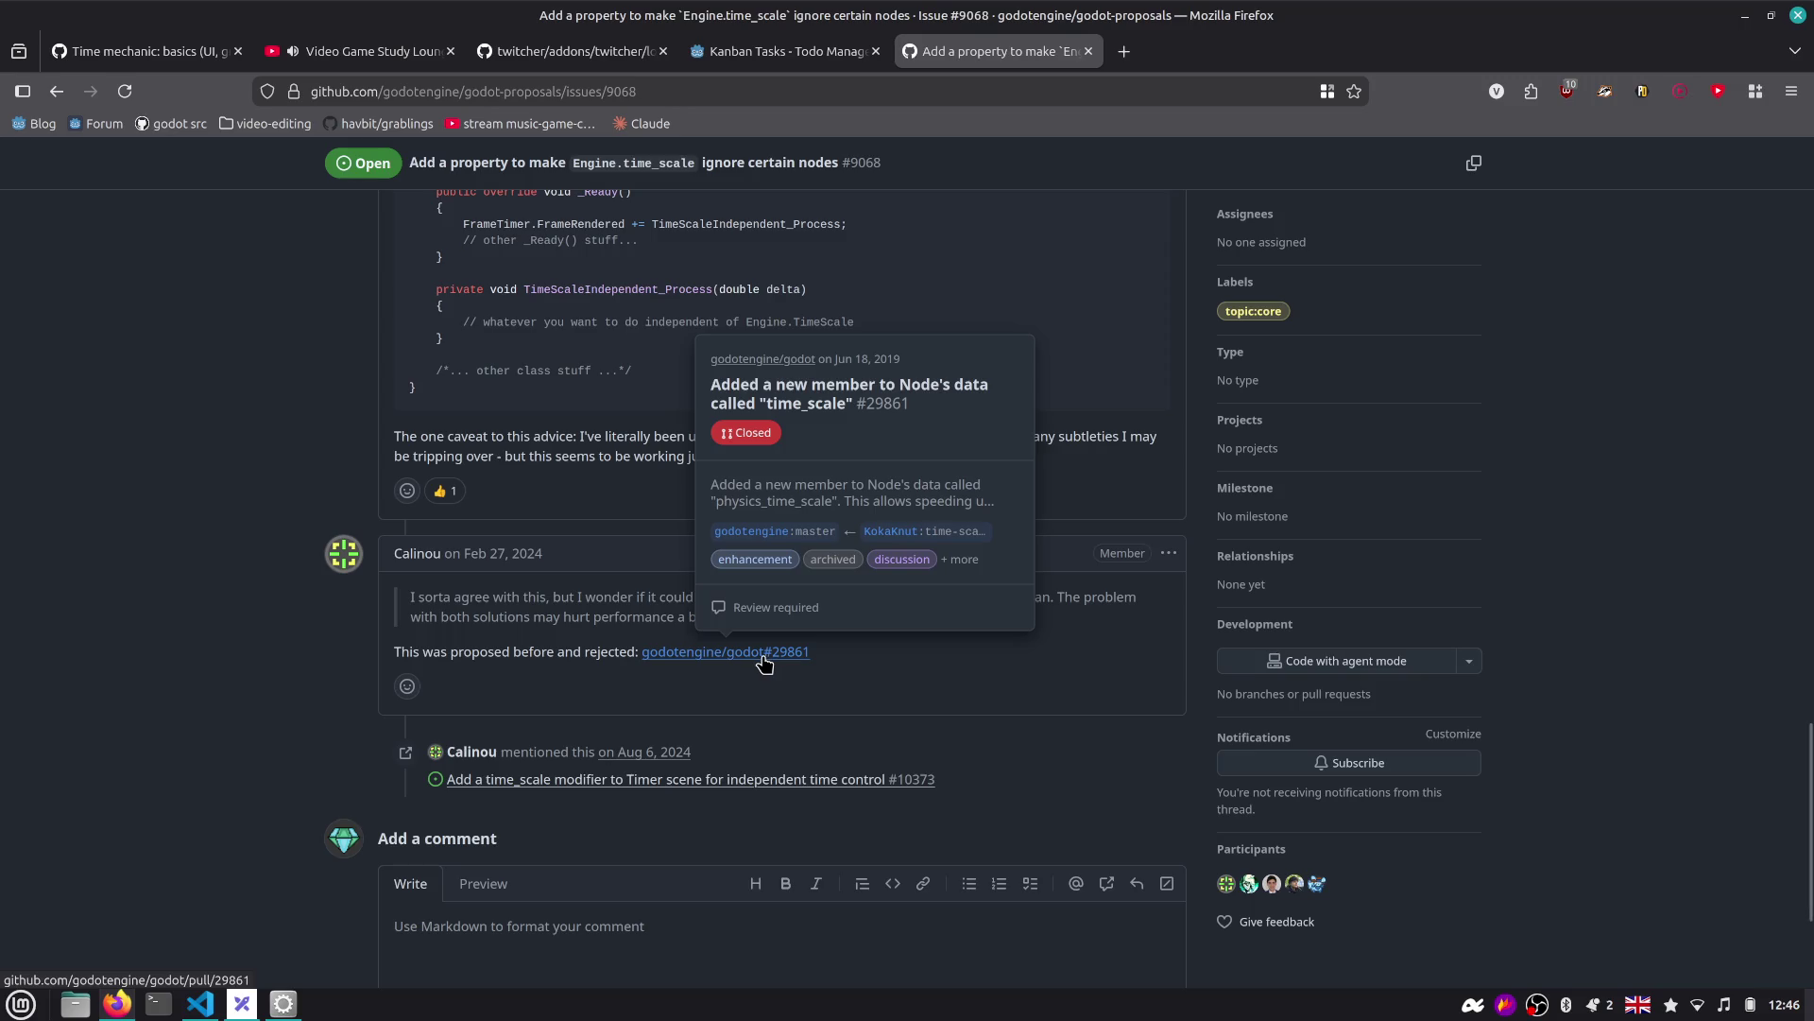
scroll(766, 665, down, 1)
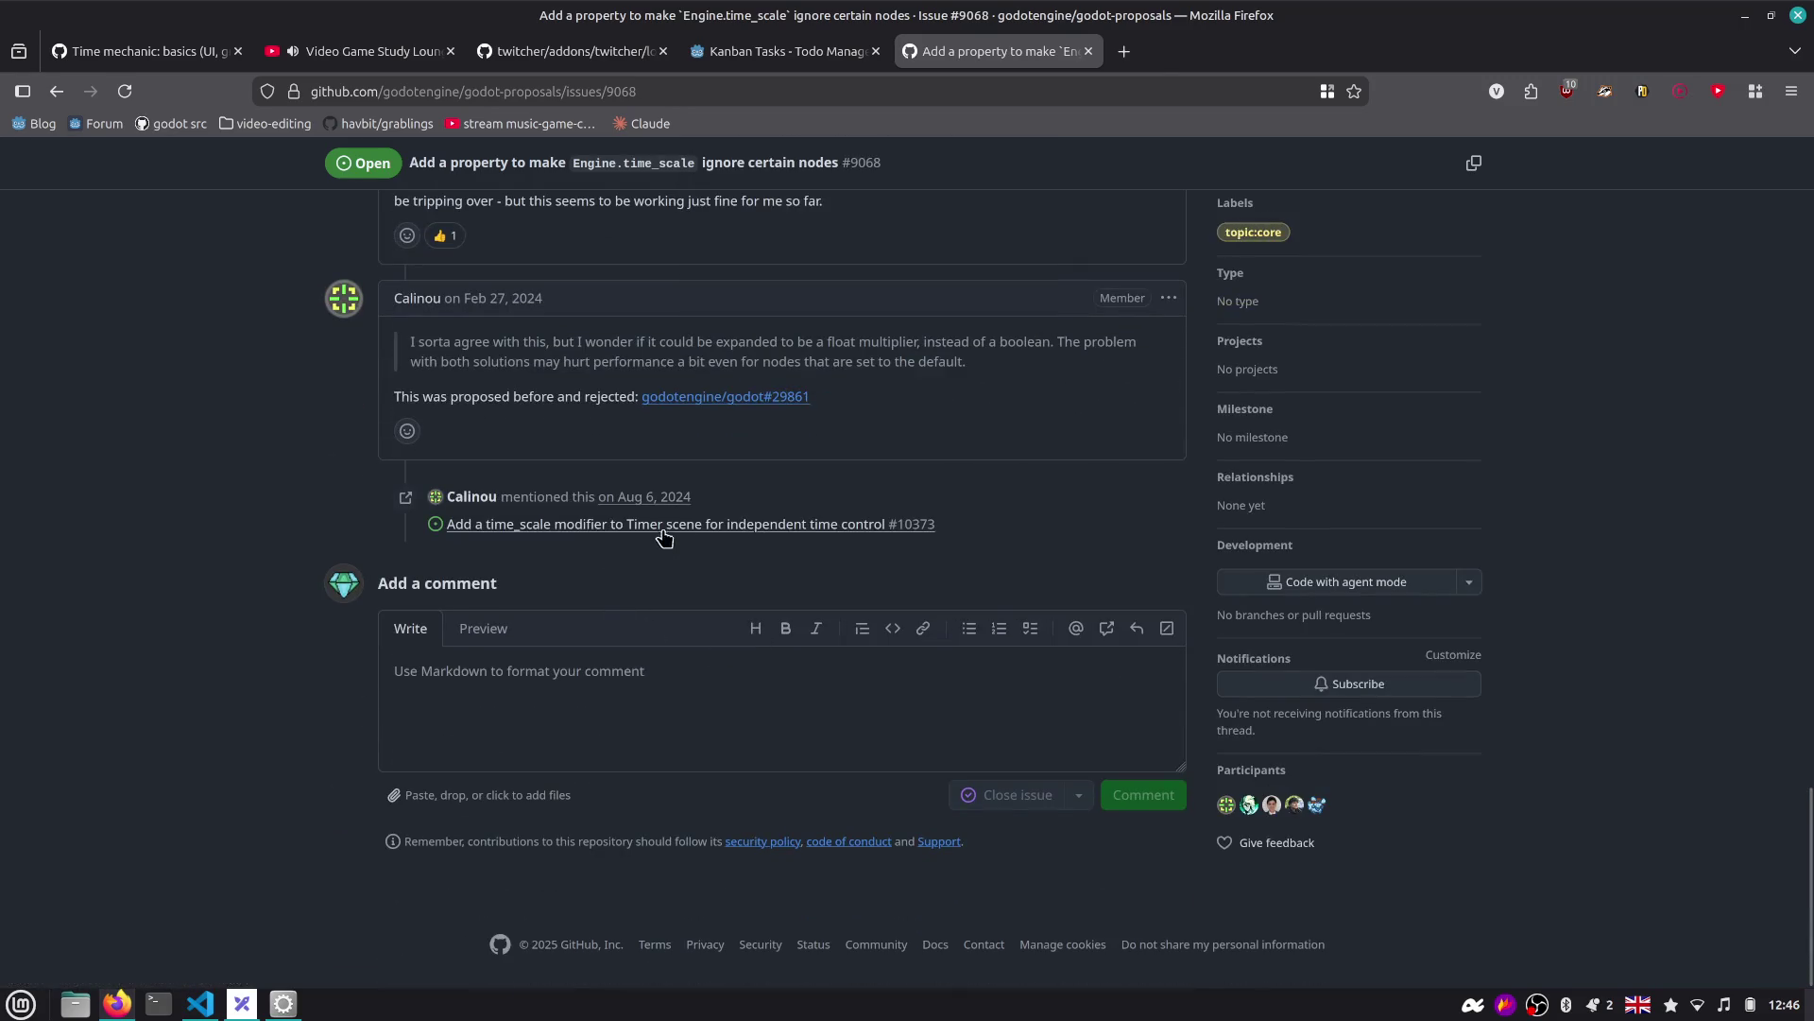
scroll(616, 422, up, 5)
scroll(617, 423, up, 15)
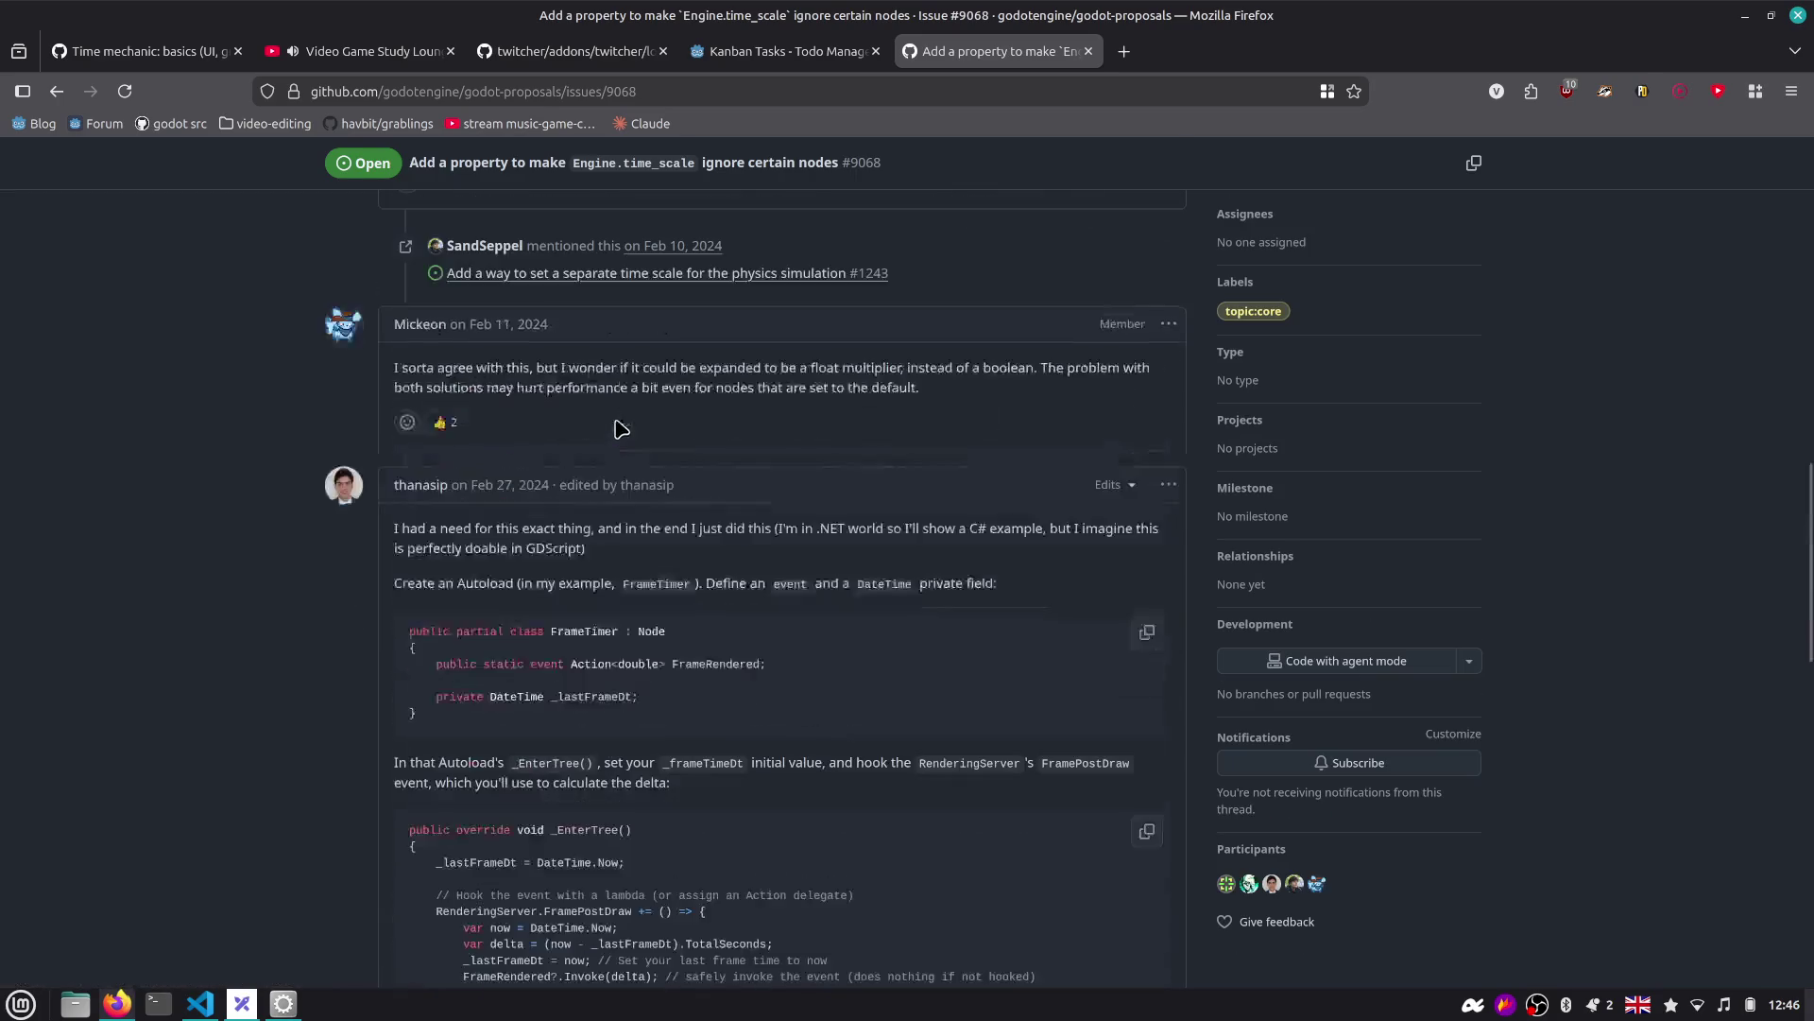
scroll(616, 526, down, 5)
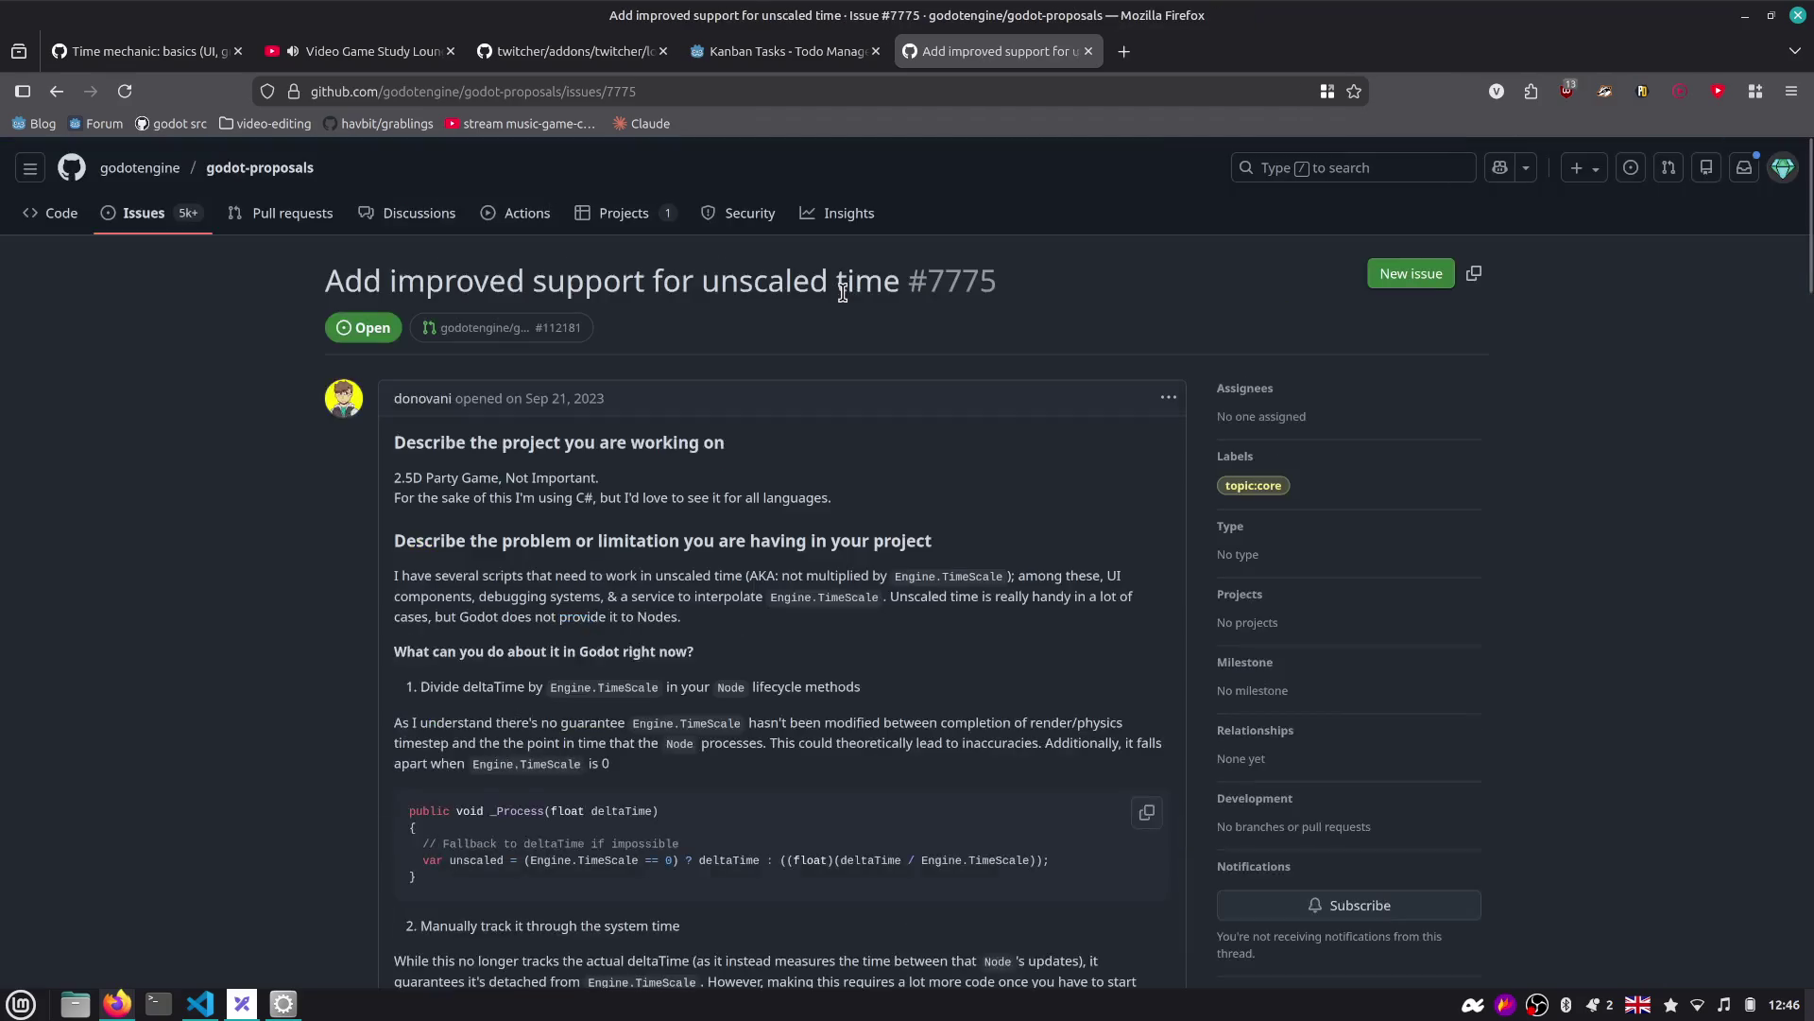
scroll(672, 411, down, 7)
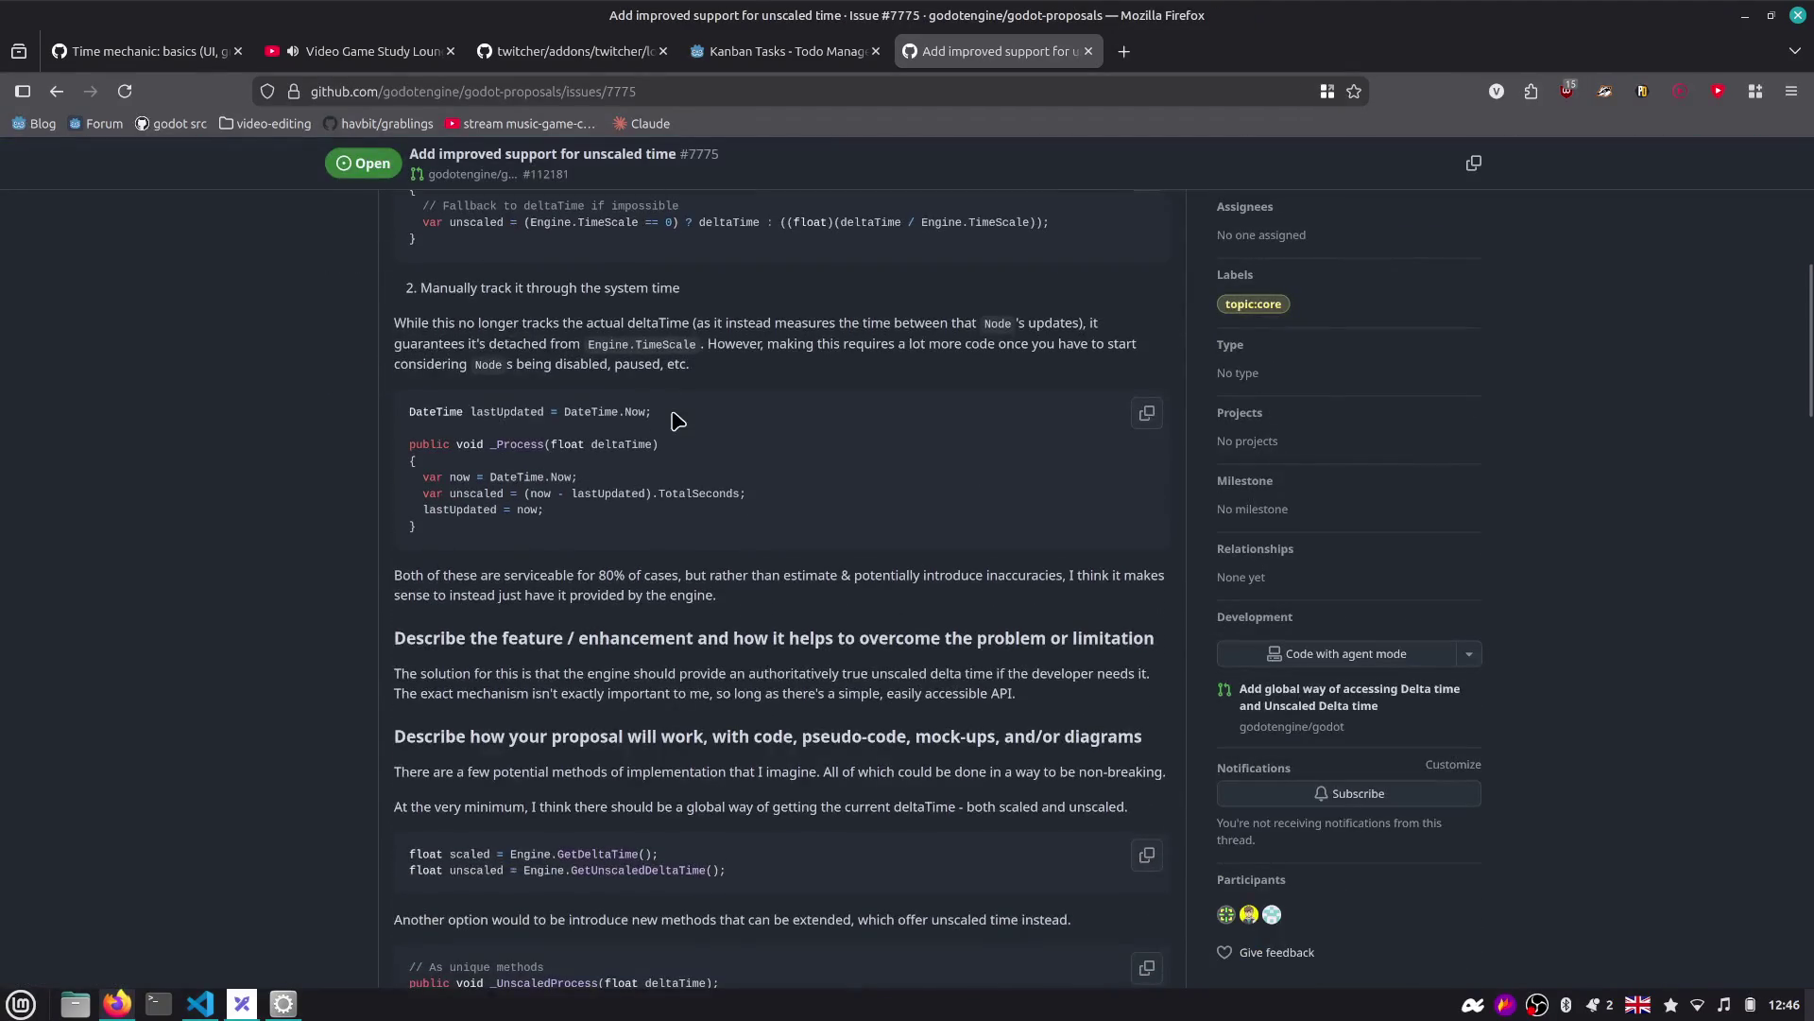
scroll(672, 411, down, 8)
scroll(673, 418, down, 6)
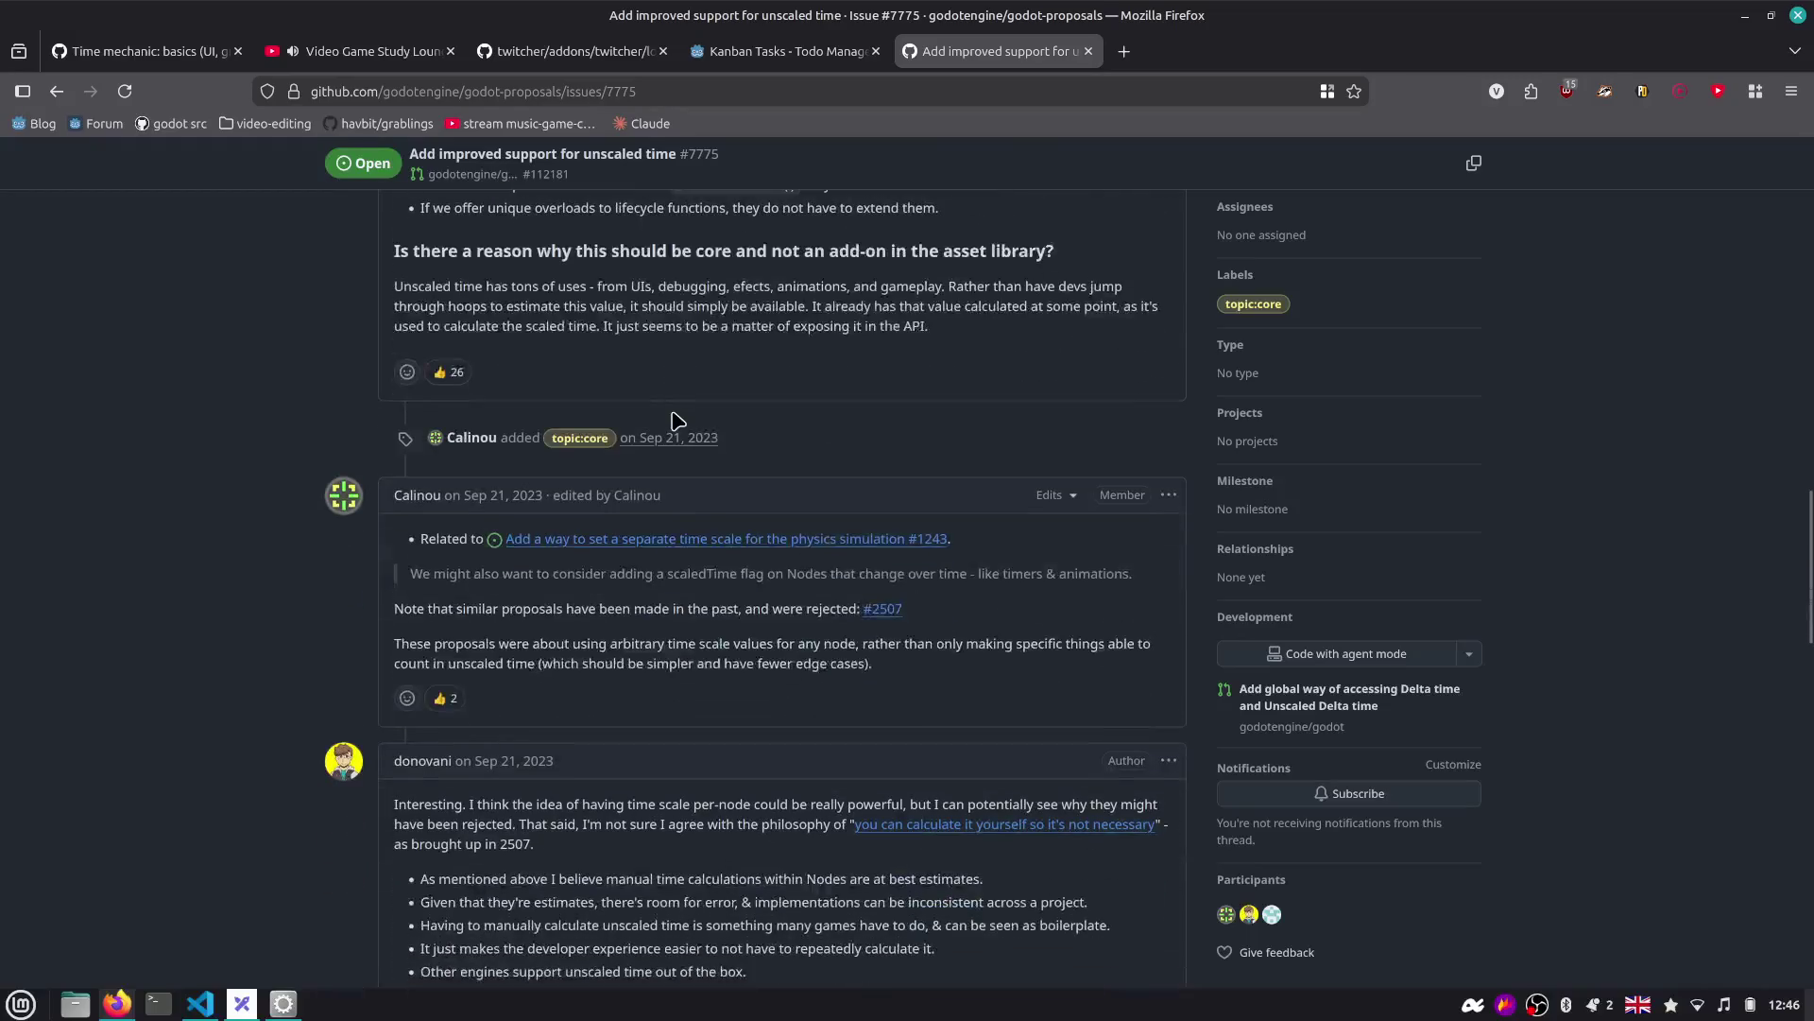
drag(442, 481, 576, 508)
click(576, 509)
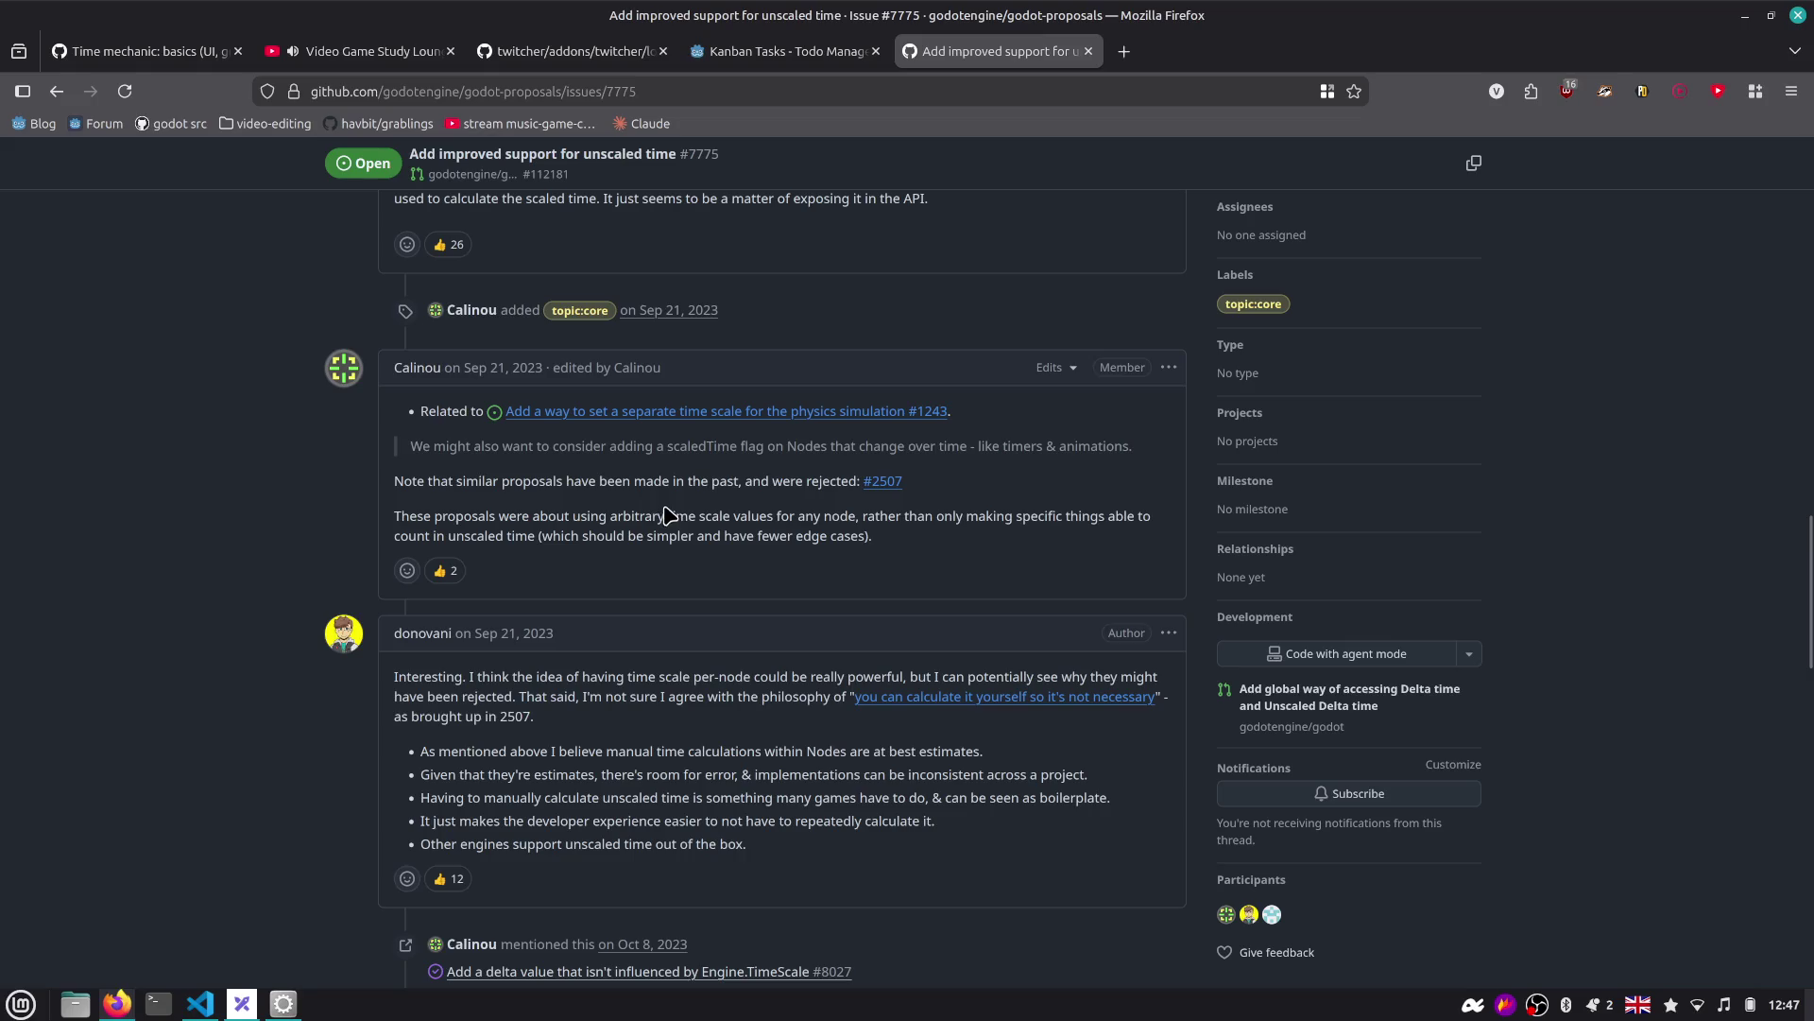
mouse_move(870, 491)
scroll(642, 418, down, 15)
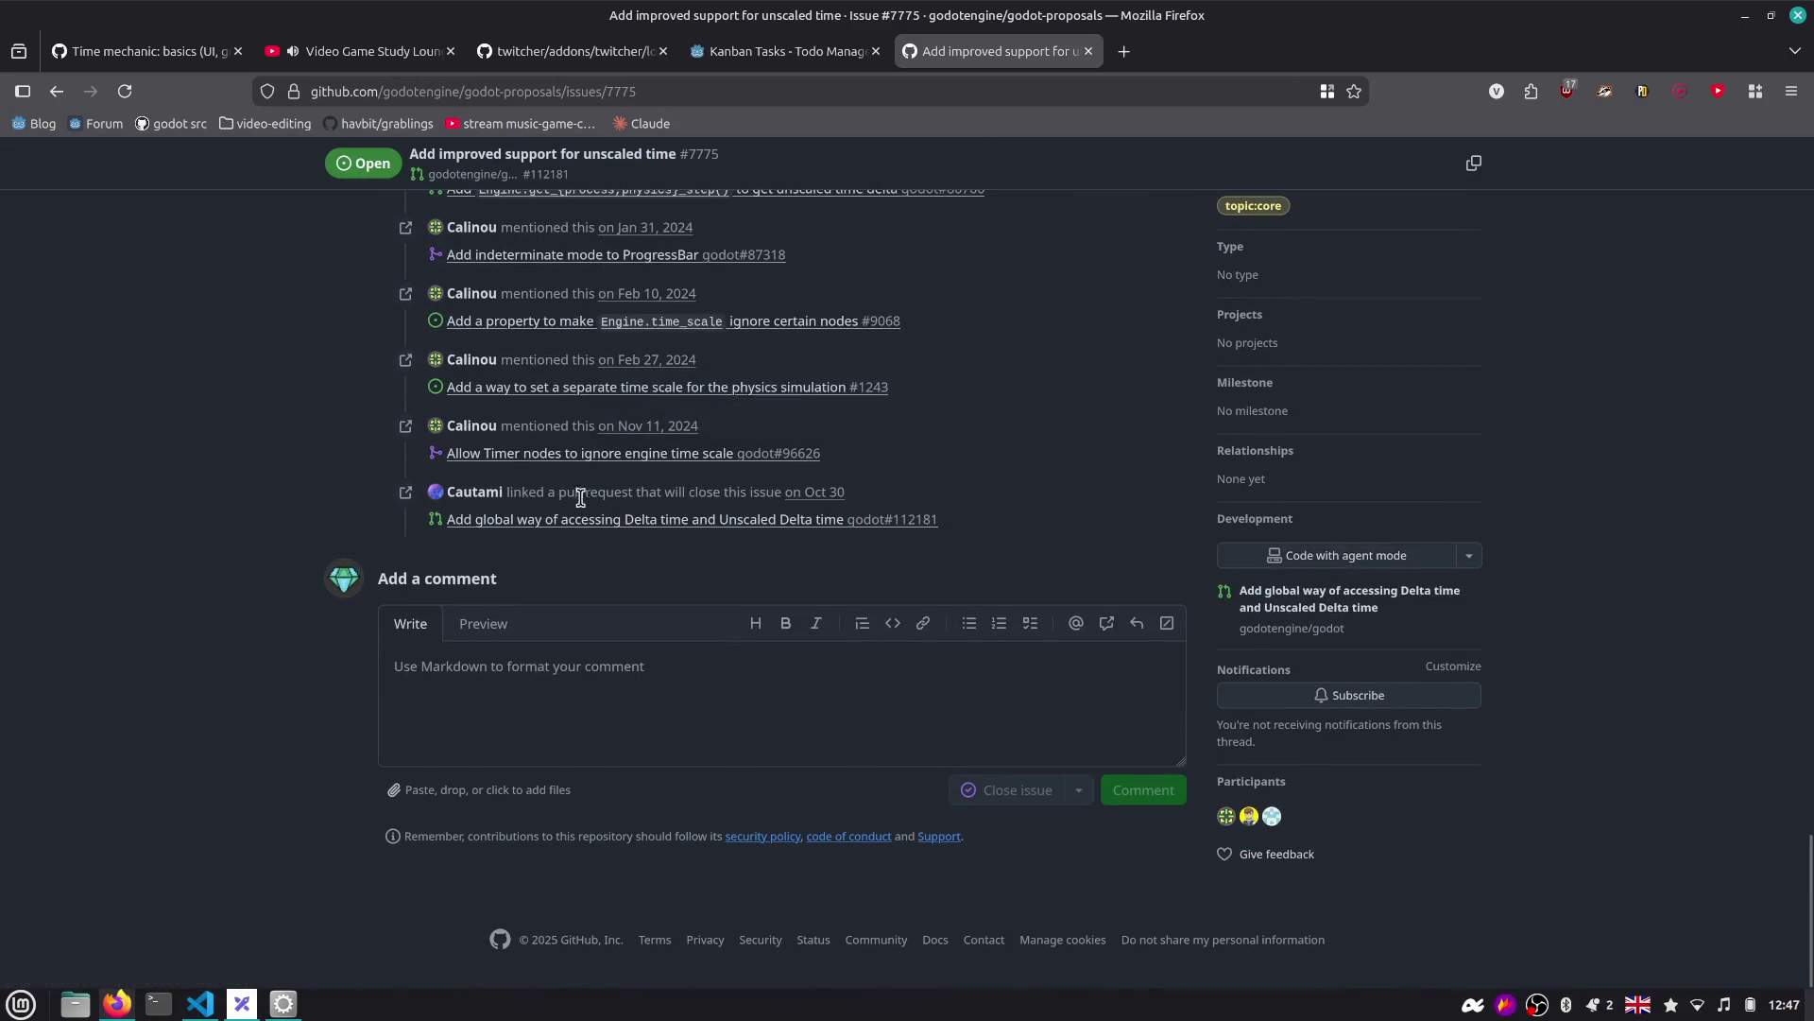
click(740, 527)
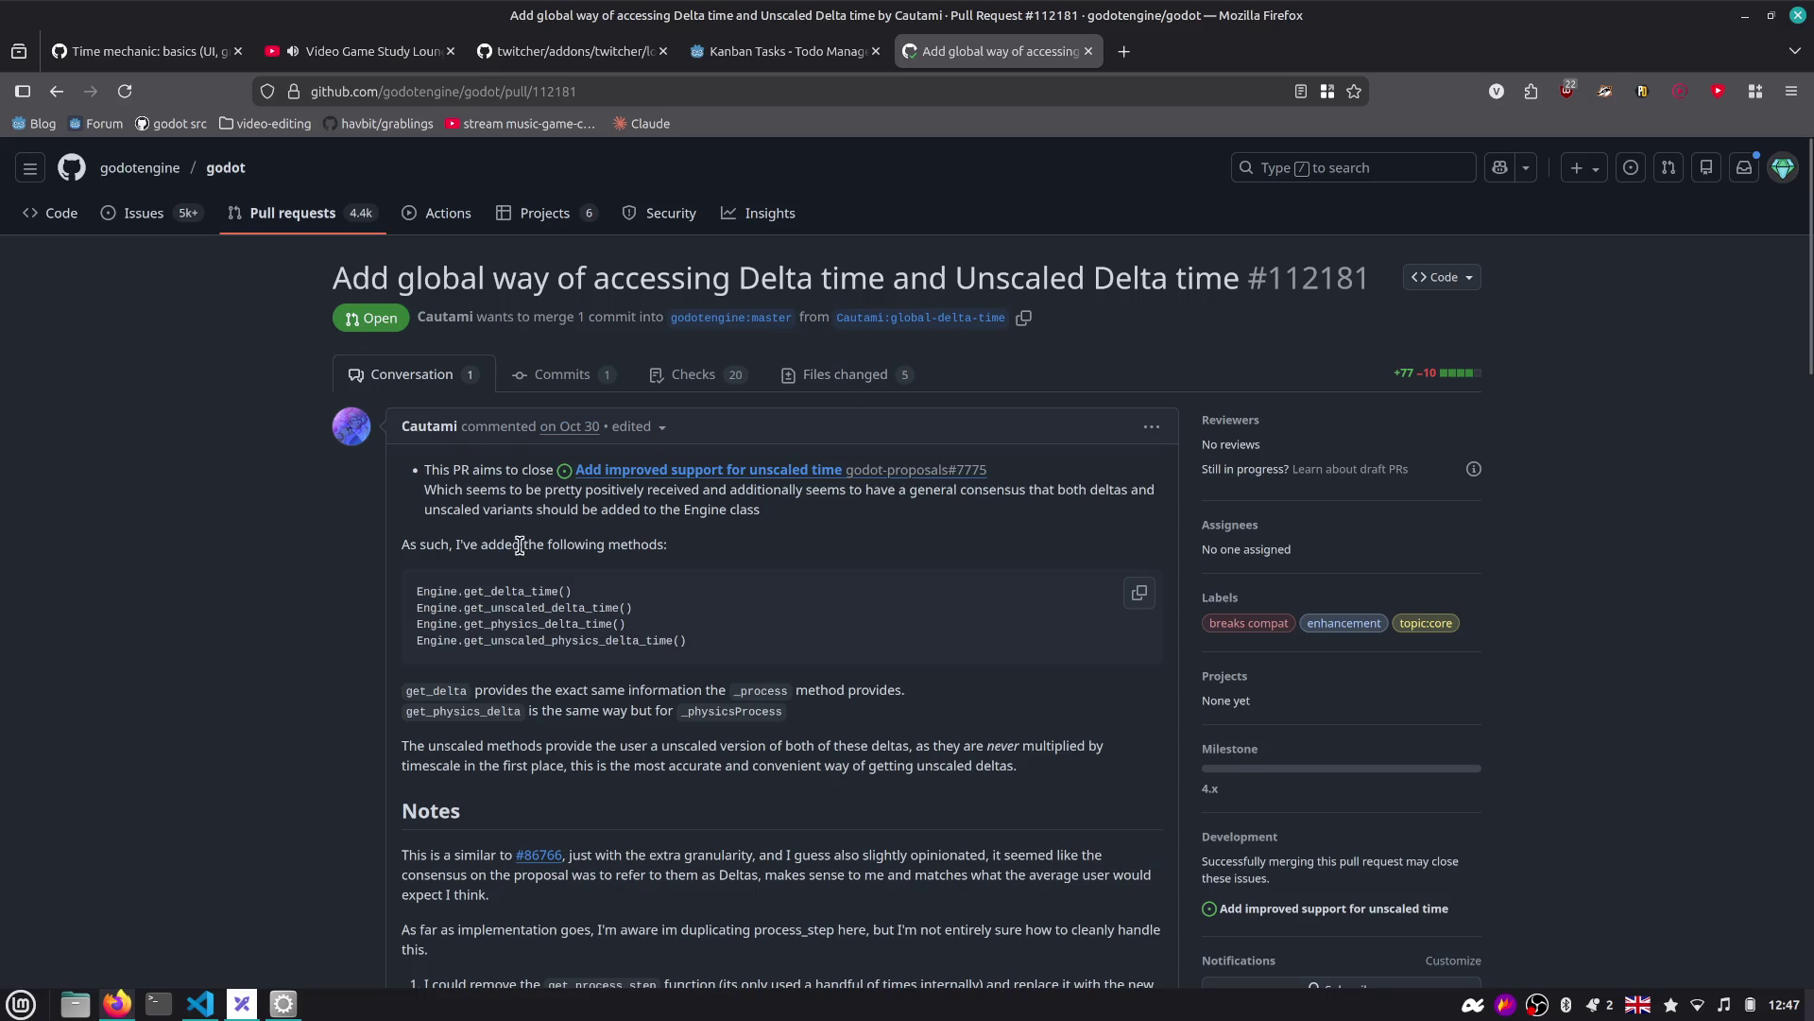
scroll(517, 551, down, 2)
drag(440, 417, 735, 434)
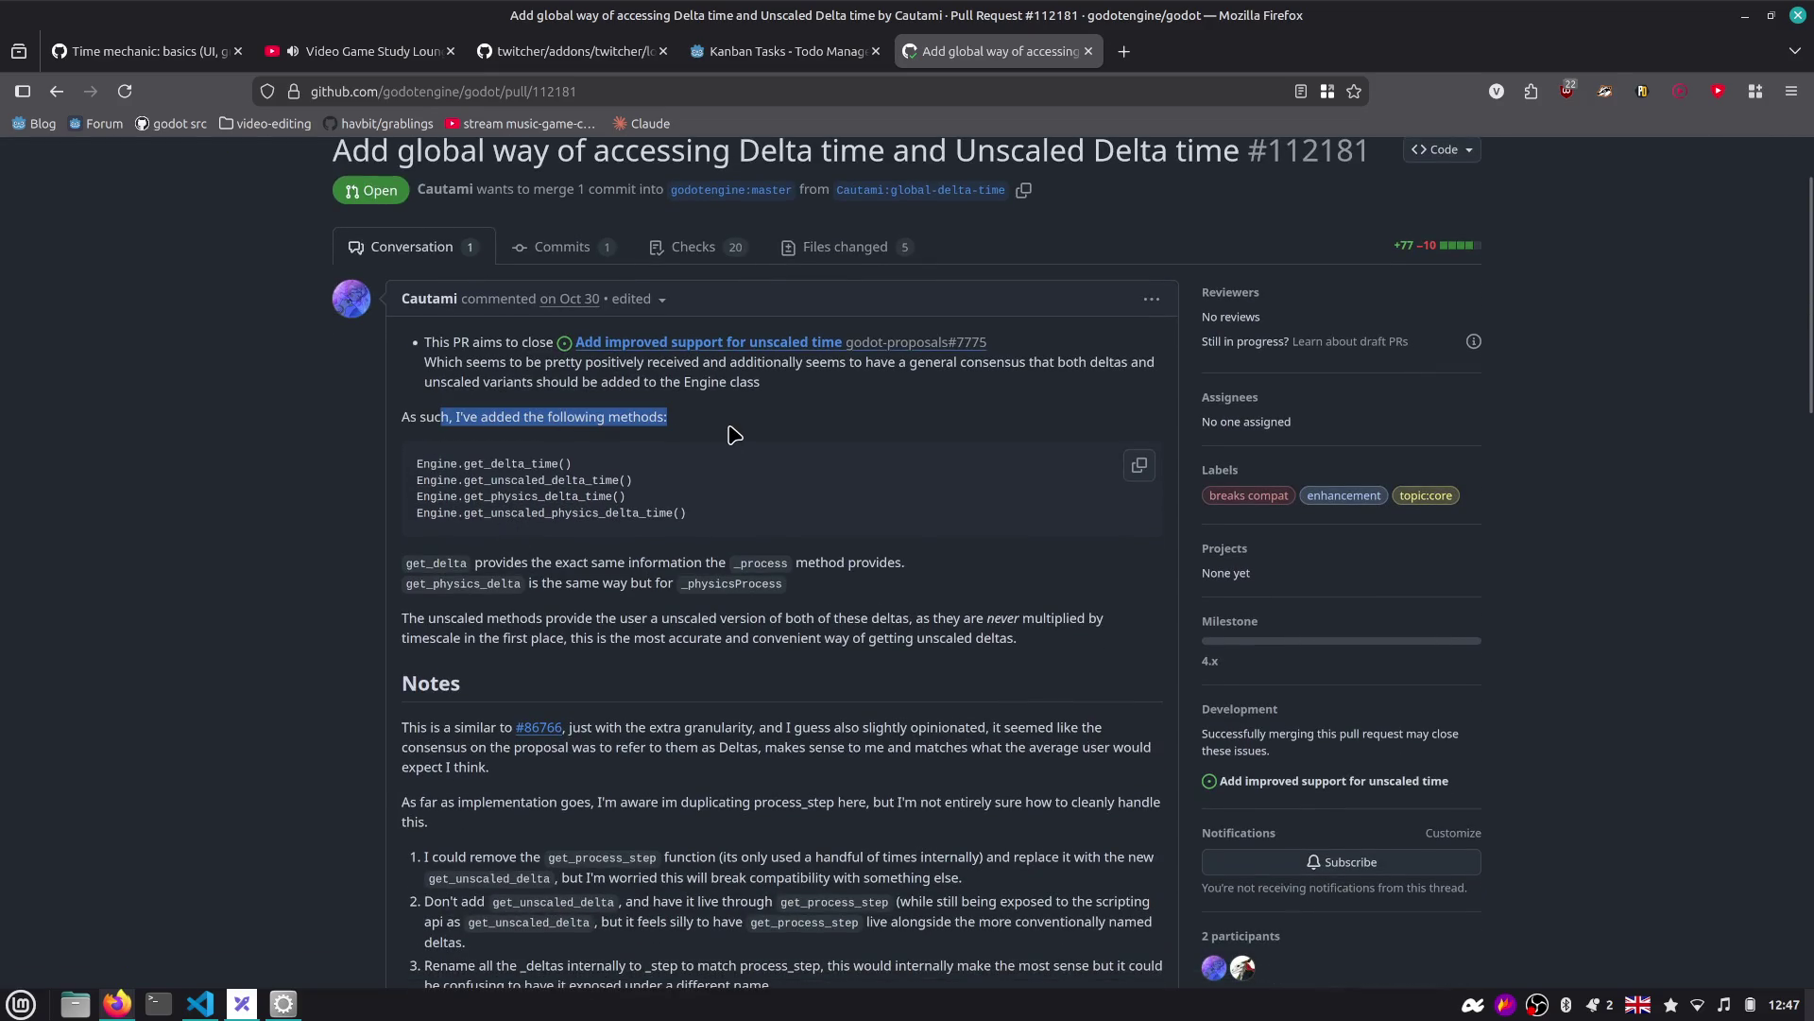
scroll(718, 437, down, 4)
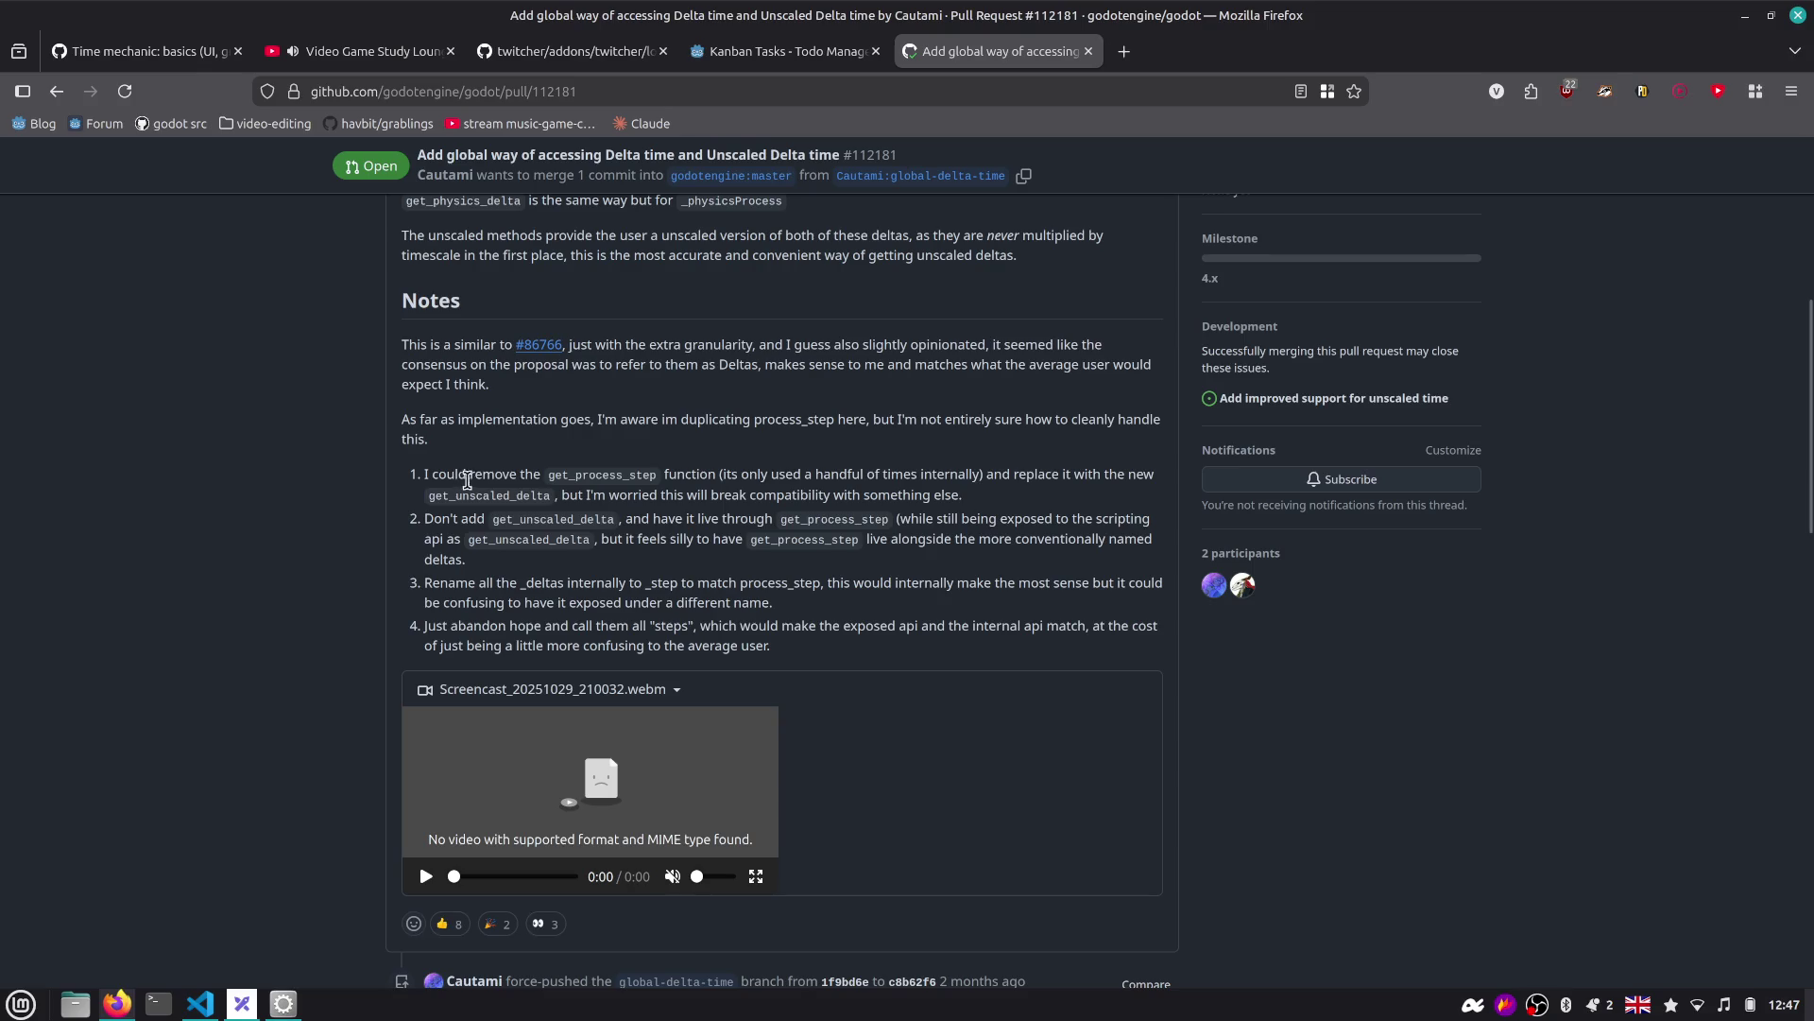
drag(483, 474, 619, 494)
scroll(667, 496, up, 3)
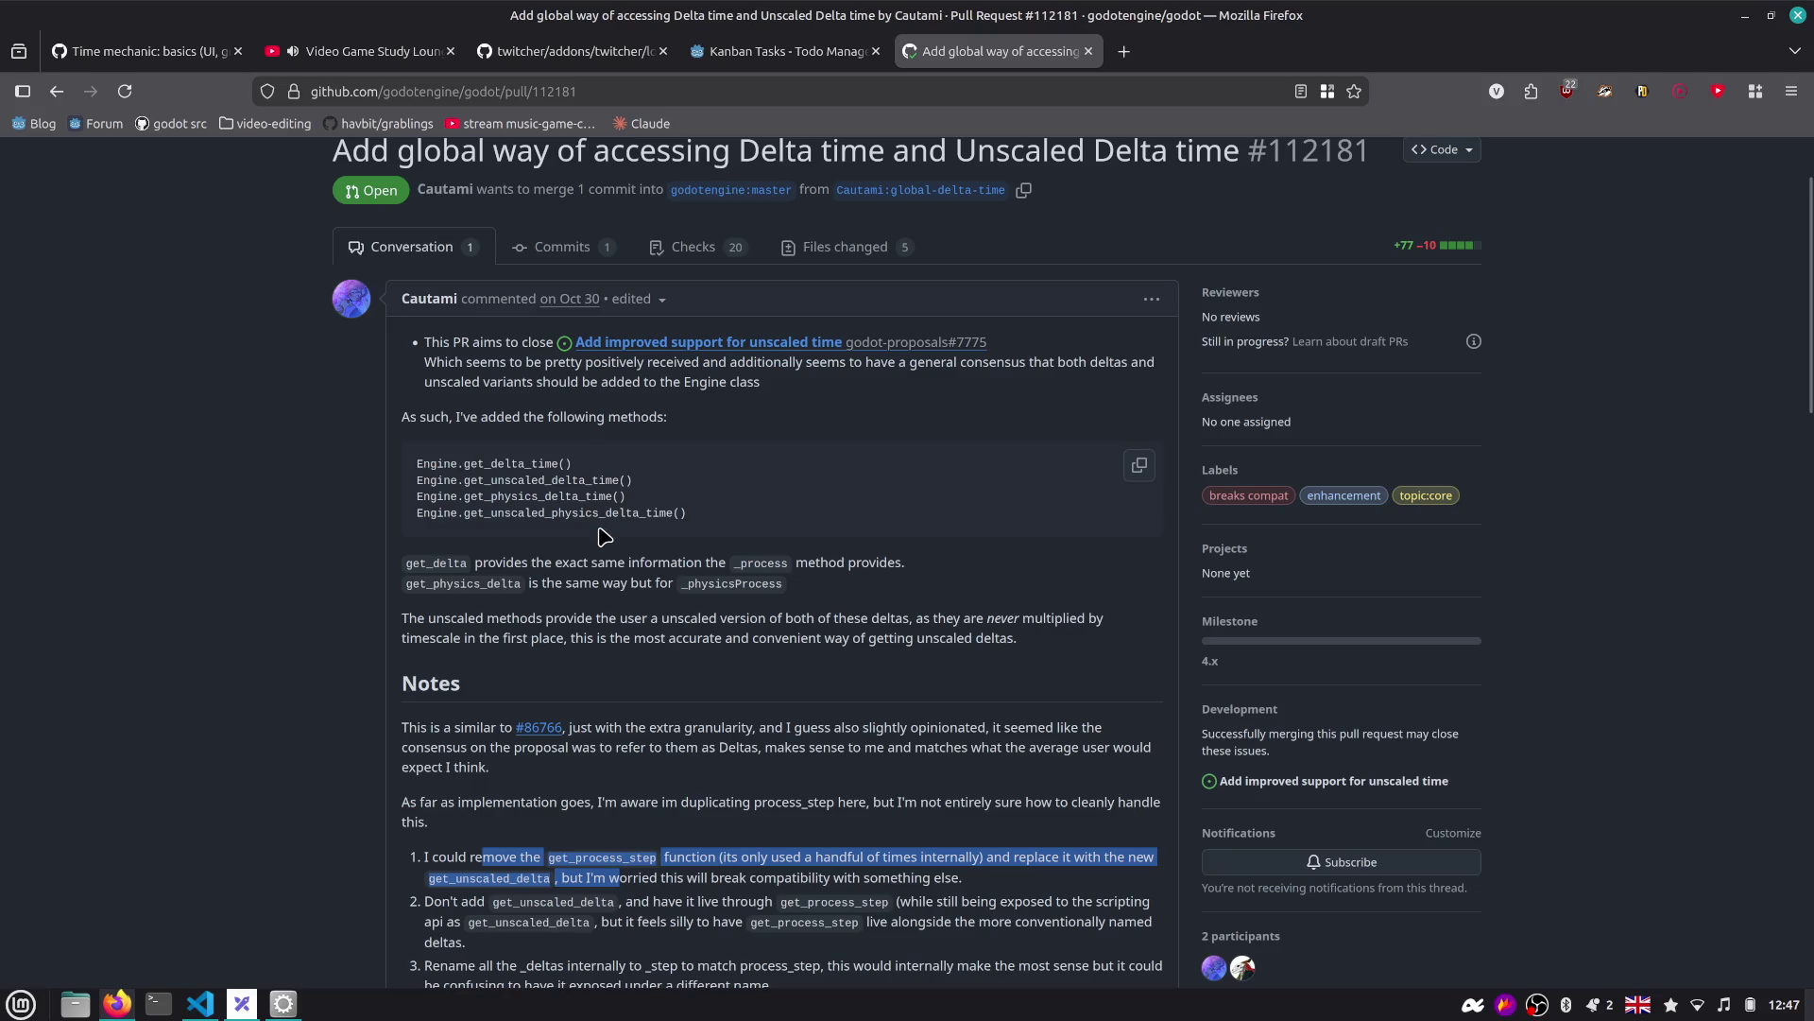
drag(505, 563, 824, 583)
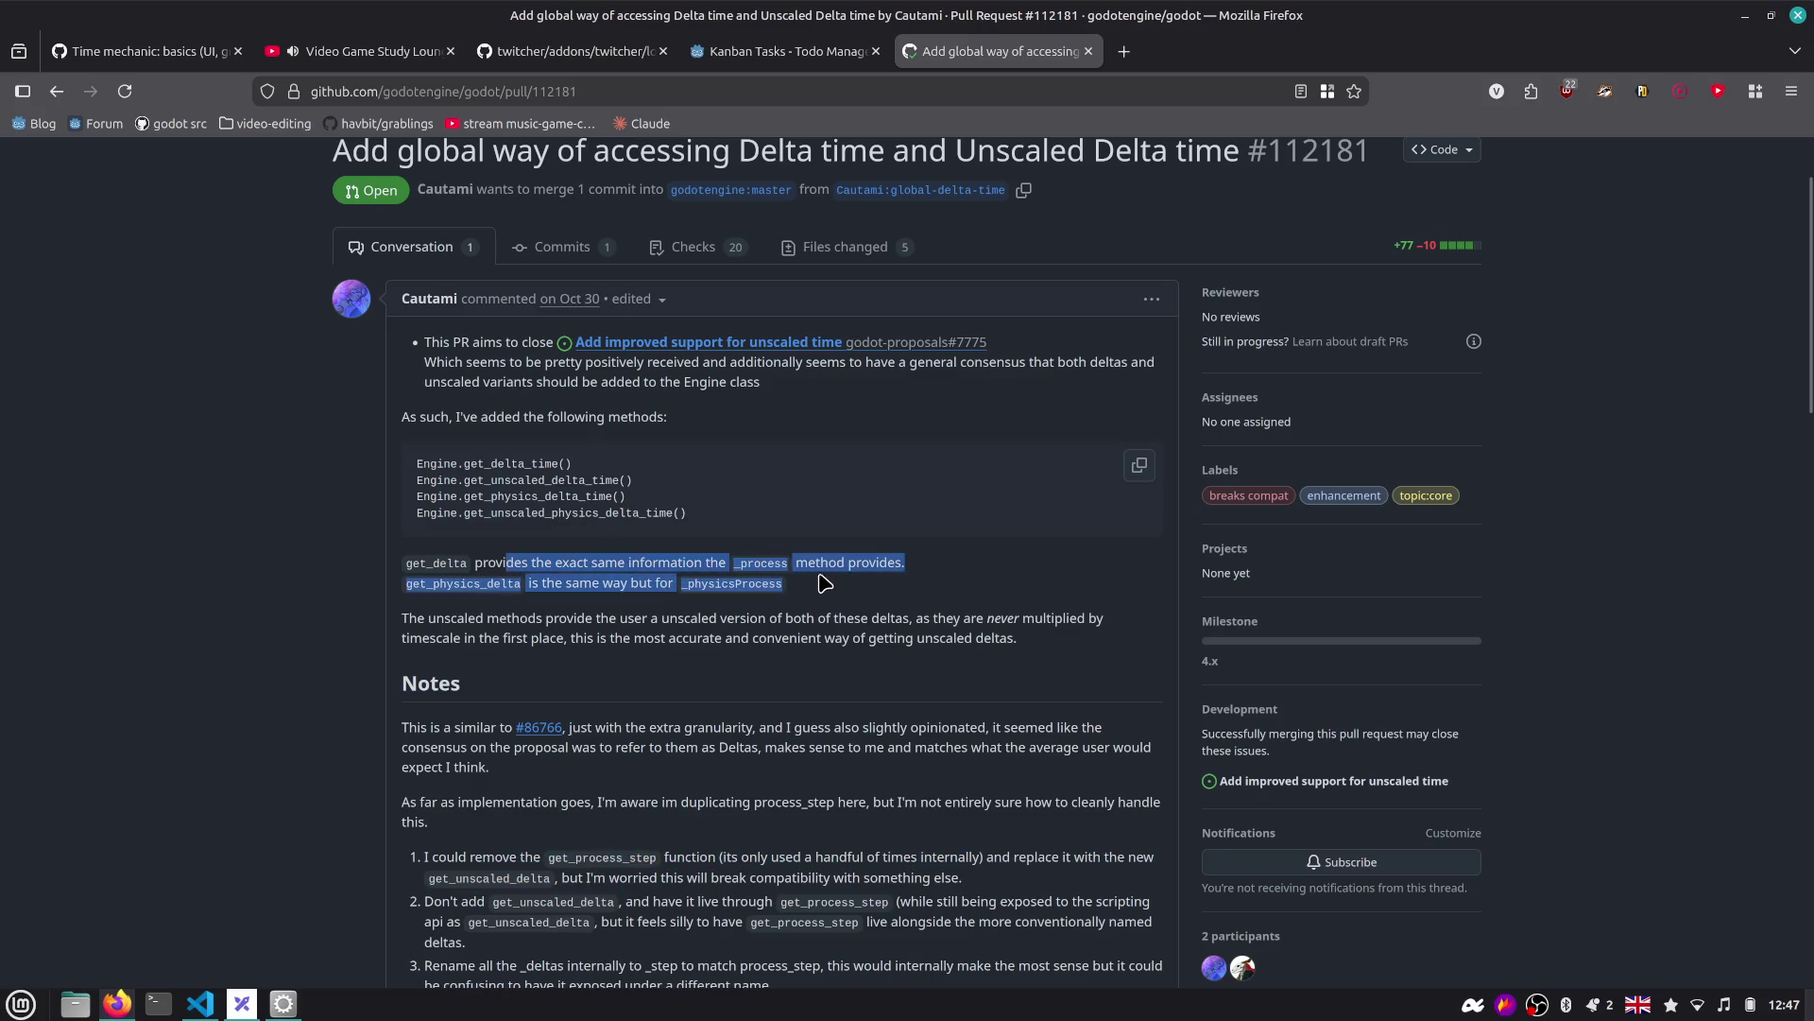
click(824, 583)
scroll(775, 577, down, 2)
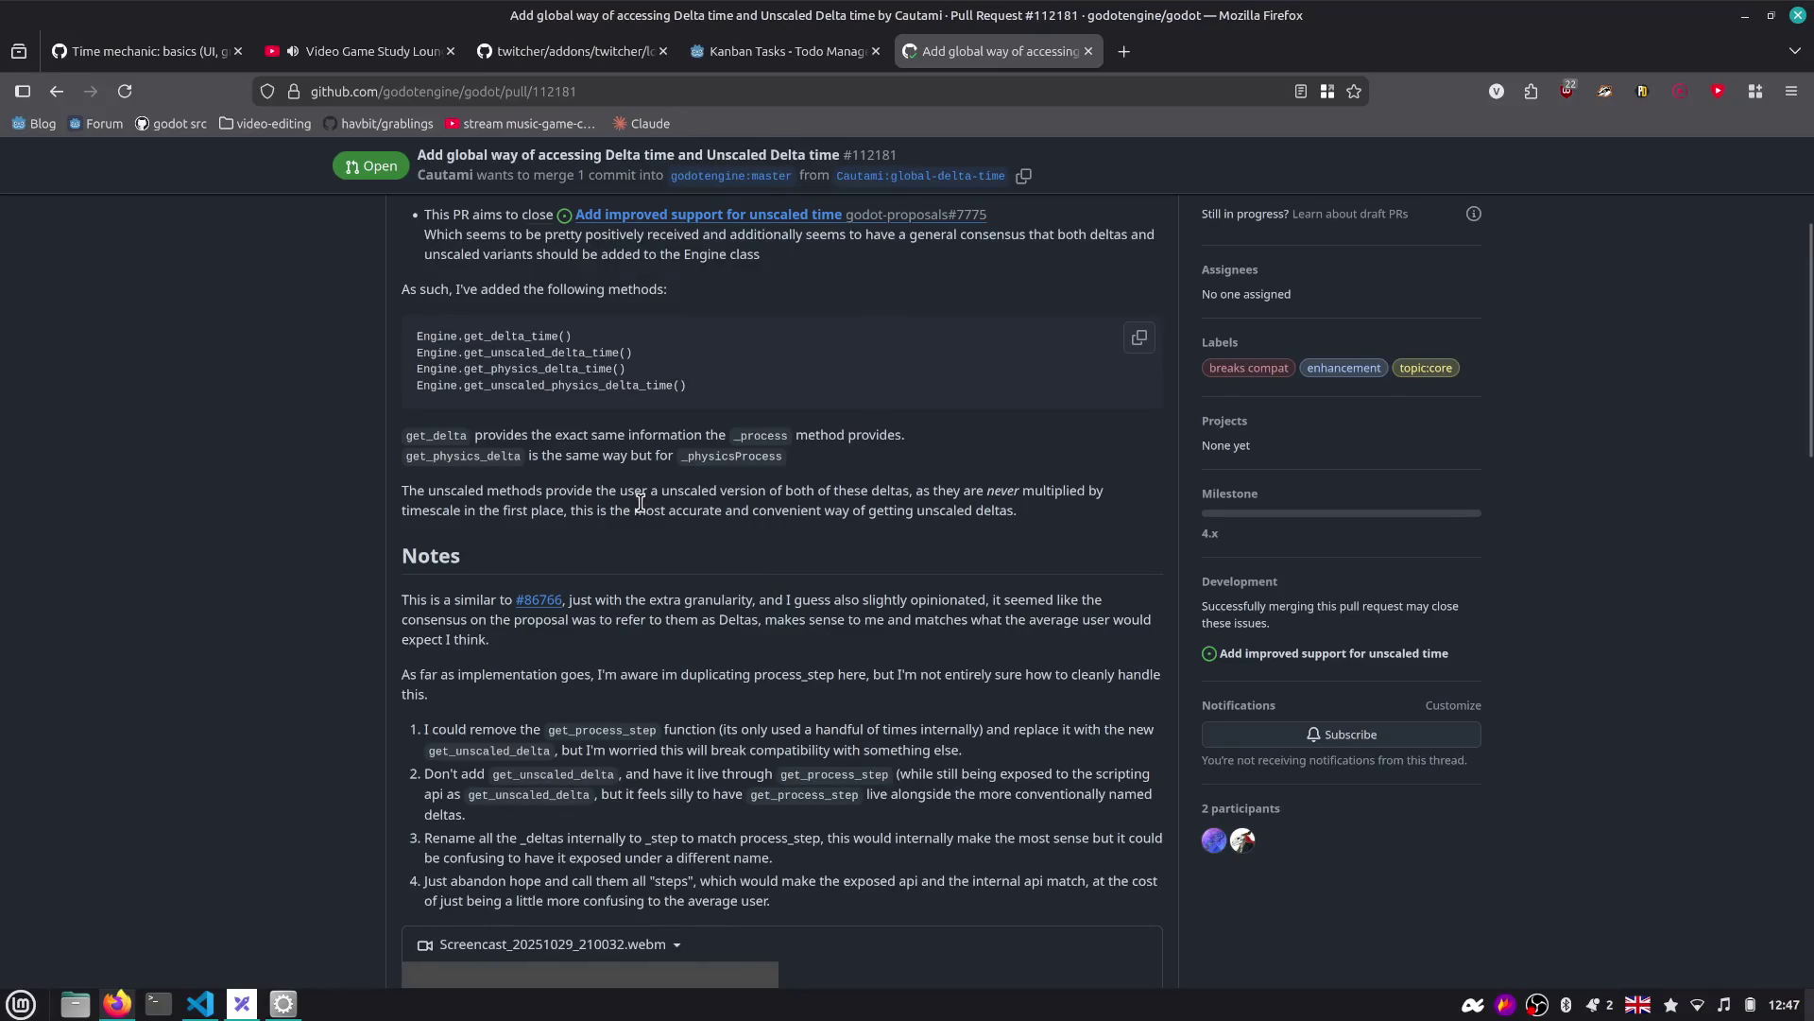
In Godot, insert a twn.update(delta) call above pass in _process.
click(283, 1004)
key(Return)
key(Up)
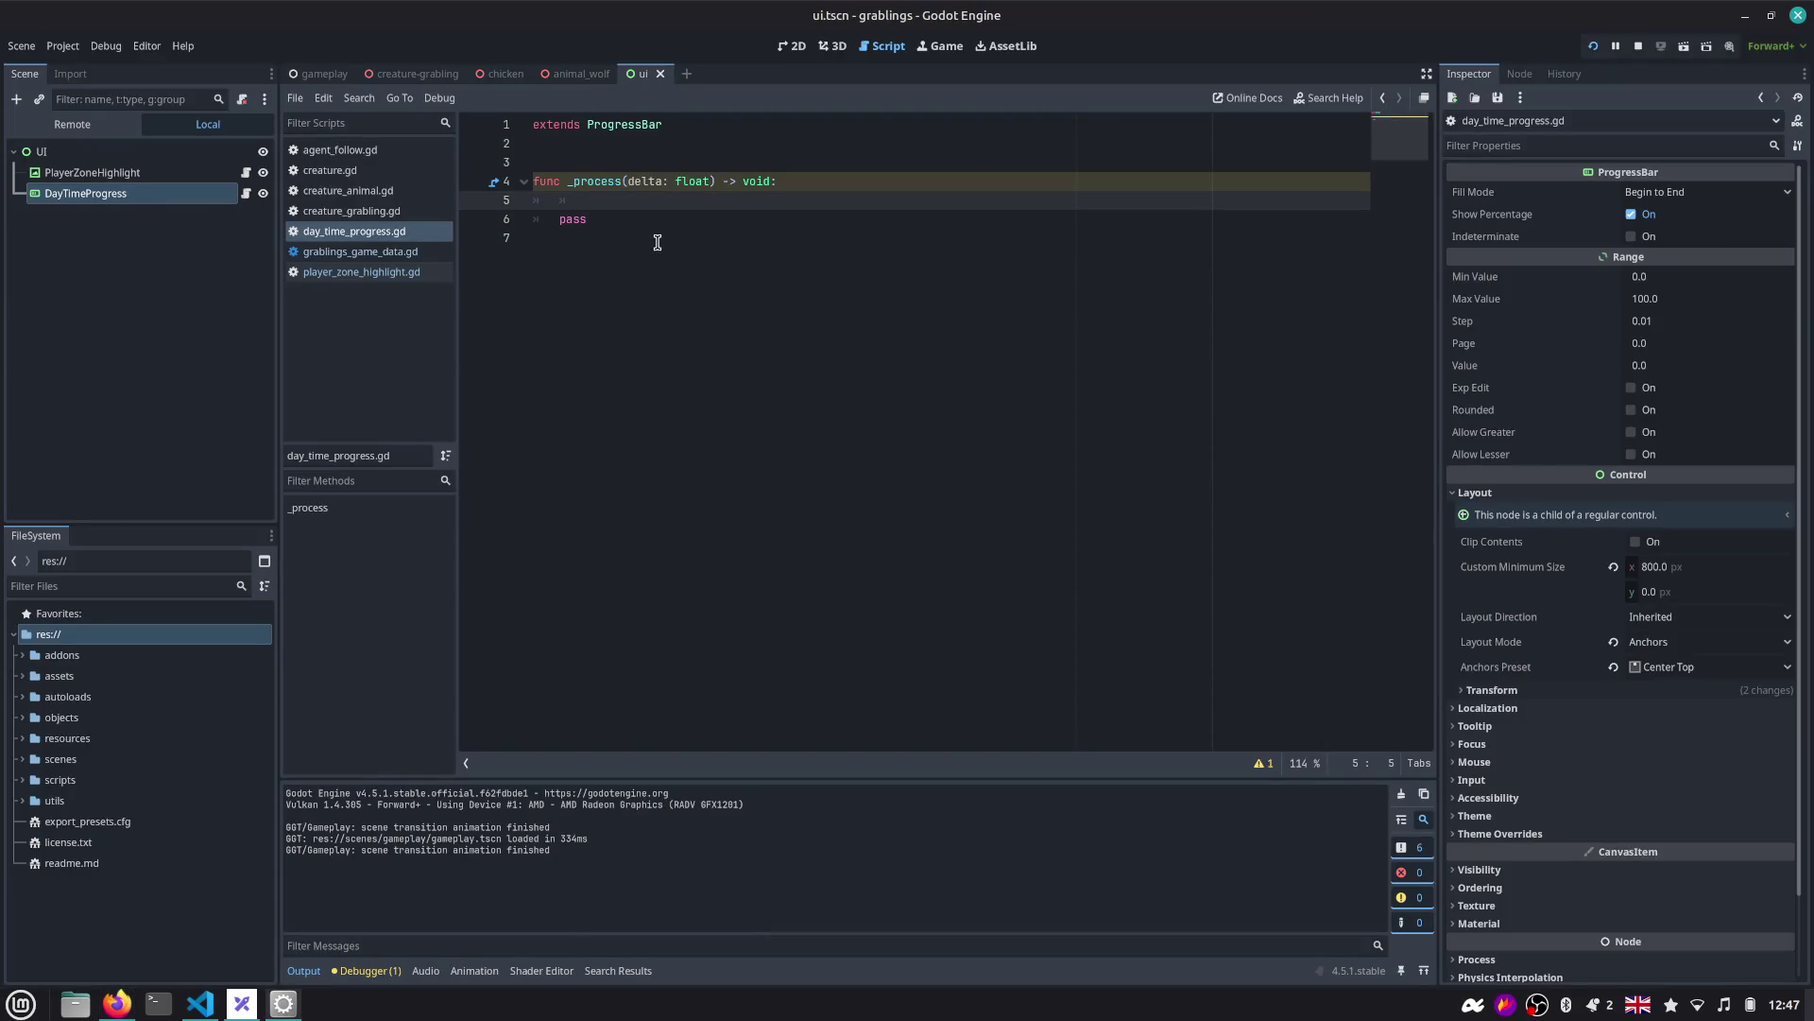
text(date(t)
key(BackSpace)
key(BackSpace)
text(delta)
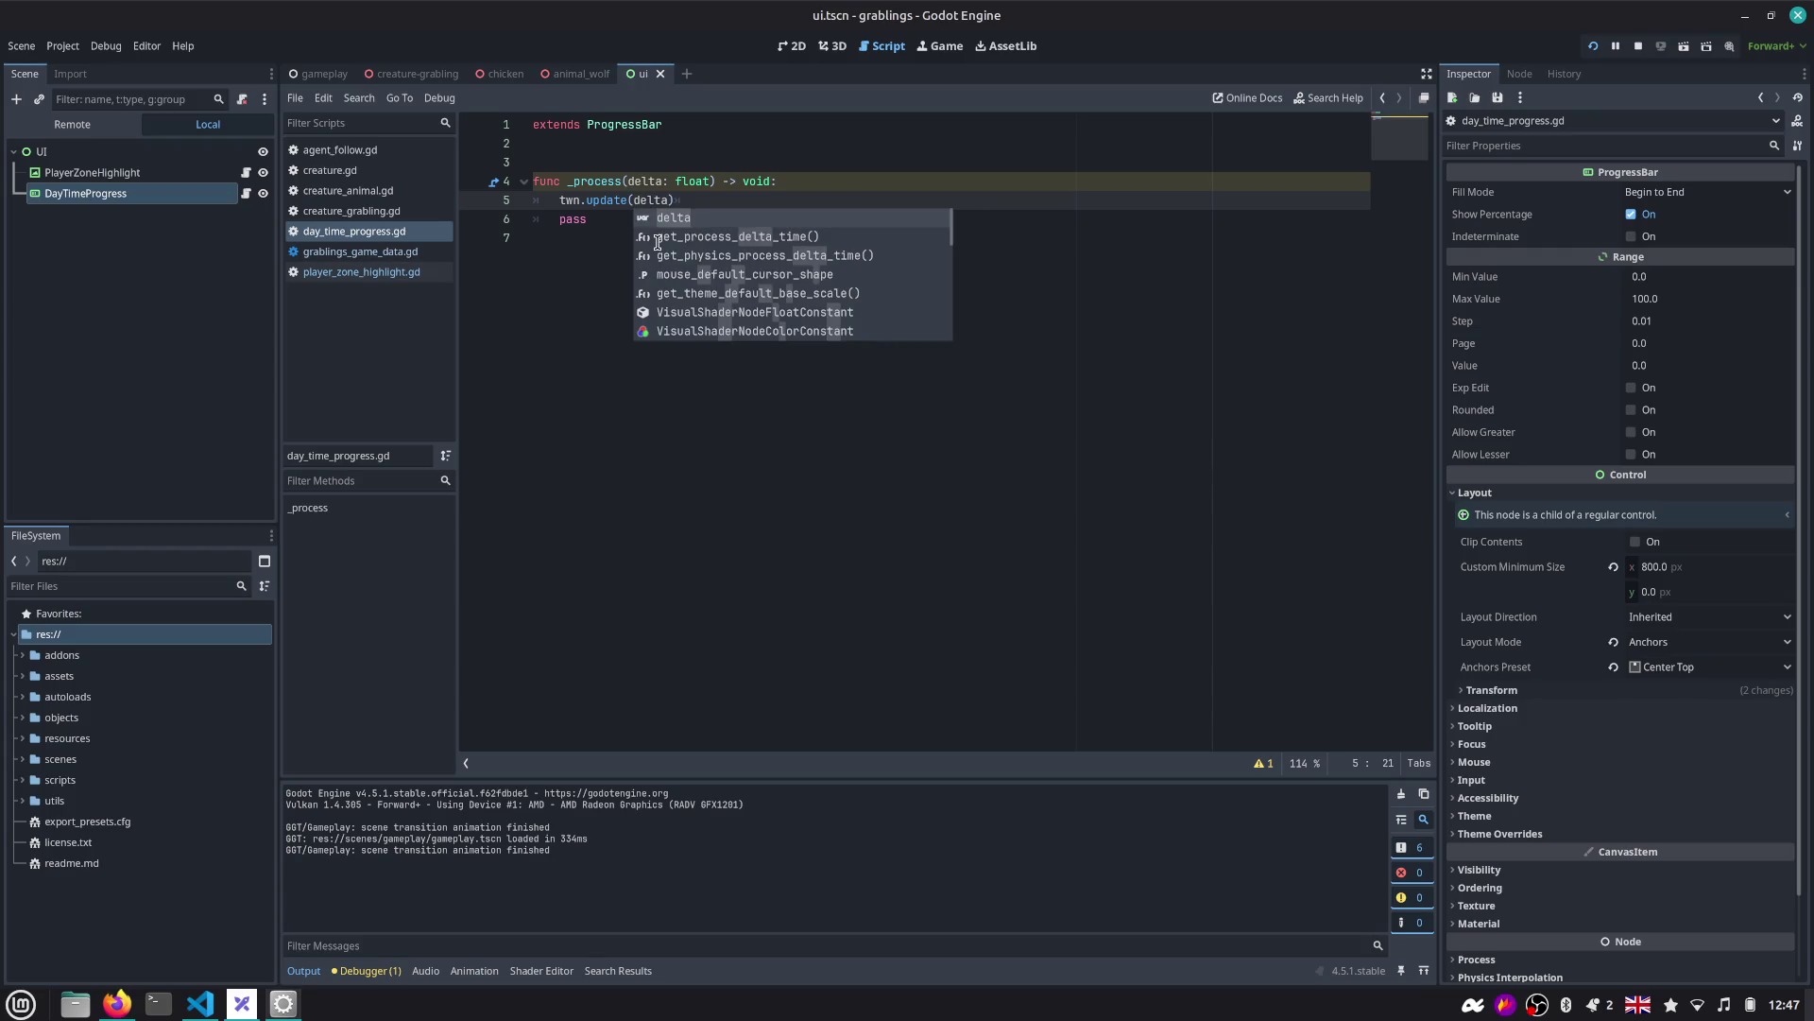
key(Escape)
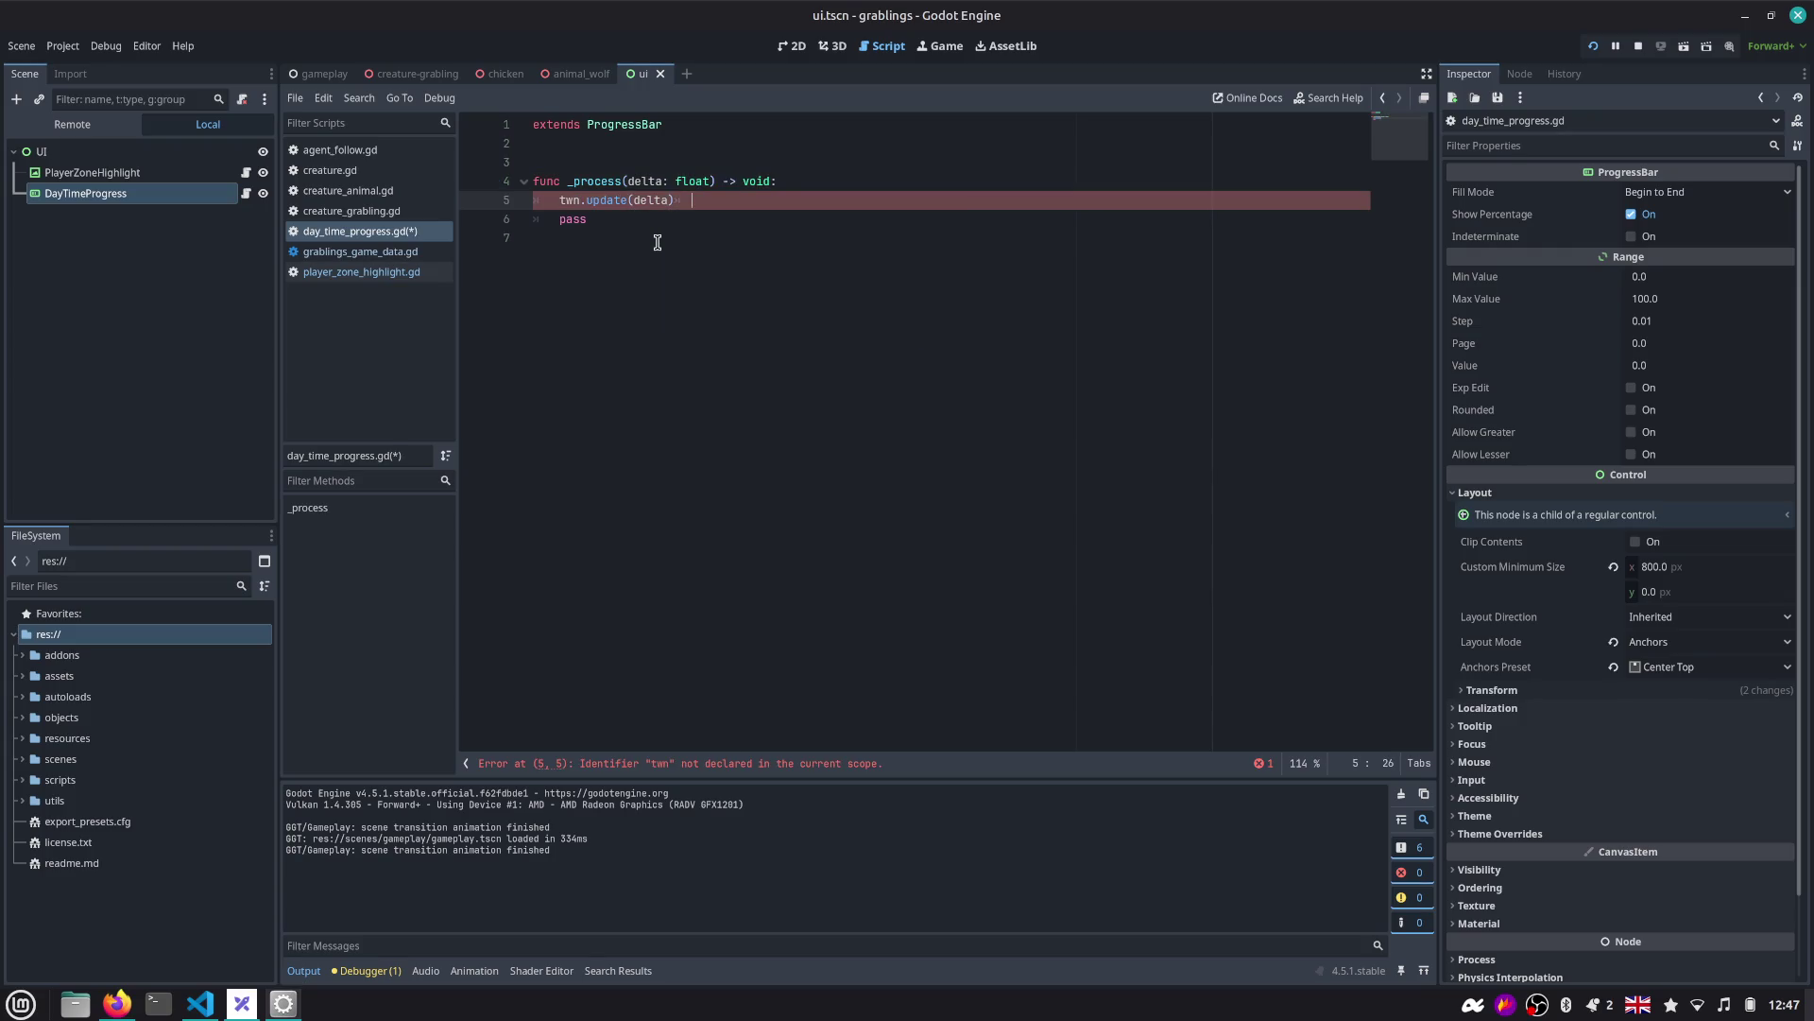
Add a new line after the update call and bring up Search Help.
key(Down)
key(Up)
key(ctrl+d)
key(End)
key(Return)
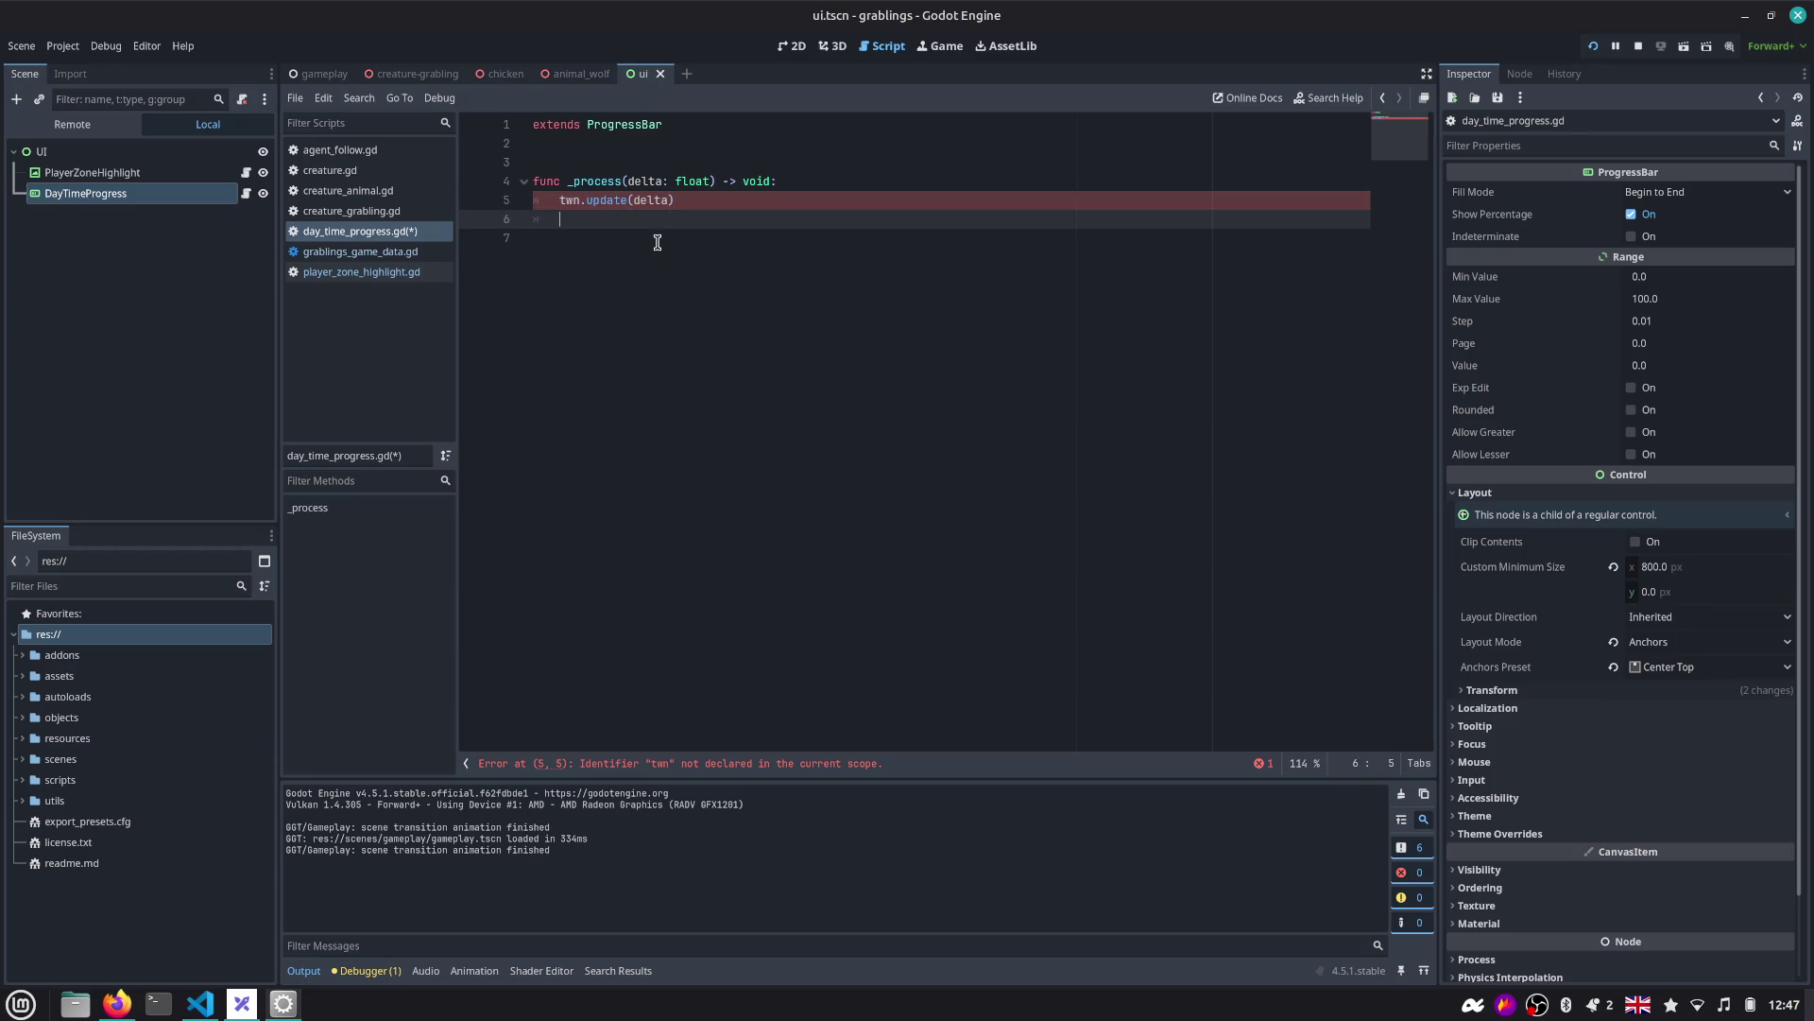
key(BackSpace)
key(F1)
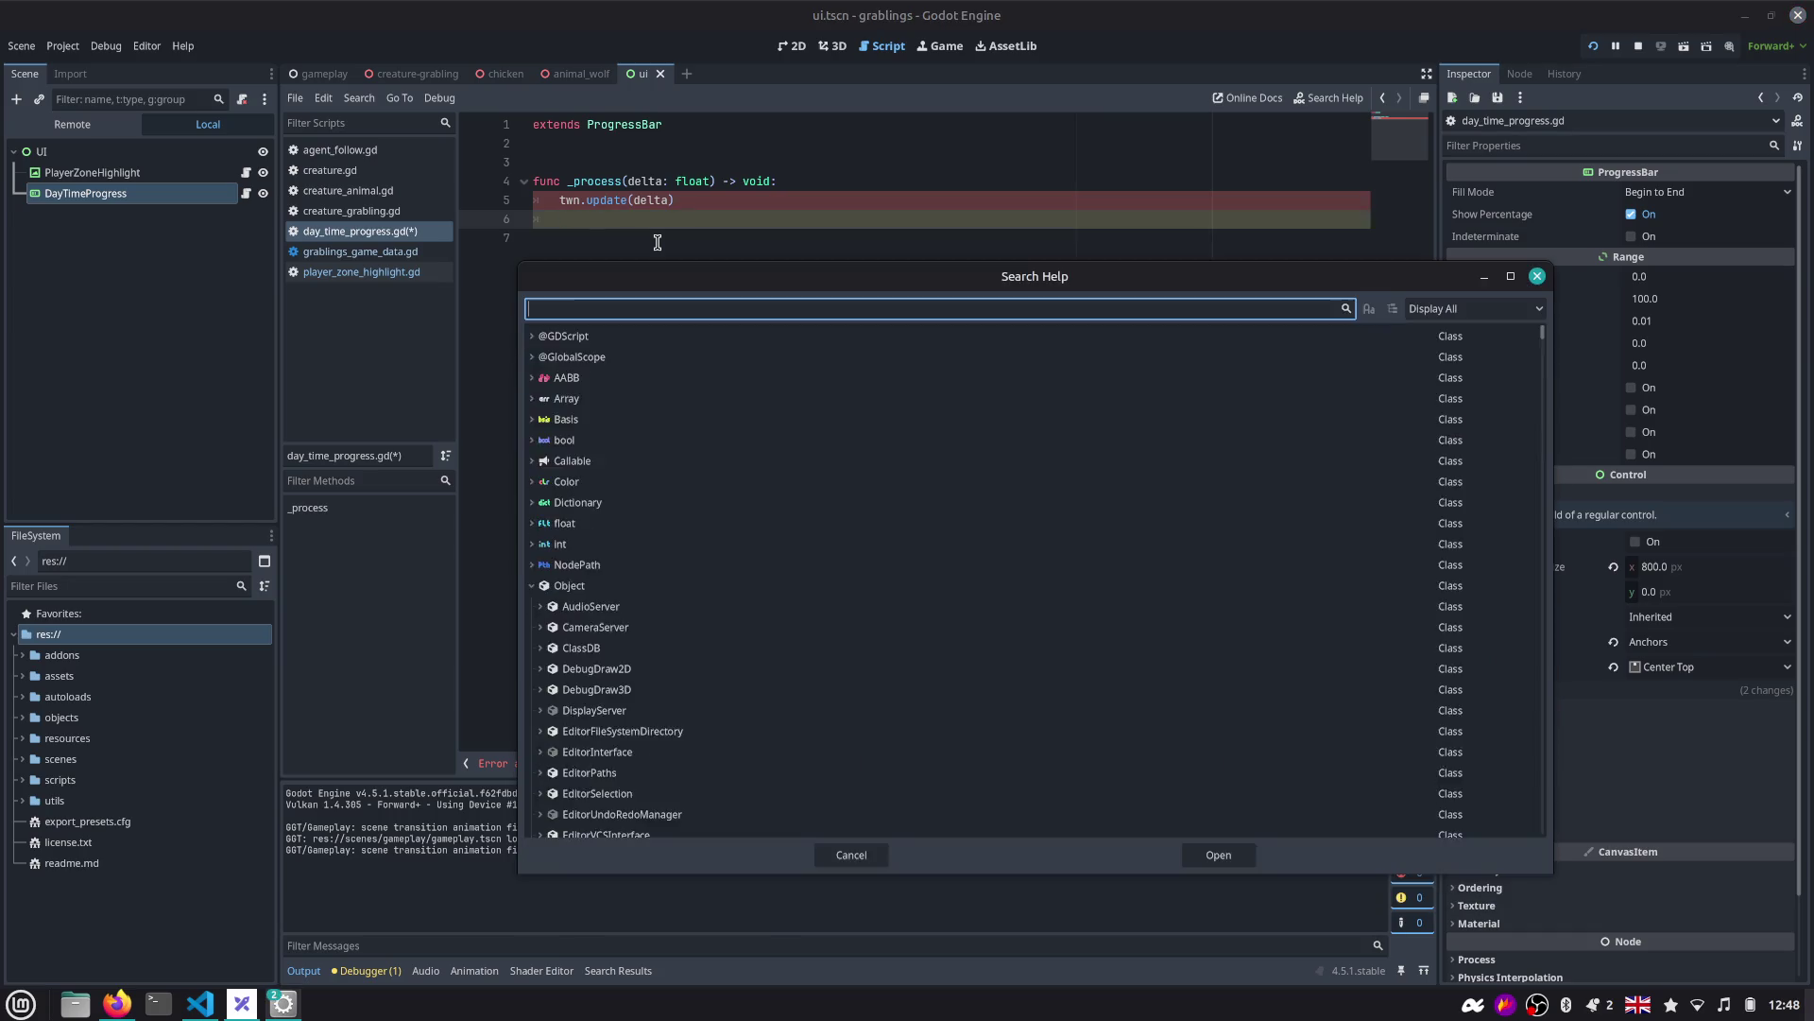
Open the Tween class documentation at the set_ignore_time_scale description.
text(tween)
key(Return)
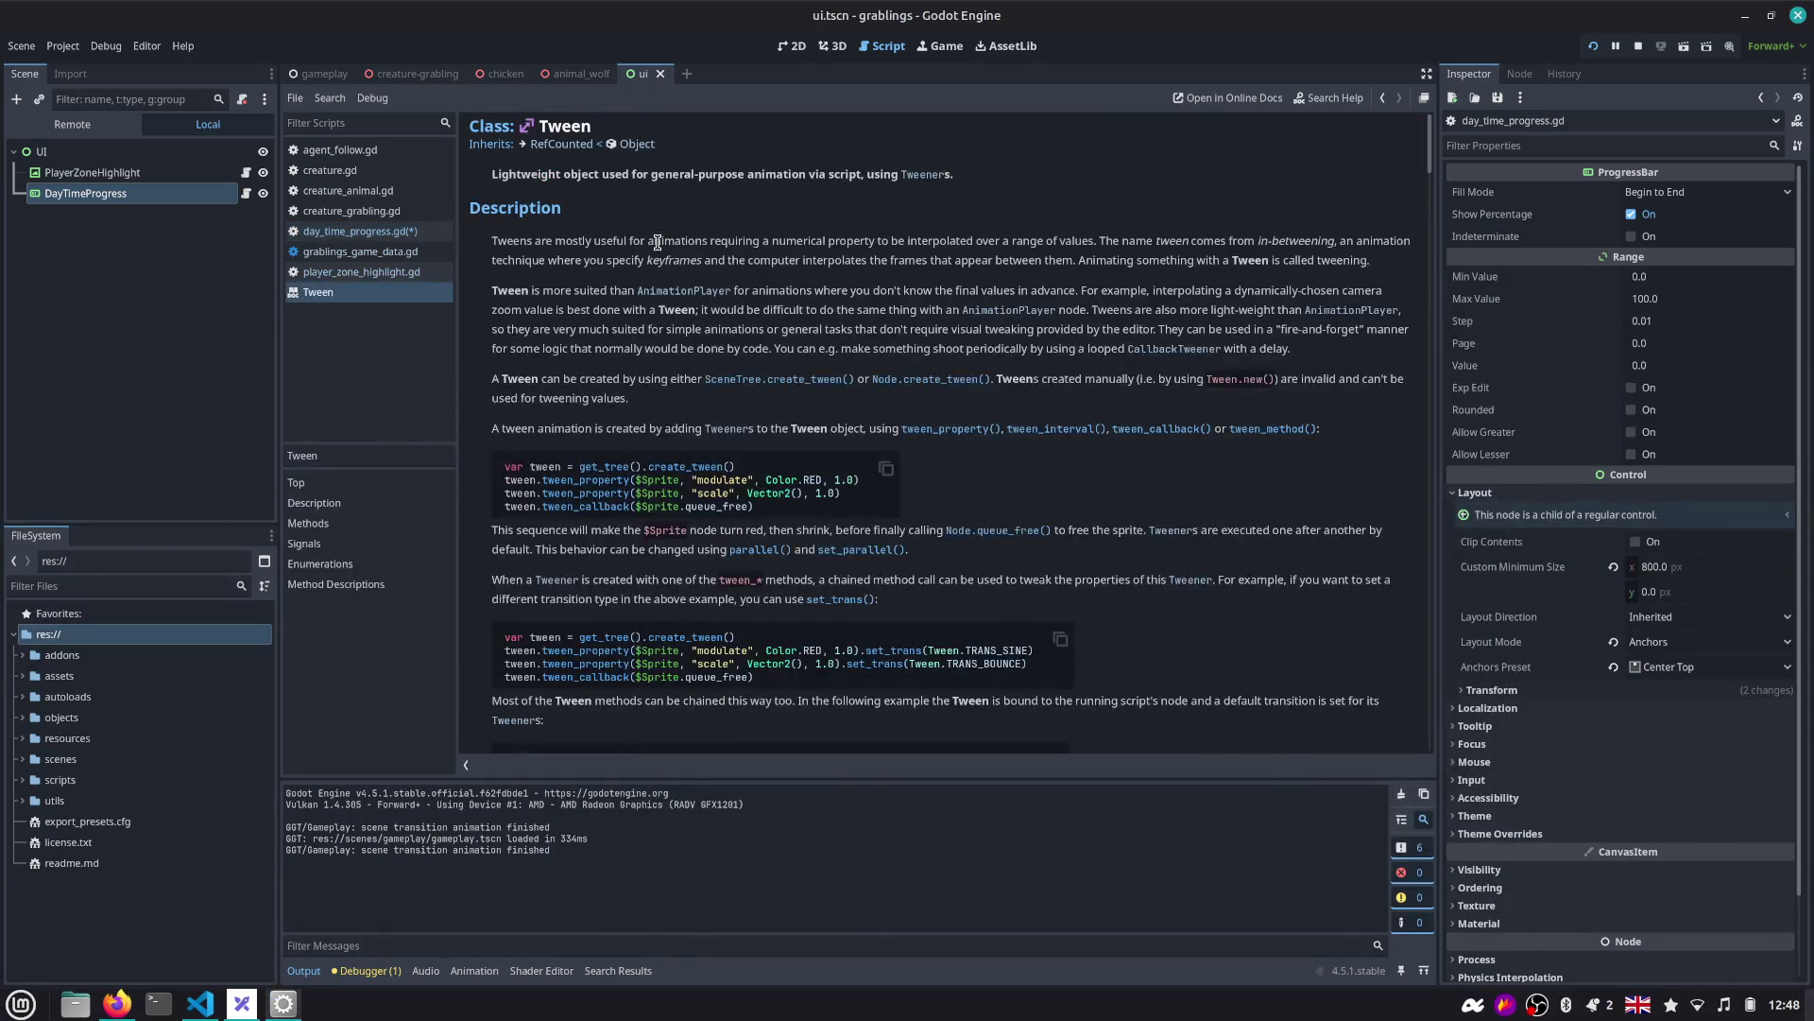
key(ctrl+f)
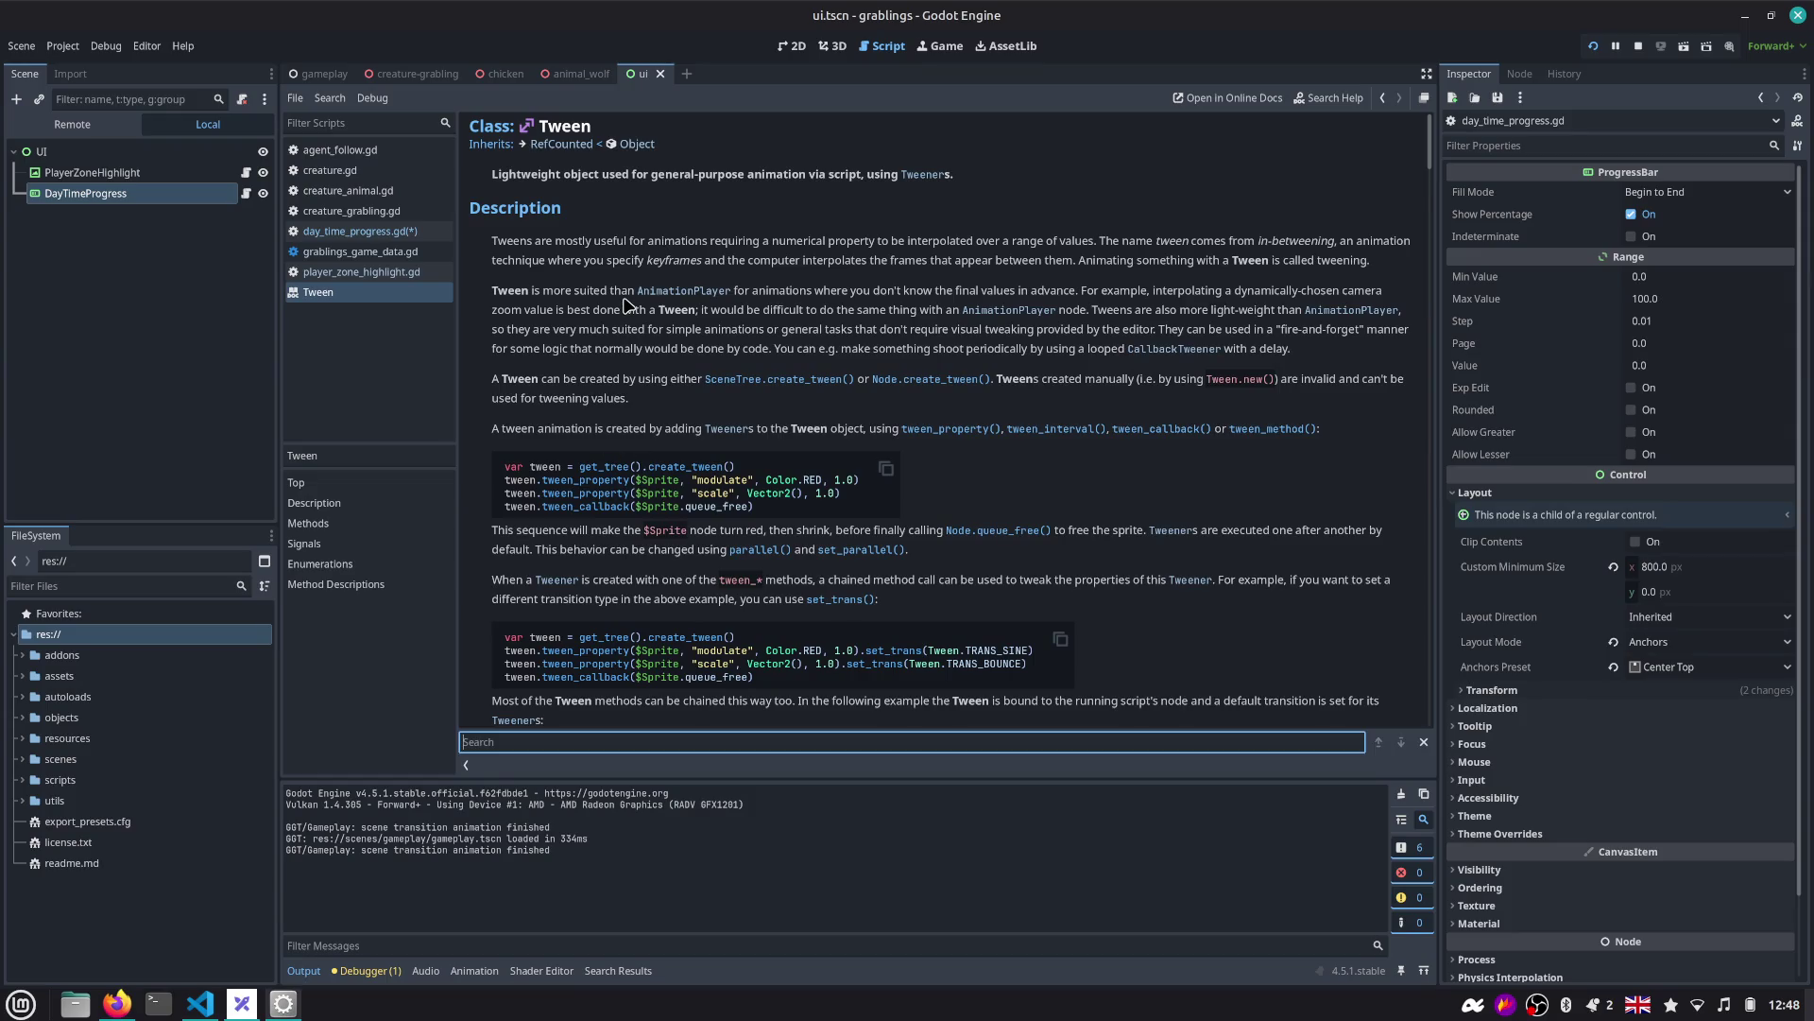
text(time_)
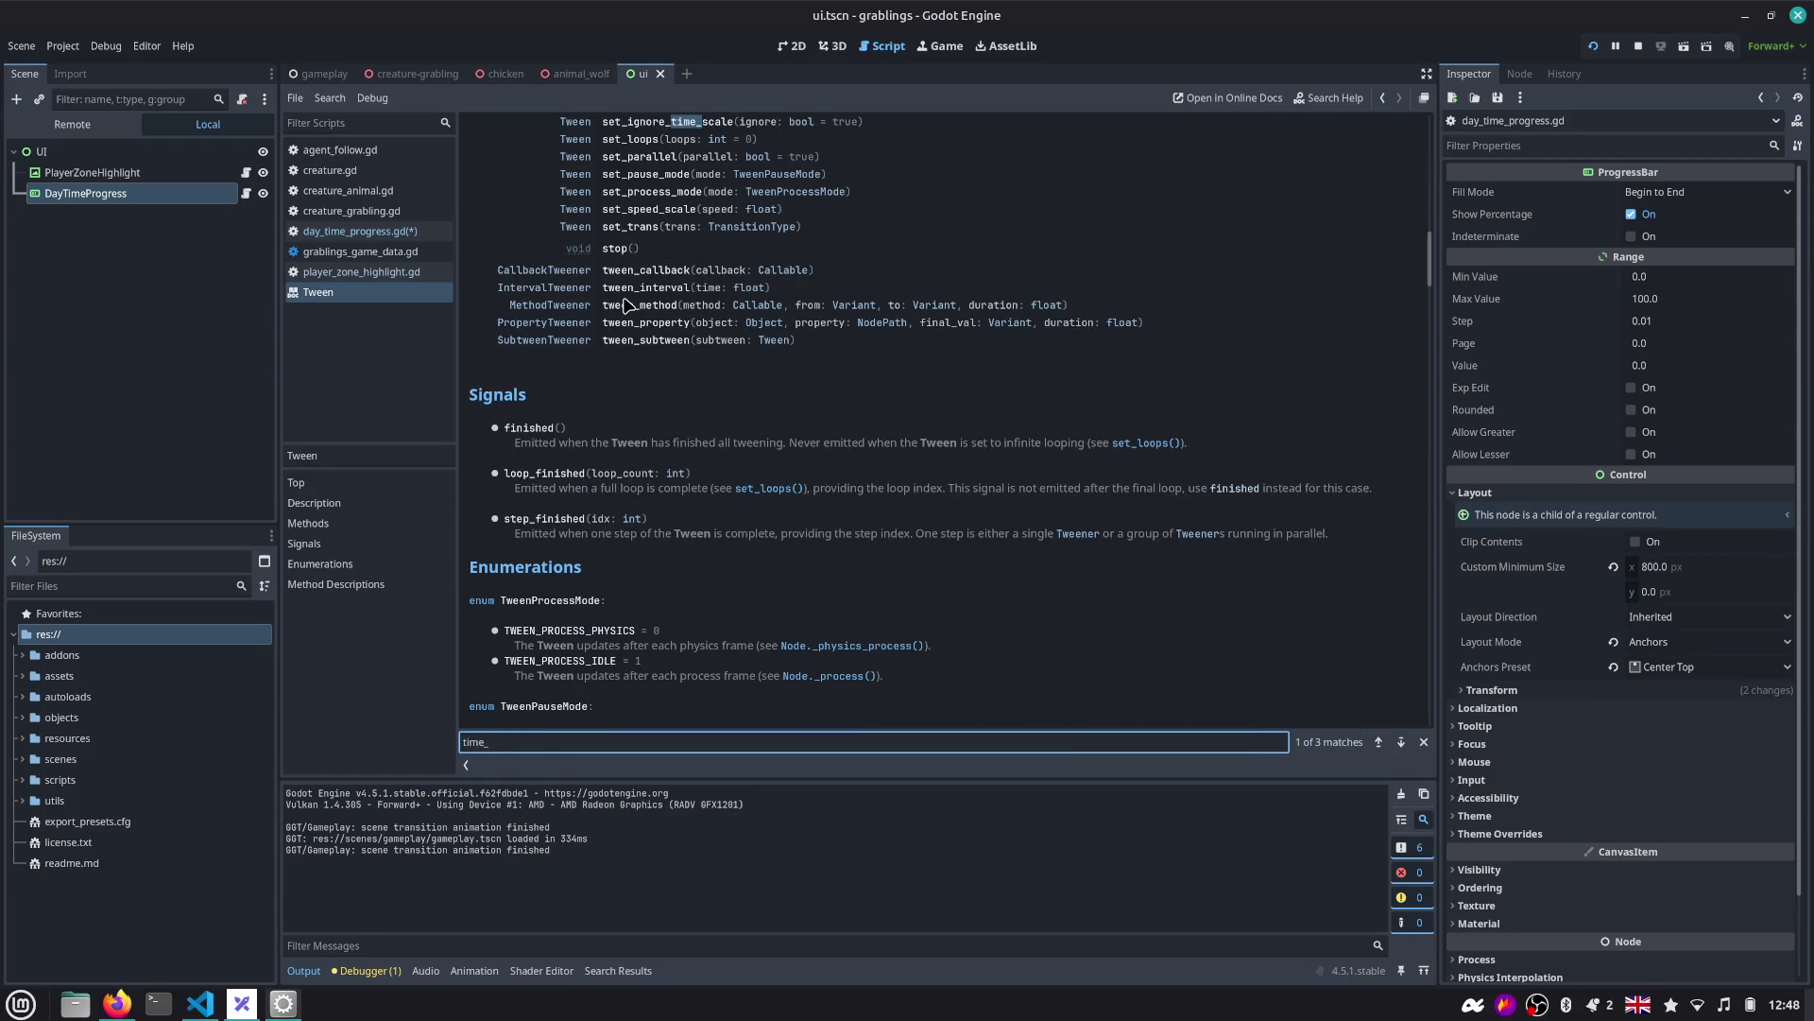
scroll(649, 362, up, 3)
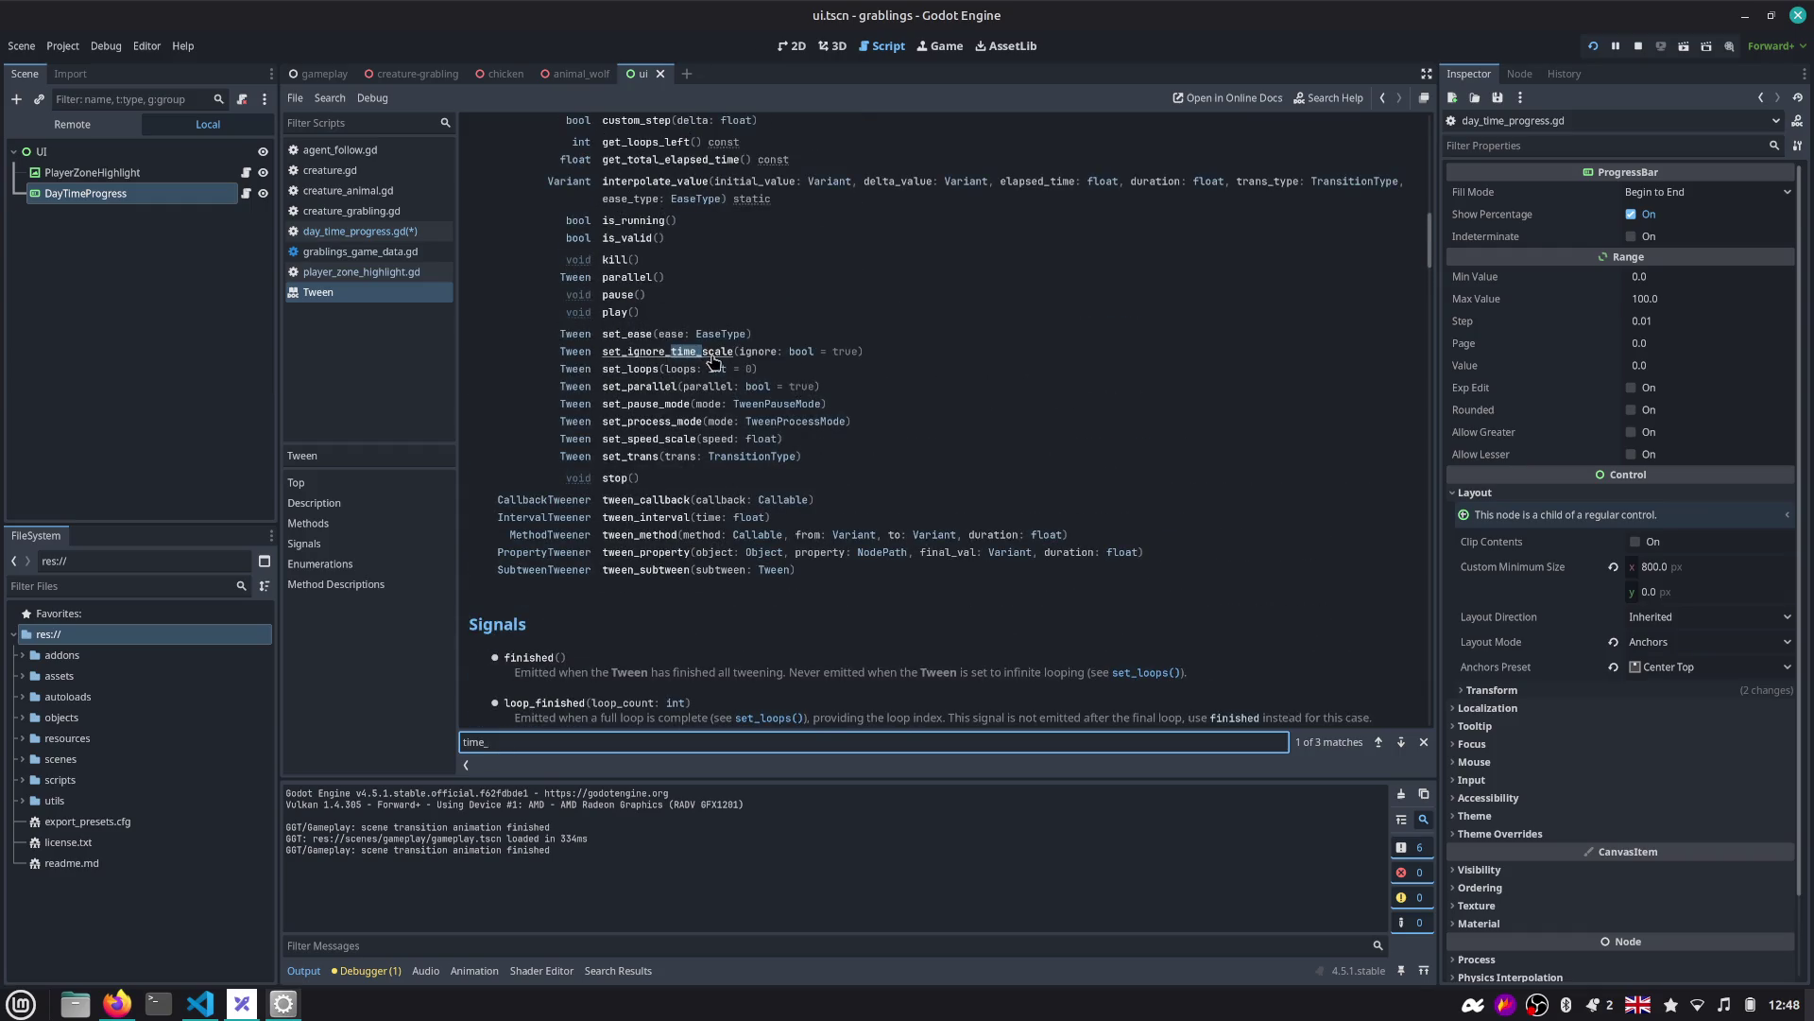
click(711, 357)
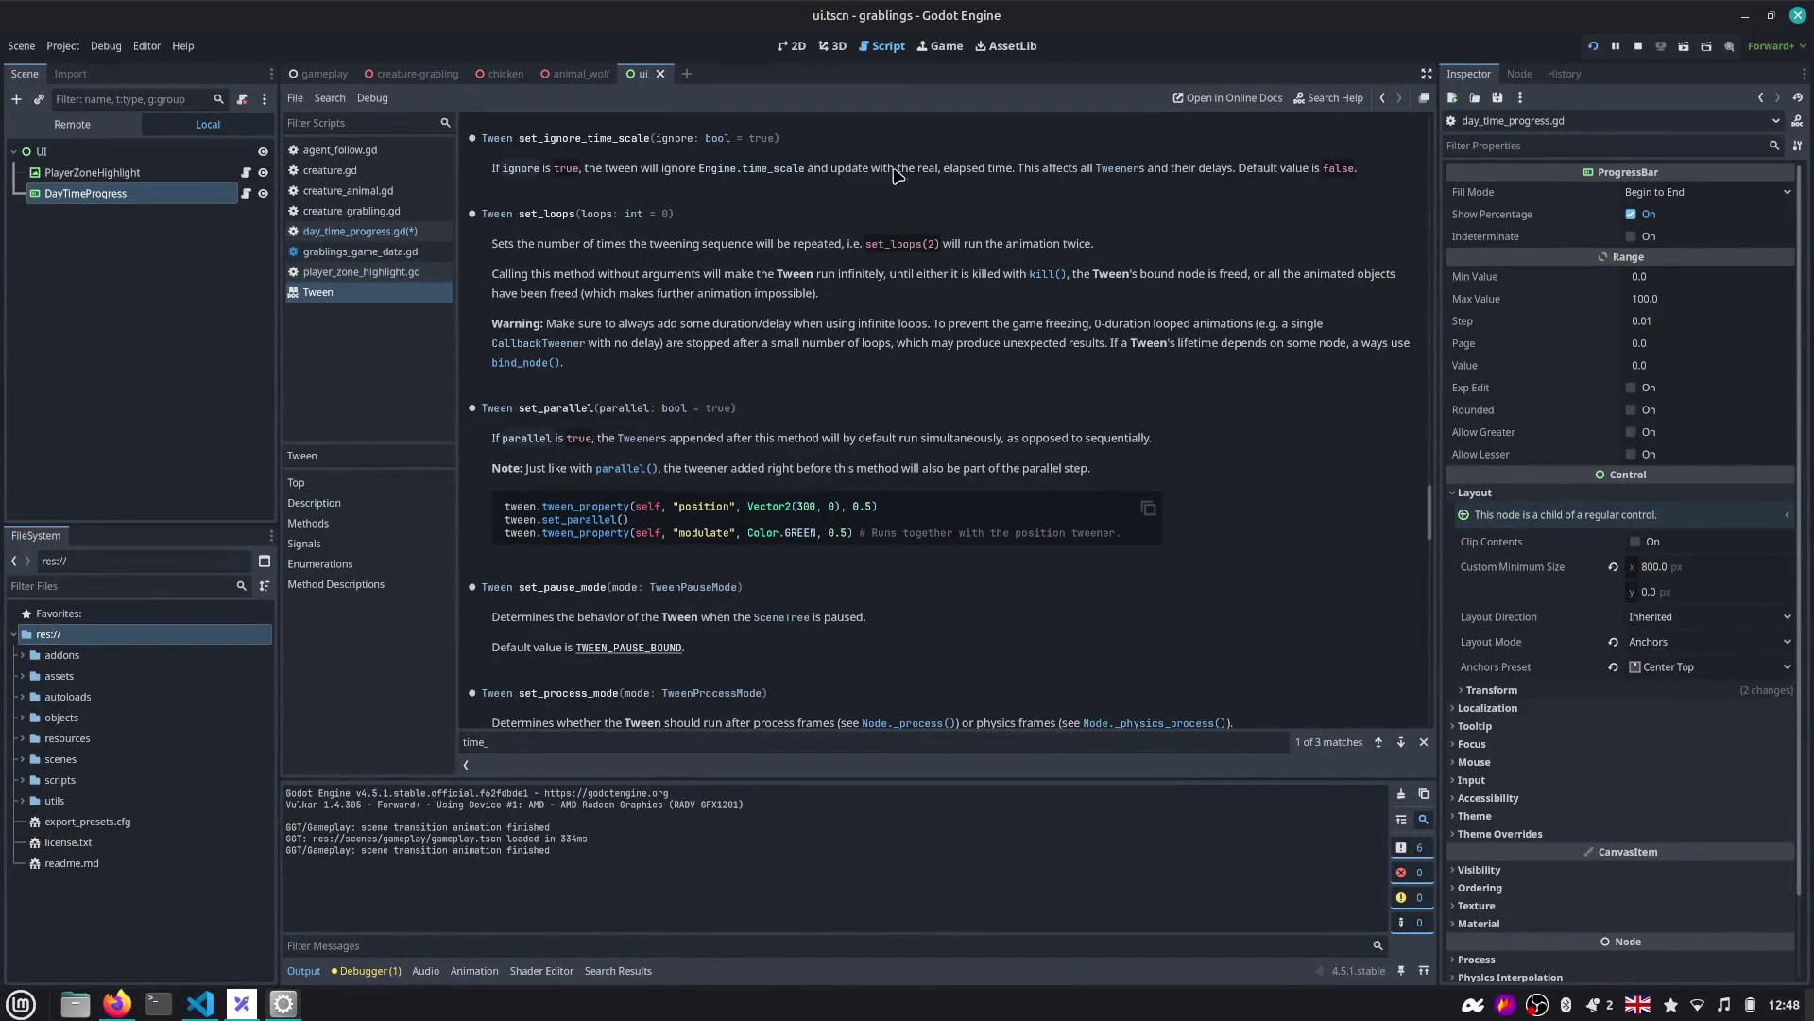
drag(920, 171, 1087, 179)
click(1076, 200)
Search the help for time_scale, close the search, and return to day_time_progress.gd.
key(F1)
text(time_scale)
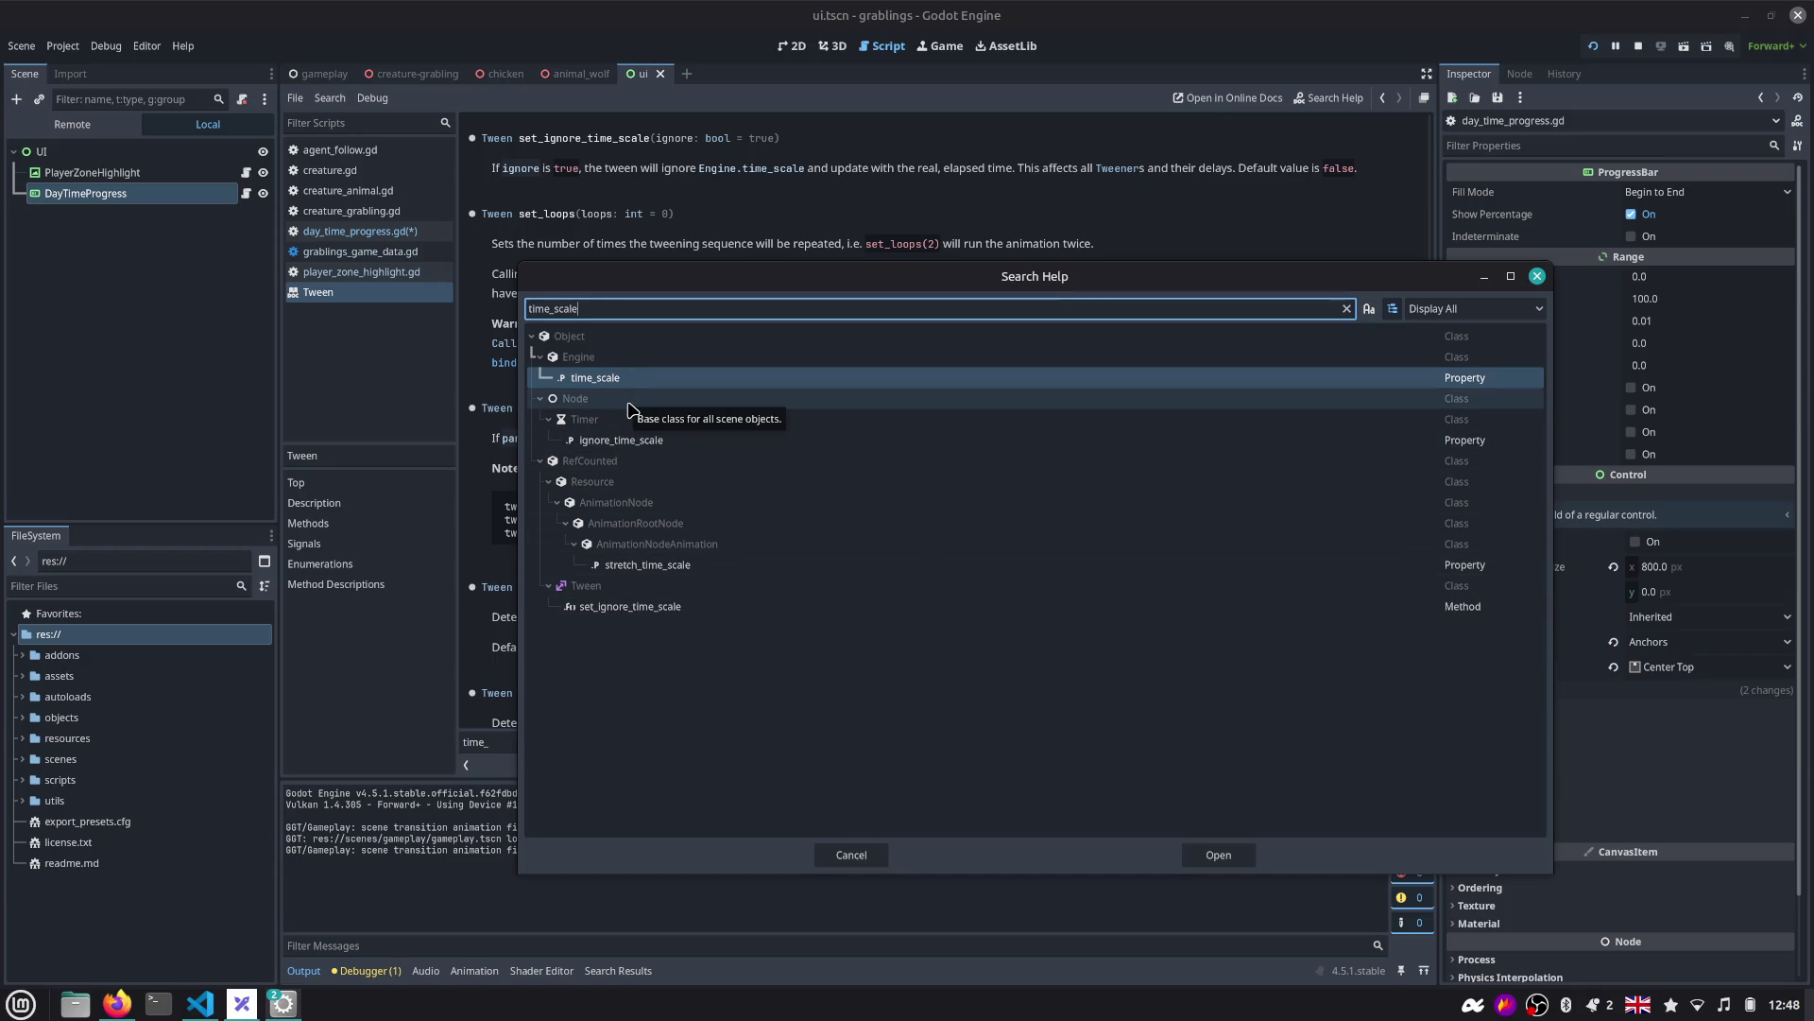
key(Escape)
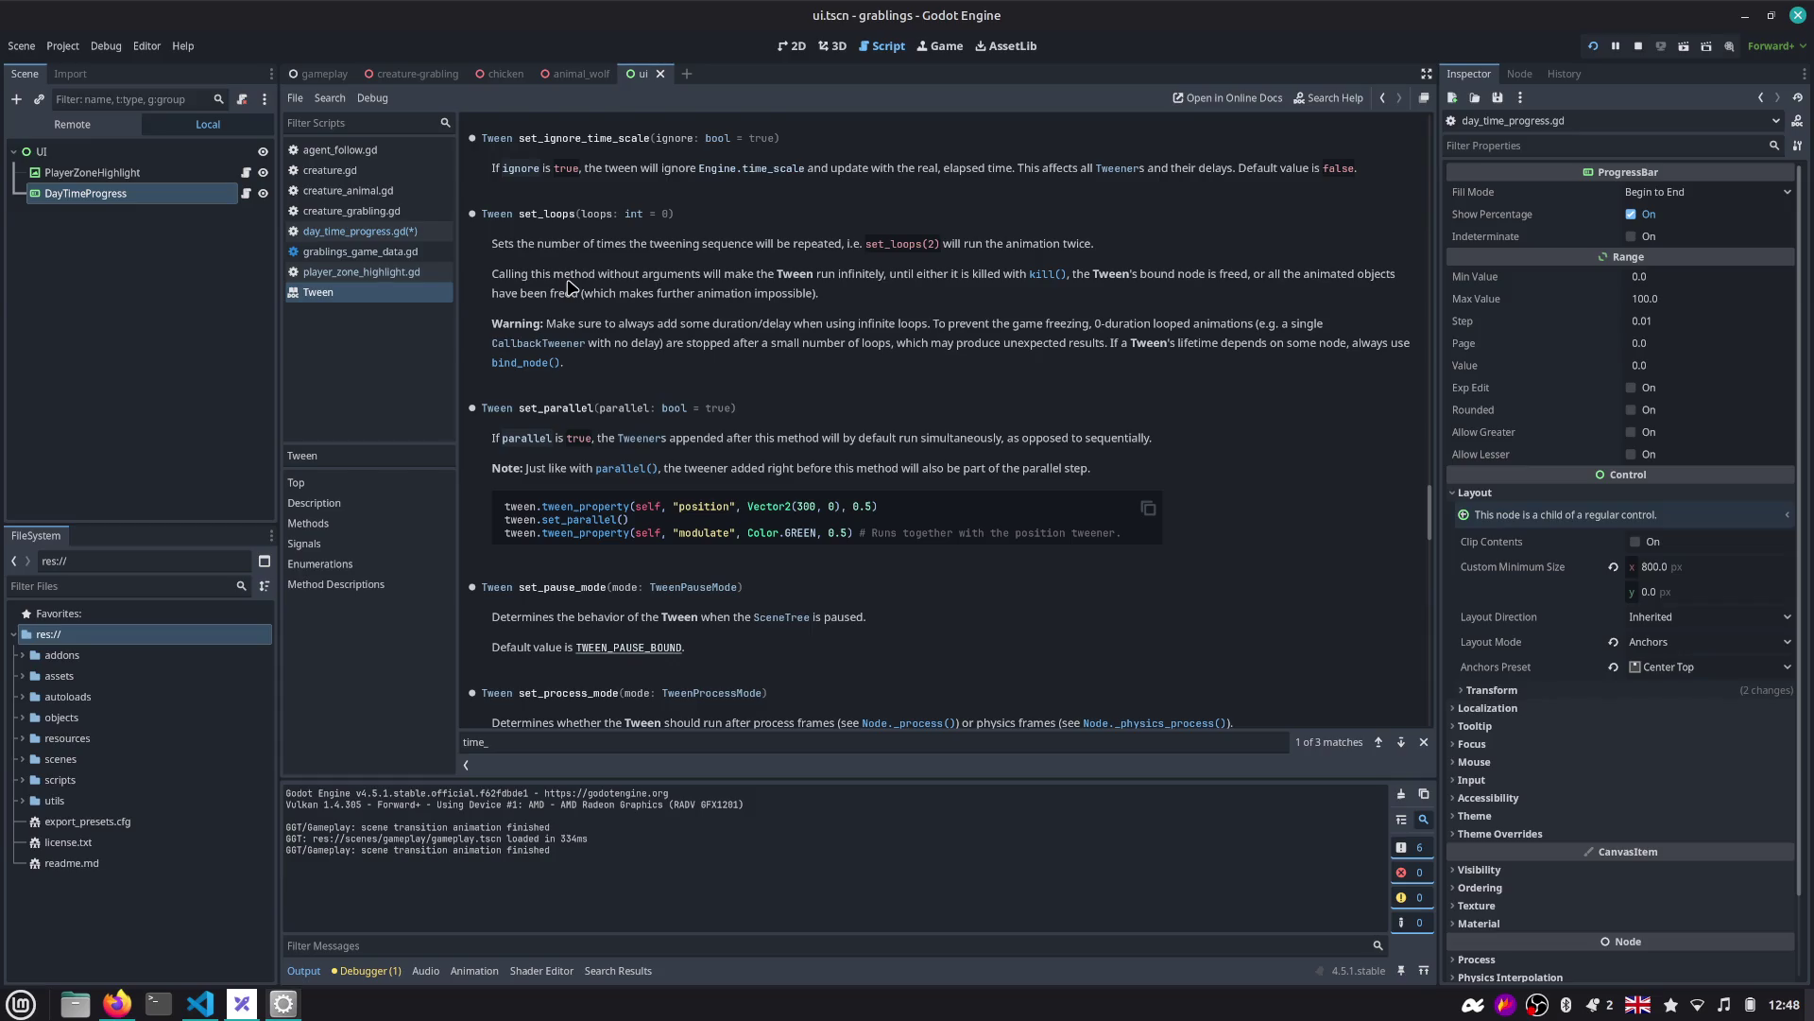
click(1382, 98)
Add an experimental Engine.time_scale line multiplied by delta below the update call.
key(Return)
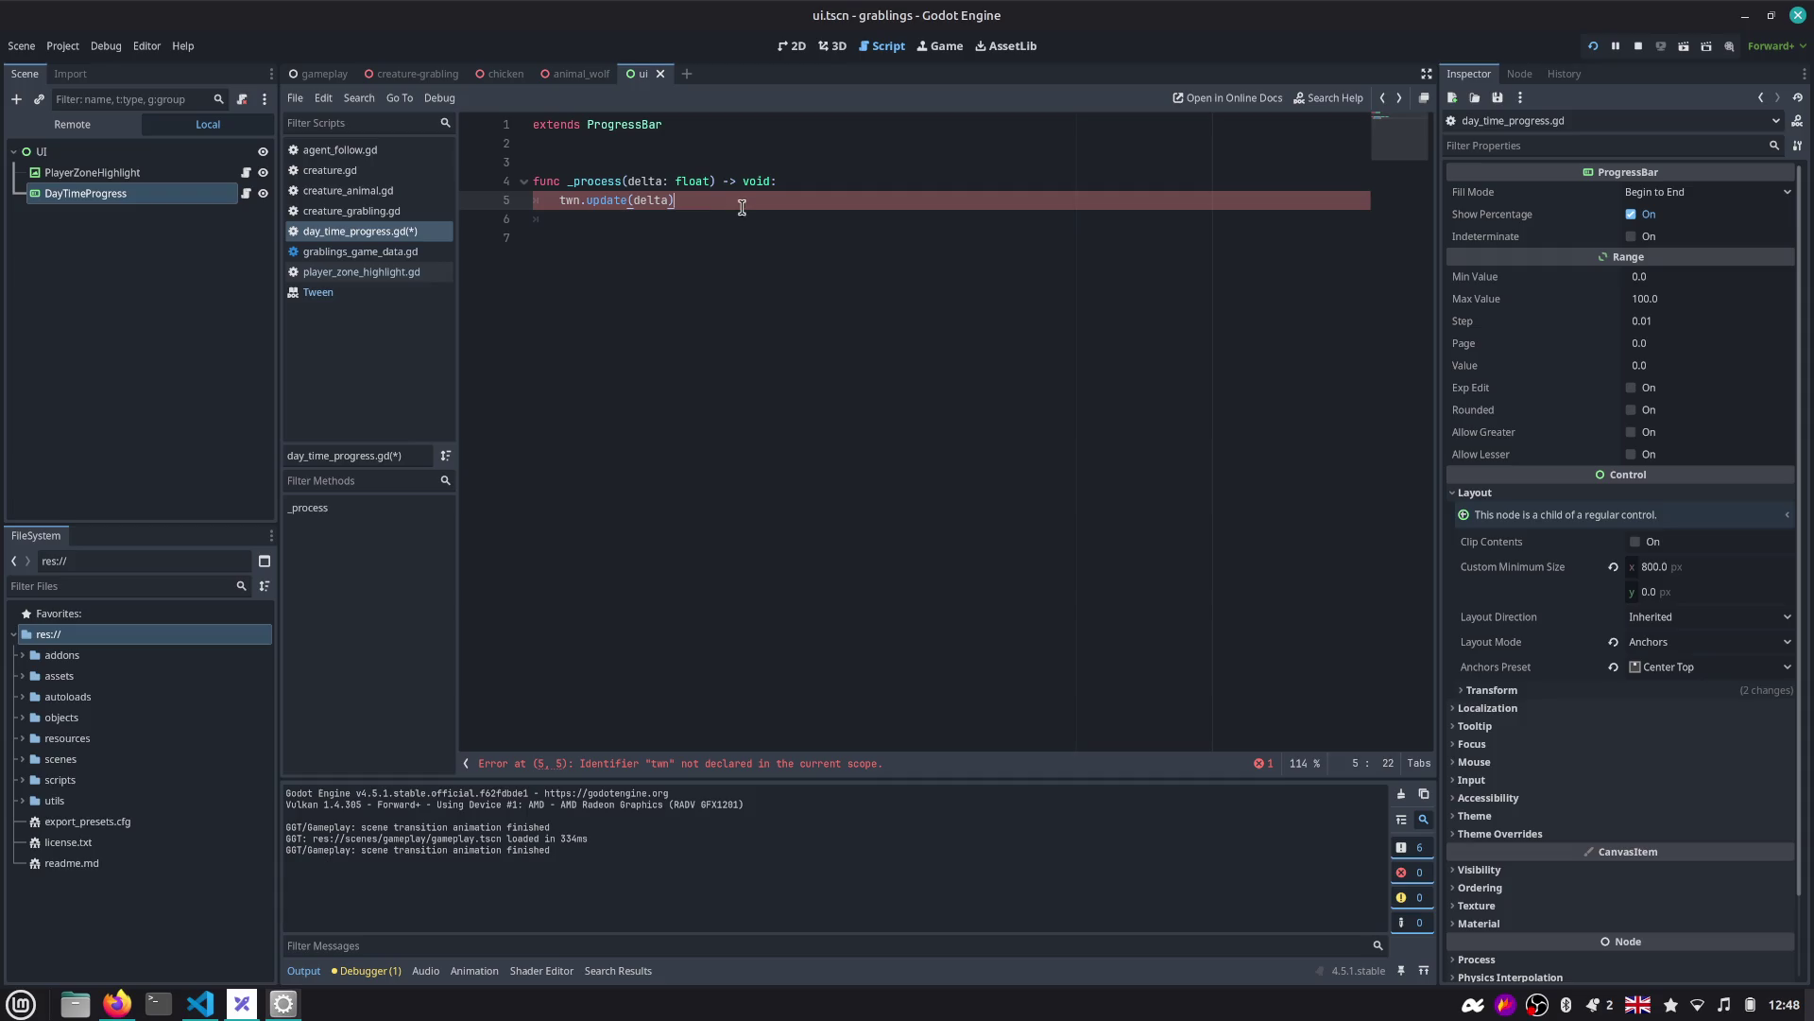
click(733, 212)
text(ine.time_scale)
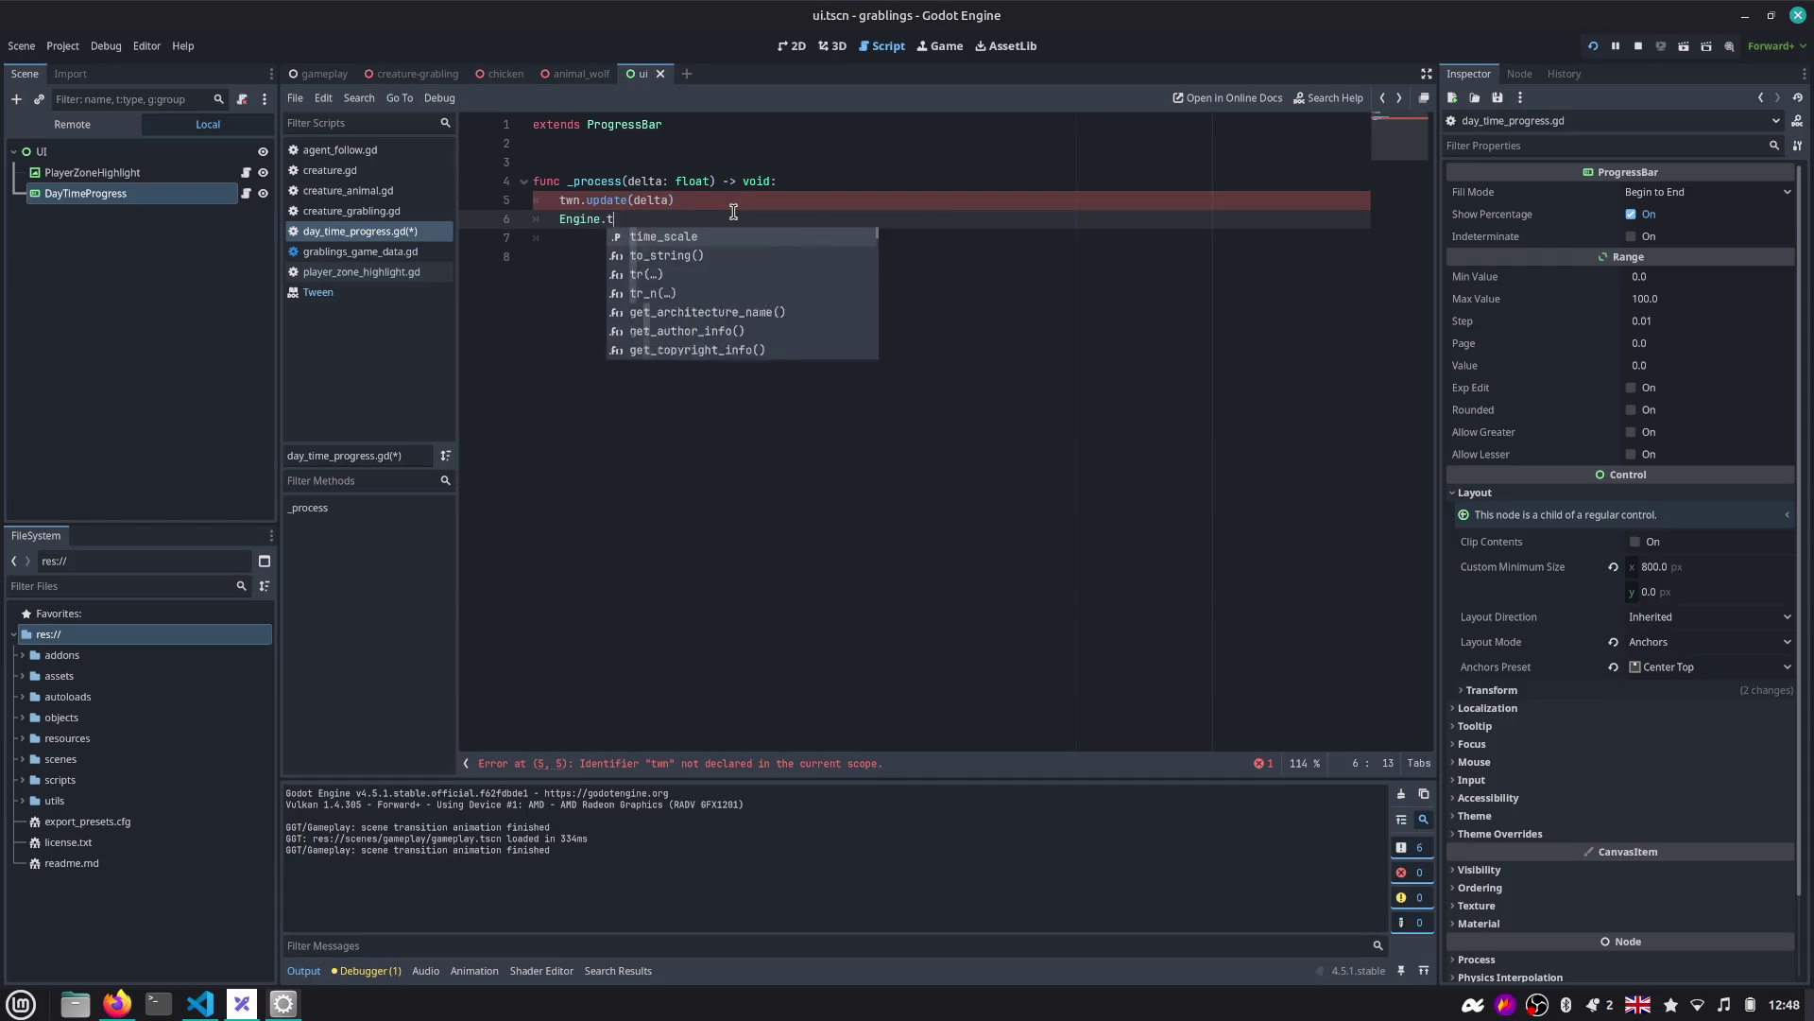
key(Up)
key(Left)
key(ctrl+shift+Left)
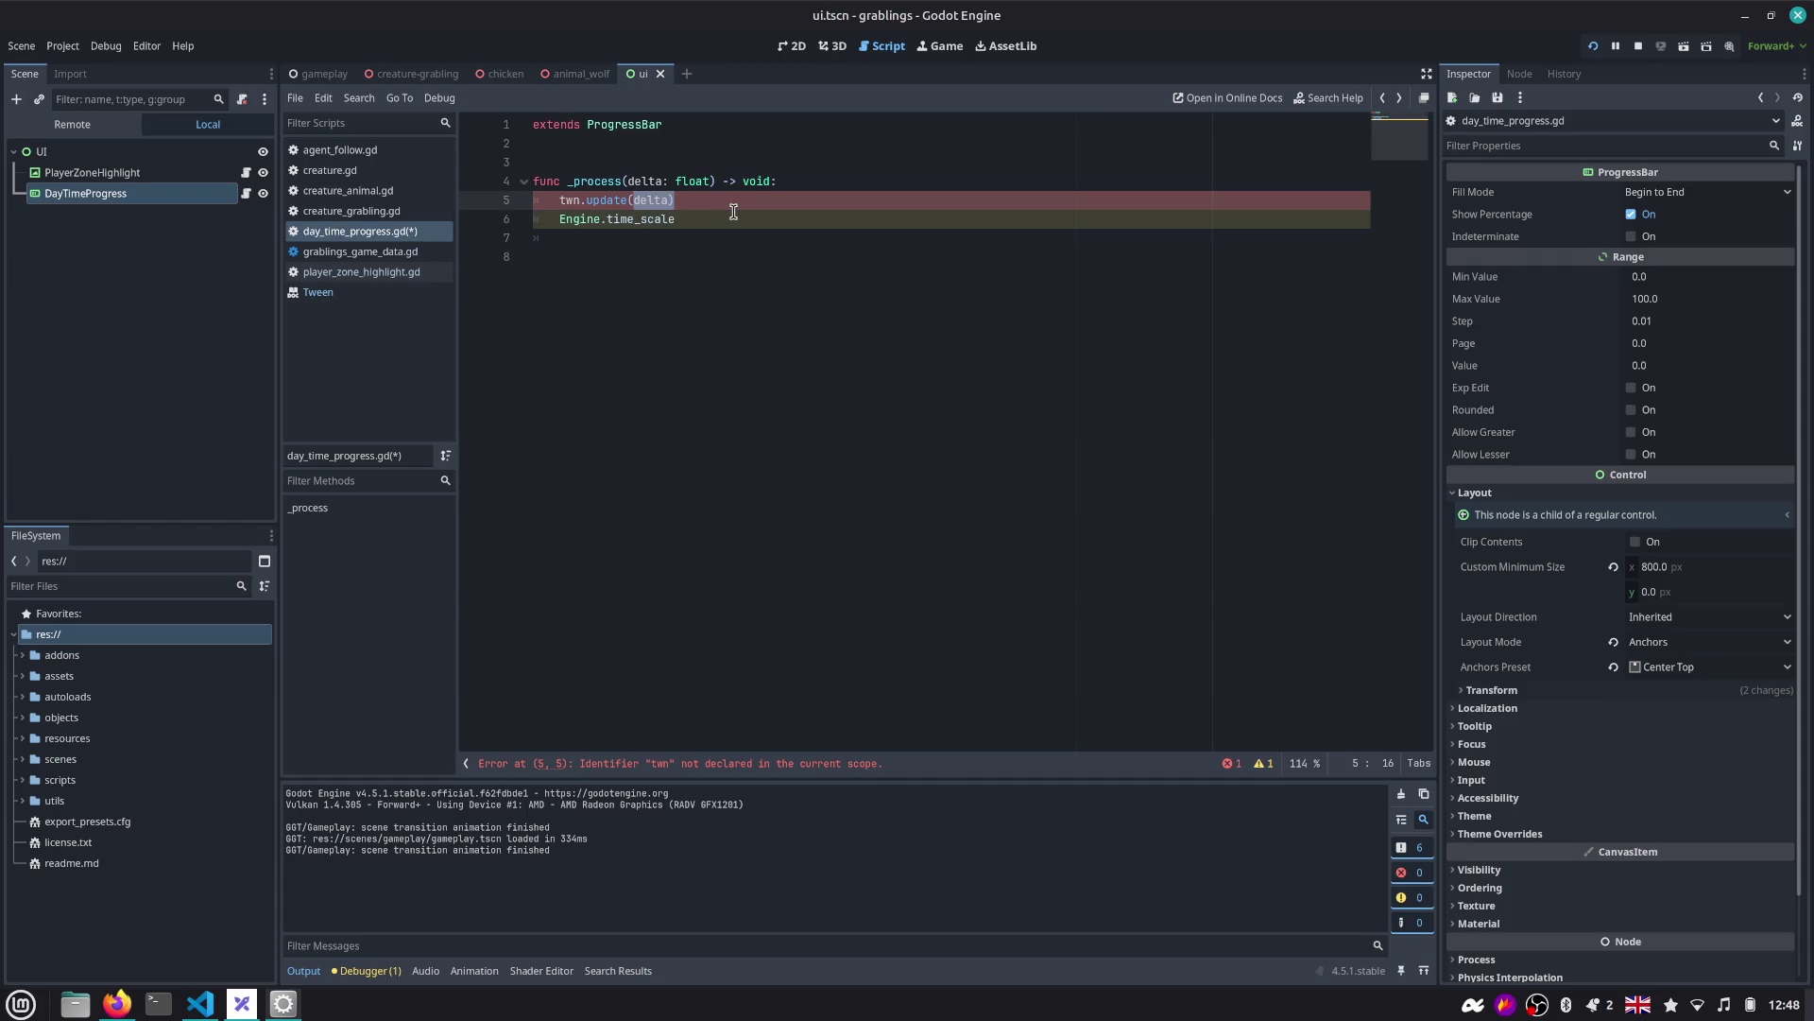
key(Right)
key(Down)
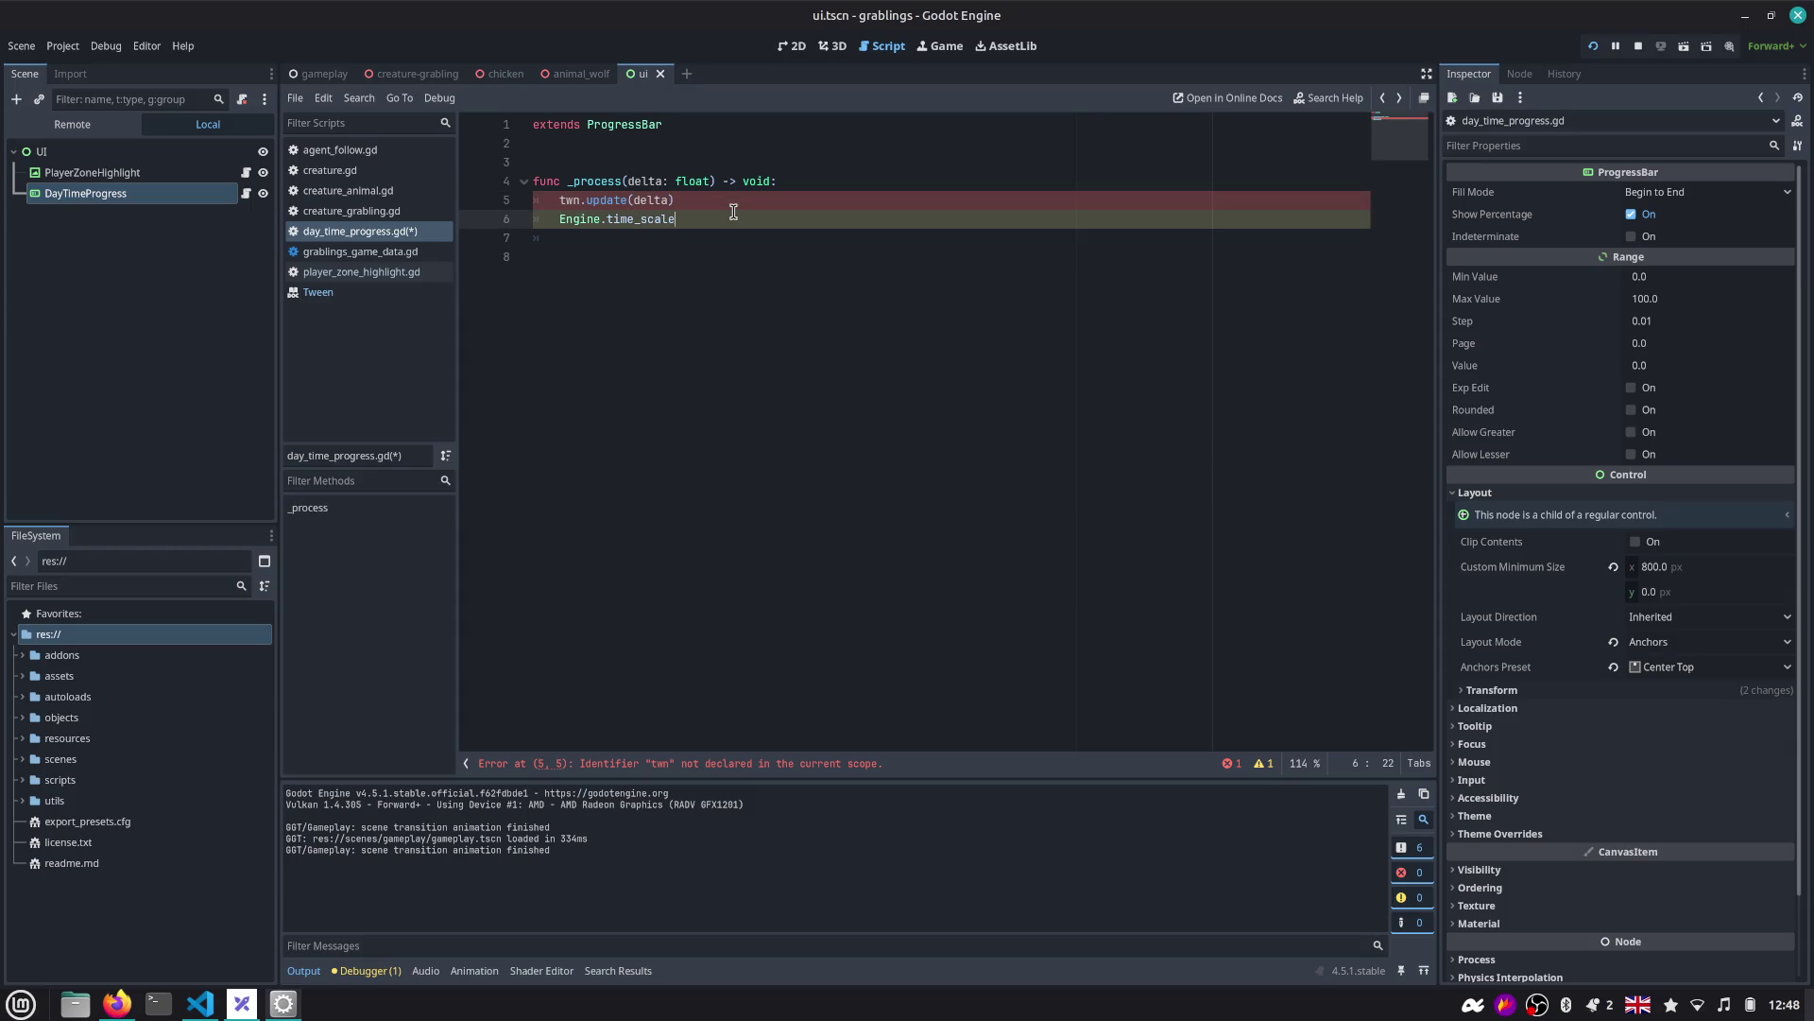
text( * delta)
Rework it to delta / Engine.time_scale, then delete the experimental lines and save the script.
key(Home)
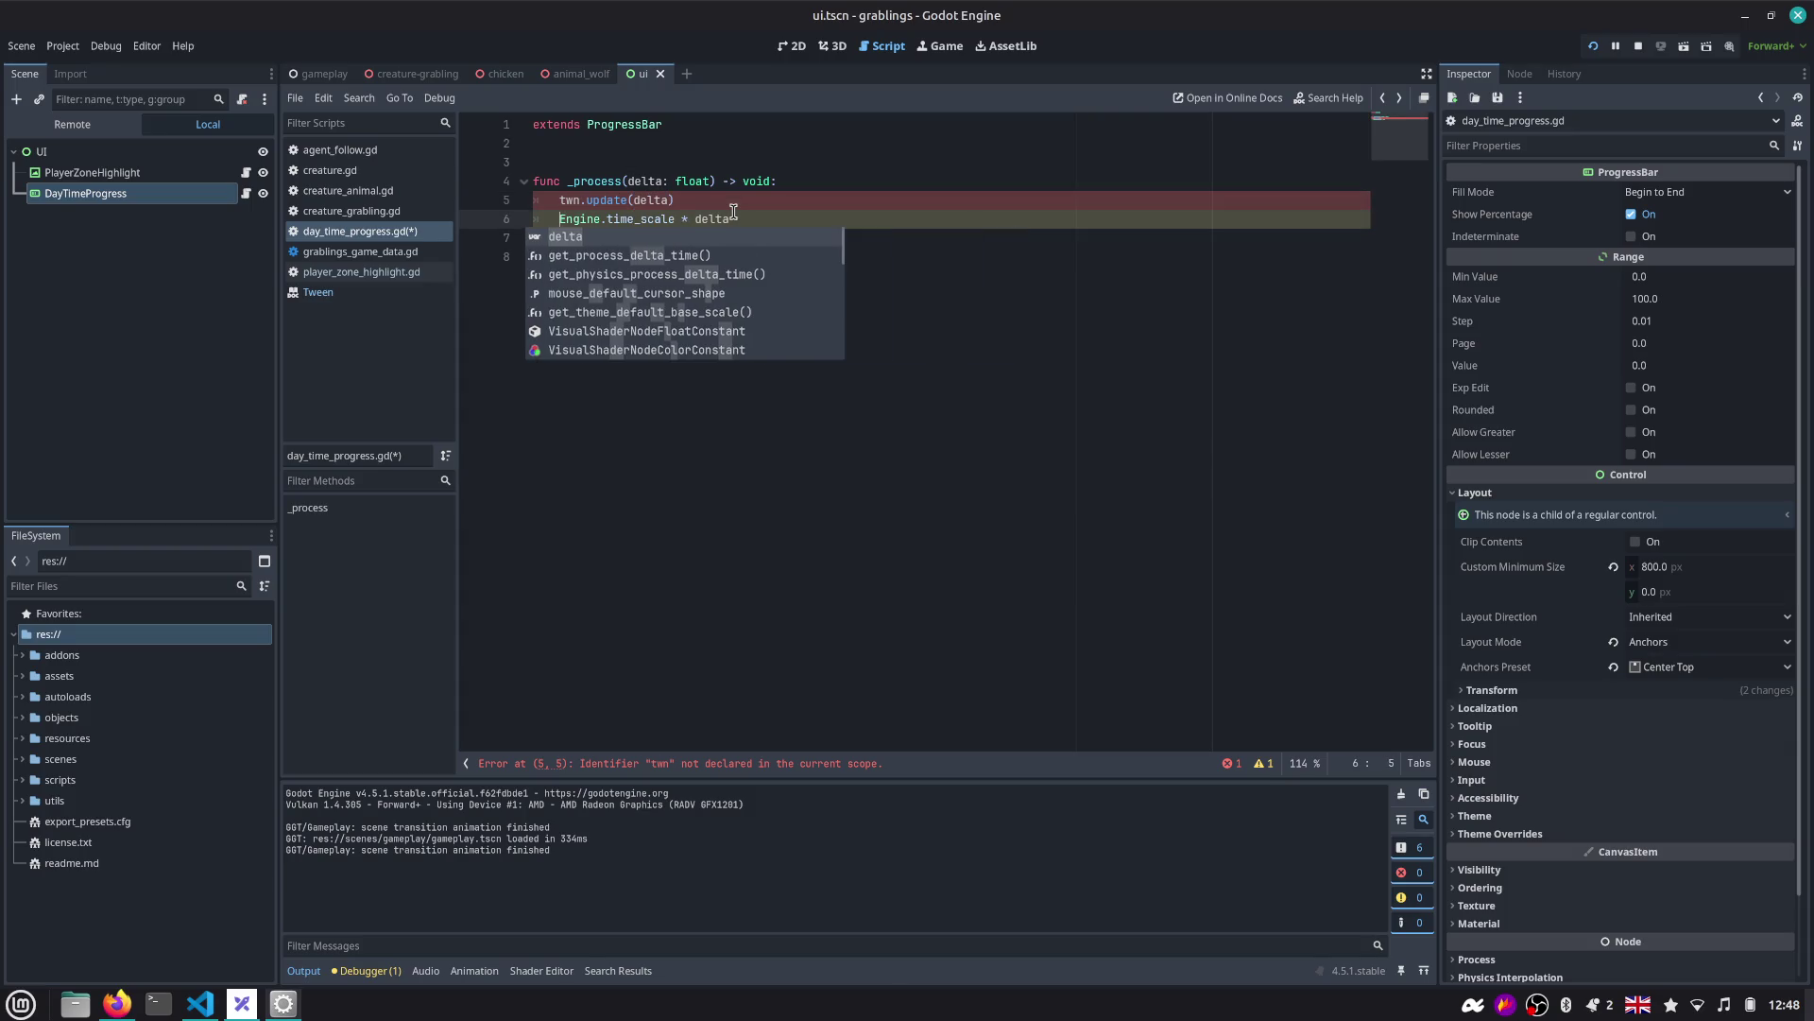
key(End)
key(BackSpace)
key(BackSpace)
key(BackSpace)
key(Home)
text(delta /)
key(End)
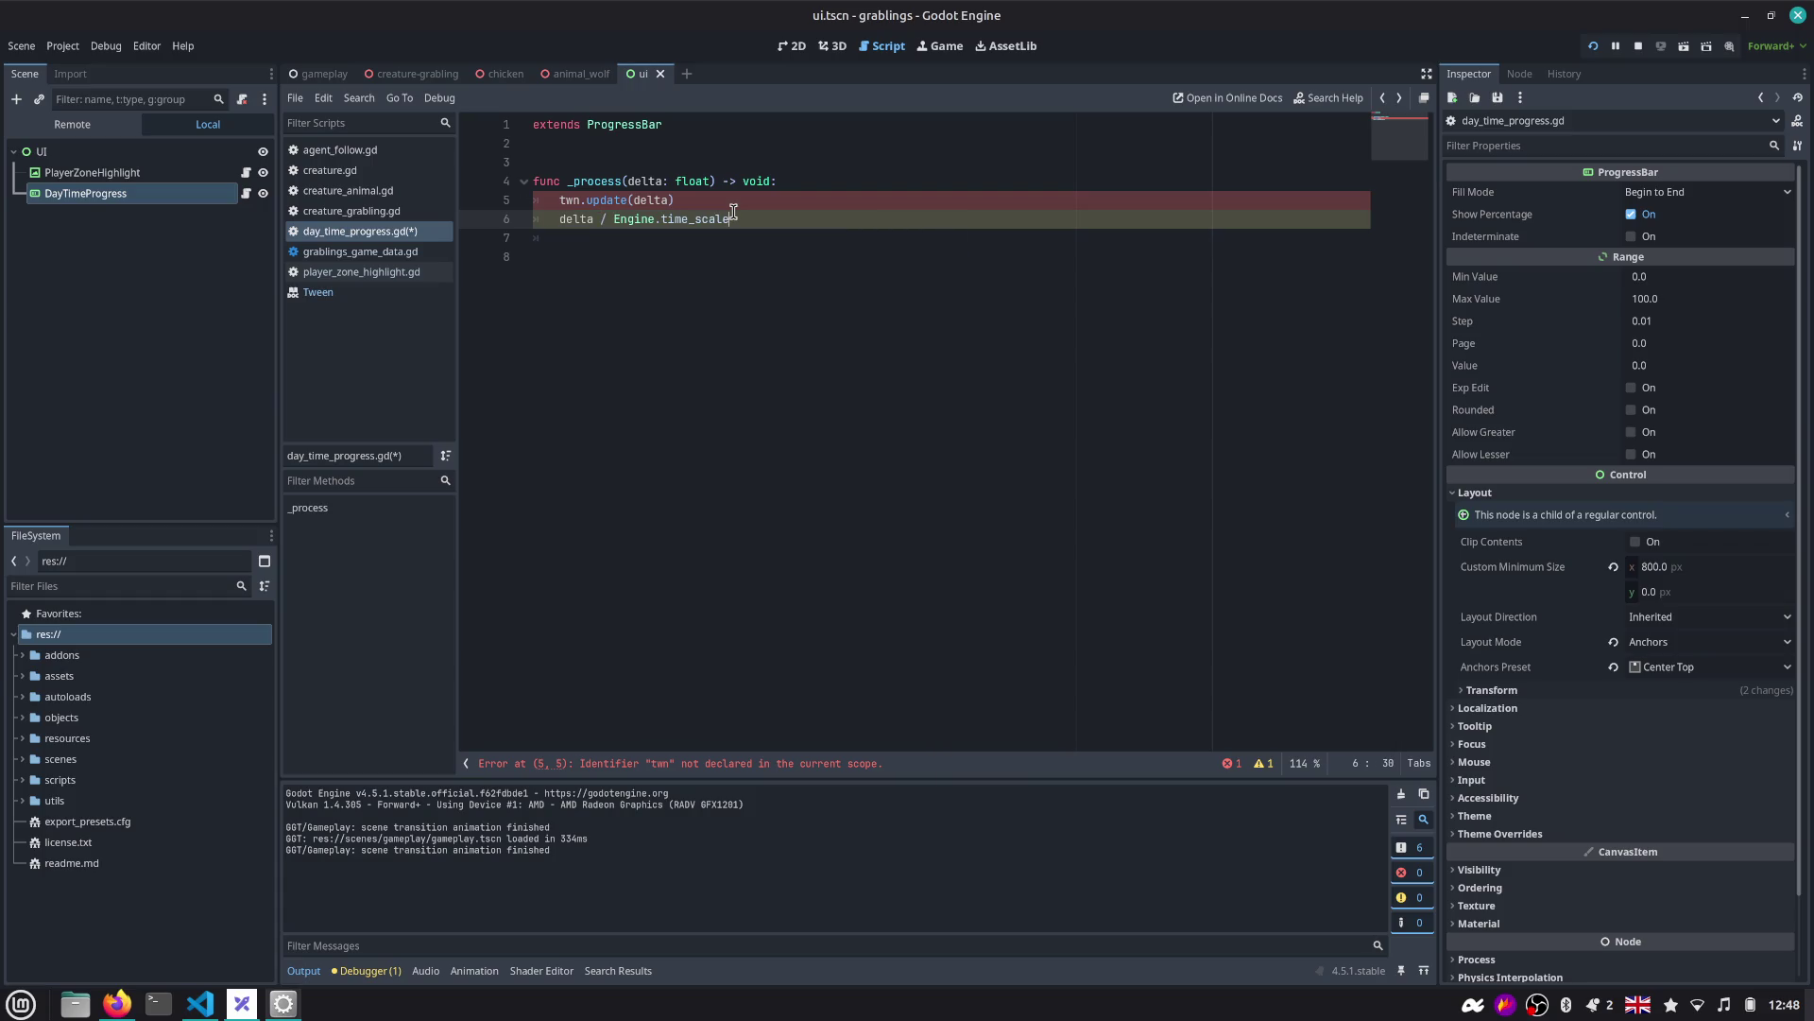
key(ctrl+BackSpace)
key(ctrl+BackSpace)
key(ctrl+BackSpace)
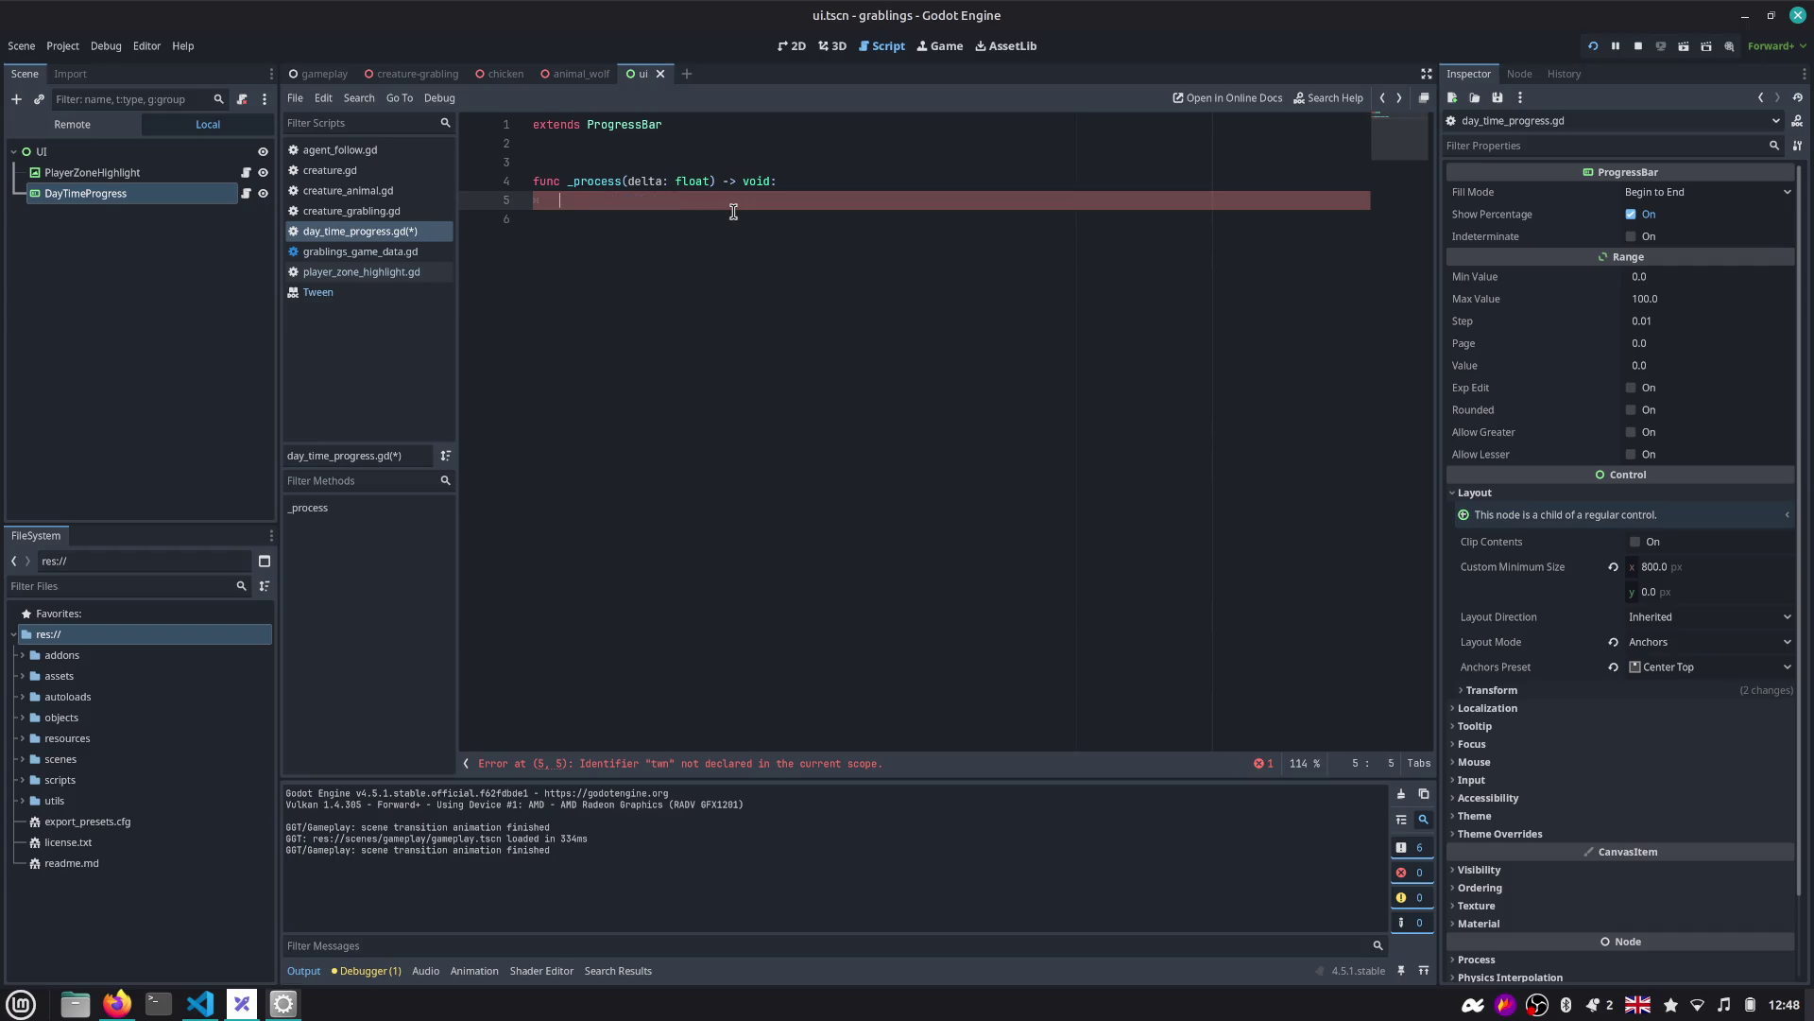
key(ctrl+s)
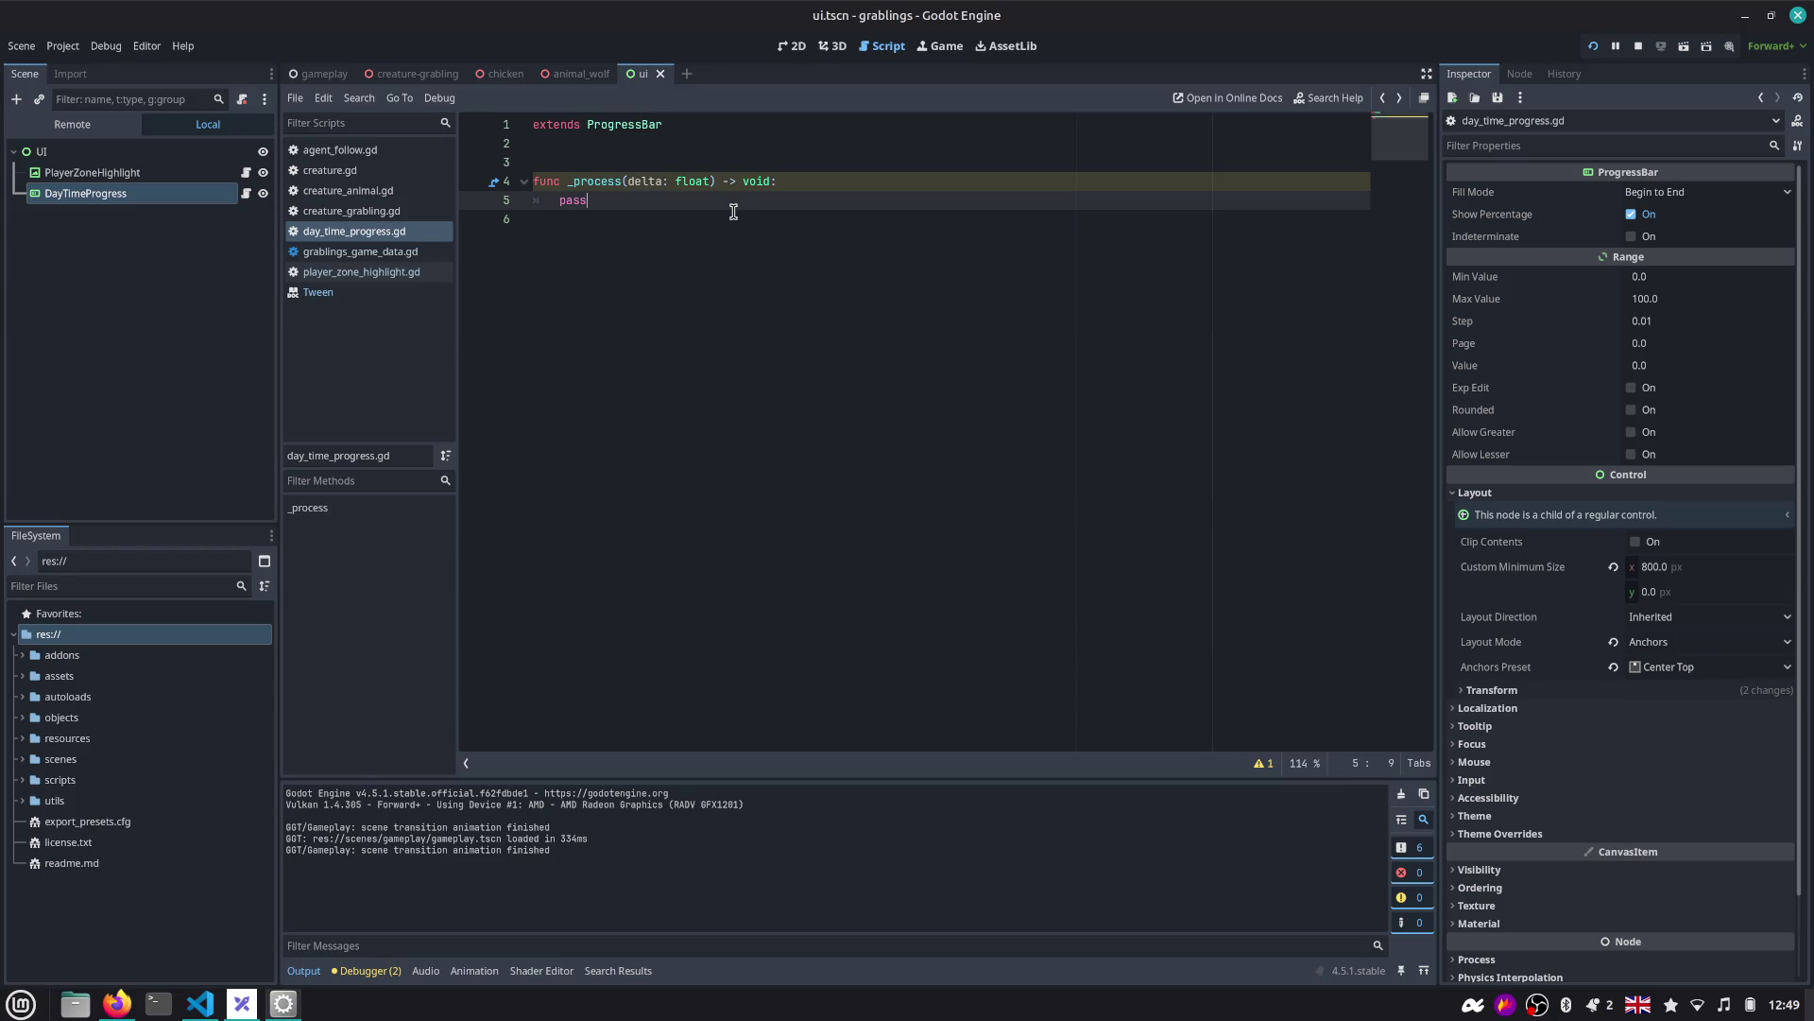
Close the Tween documentation and reselect pass in day_time_progress.gd's _process.
click(632, 234)
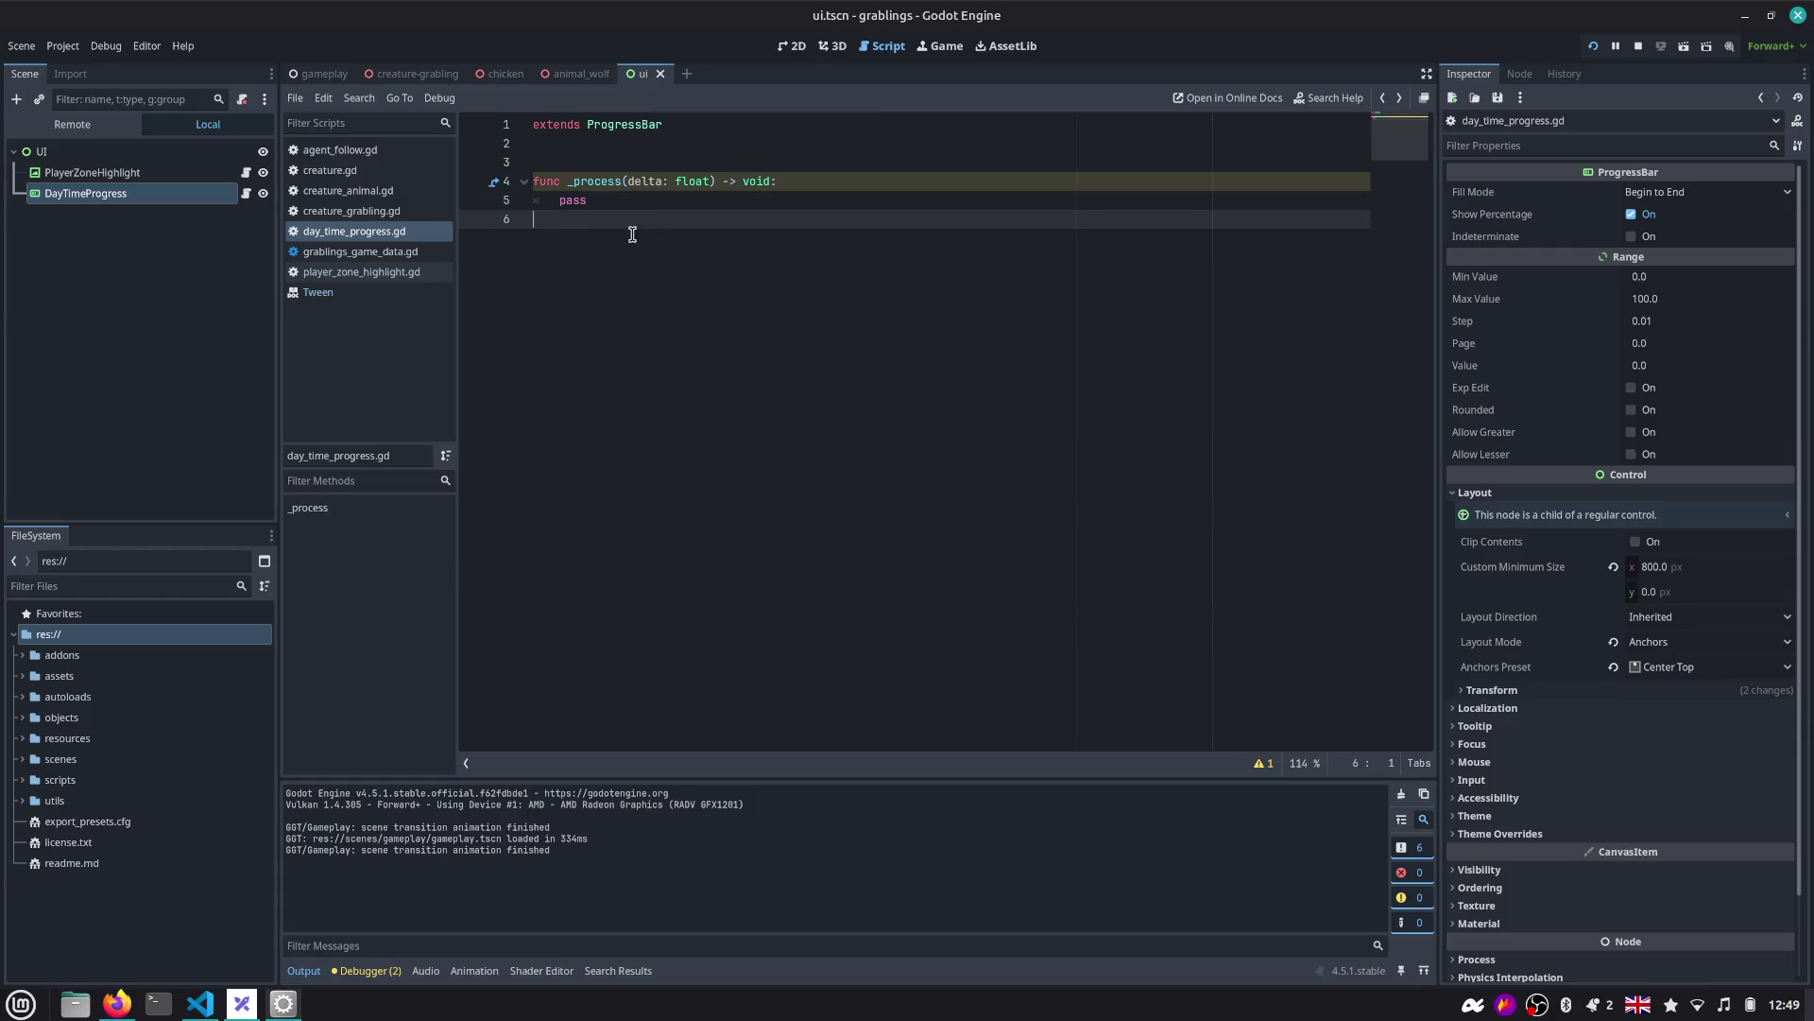
click(624, 158)
click(623, 201)
double_click(623, 202)
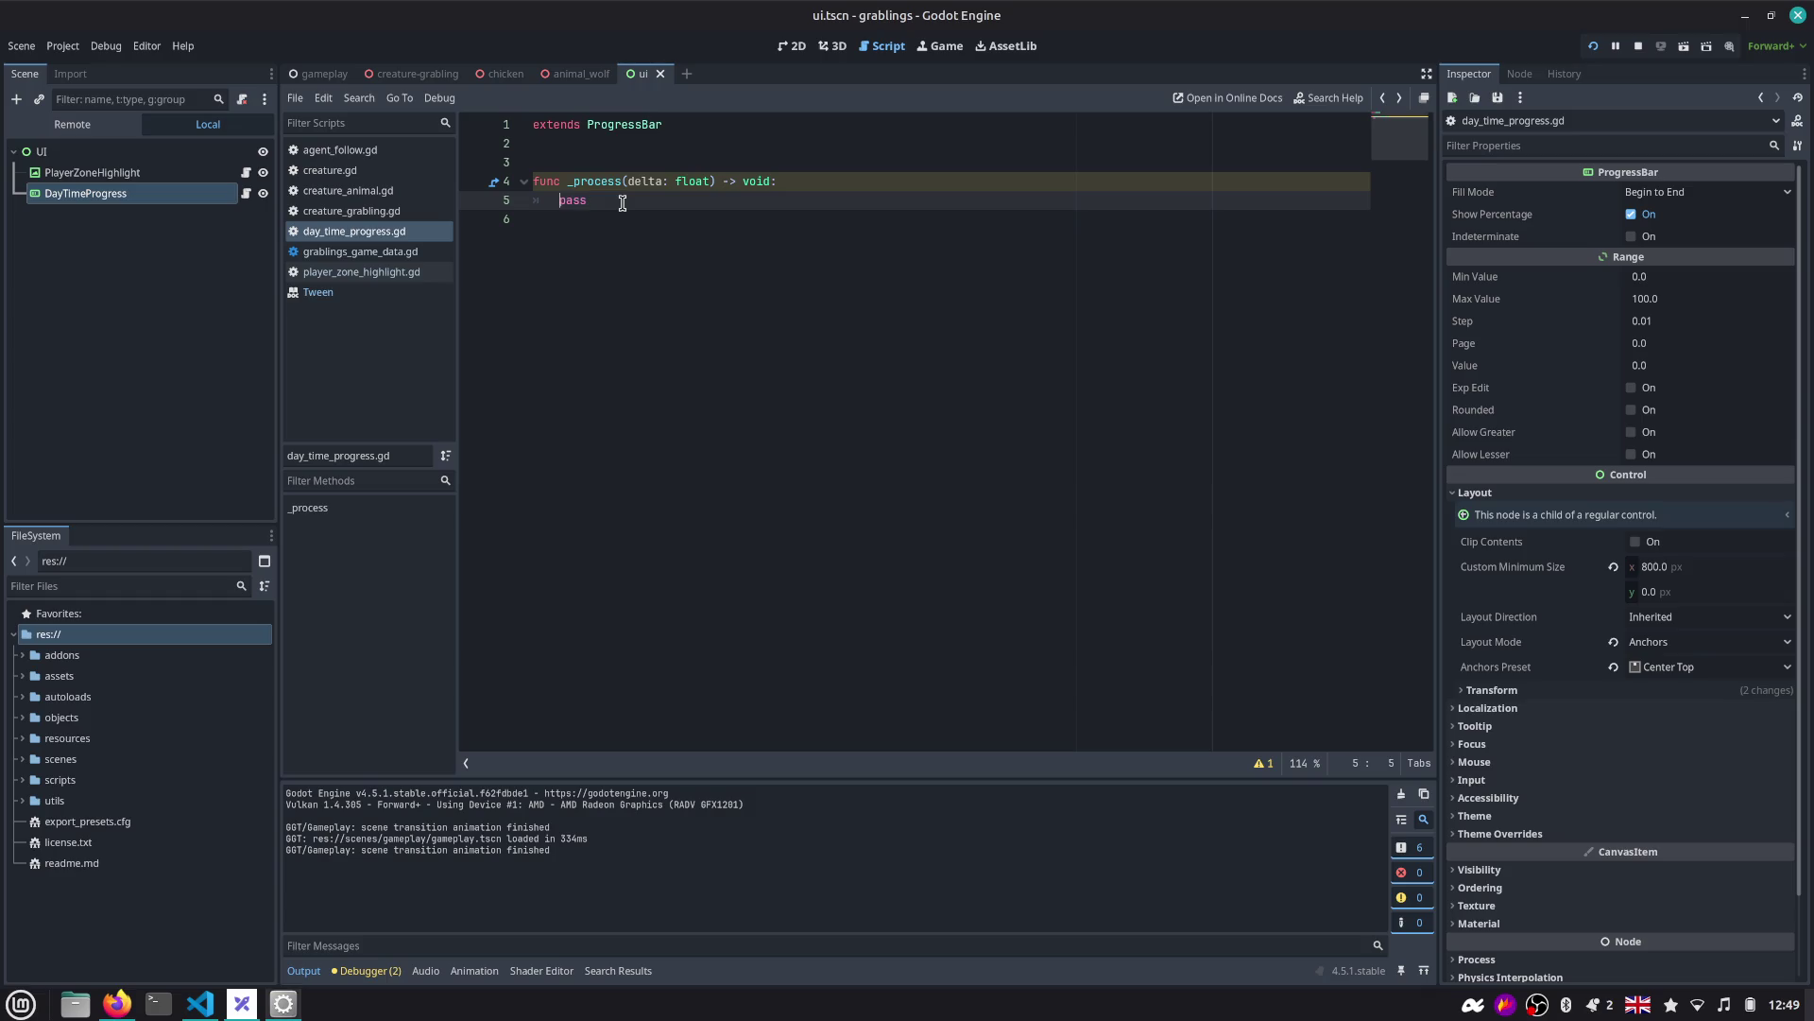
click(348, 291)
middle_click(348, 288)
click(349, 274)
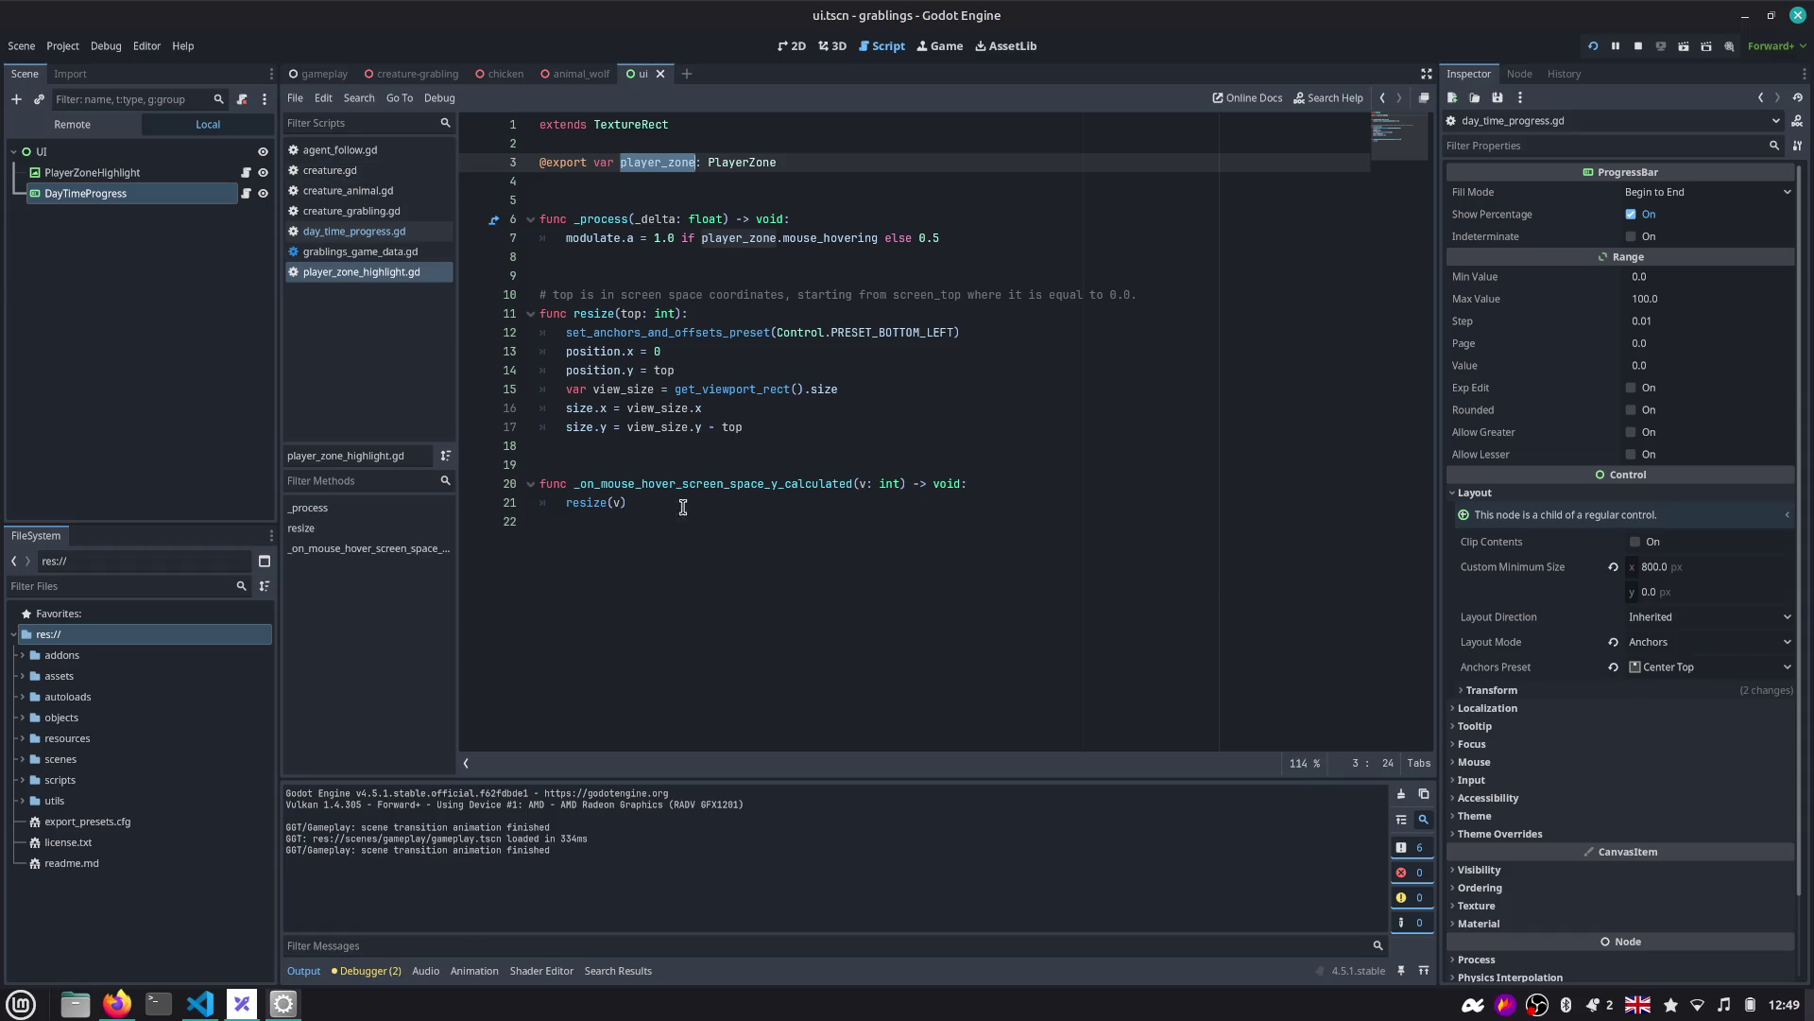
click(355, 230)
click(718, 208)
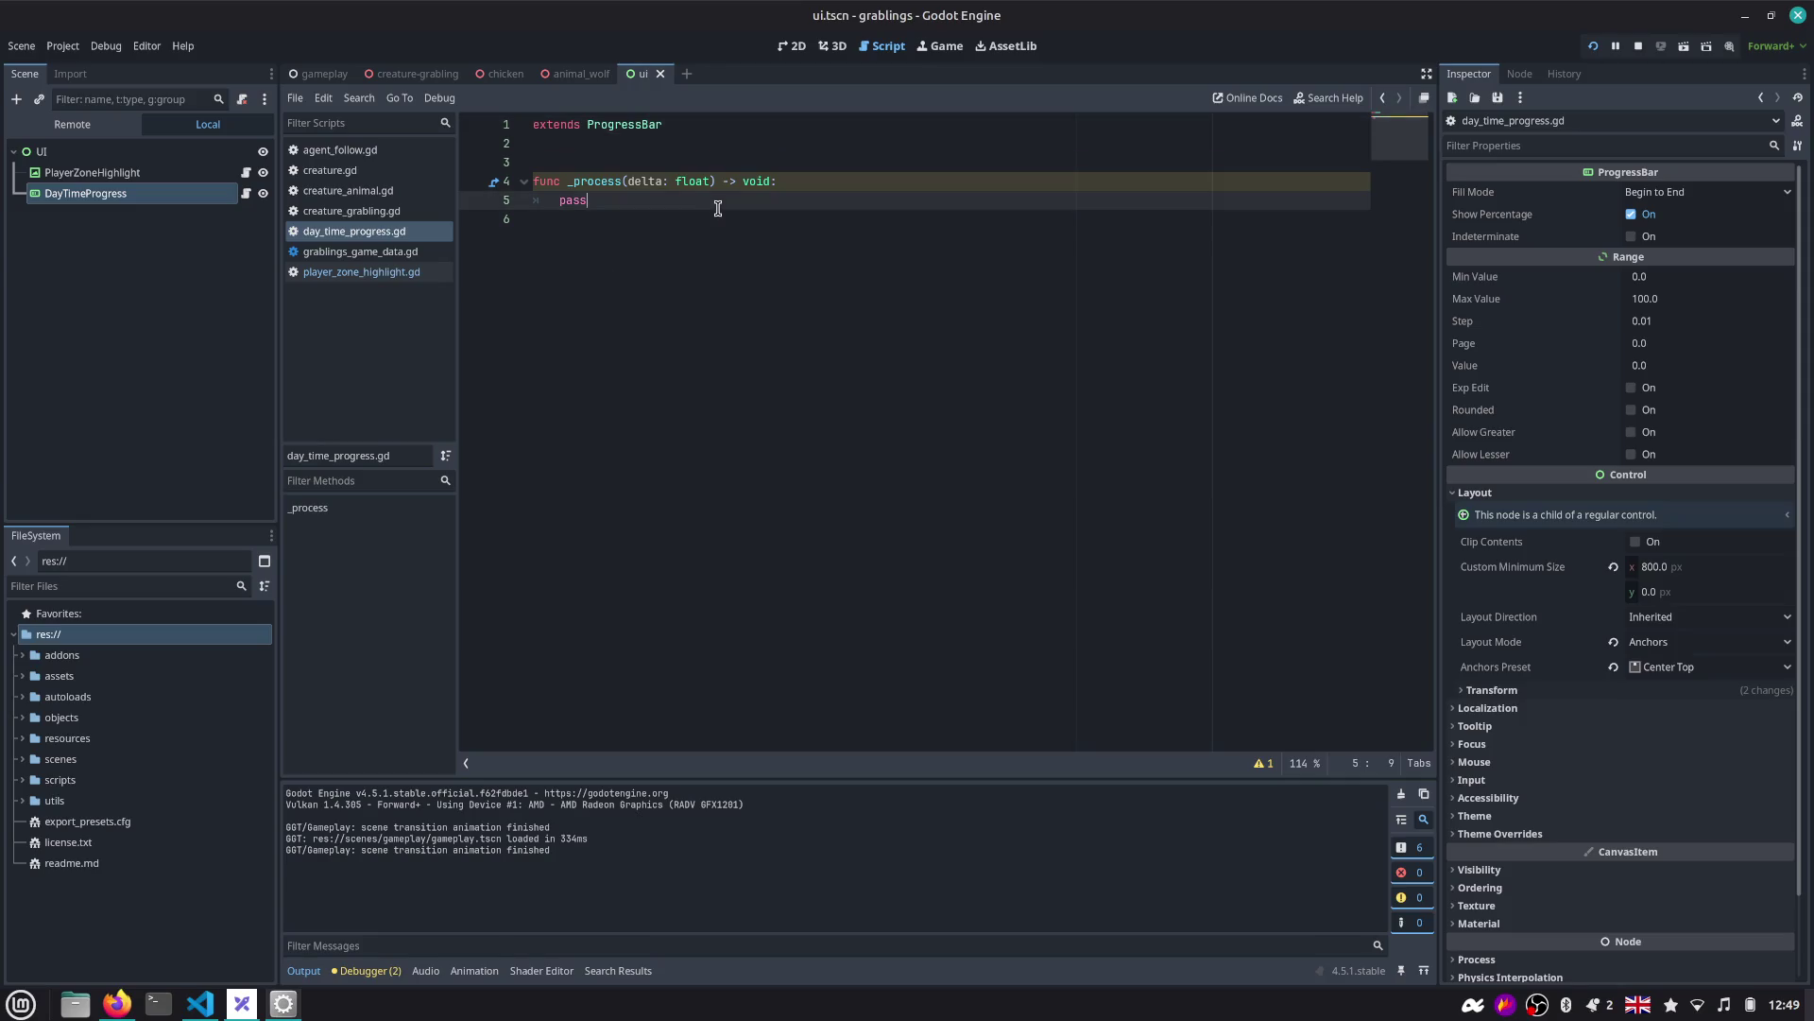
key(ctrl+shift+Left)
Replace pass with a placeholder value = () * 100.0 assignment.
key(BackSpace)
text(val)
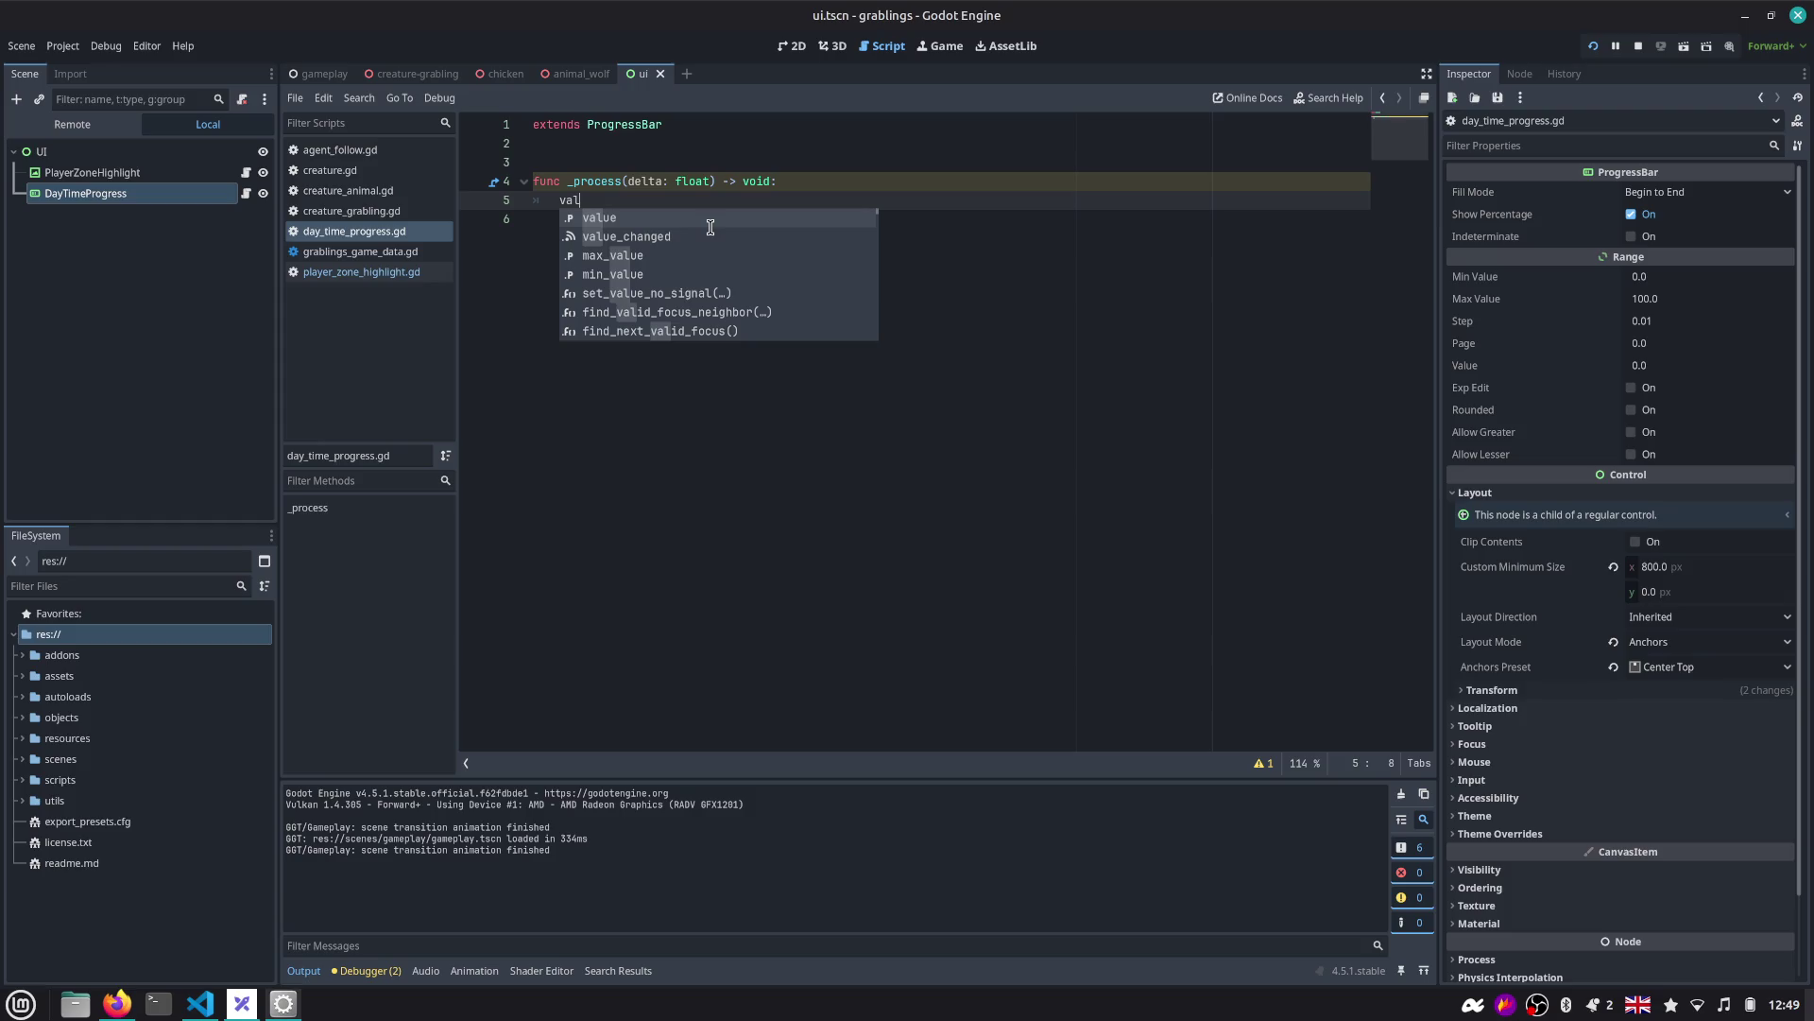
key(Return)
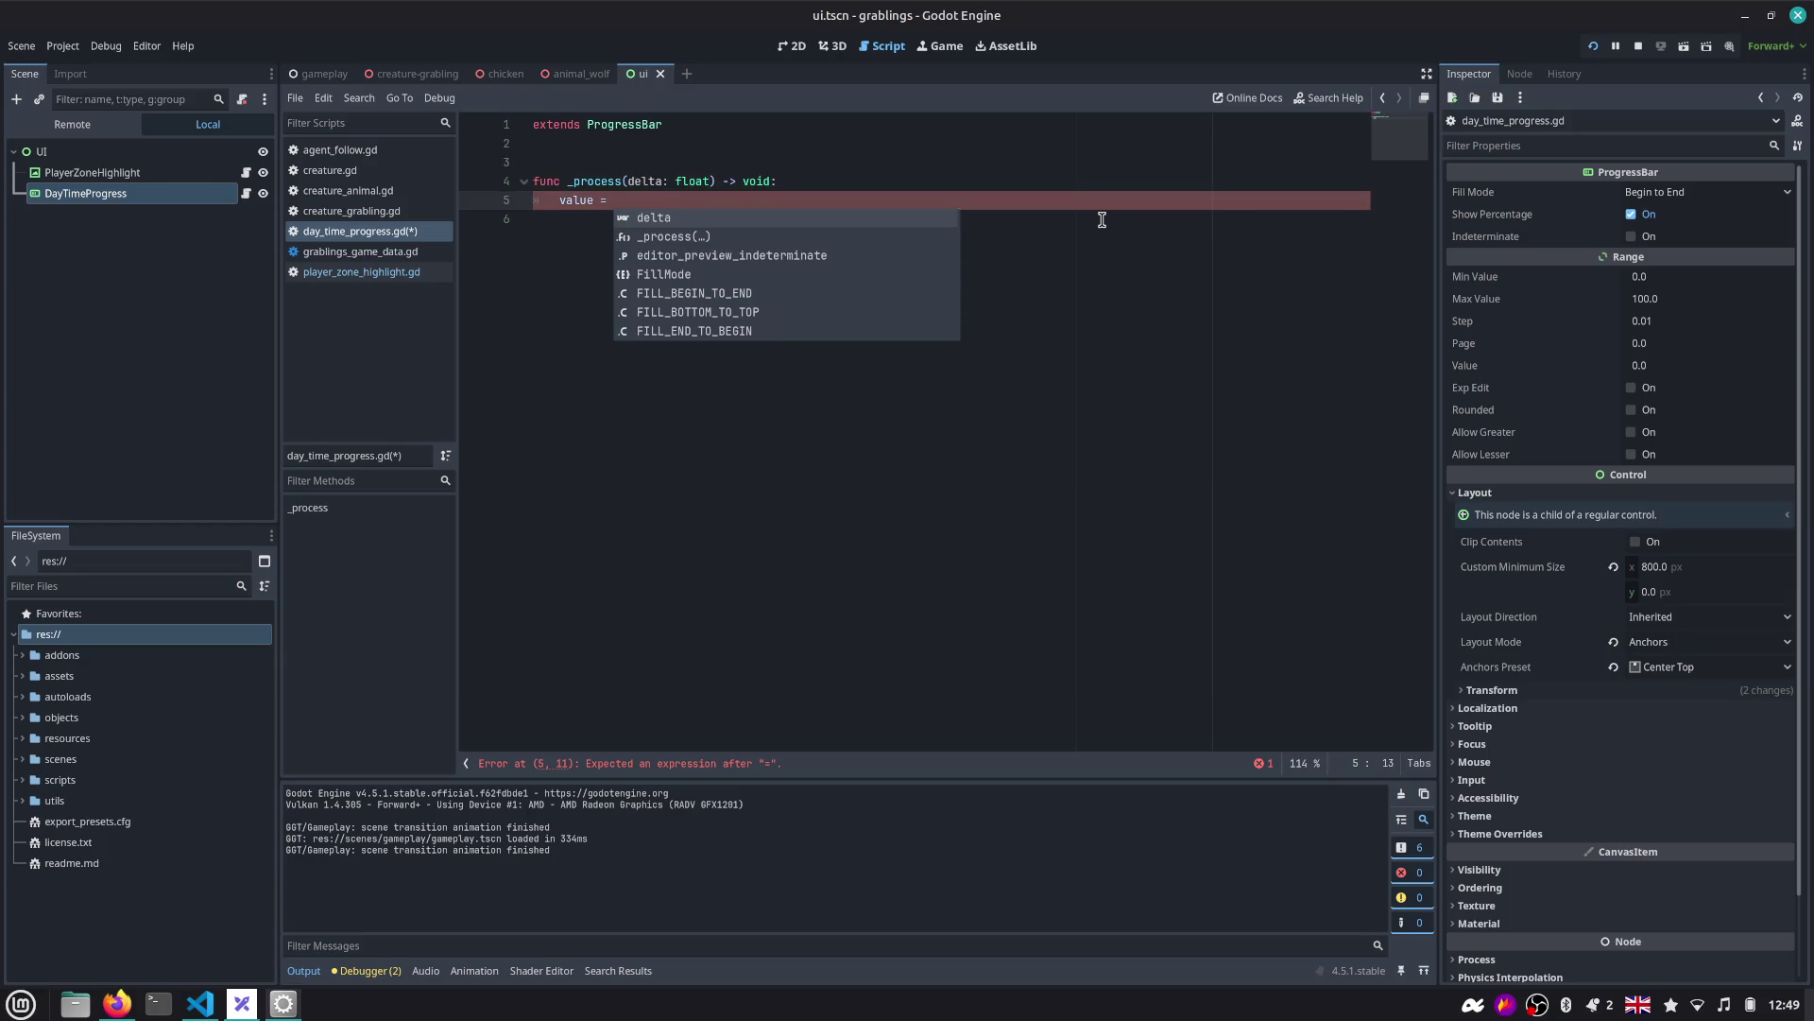
text(* 100.0)
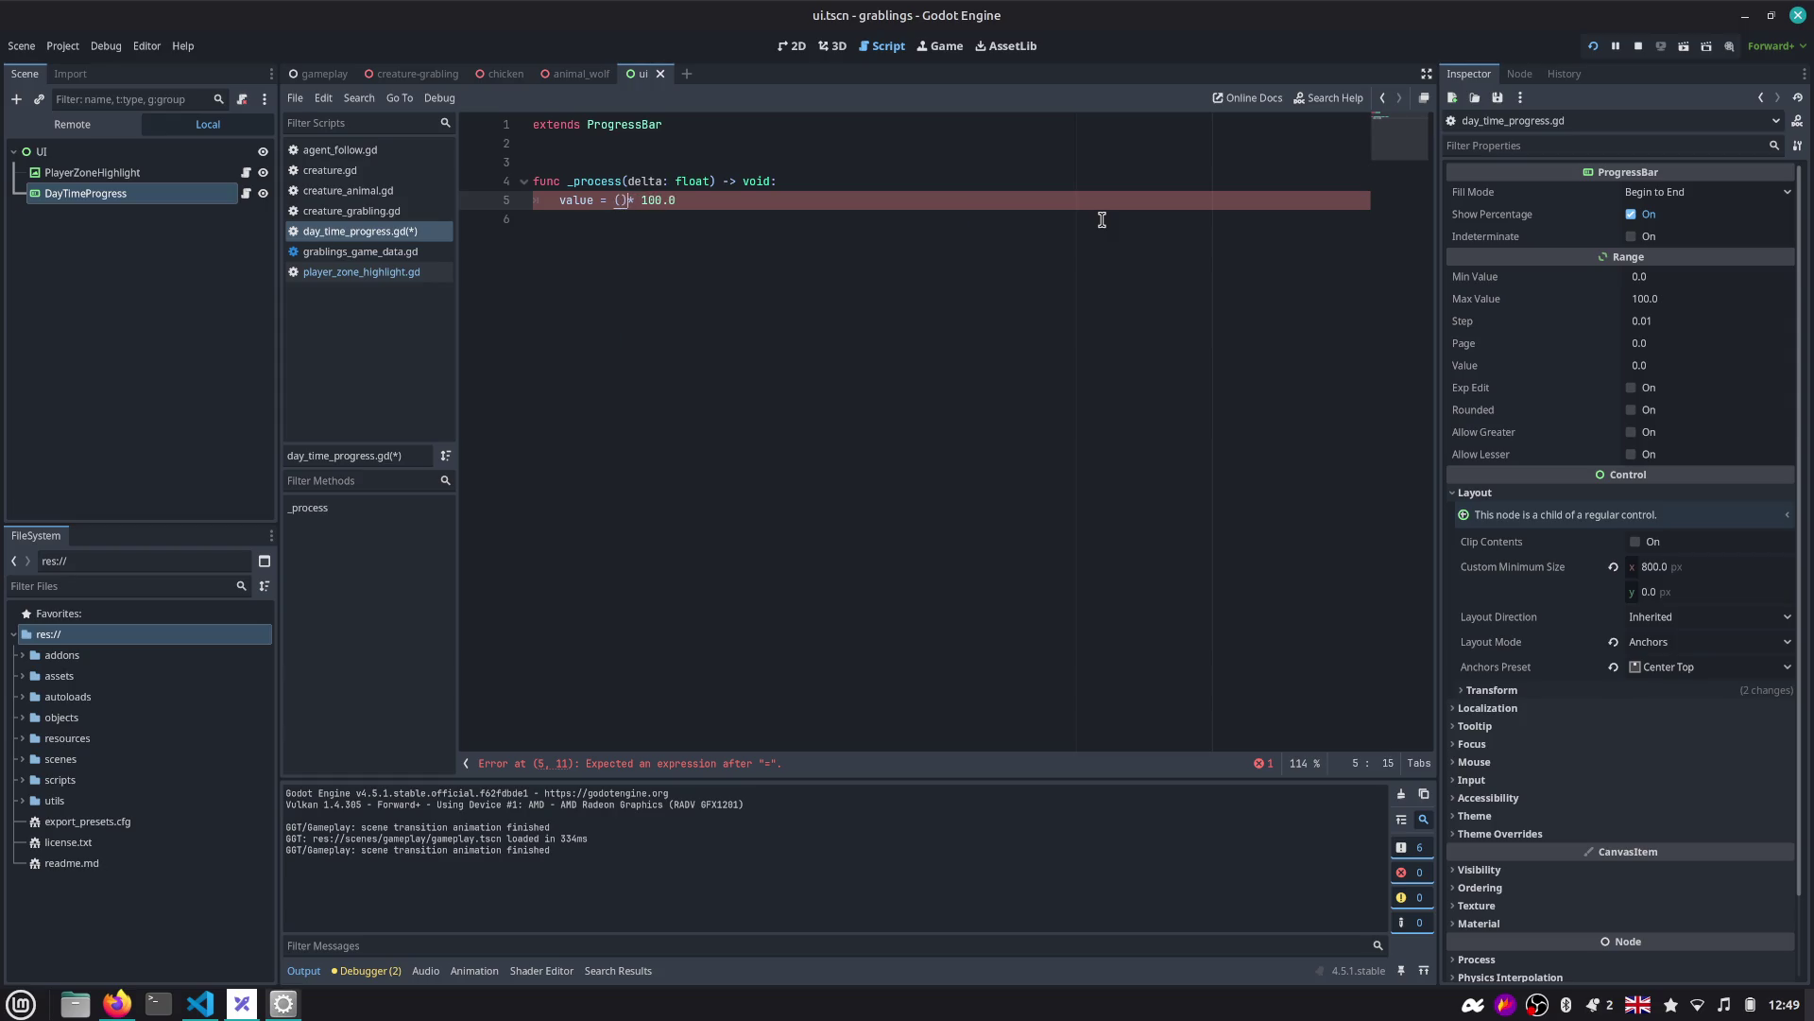
key(Left)
text(()
key(Escape)
Declare var progress_ratio = 0.0 at class level below extends.
key(ctrl+shift+Return)
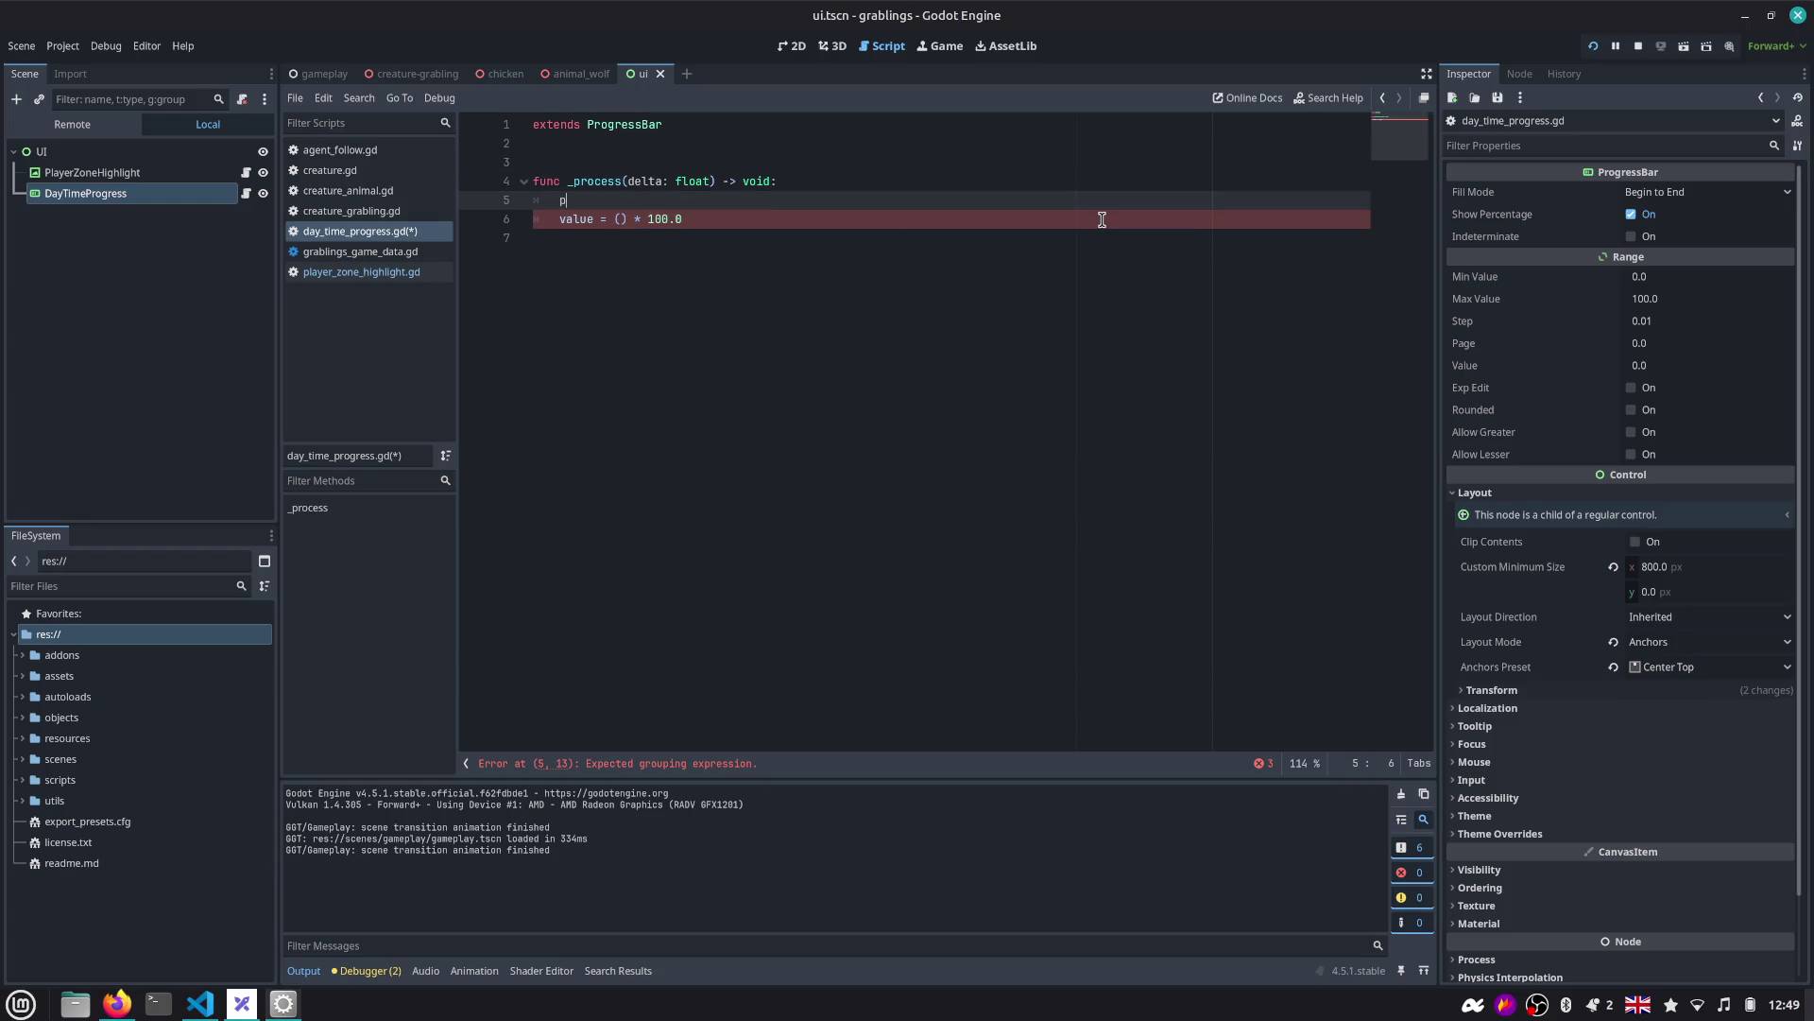
text(var progress)
text(_ratio =)
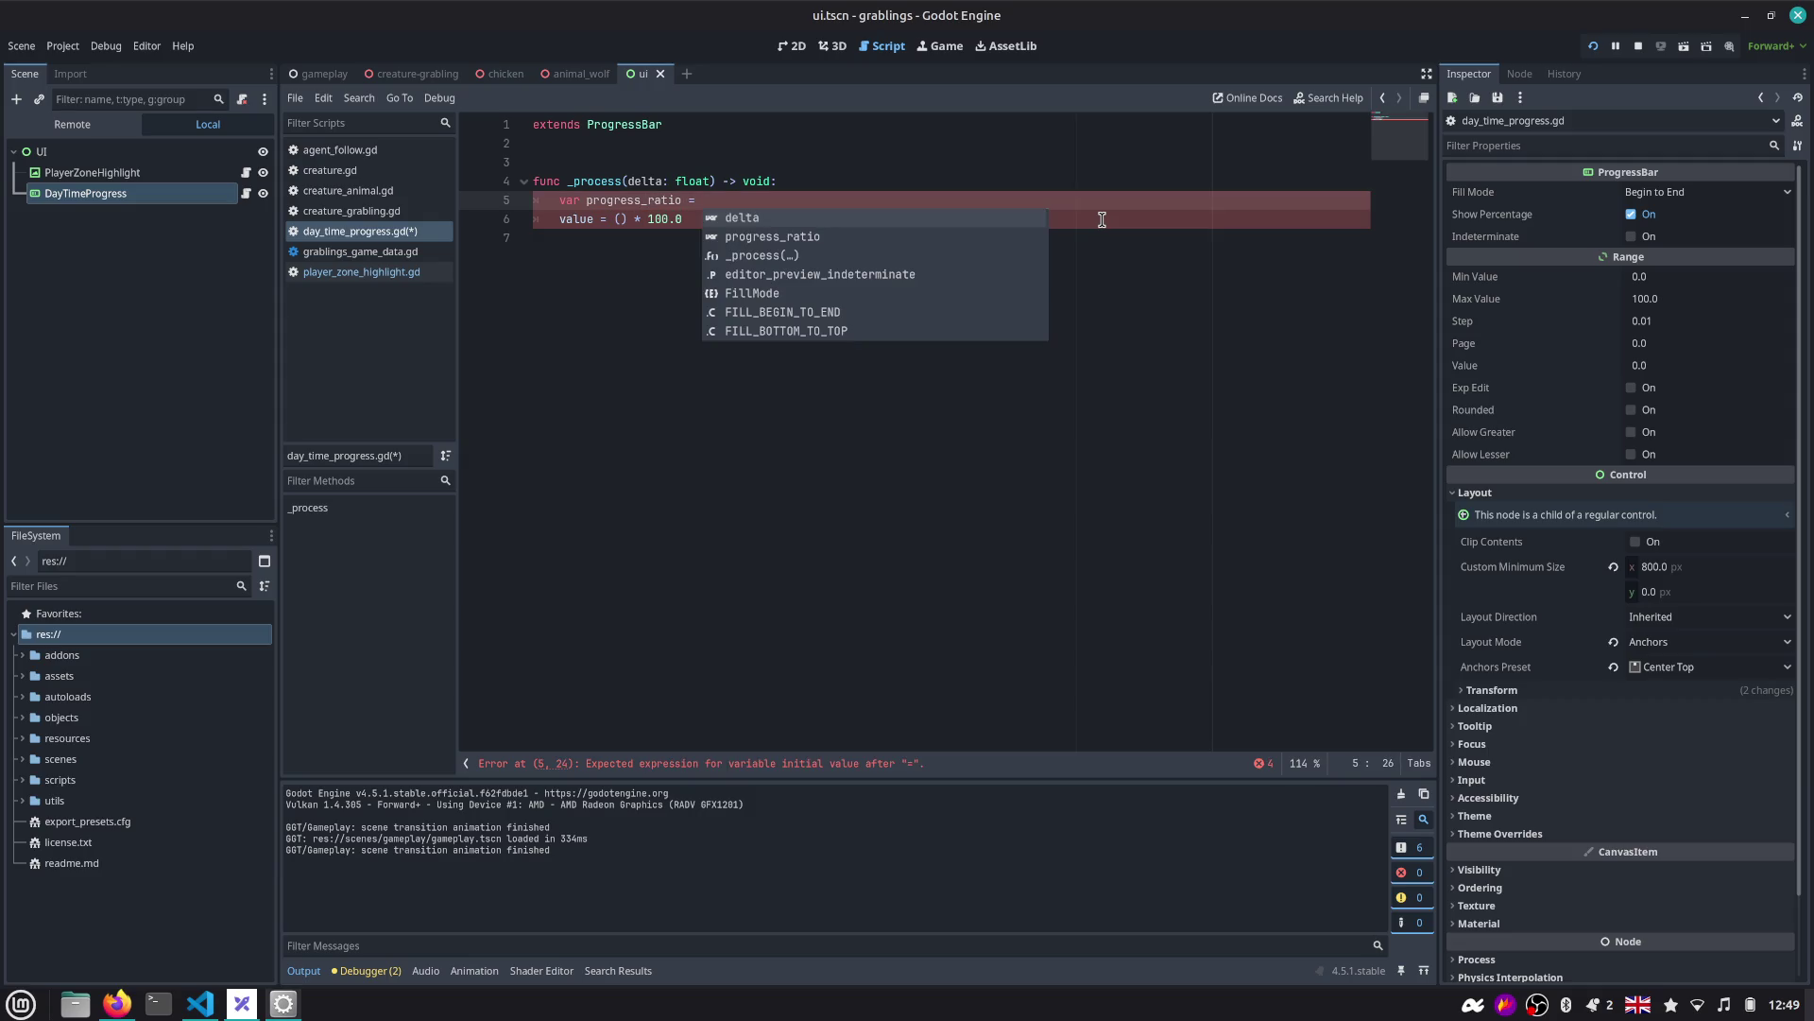
key(Escape)
key(Up)
key(Up)
key(Up)
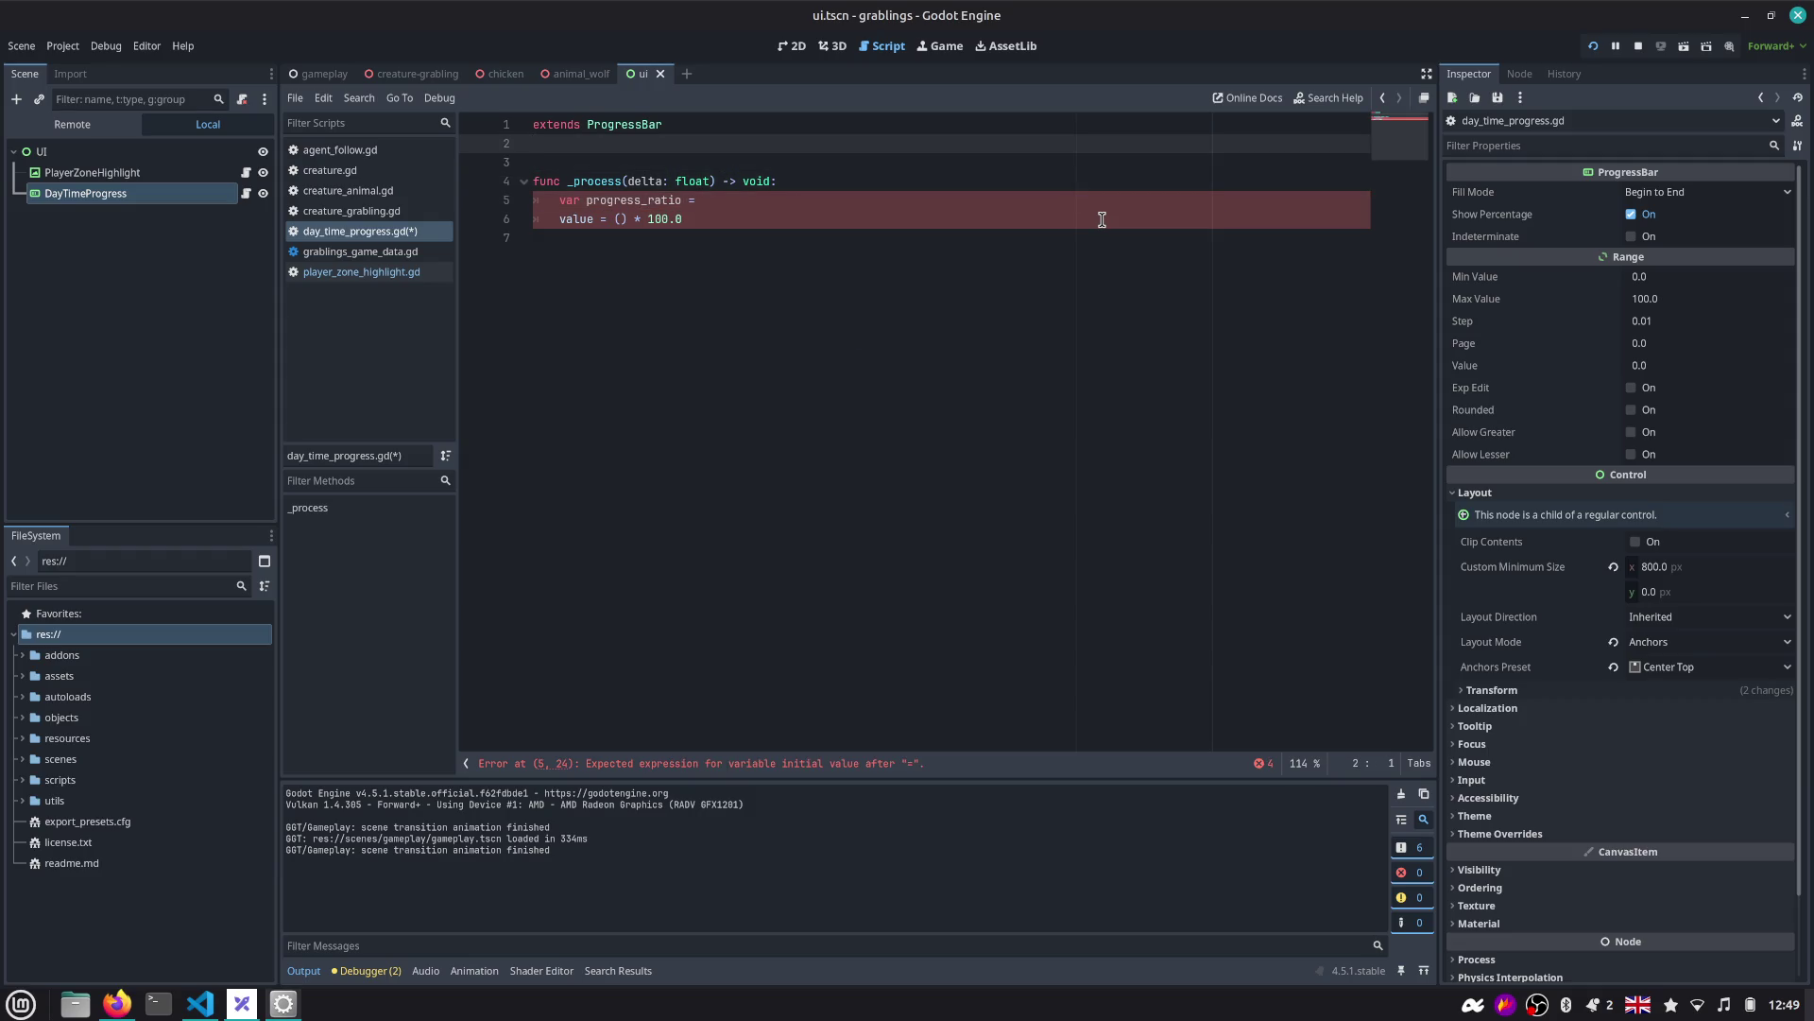
key(Down)
key(Down)
key(Down)
key(ctrl+shift+Right)
key(ctrl+shift+Right)
key(ctrl+shift+Right)
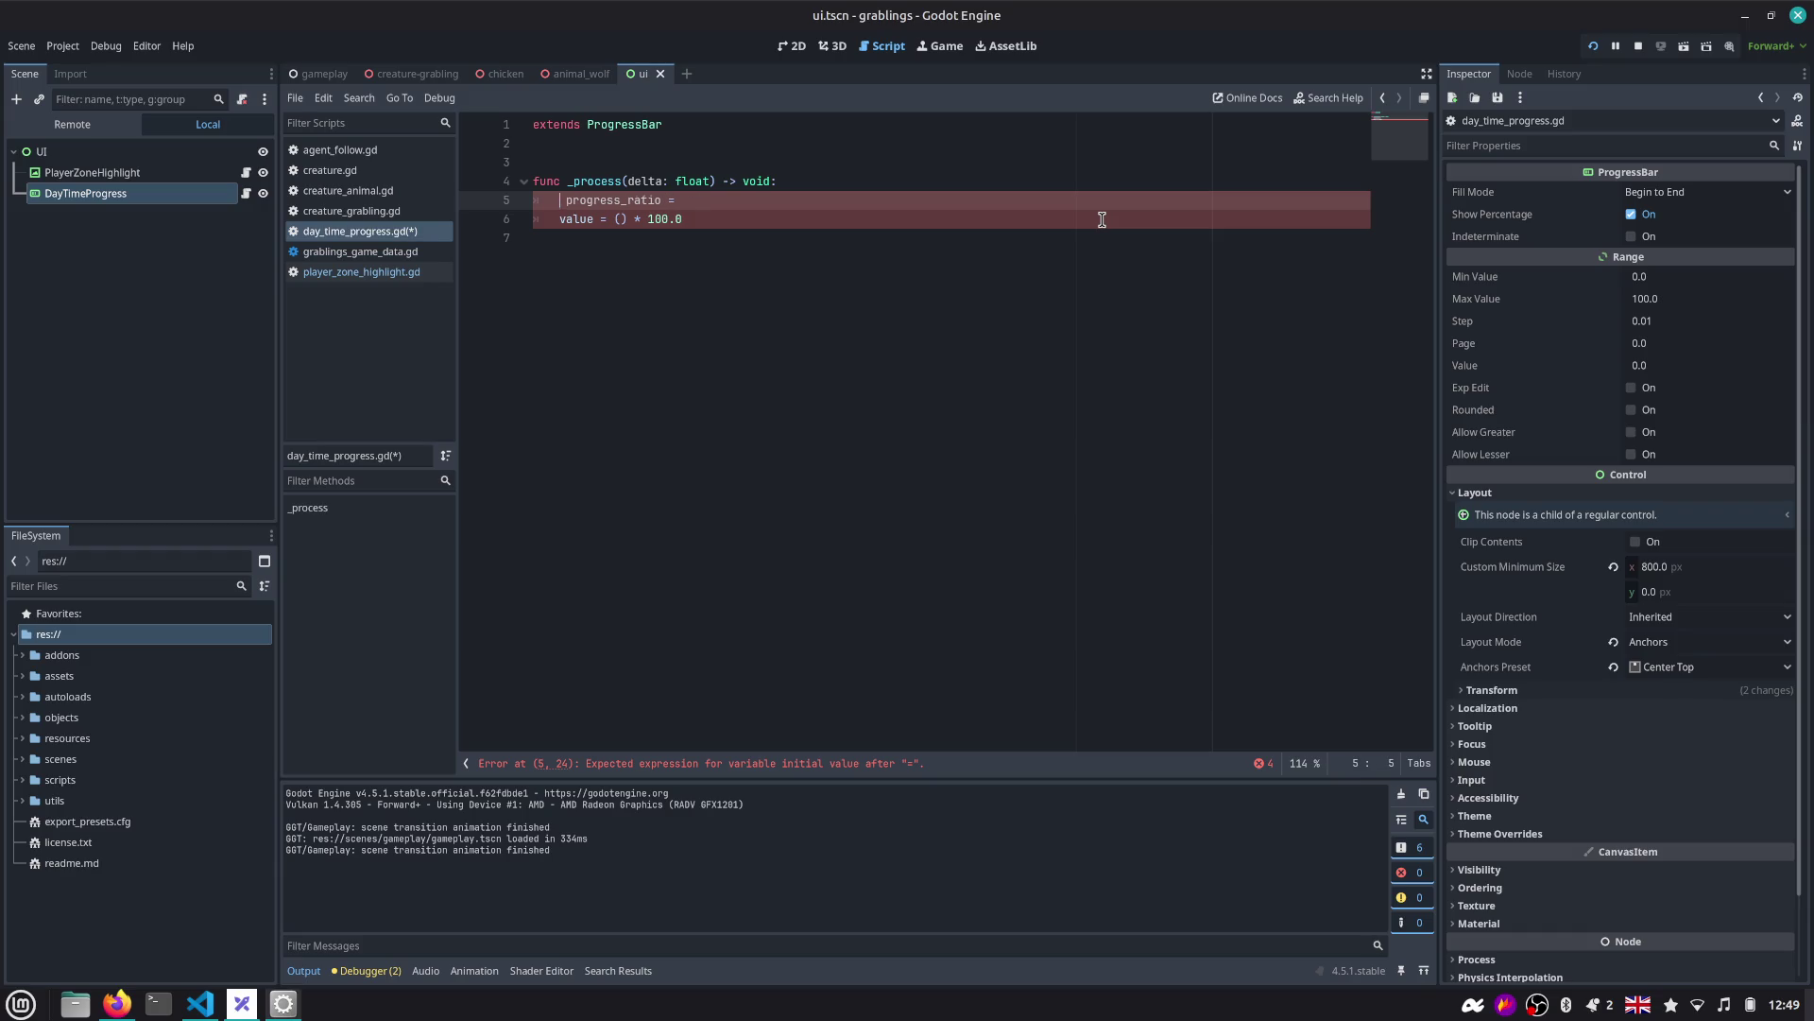
key(ctrl+x)
key(Up)
key(Up)
key(ctrl+v)
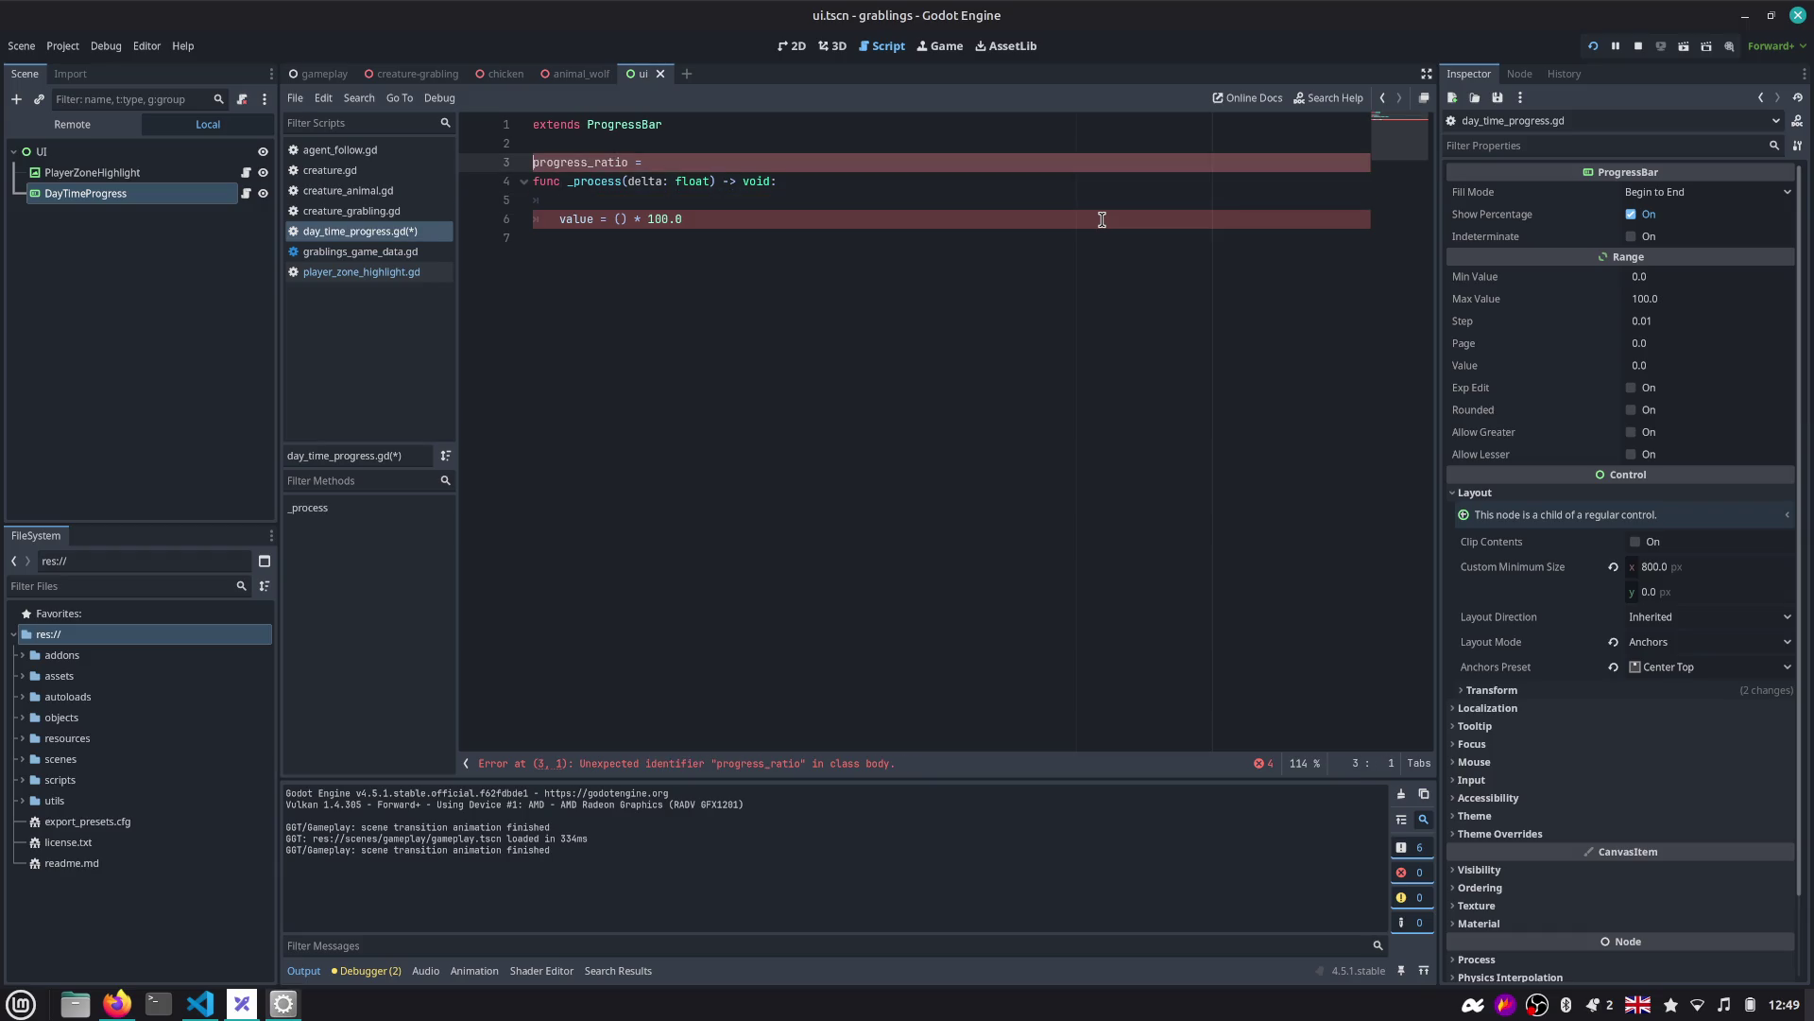
text(0.0)
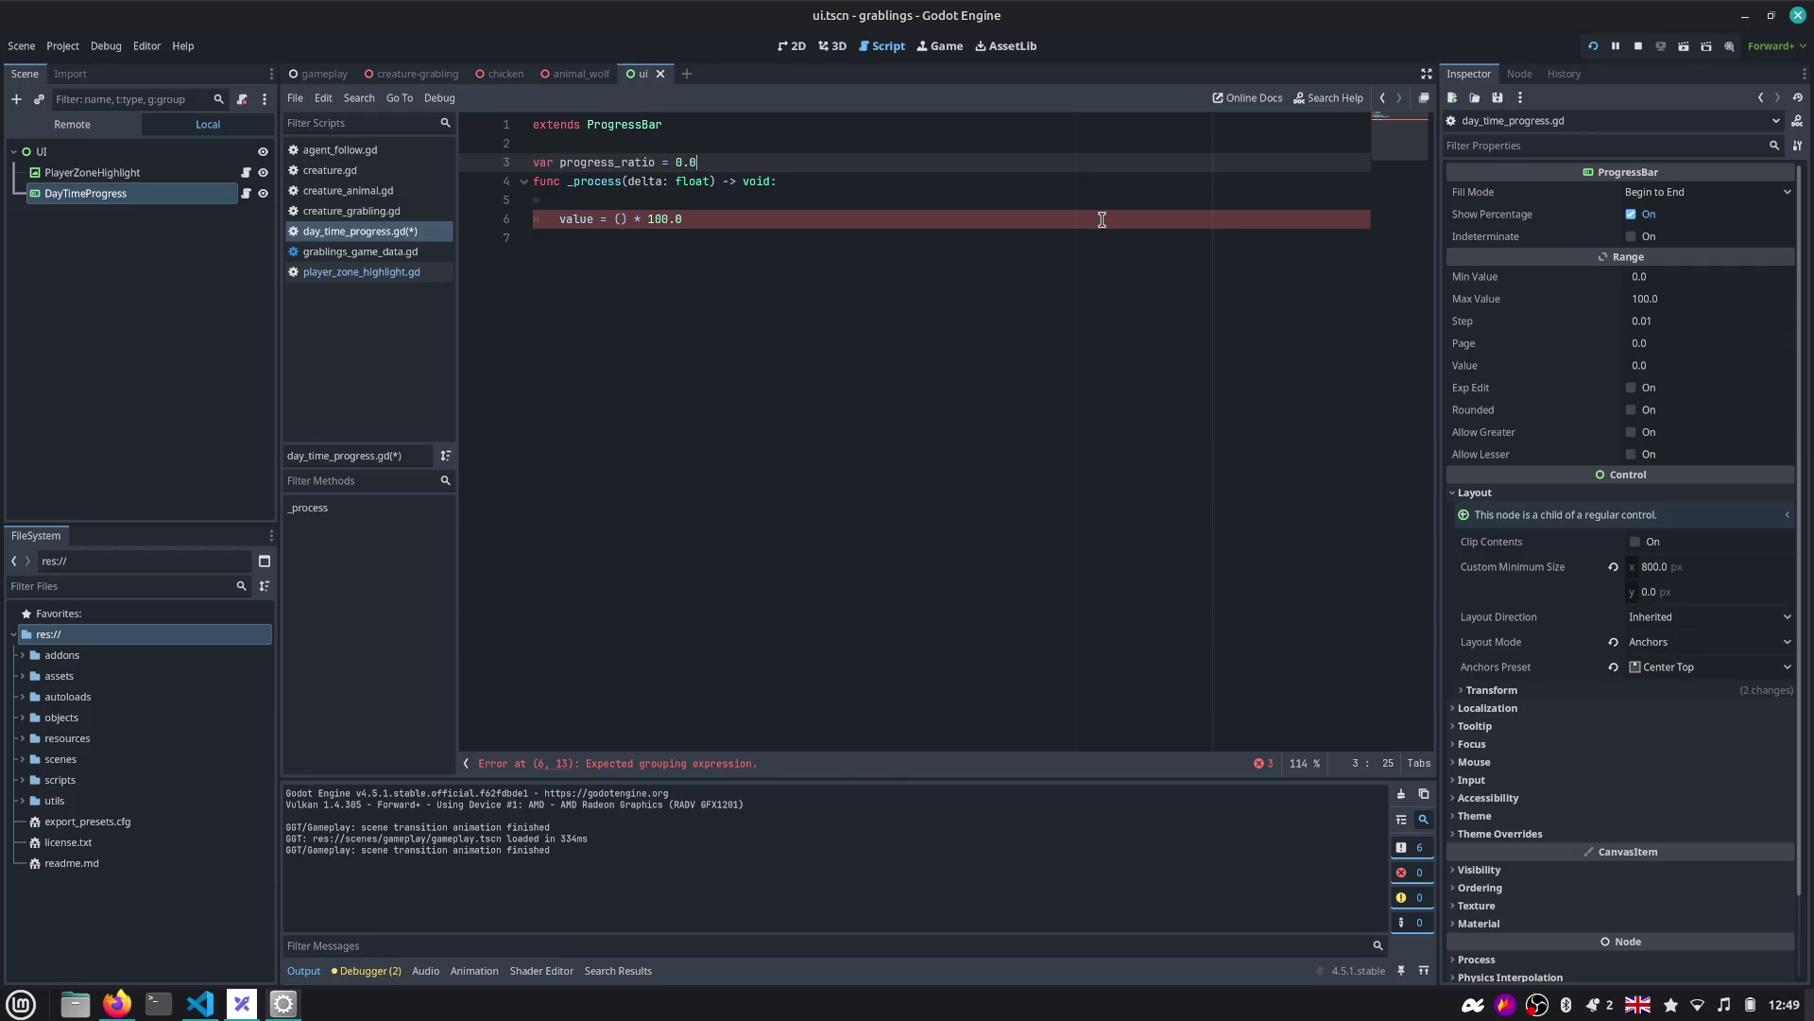
key(Return)
key(Return)
key(Down)
key(Down)
In _process, add progress_ratio += delta / GrablingsGlobals.DAY_LENGTH_IN_SECONDS.
key(Up)
key(End)
key(Return)
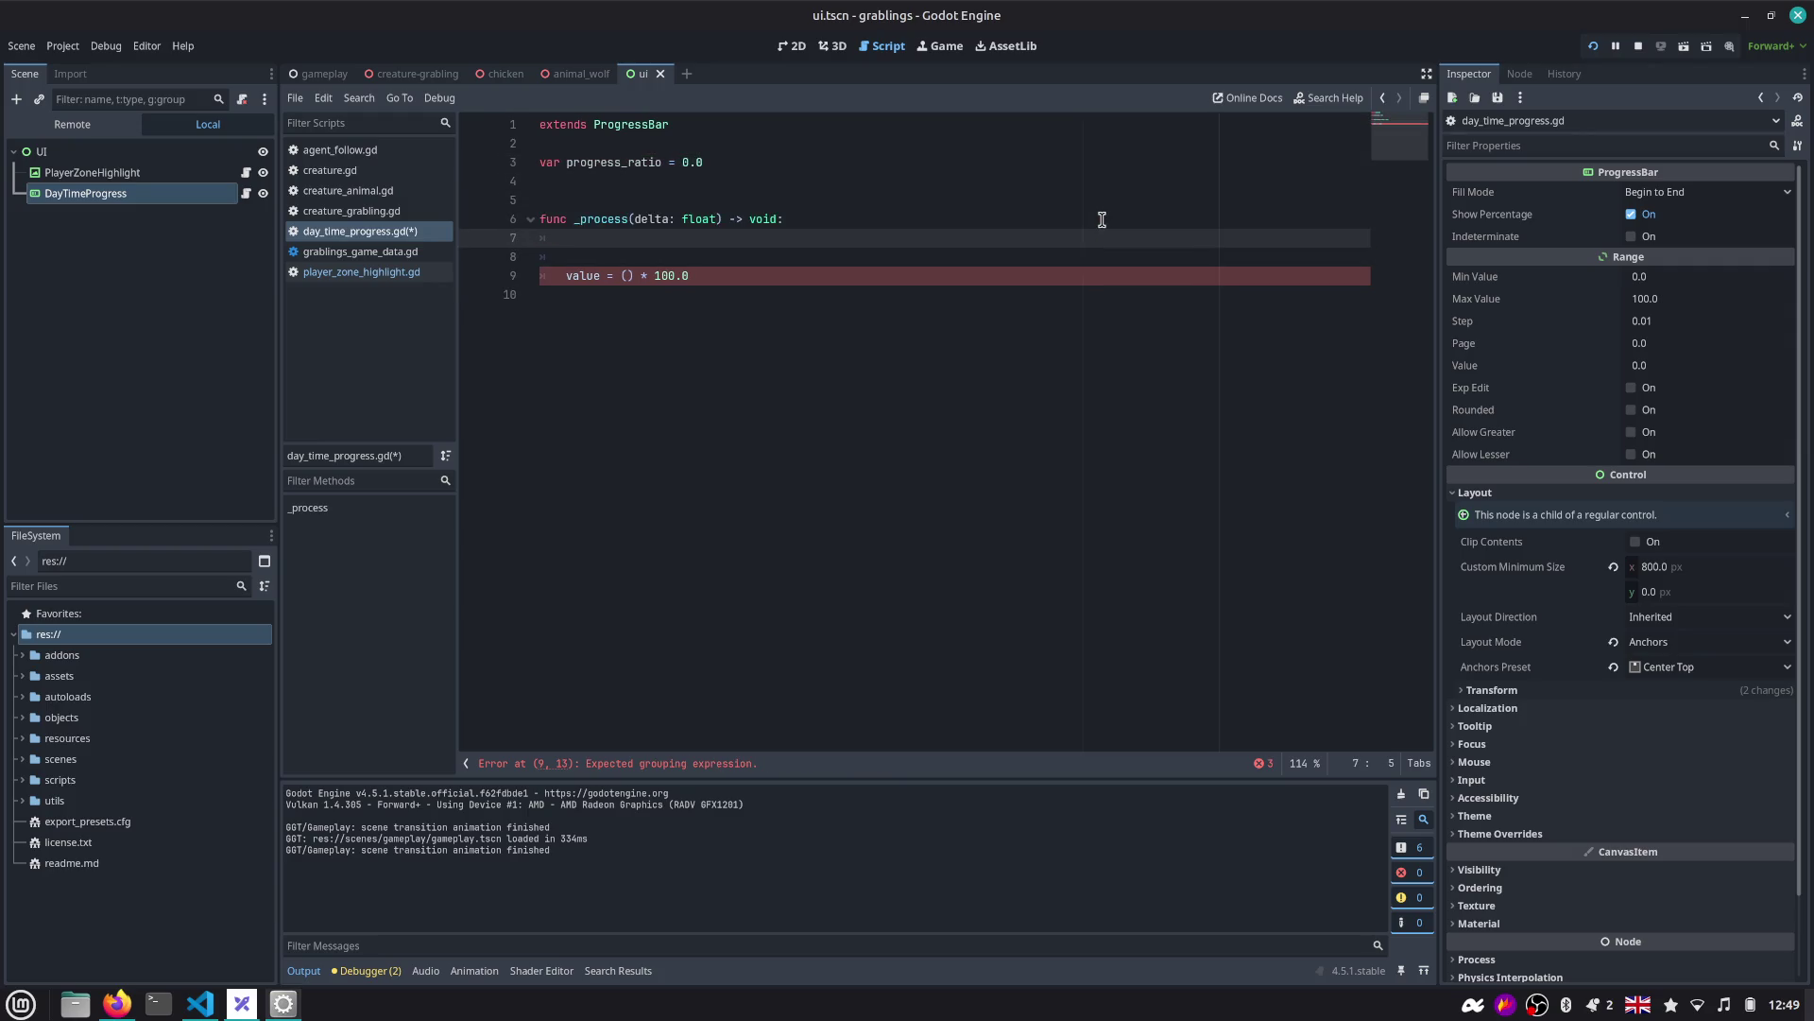
key(Return)
key(Delete)
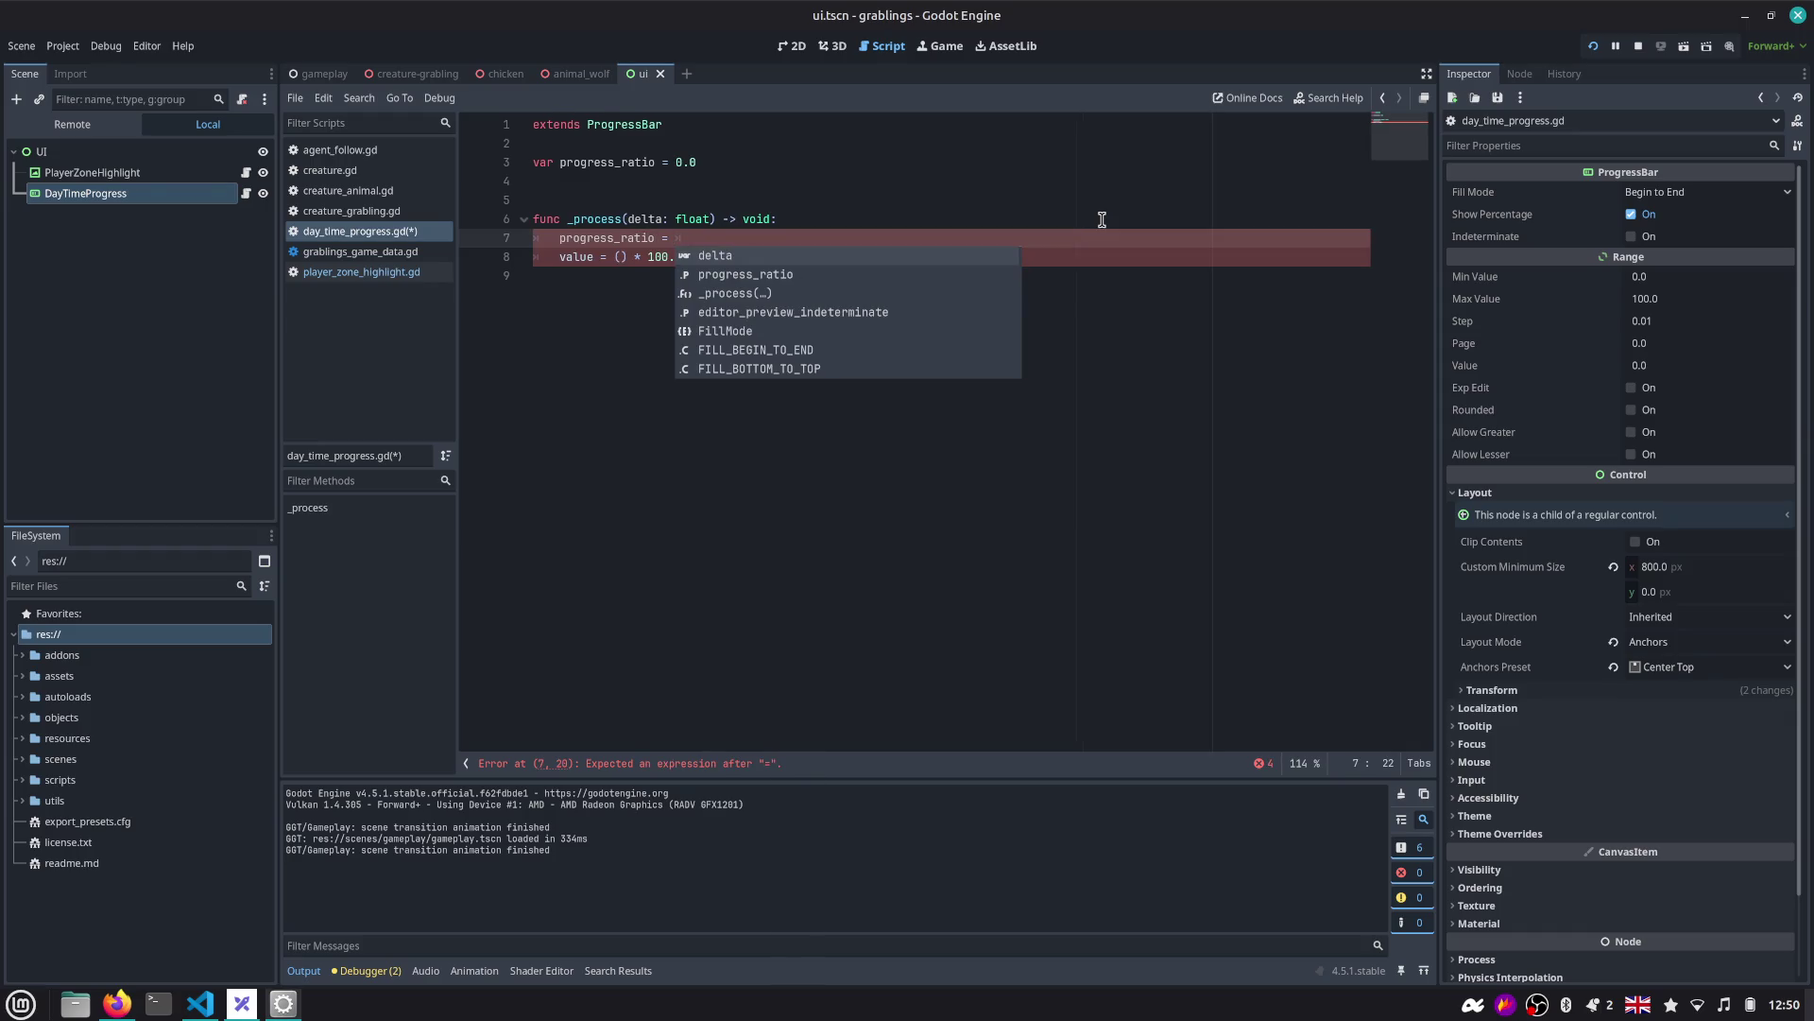
text(delta)
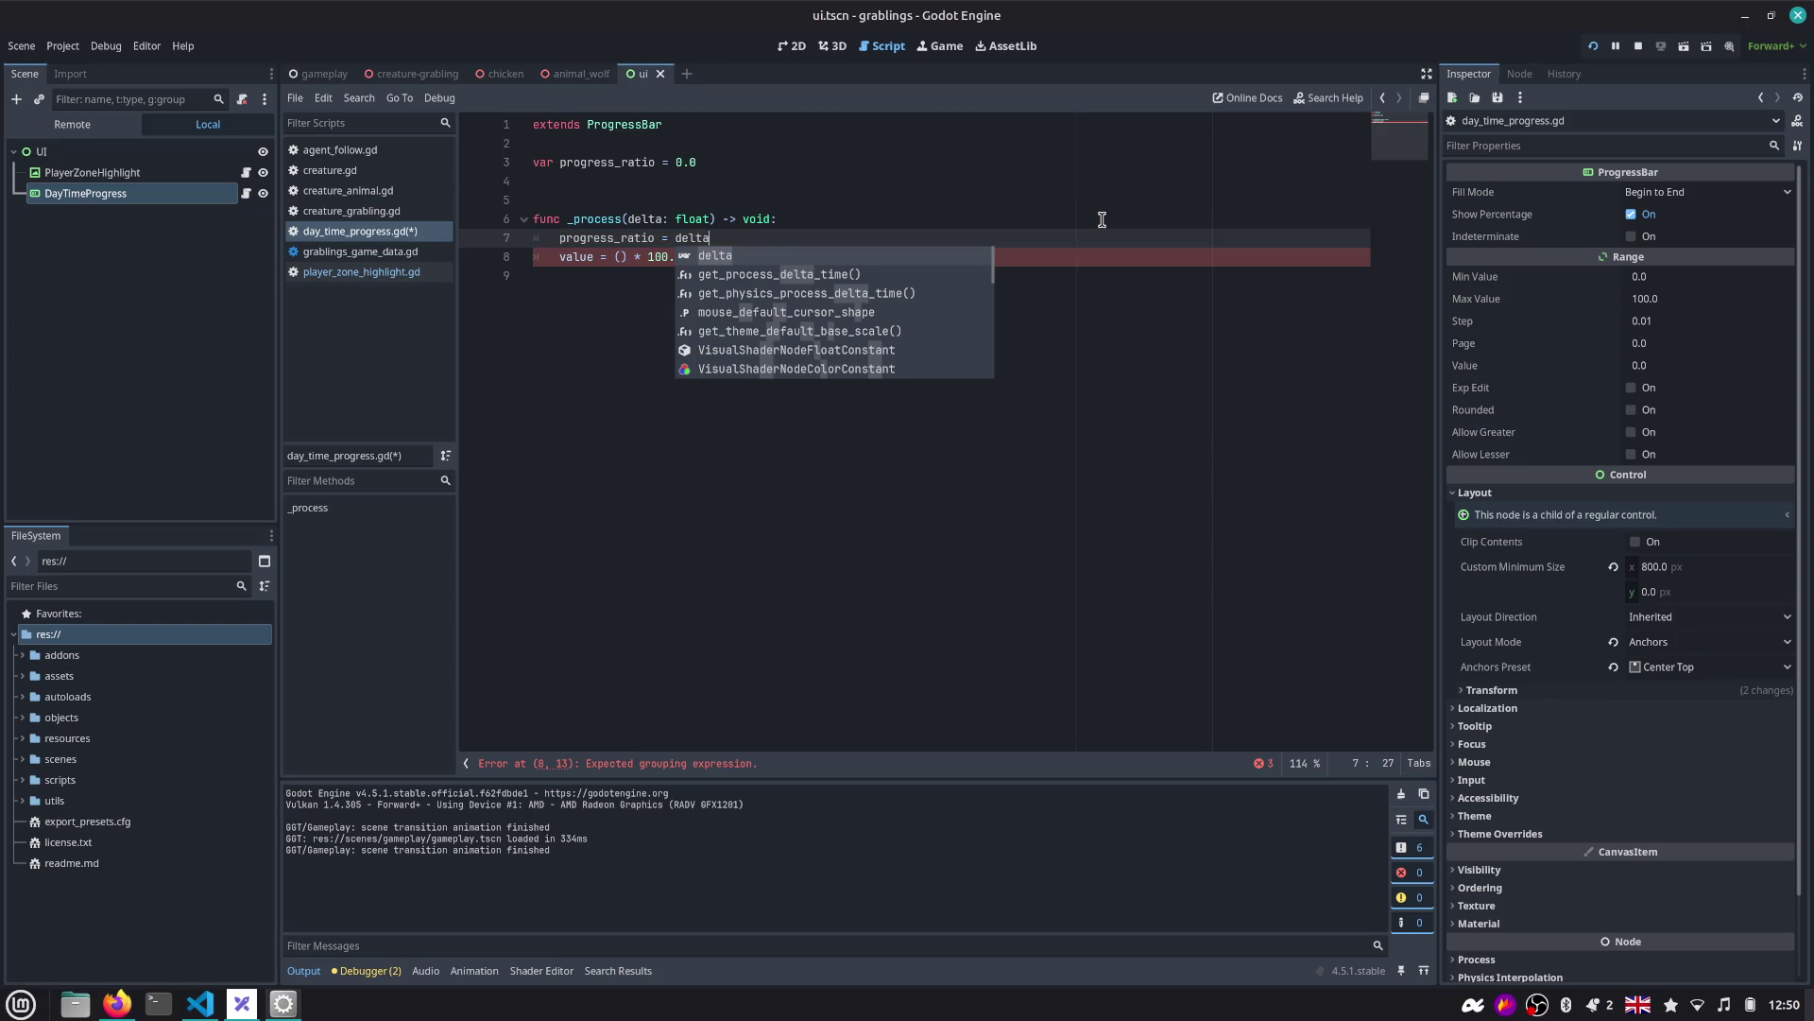
key(ctrl+z)
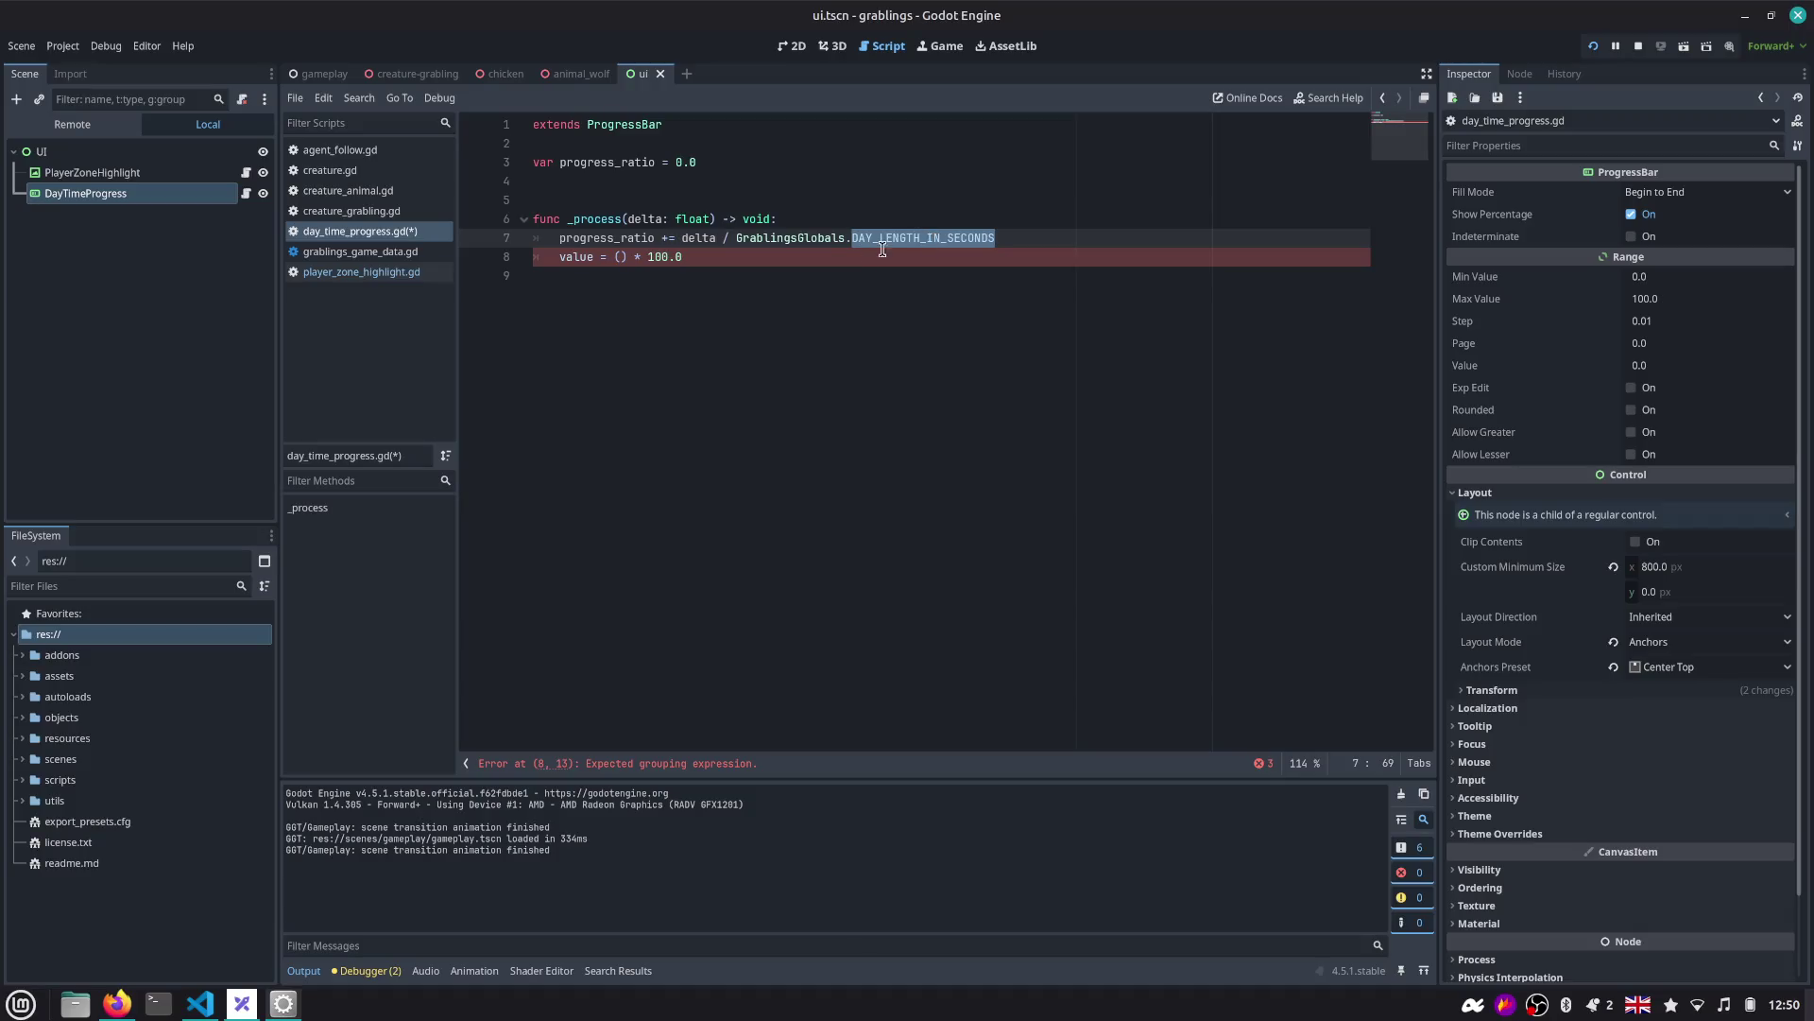
double_click(626, 238)
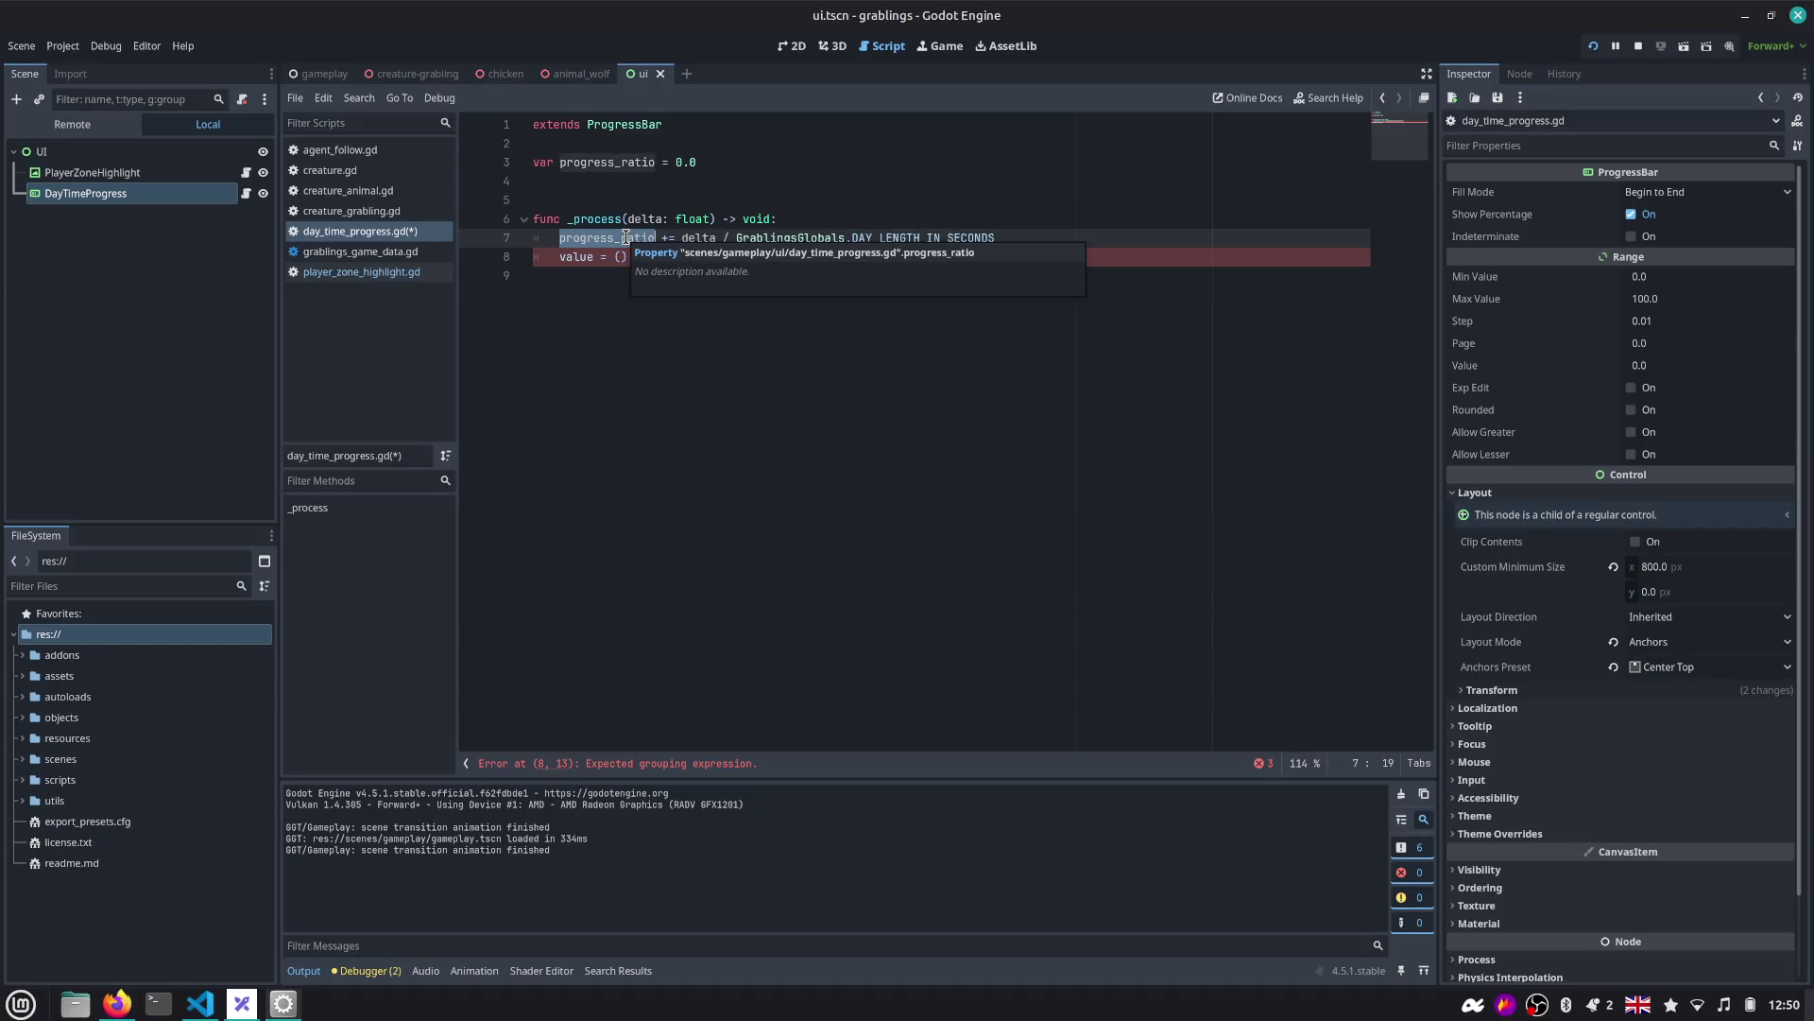
Jump to the DAY_LENGTH_IN_SECONDS definition and run the game, hitting the line-8 parse error.
key(Right)
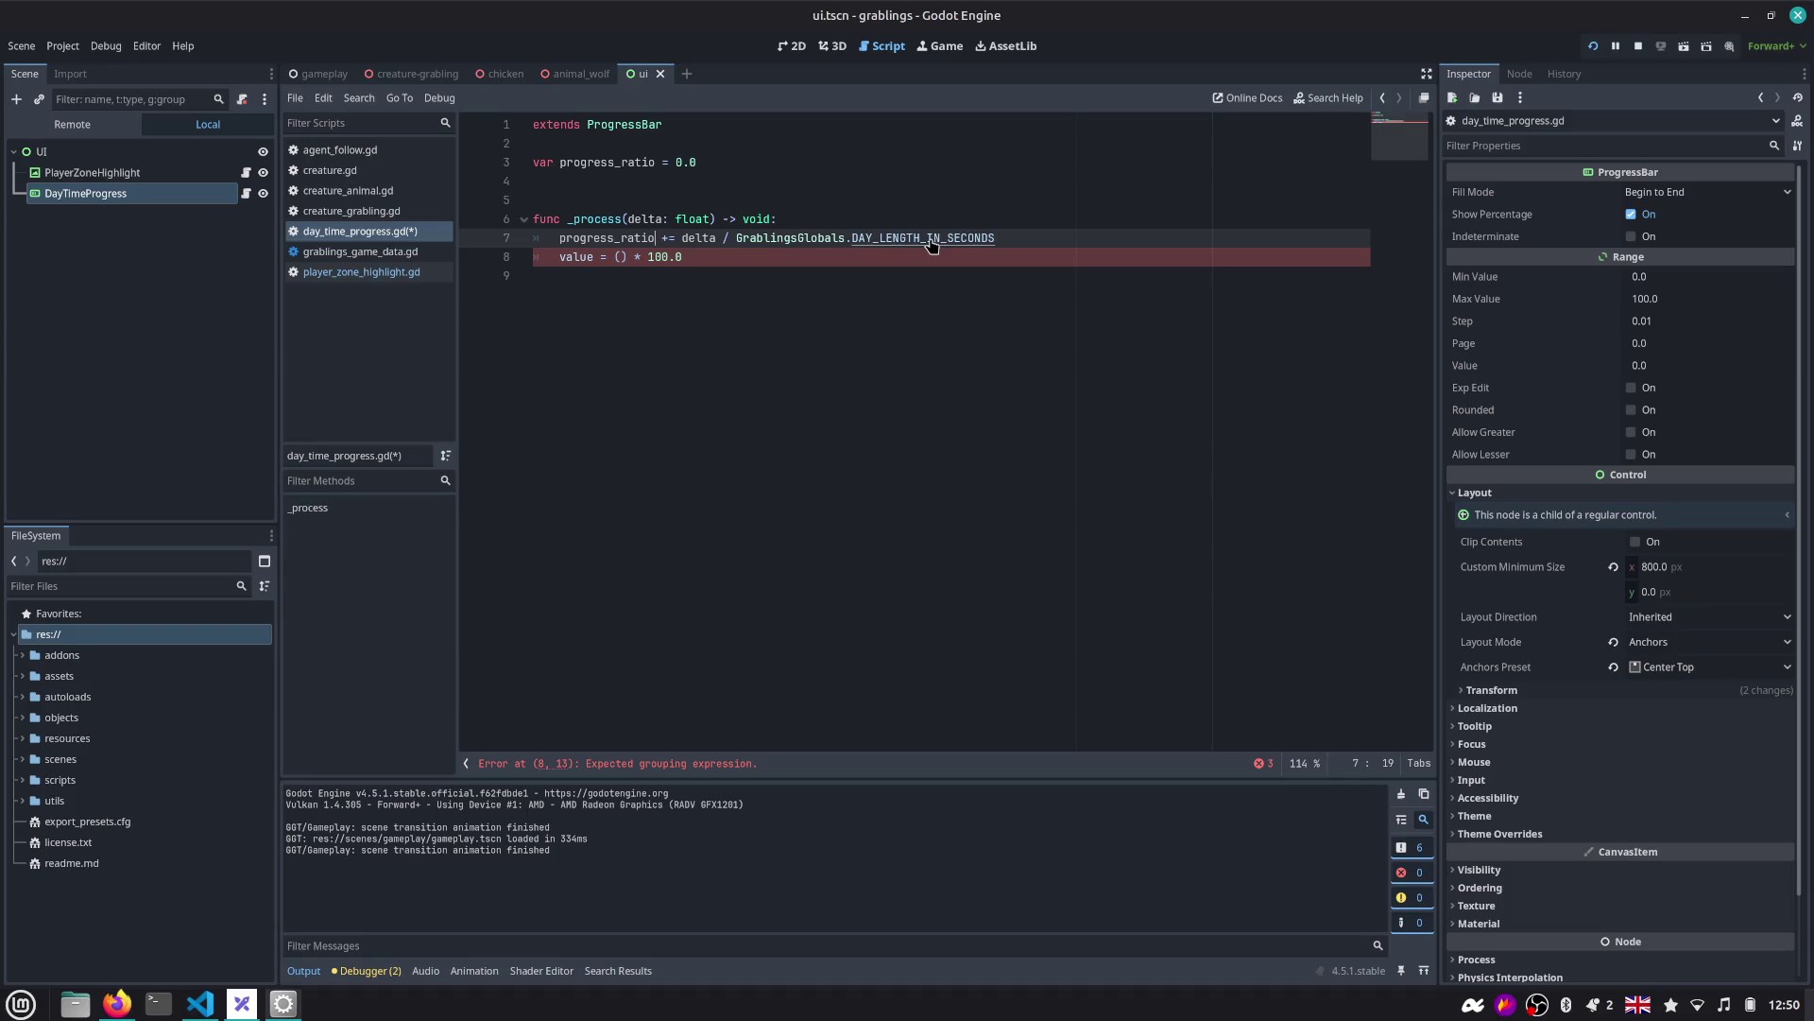
ctrl+click(931, 244)
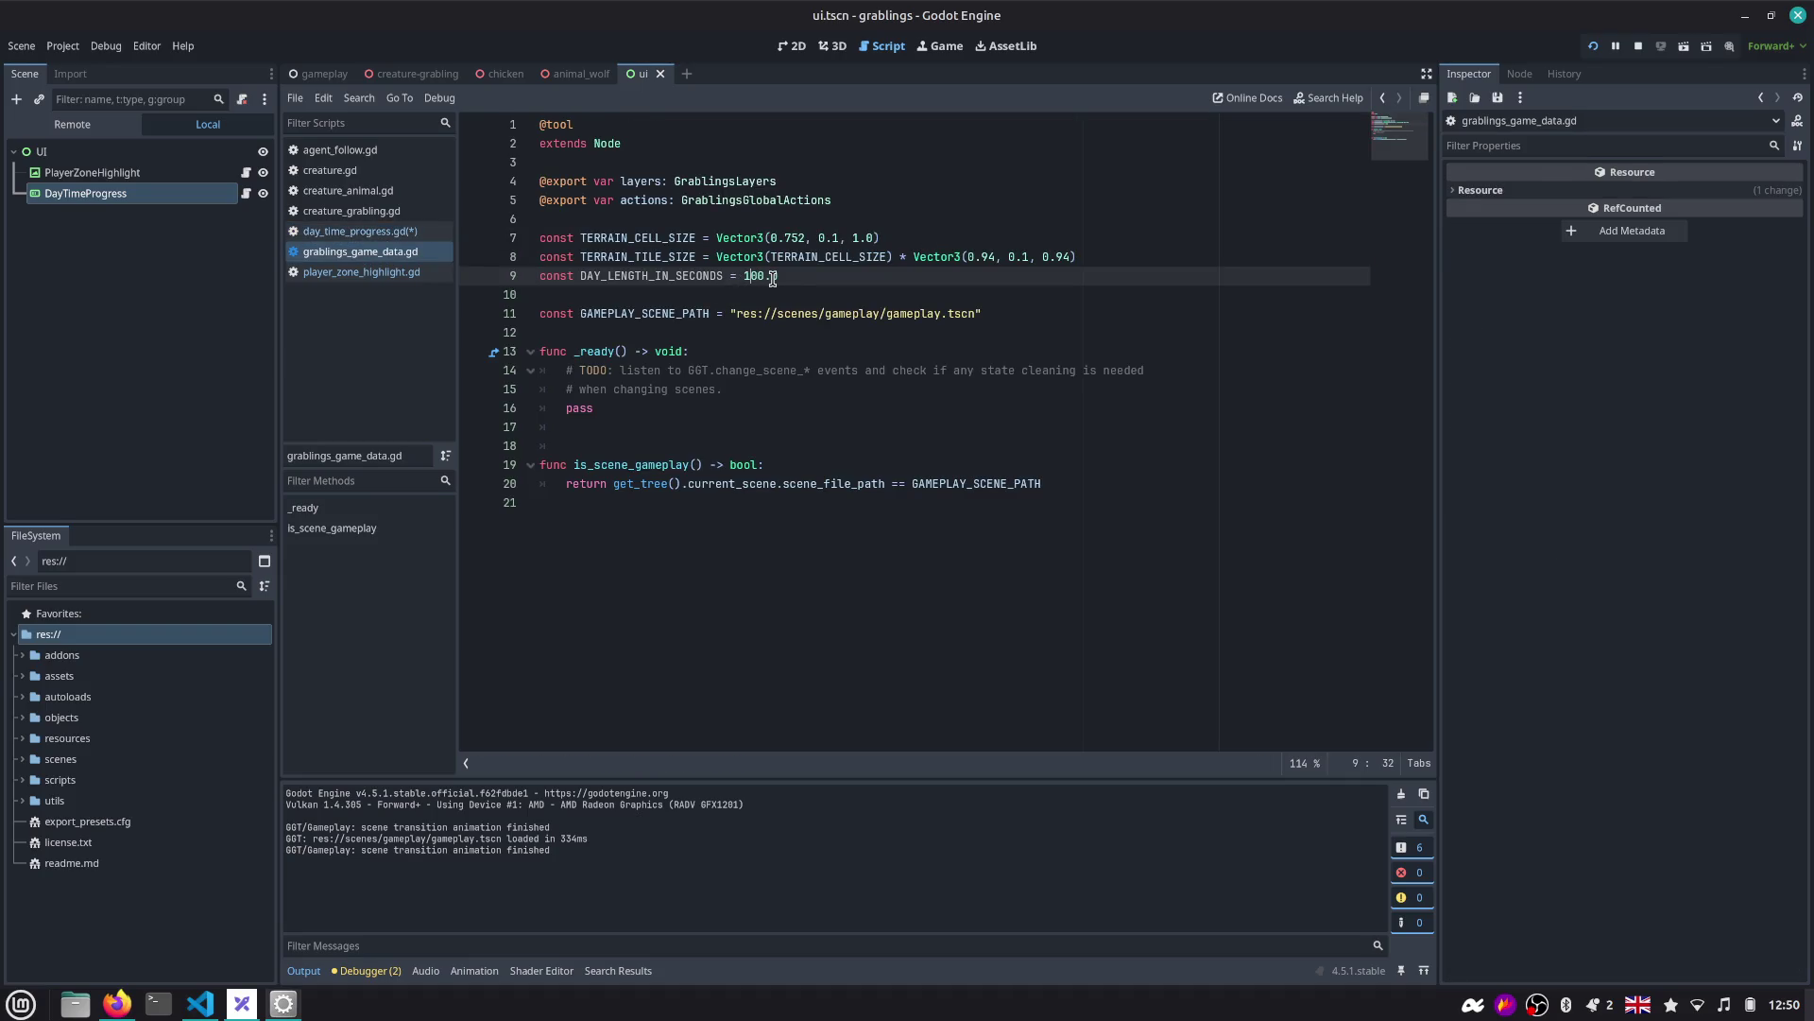
key(F5)
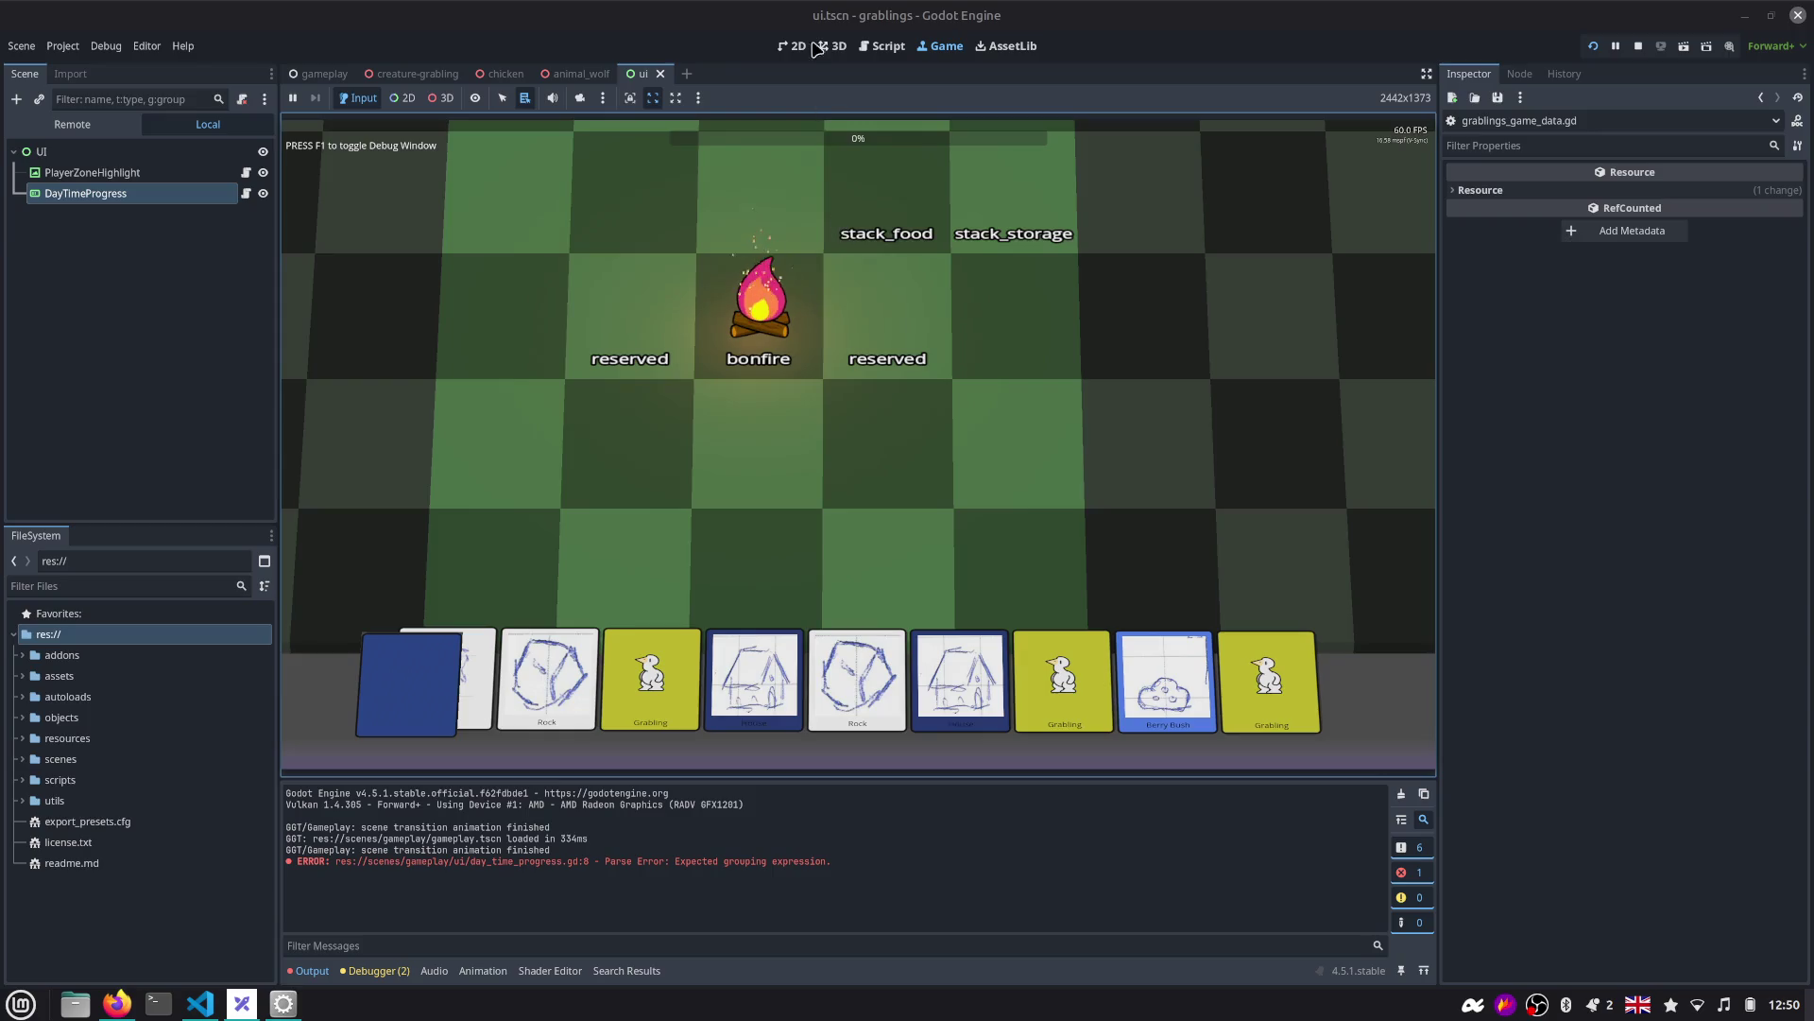
click(882, 46)
Tidy the open script list and switch back to day_time_progress.gd.
double_click(636, 274)
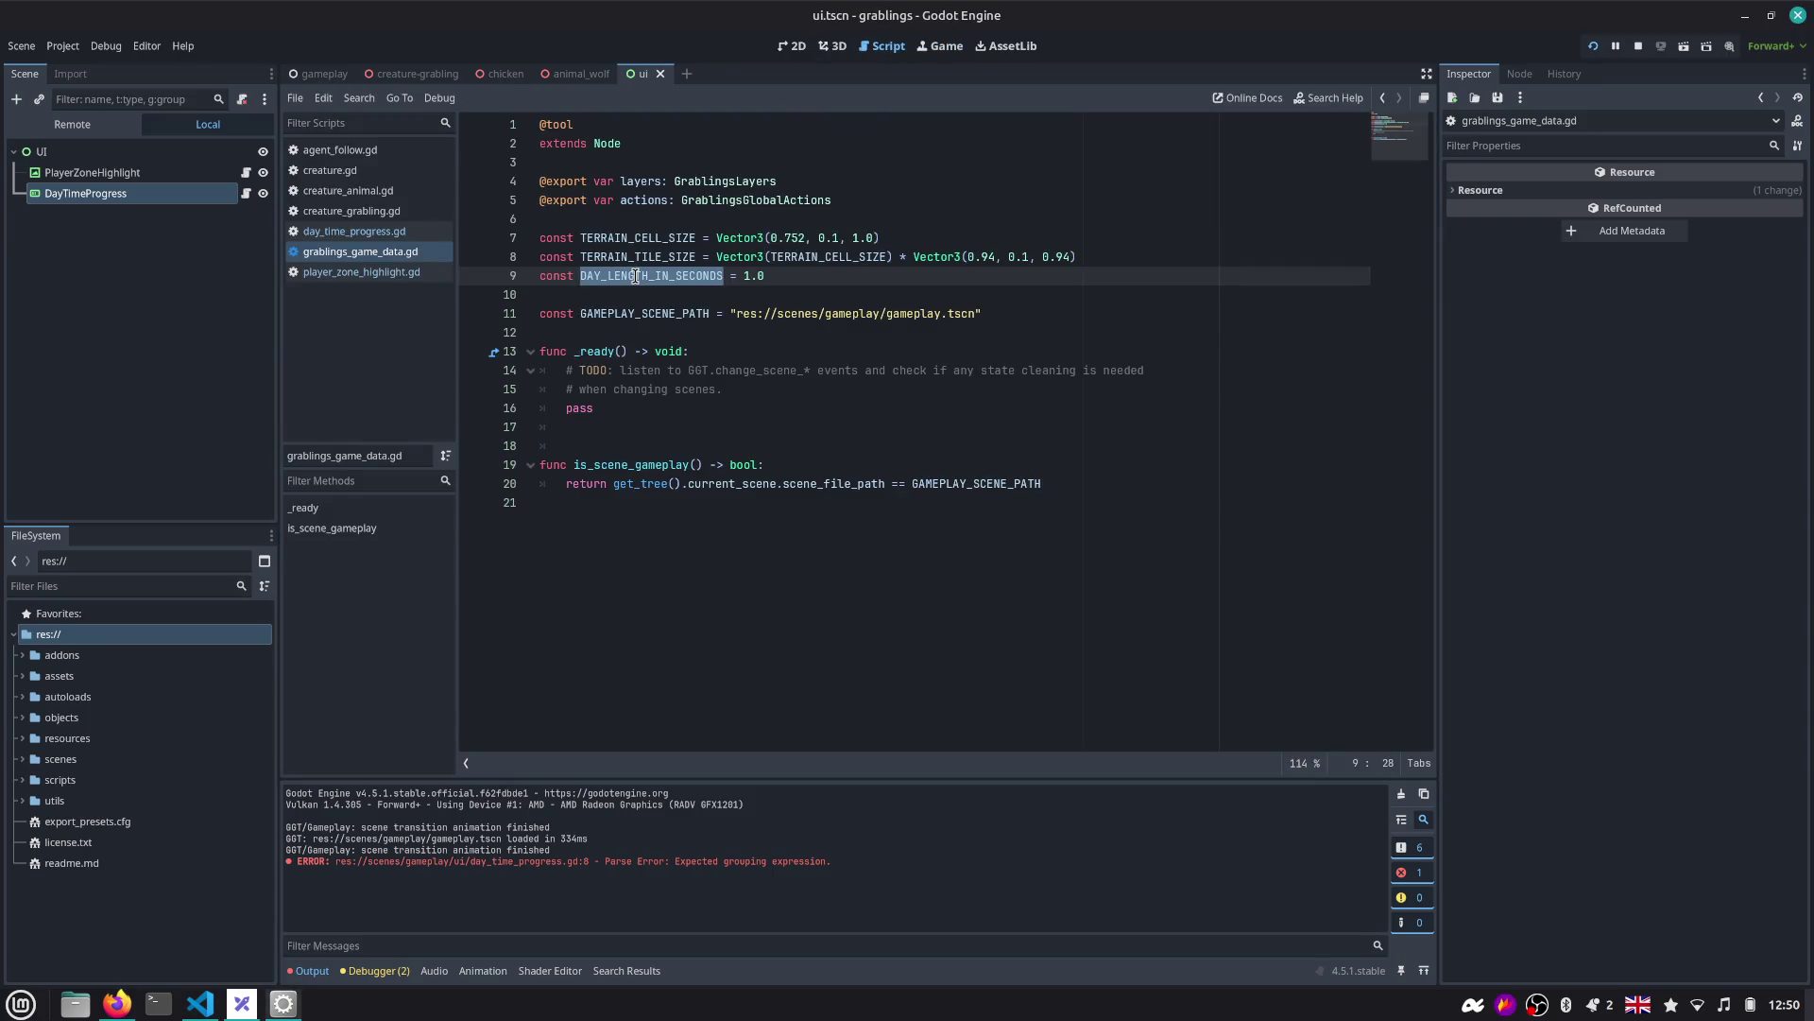
click(348, 272)
middle_click(348, 276)
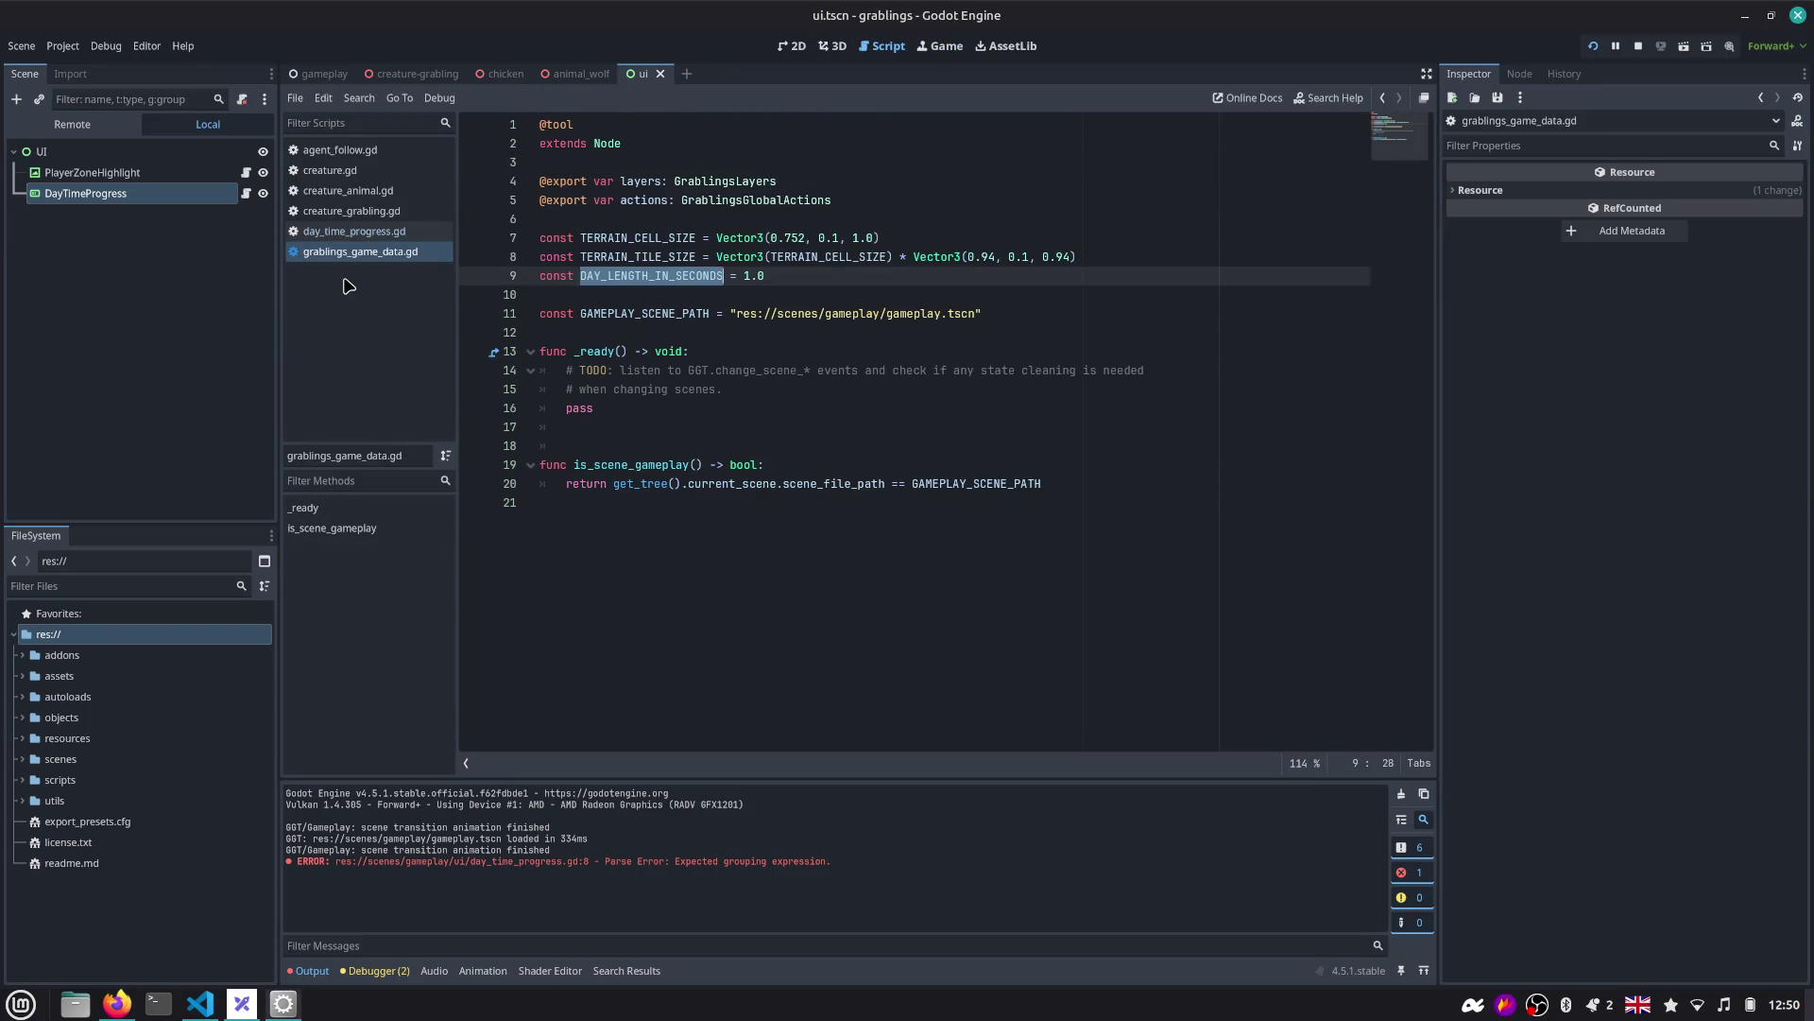
key(ctrl+shift+t)
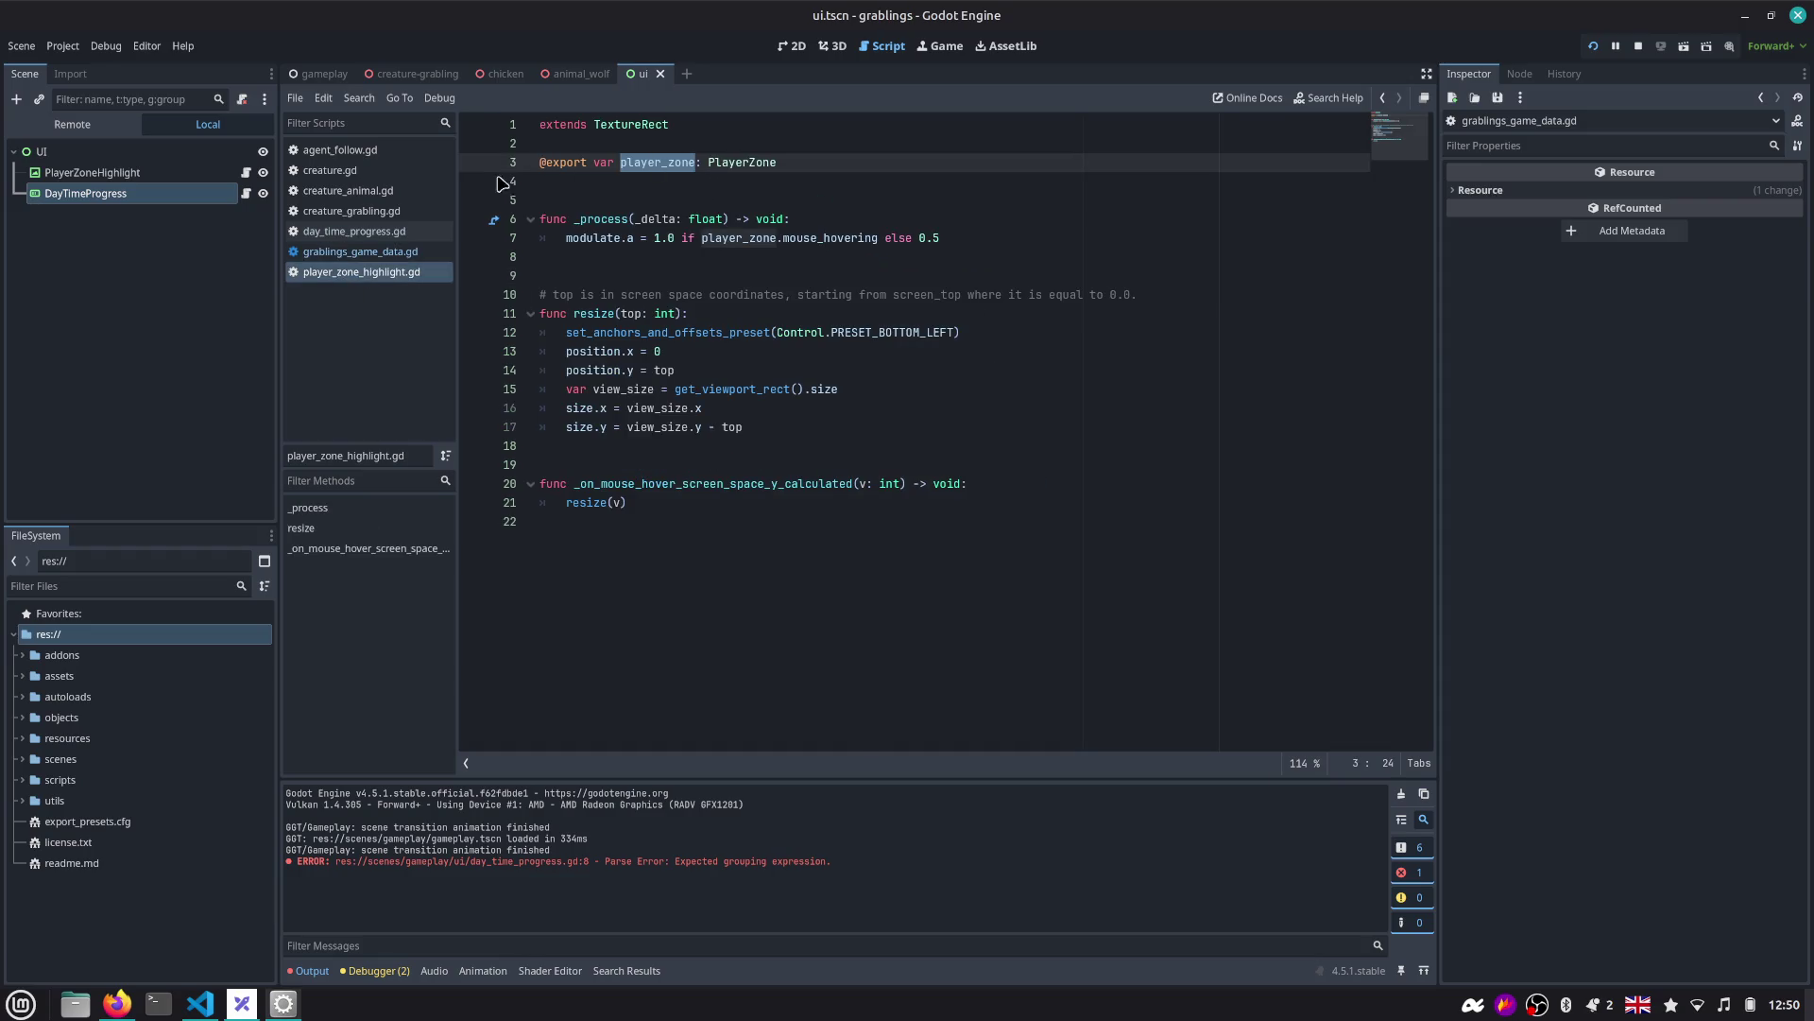
click(348, 232)
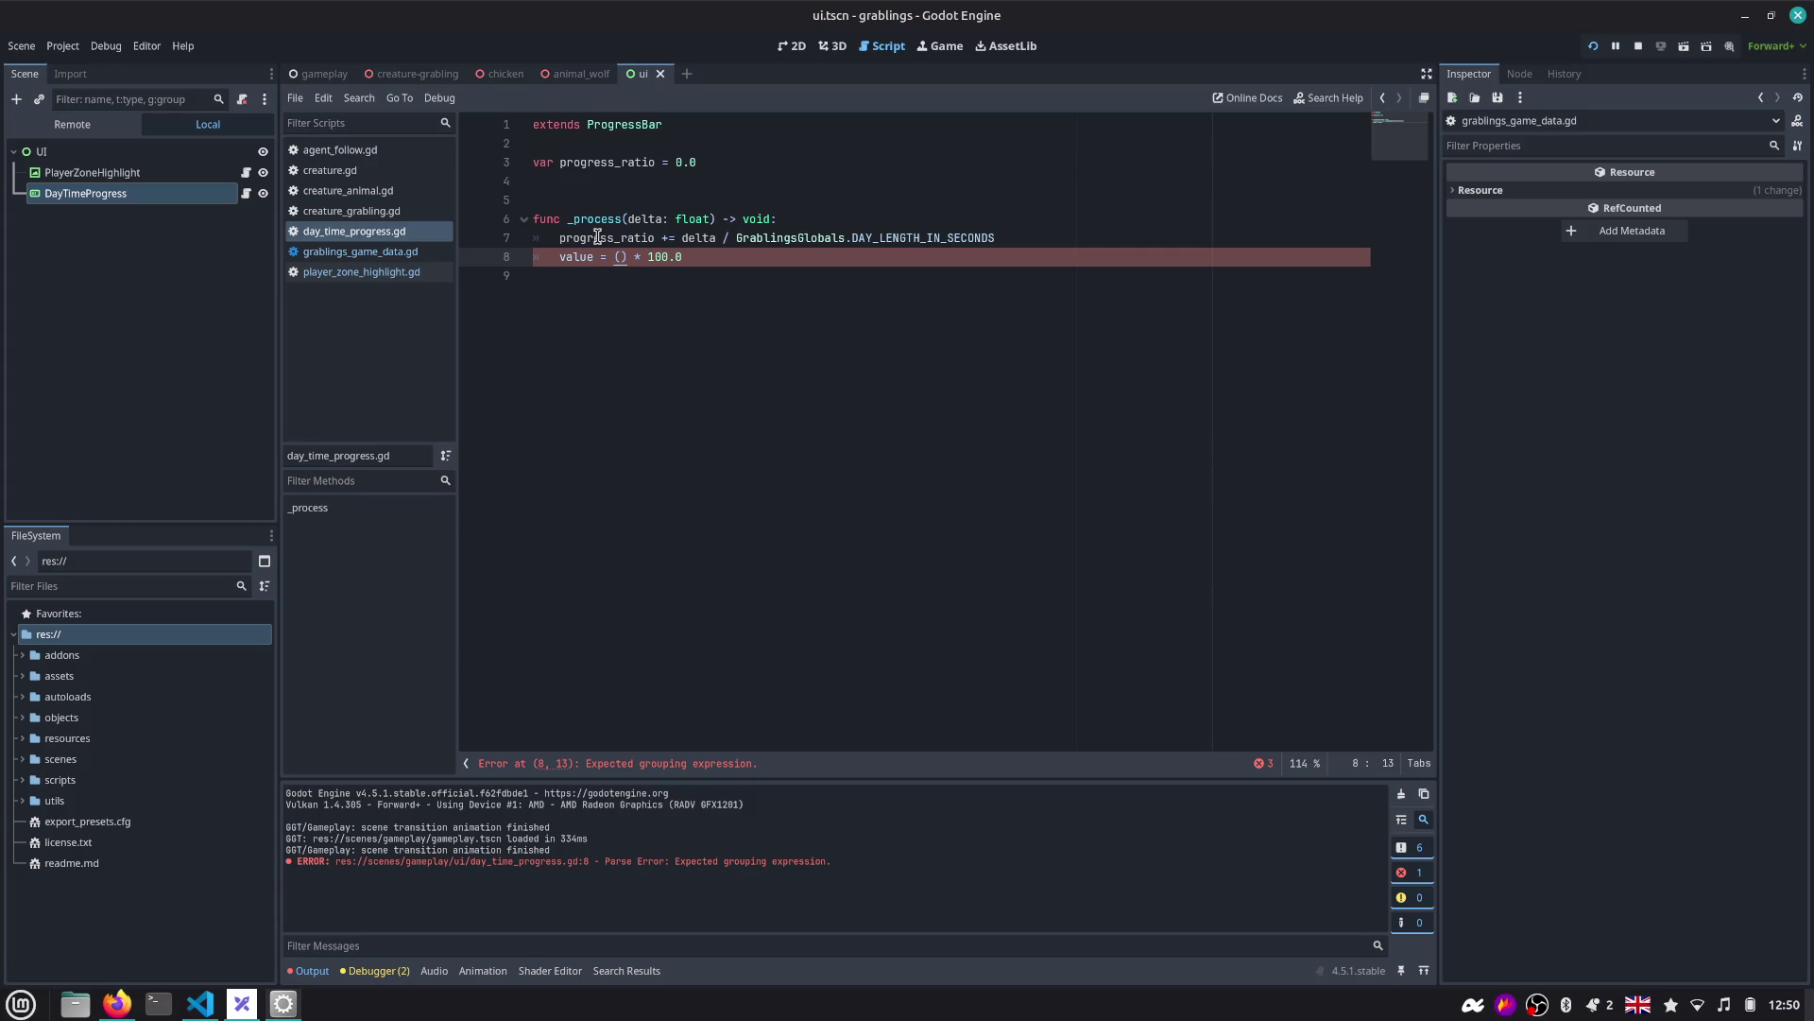
Make line 8 set value = progress_ratio * 100.0.
key(Delete)
key(Delete)
text(pro)
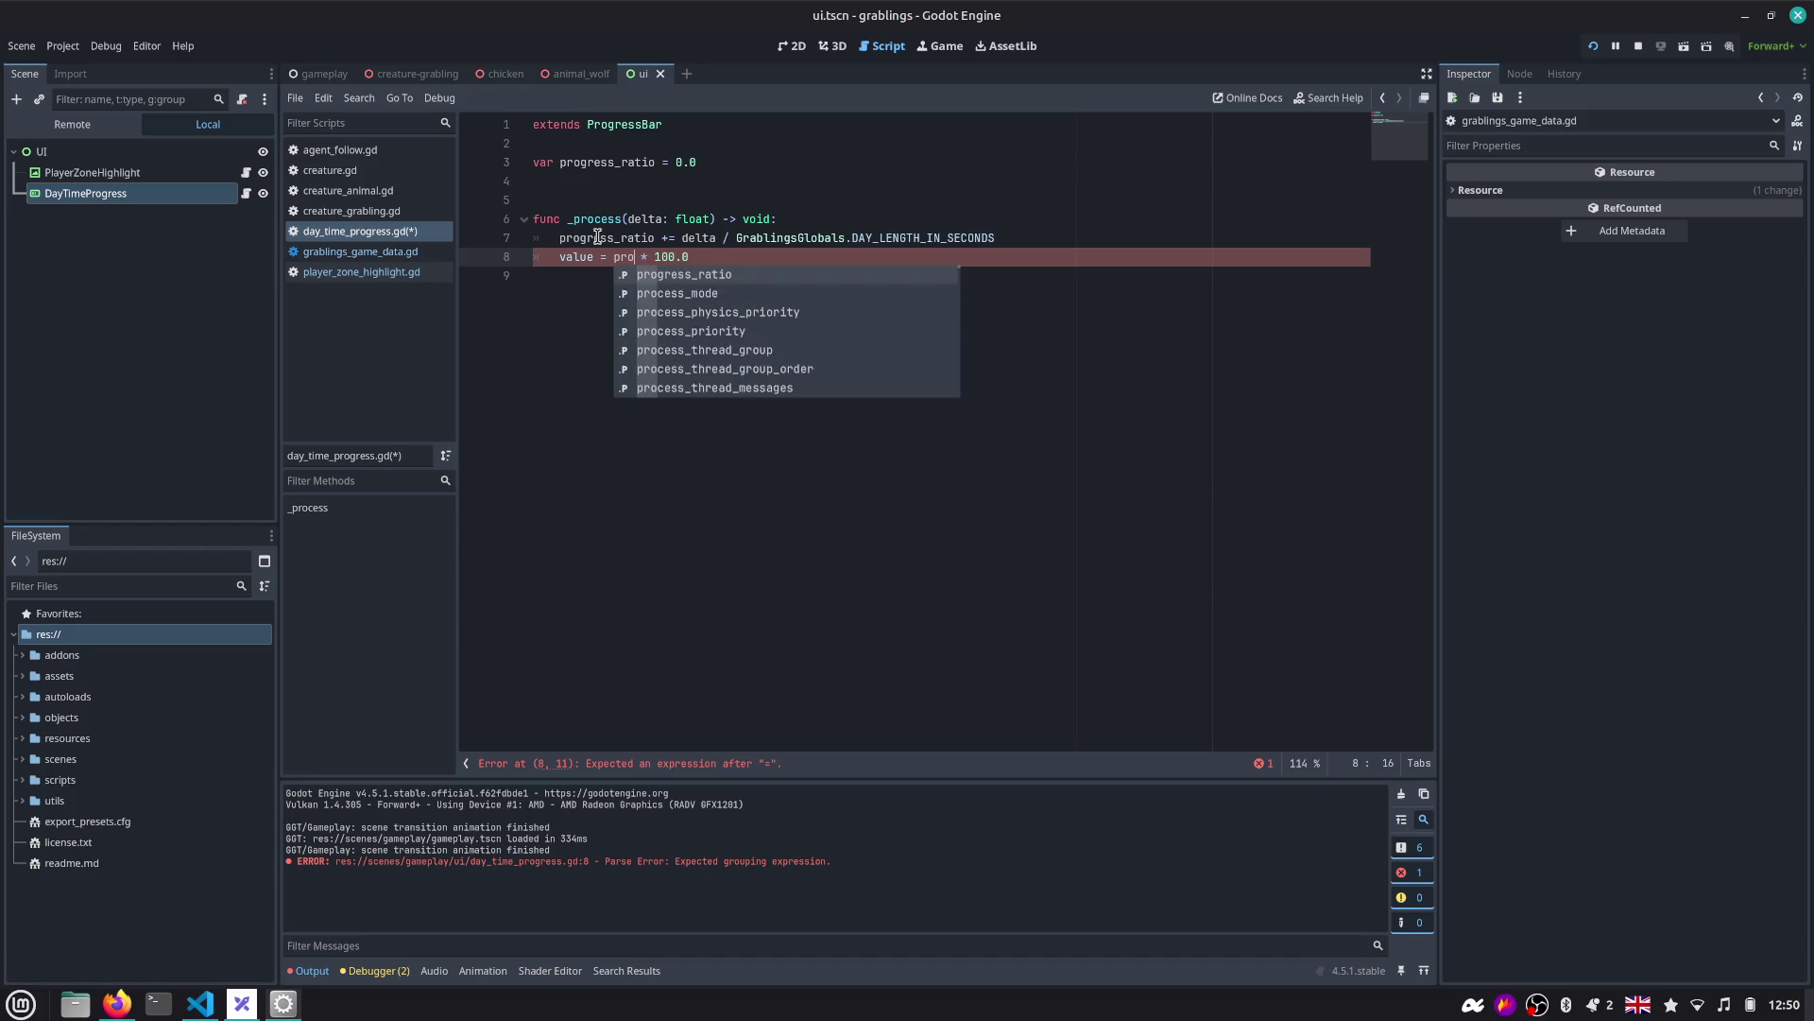
key(Return)
Add the doc comment '## In [0.0, 1.0] range.' above progress_ratio and run the project.
click(597, 238)
click(650, 151)
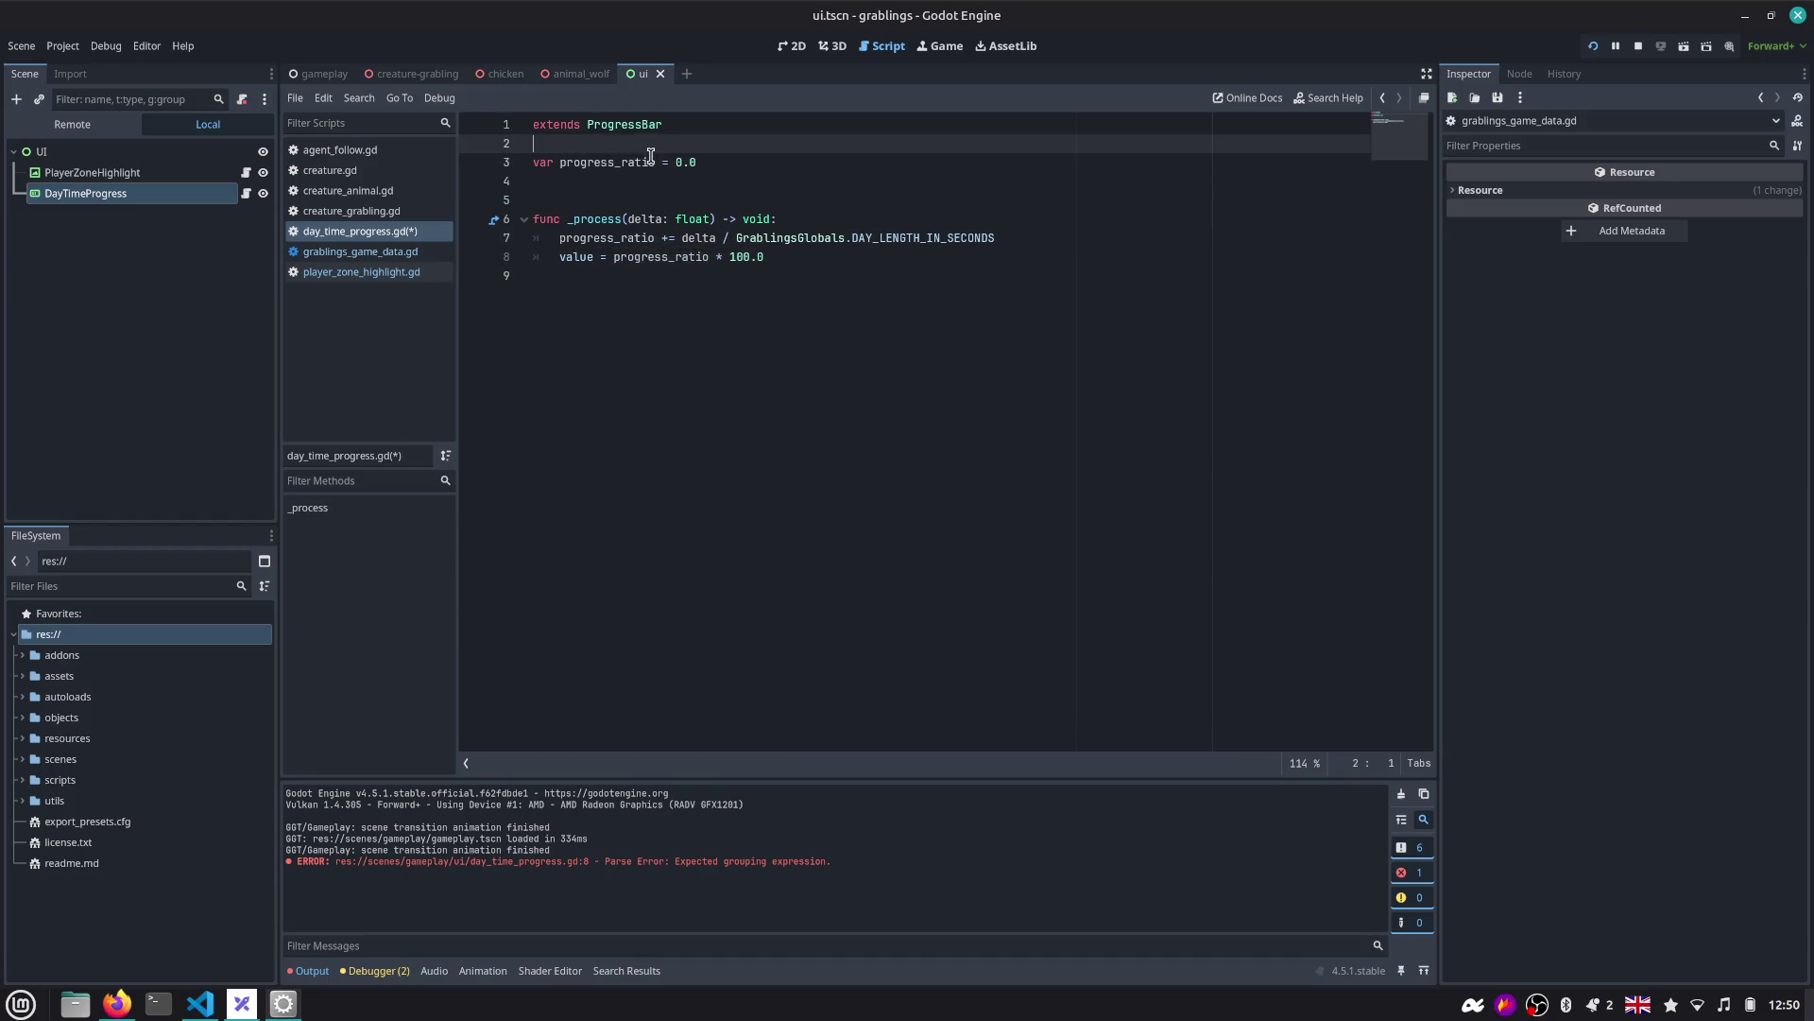
key(Return)
text(' )
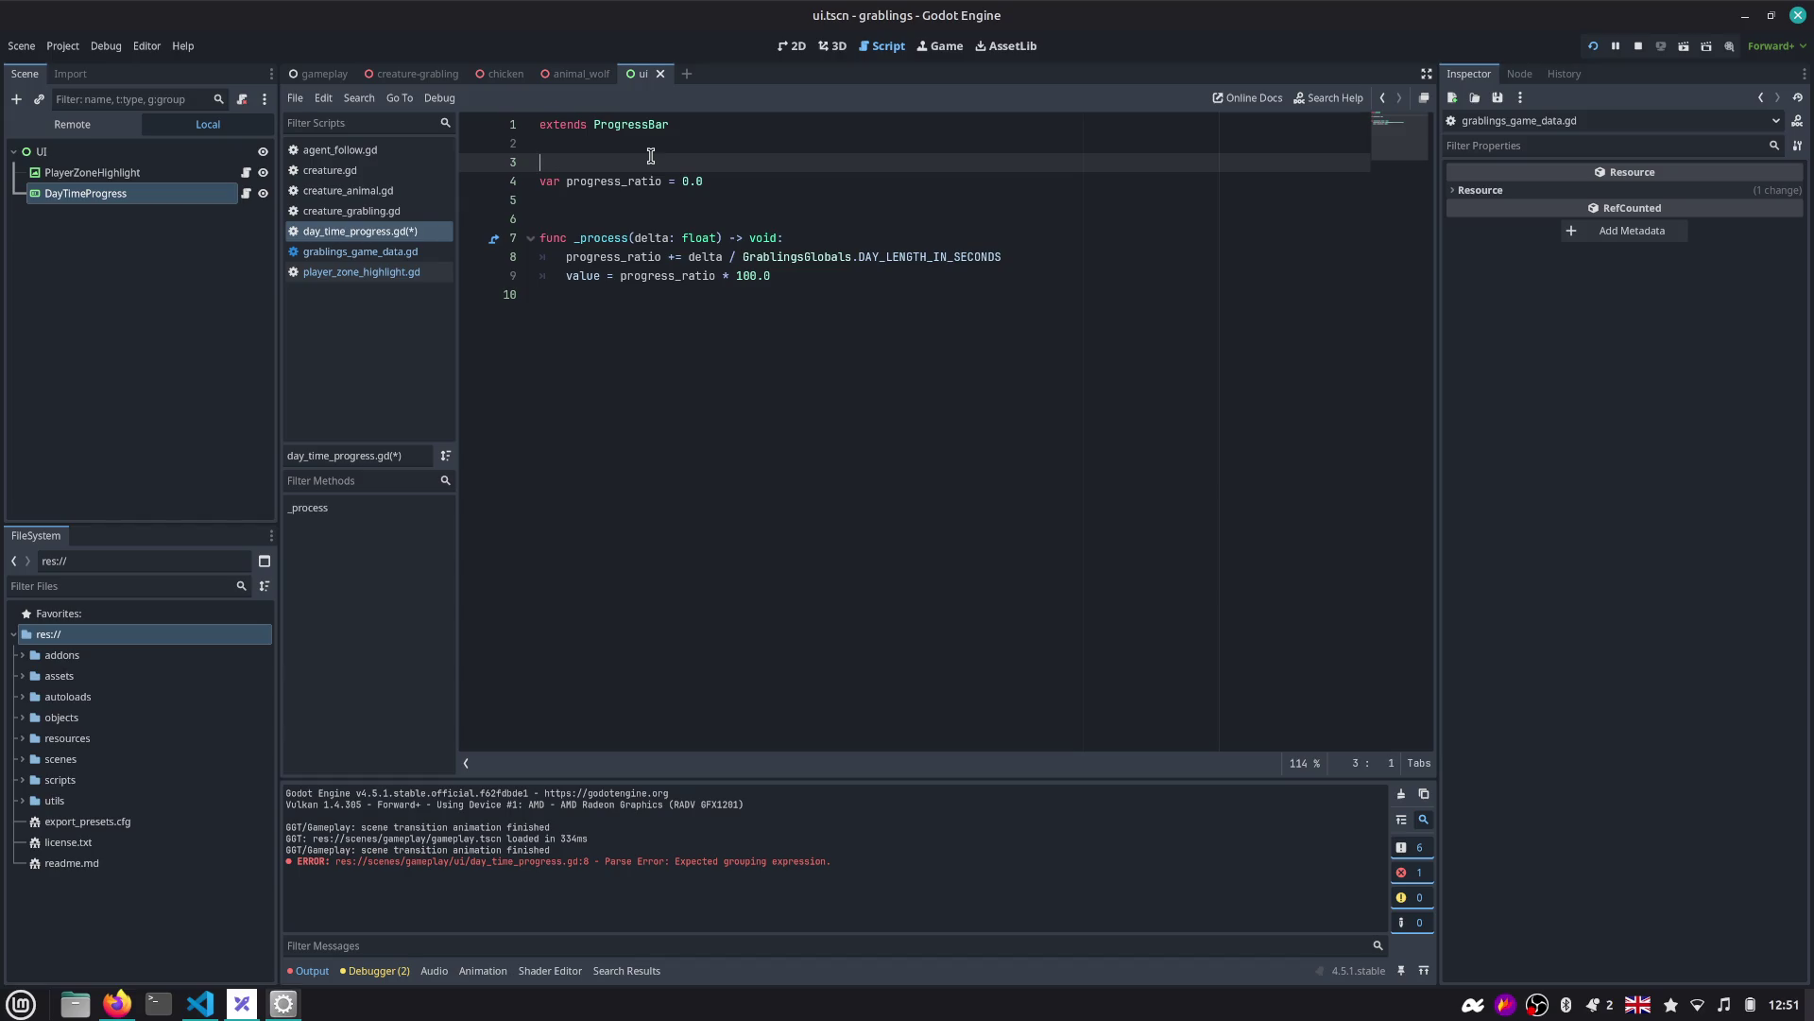
text(etween)
text( and)
key(BackSpace)
key(BackSpace)
key(BackSpace)
key(Left)
key(Left)
key(Left)
key(ctrl+shift+Left)
text(In)
key(Right)
text([)
key(Right)
key(Right)
key(Right)
text(,)
key(End)
text(range.)
key(F5)
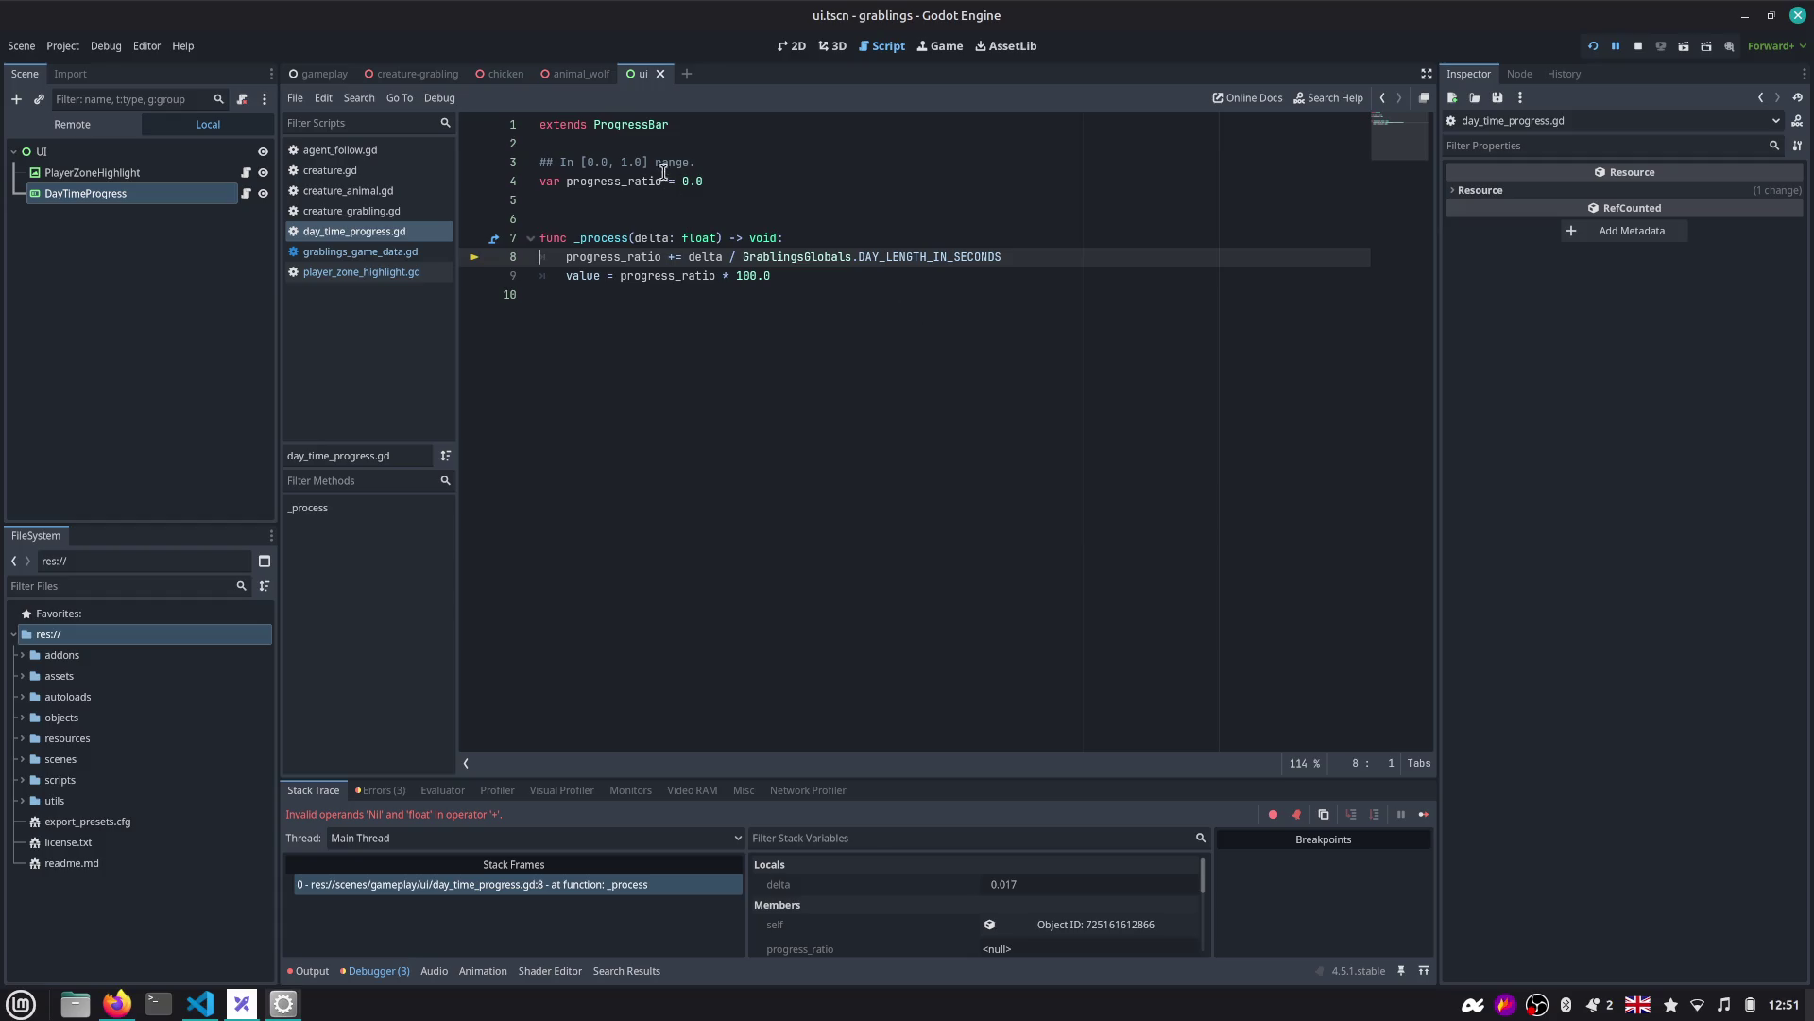
Add a new line 9 assigning progress_ratio = clamp(progress_ratio ...).
click(648, 162)
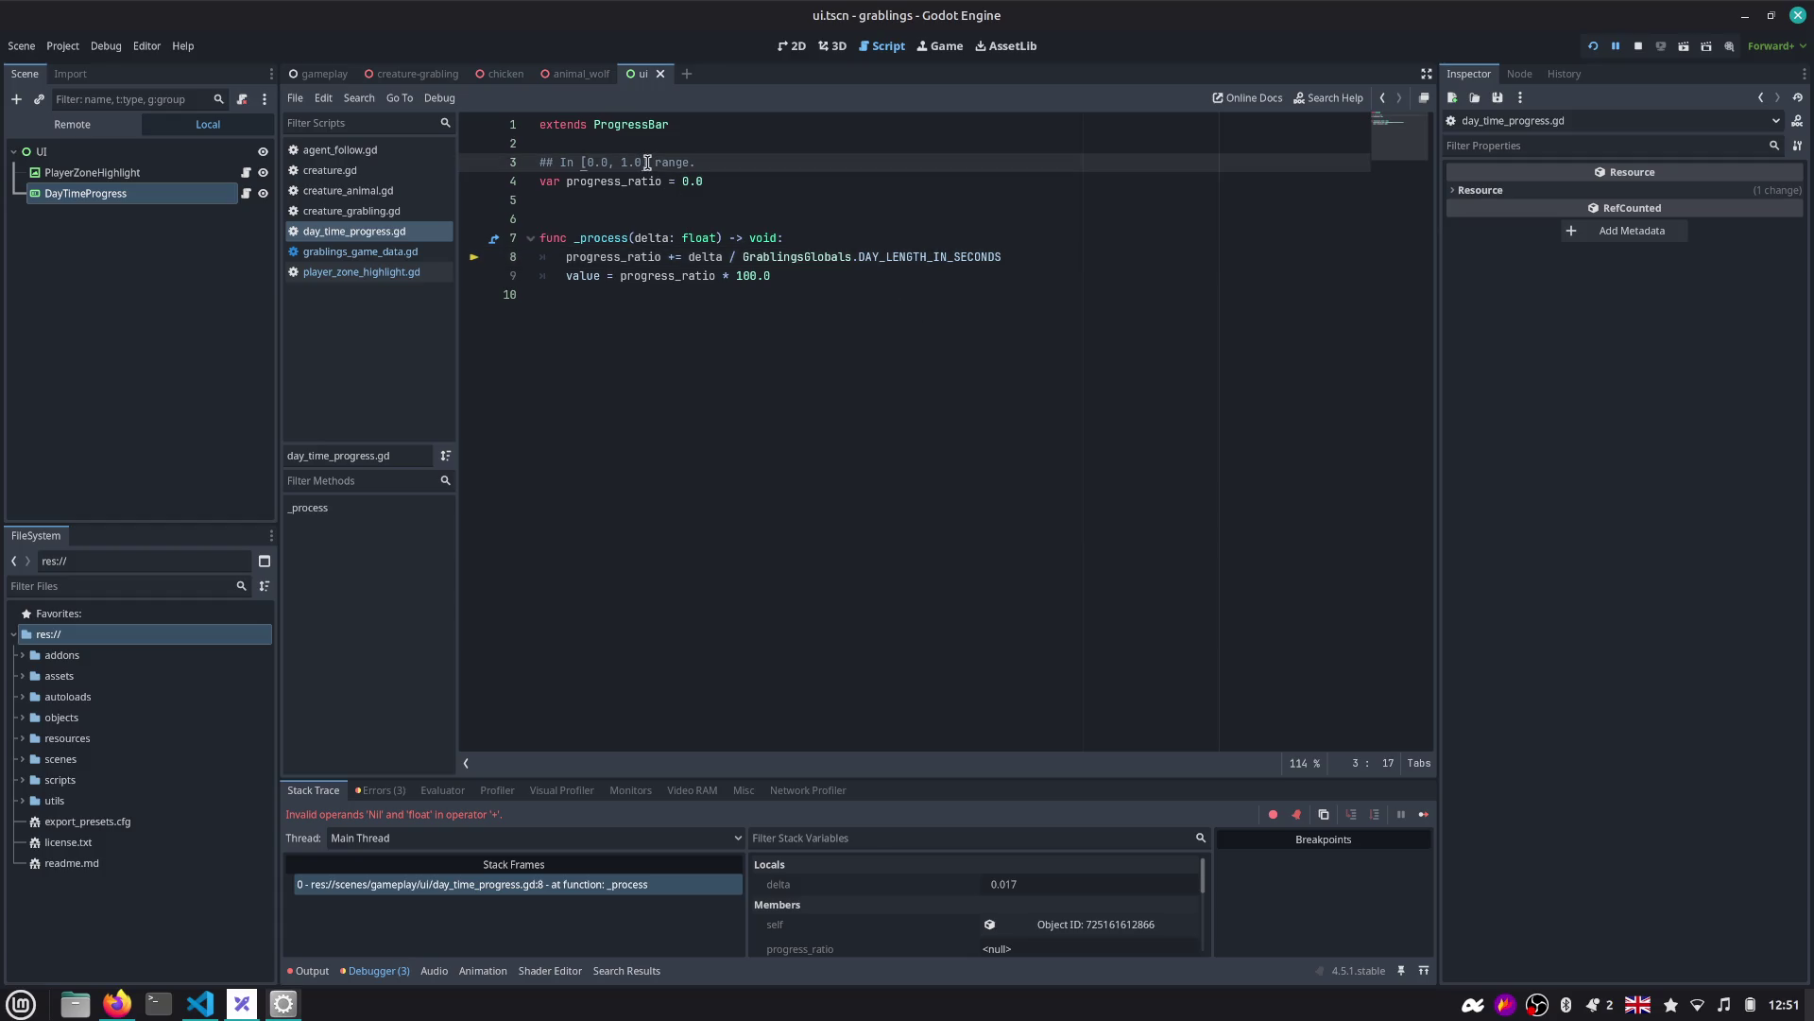
click(1044, 256)
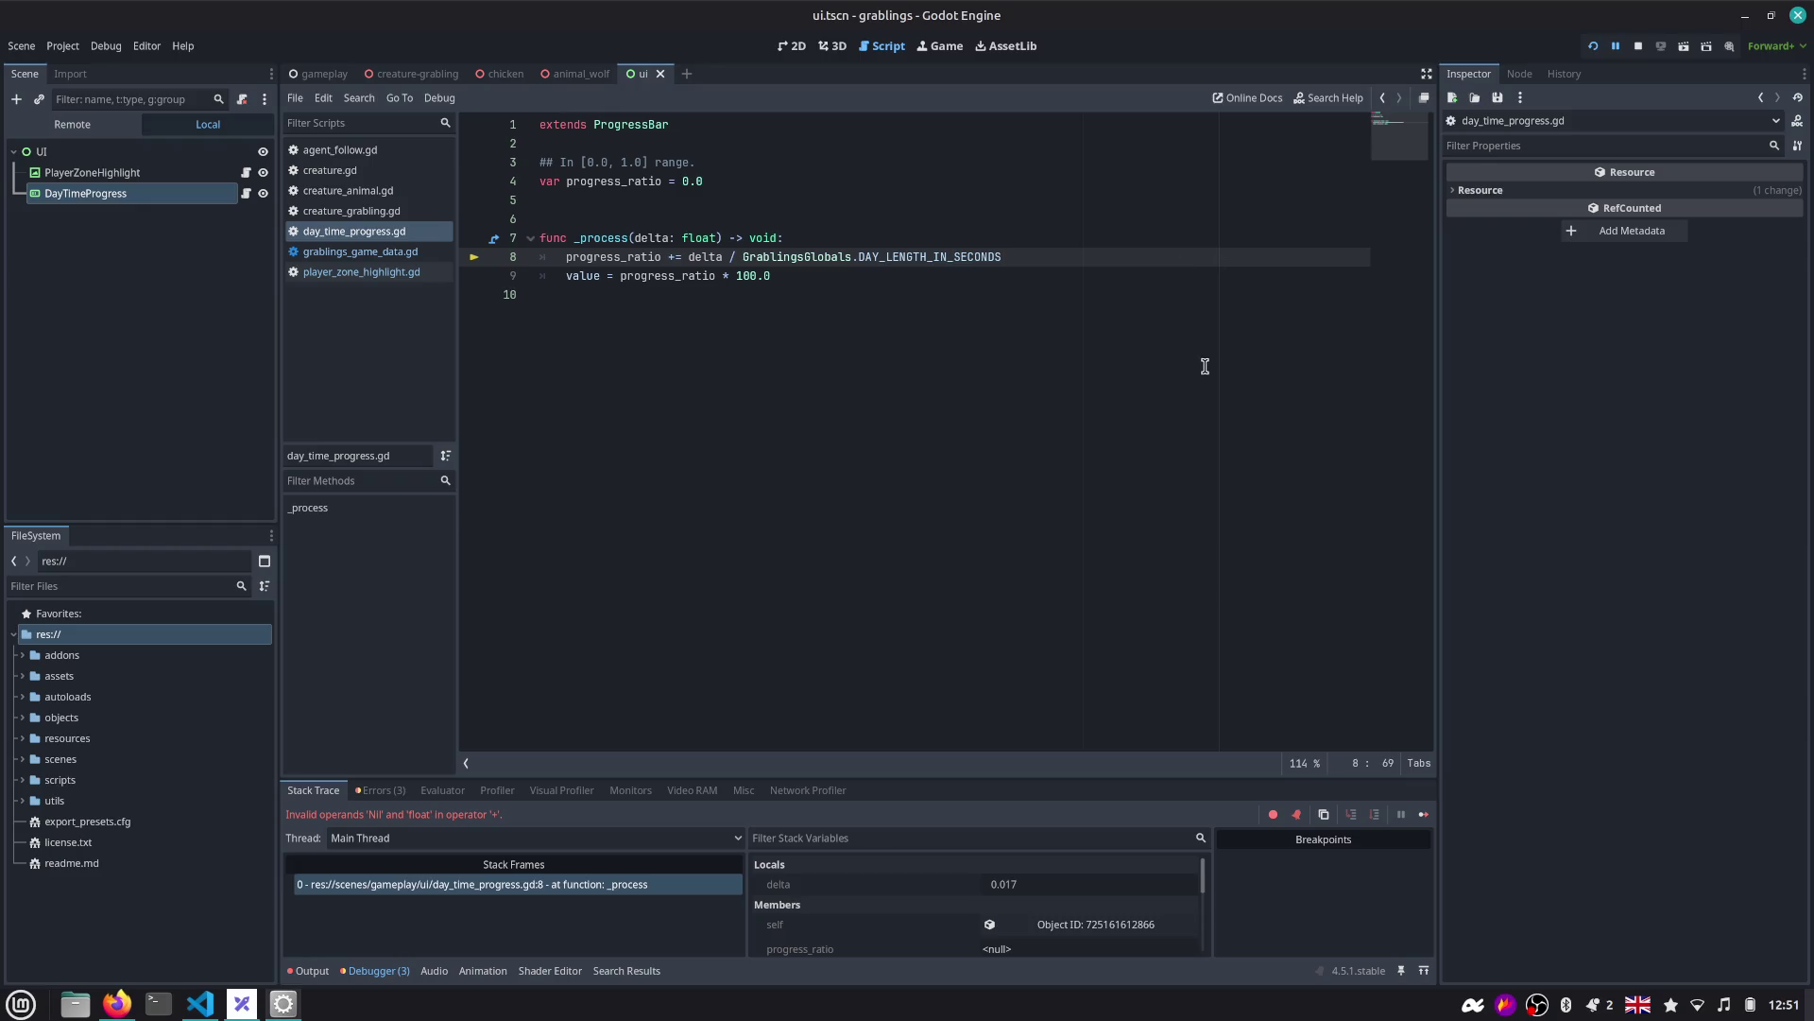
key(Return)
text(progre)
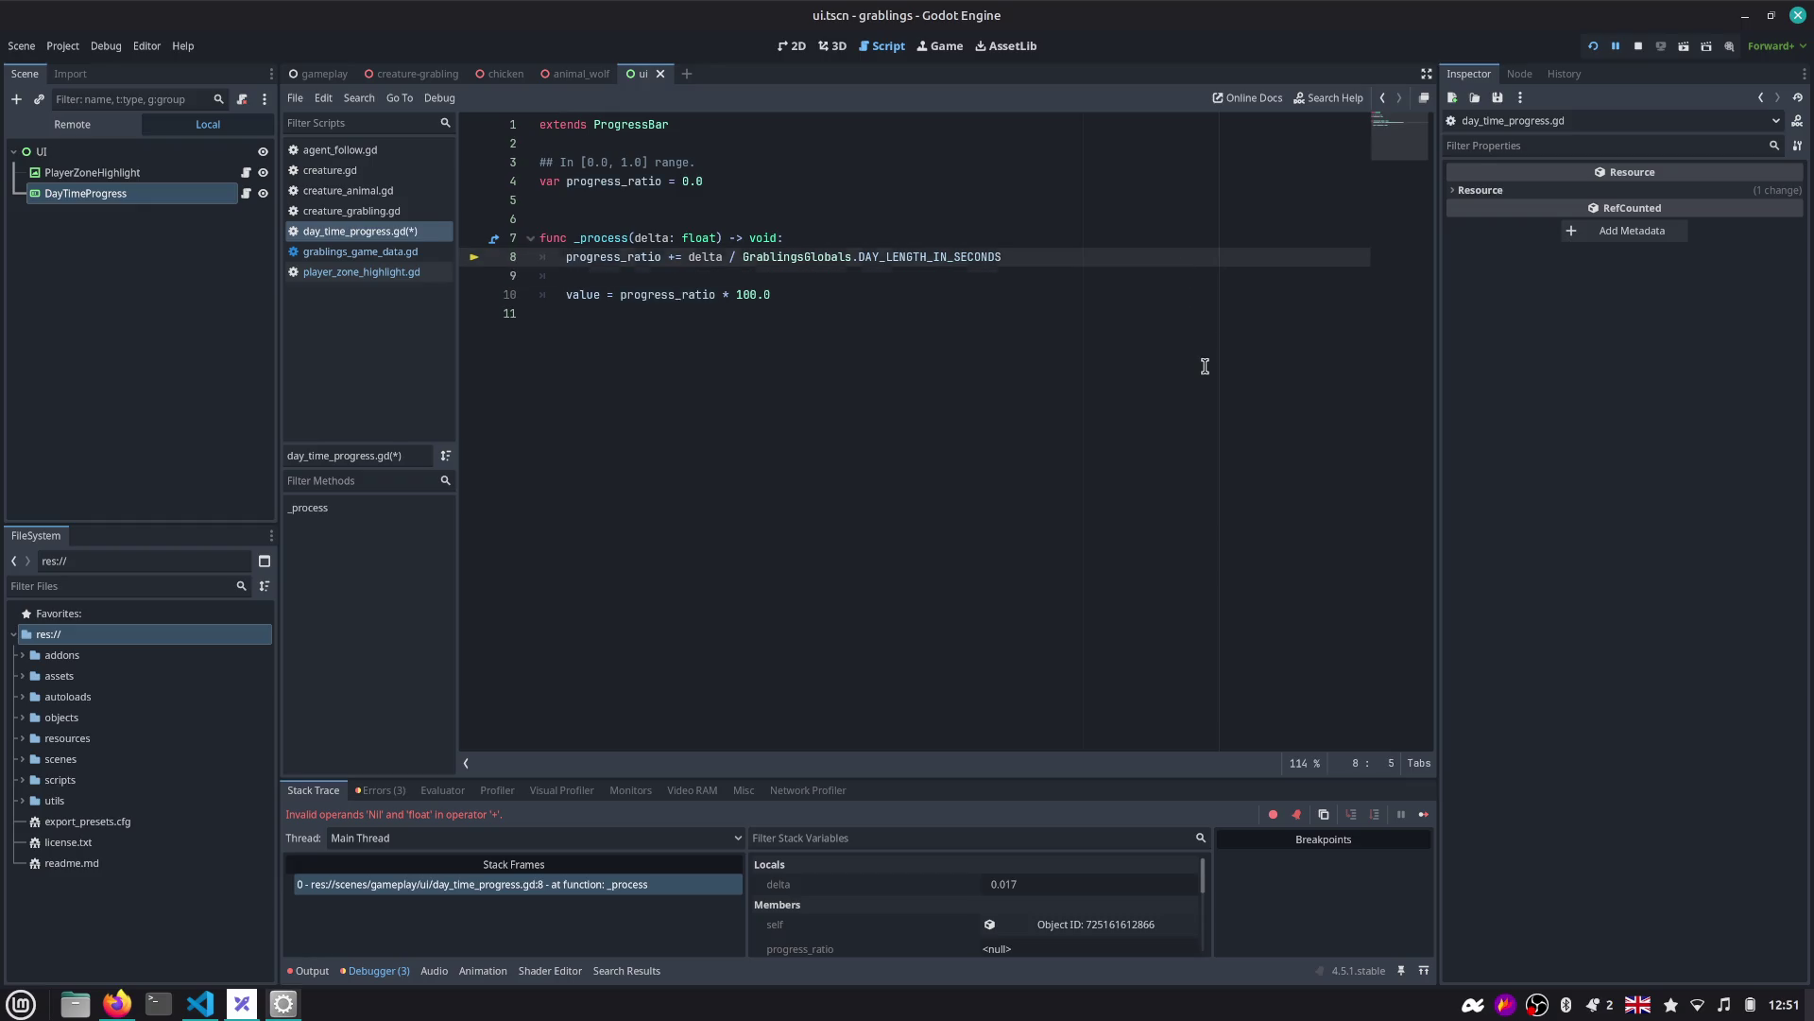
key(Return)
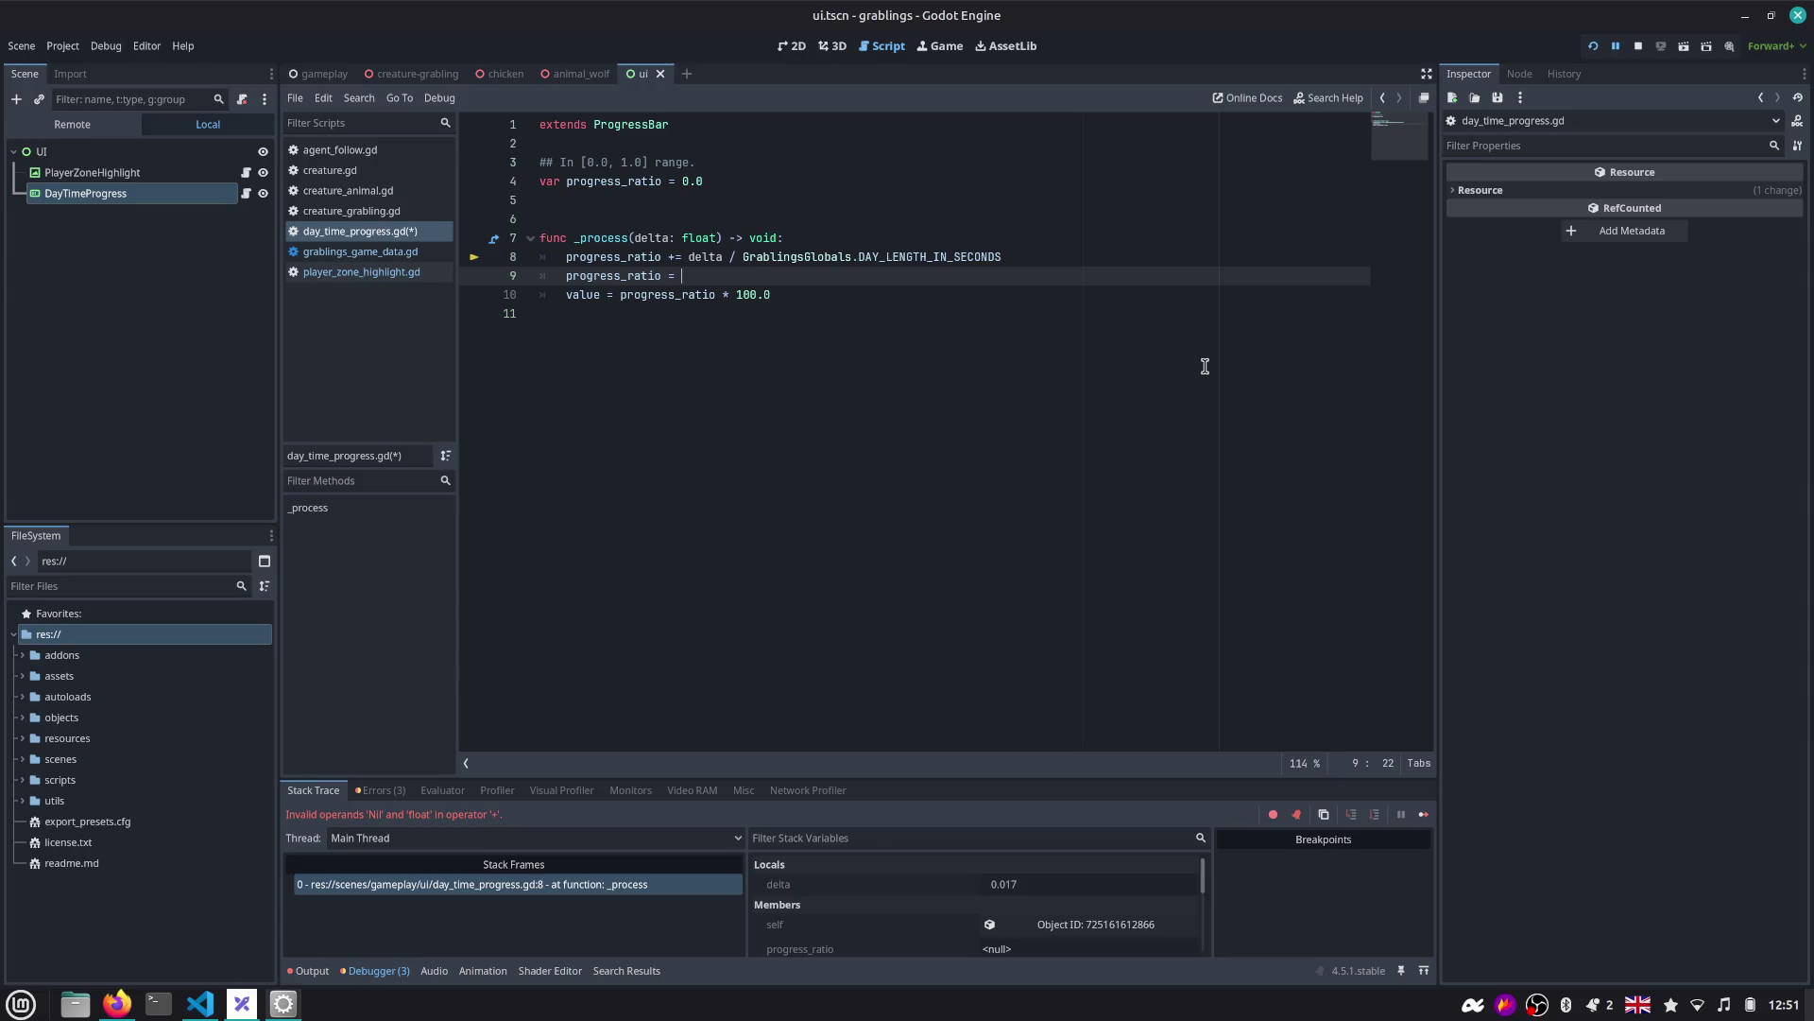
text(= clam)
key(Return)
text(pro)
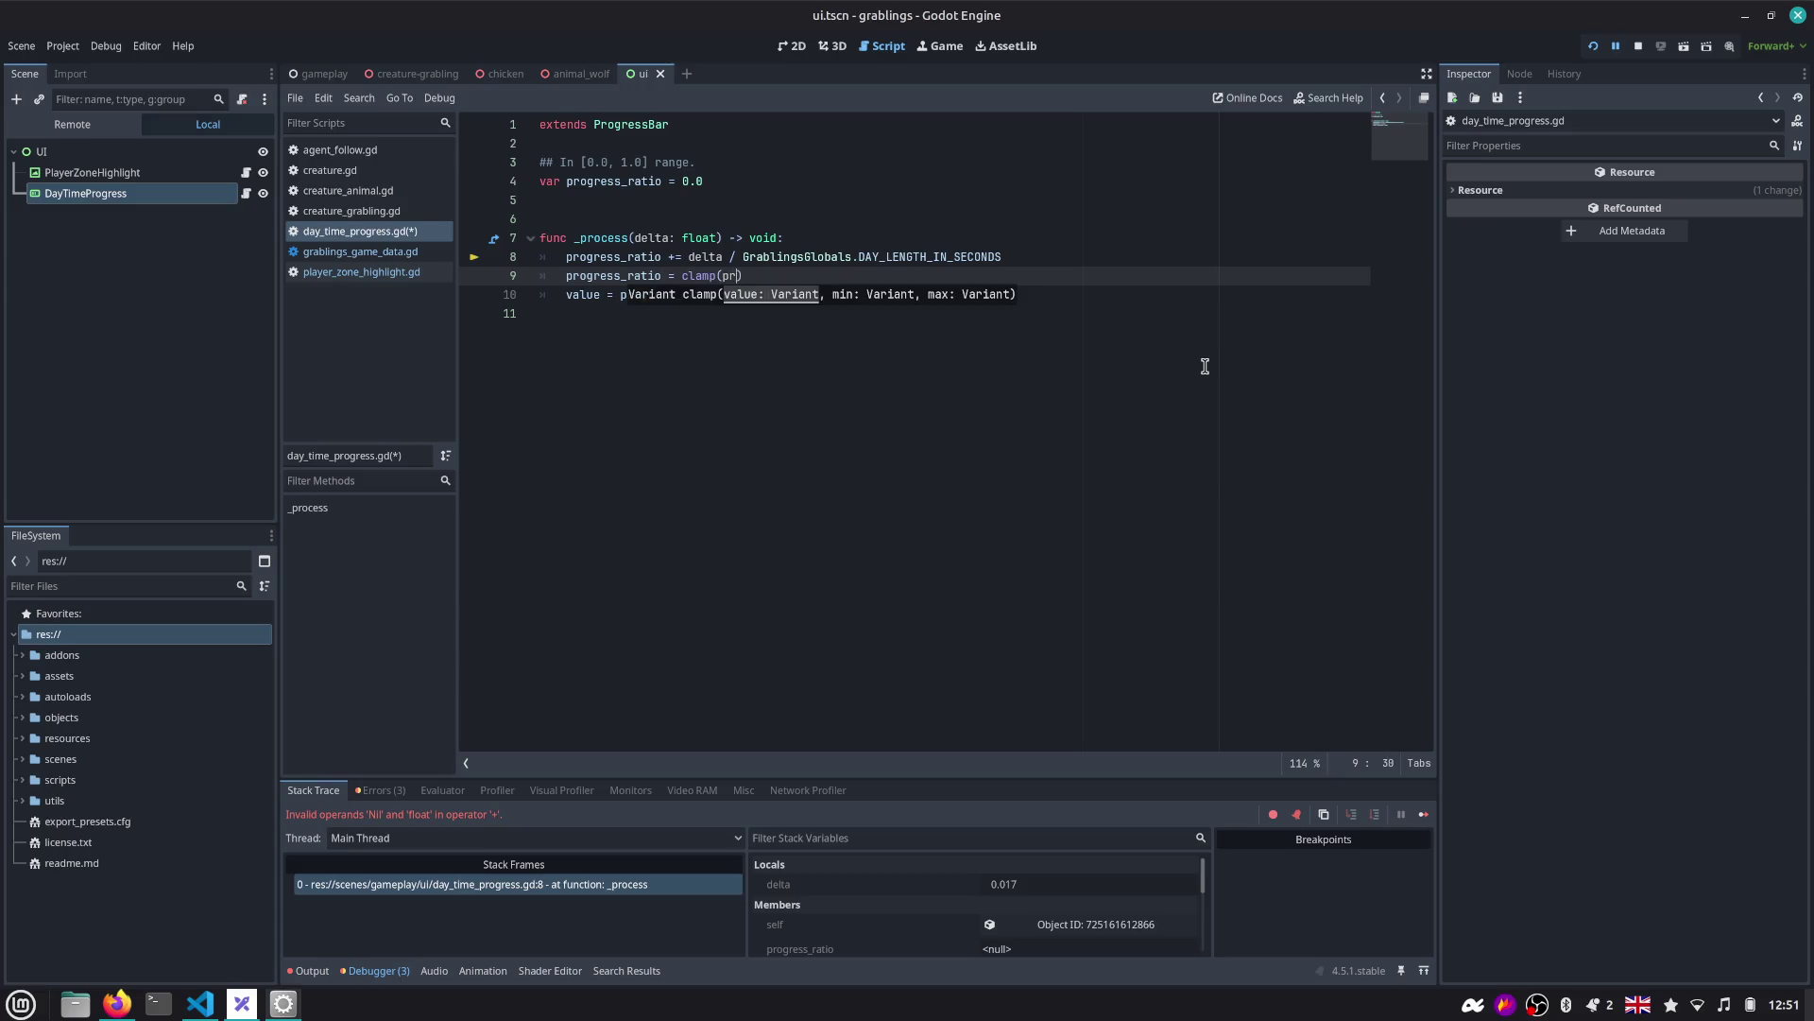
key(Return)
Switch the call to clampf with bounds 0.0 and 1.0 and save the script.
key(ctrl+Left)
key(ctrl+Left)
key(ctrl+Left)
key(ctrl+space)
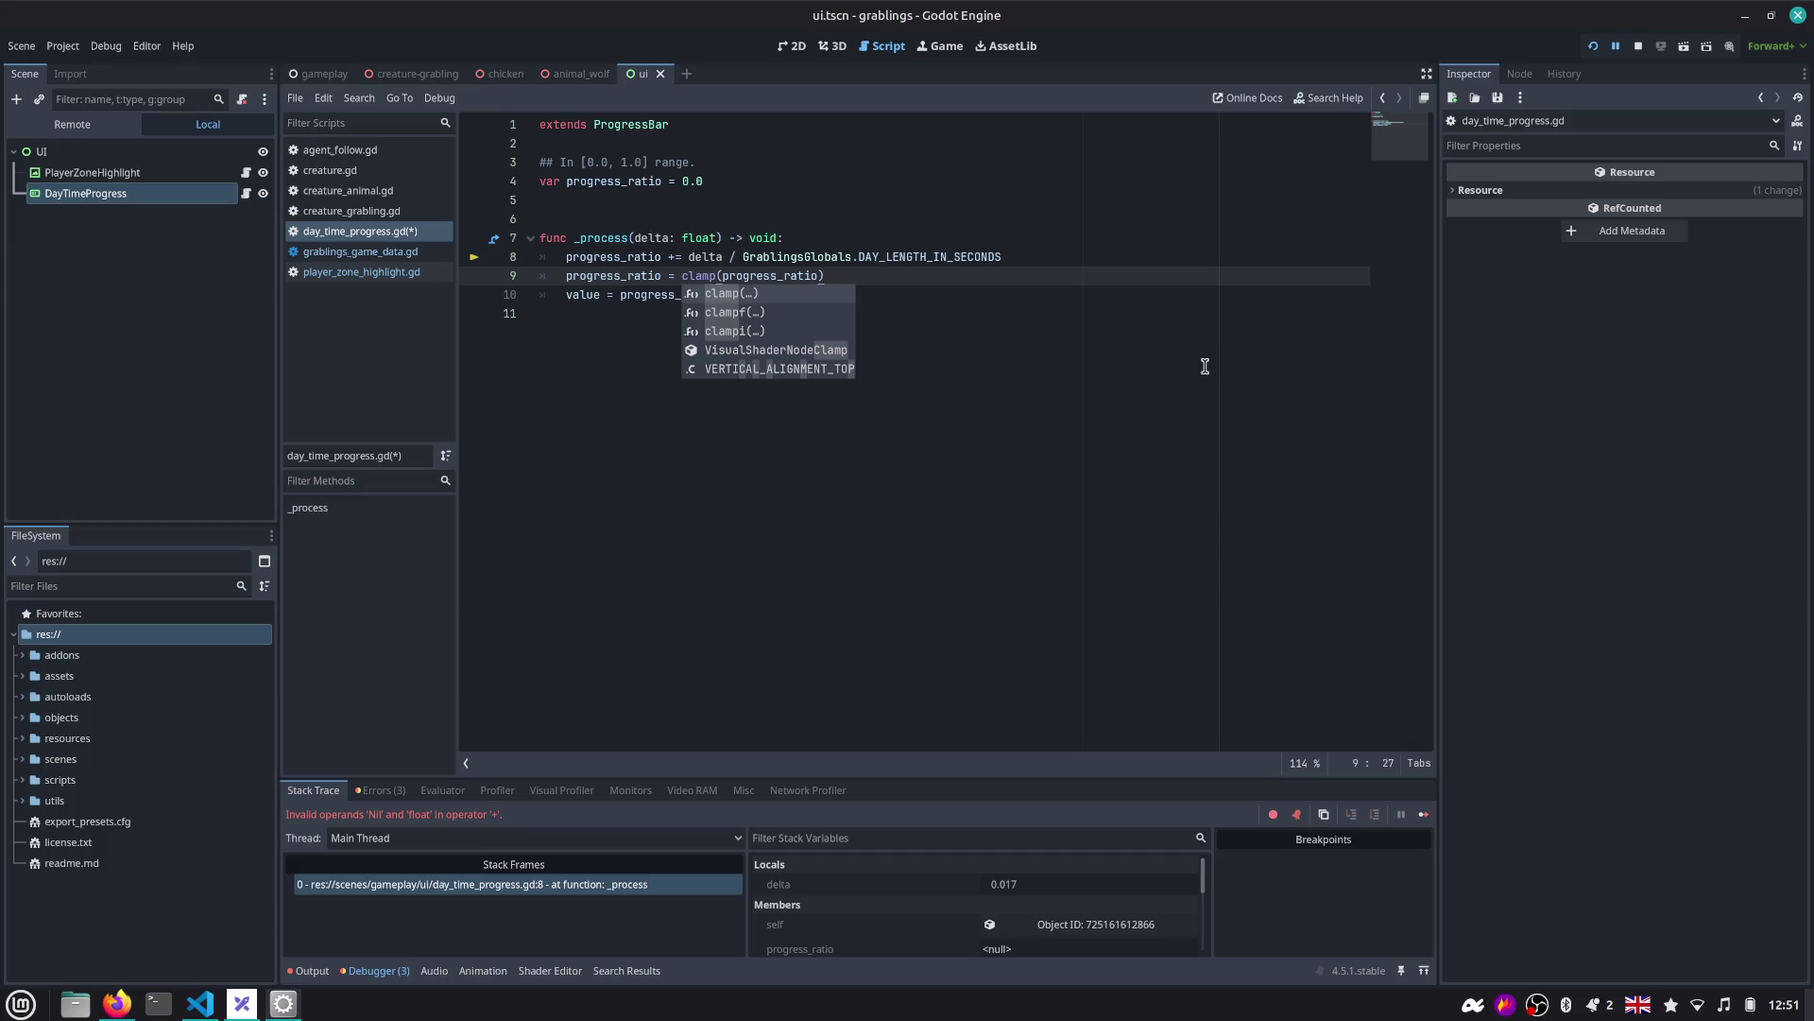
key(Up)
key(Up)
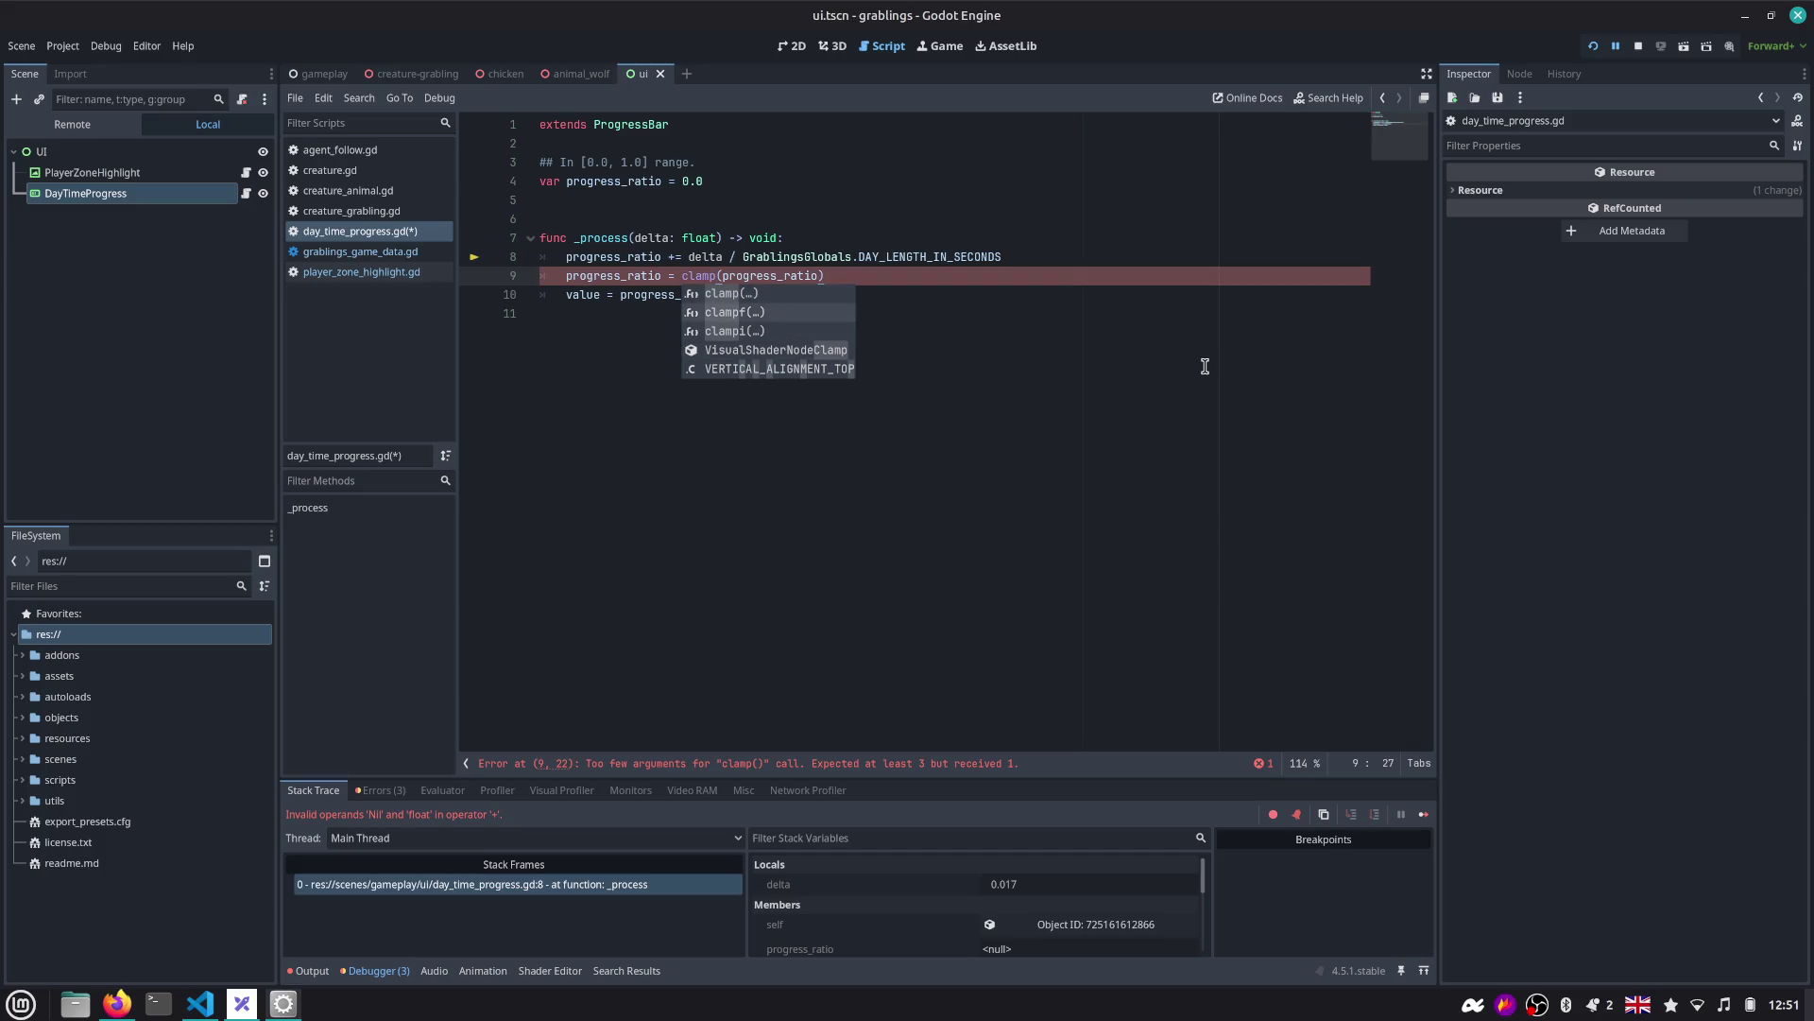
key(Down)
key(Up)
key(Return)
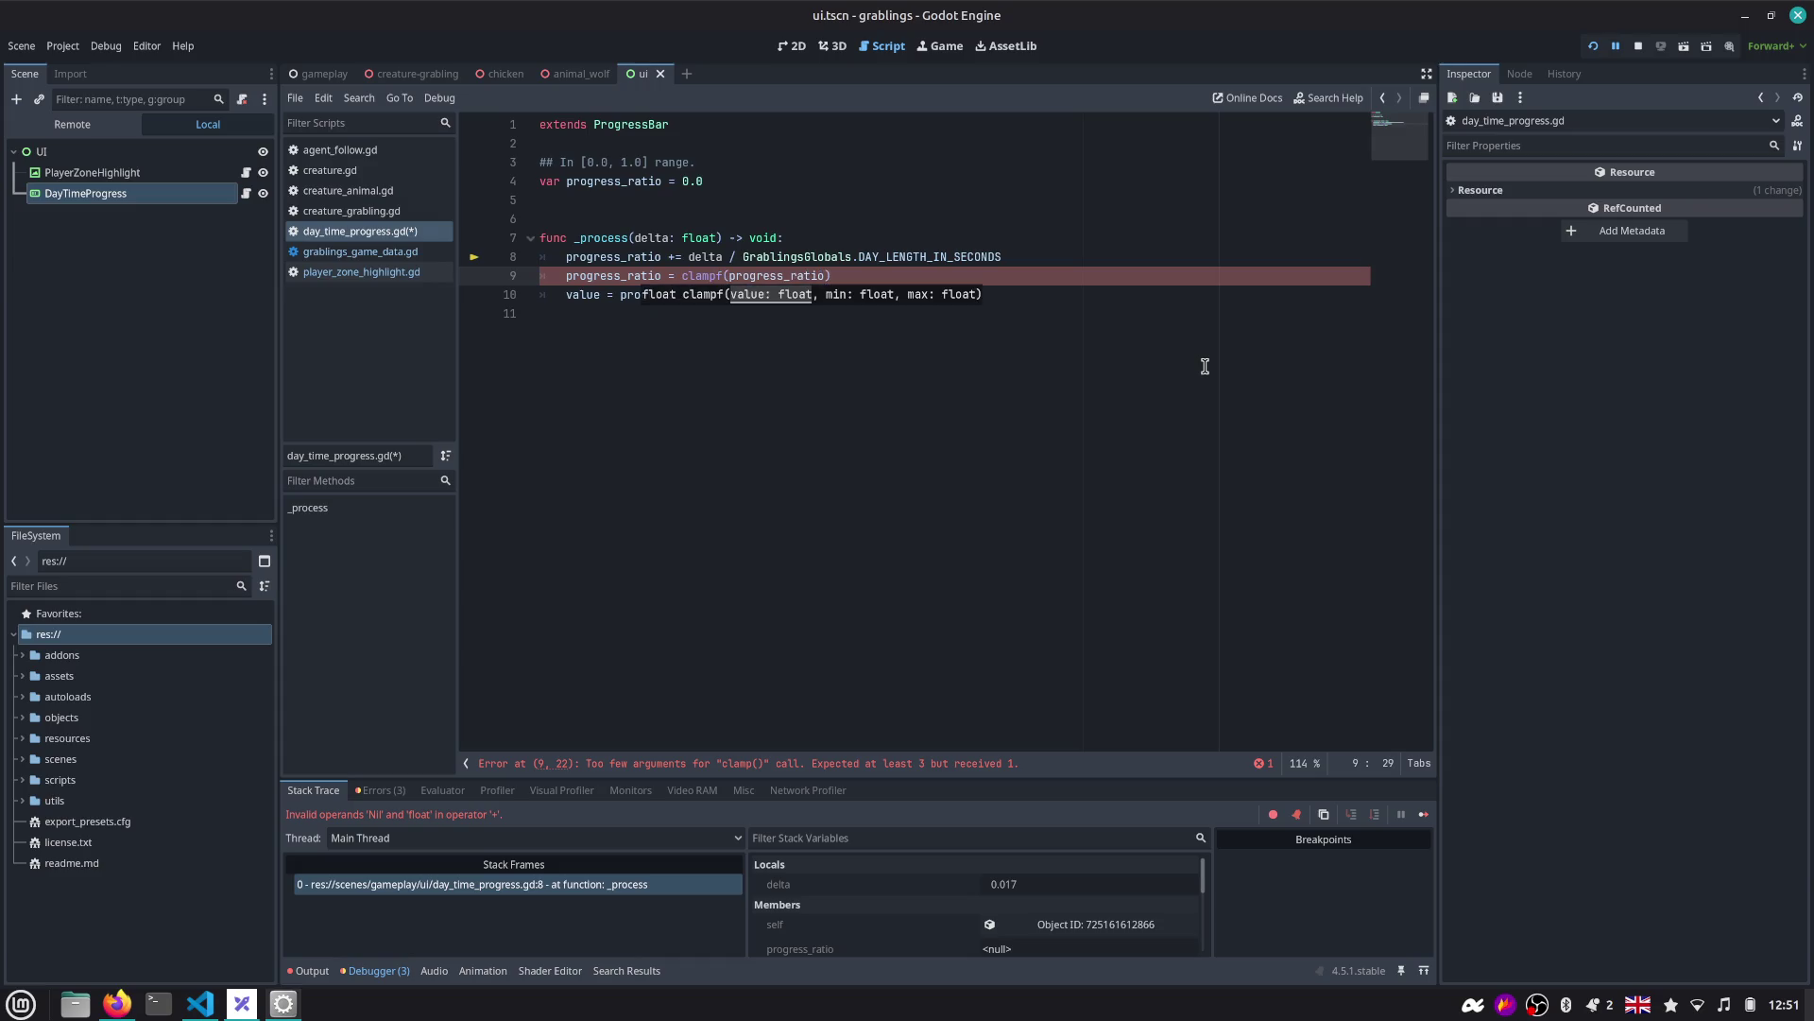
text(, 0)
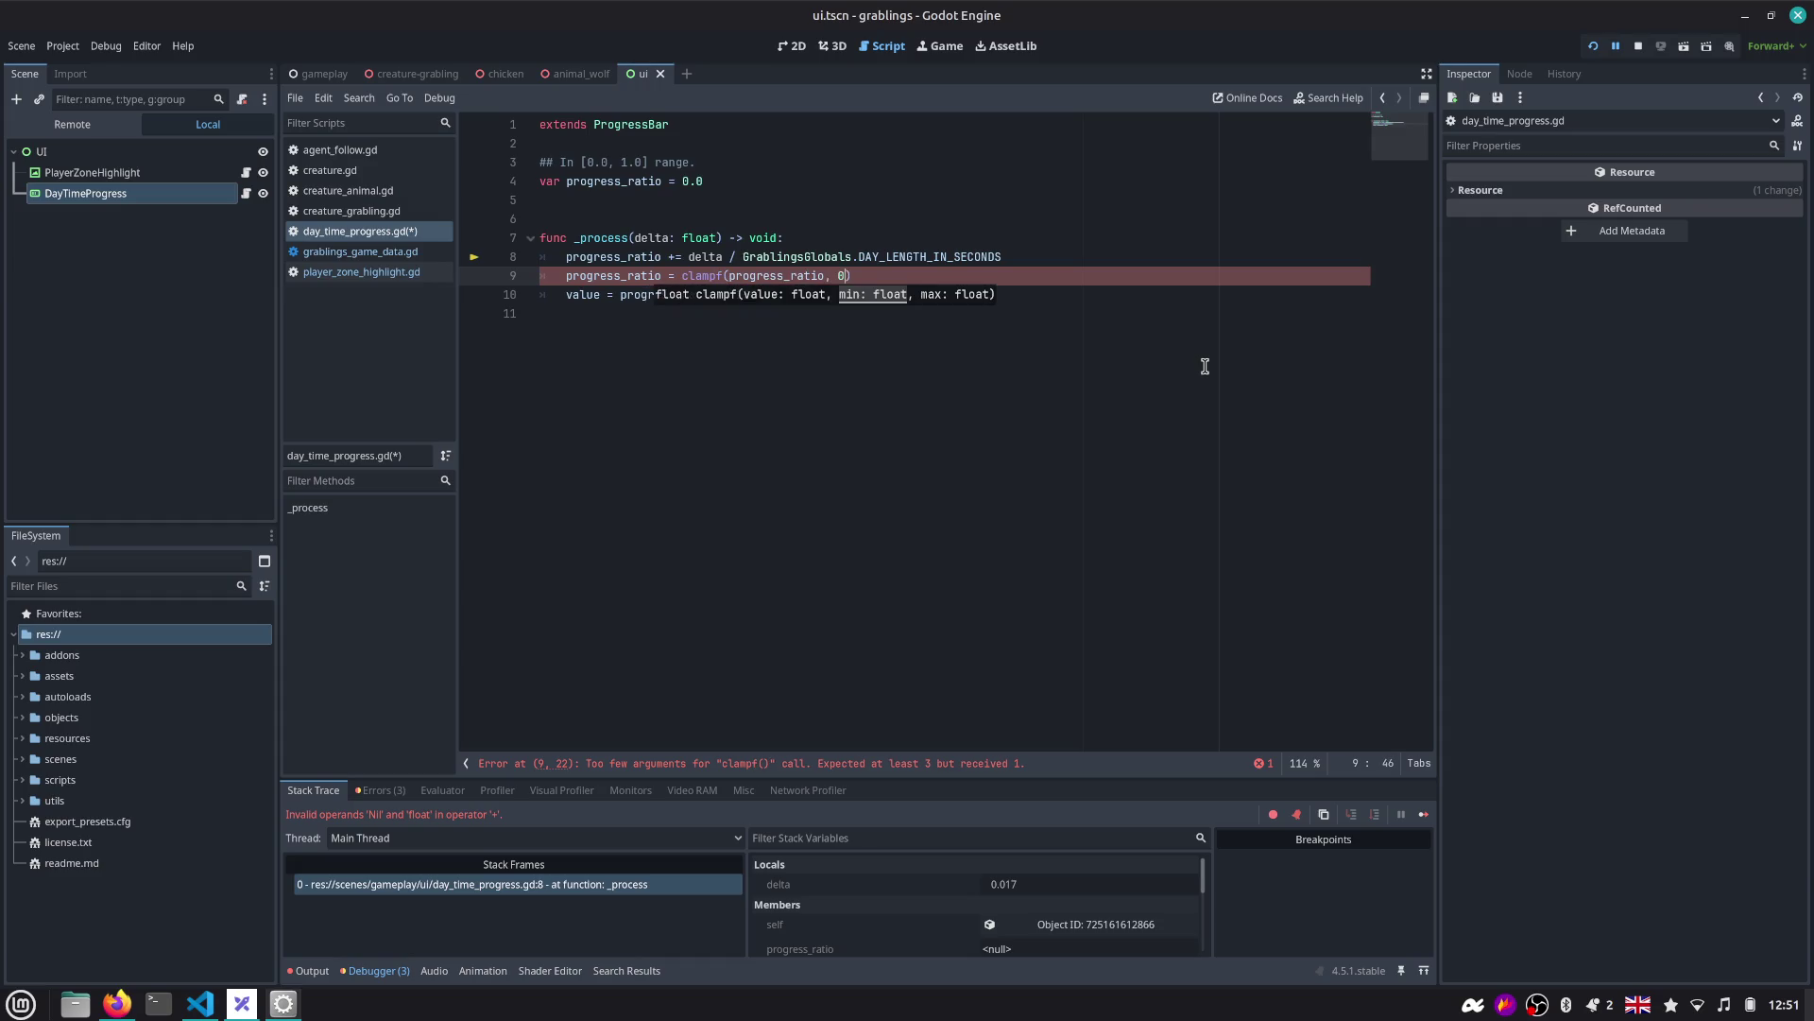
text(, 1.0))
key(ctrl+s)
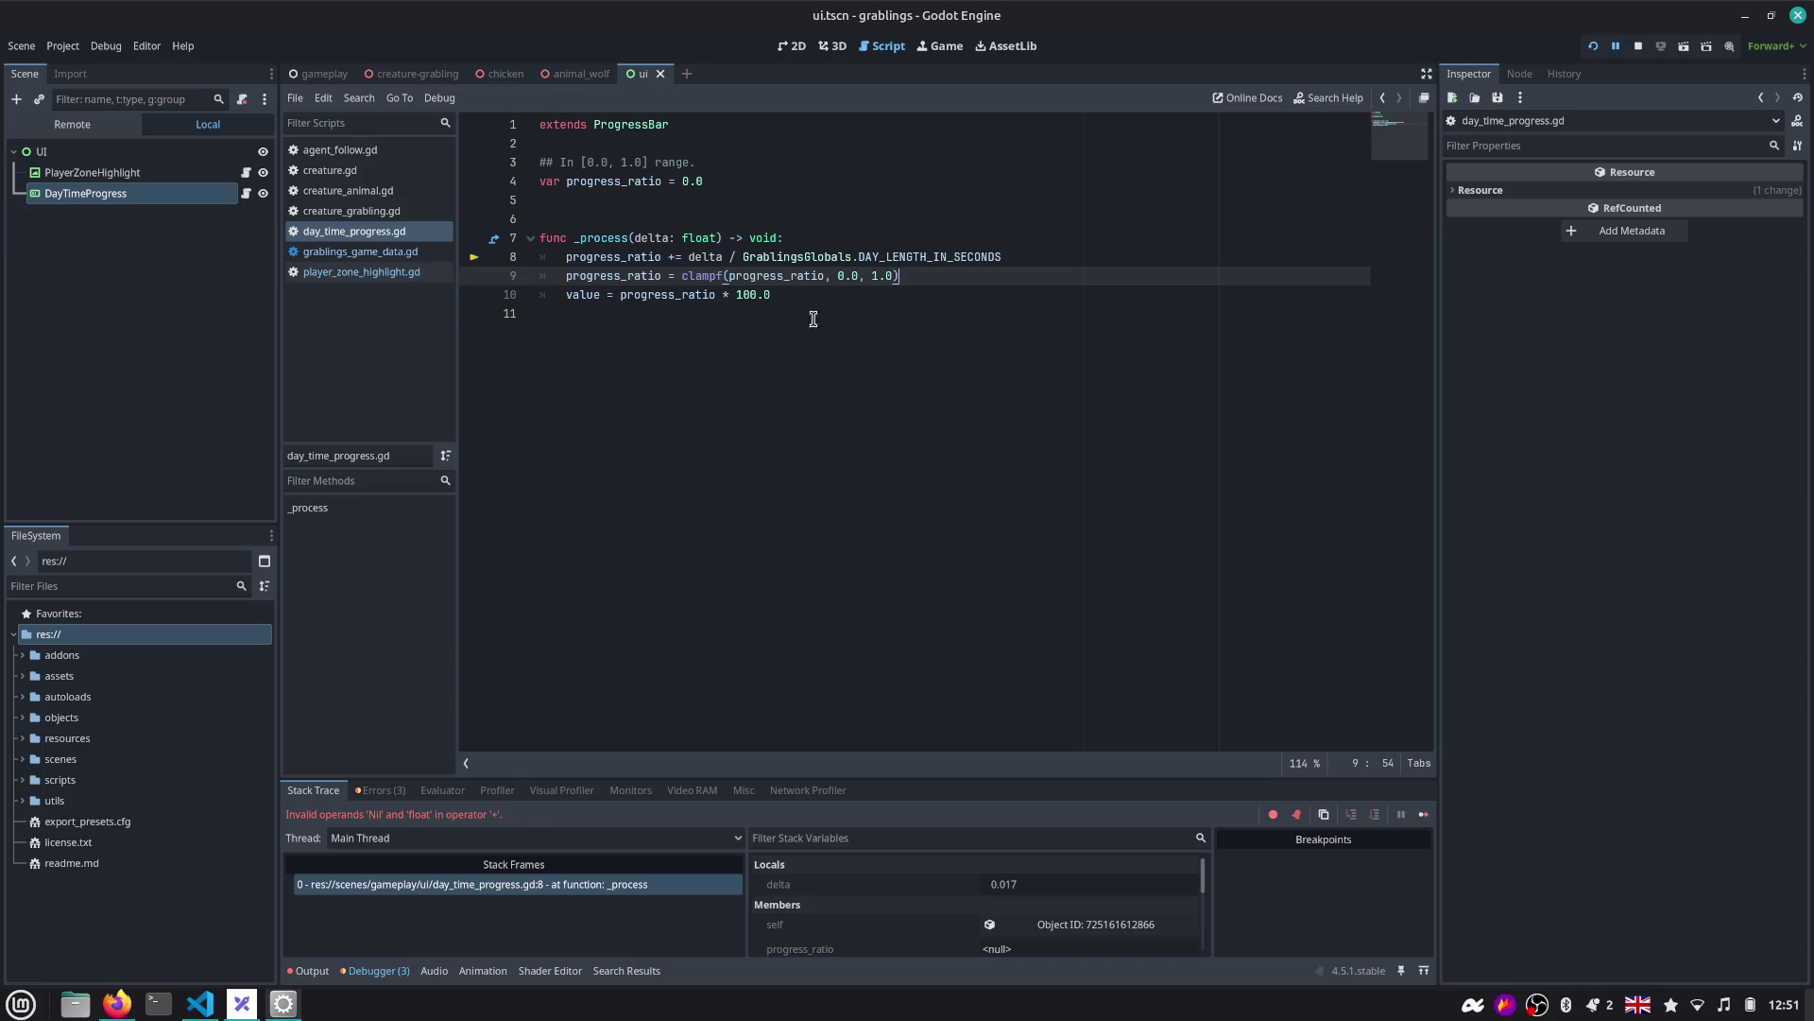
Read the clampf documentation, then return to the script.
double_click(717, 276)
ctrl+click(706, 277)
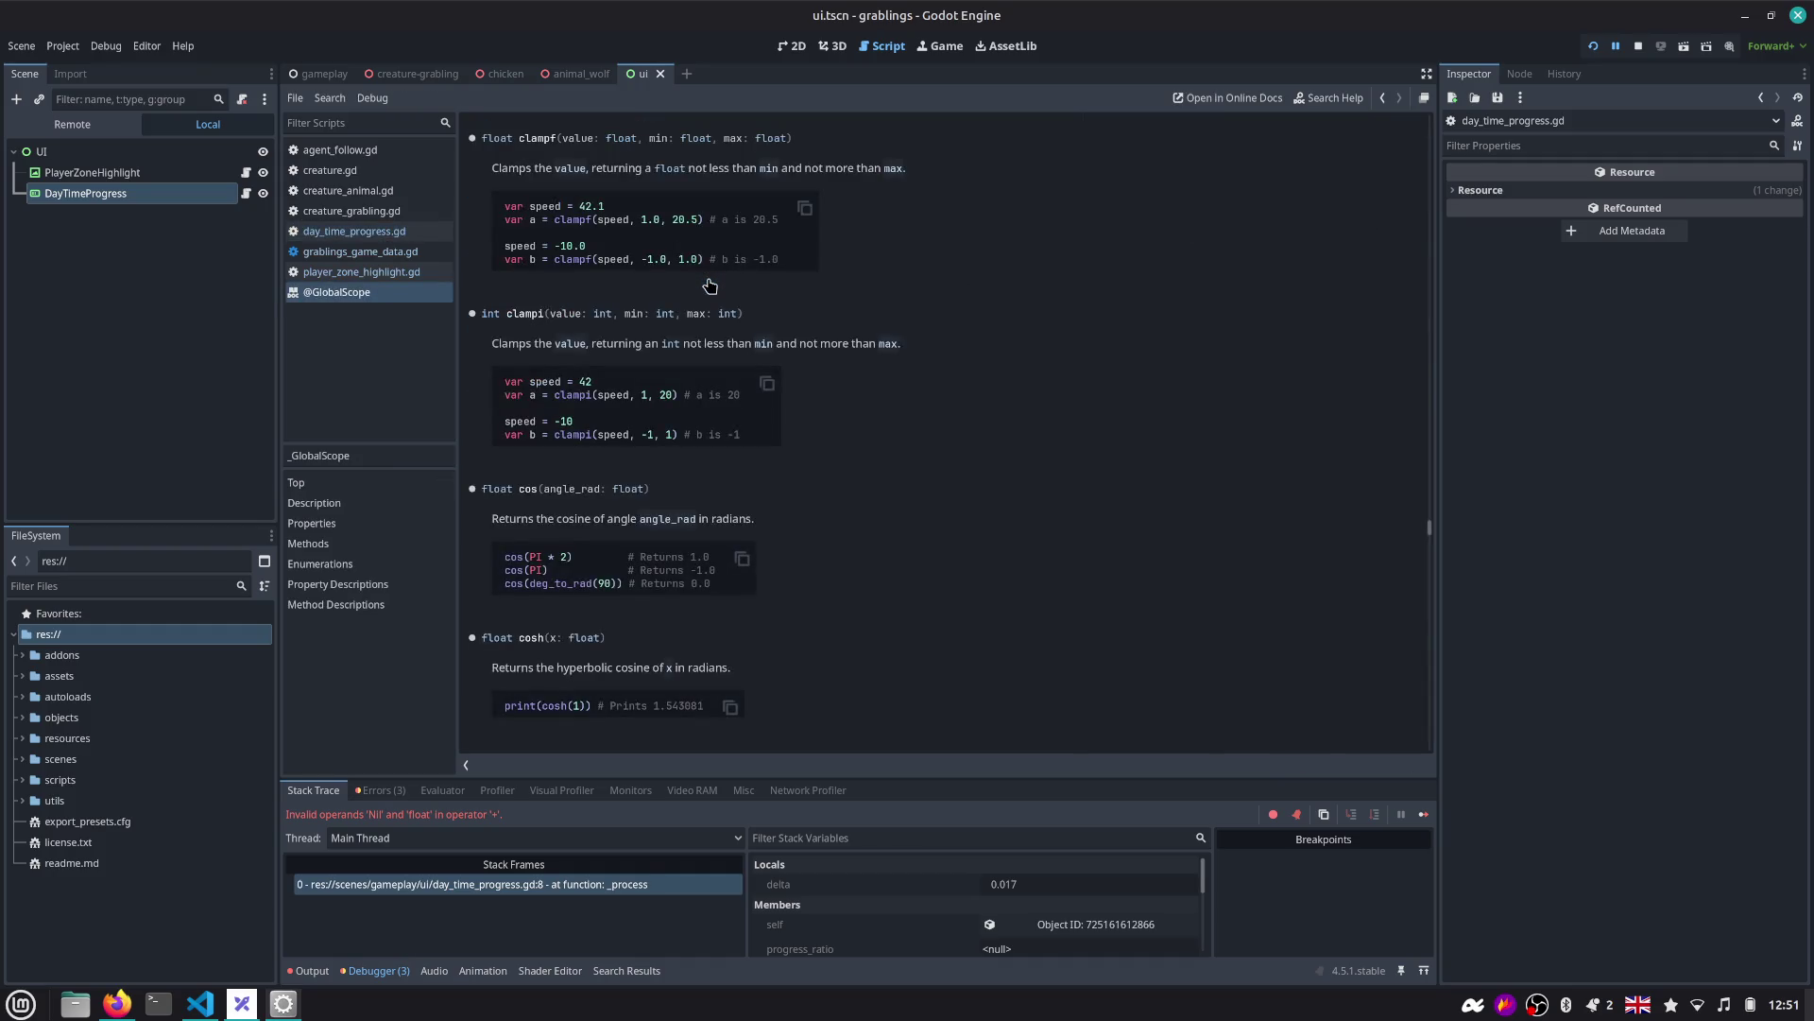
scroll(709, 286, up, 5)
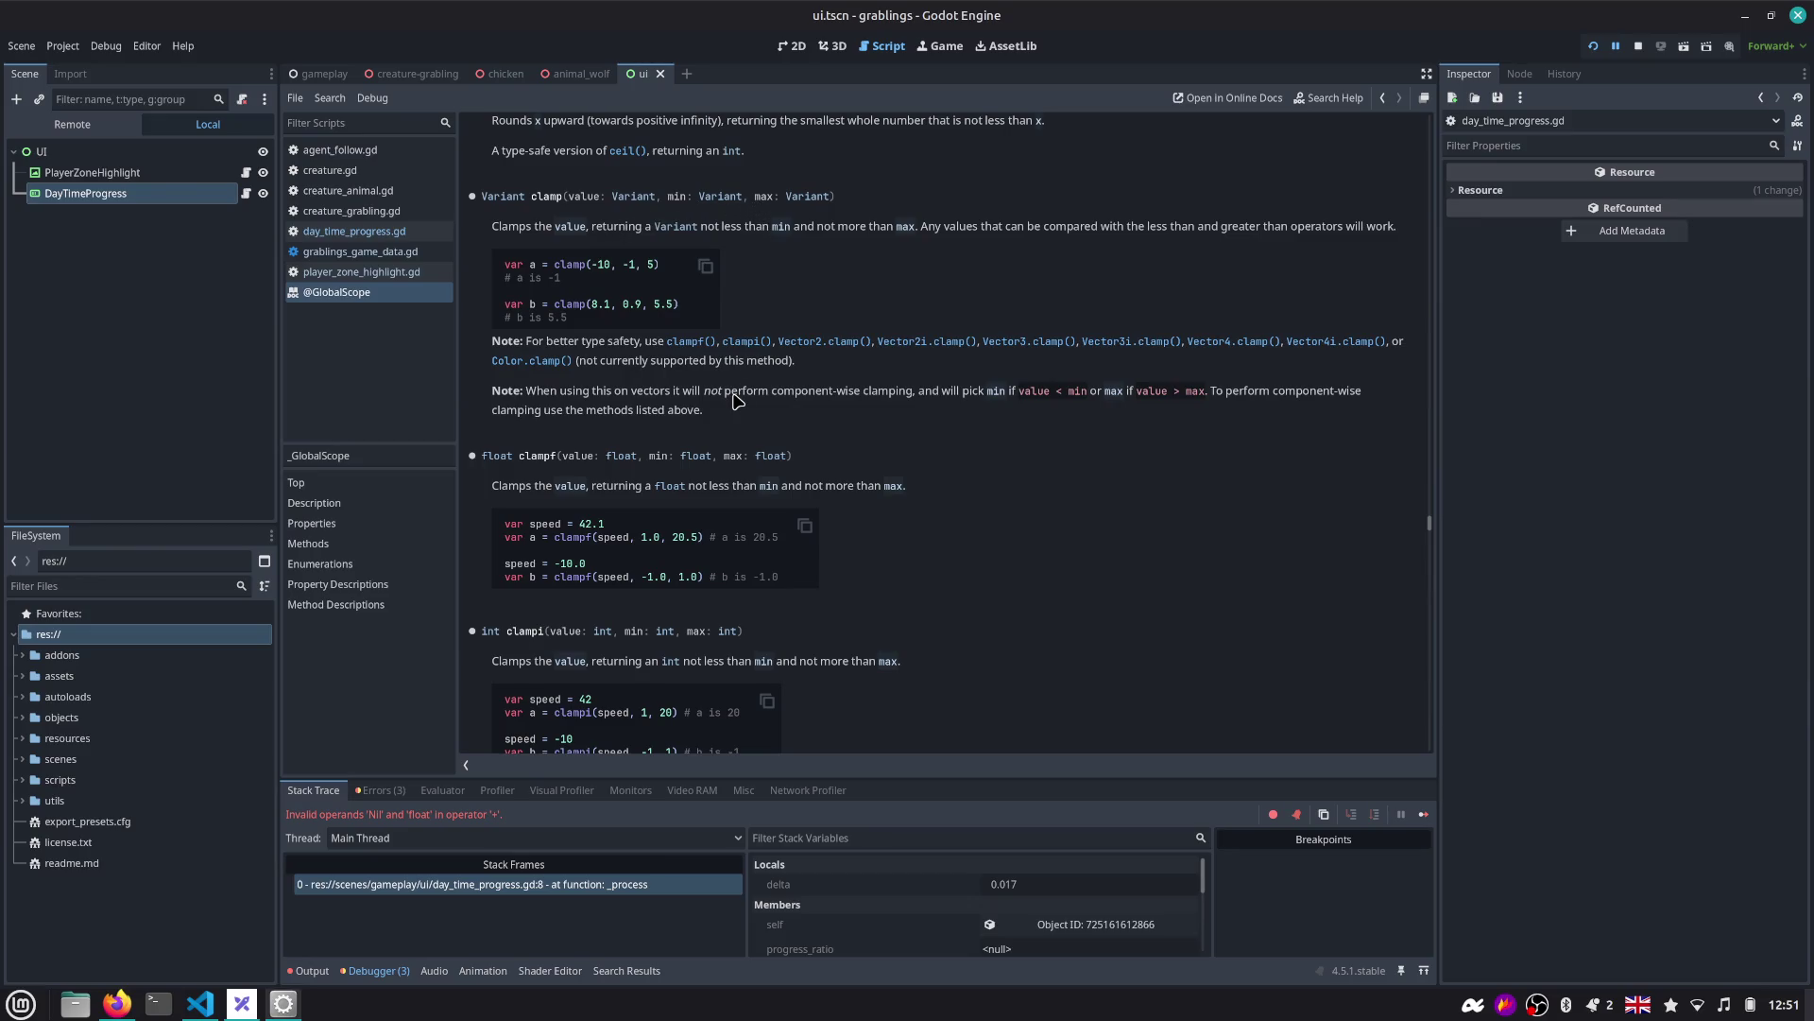
scroll(722, 419, down, 5)
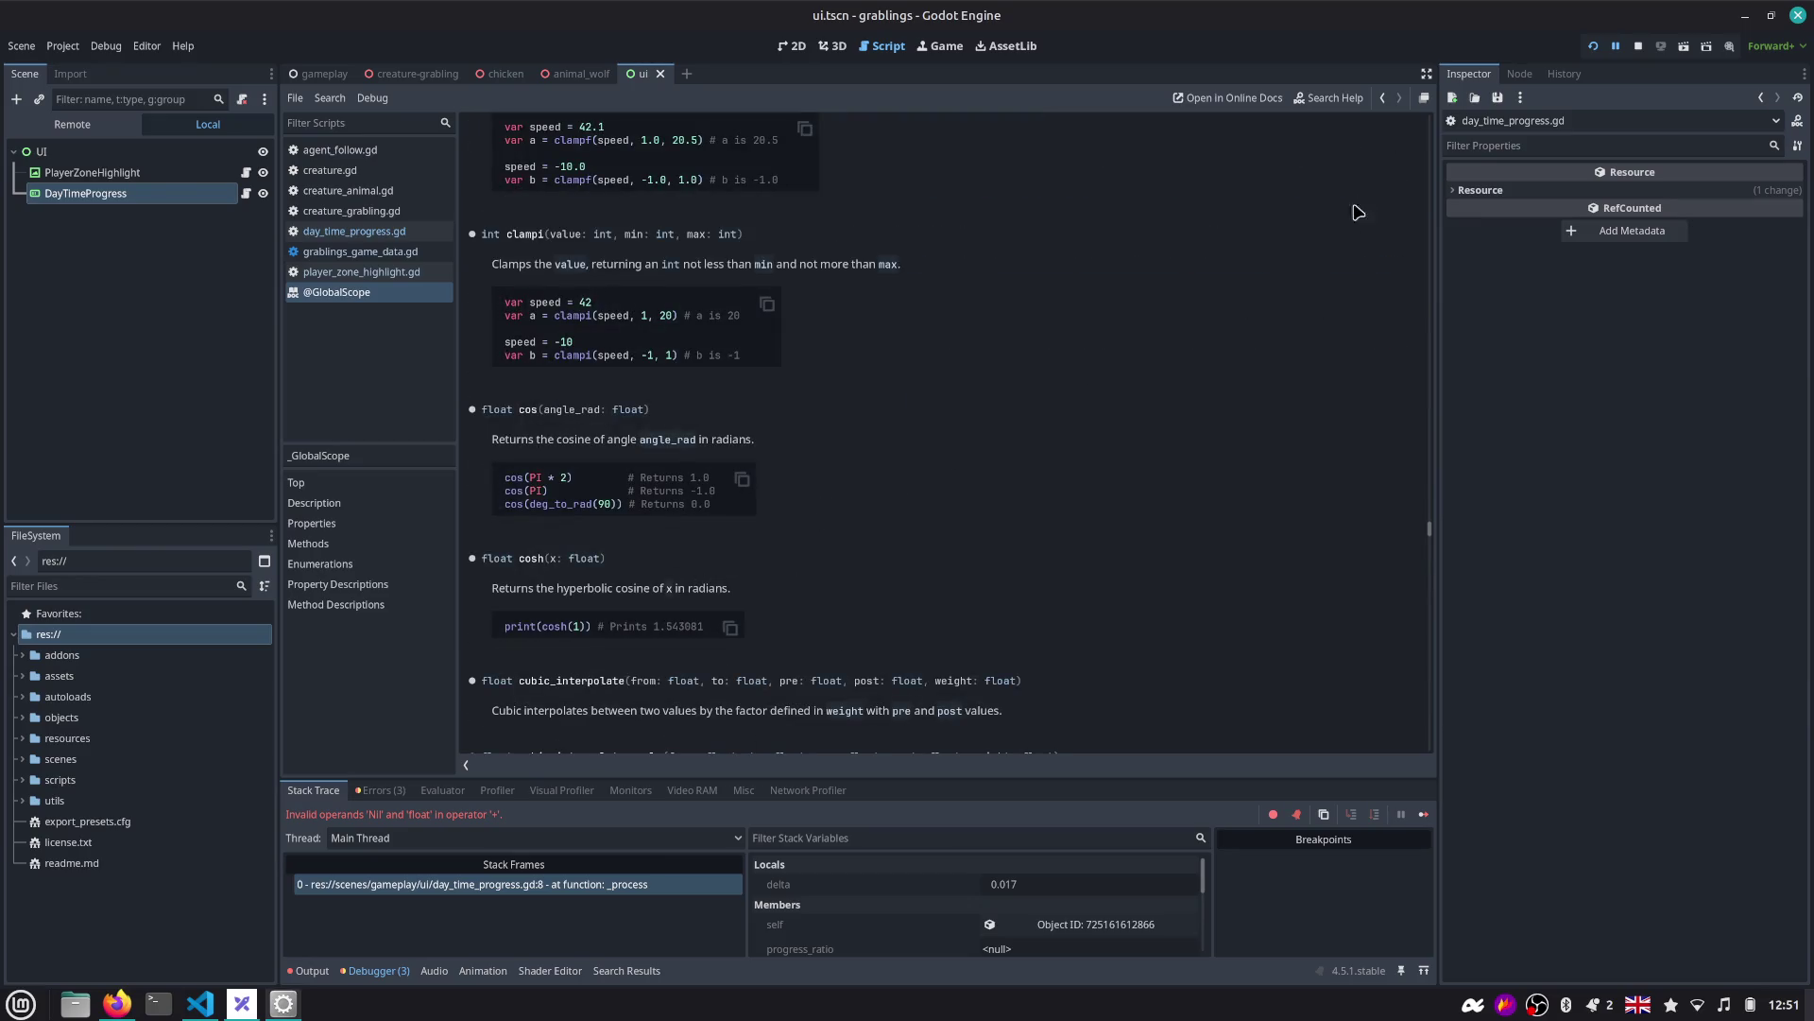
click(1381, 100)
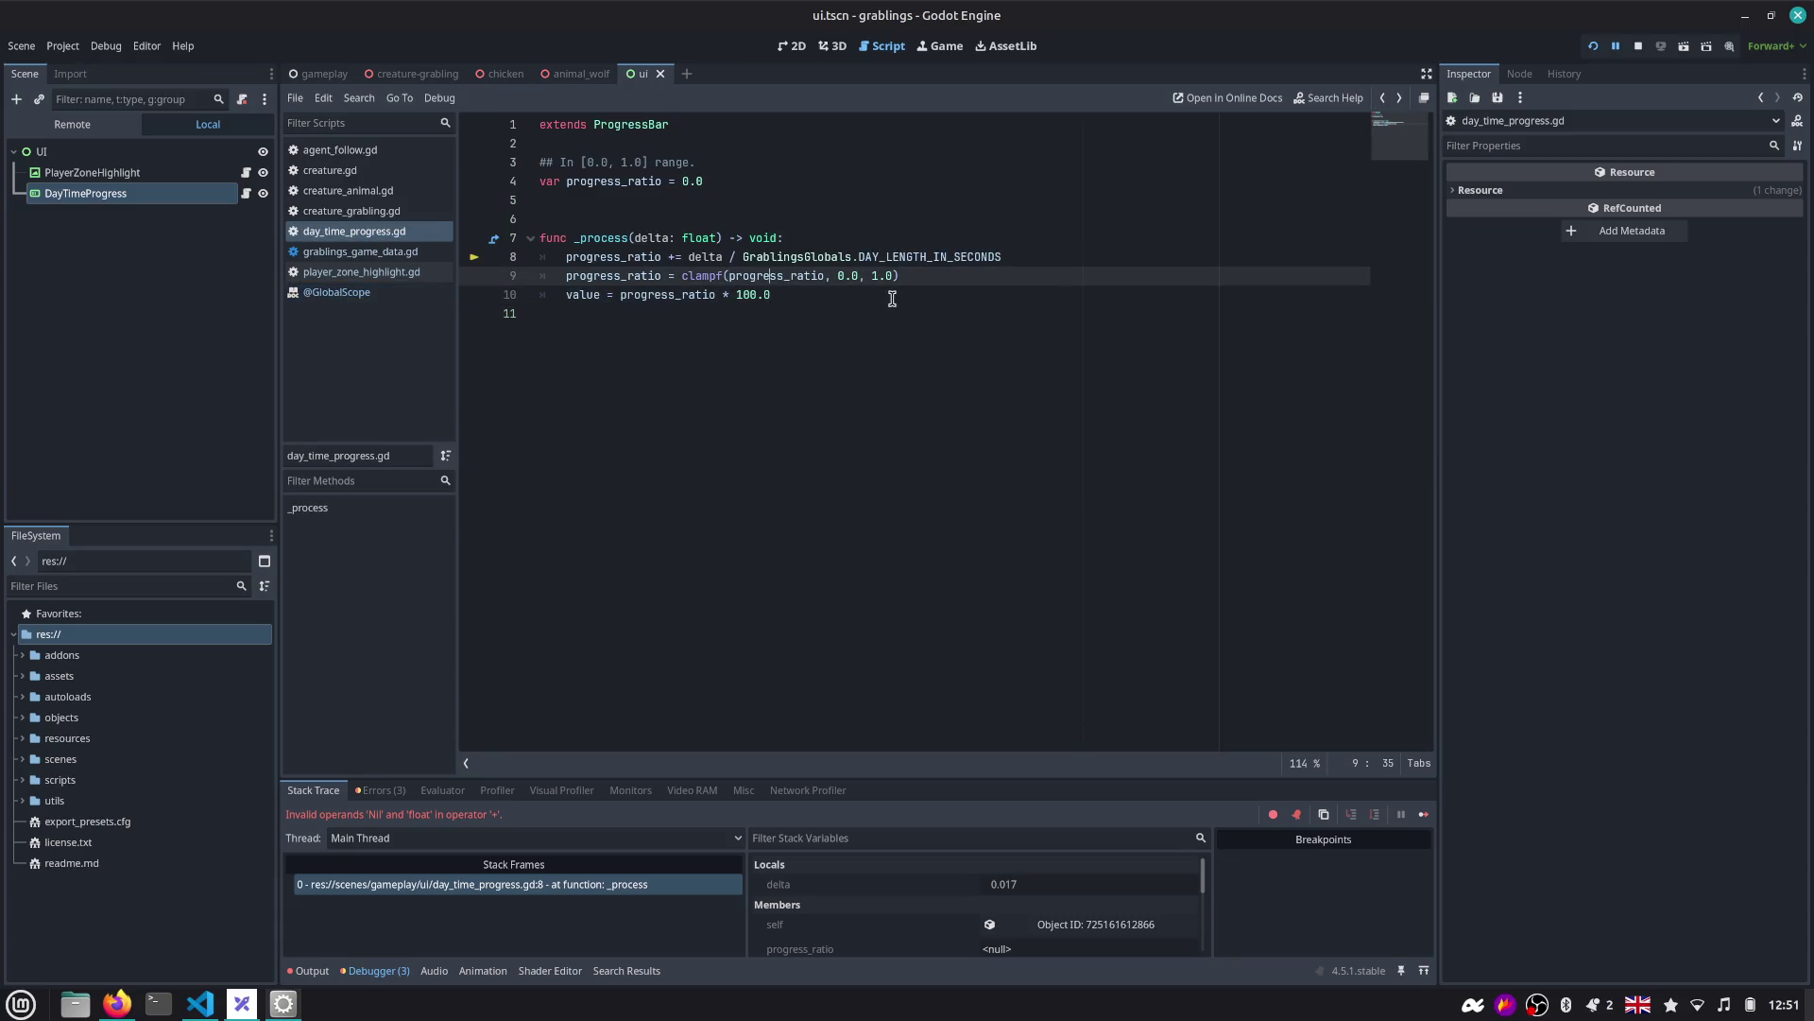
key(shift+End)
Run the project, see the day progress bar fill to 100%, then return to the script.
key(End)
key(shift+Home)
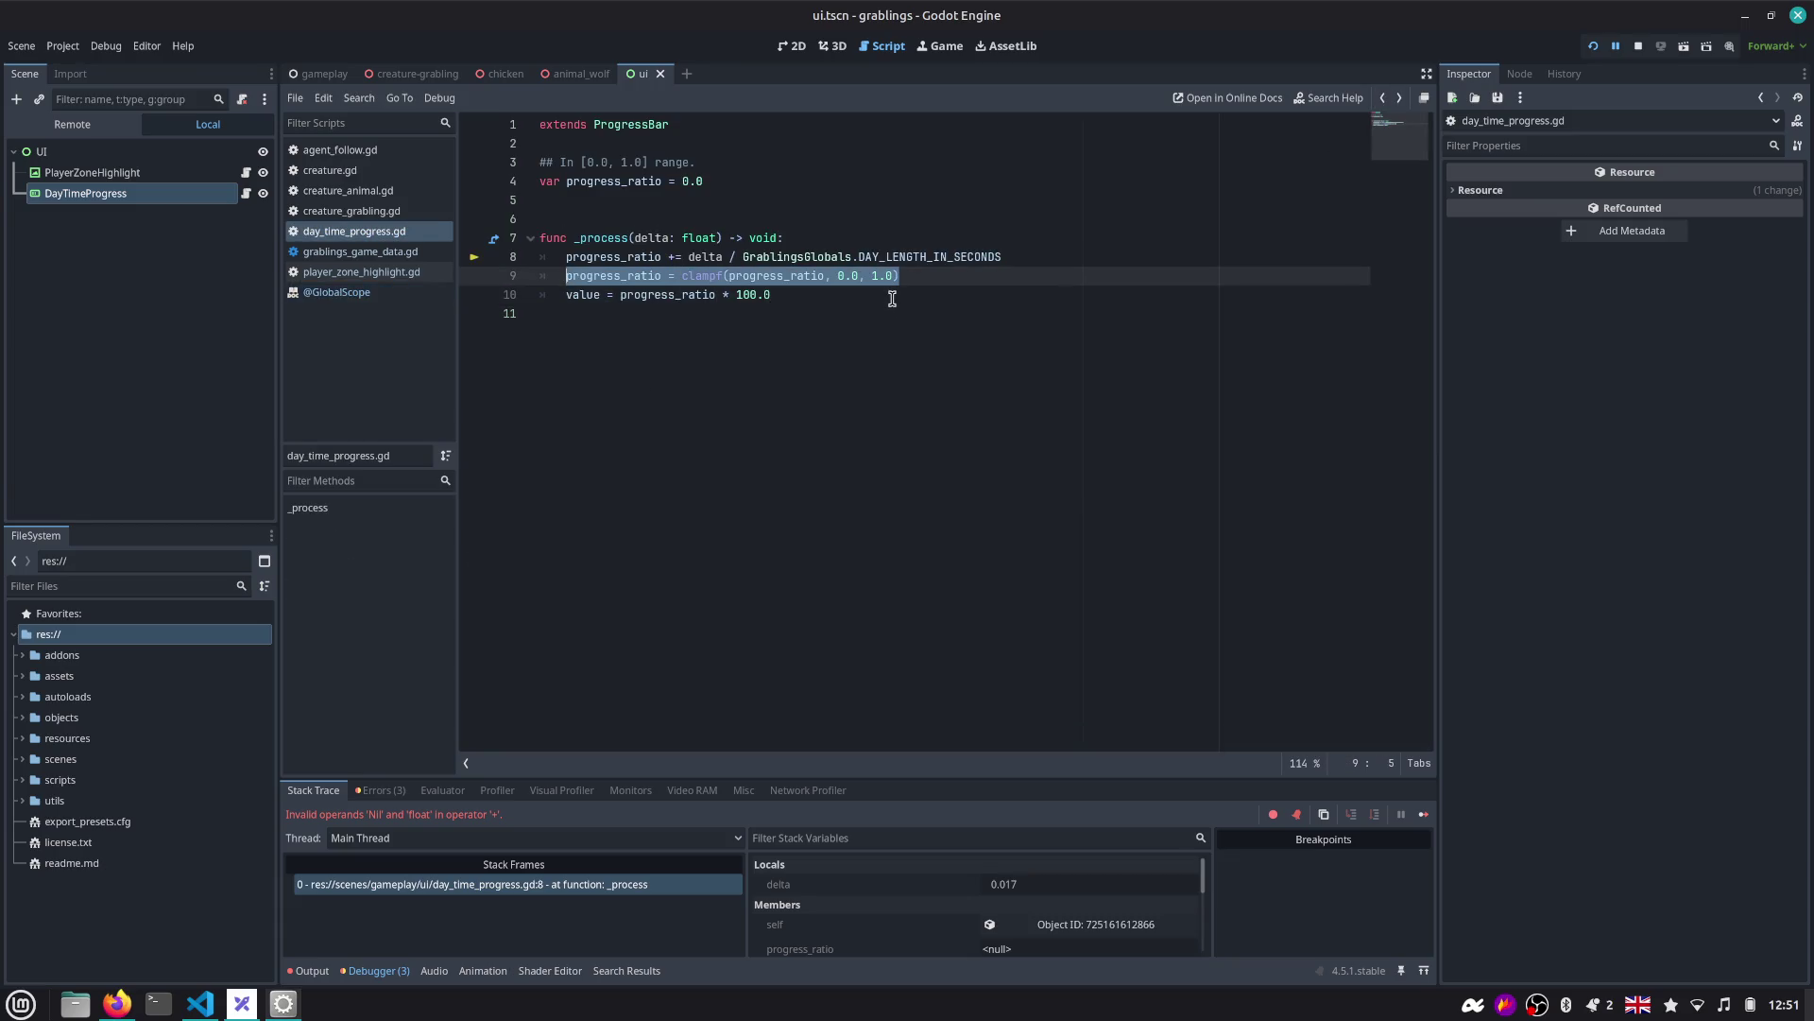
key(End)
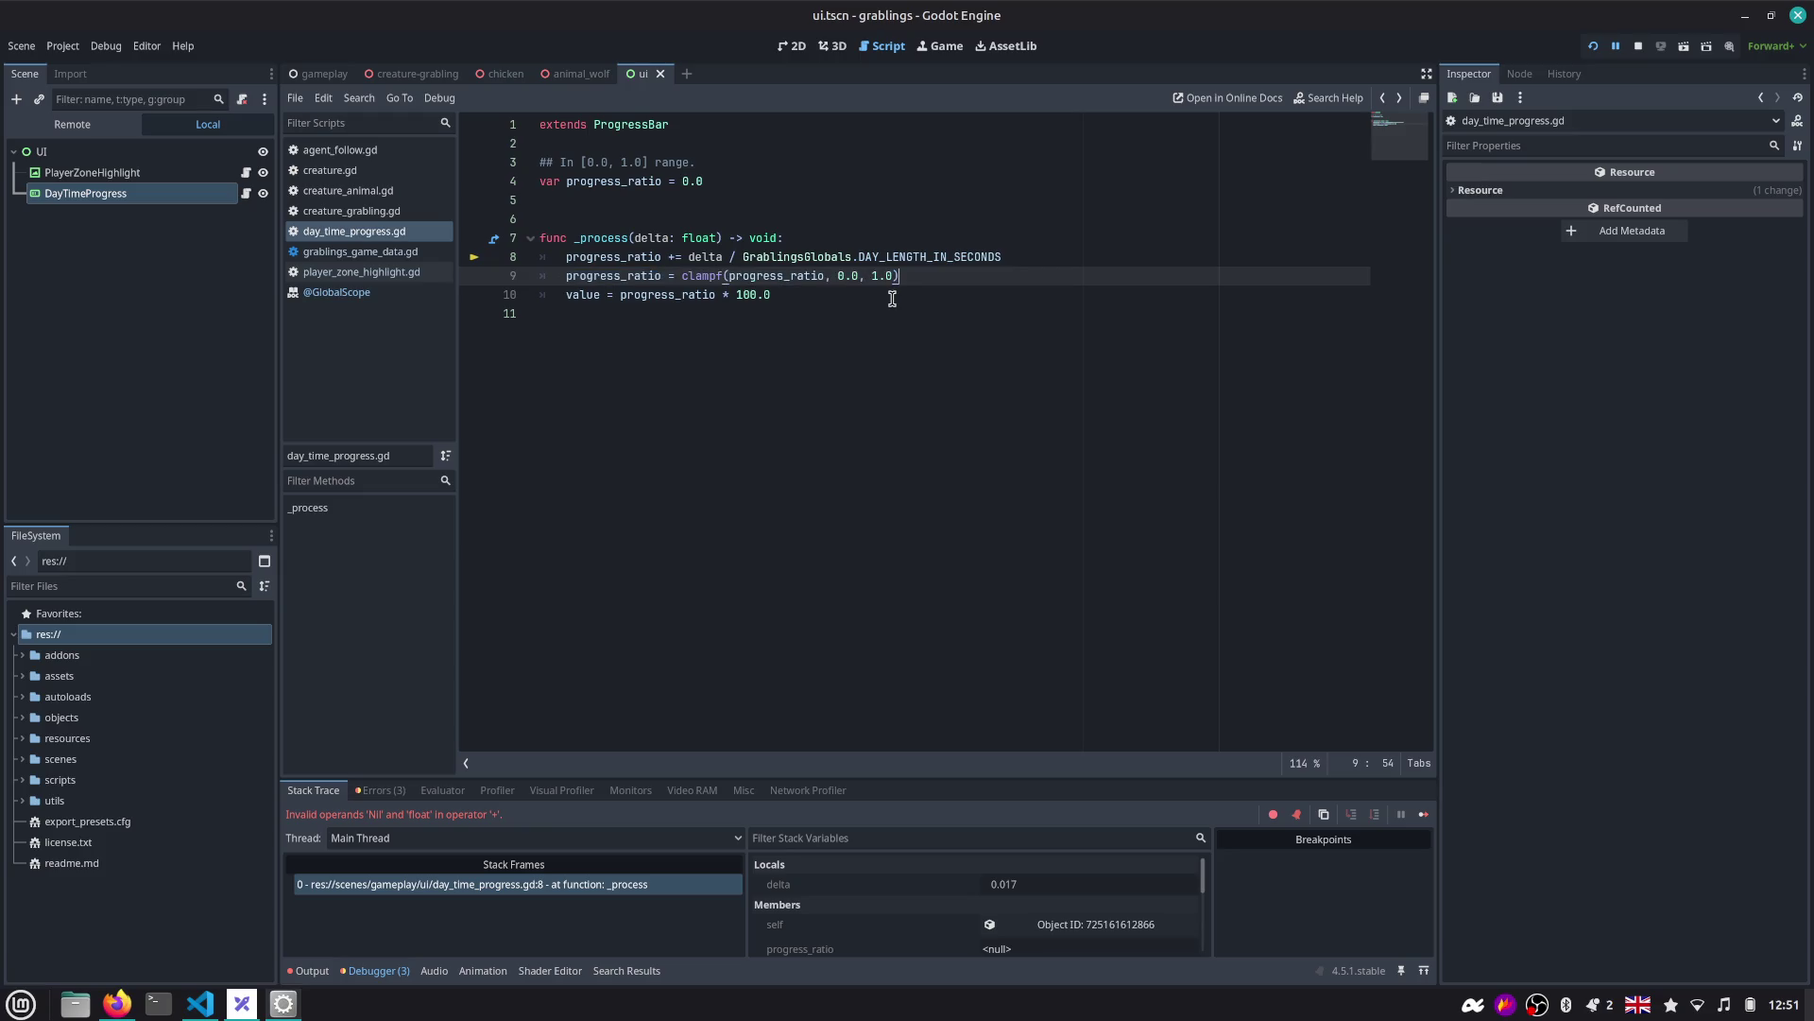
key(ctrl+shift+Right)
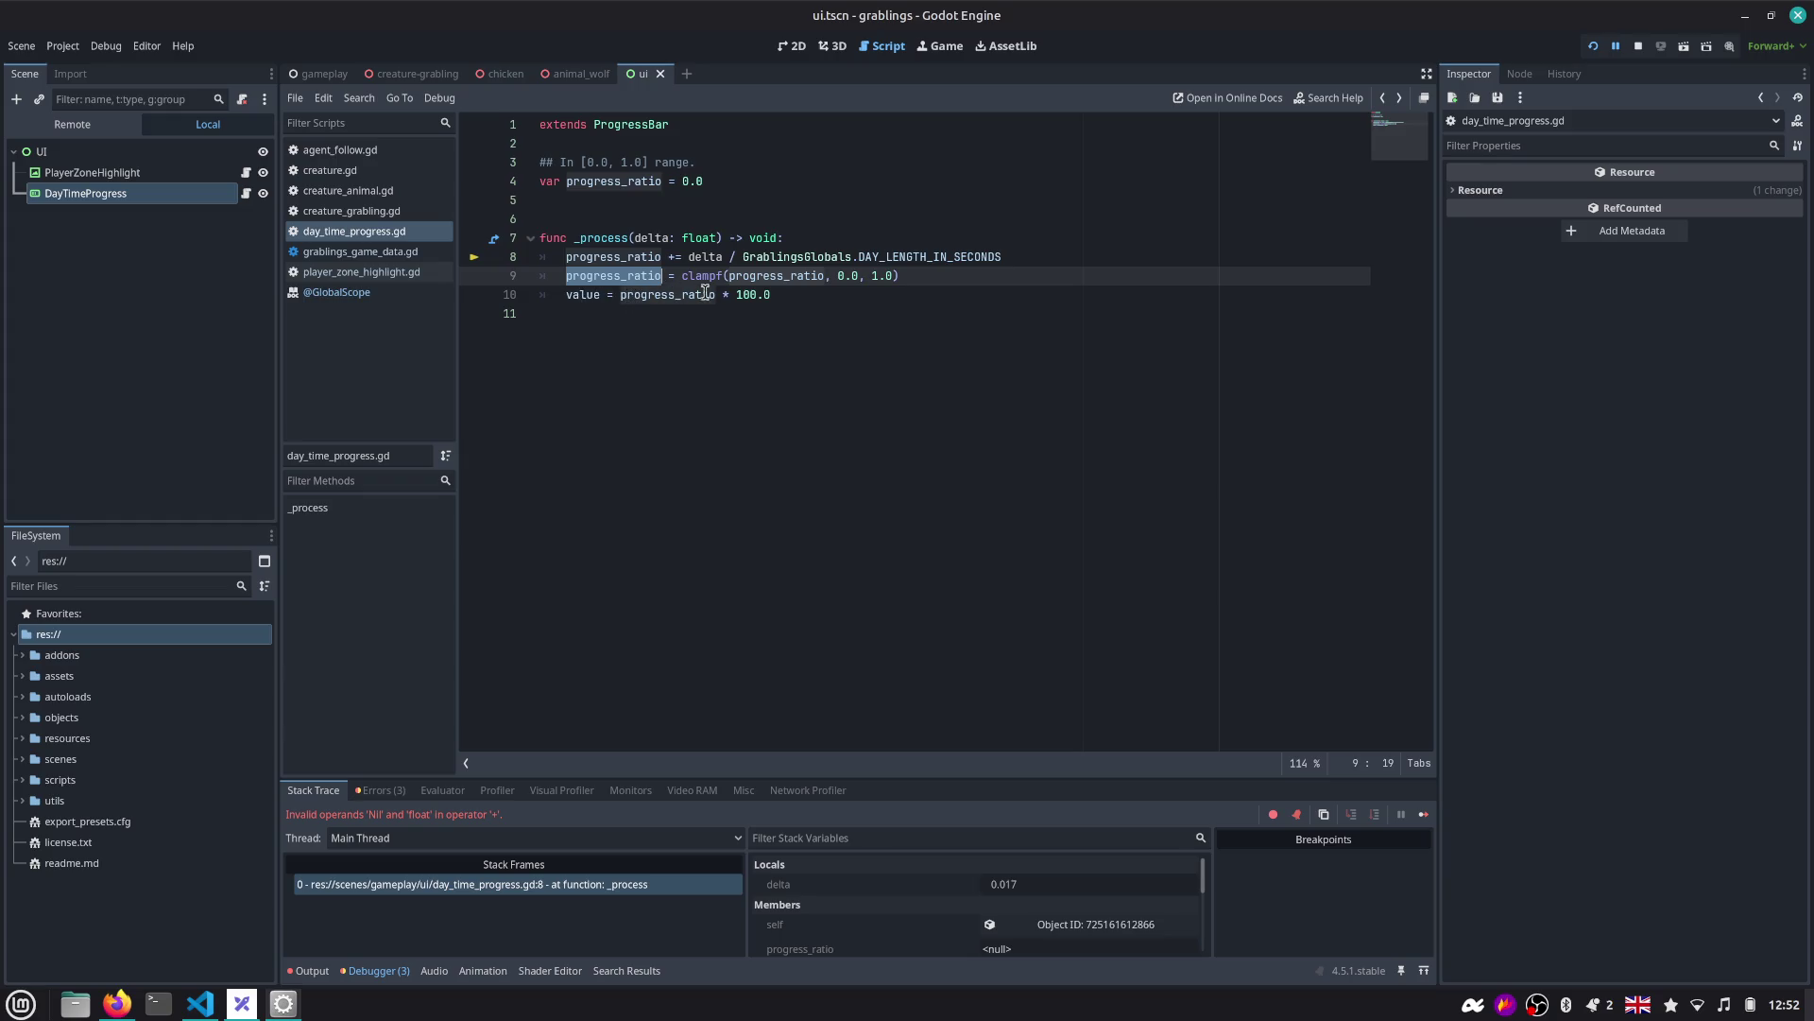
click(1594, 47)
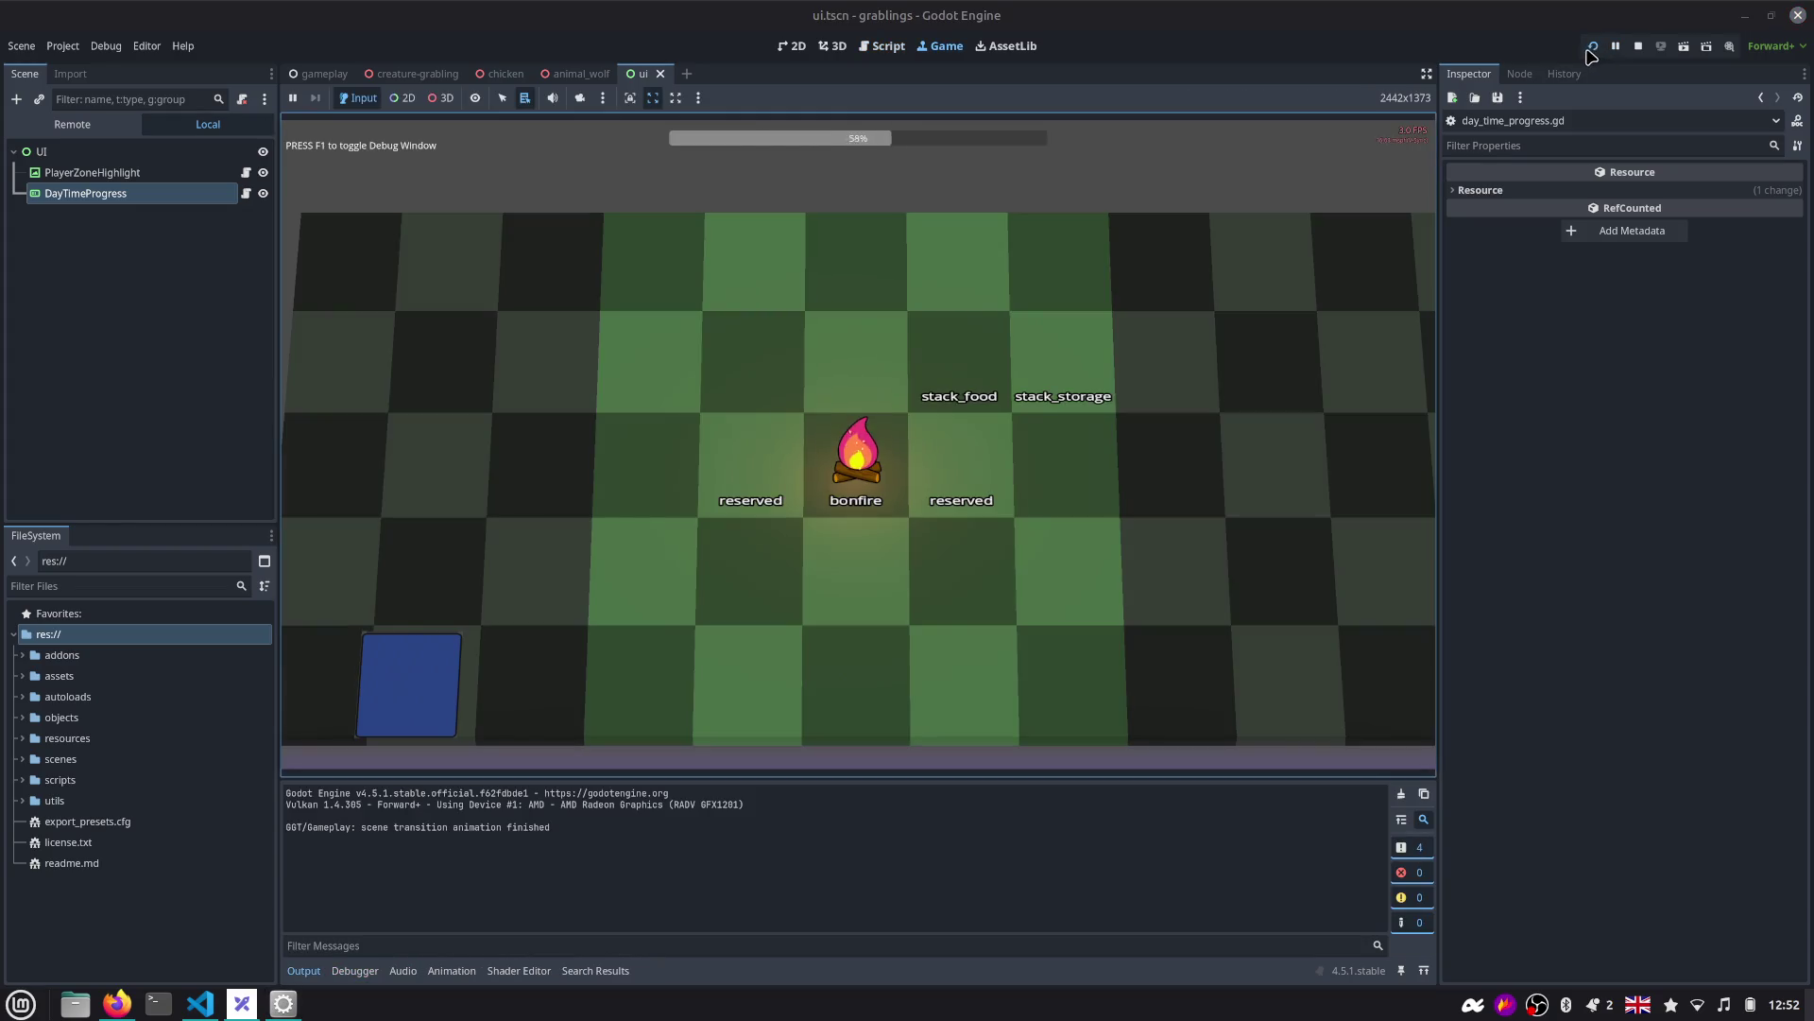
click(884, 46)
Insert 'if progress_ratio >= 1.0:' above the clampf line.
click(977, 272)
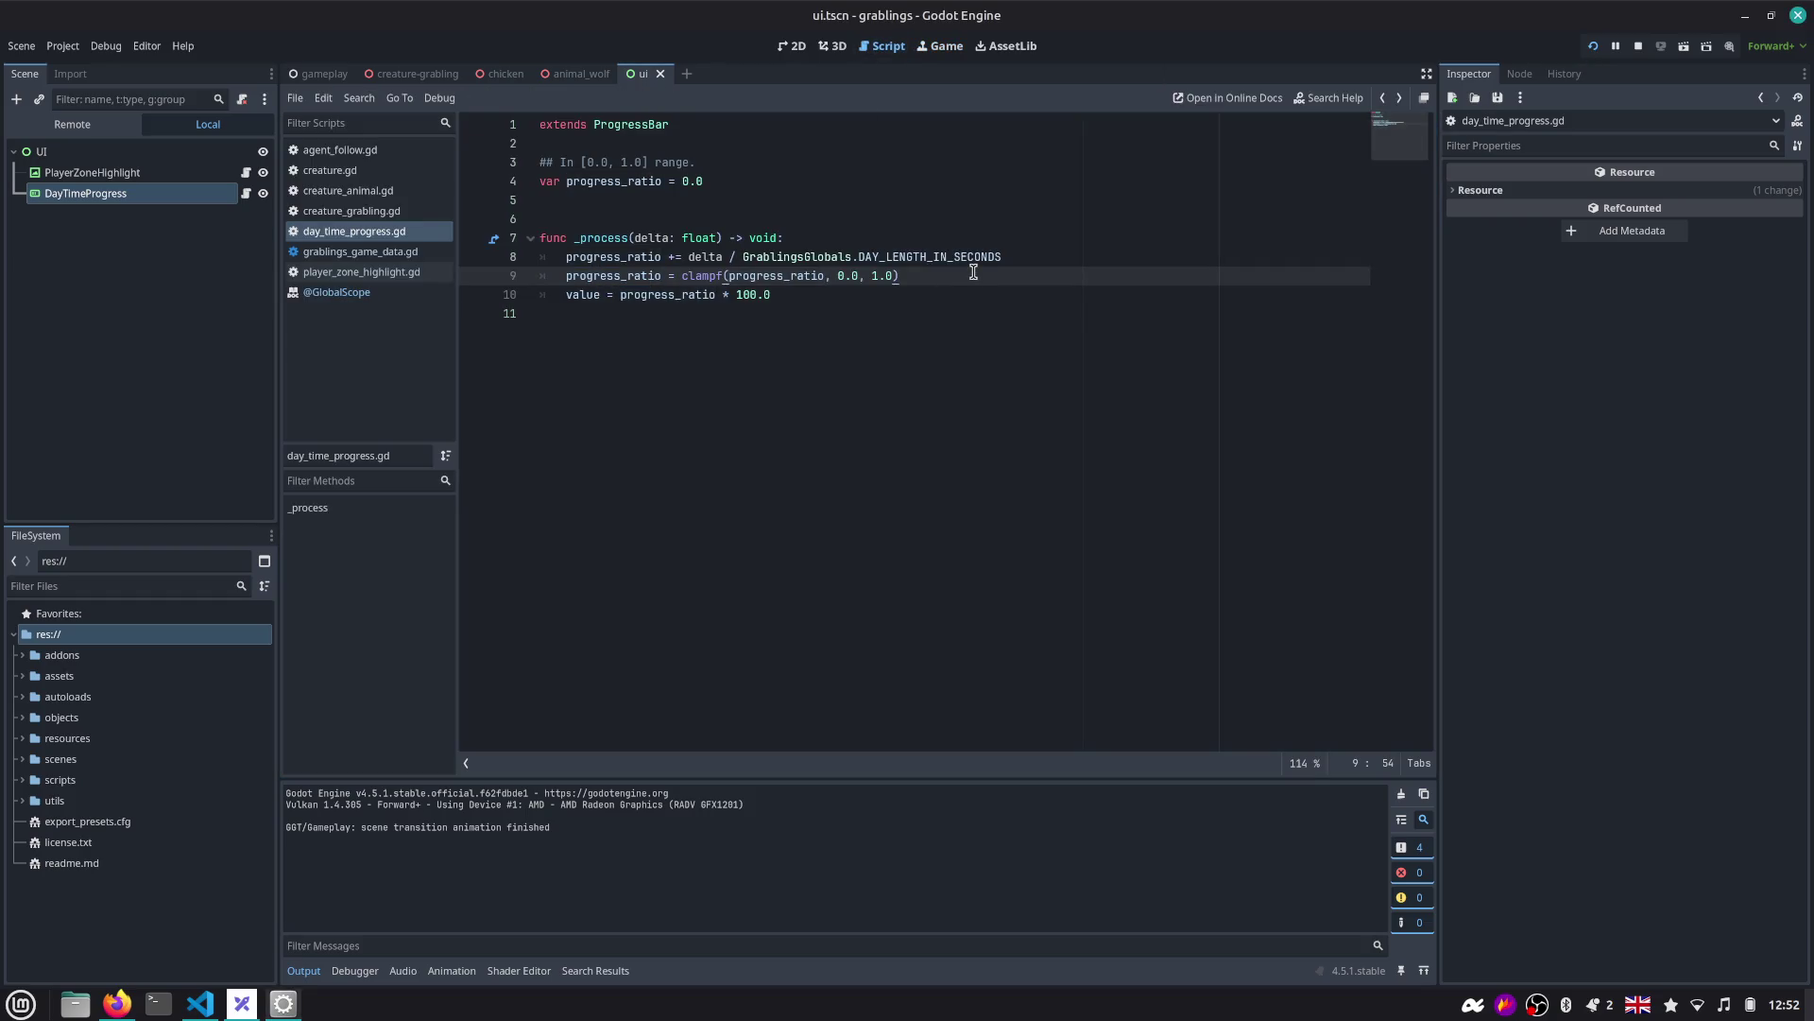
key(Up)
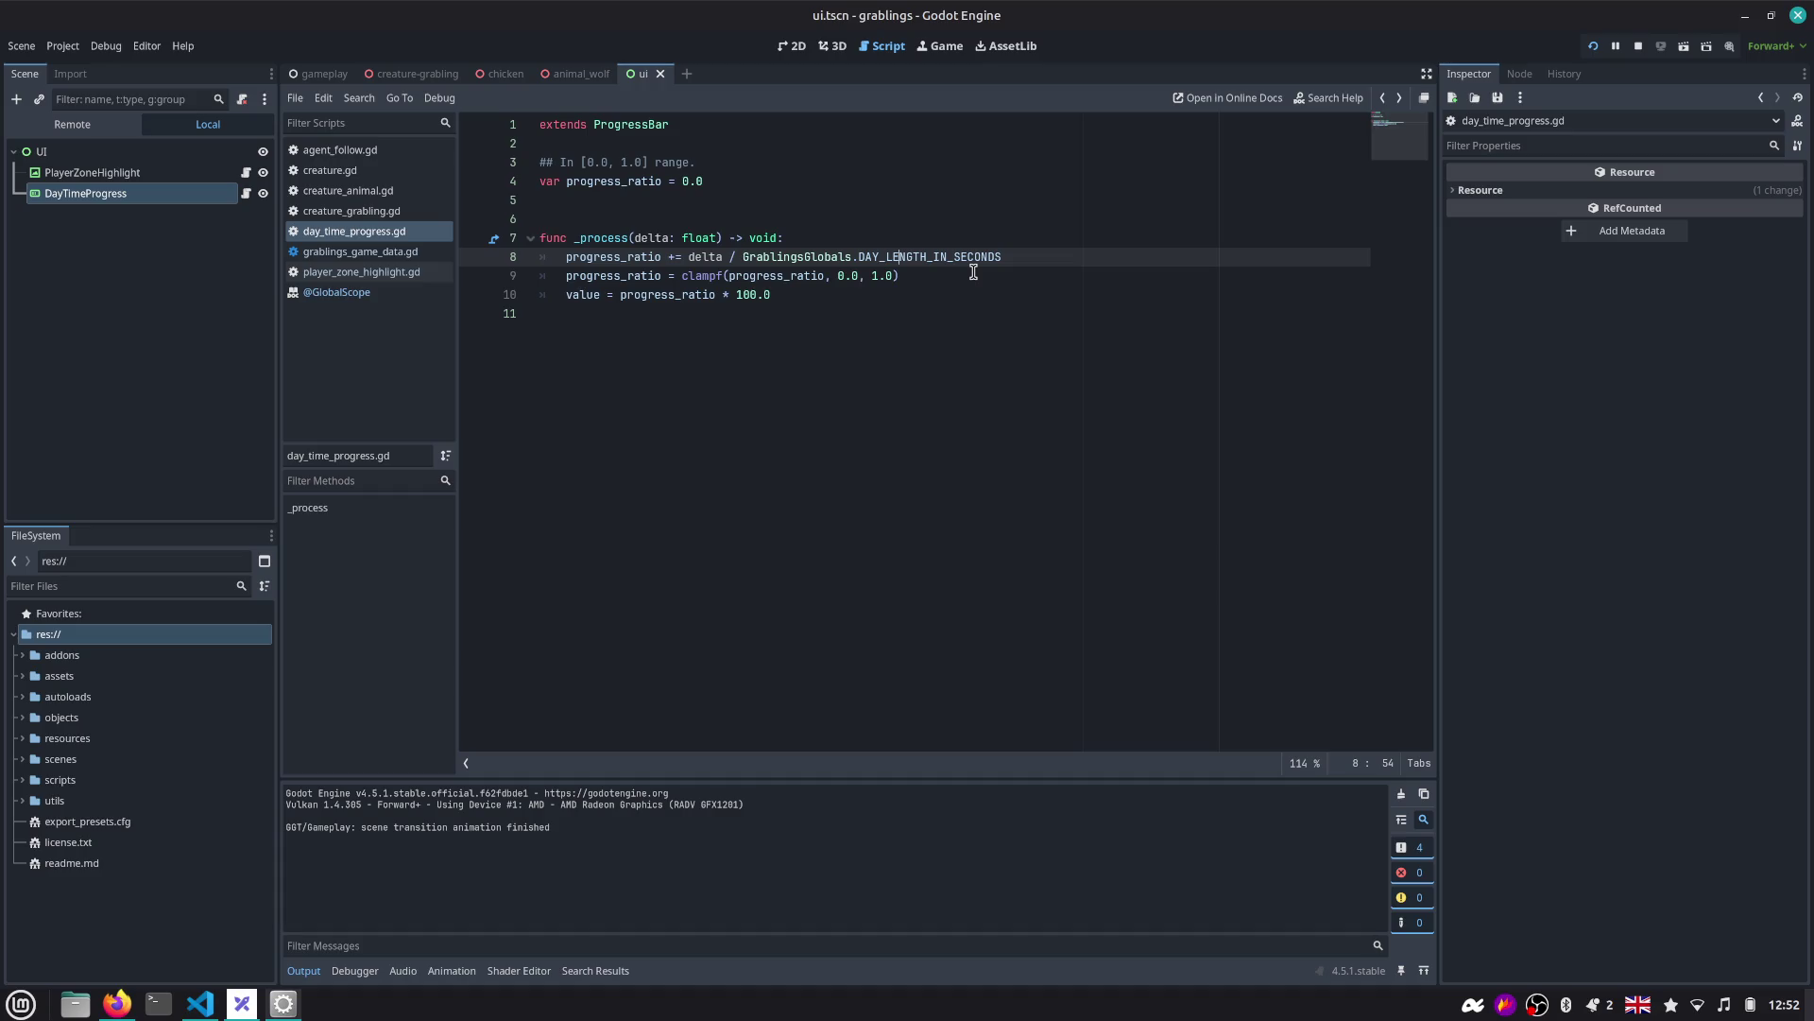
key(Return)
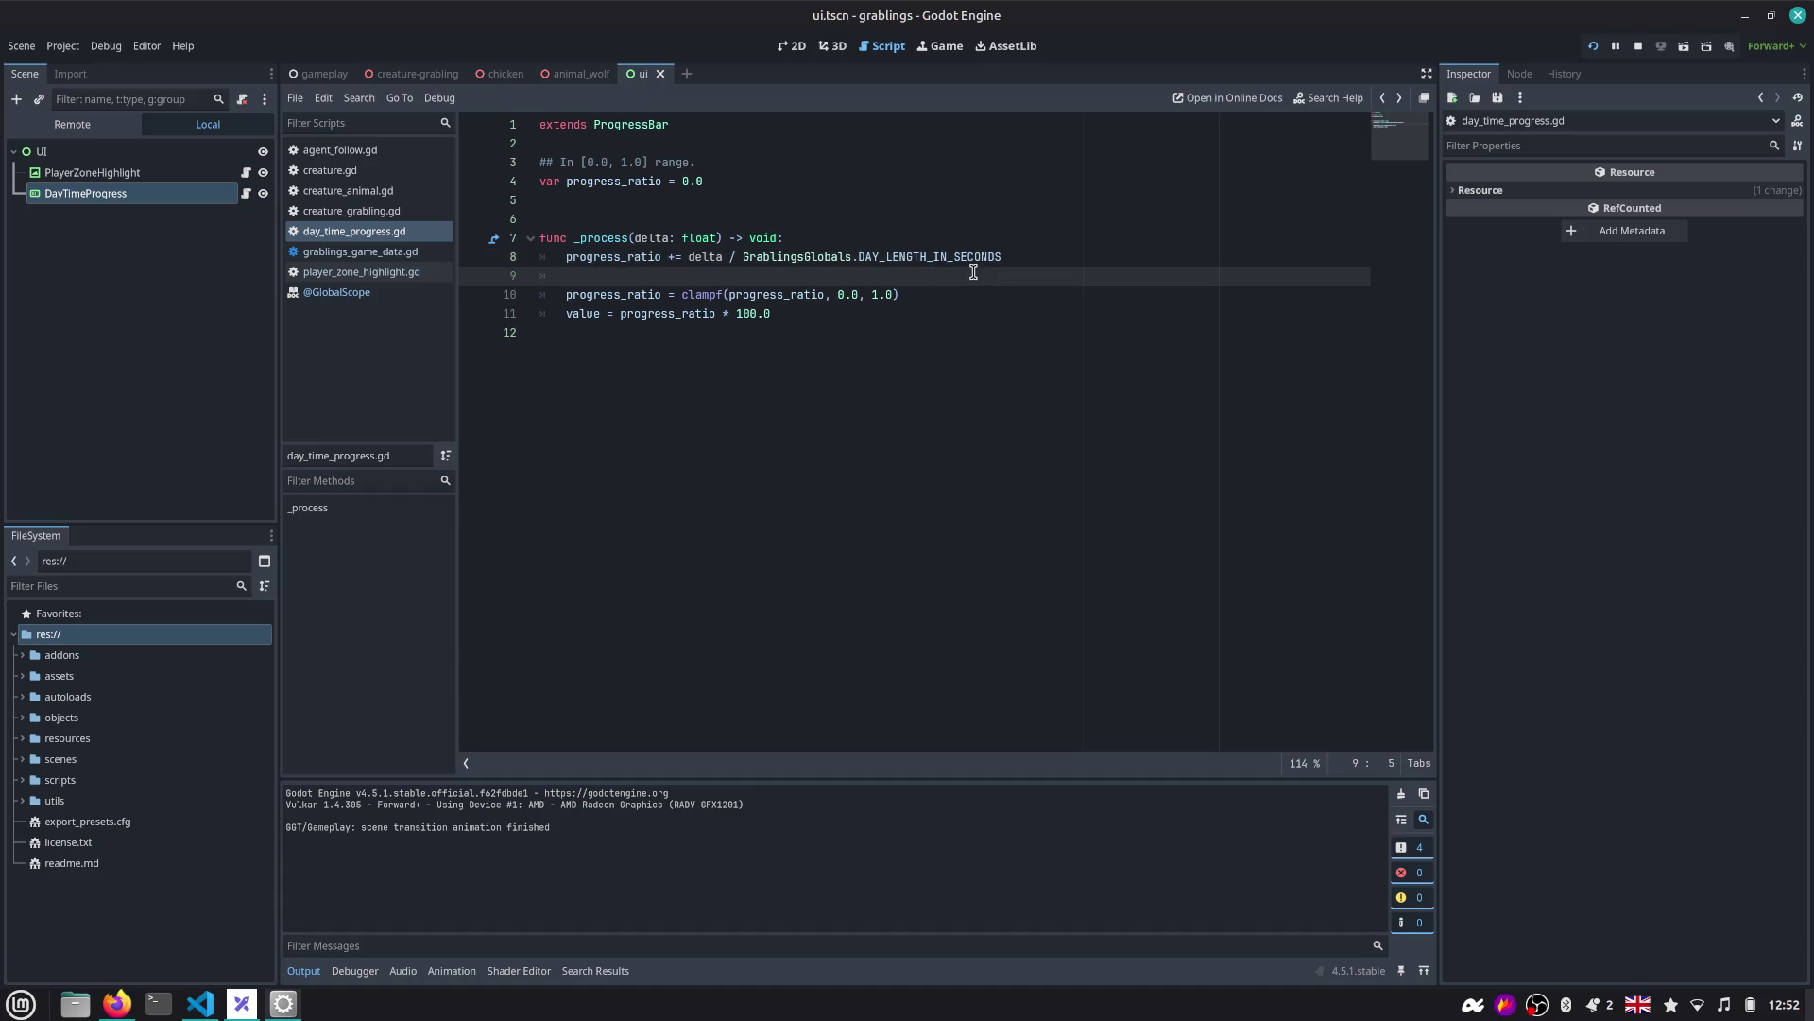
key(Down)
key(ctrl+Right)
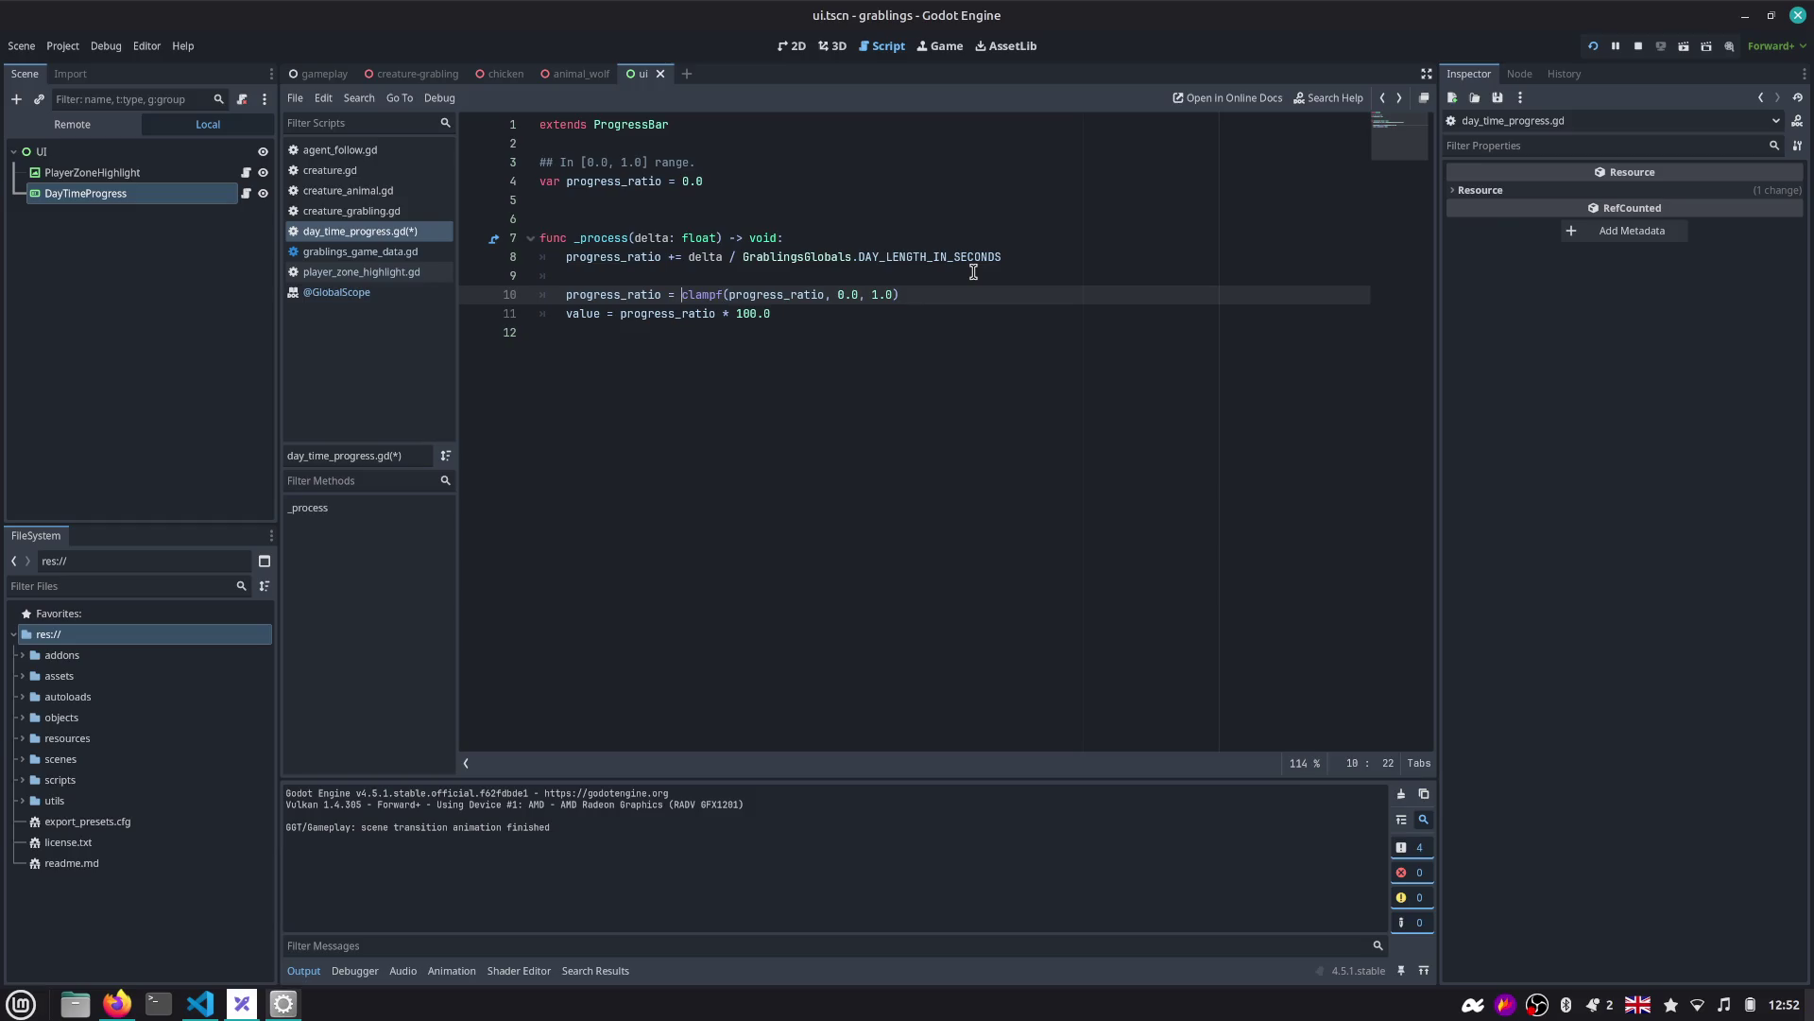
key(Up)
key(Down)
key(Up)
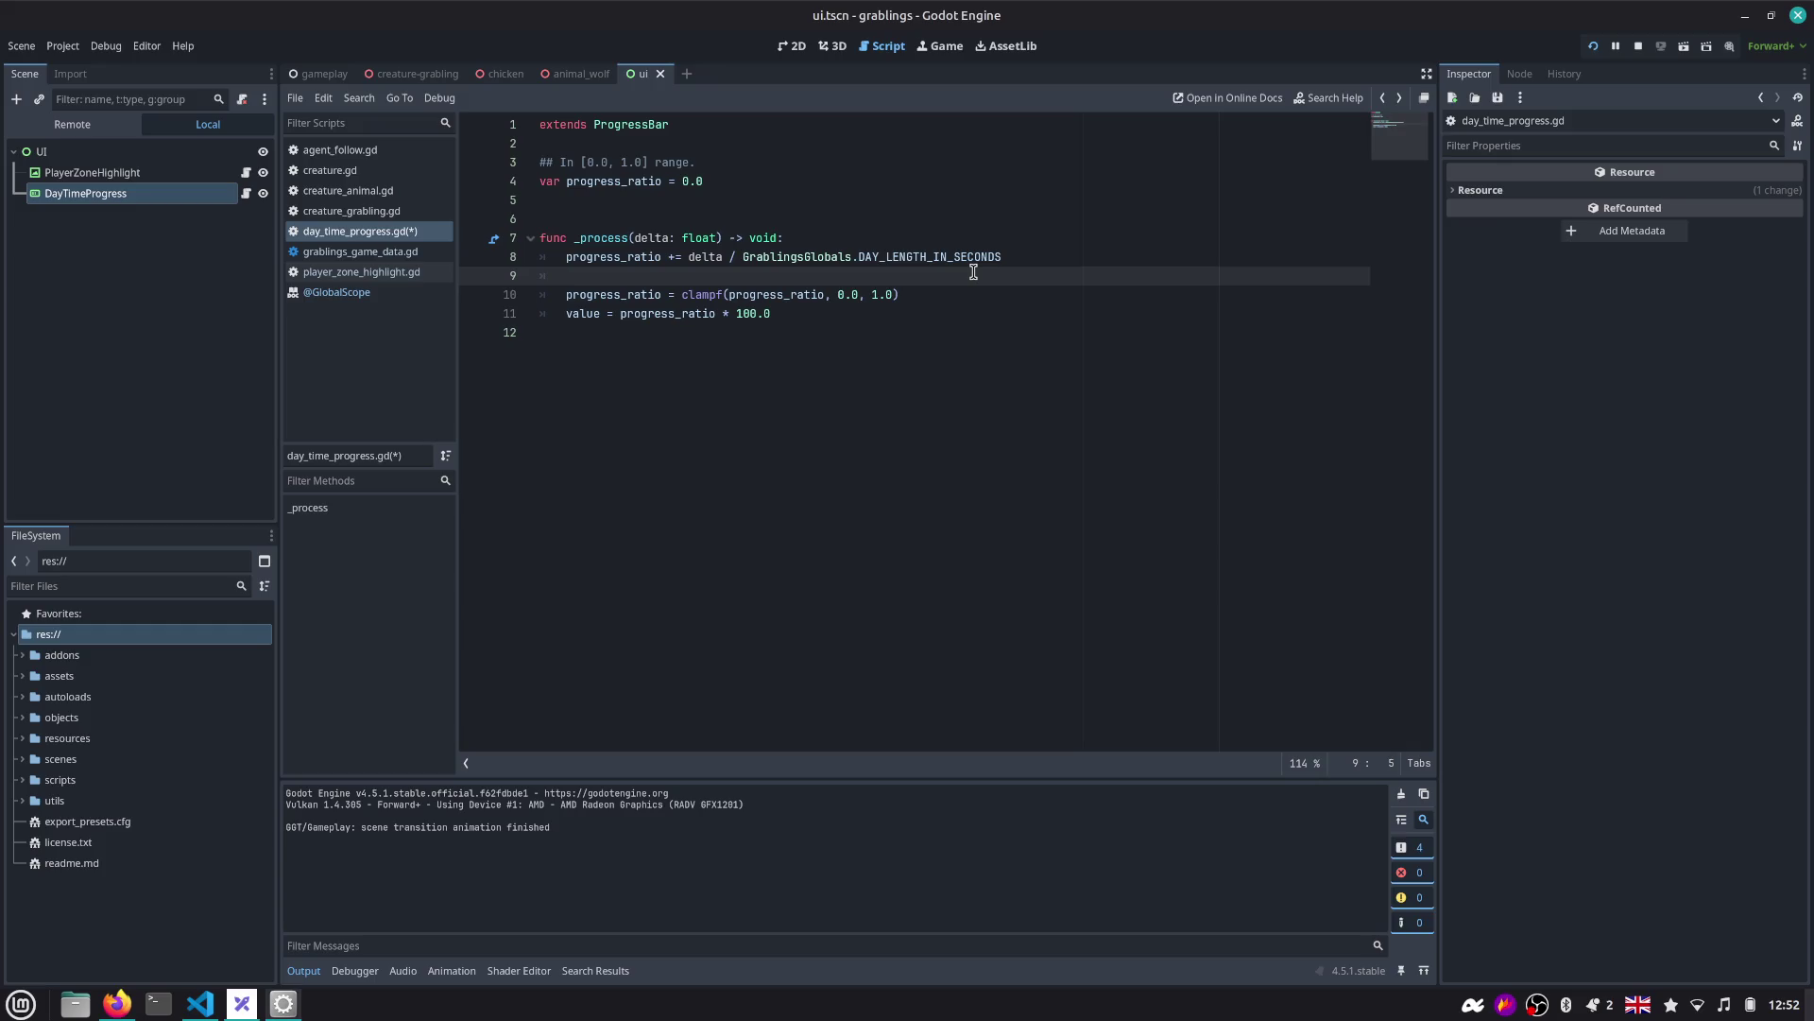
text(if pro)
key(BackSpace)
key(Return)
text(>=)
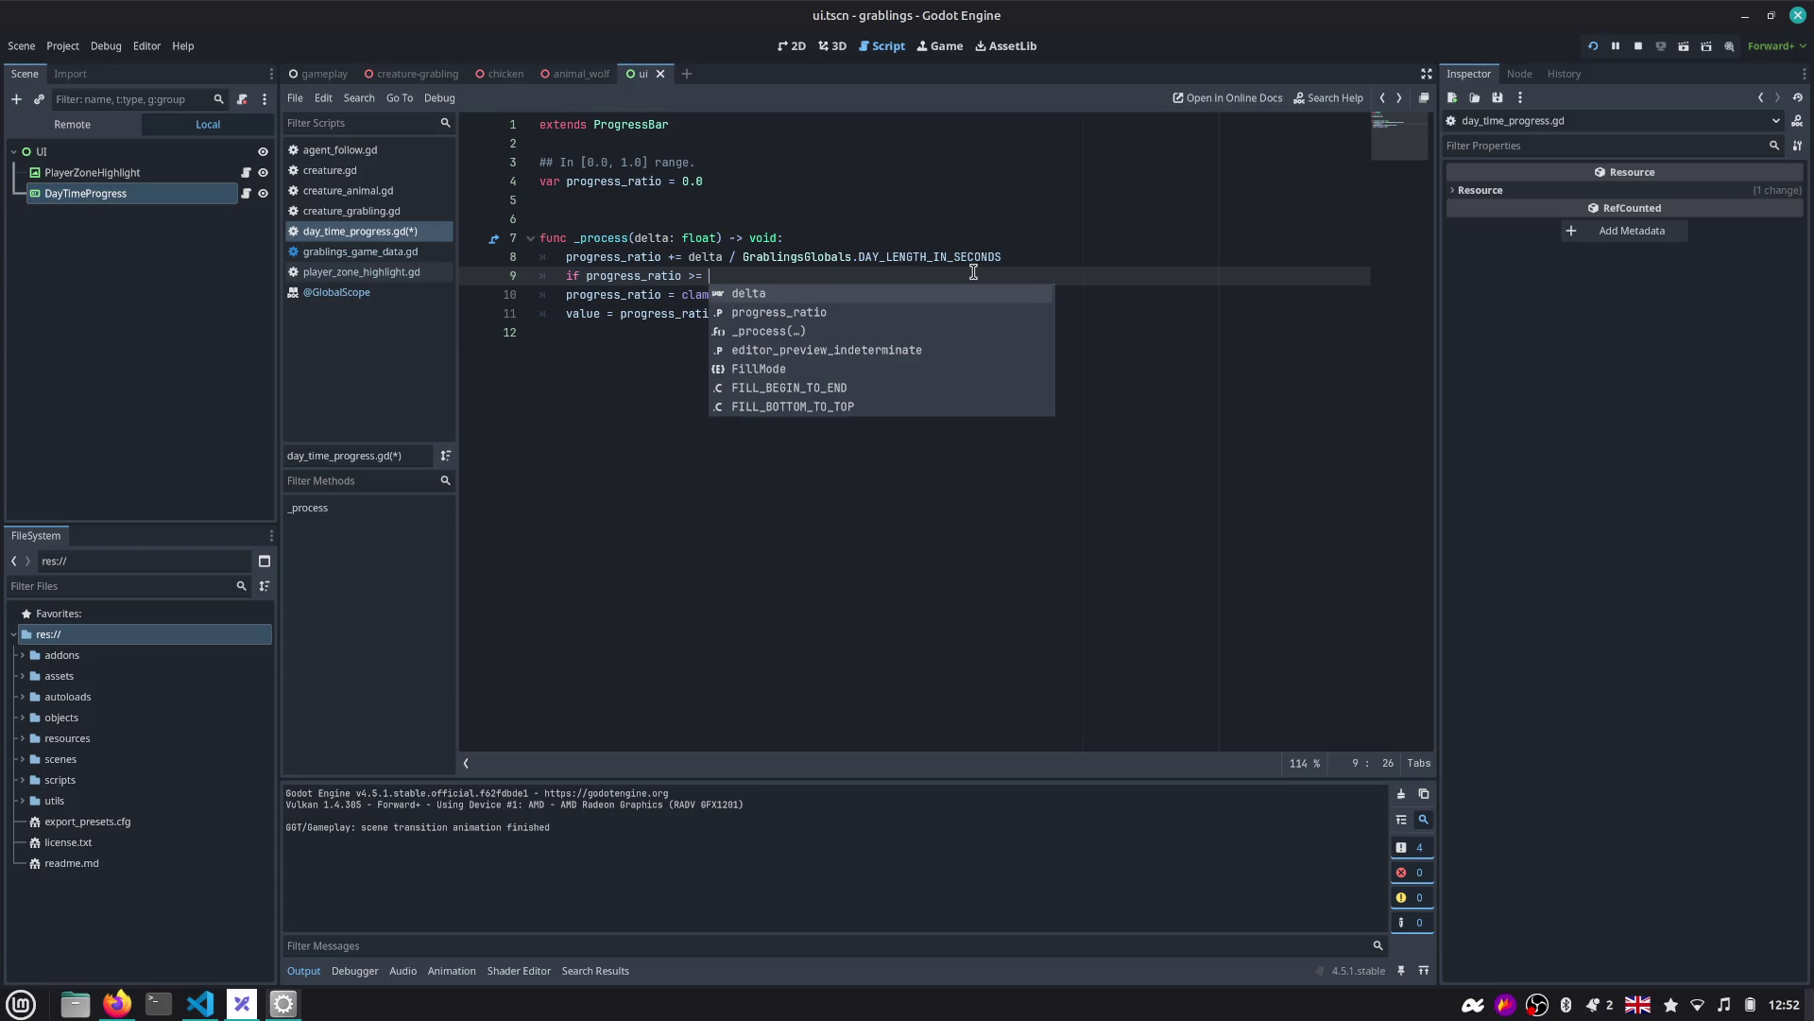
text( 1.0:)
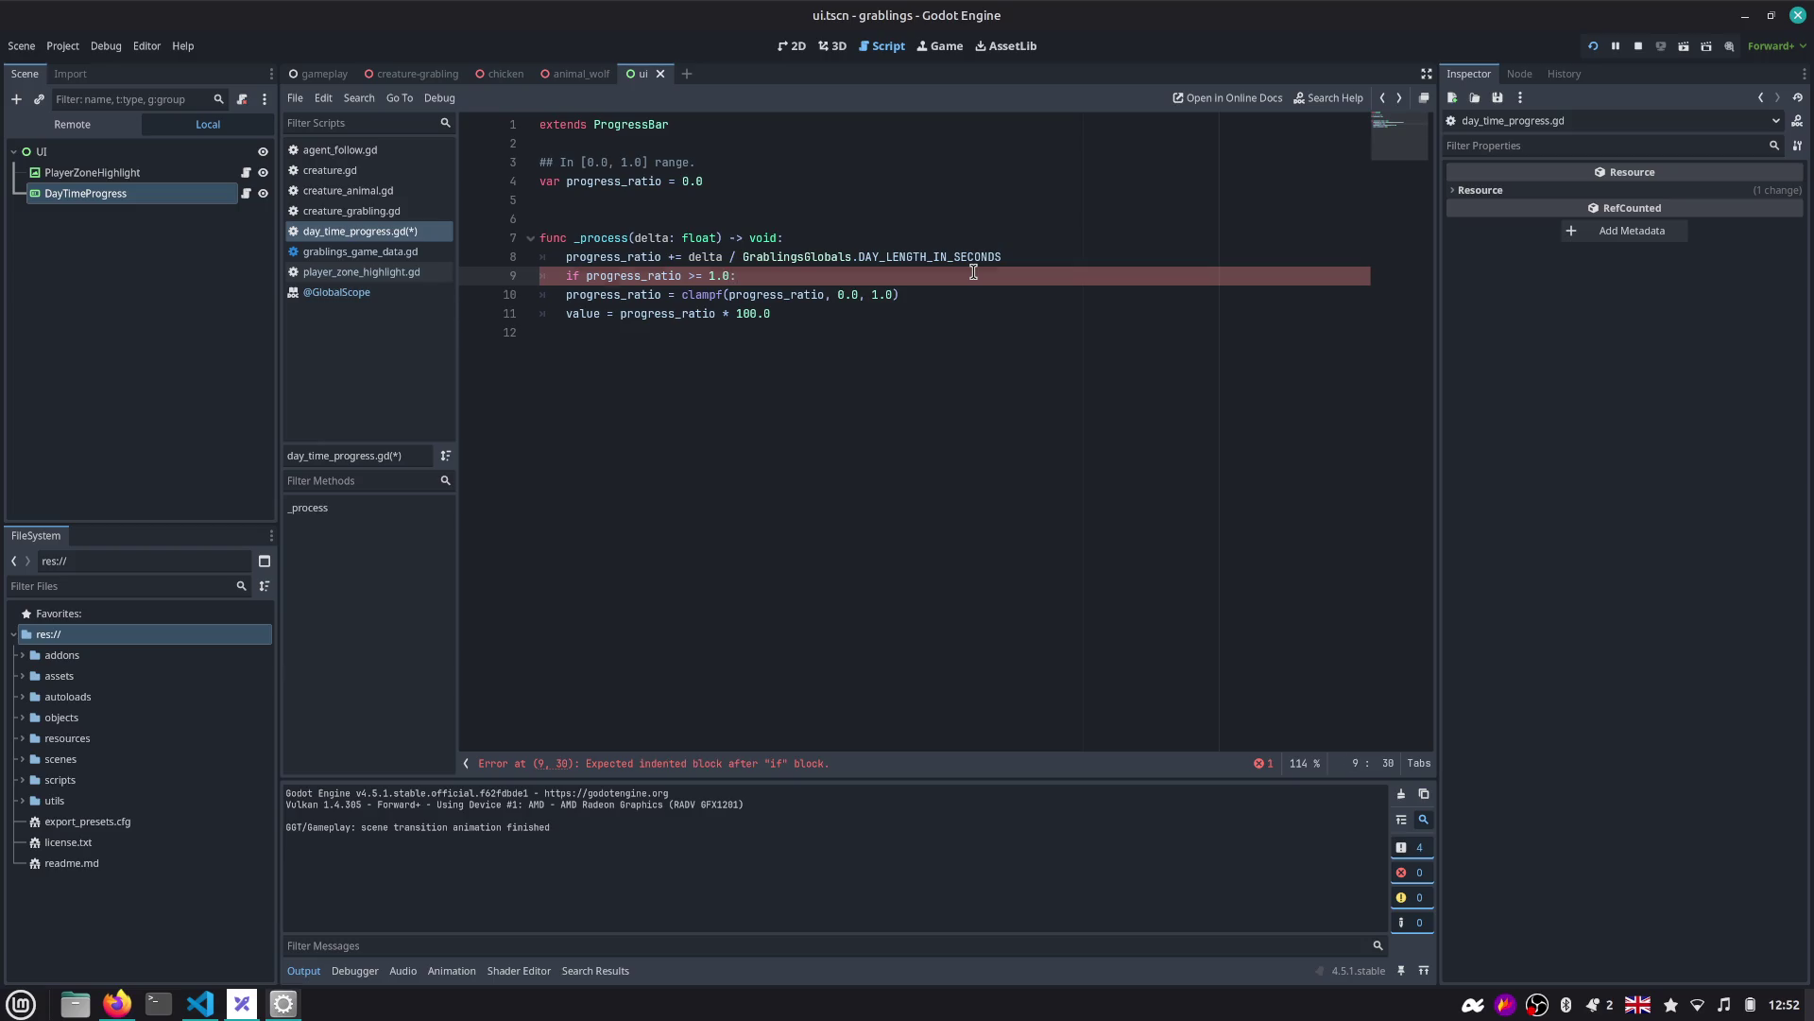
Inside the if, set progress_ratio = 1.0 - progress_ratio and save.
key(Return)
text(progress_ratio = 0.0)
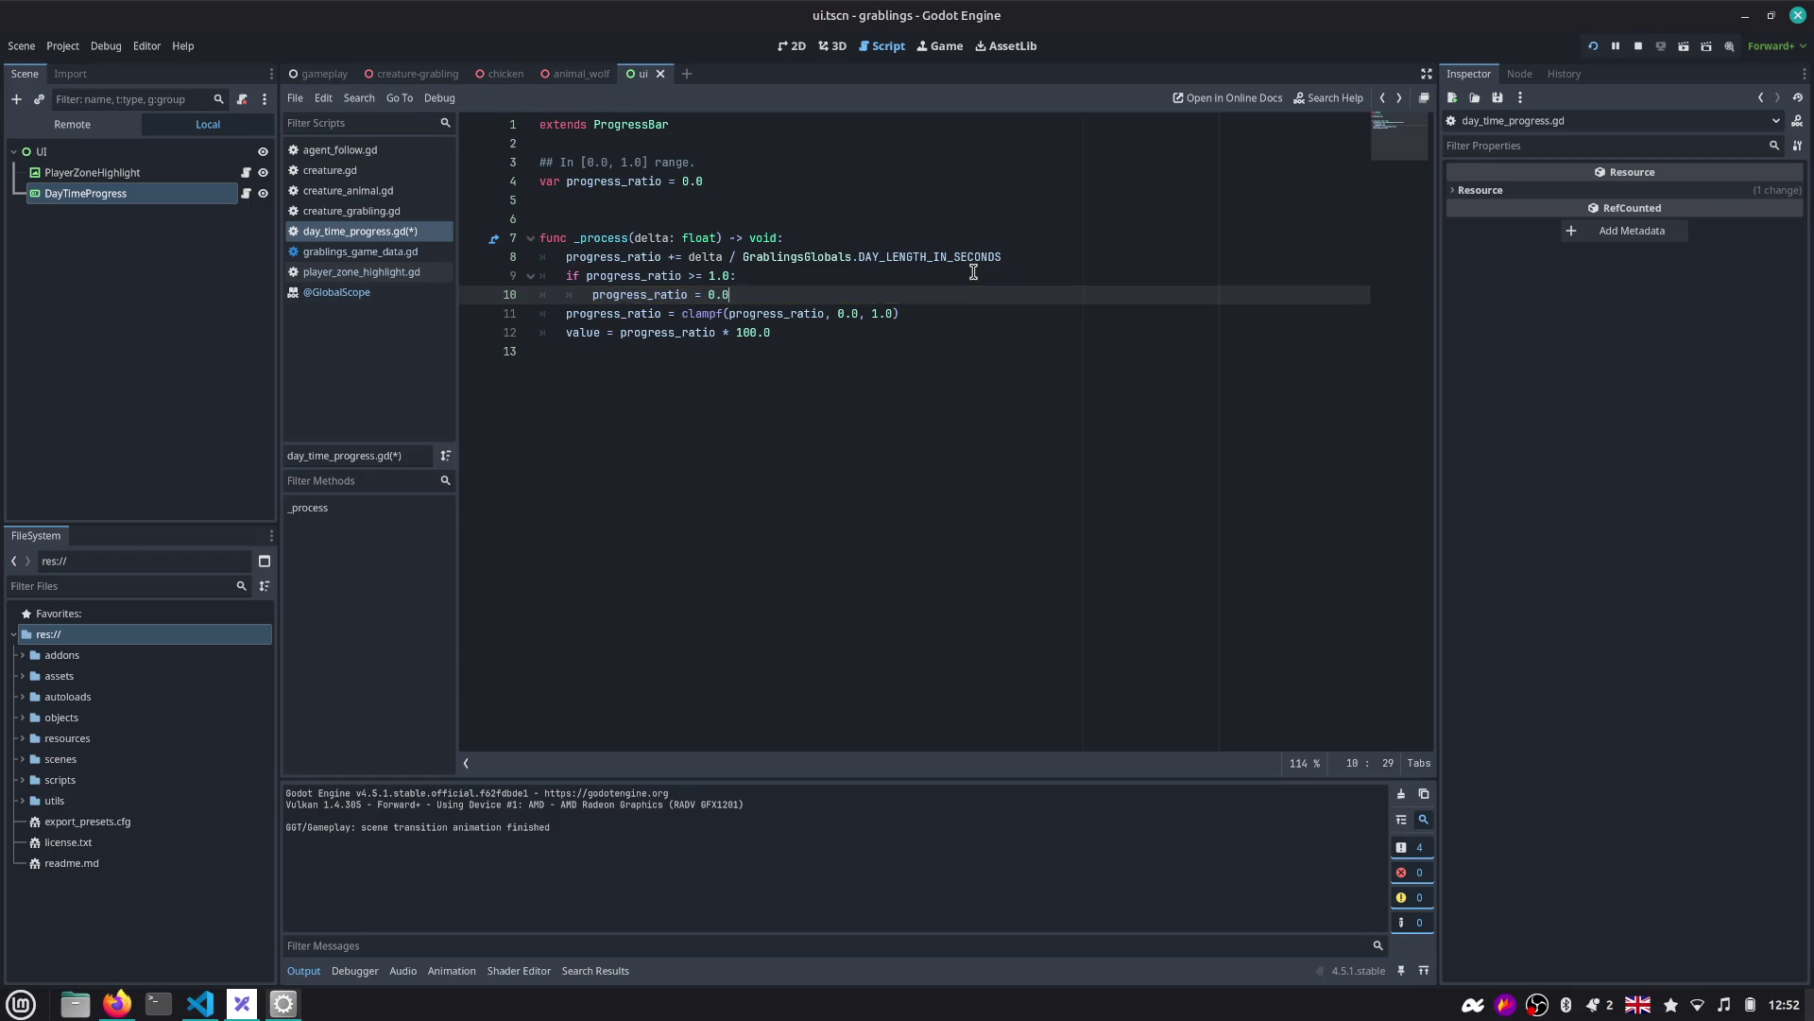
key(ctrl+shift+Return)
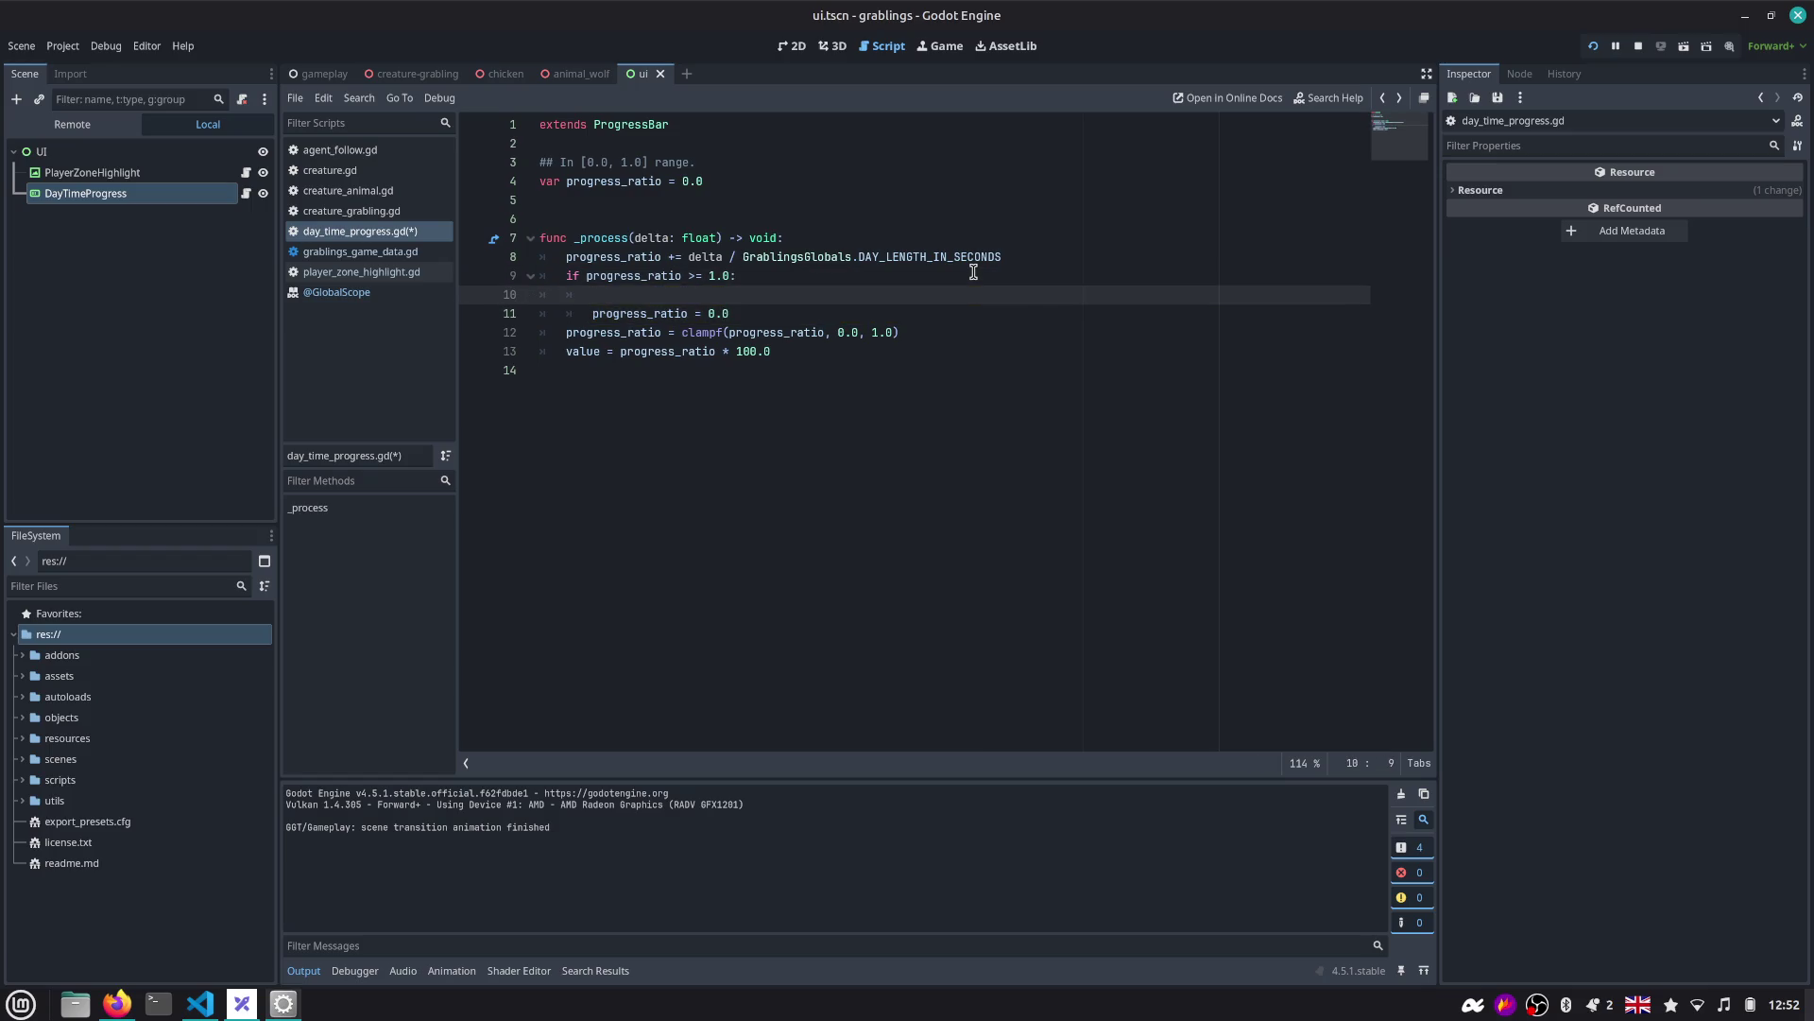
key(Down)
key(End)
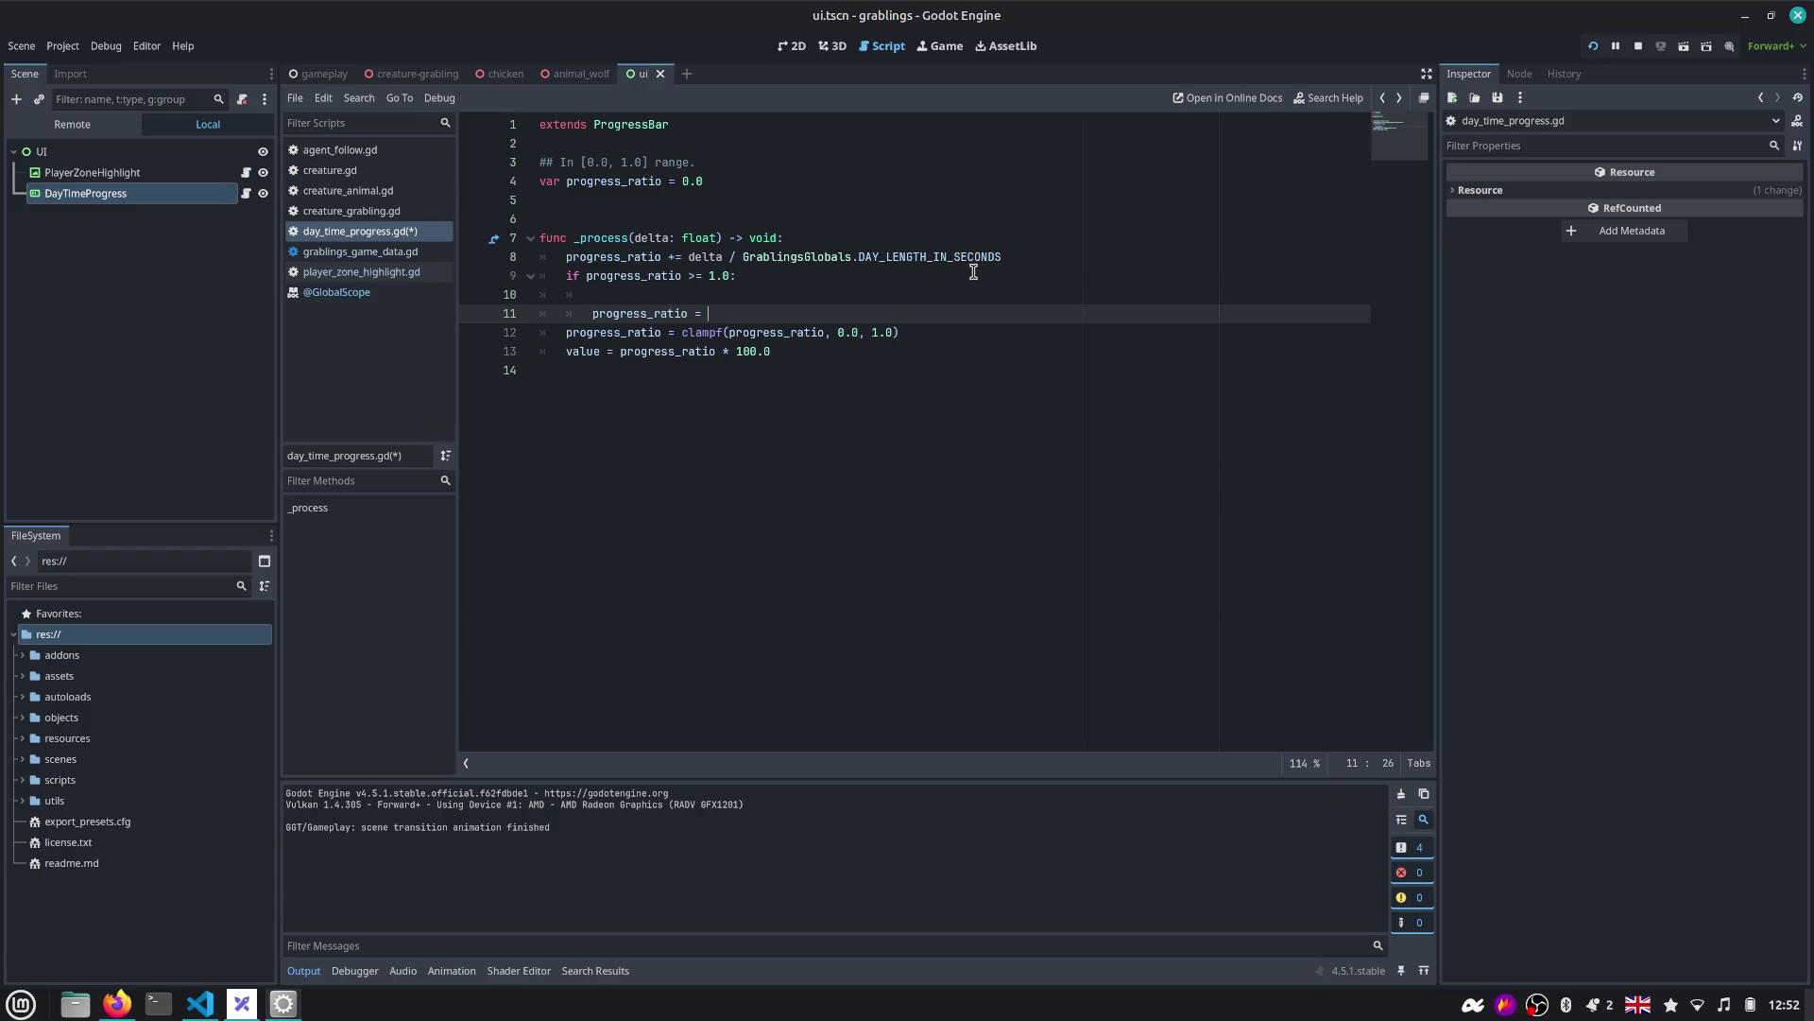
text(1.0 - pro)
key(Return)
key(Up)
key(ctrl+shift+k)
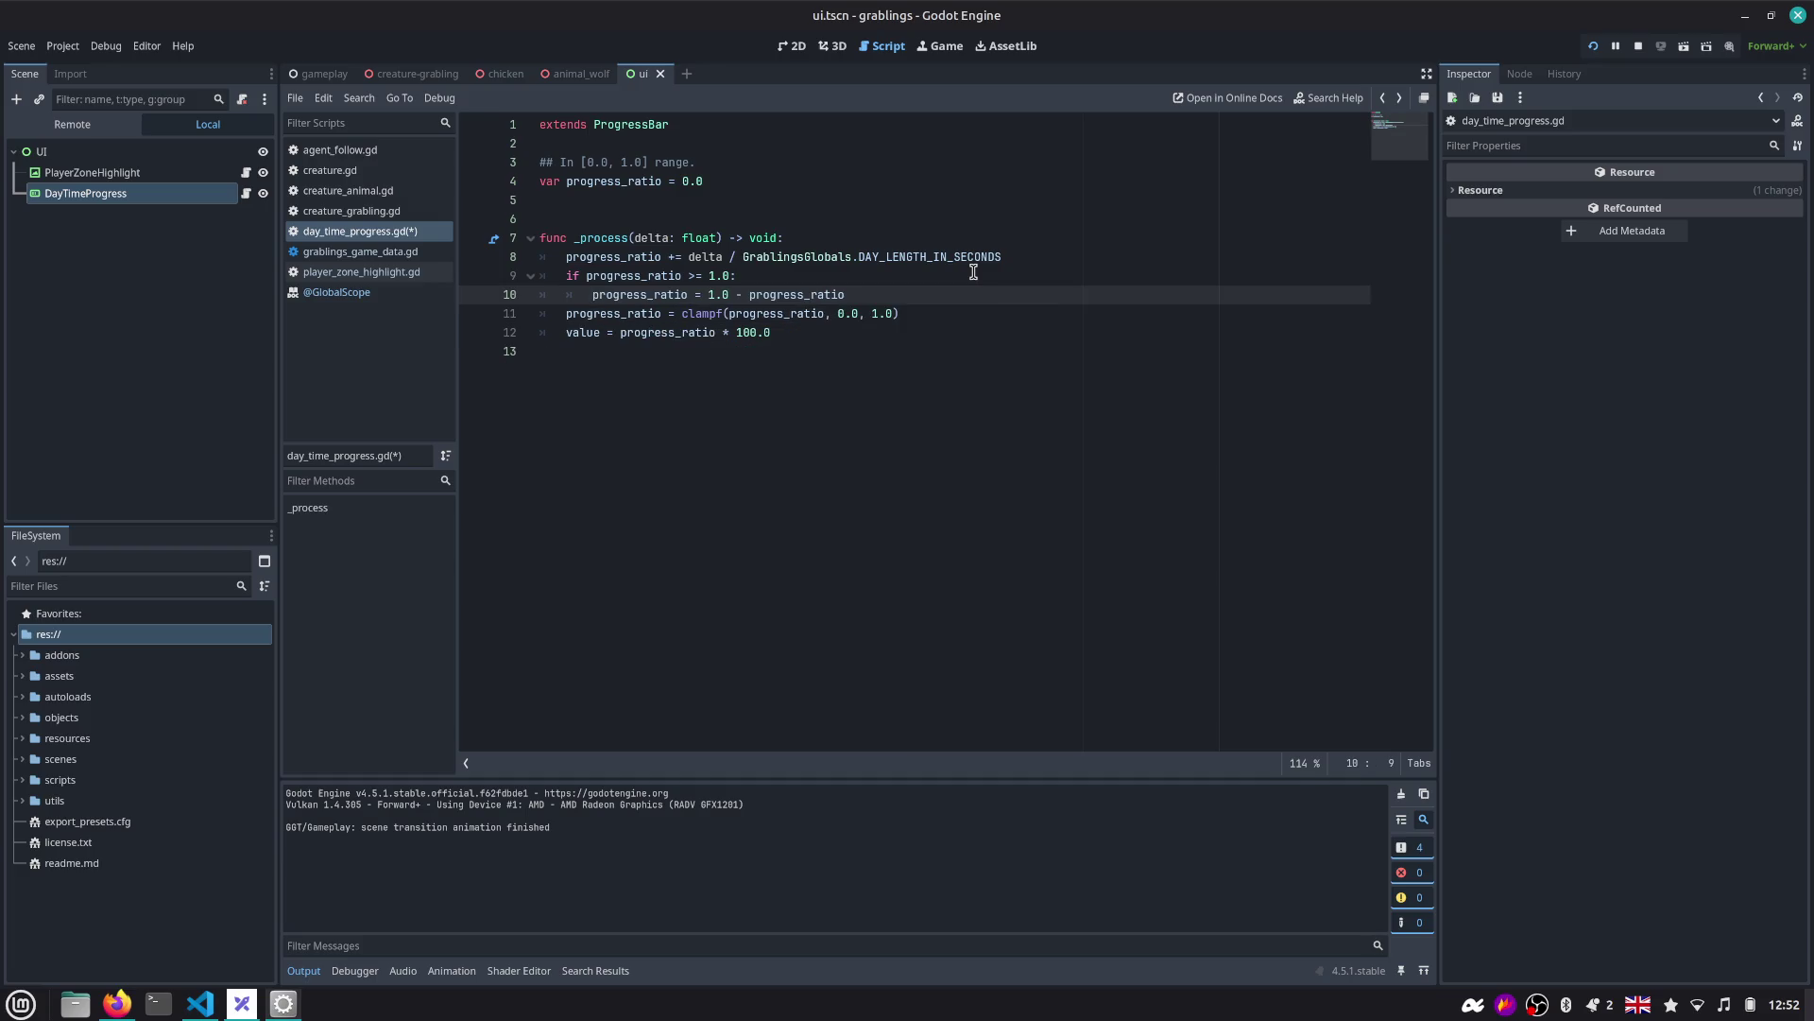
key(ctrl+s)
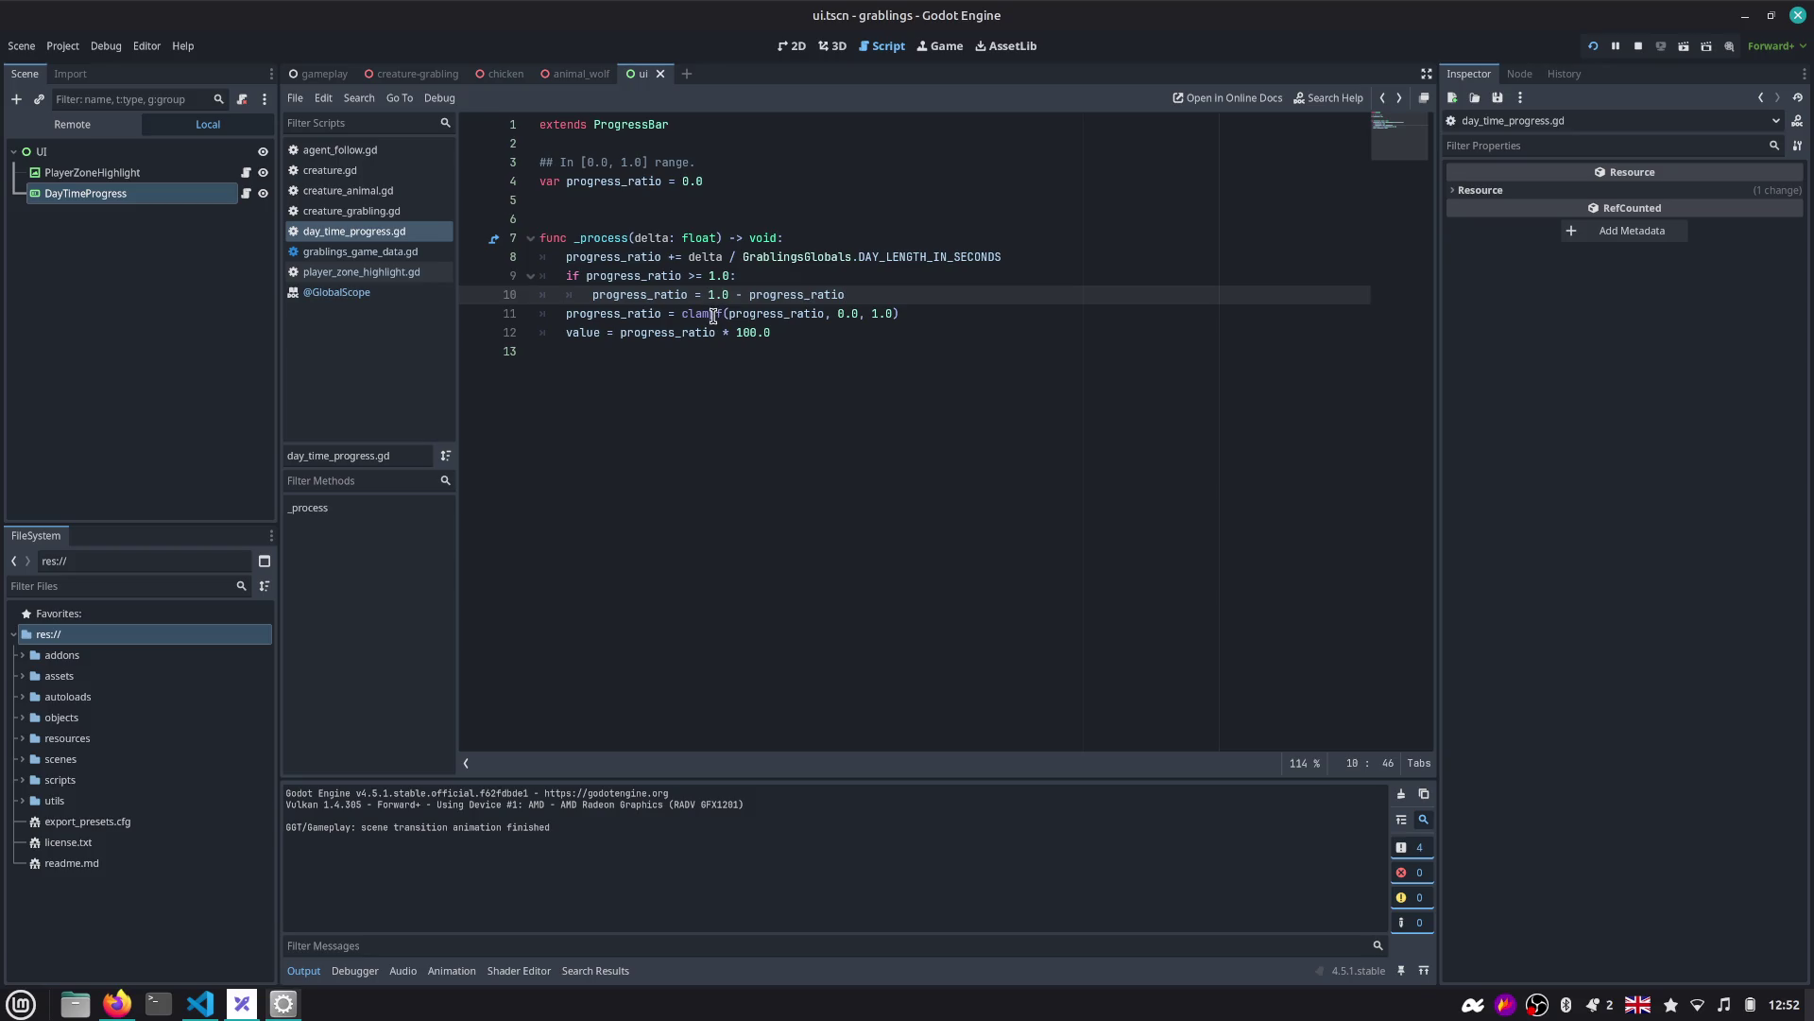
Comment out the clampf line 11 in day_time_progress.gd with Ctrl+K and restart the game.
click(741, 303)
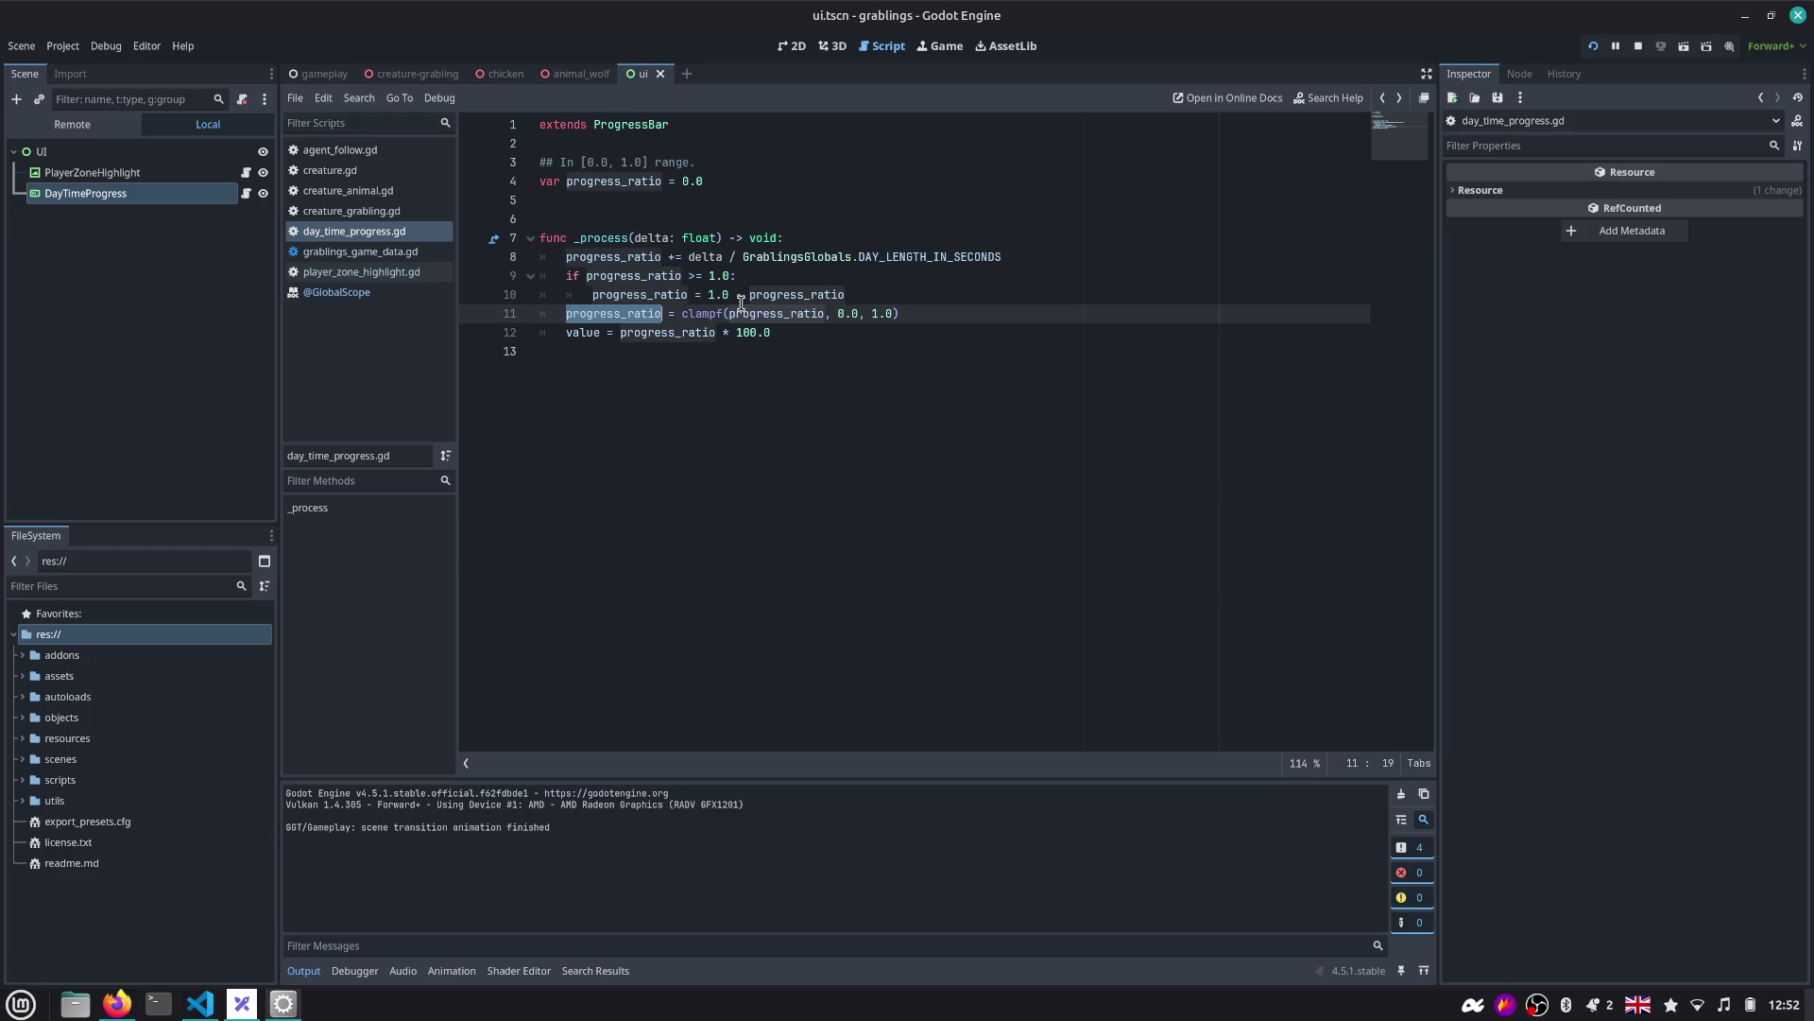
key(Home)
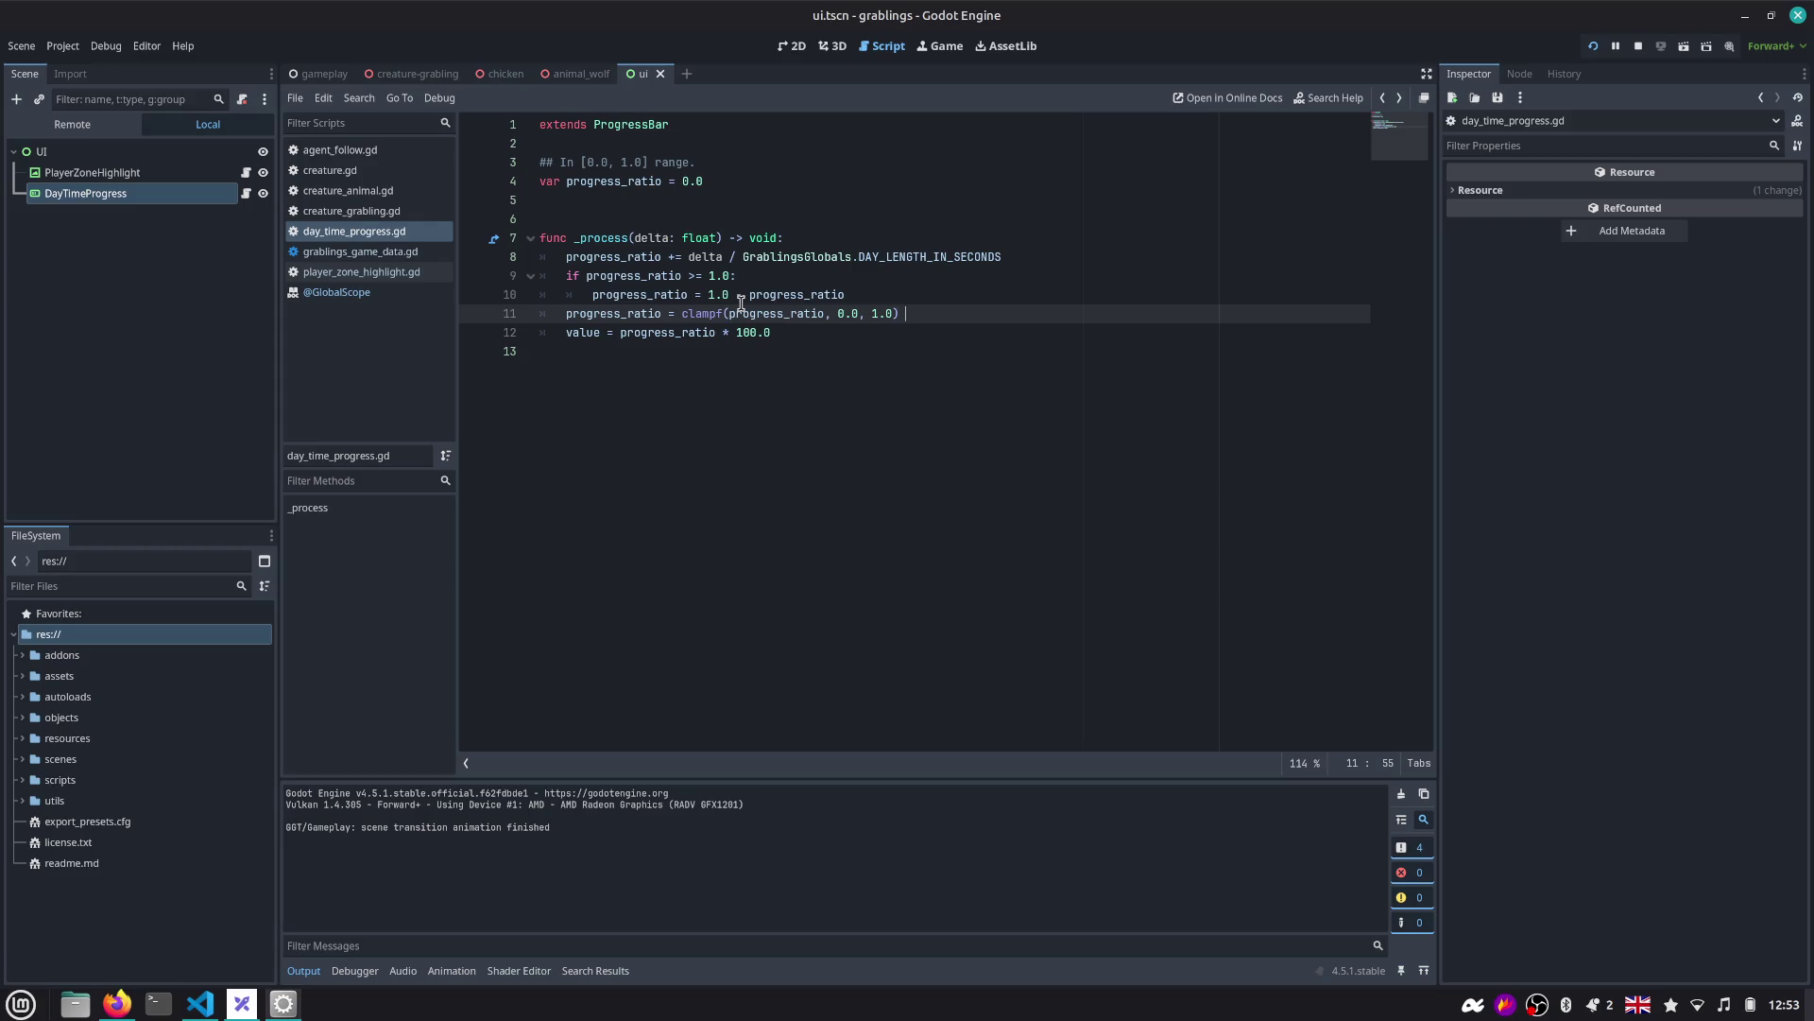
key(ctrl+k)
click(1595, 46)
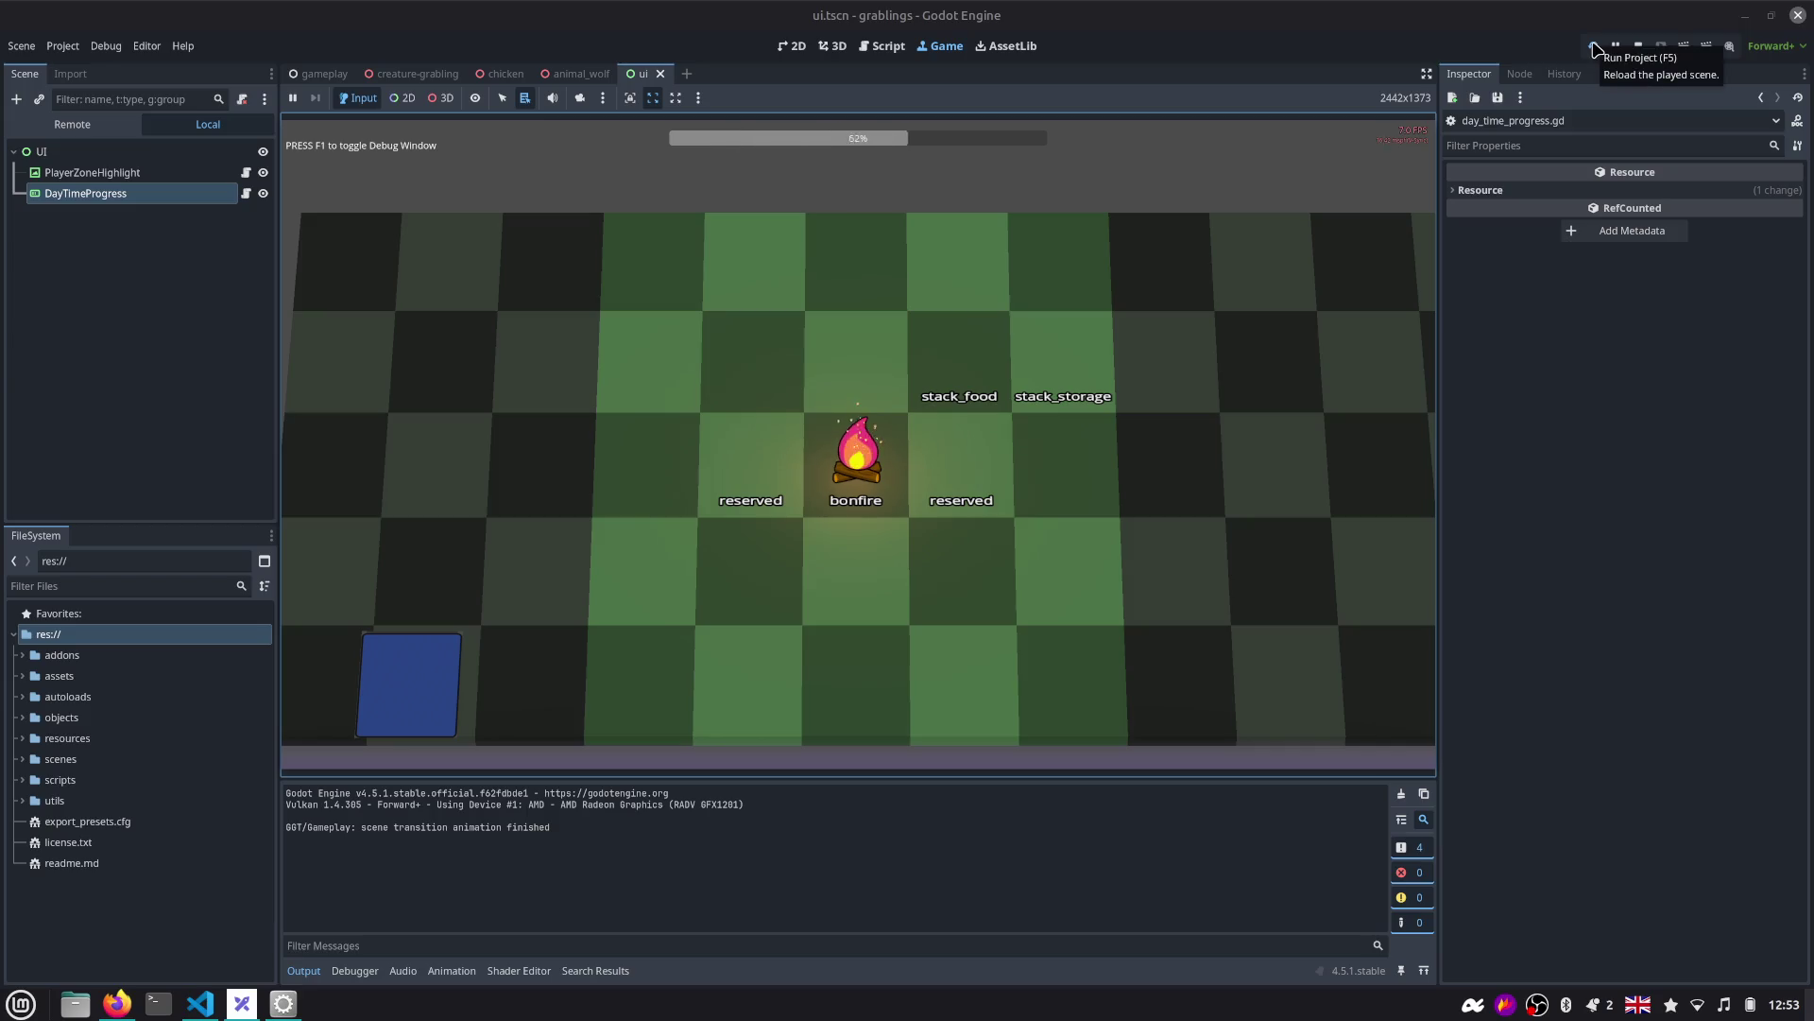
Look through player_zone_highlight.gd and grablings_game_data.gd, restart the game again, then return to day_time_progress.gd.
click(893, 47)
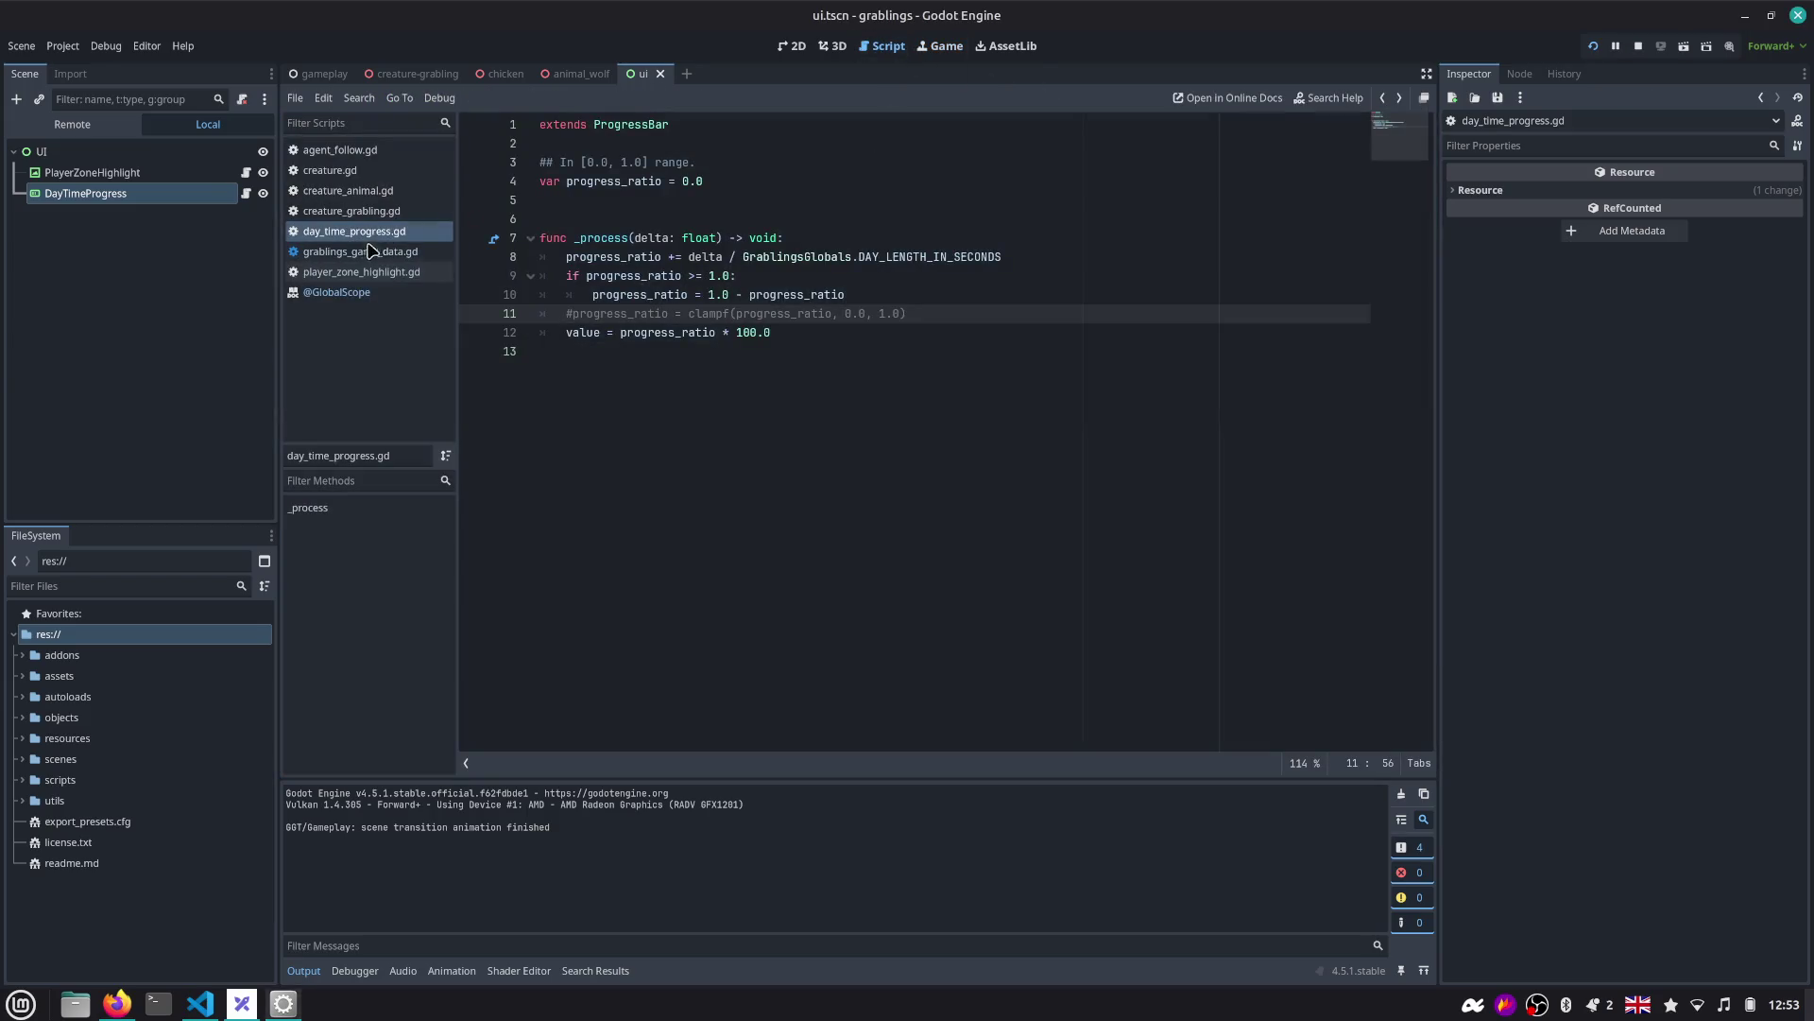
click(358, 272)
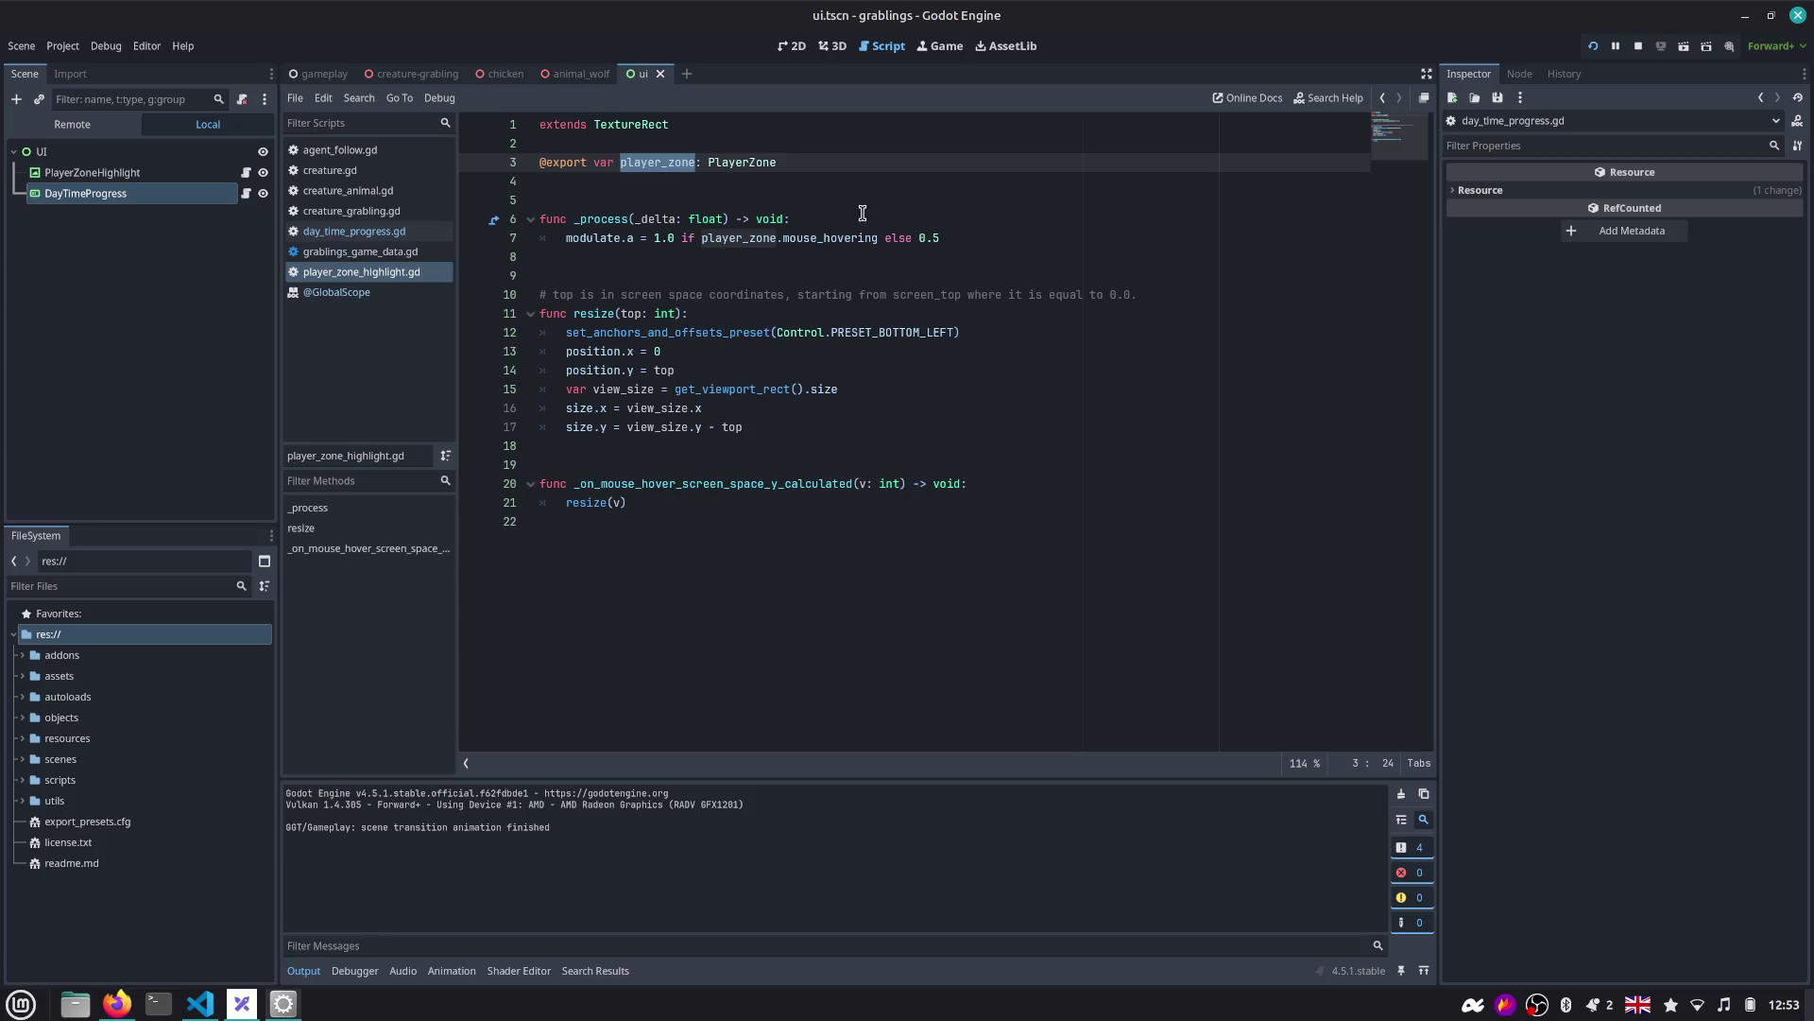
click(378, 253)
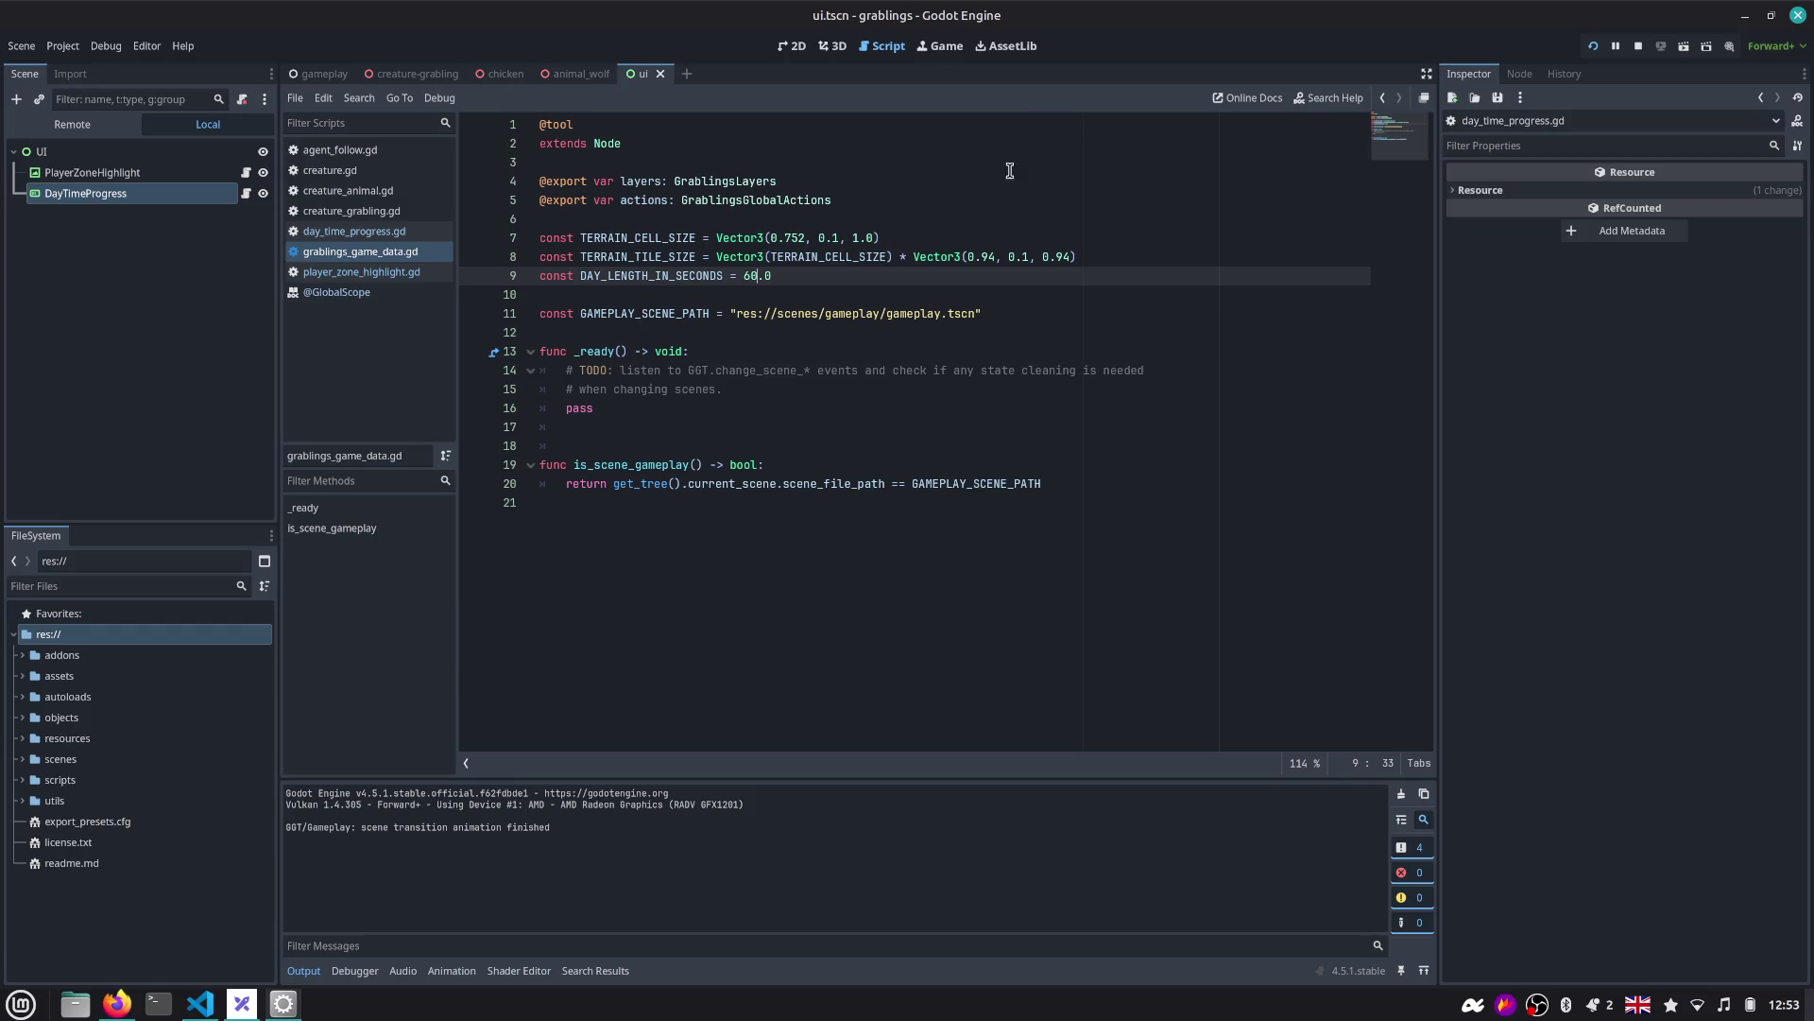
click(948, 52)
click(1593, 46)
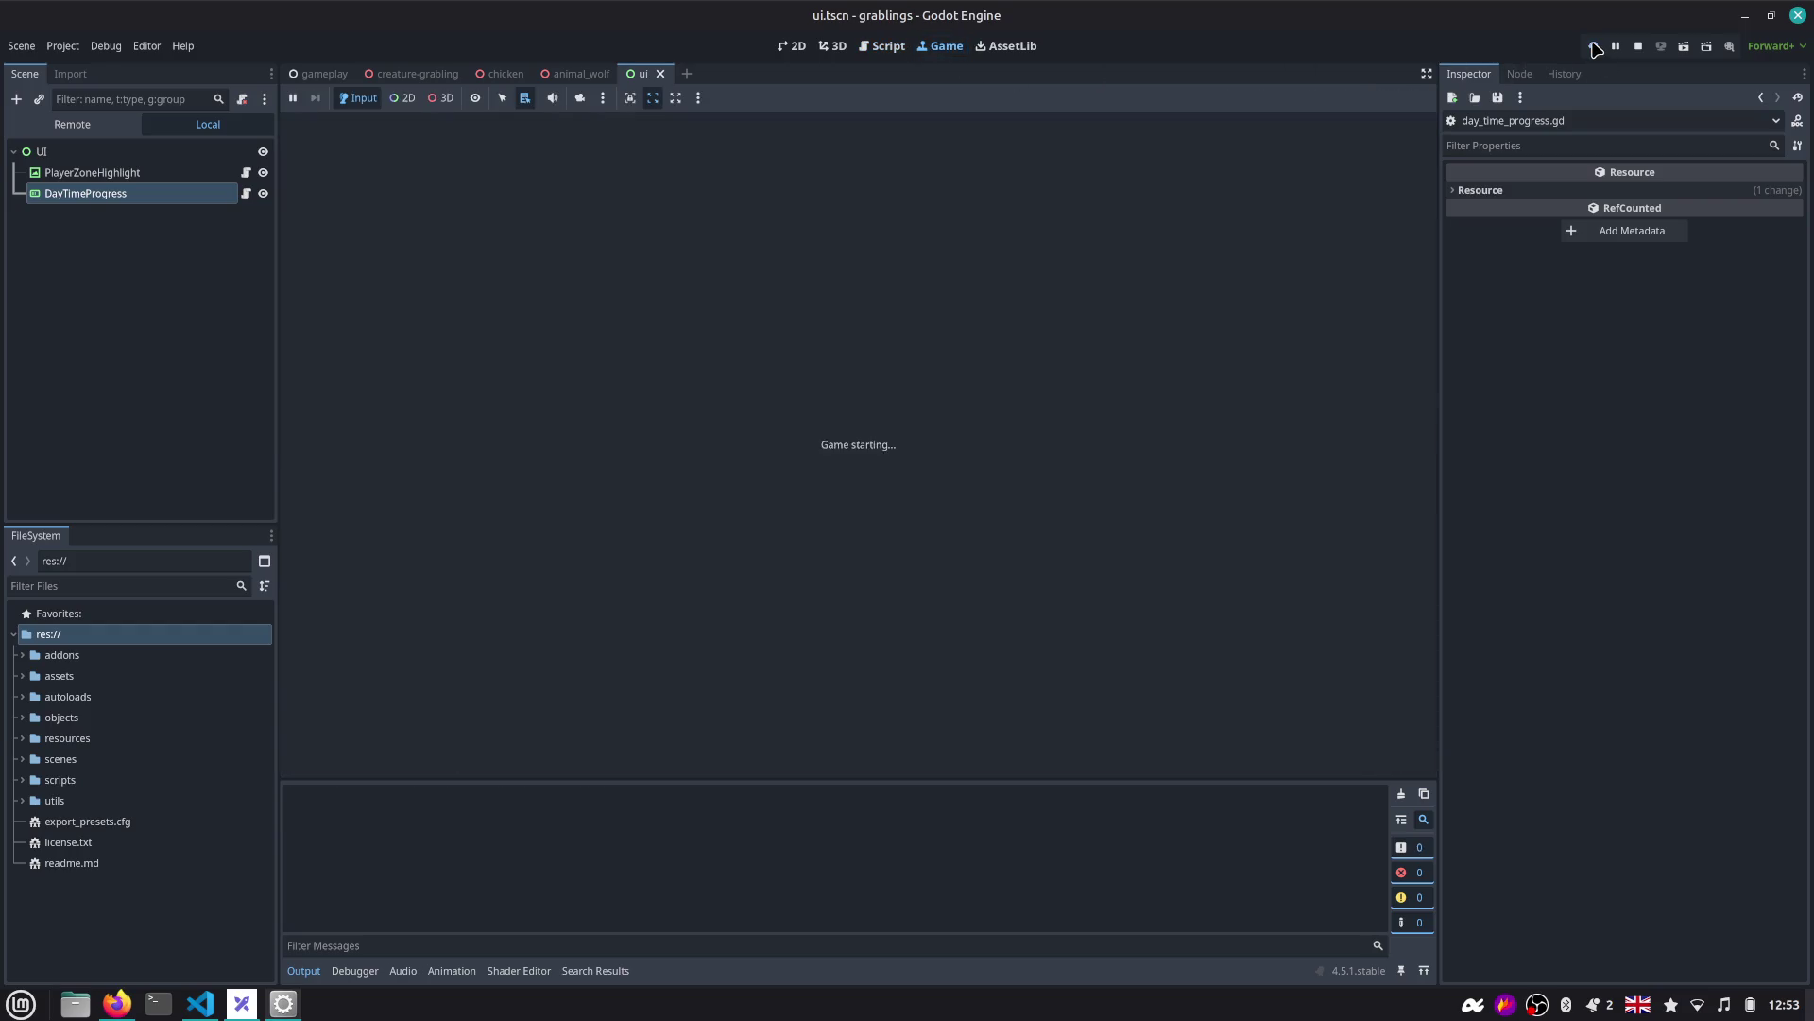
click(1593, 45)
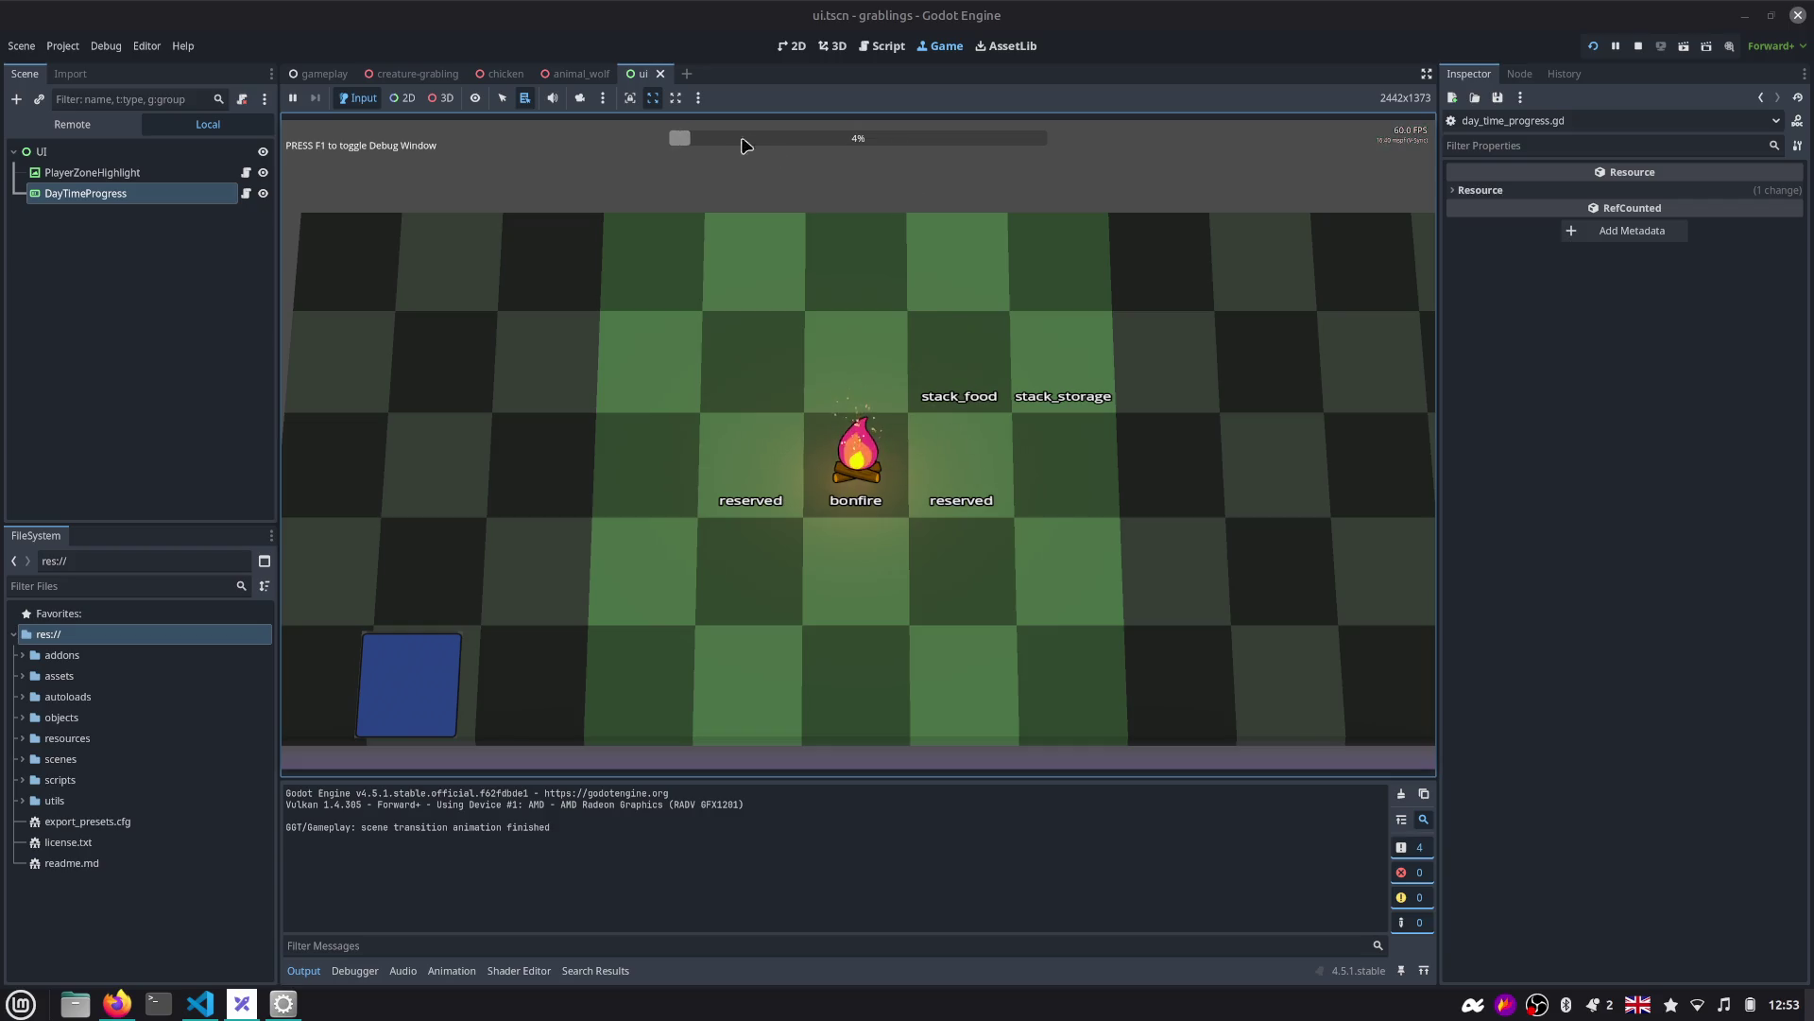
click(876, 52)
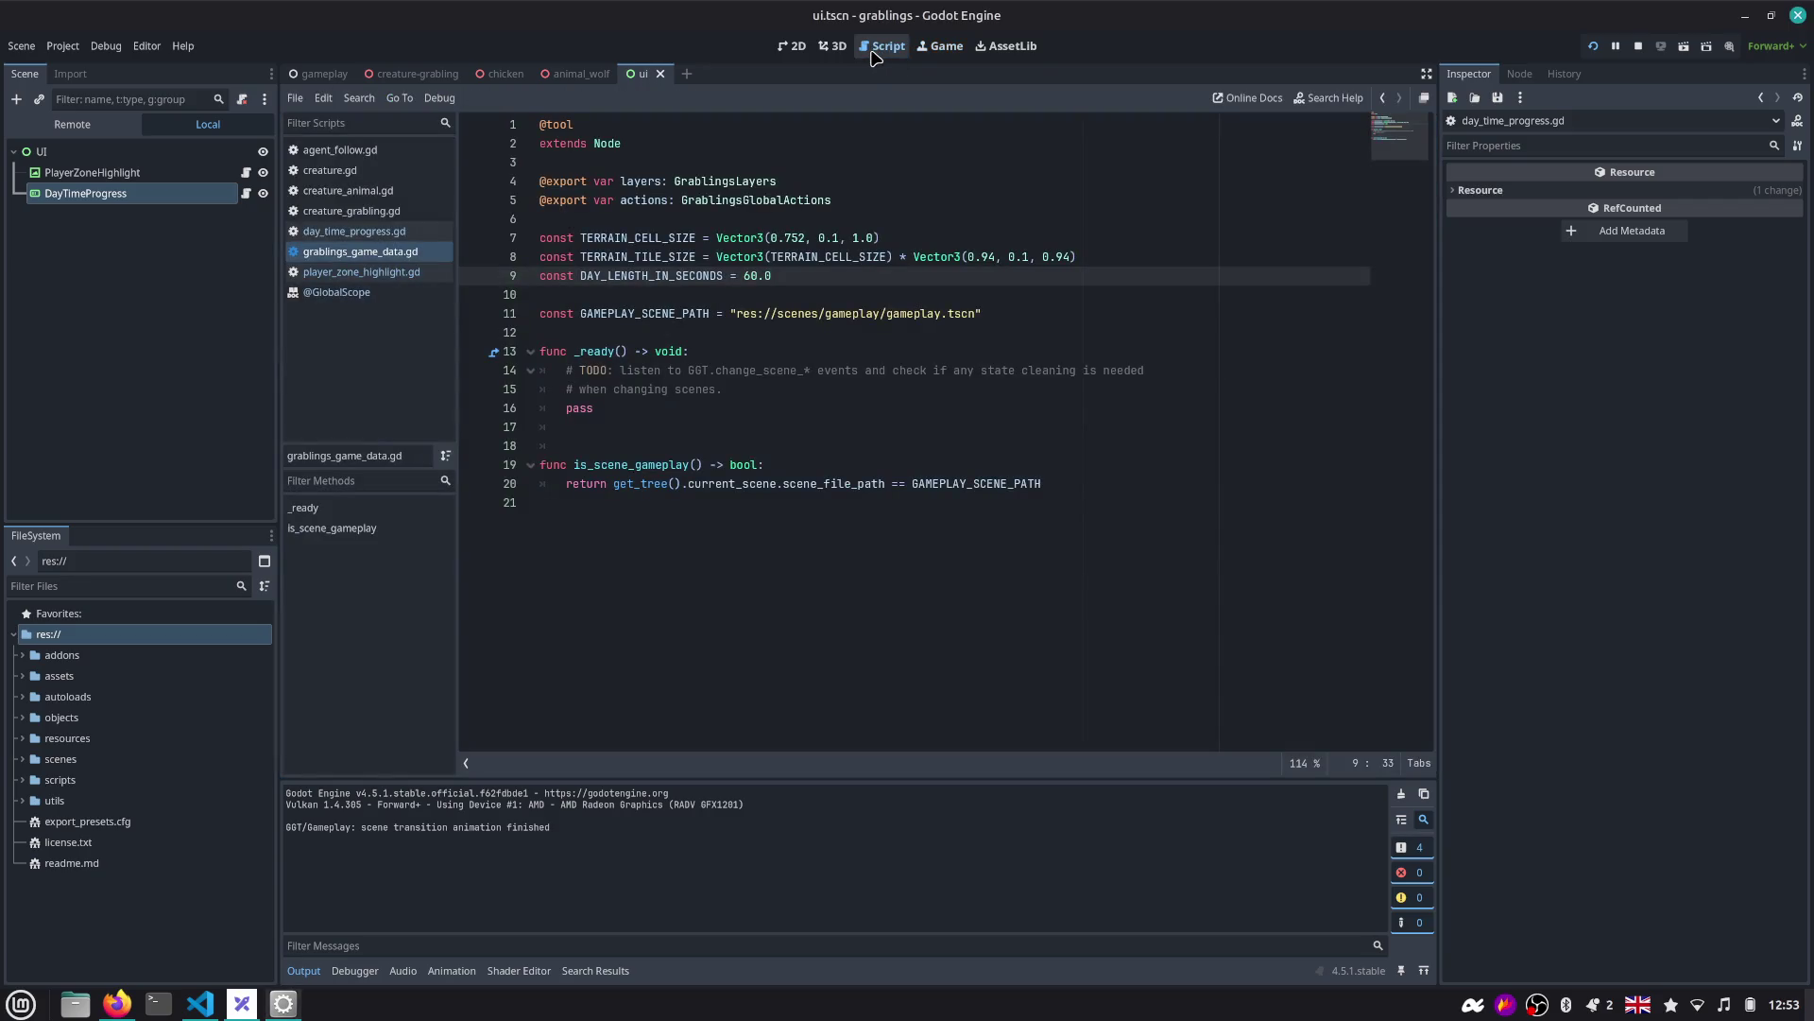
click(351, 234)
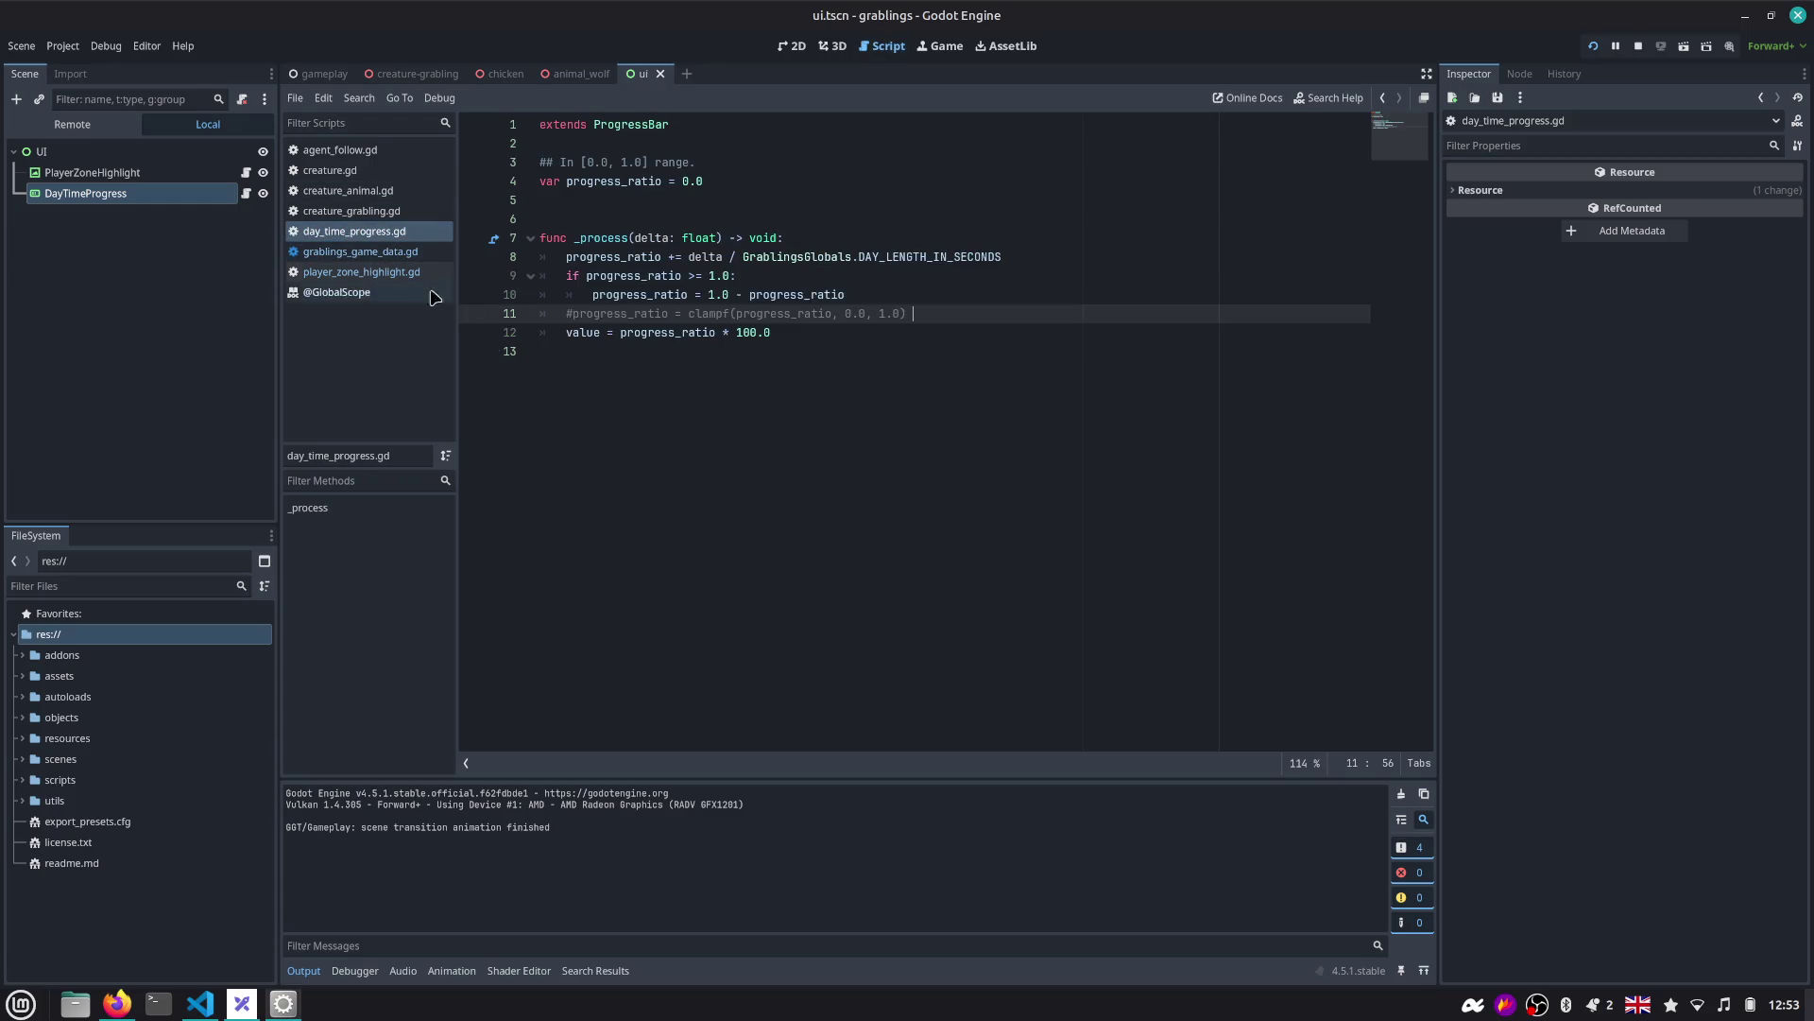
Inspect the value line beneath the commented clamp line in day_time_progress.gd.
double_click(580, 333)
click(888, 312)
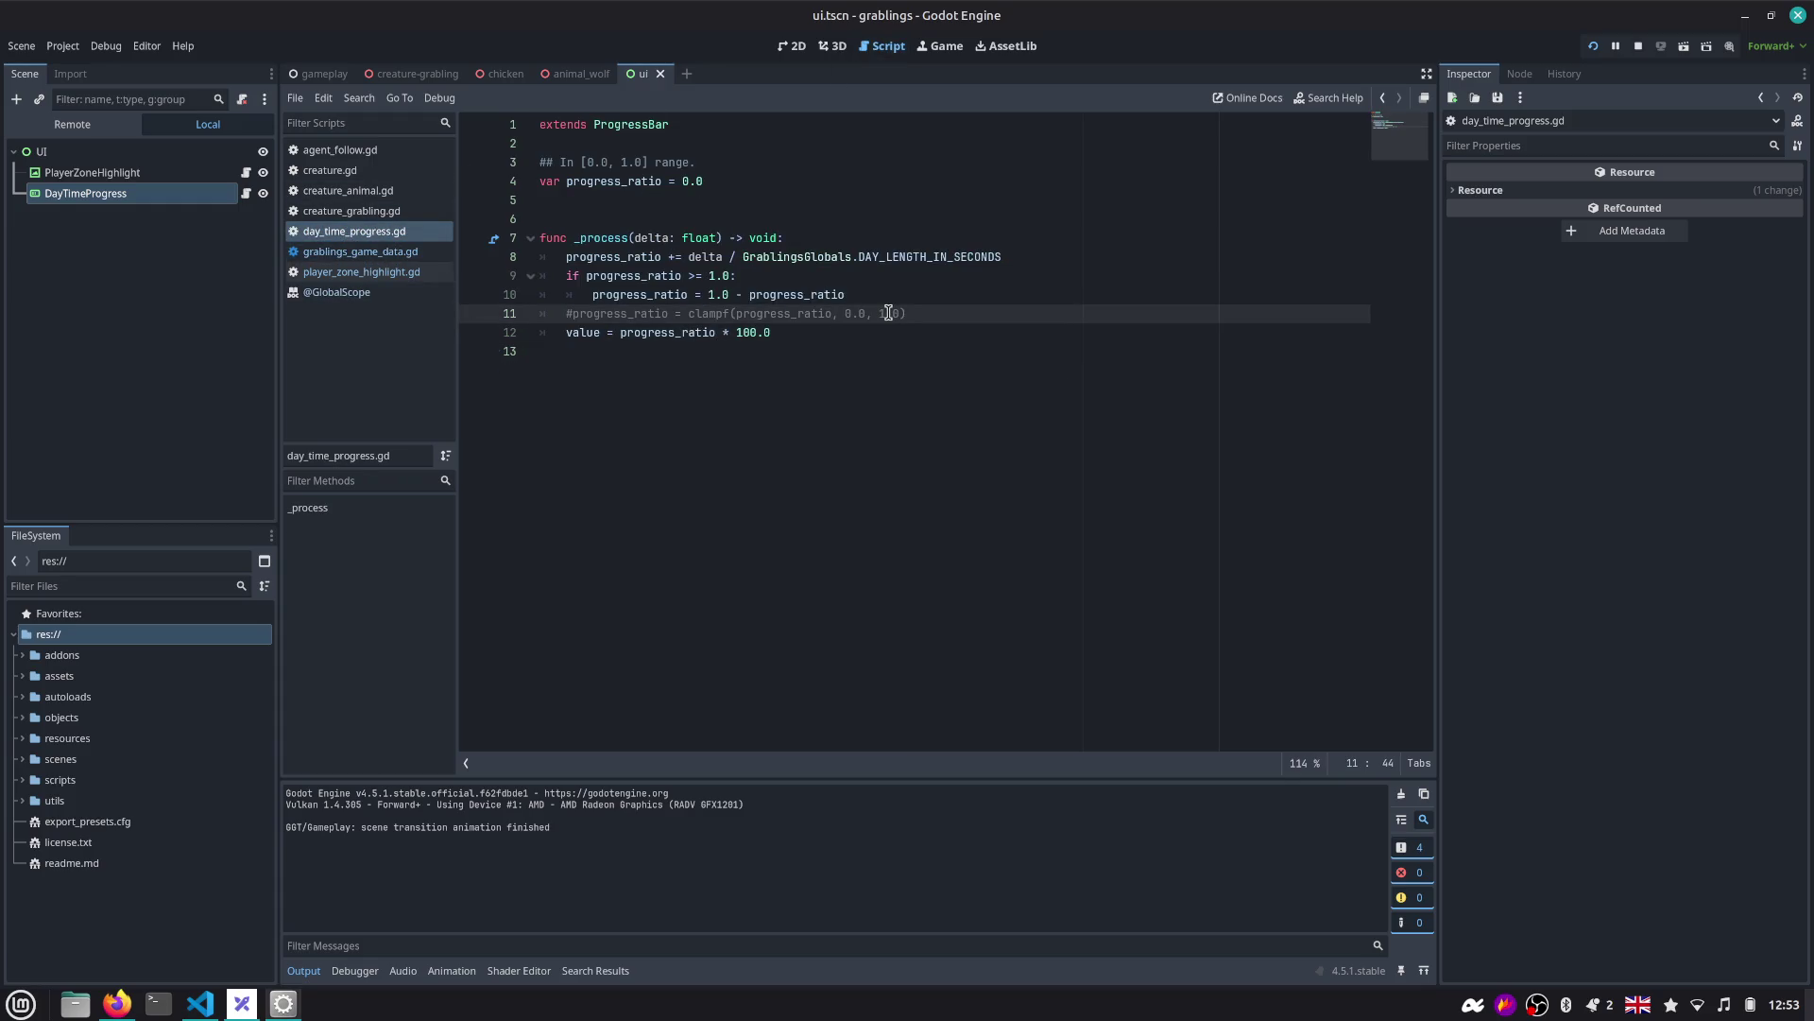
key(Home)
key(Down)
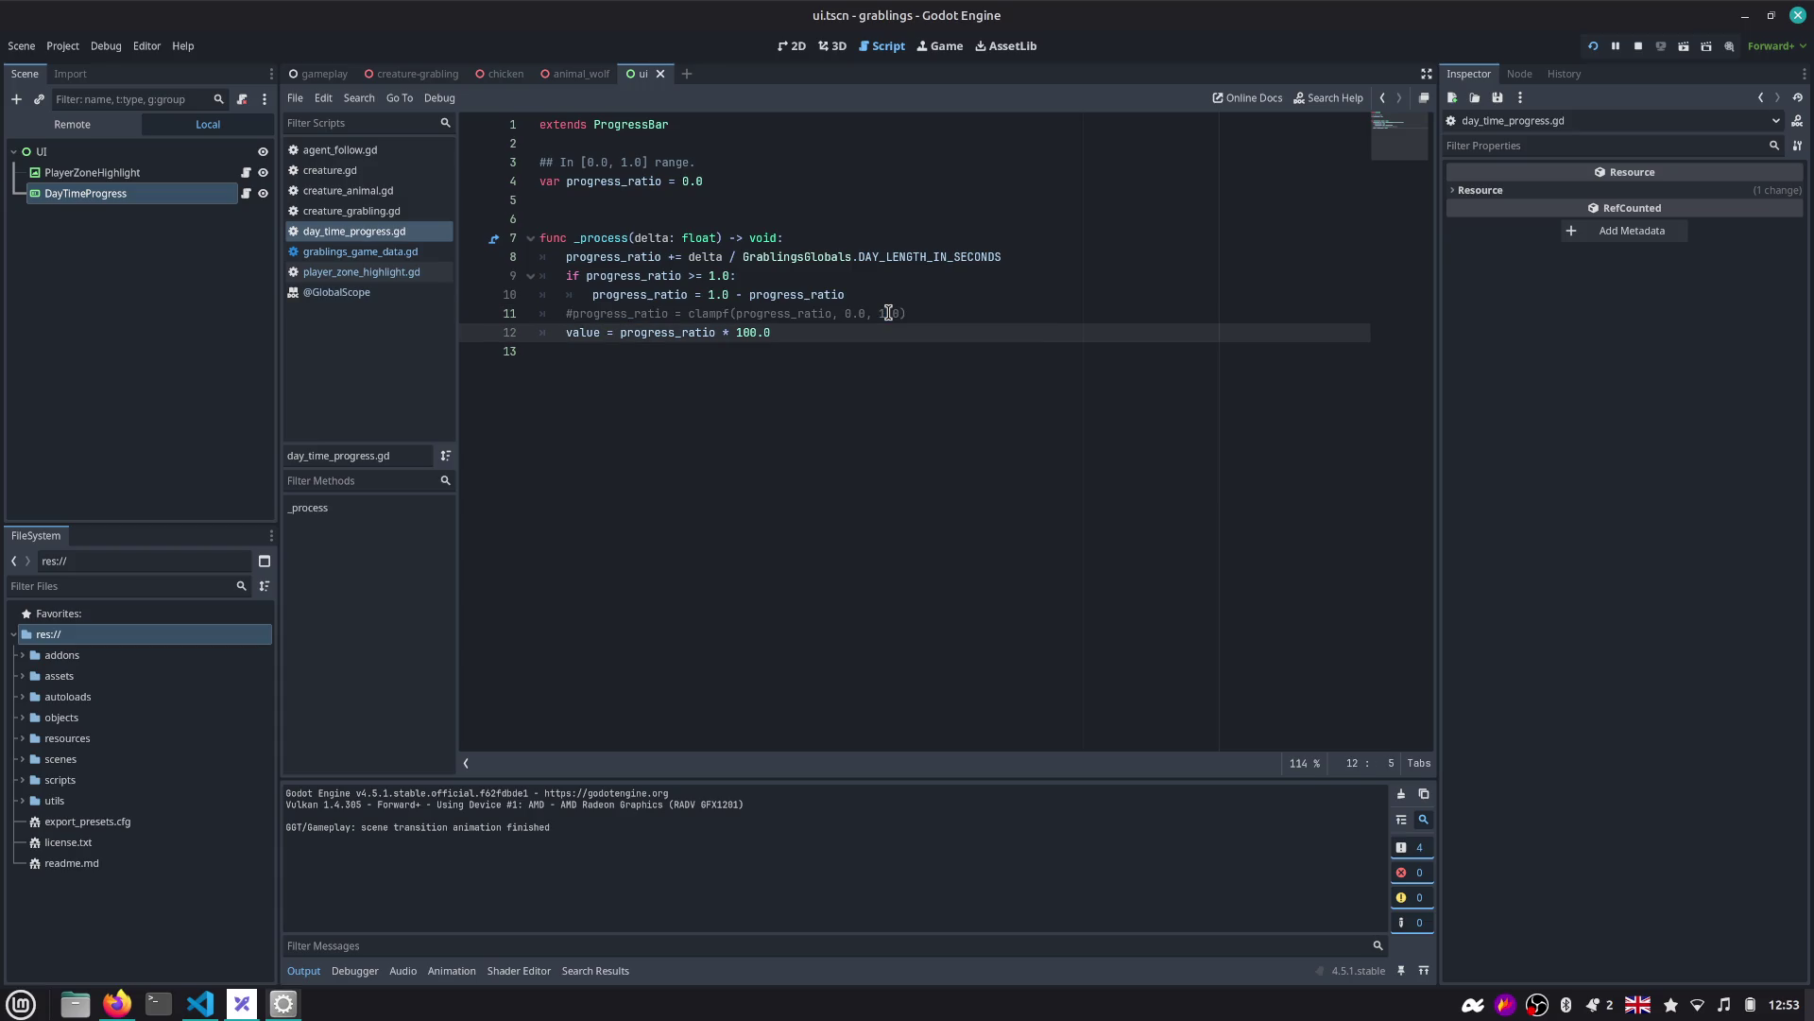
In player_zone_highlight.gd, examine resize()'s anchors preset call, position lines and function name.
click(382, 274)
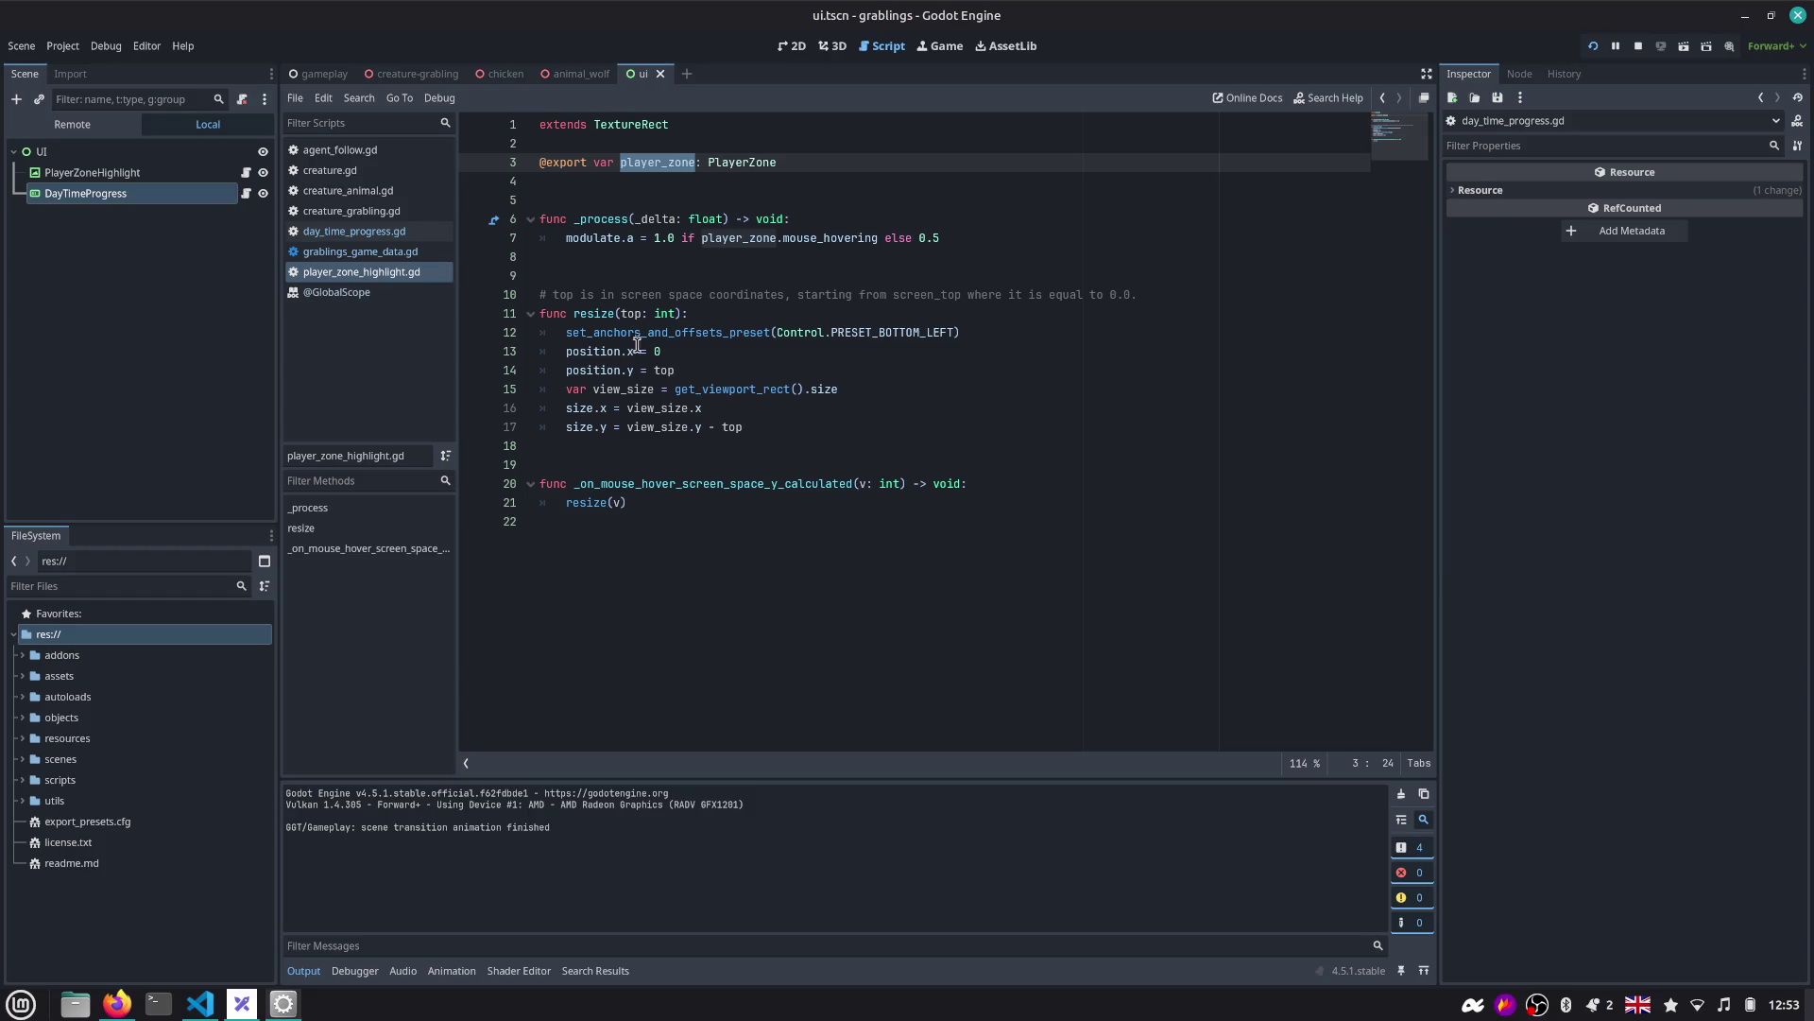
double_click(673, 332)
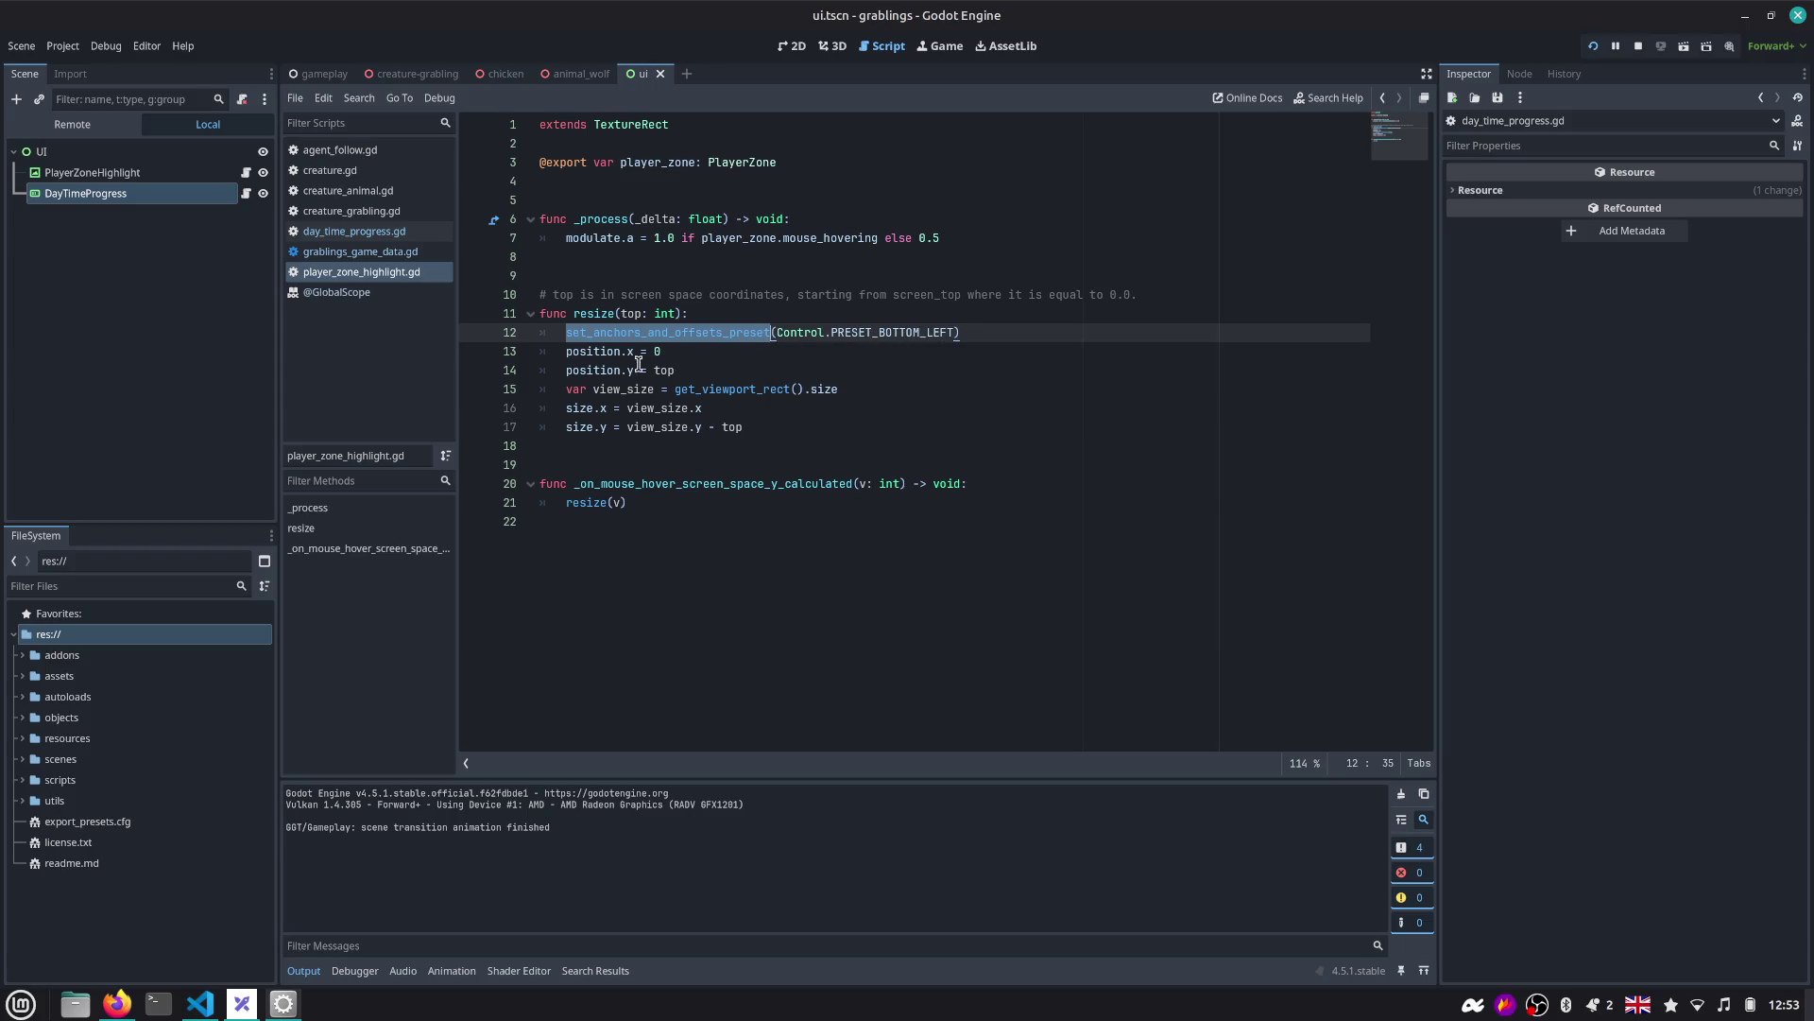
drag(578, 360, 715, 356)
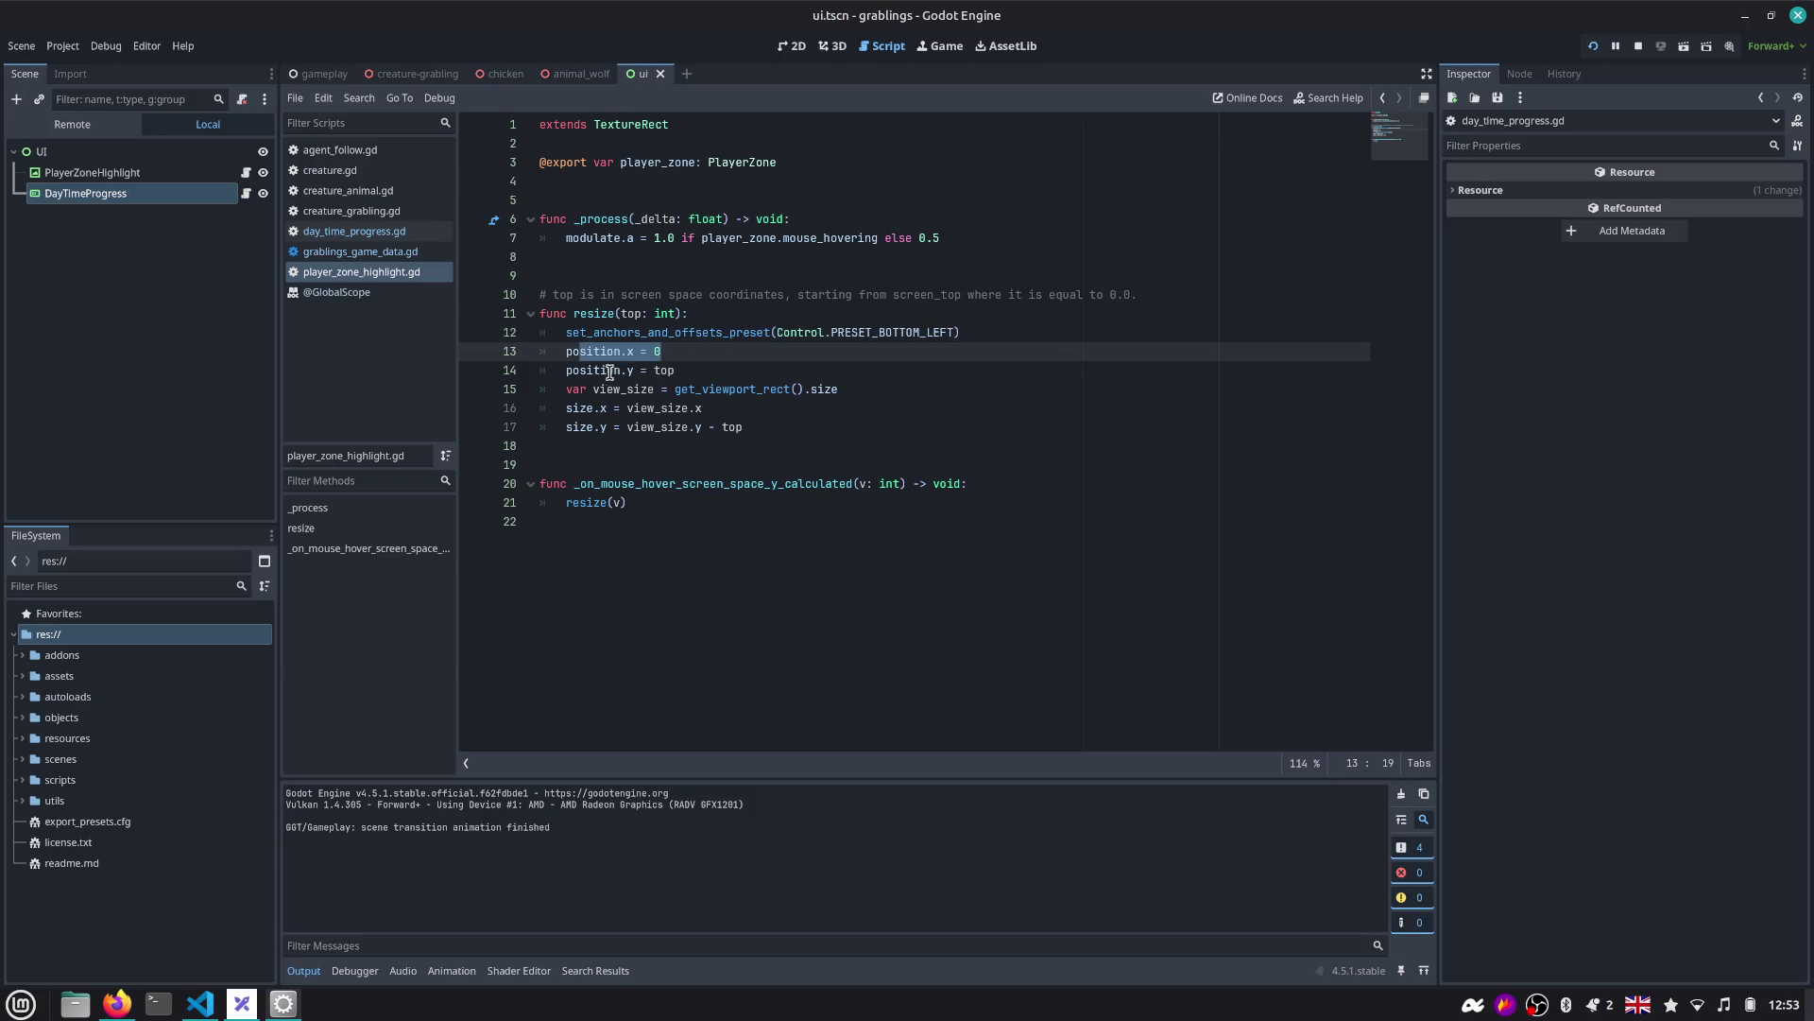
drag(598, 371, 658, 370)
double_click(662, 369)
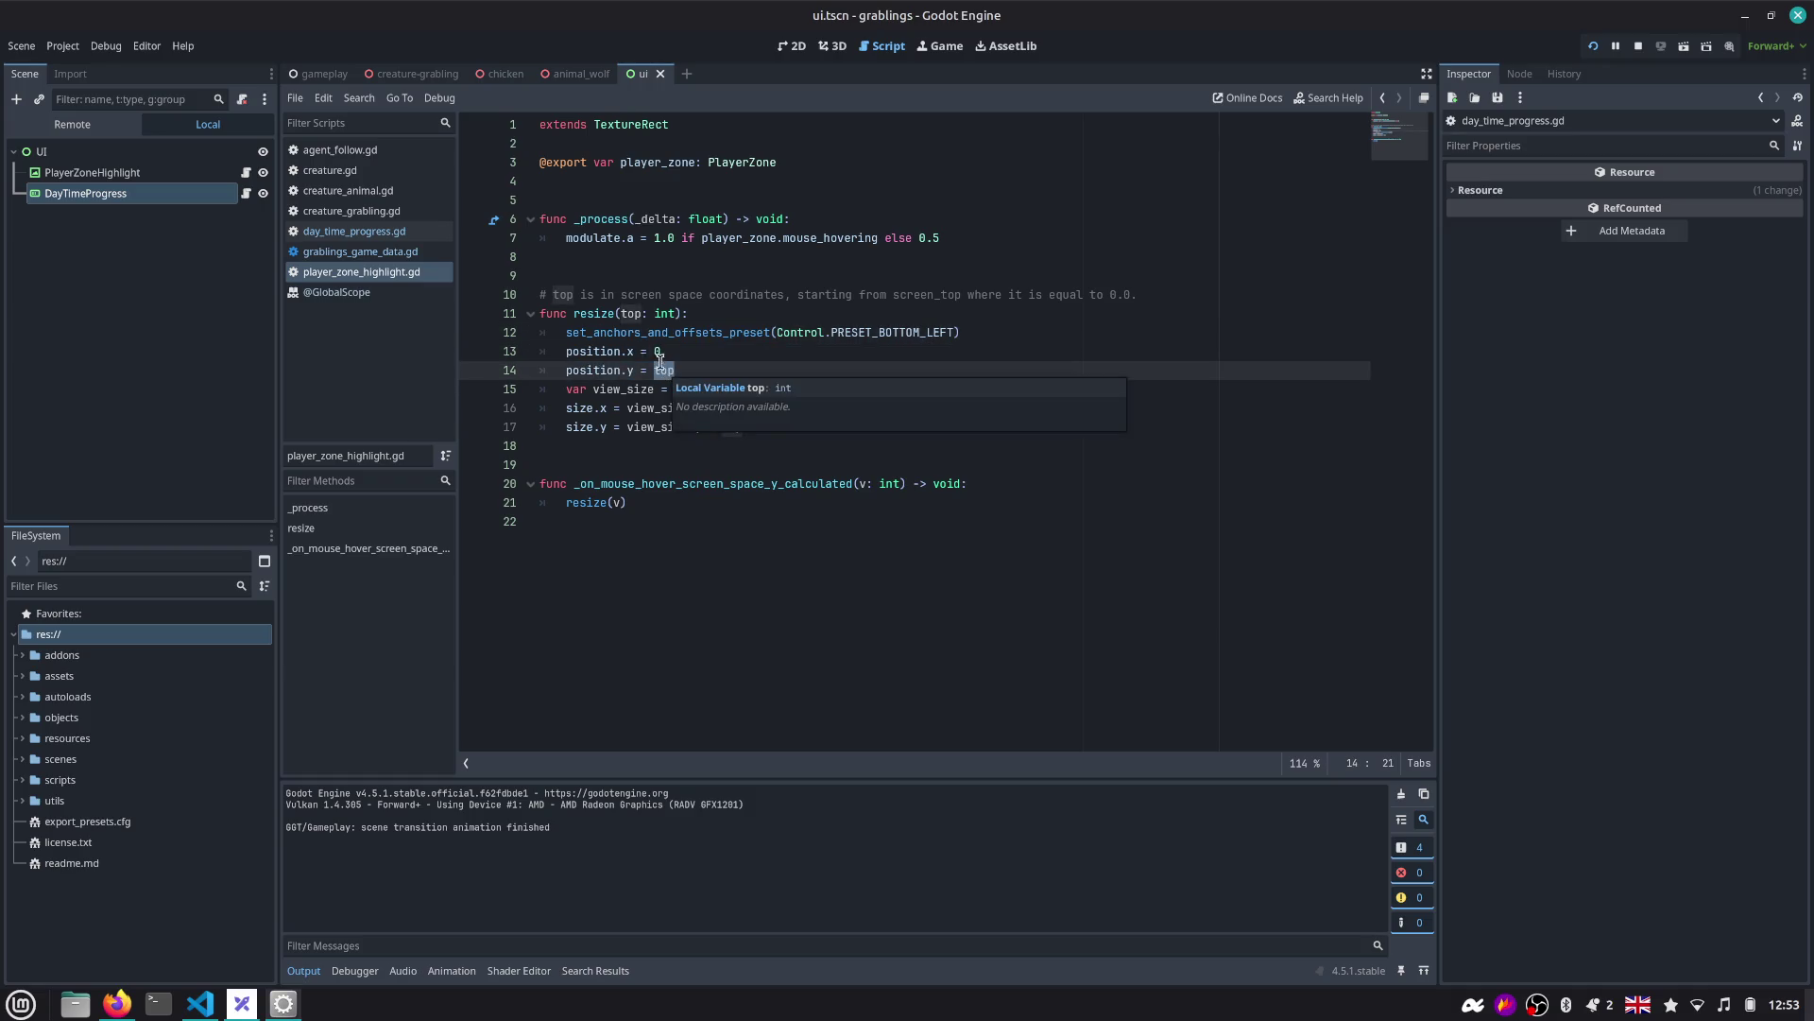
double_click(606, 313)
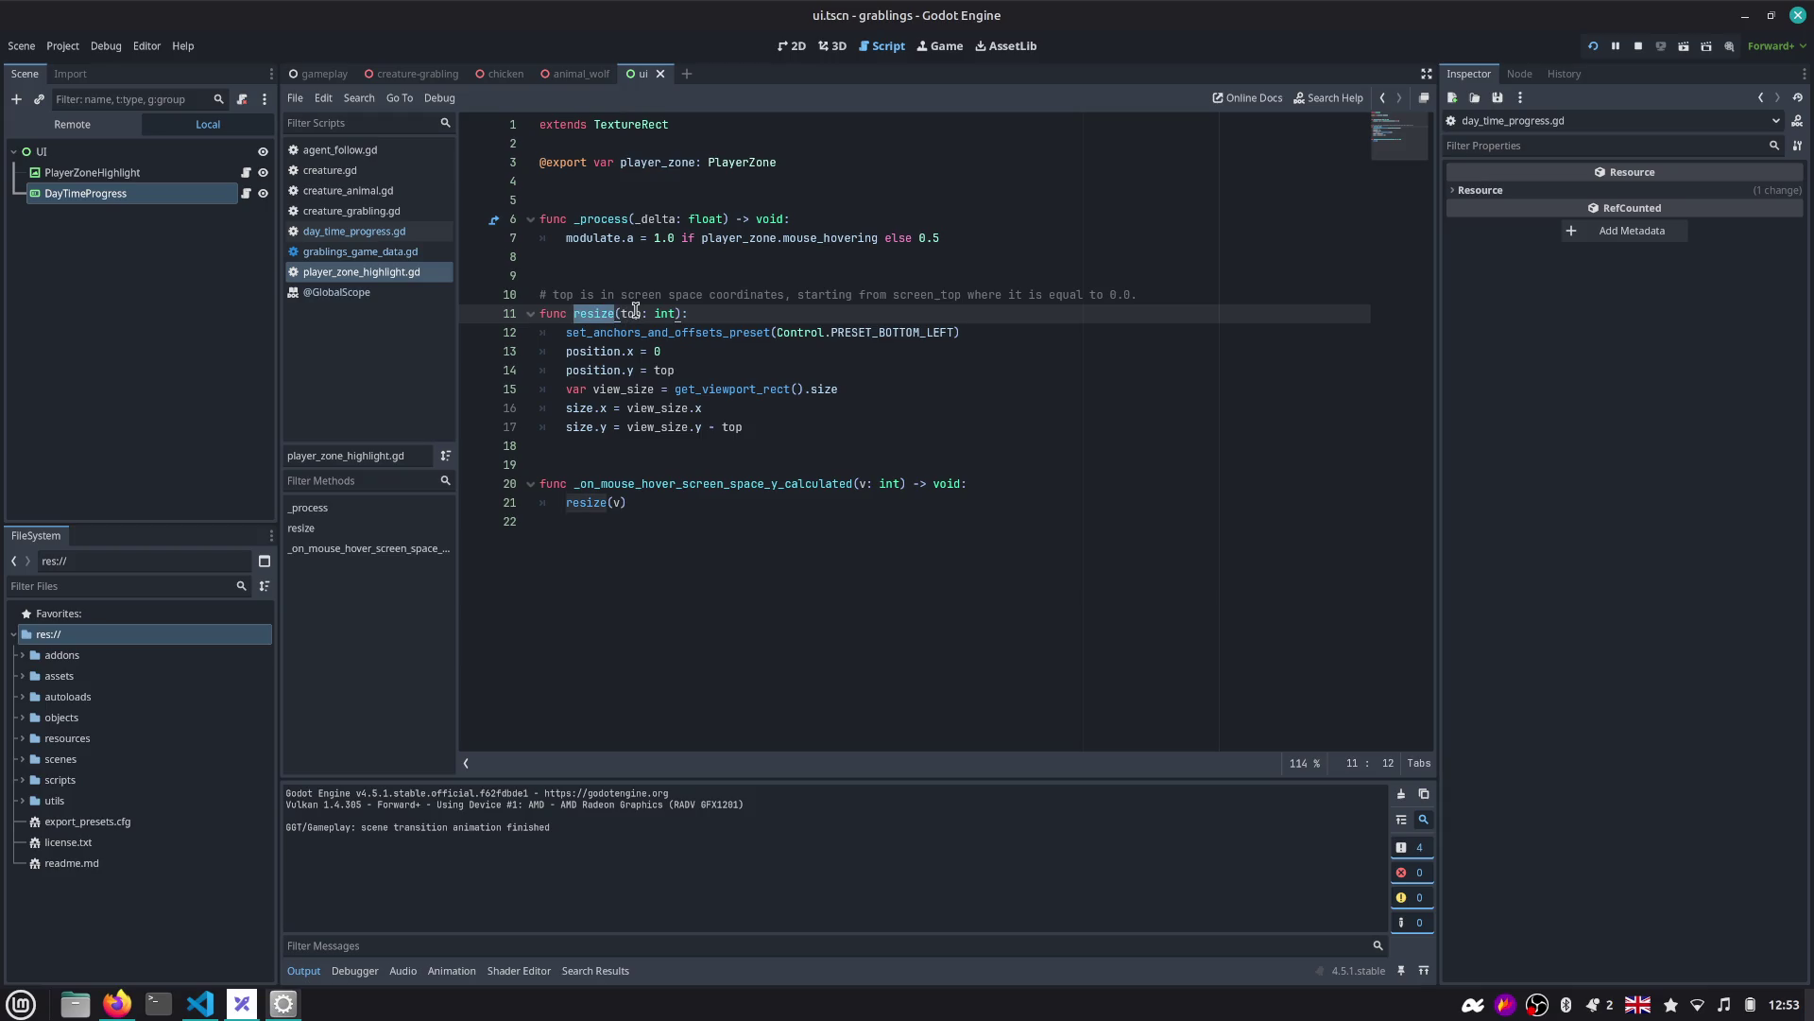
key(F2)
key(Escape)
Search all project files for the _on_mouse_hover_screen_space_y_calculated handler.
double_click(648, 483)
key(ctrl+shift+f)
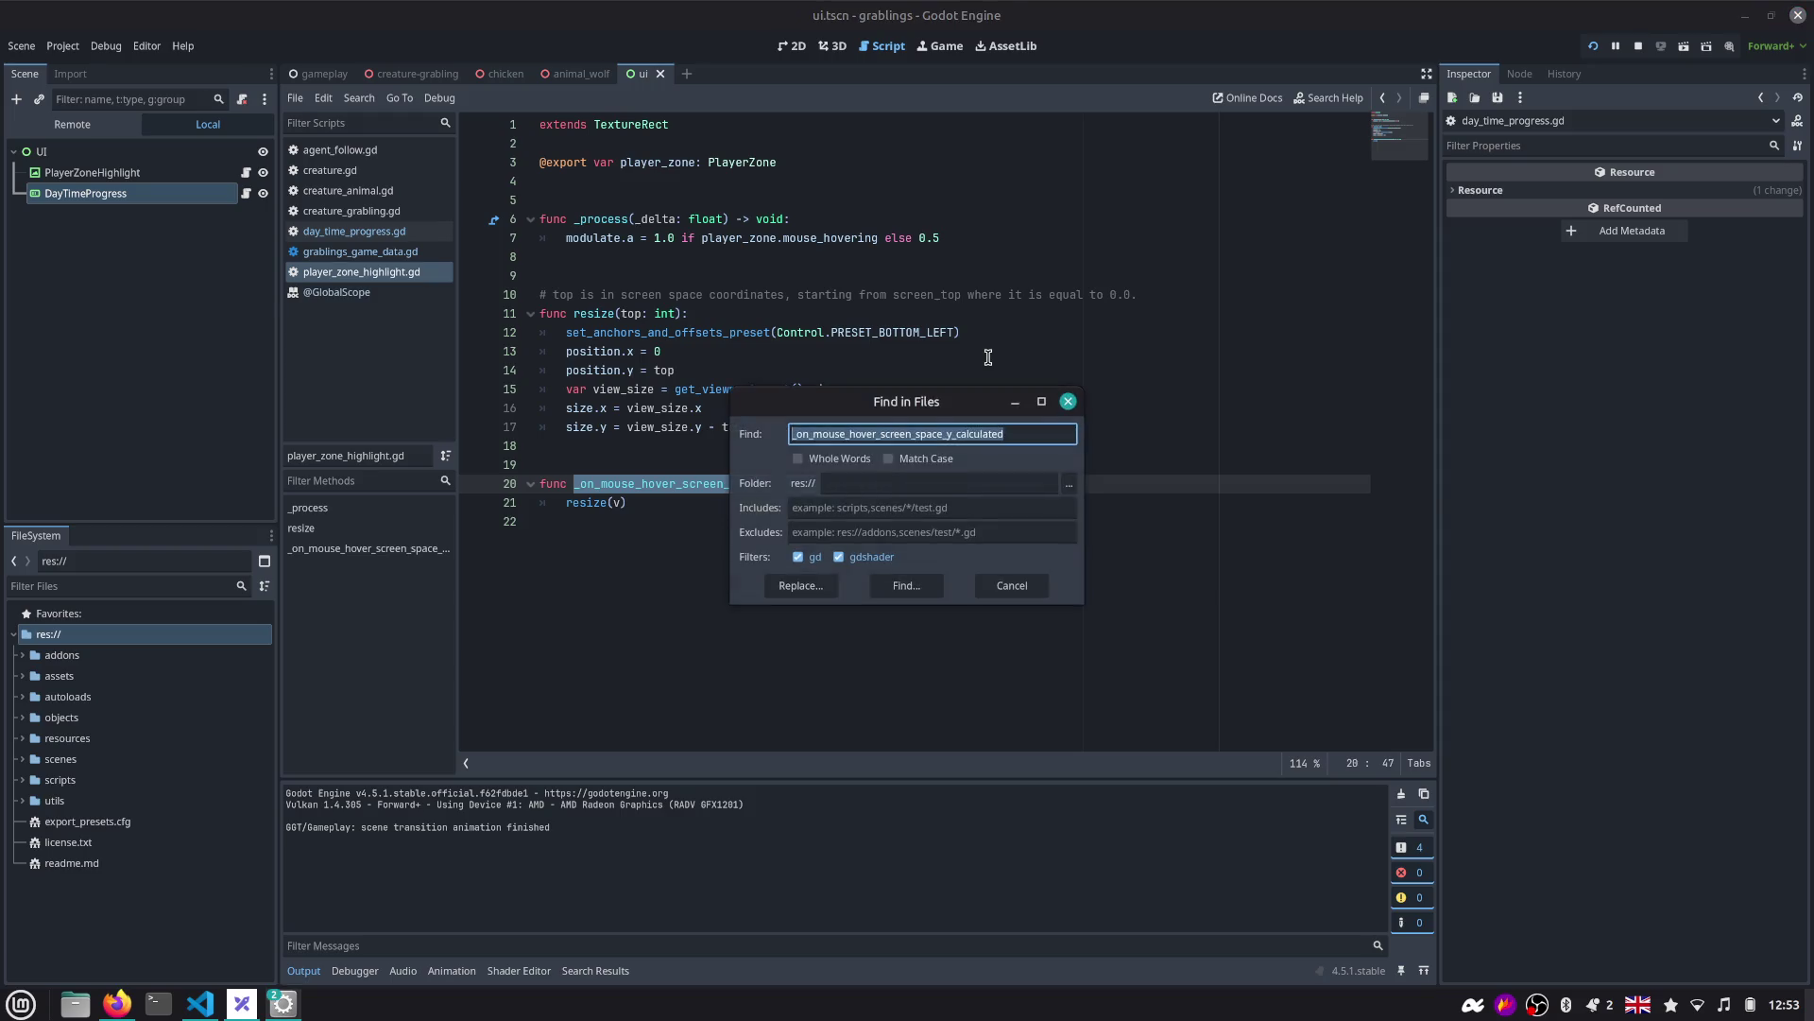
key(Return)
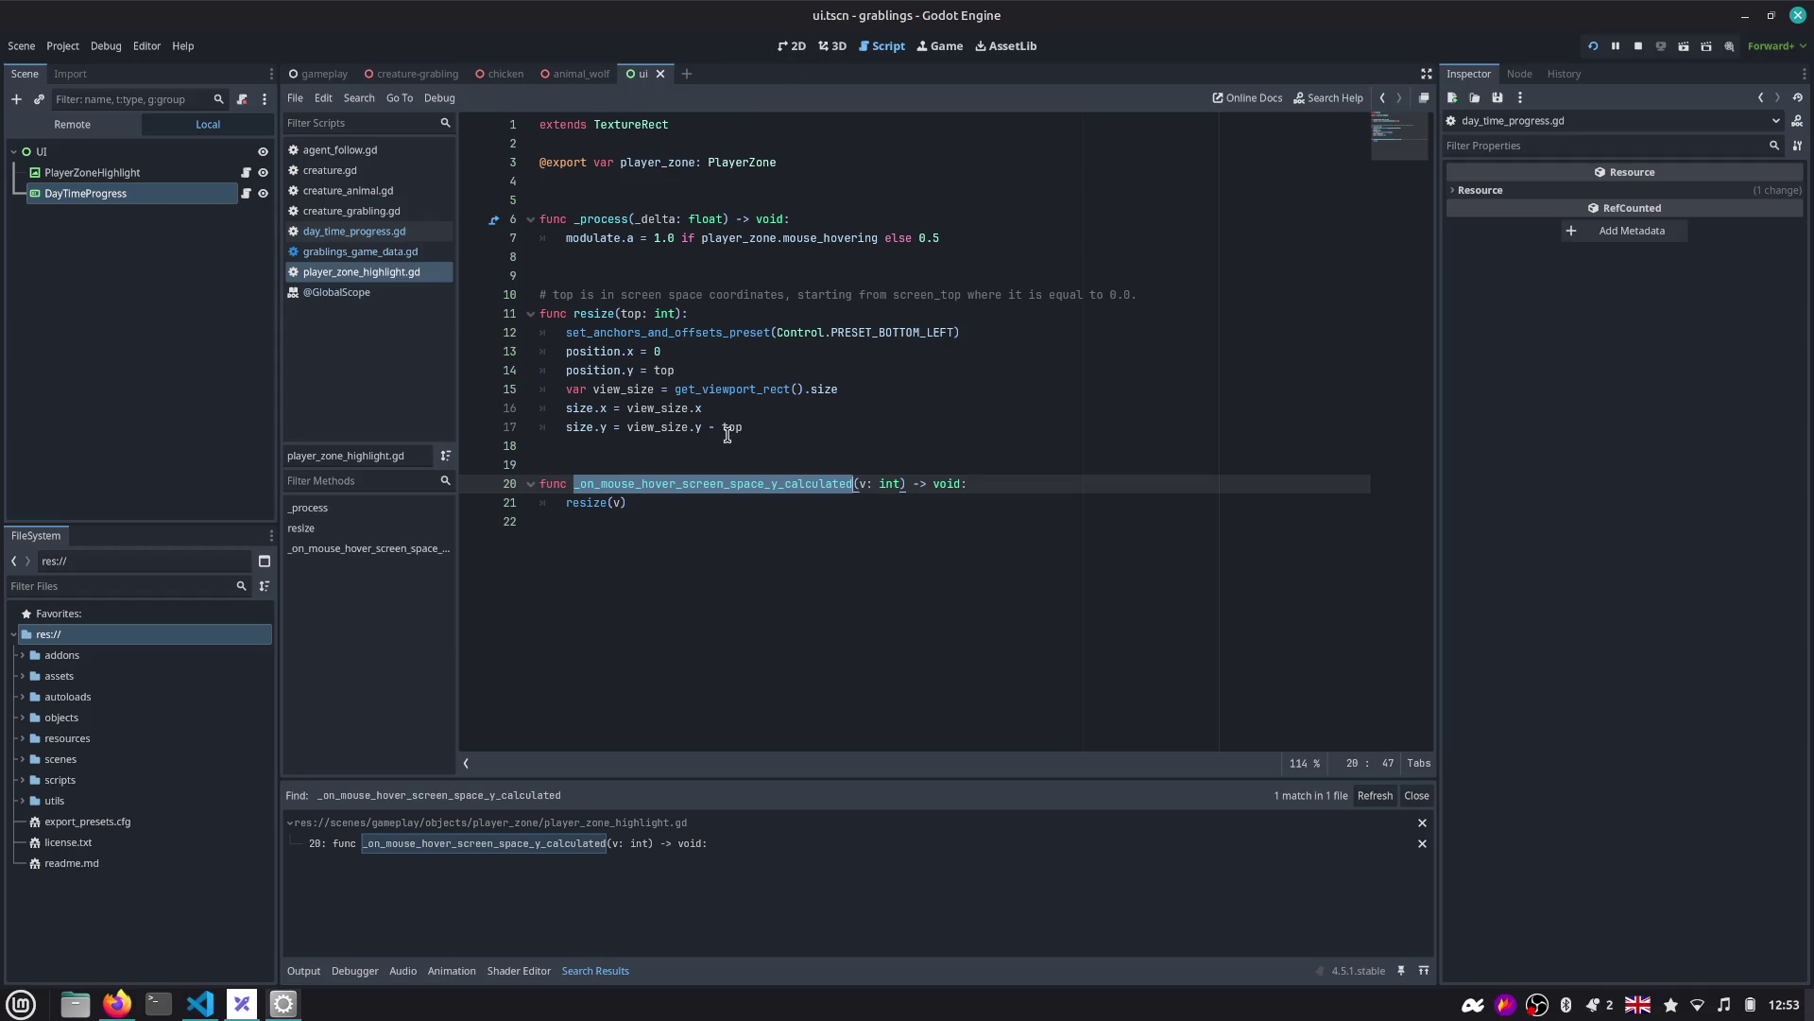
mouse_move(726, 435)
Find every 'resize(' in the project and jump to the resize(v) call result.
double_click(584, 503)
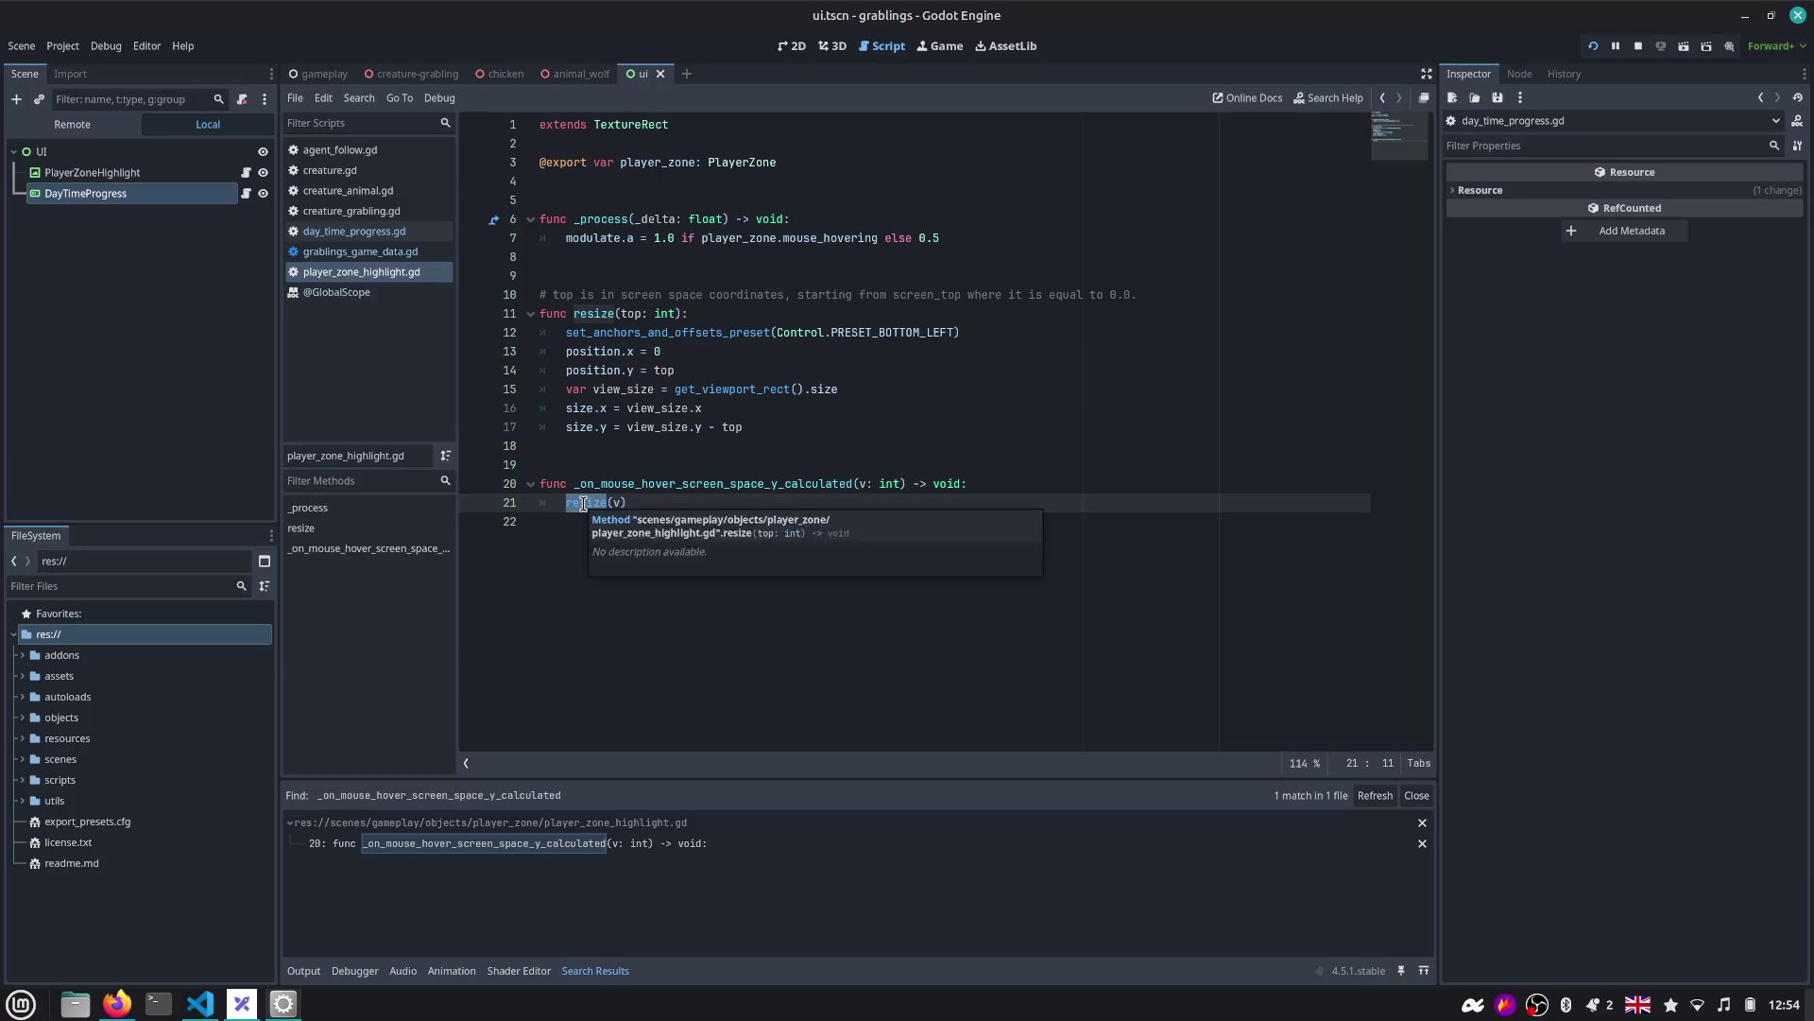
key(ctrl+shift+f)
text(()
key(Return)
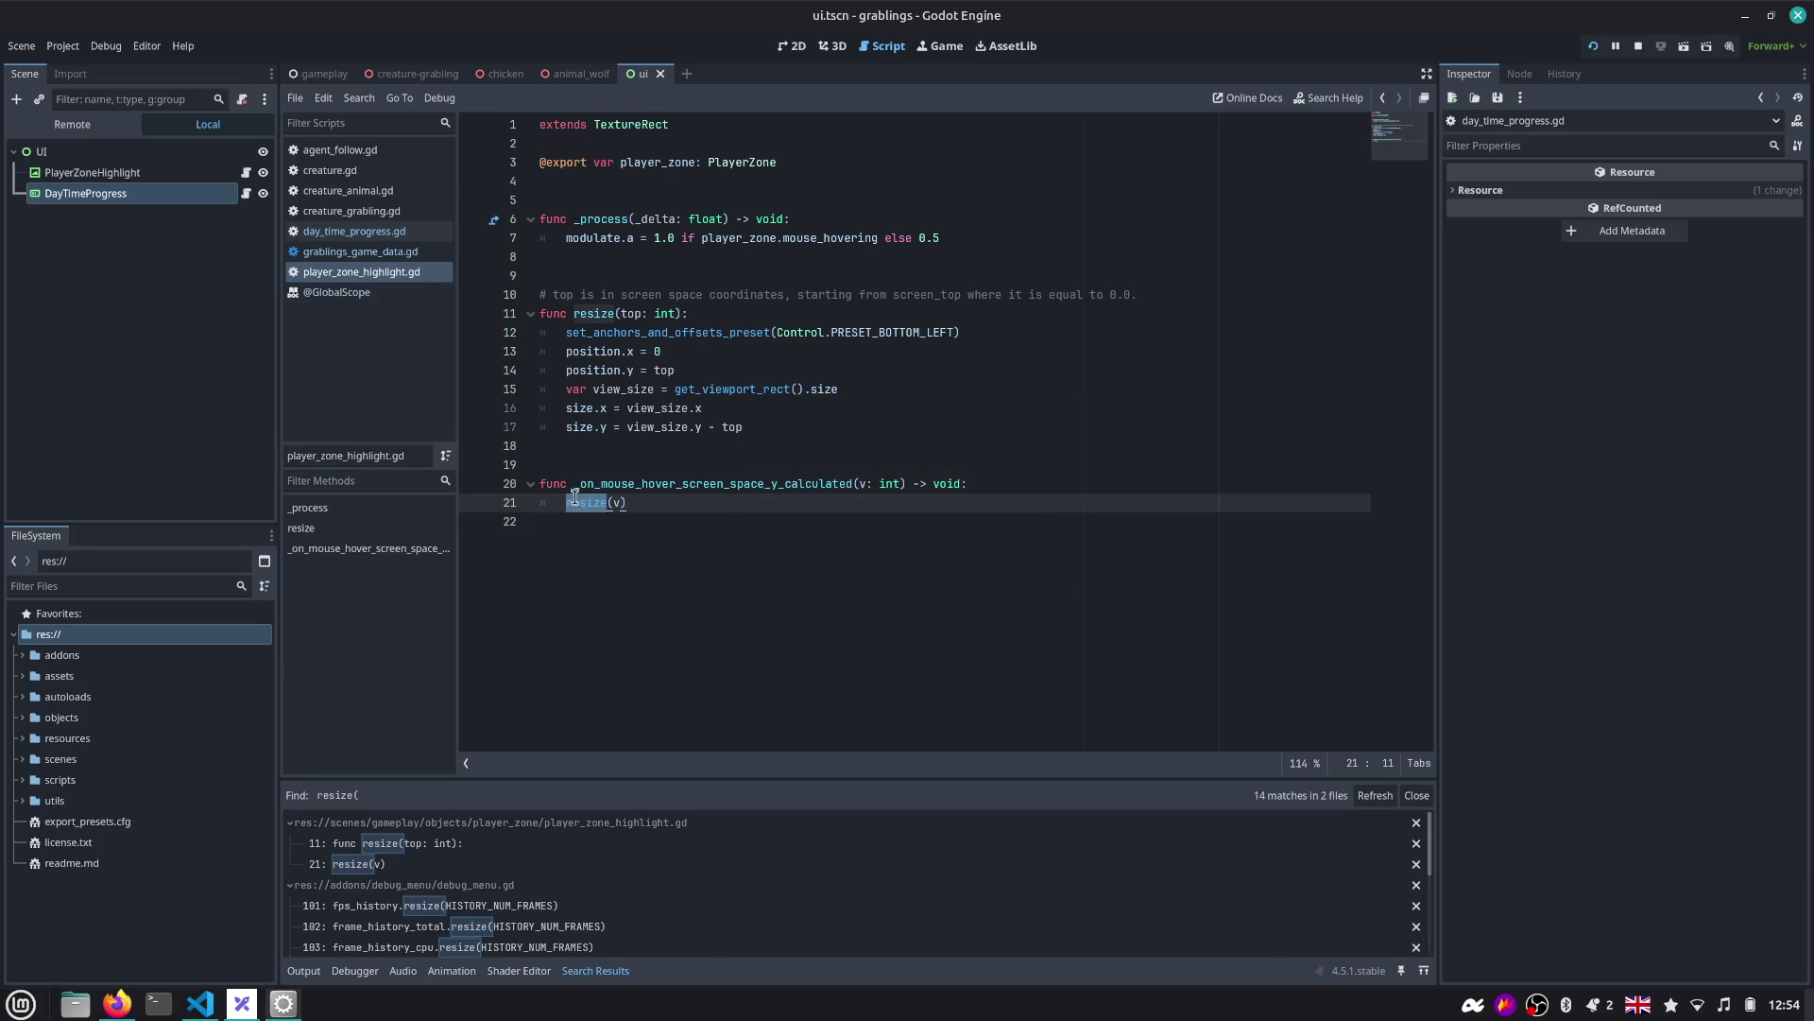
scroll(457, 866, down, 1)
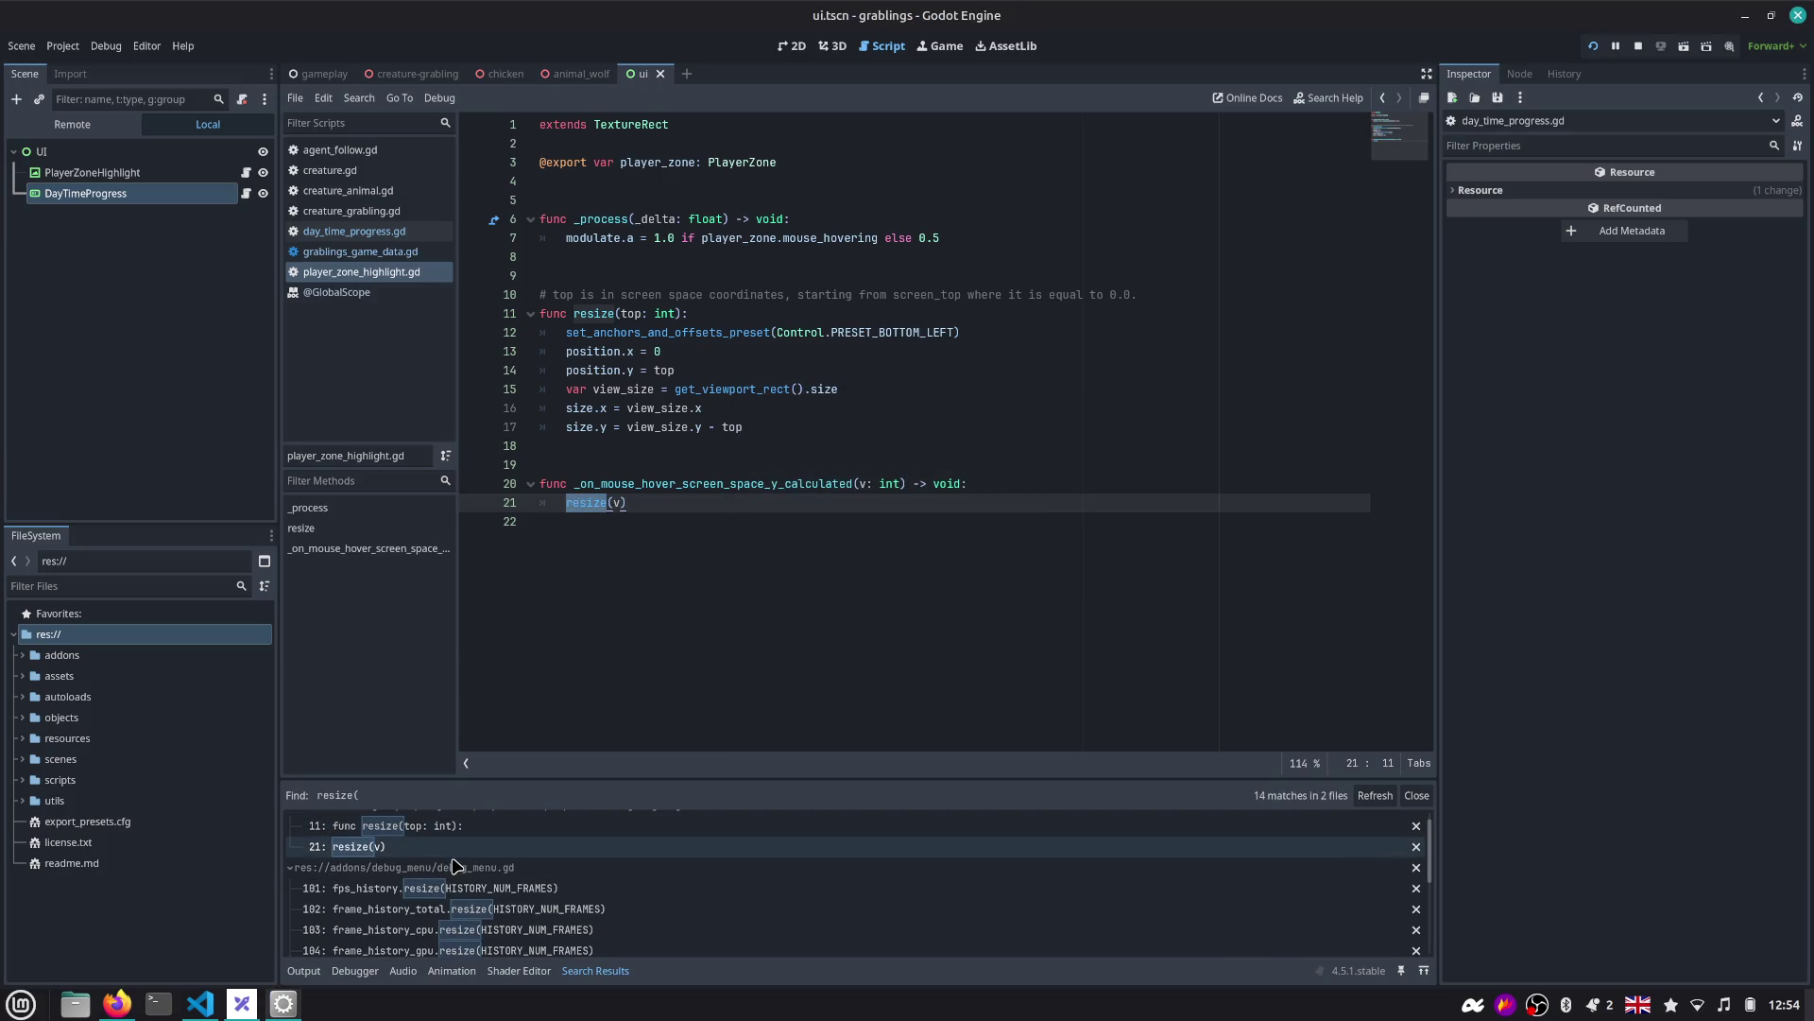
scroll(481, 894, down, 5)
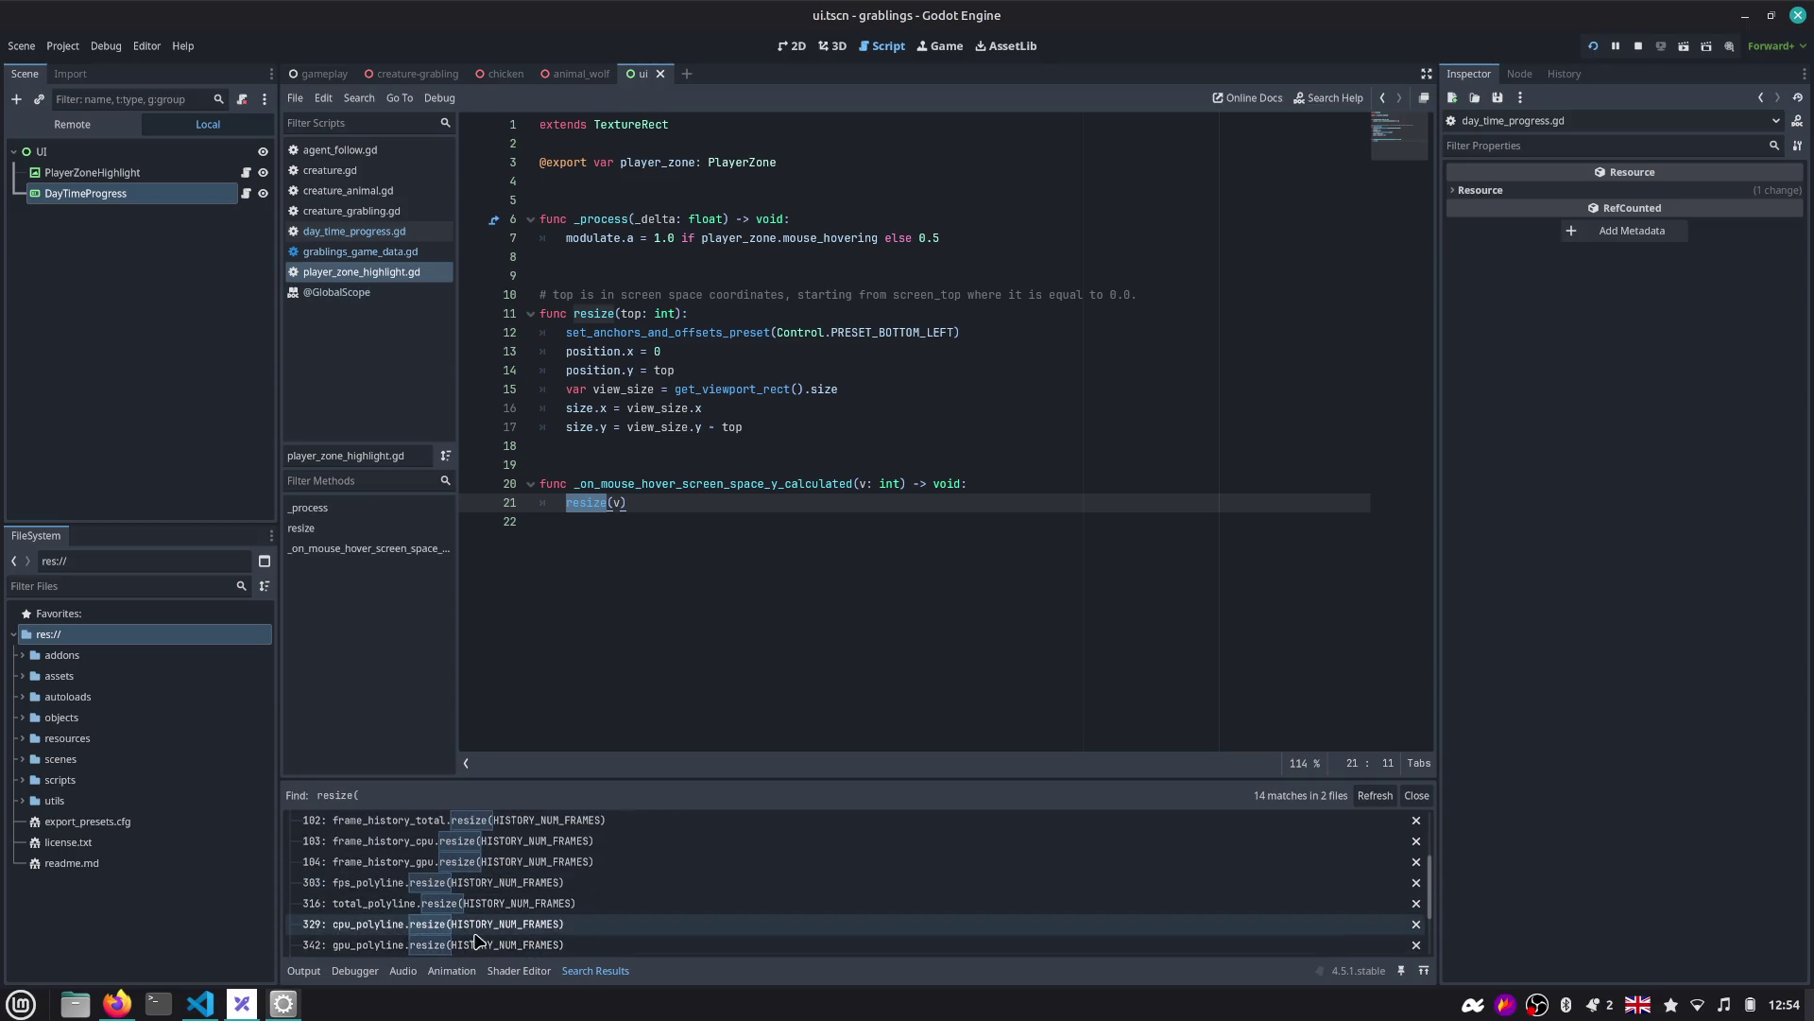
drag(558, 777, 559, 636)
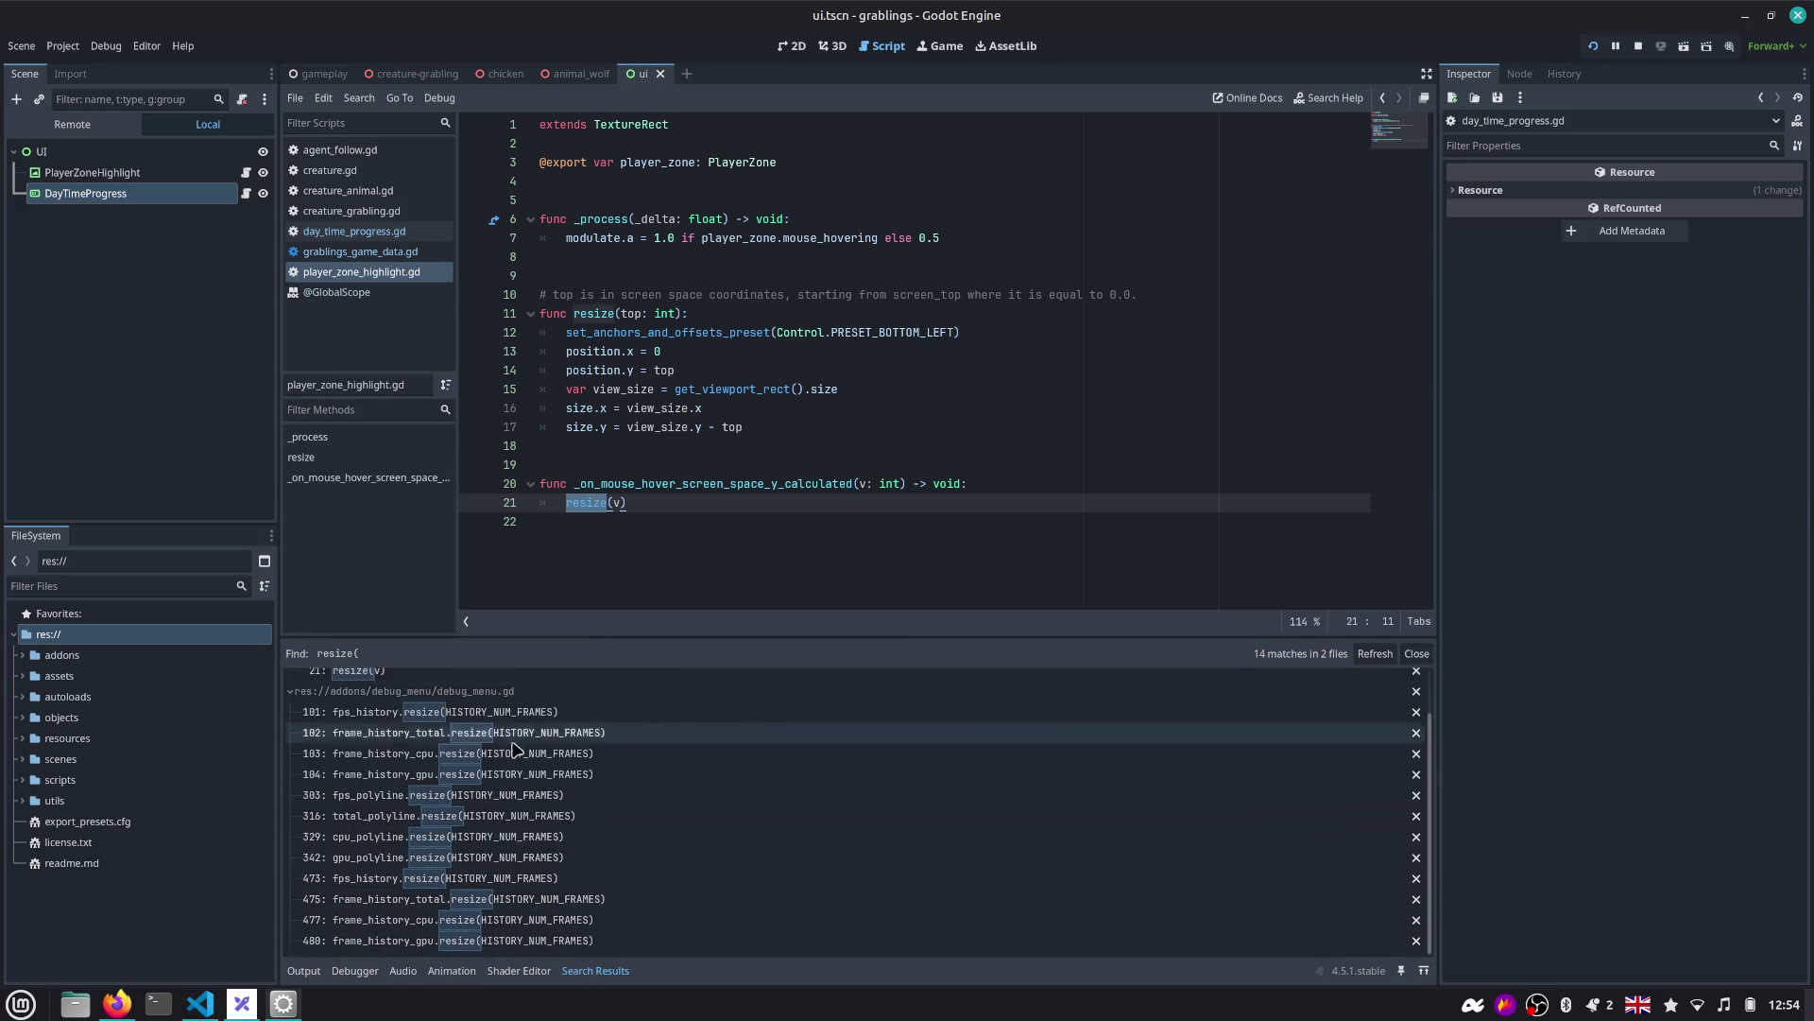
scroll(312, 775, up, 6)
click(291, 743)
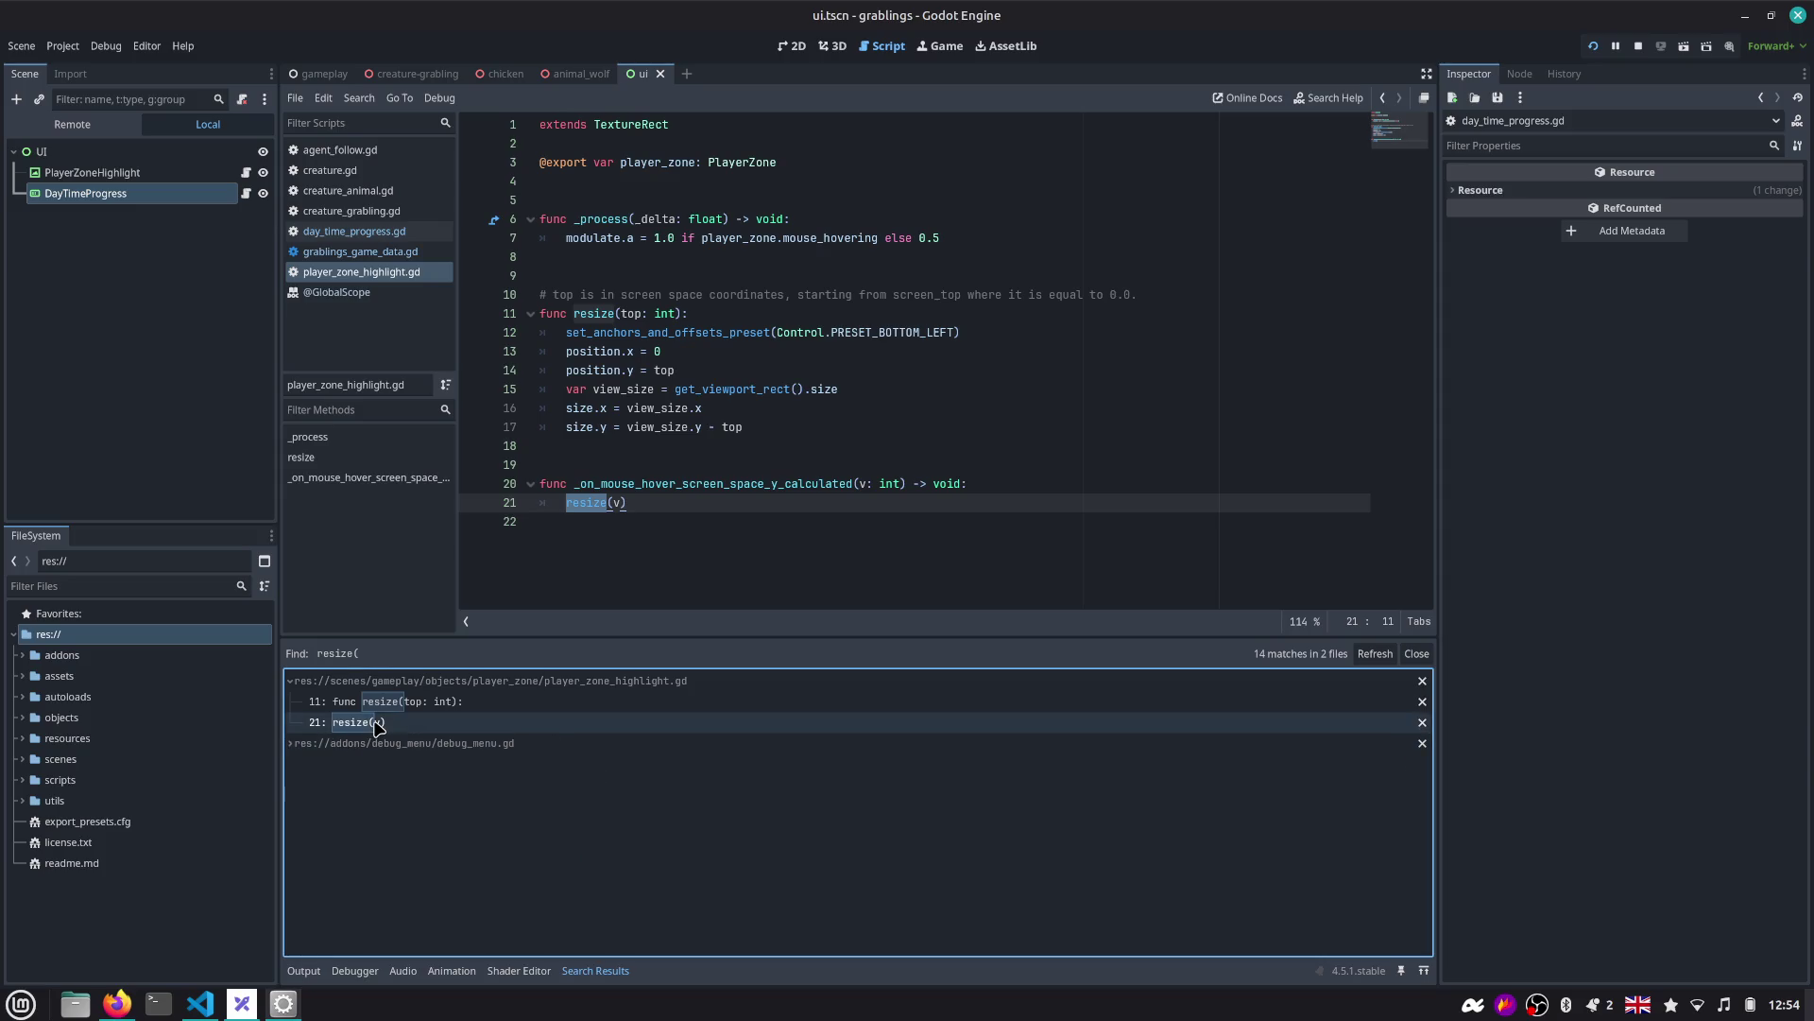
click(401, 720)
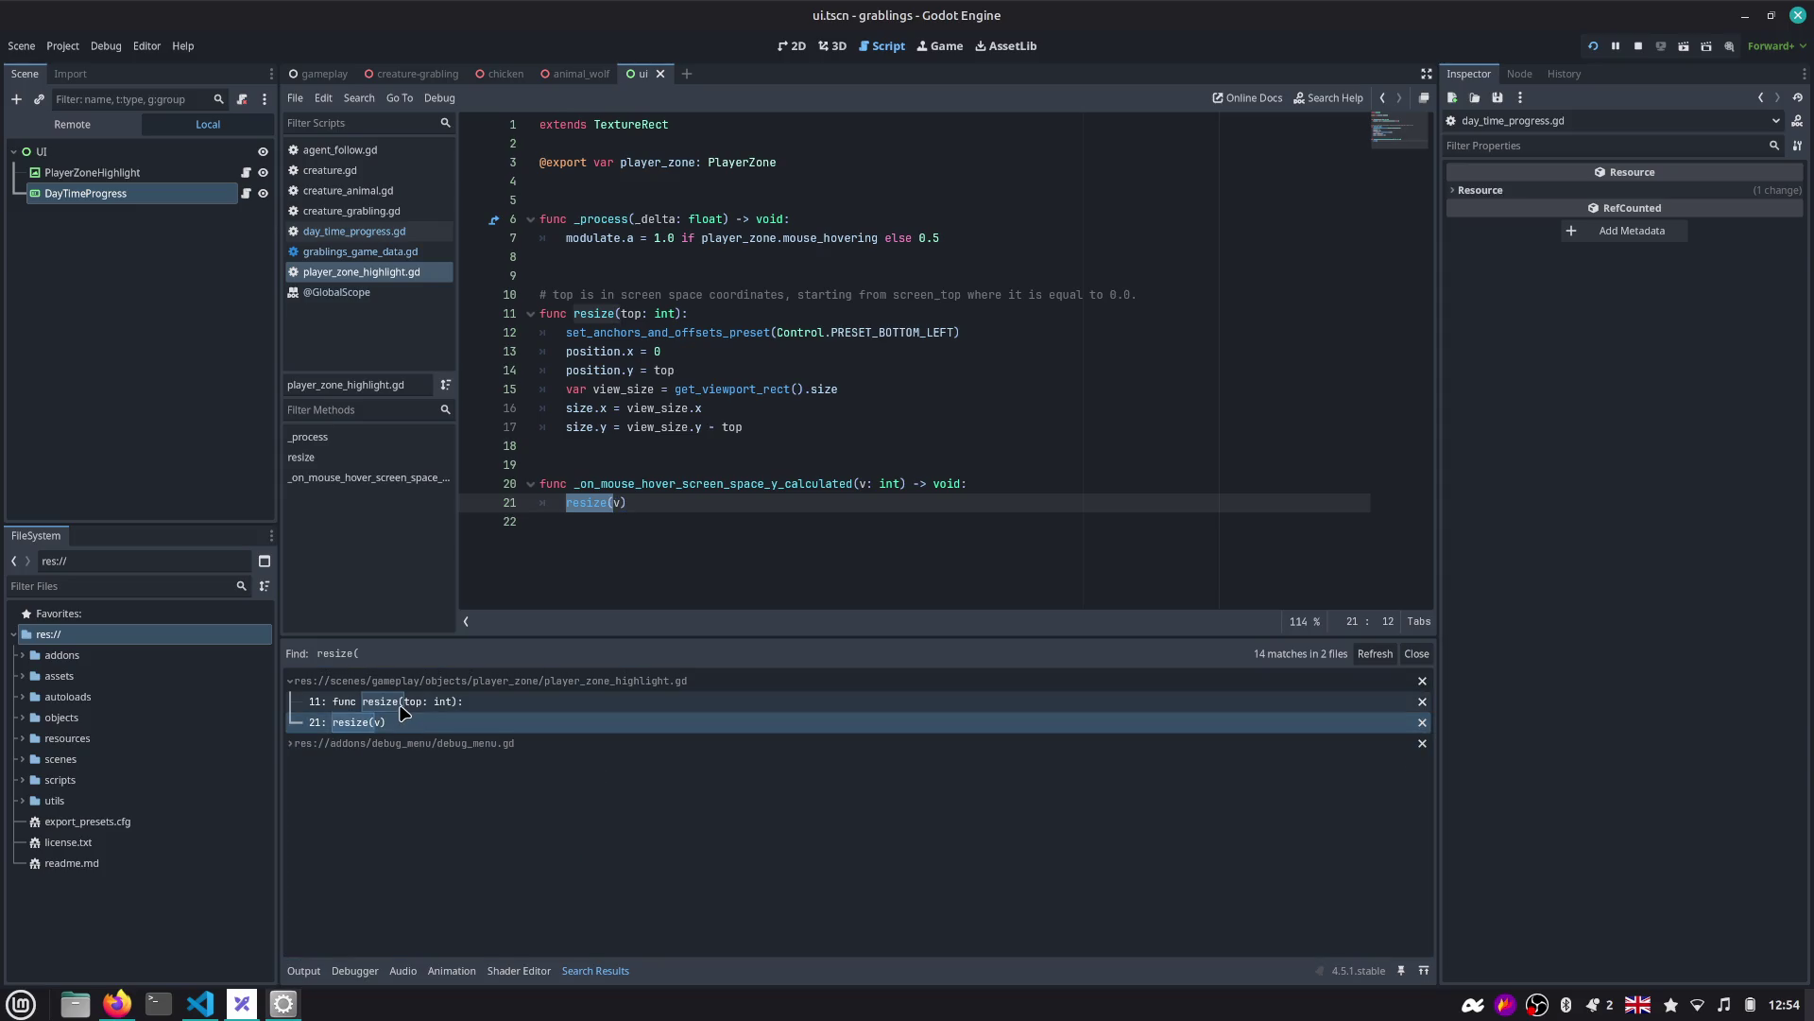
Add a push_warning("CALLED ") line inside resize() and run the game with F5.
click(820, 351)
key(Up)
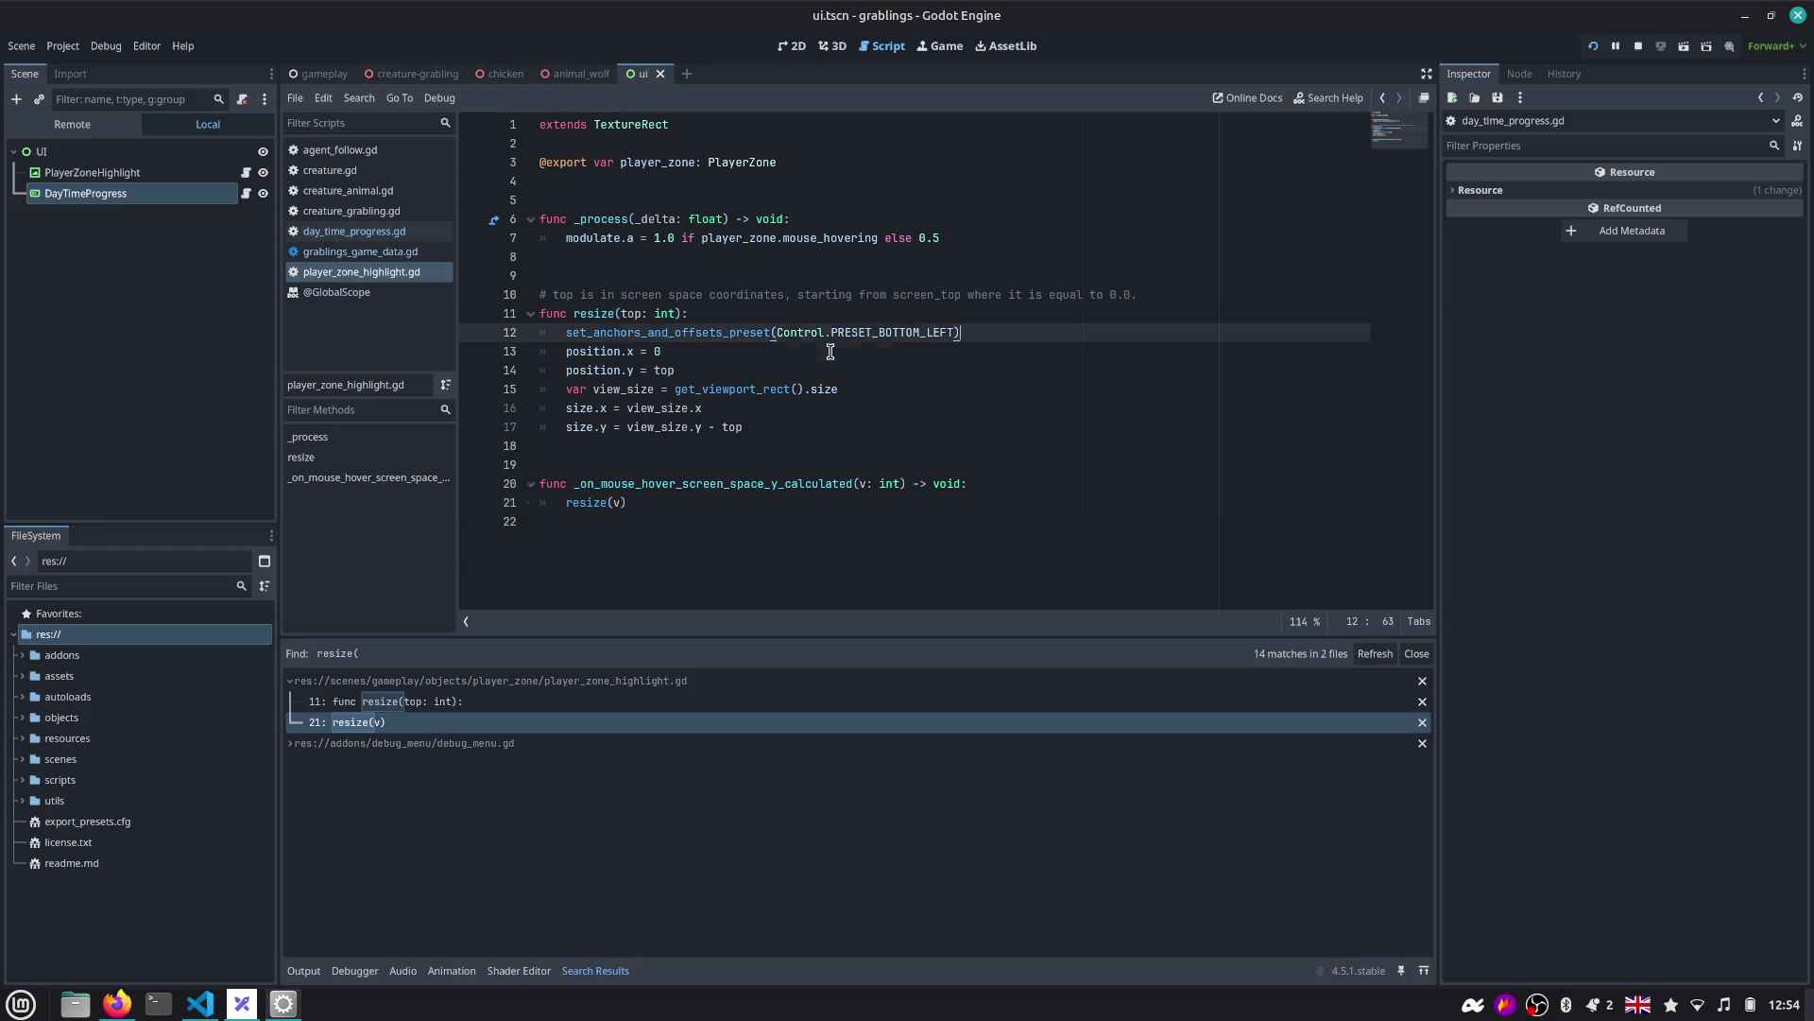
key(End)
key(Return)
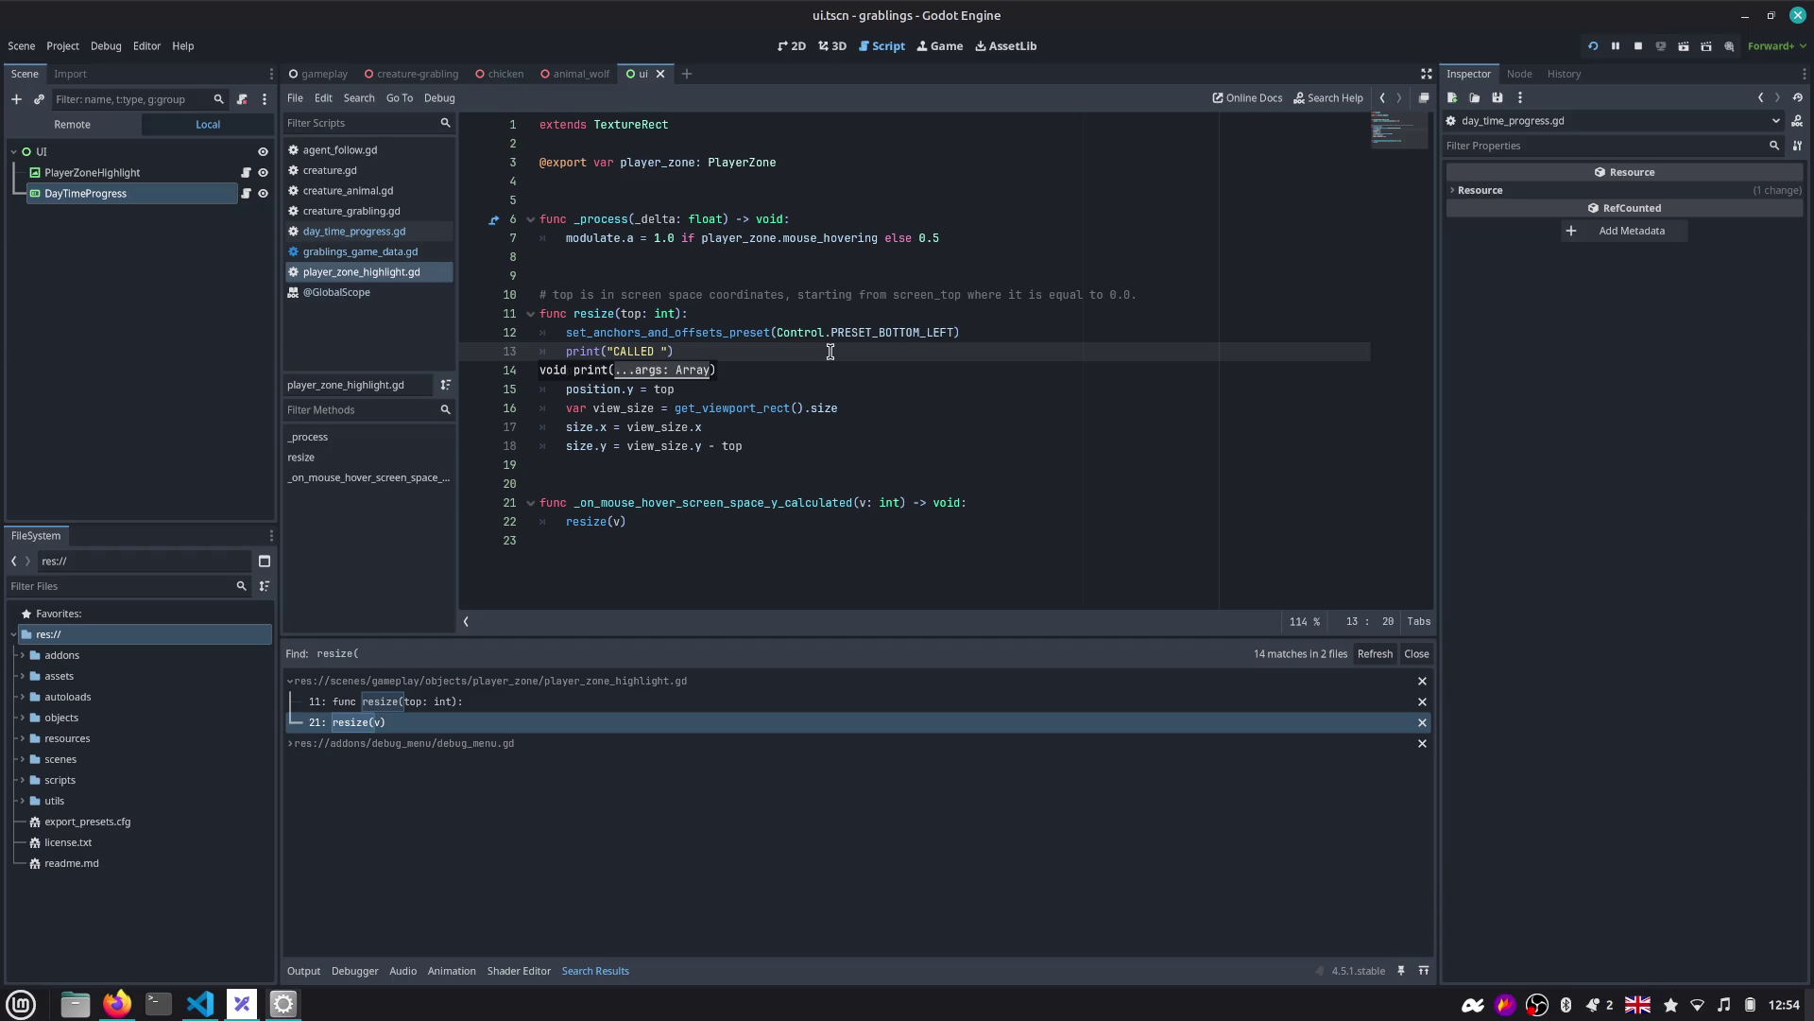
key(ctrl+shift+Right)
text(push_warning)
key(Return)
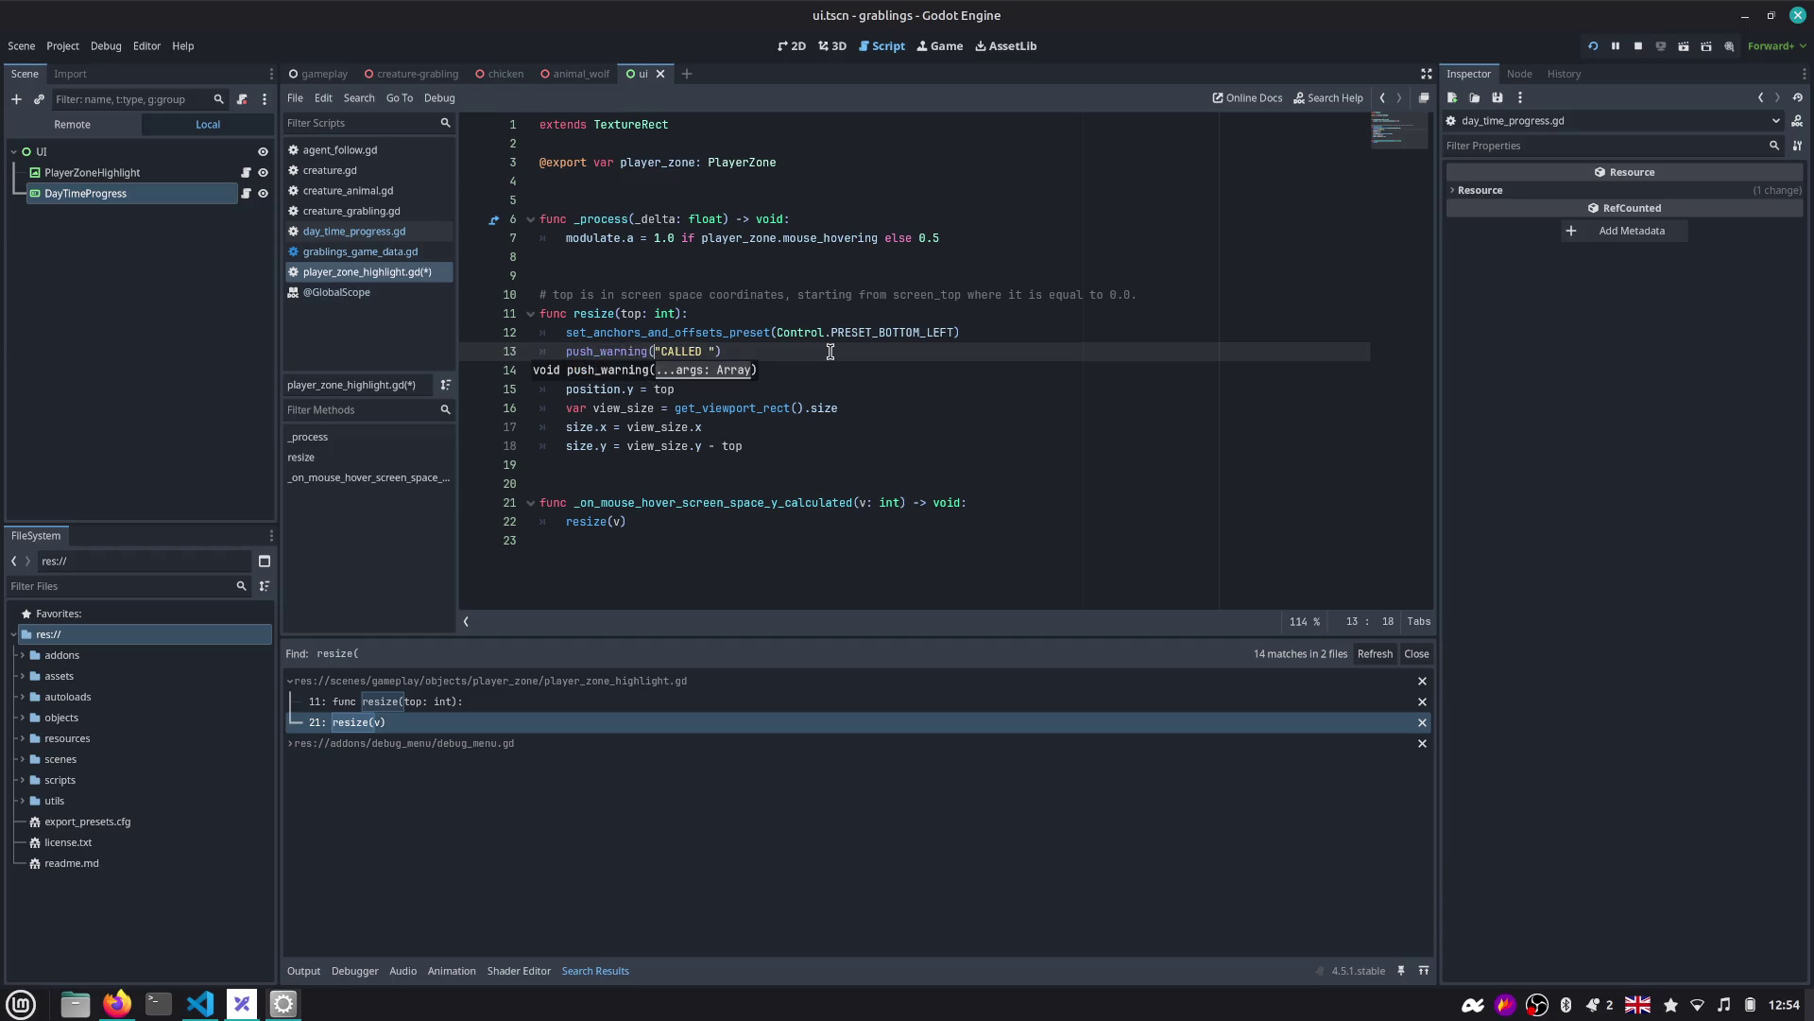
key(F5)
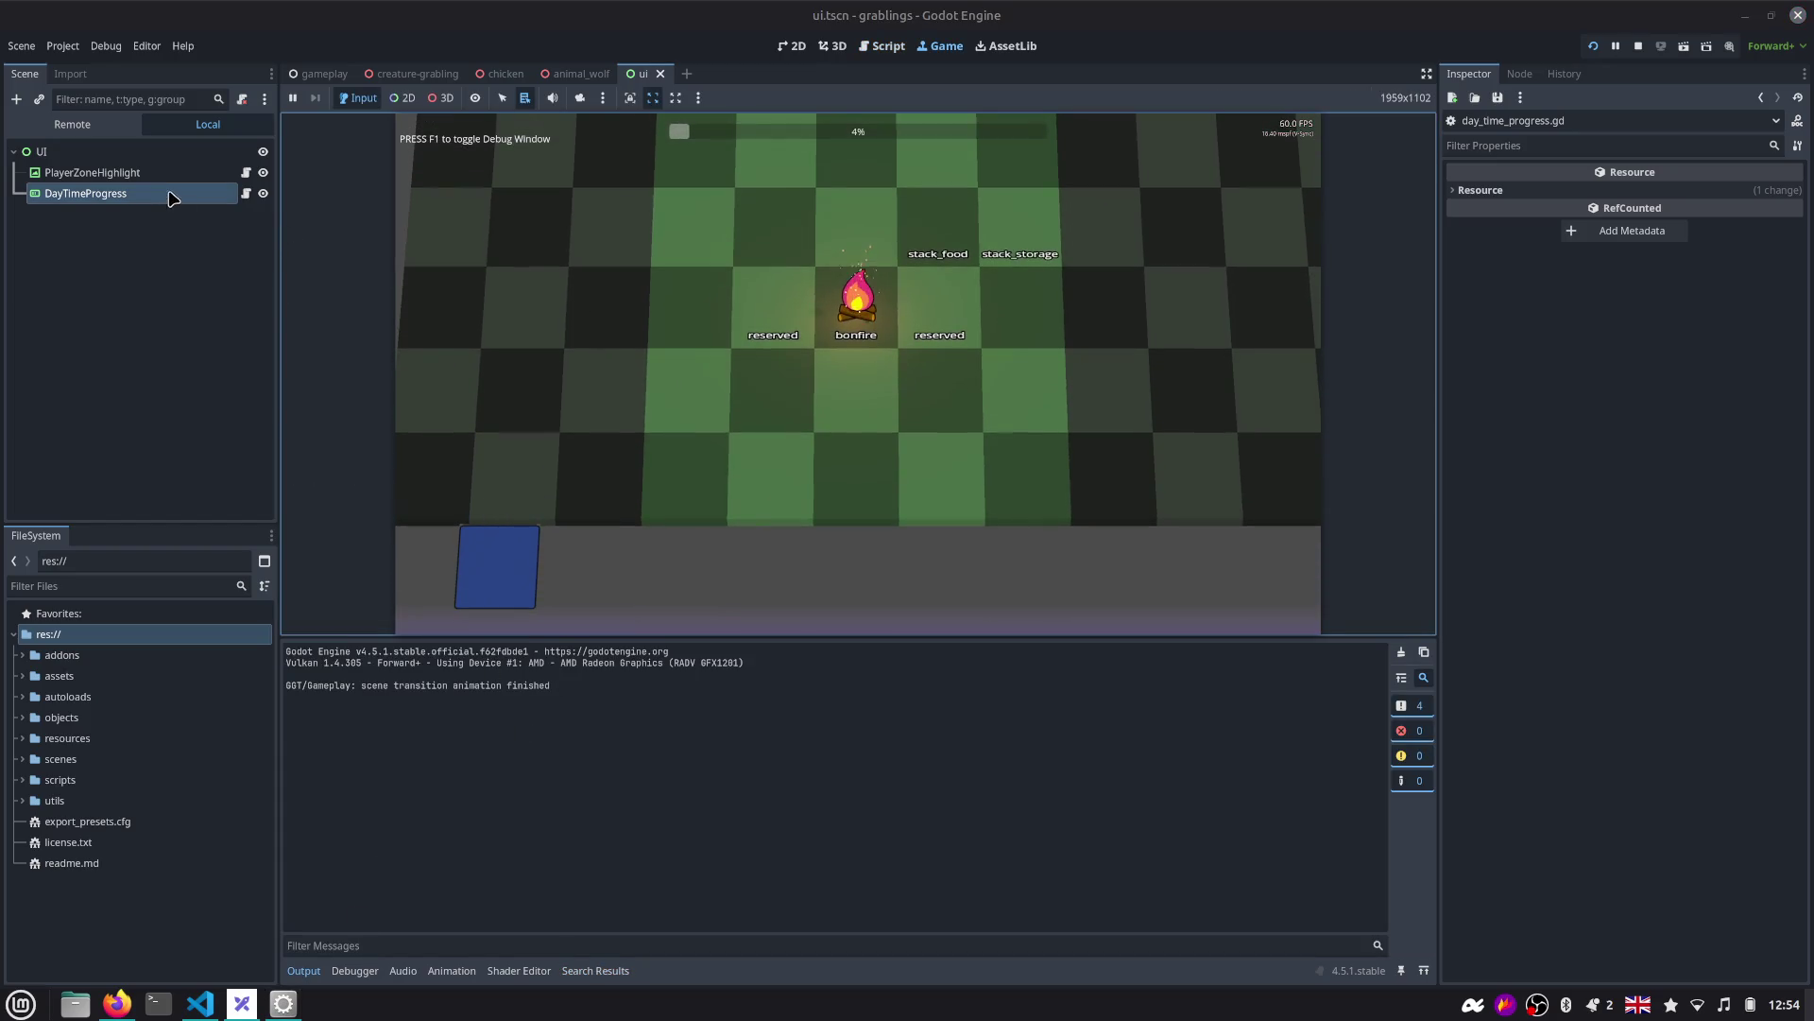
Select the PlayerZoneHighlight node in the gameplay scene, then focus the running game and drag its view larger.
click(321, 73)
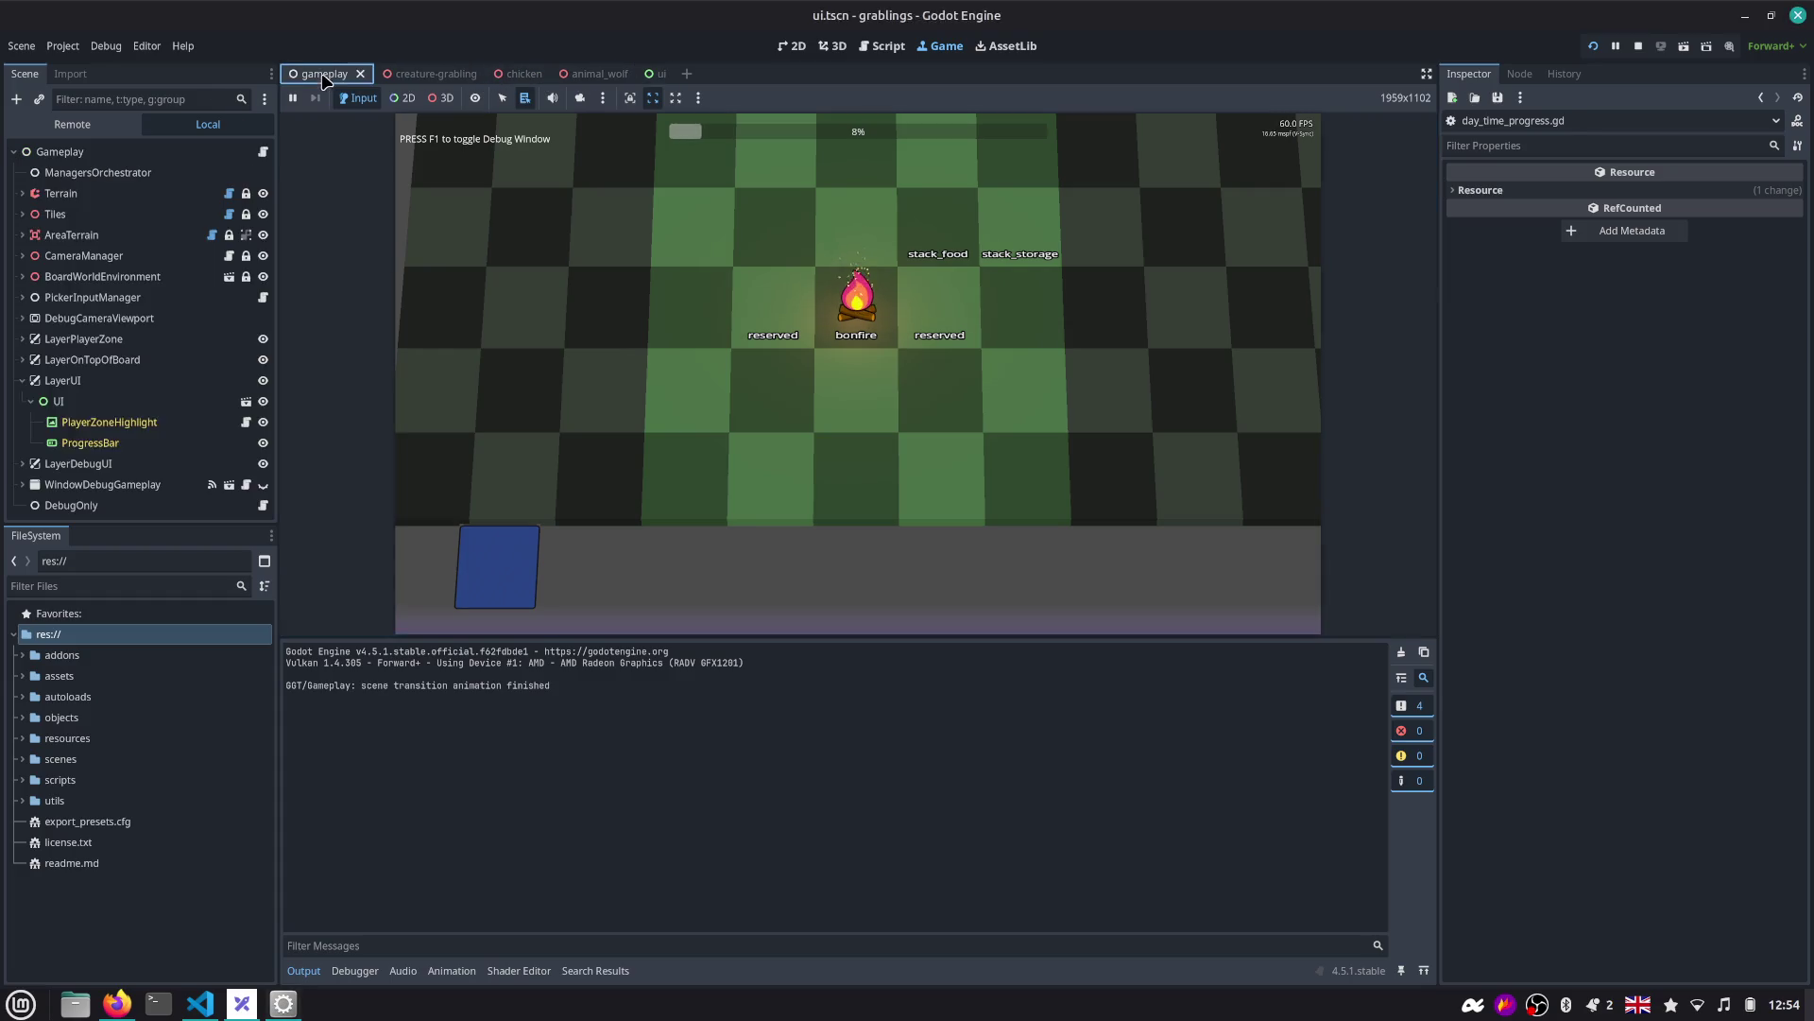
click(132, 421)
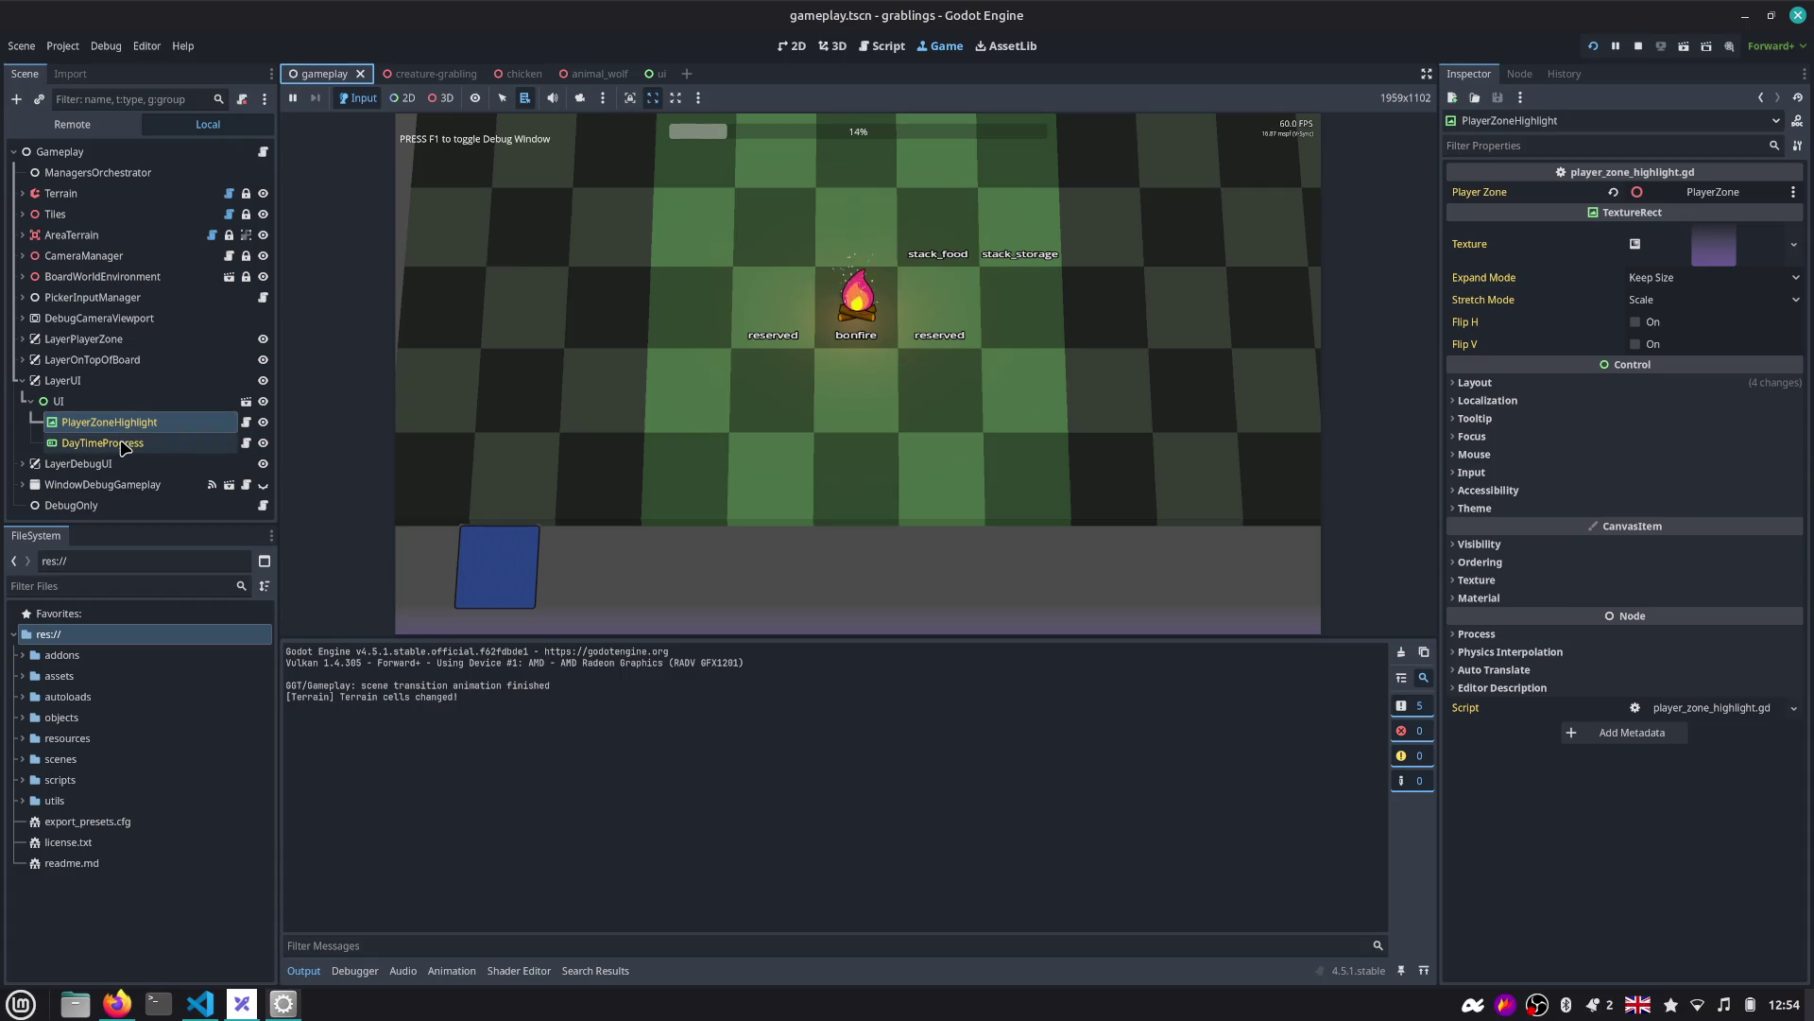
click(131, 426)
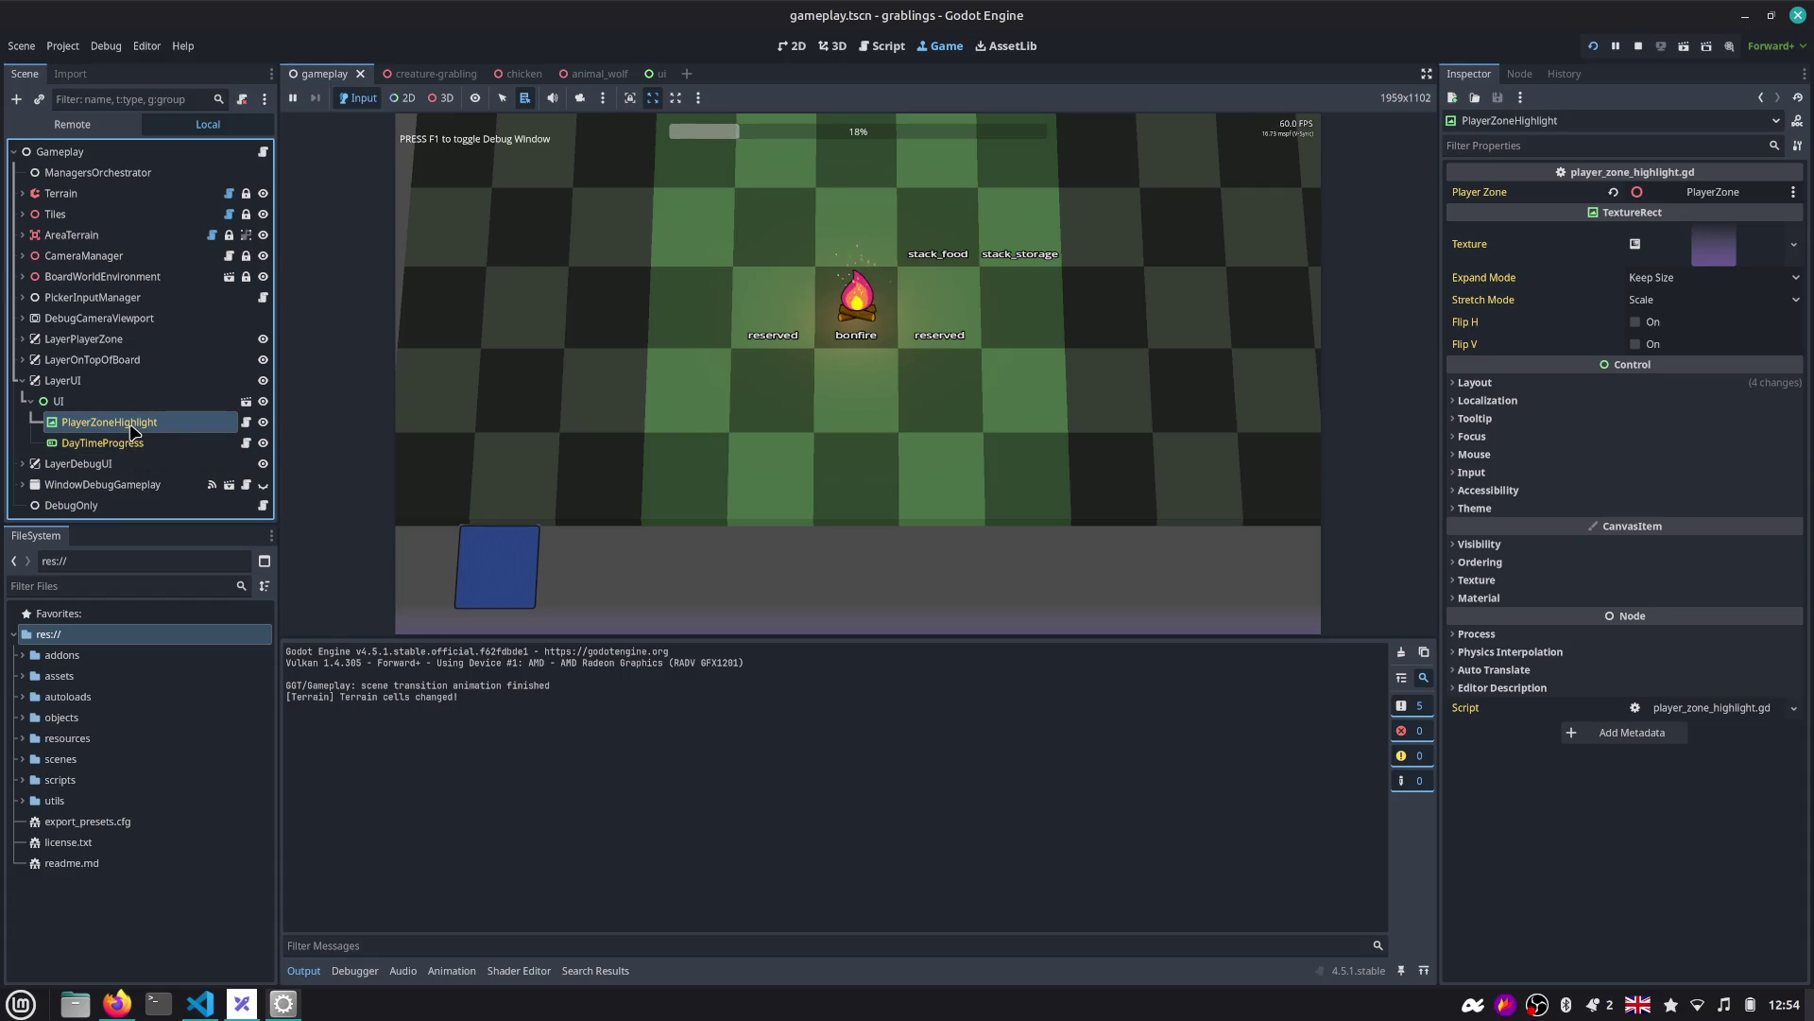
click(498, 553)
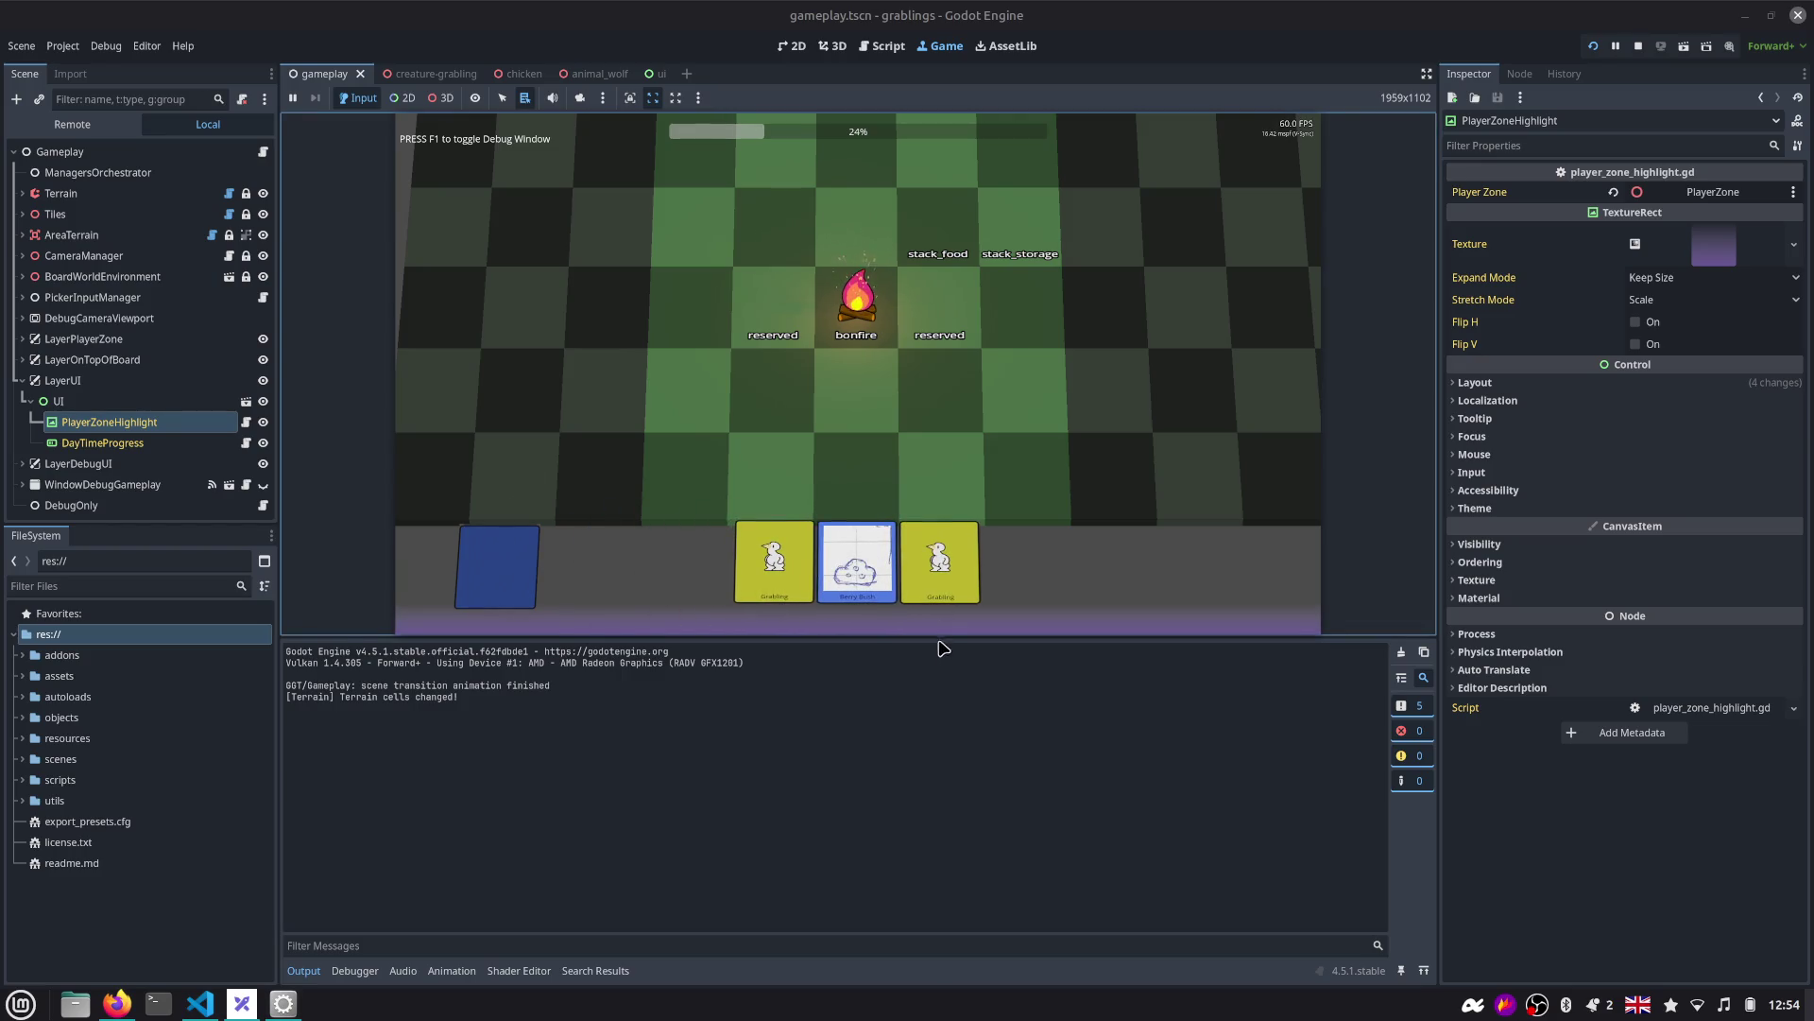
drag(943, 642, 941, 805)
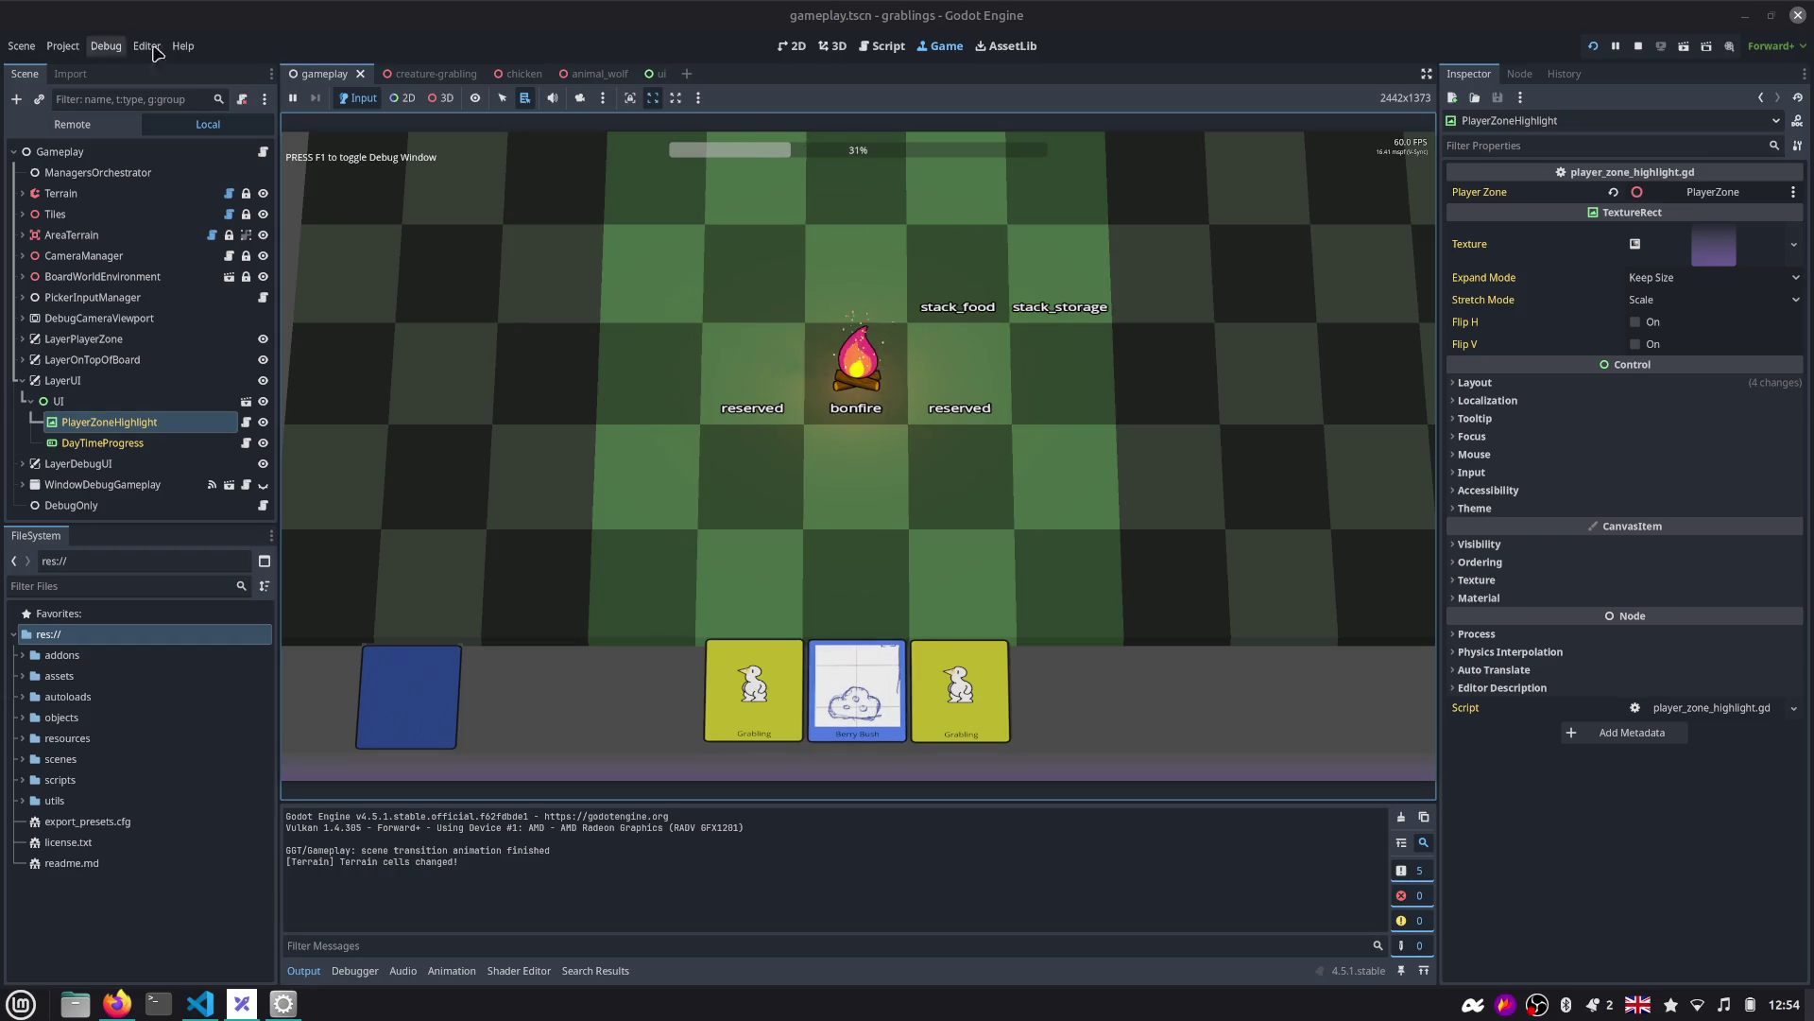
Stop the game, reset the viewport width and height to defaults in Project Settings, and relaunch.
key(F8)
click(62, 46)
click(95, 66)
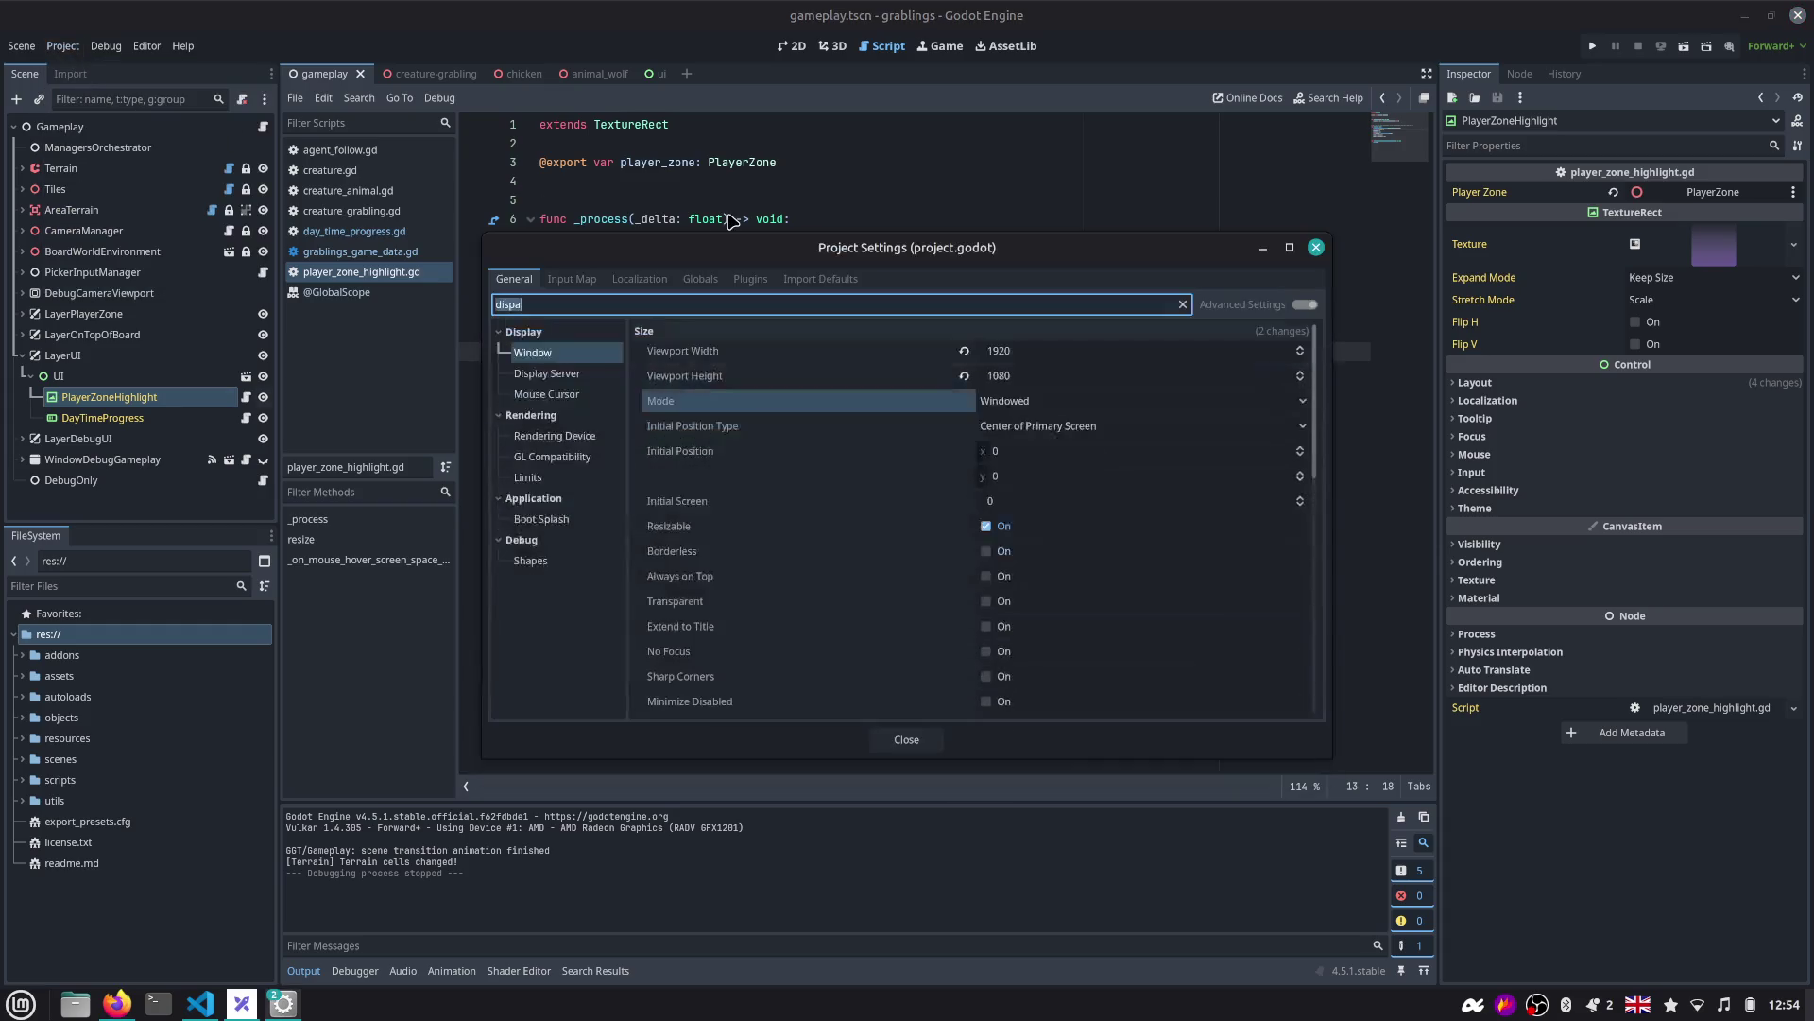
click(964, 350)
click(964, 375)
click(907, 739)
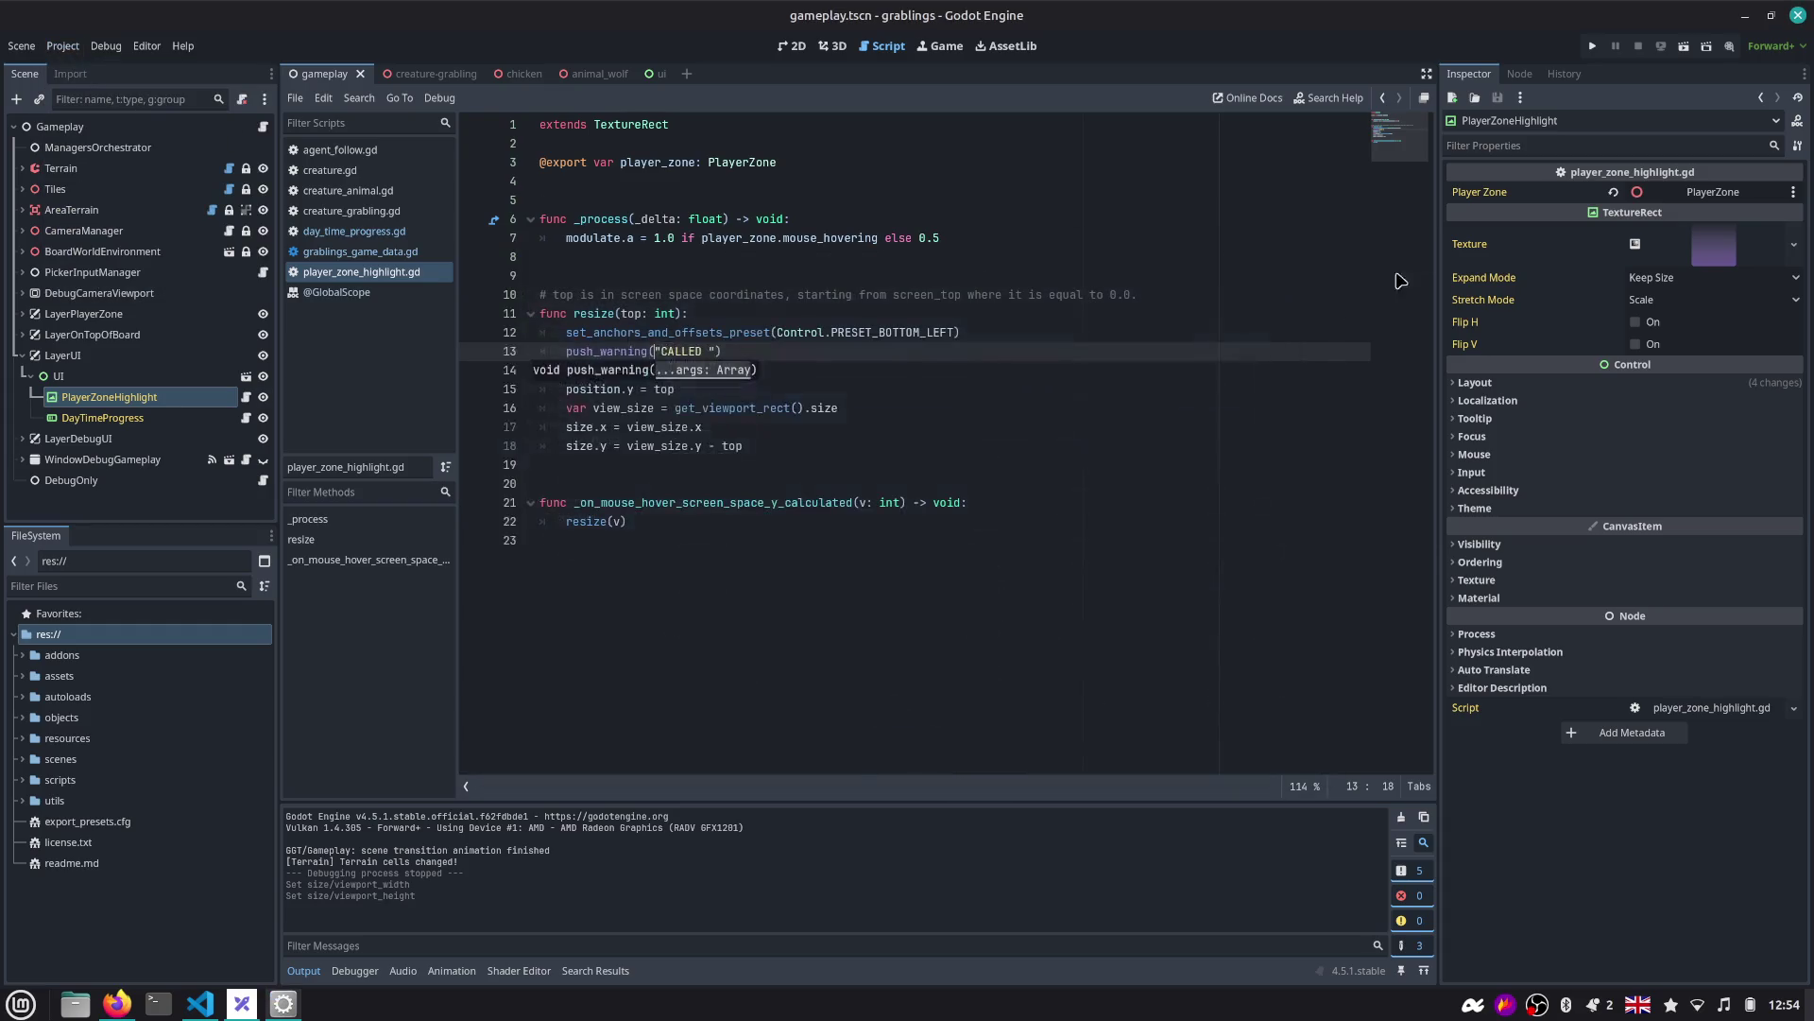
click(1592, 48)
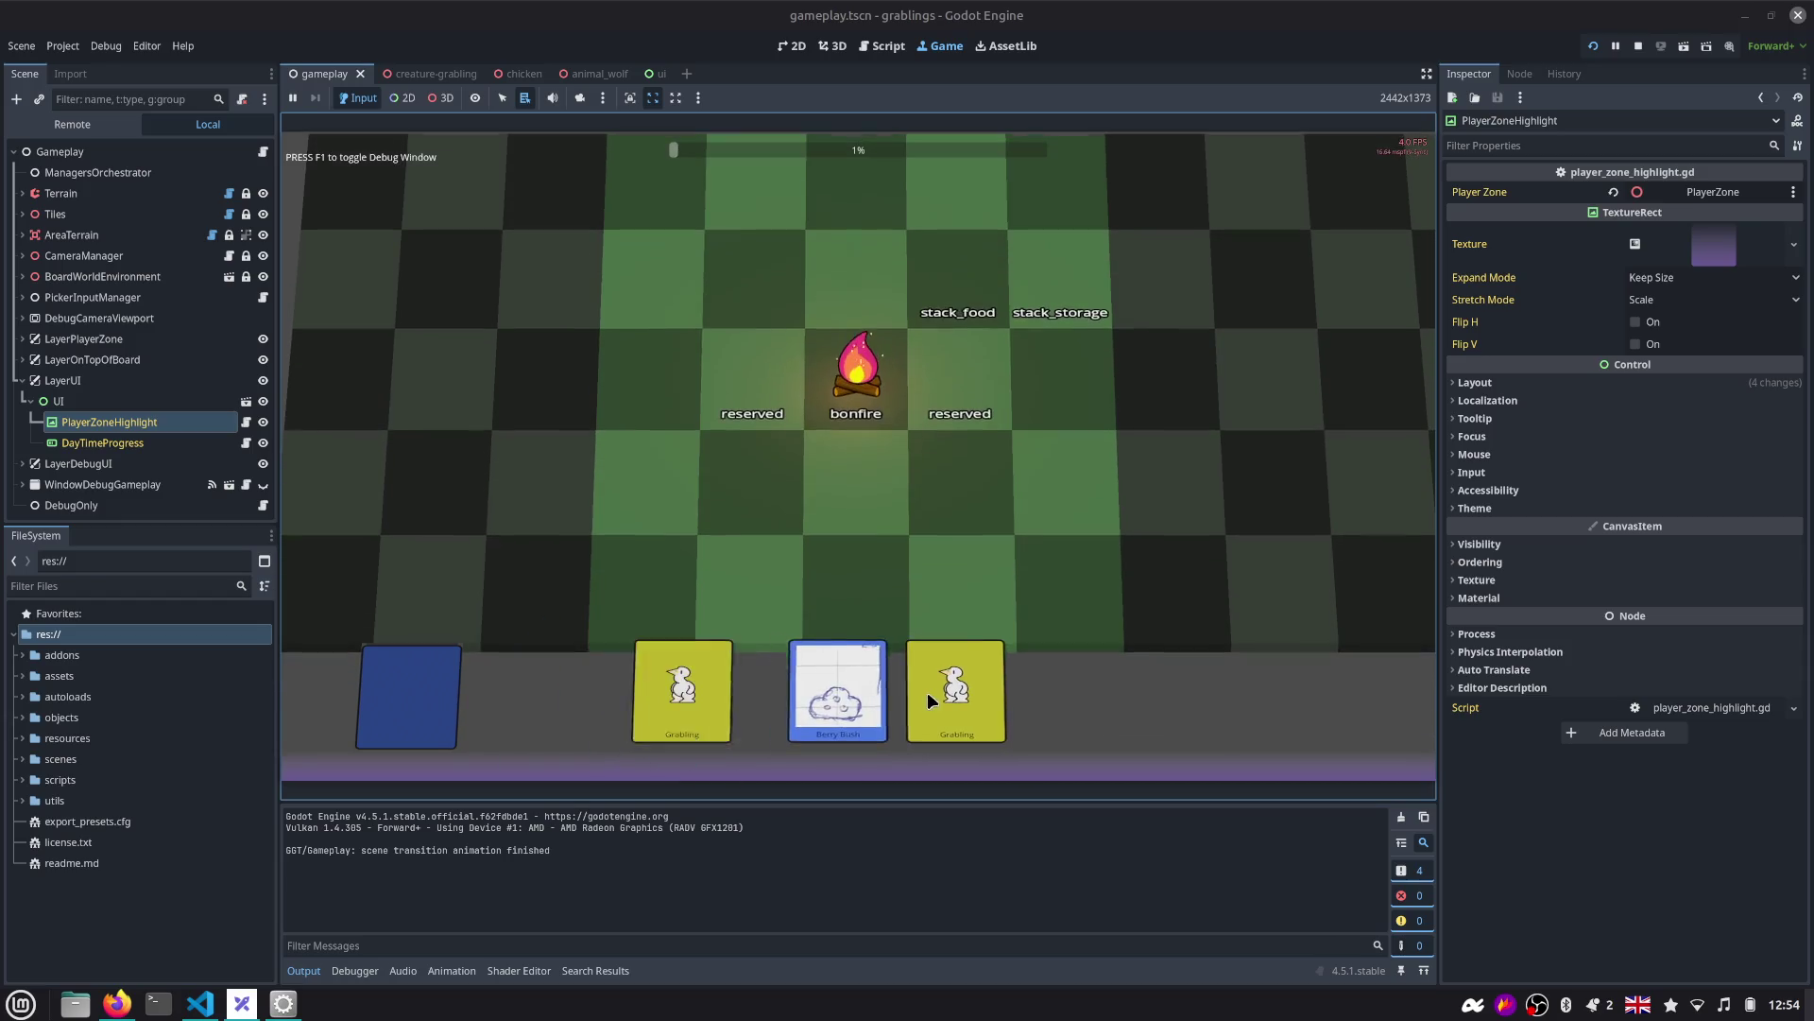
Set the viewport width to 1920 and height to 1080, then relaunch the game.
click(62, 45)
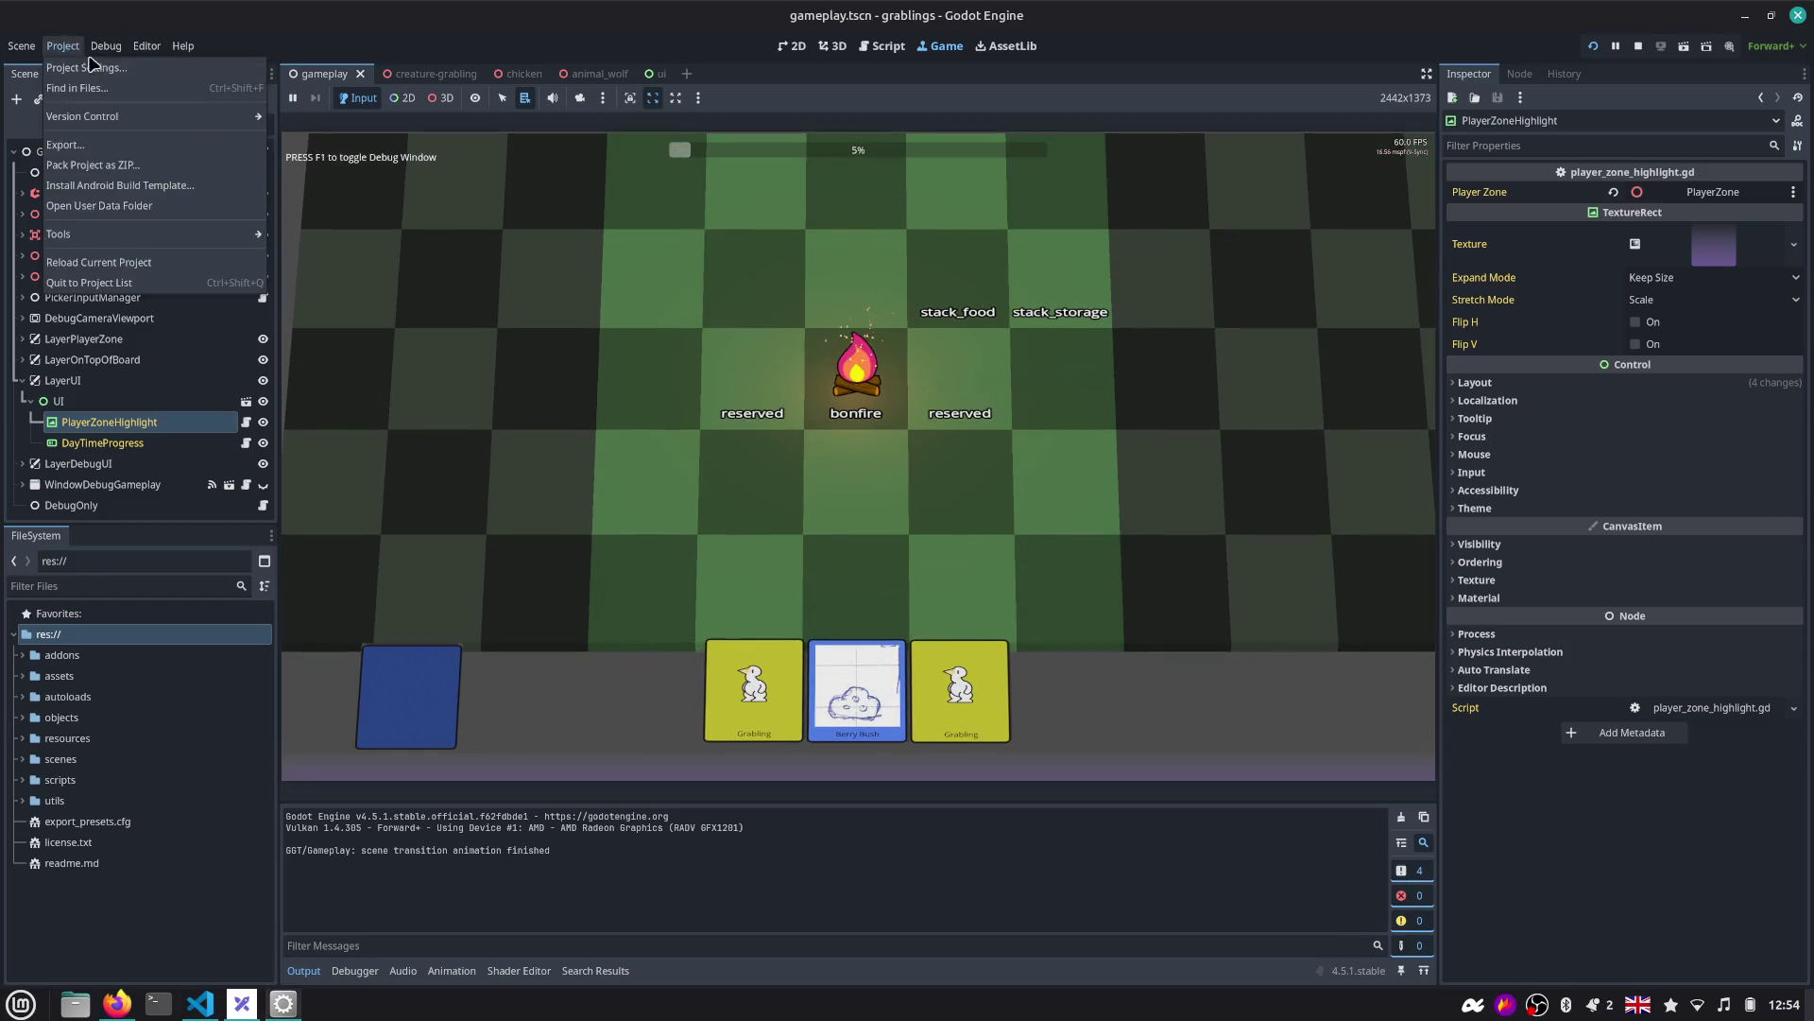
click(95, 67)
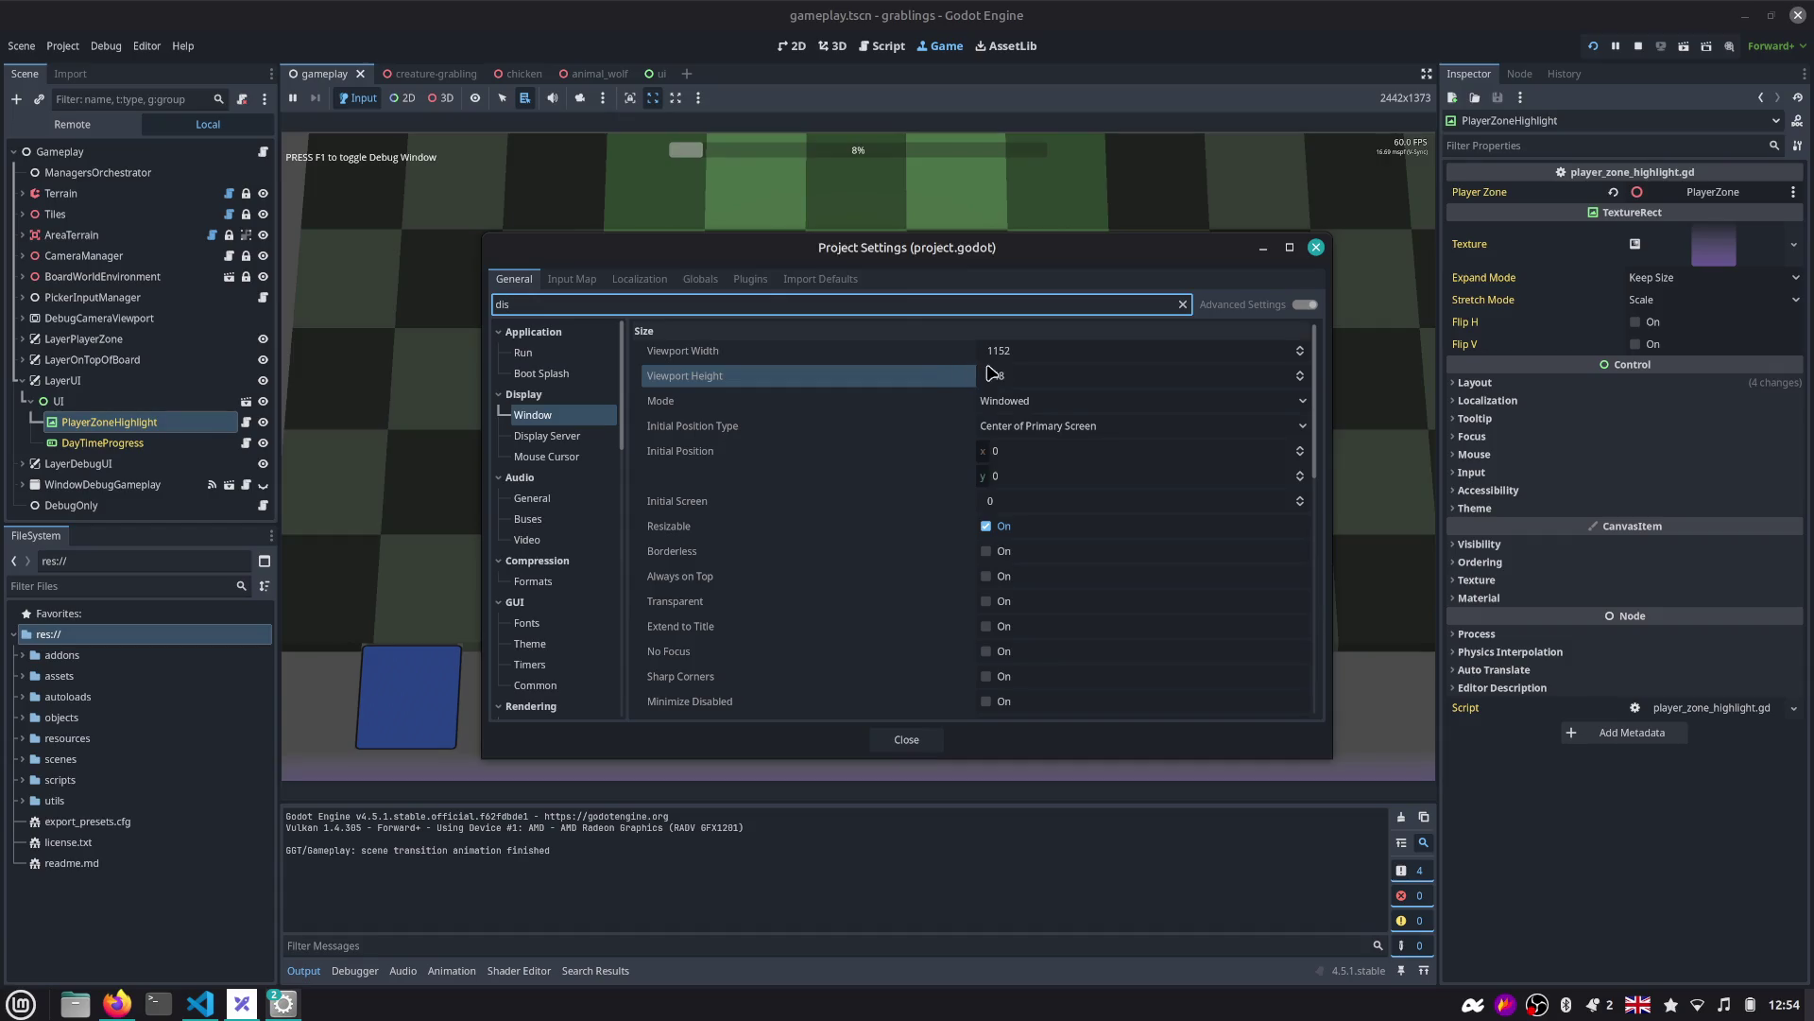
click(1024, 354)
text(1920)
key(Tab)
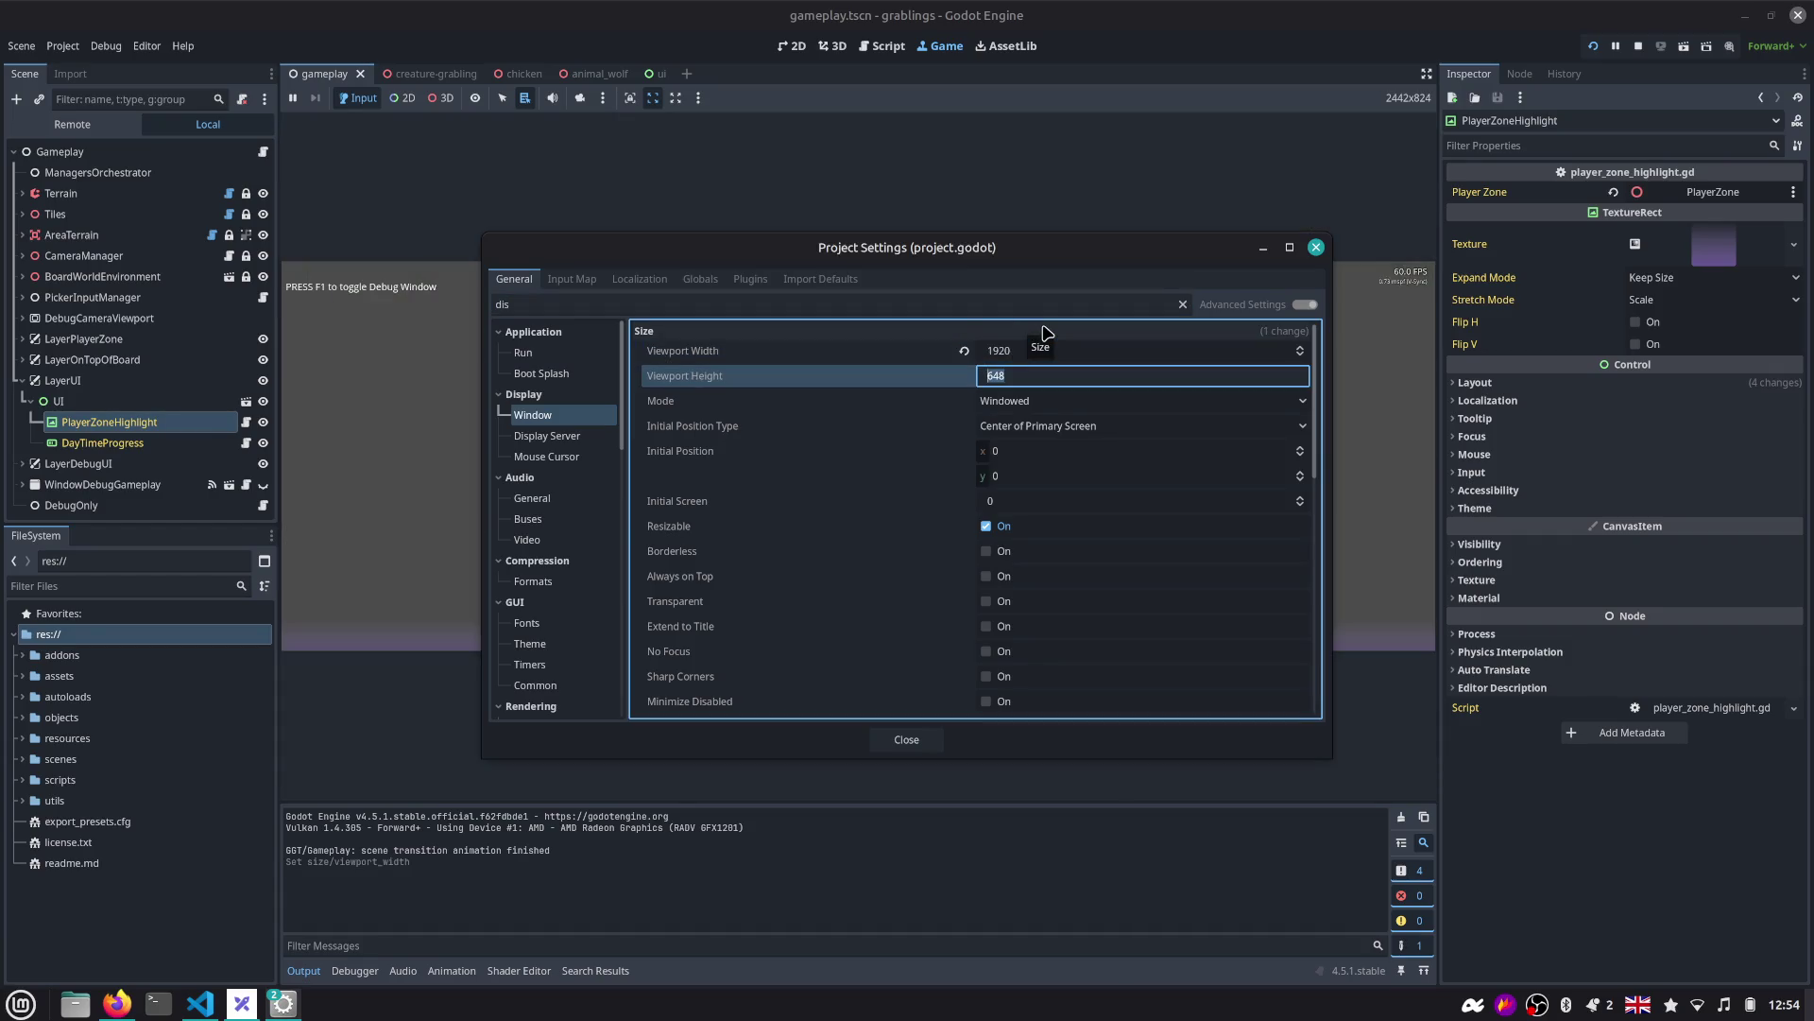
text(08)
key(Return)
click(906, 738)
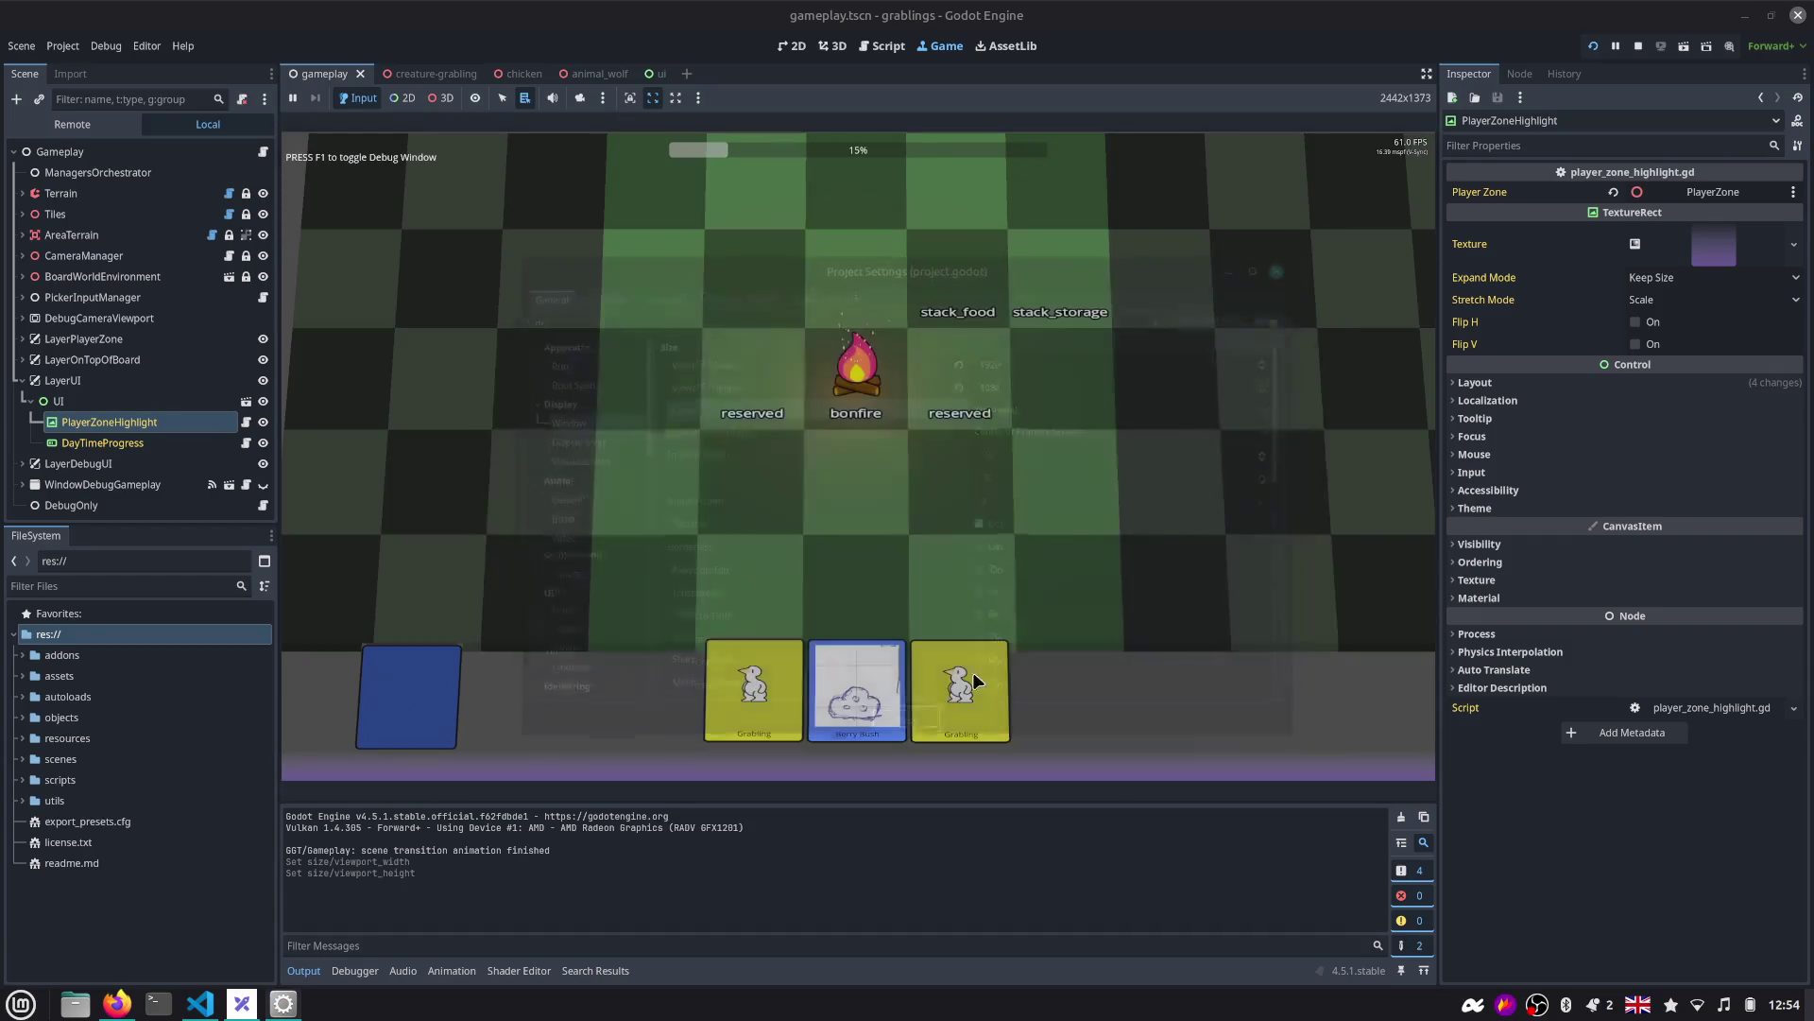
click(1592, 46)
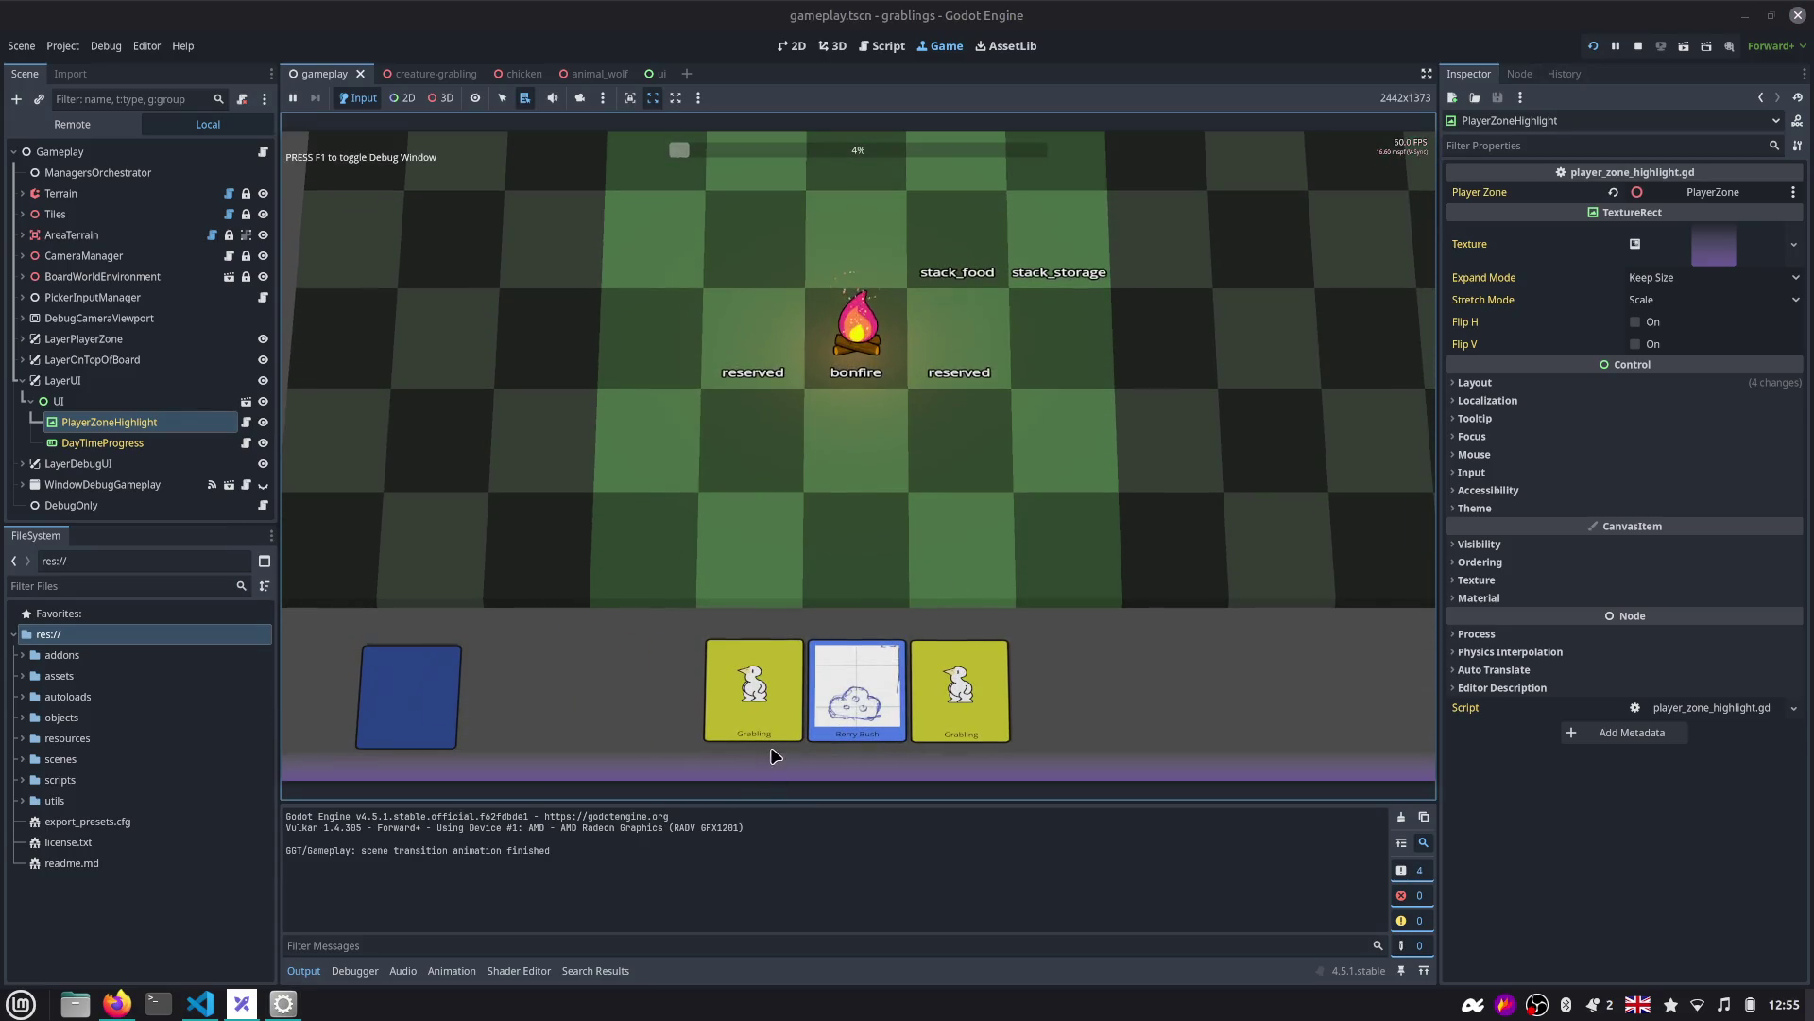
Select _on_mouse_hover_screen_space_y_calculated on line 21 of player_zone_highlight.gd and run a project-wide search for it.
click(882, 46)
click(682, 466)
click(609, 317)
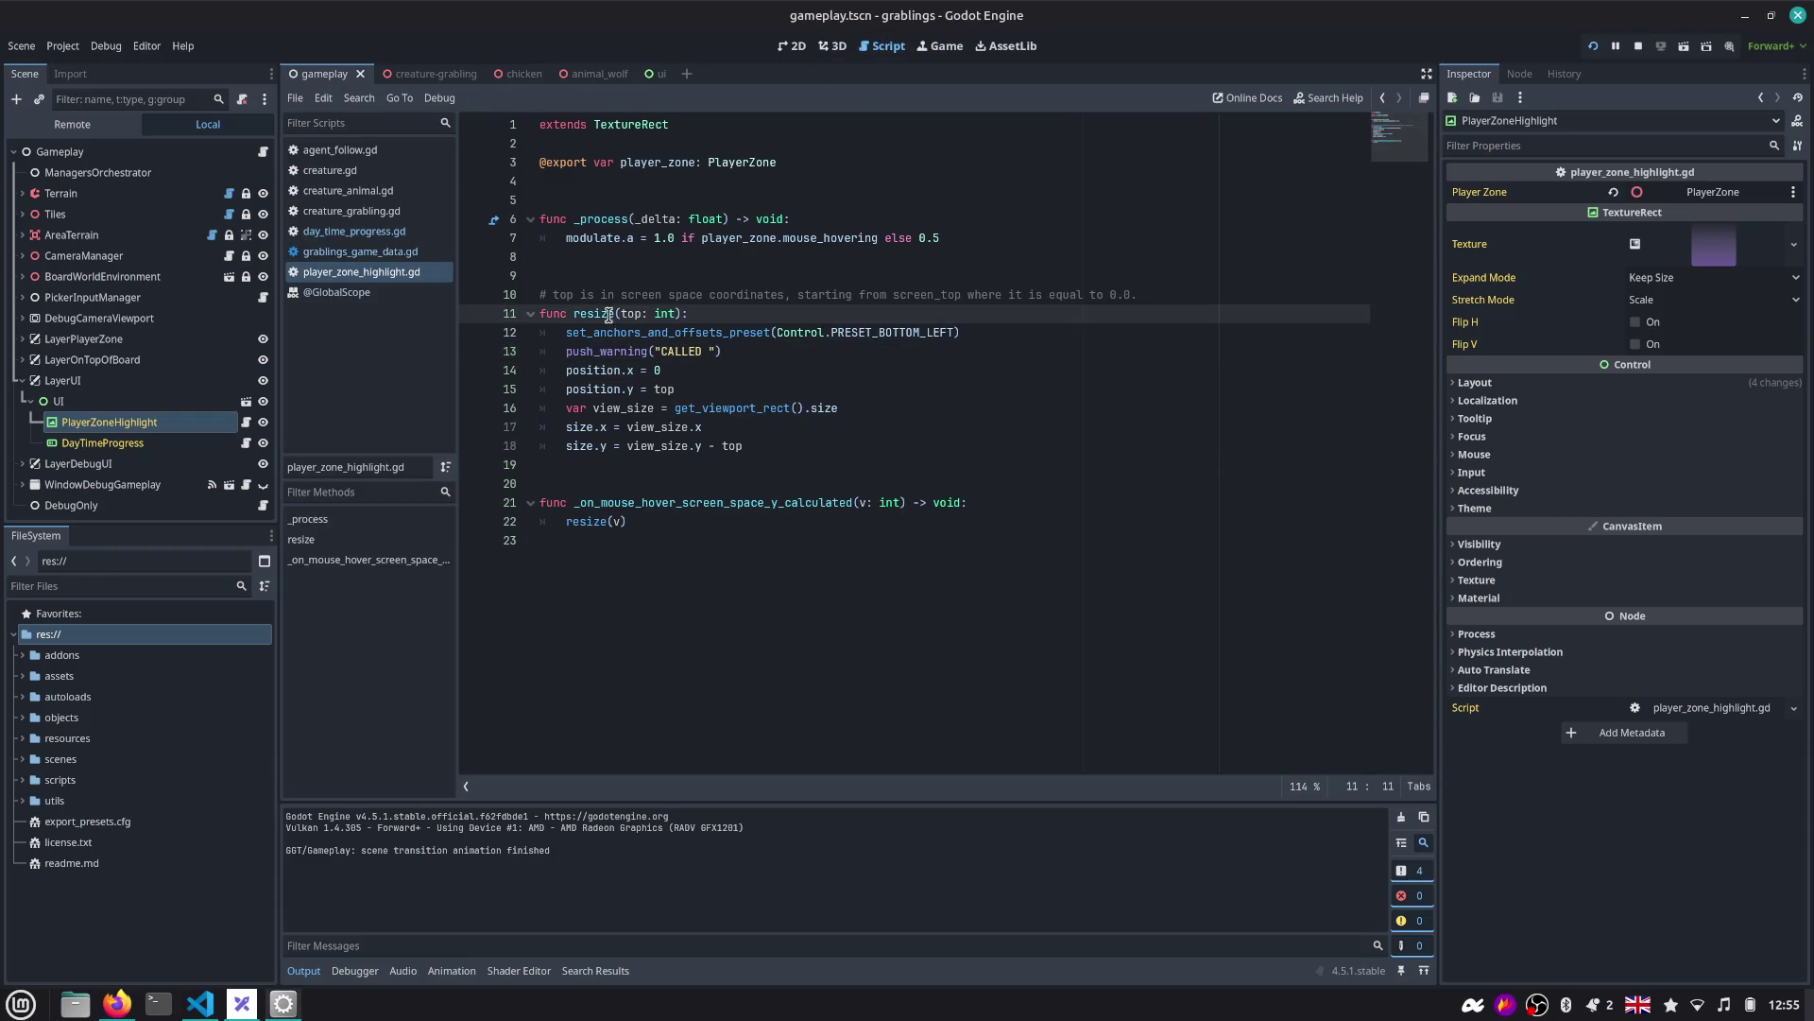
click(635, 504)
double_click(763, 503)
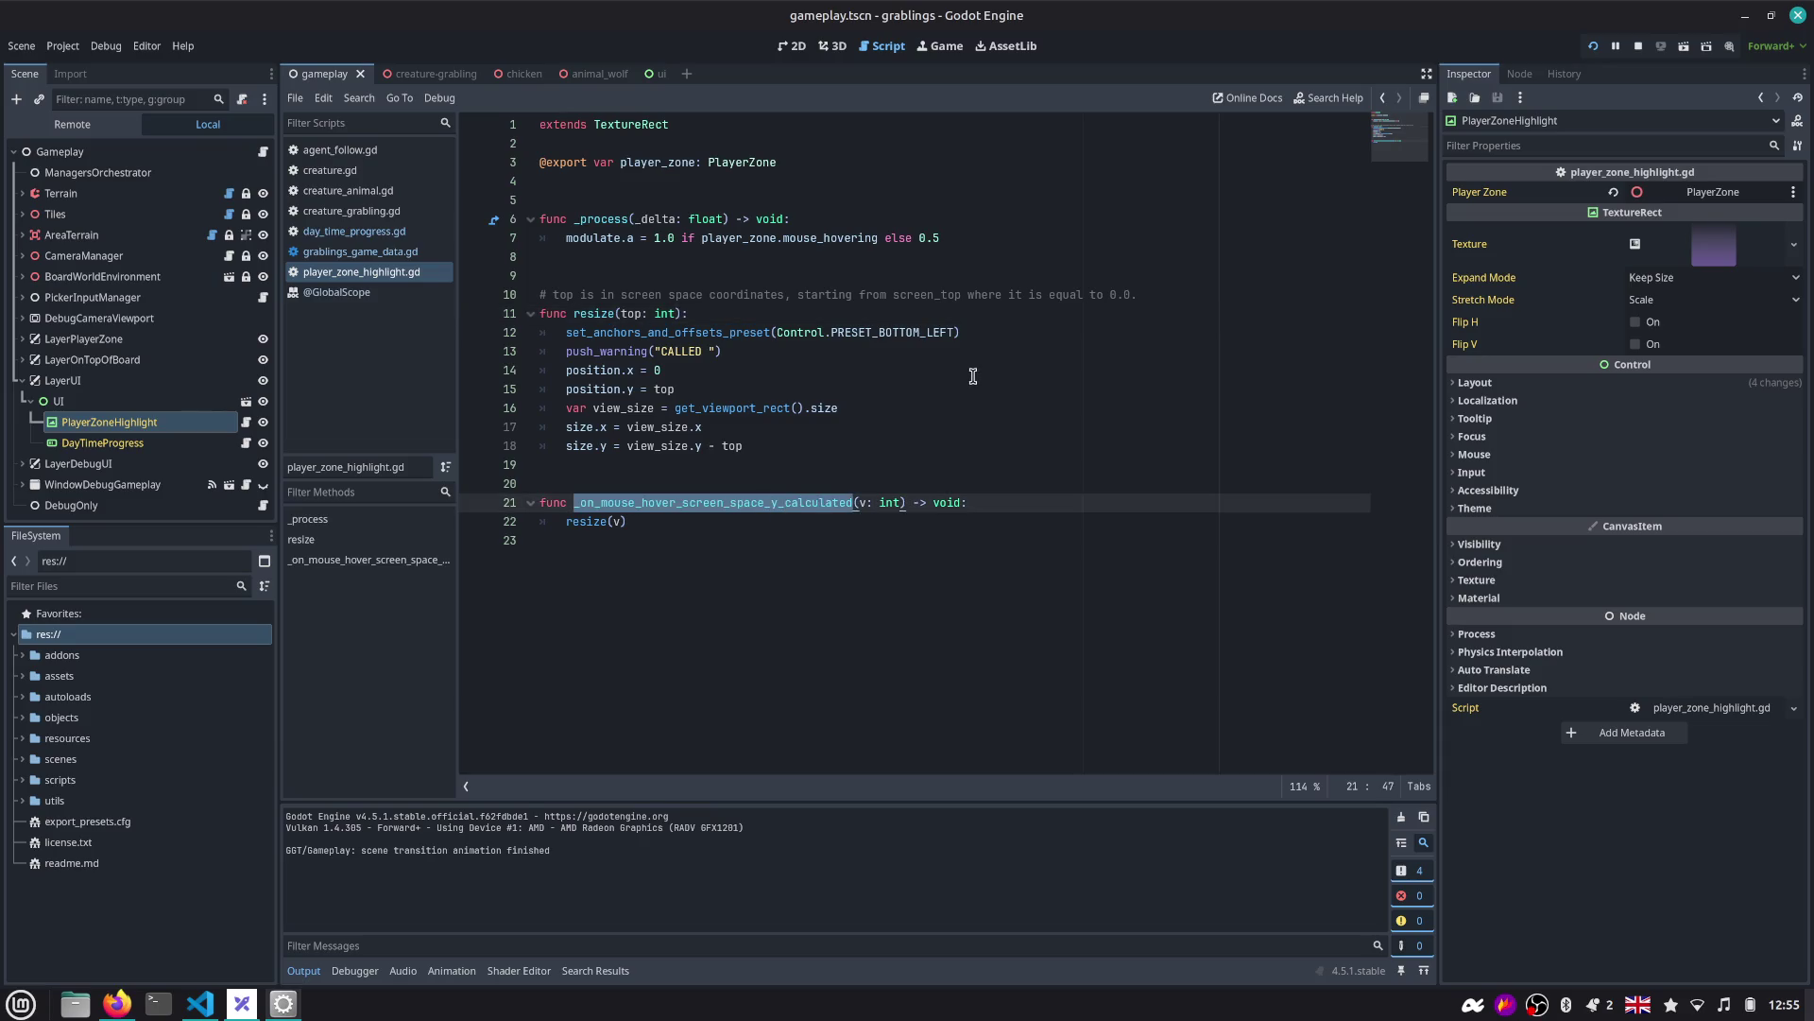
key(ctrl+shift+f)
key(Return)
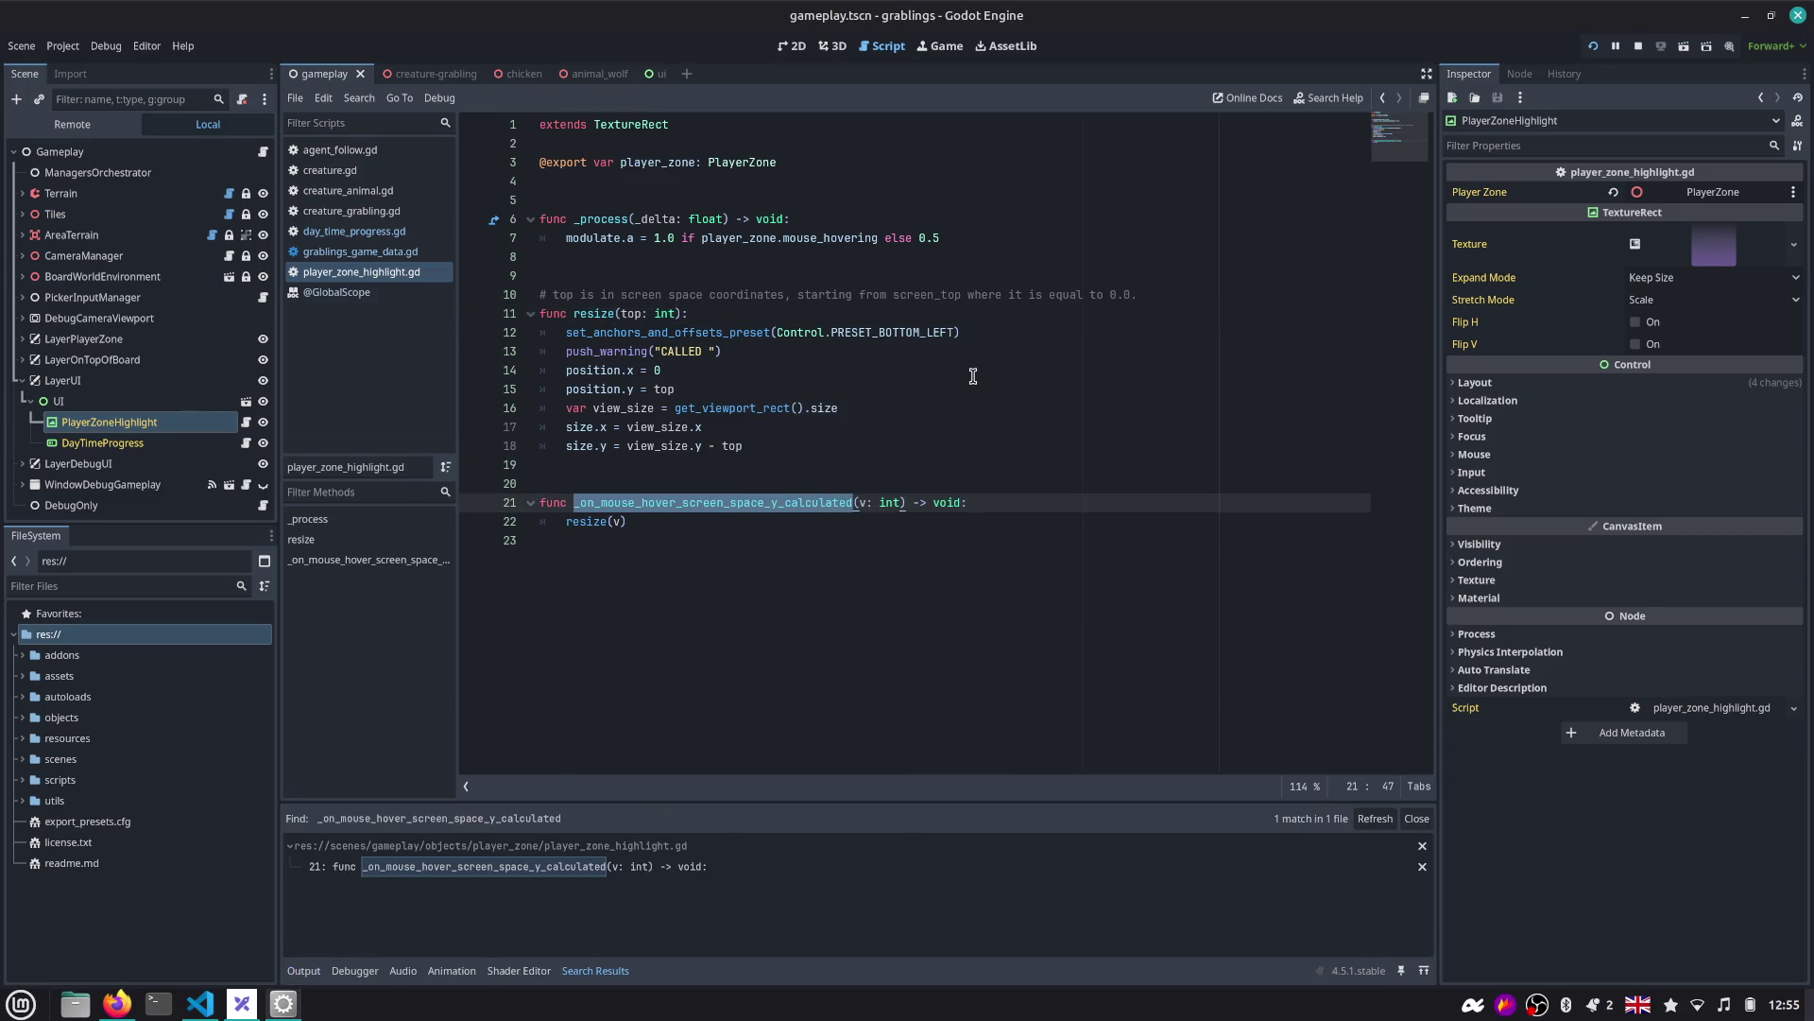
key(alt+Tab)
key(alt+Tab)
key(alt+Tab)
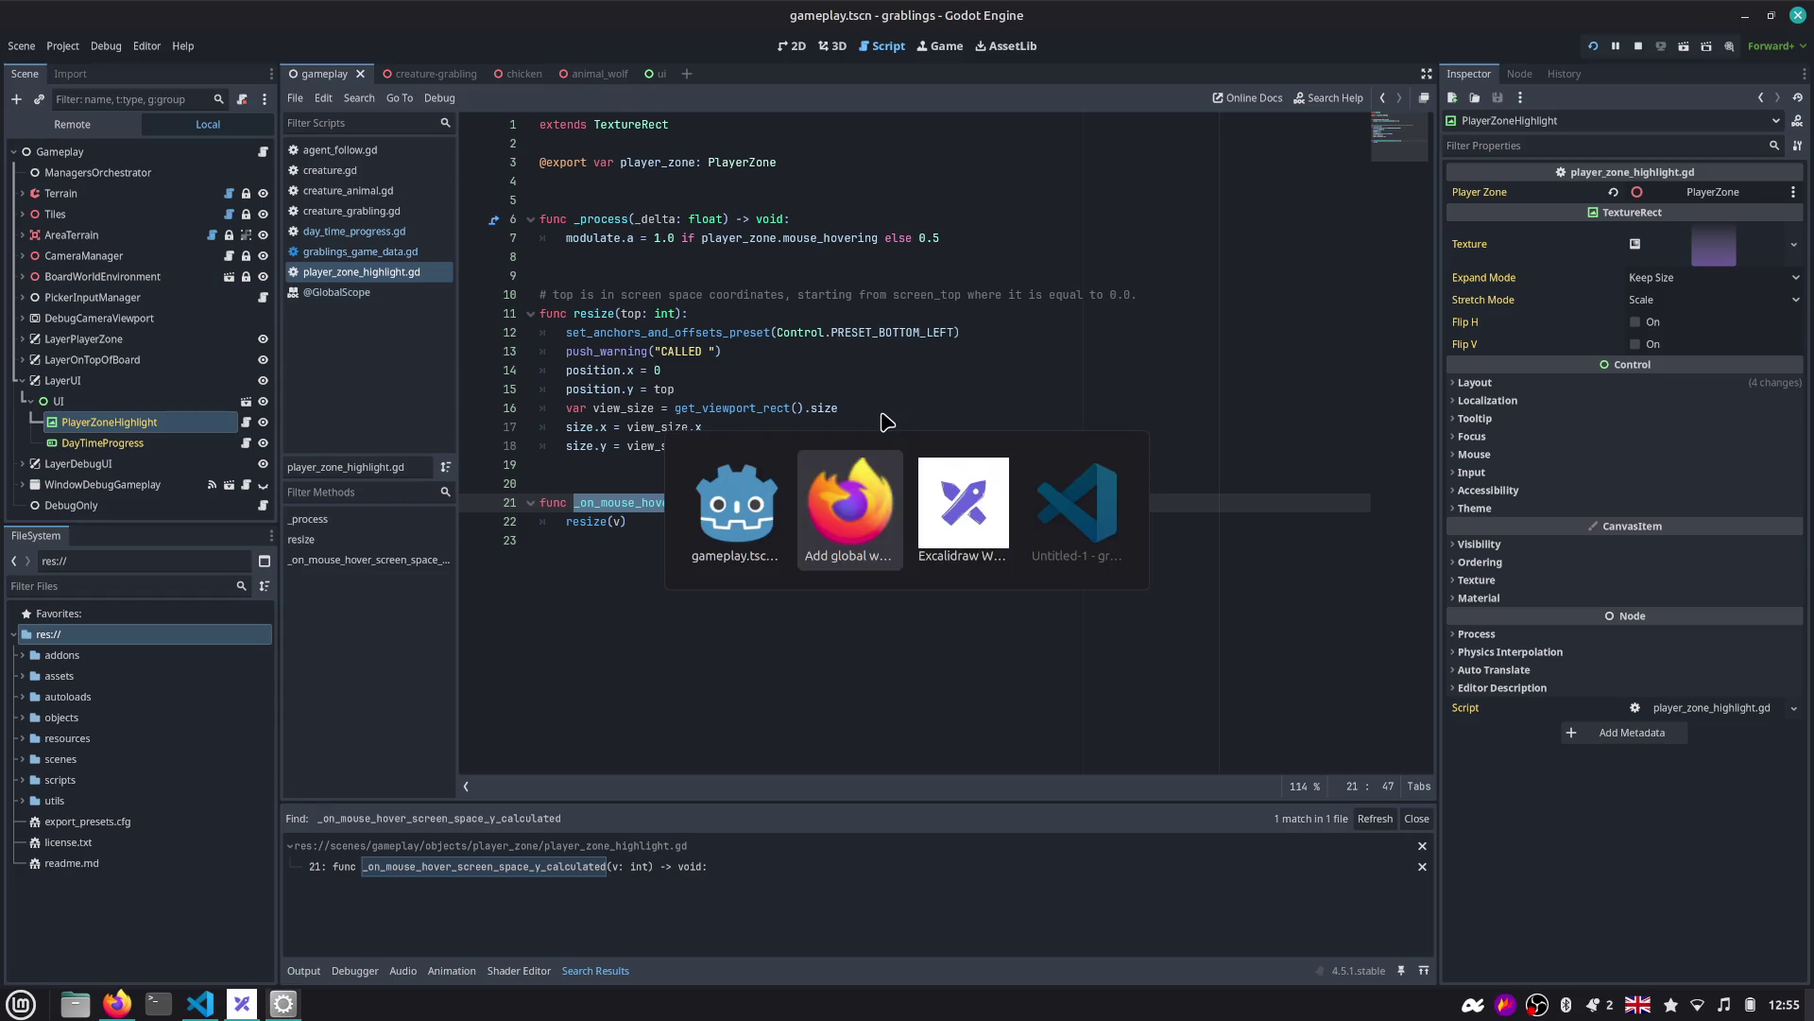
In VS Code, search for _on_mouse_hover and open the player_zone_highlight.gd result.
text(_o)
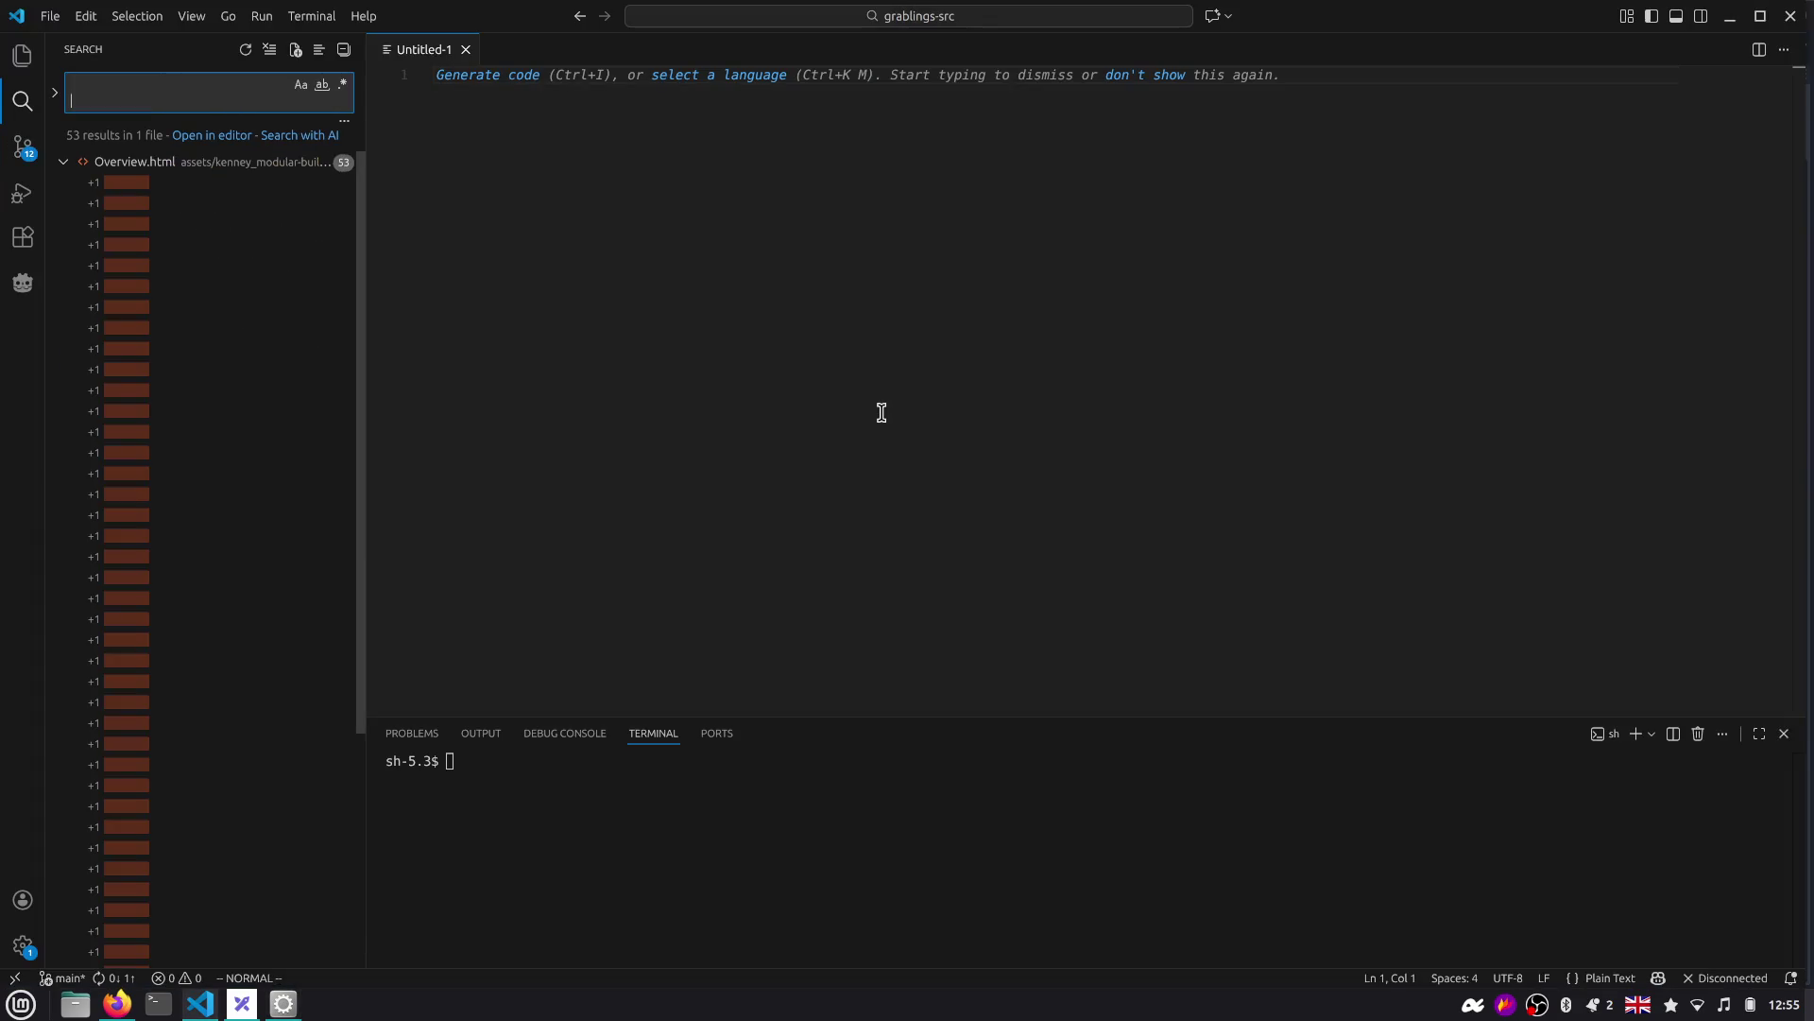
text(n)
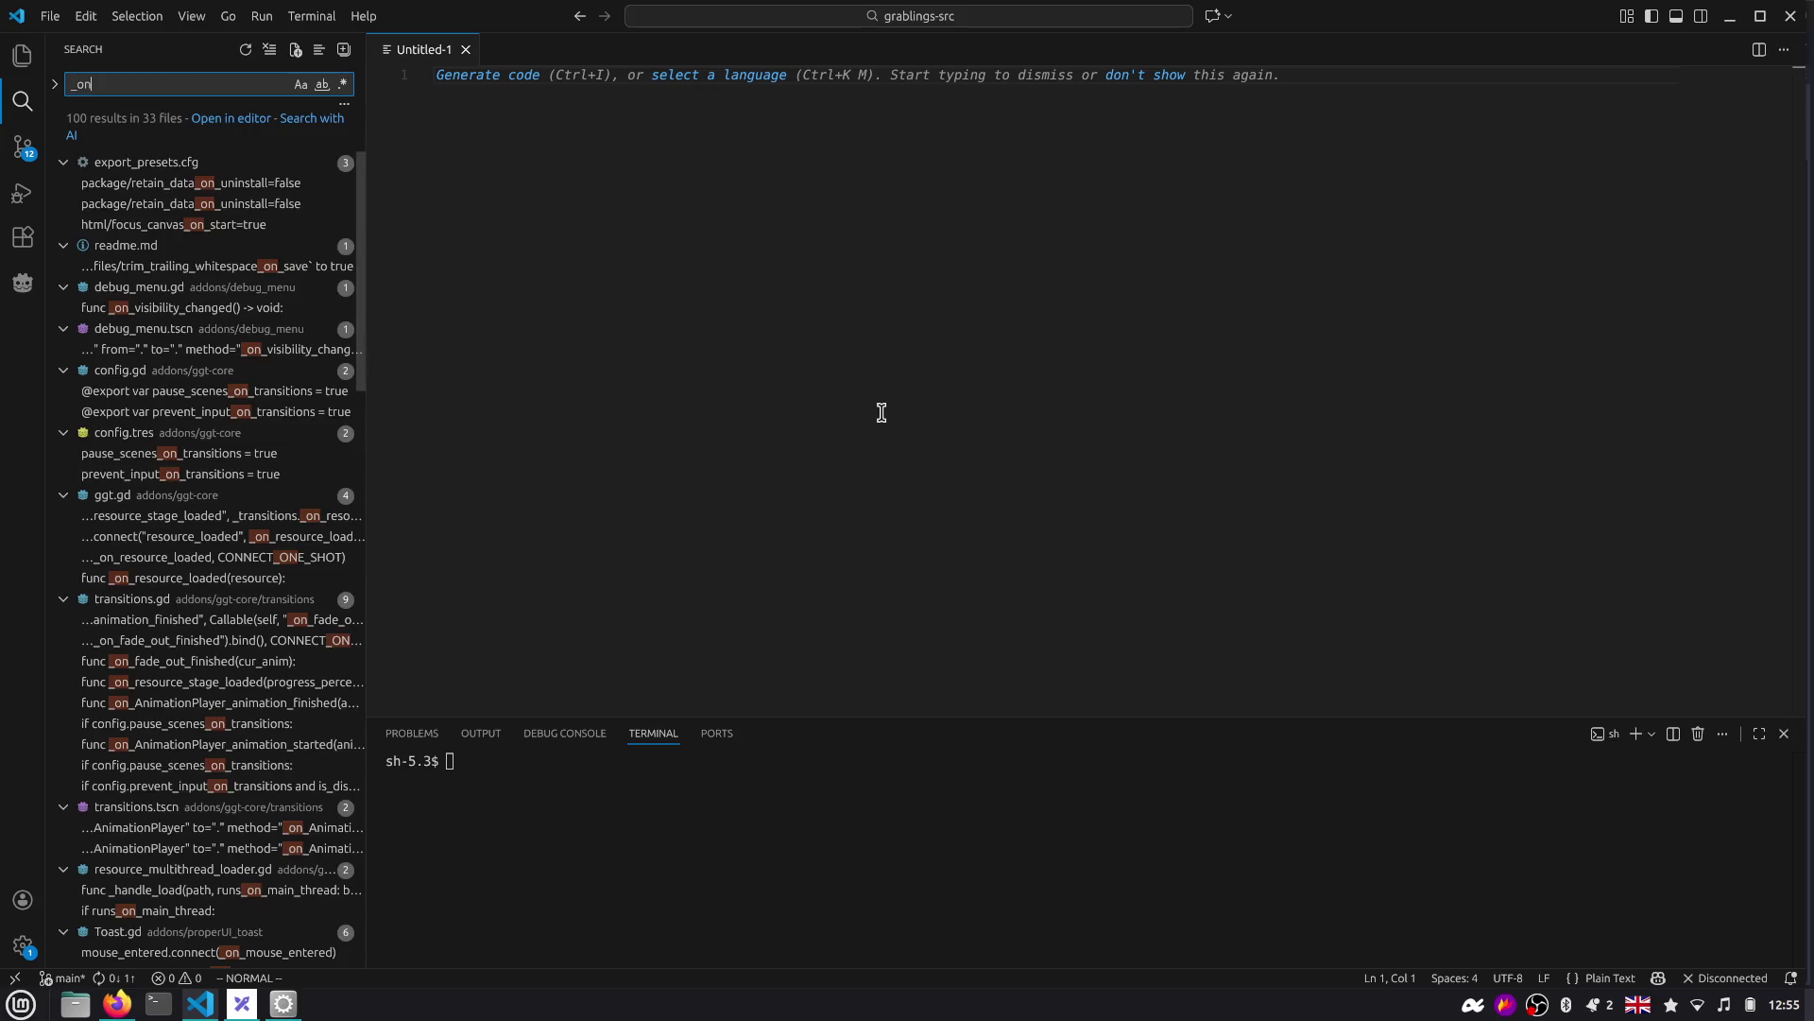
text(_mousE_ho)
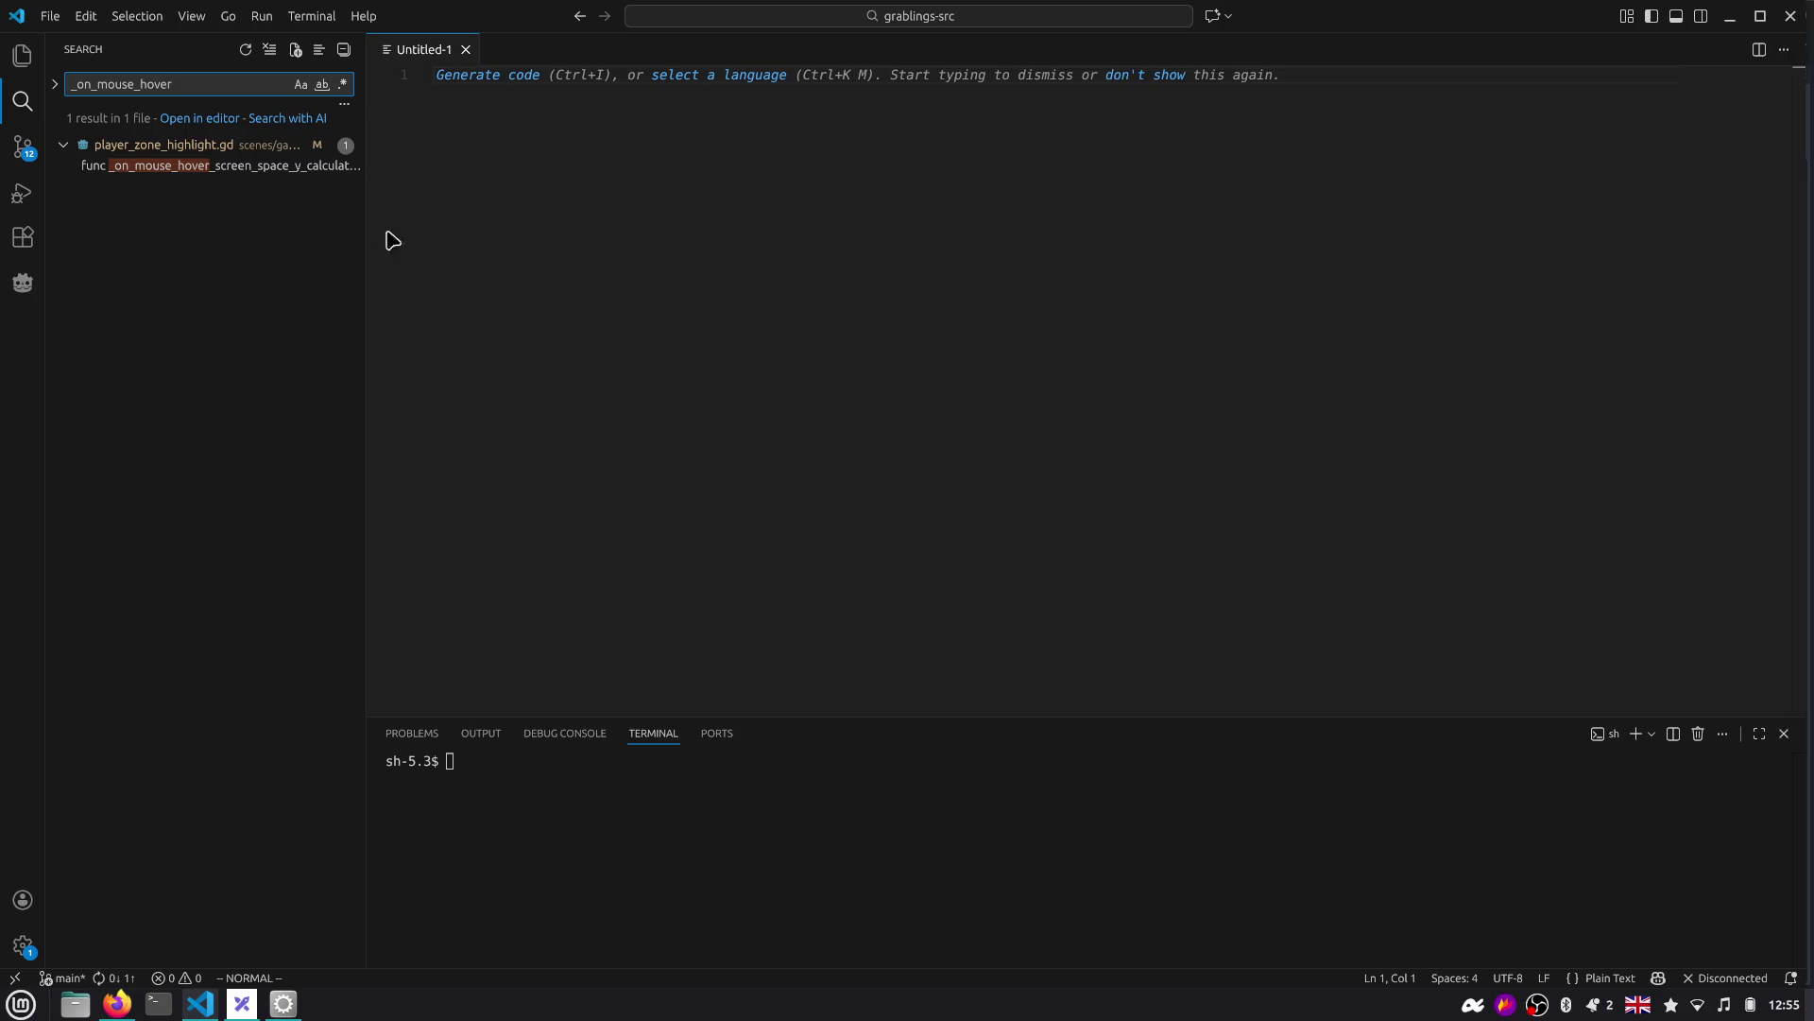
click(303, 169)
key(alt+Tab)
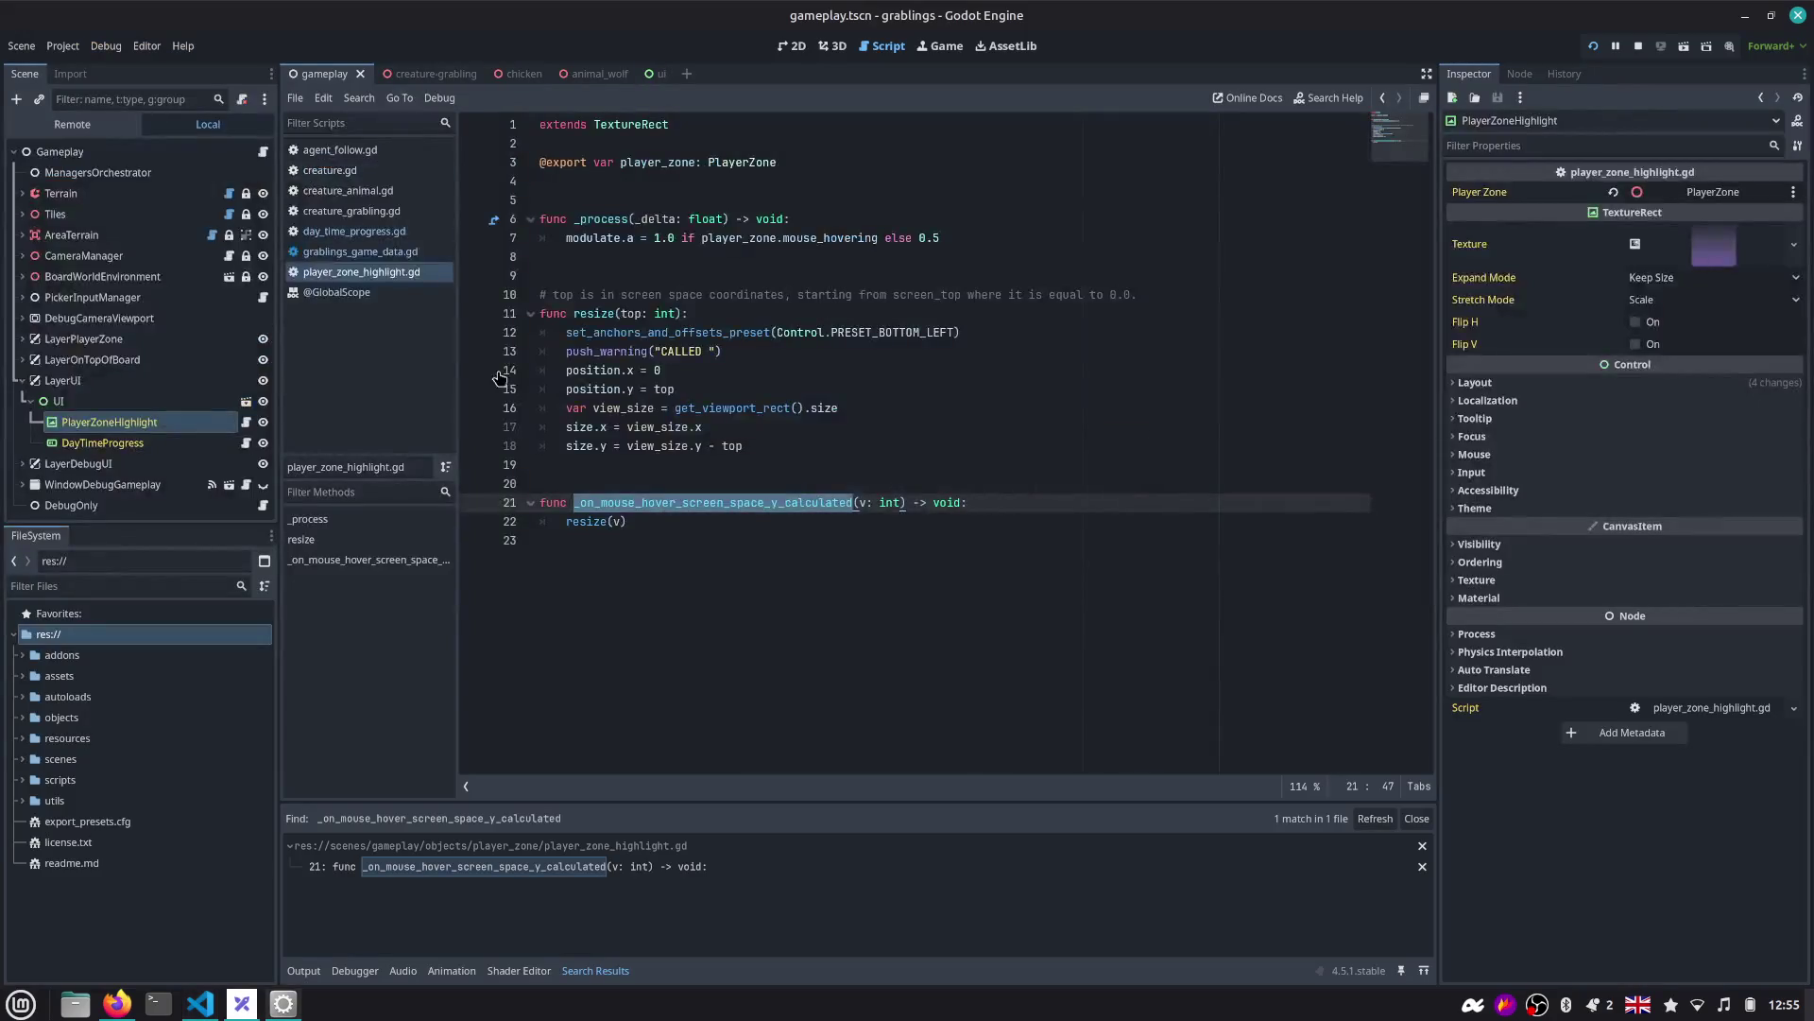
Show the node's signals, search all files for screen_space_y_calculated, and enlarge the results panel.
click(671, 484)
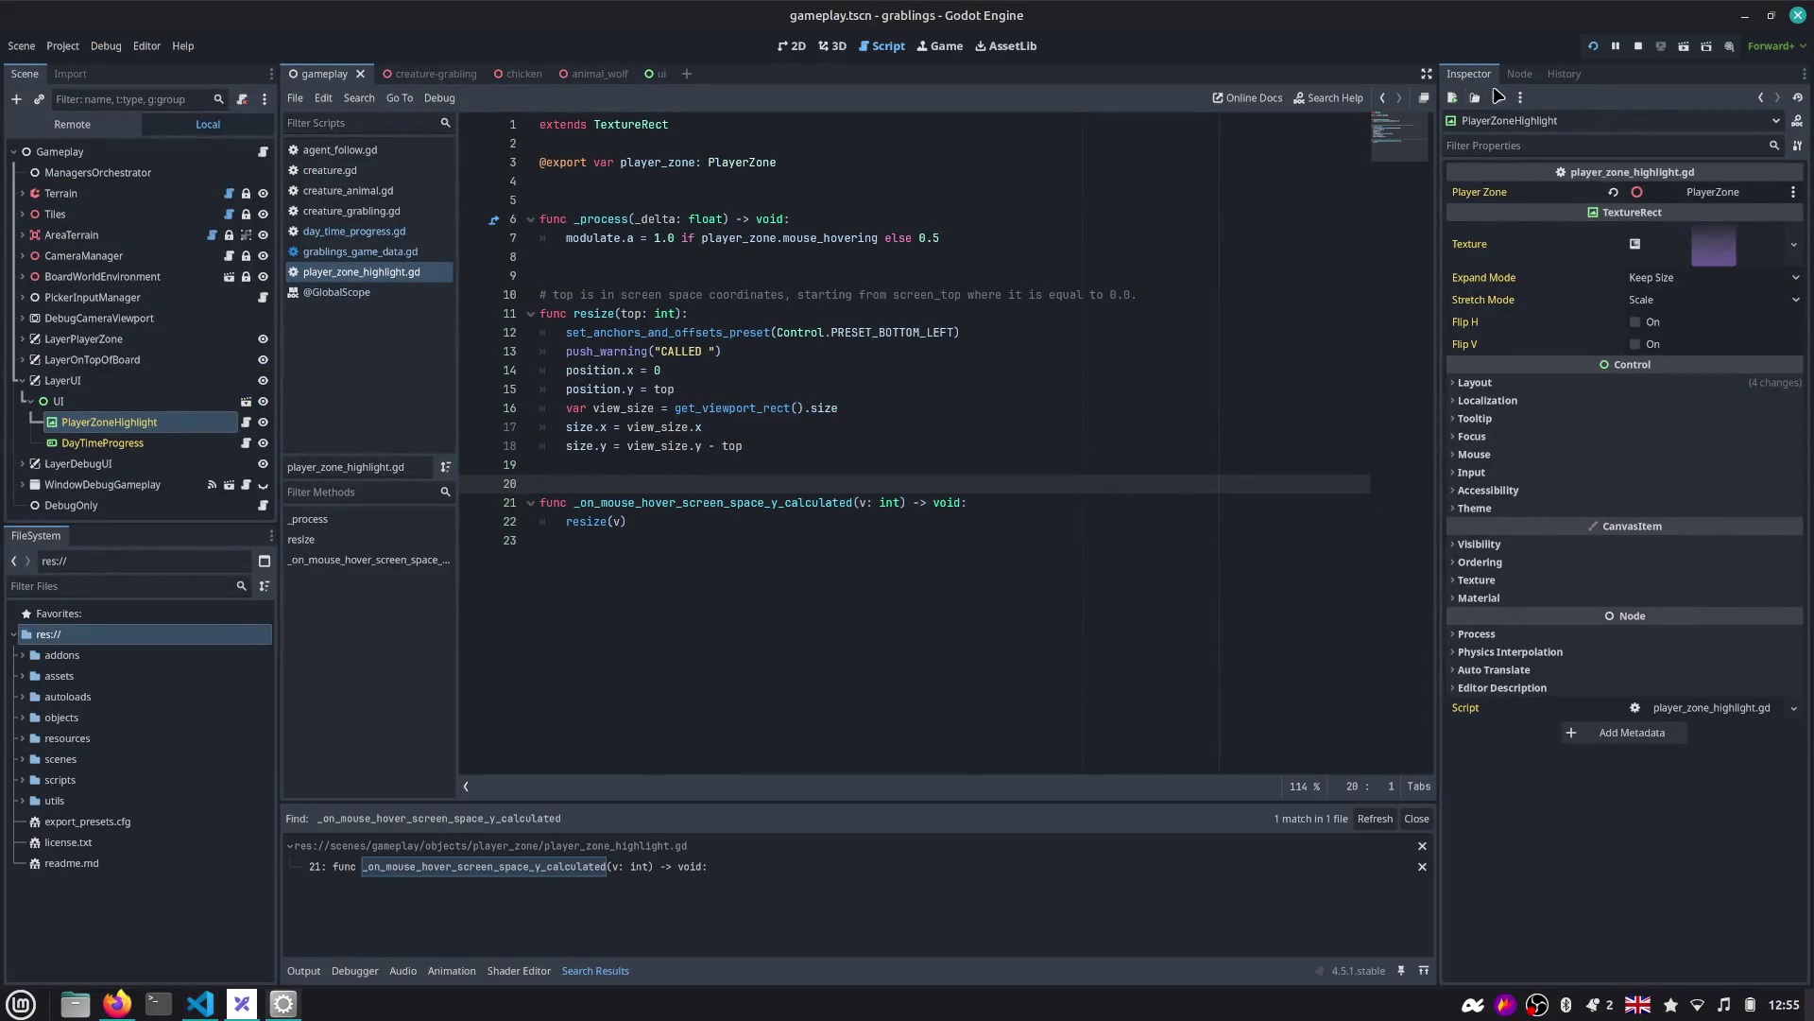
click(1520, 74)
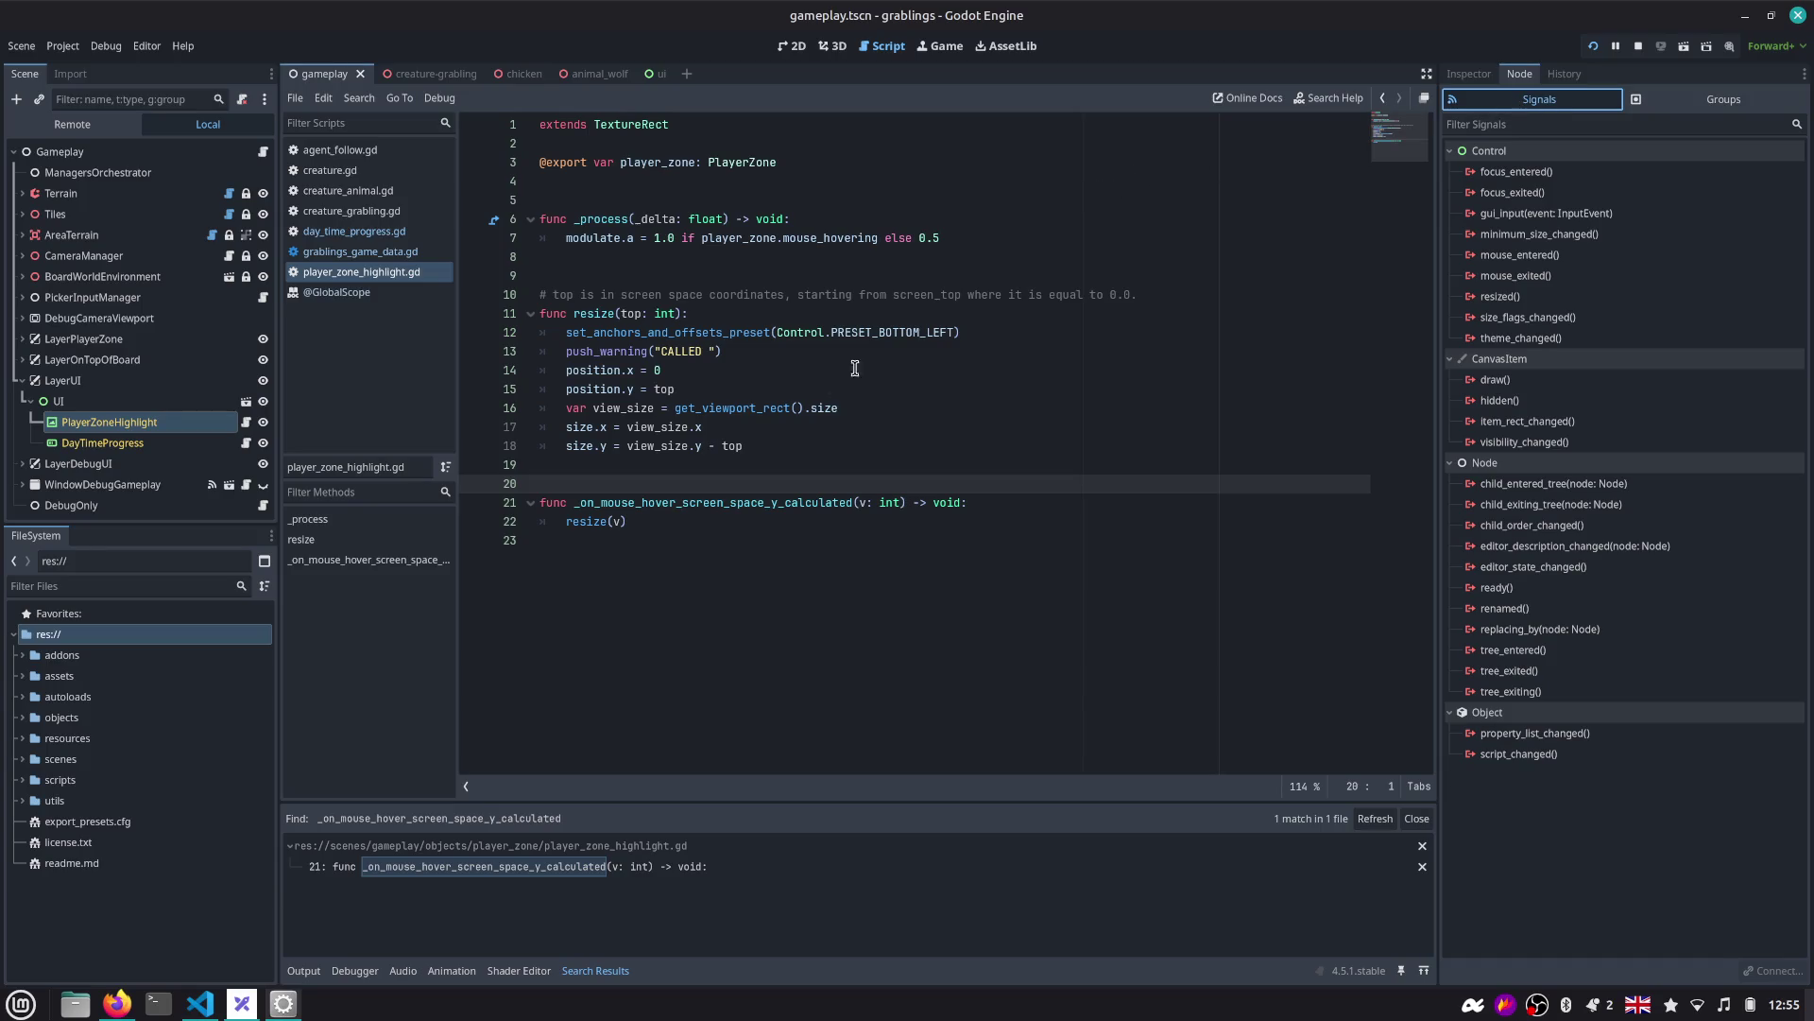
click(695, 505)
key(Down)
key(Up)
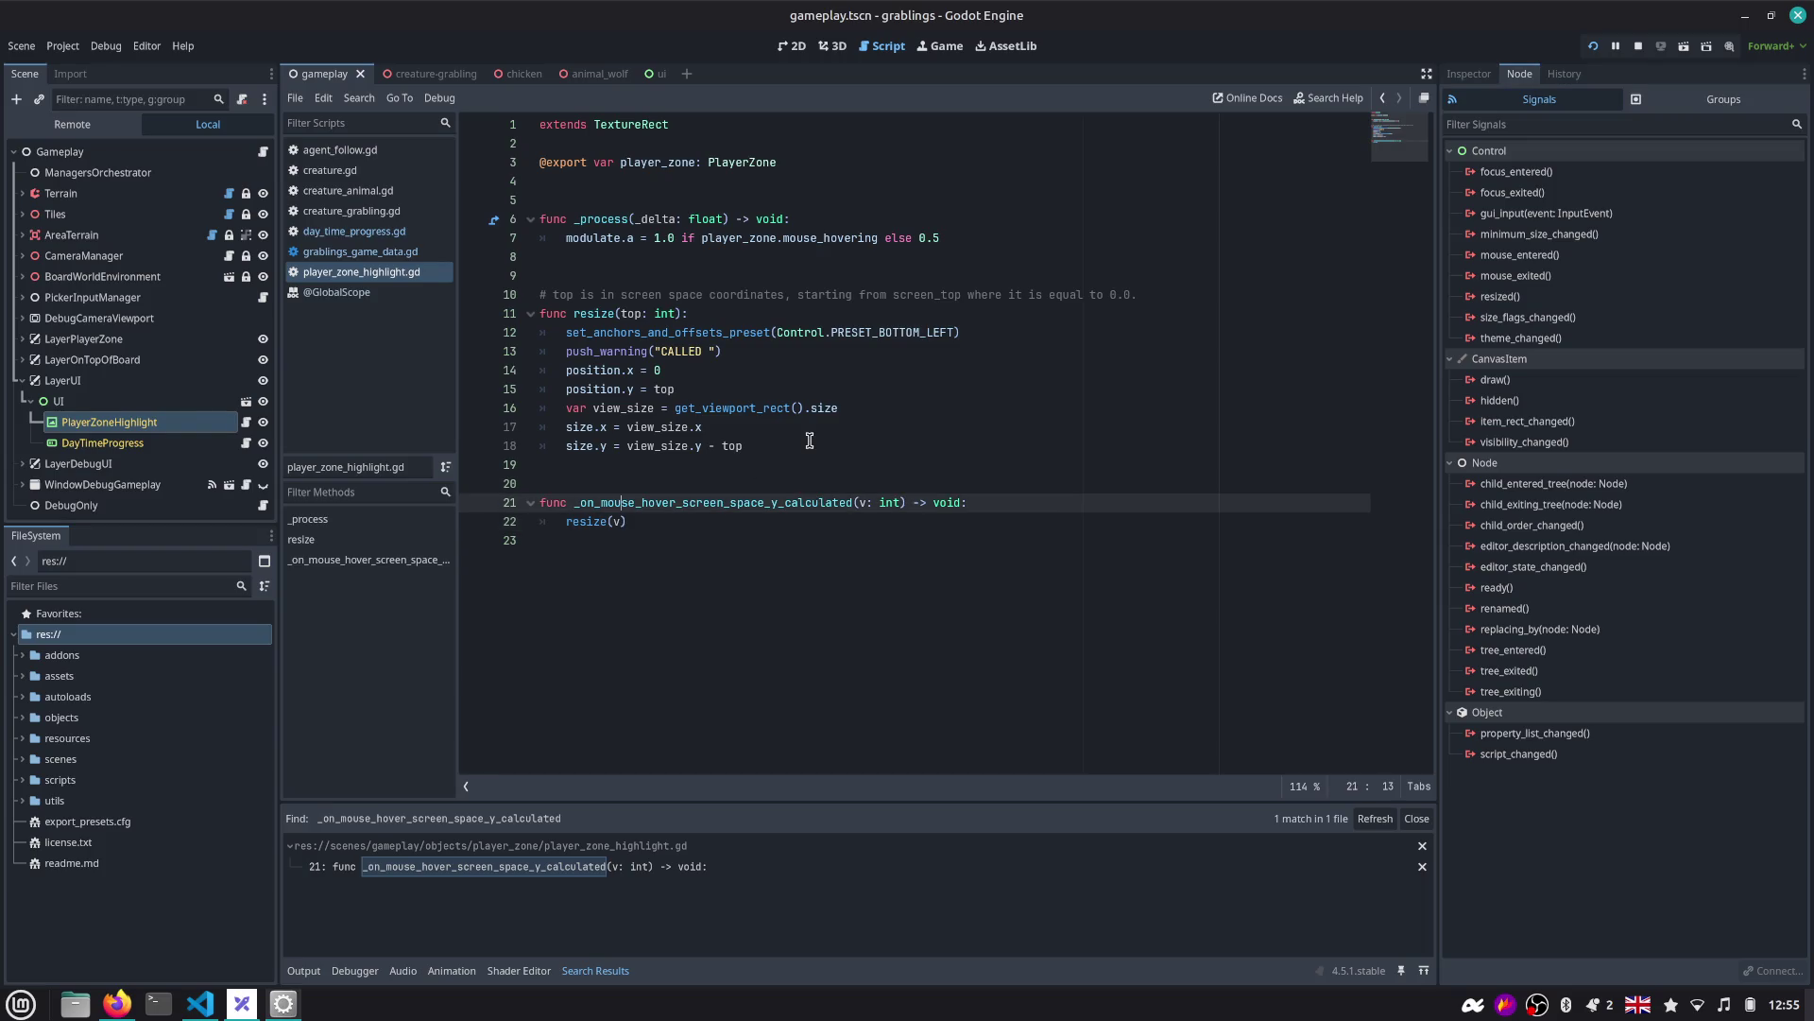
key(ctrl+shift+Right)
key(ctrl+shift+f)
key(Return)
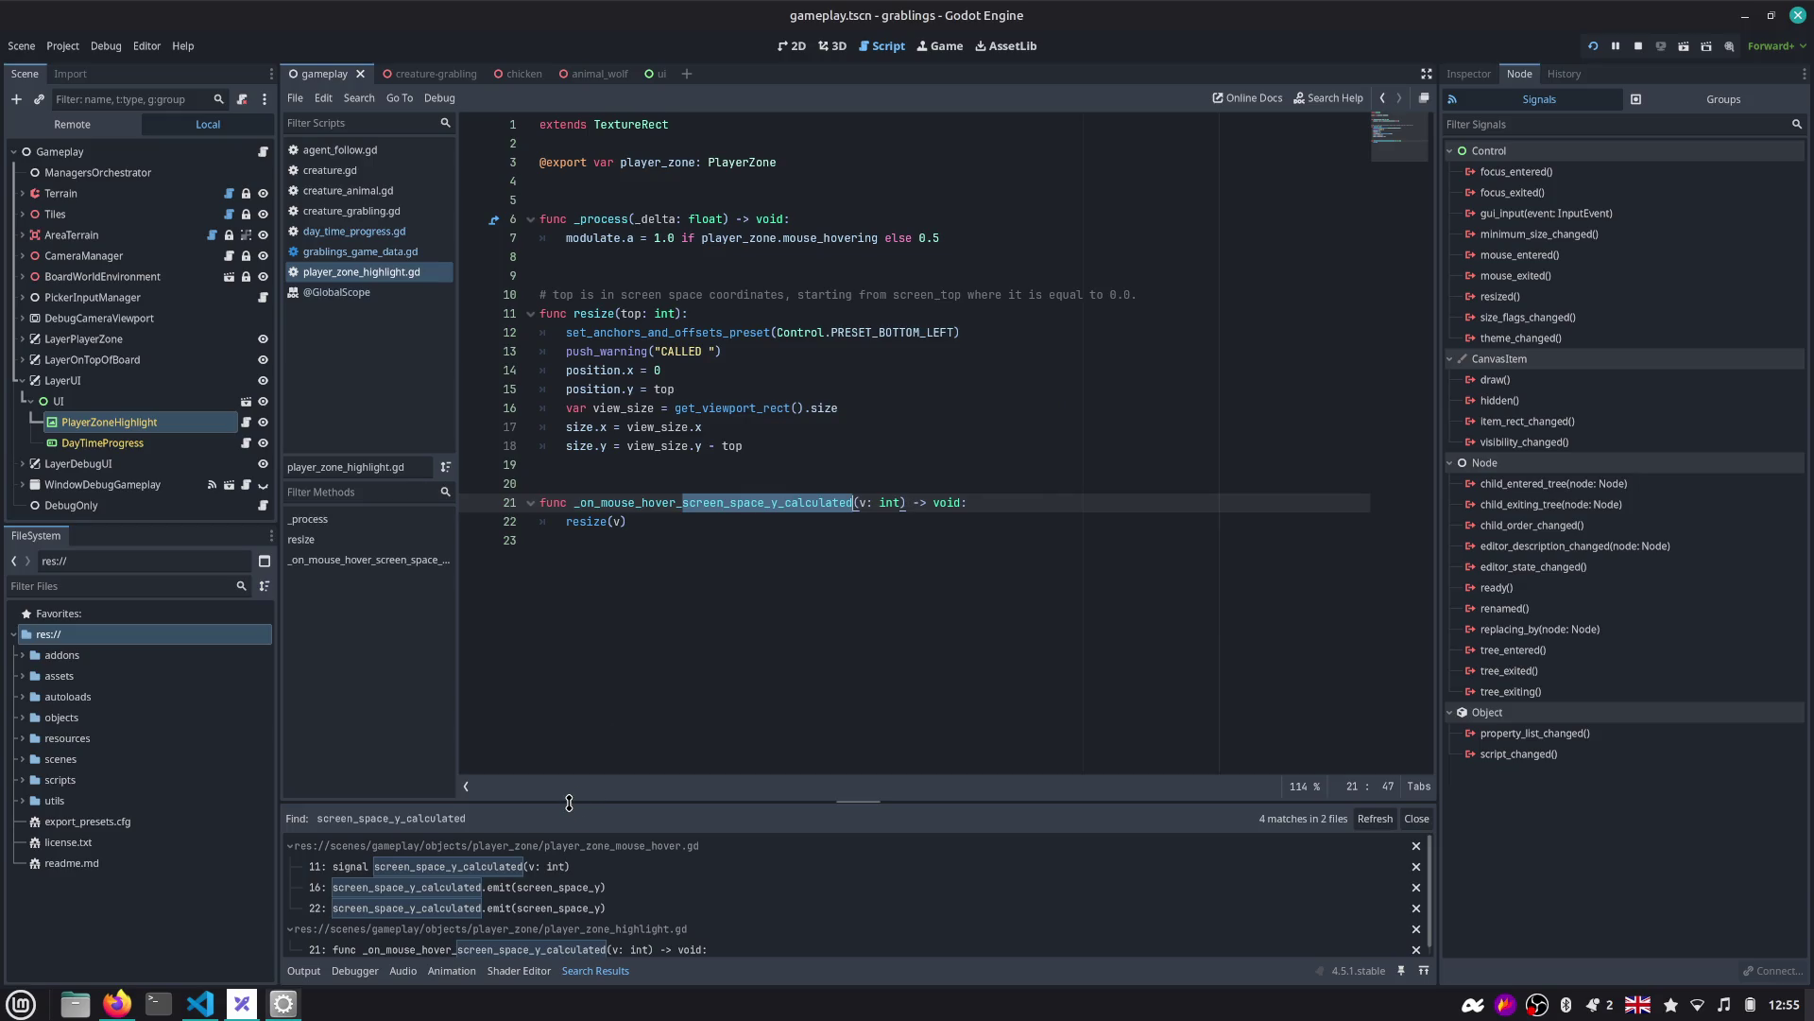
drag(569, 802, 569, 675)
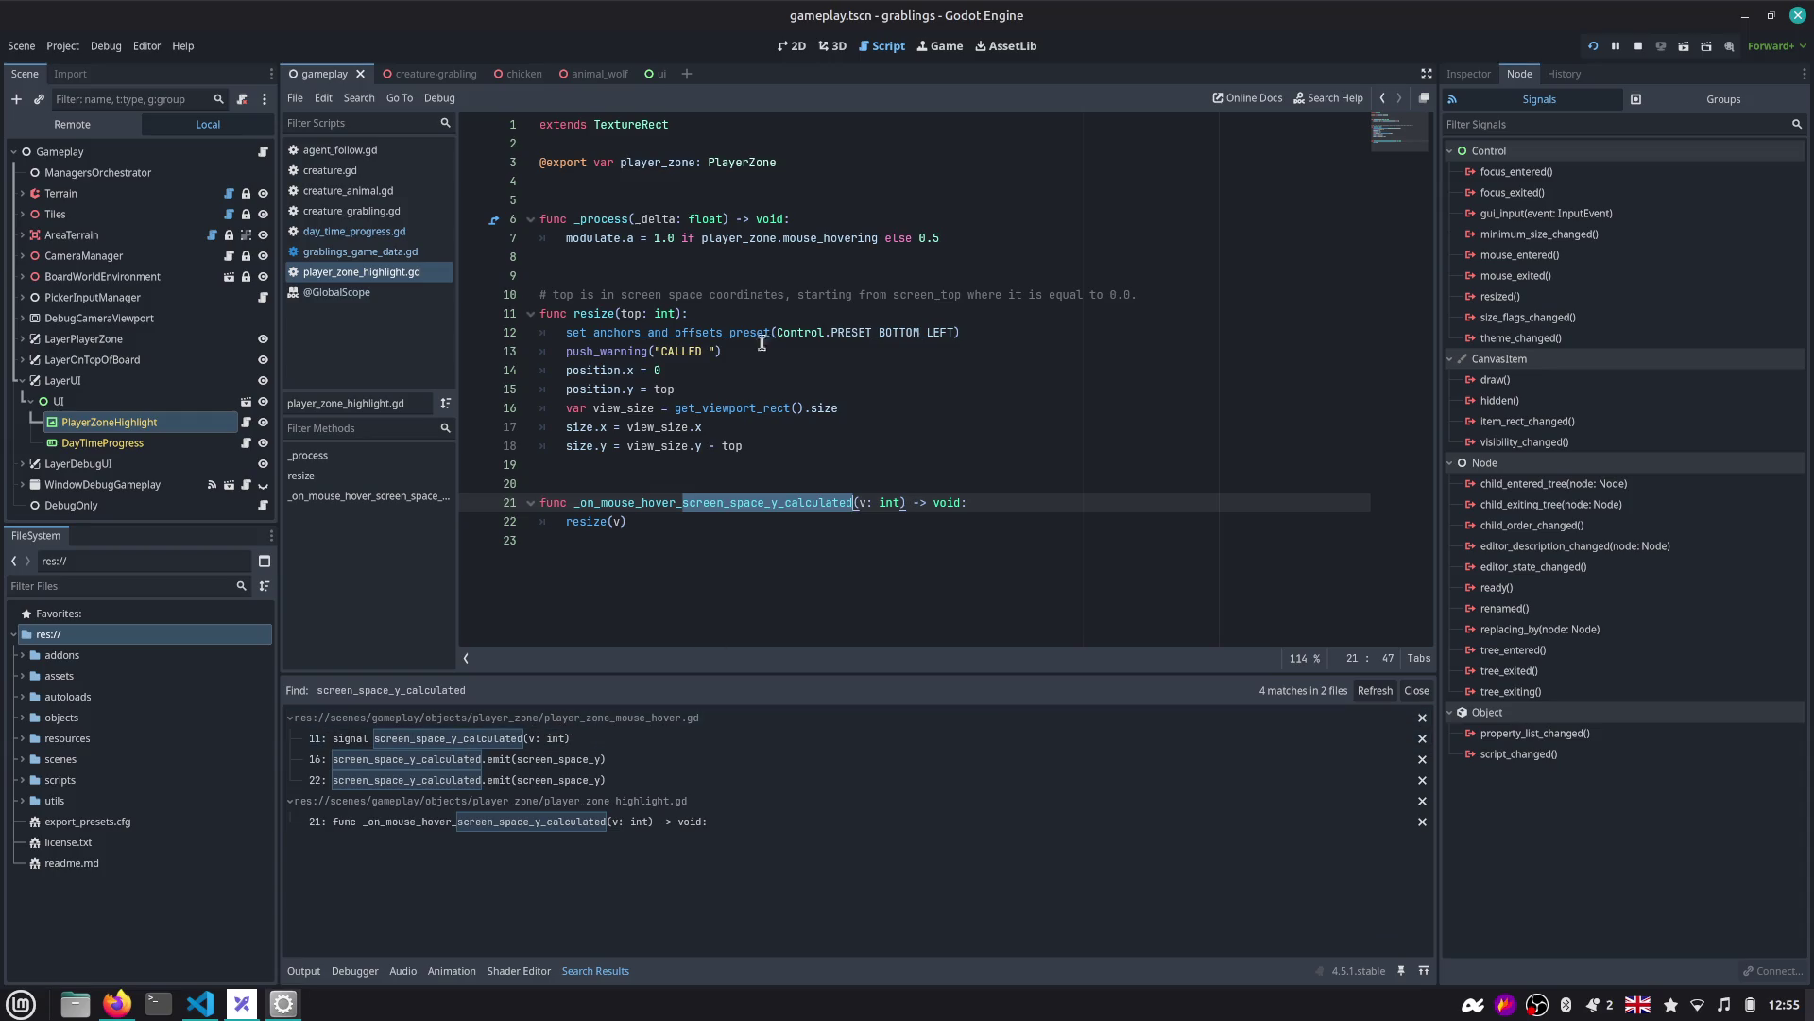
Filter the scene tree by 'mouse' and select the MouseHover node.
click(832, 45)
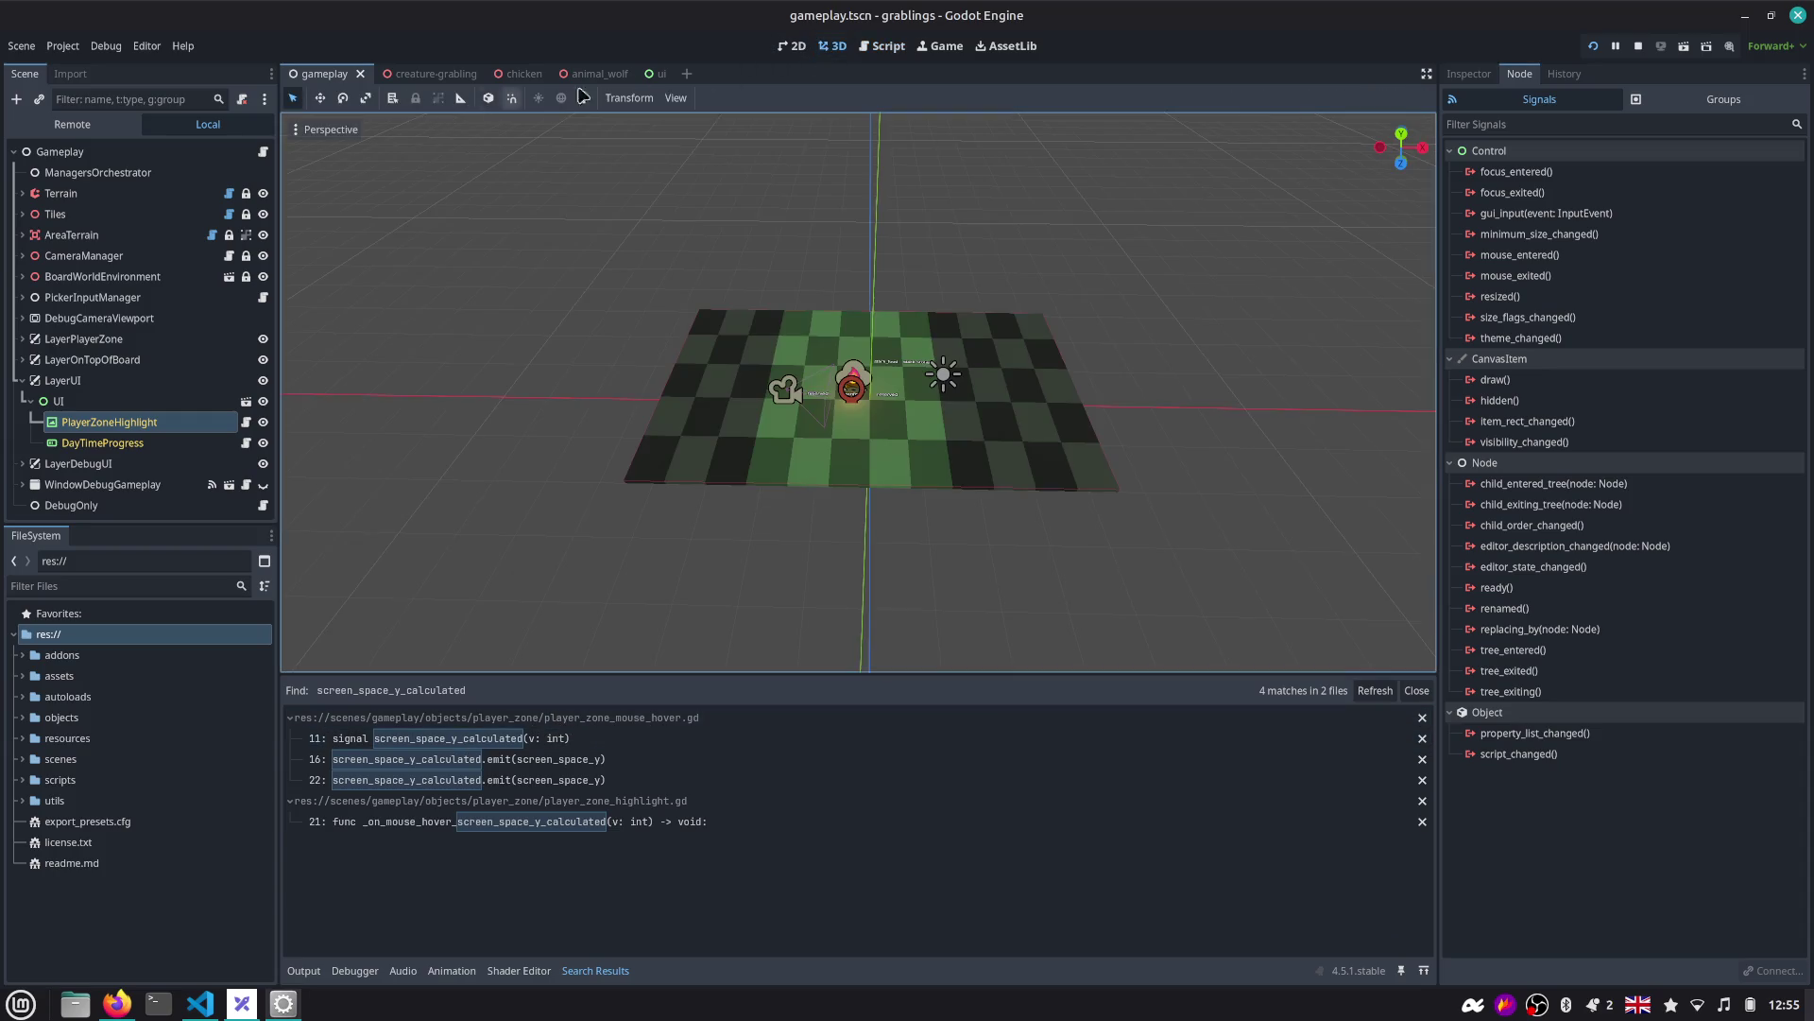
click(792, 45)
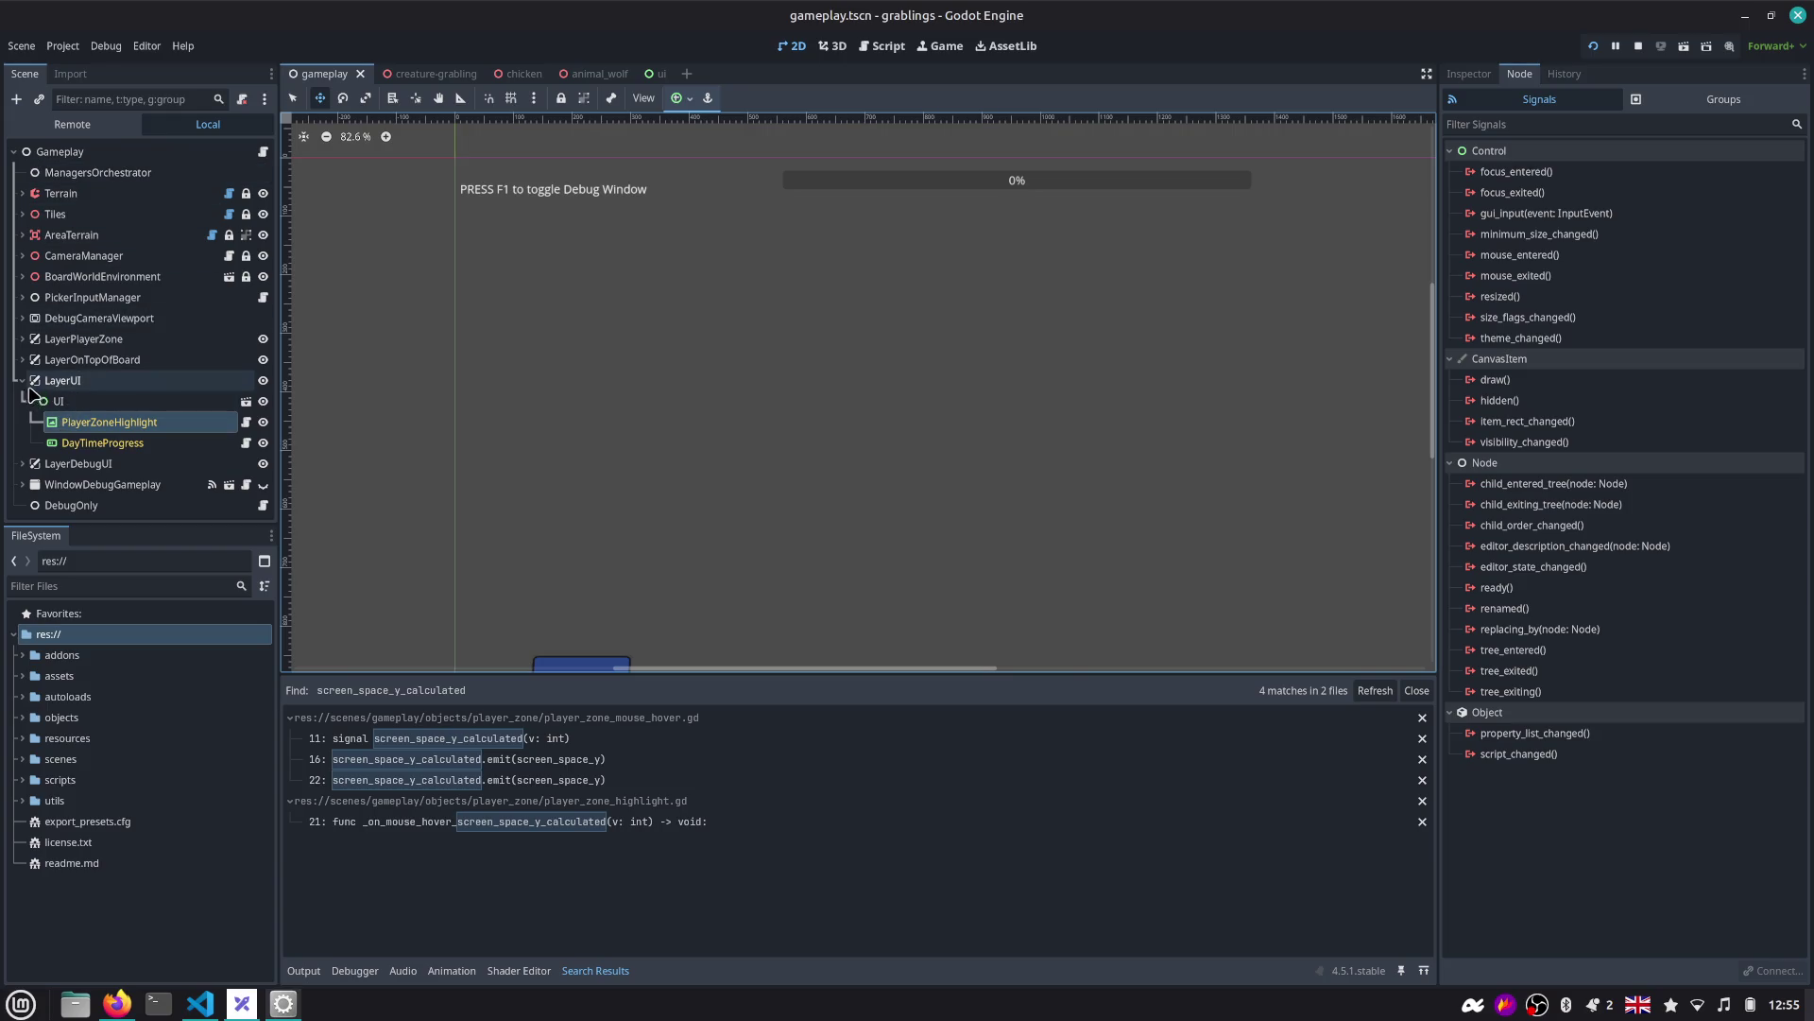
click(22, 338)
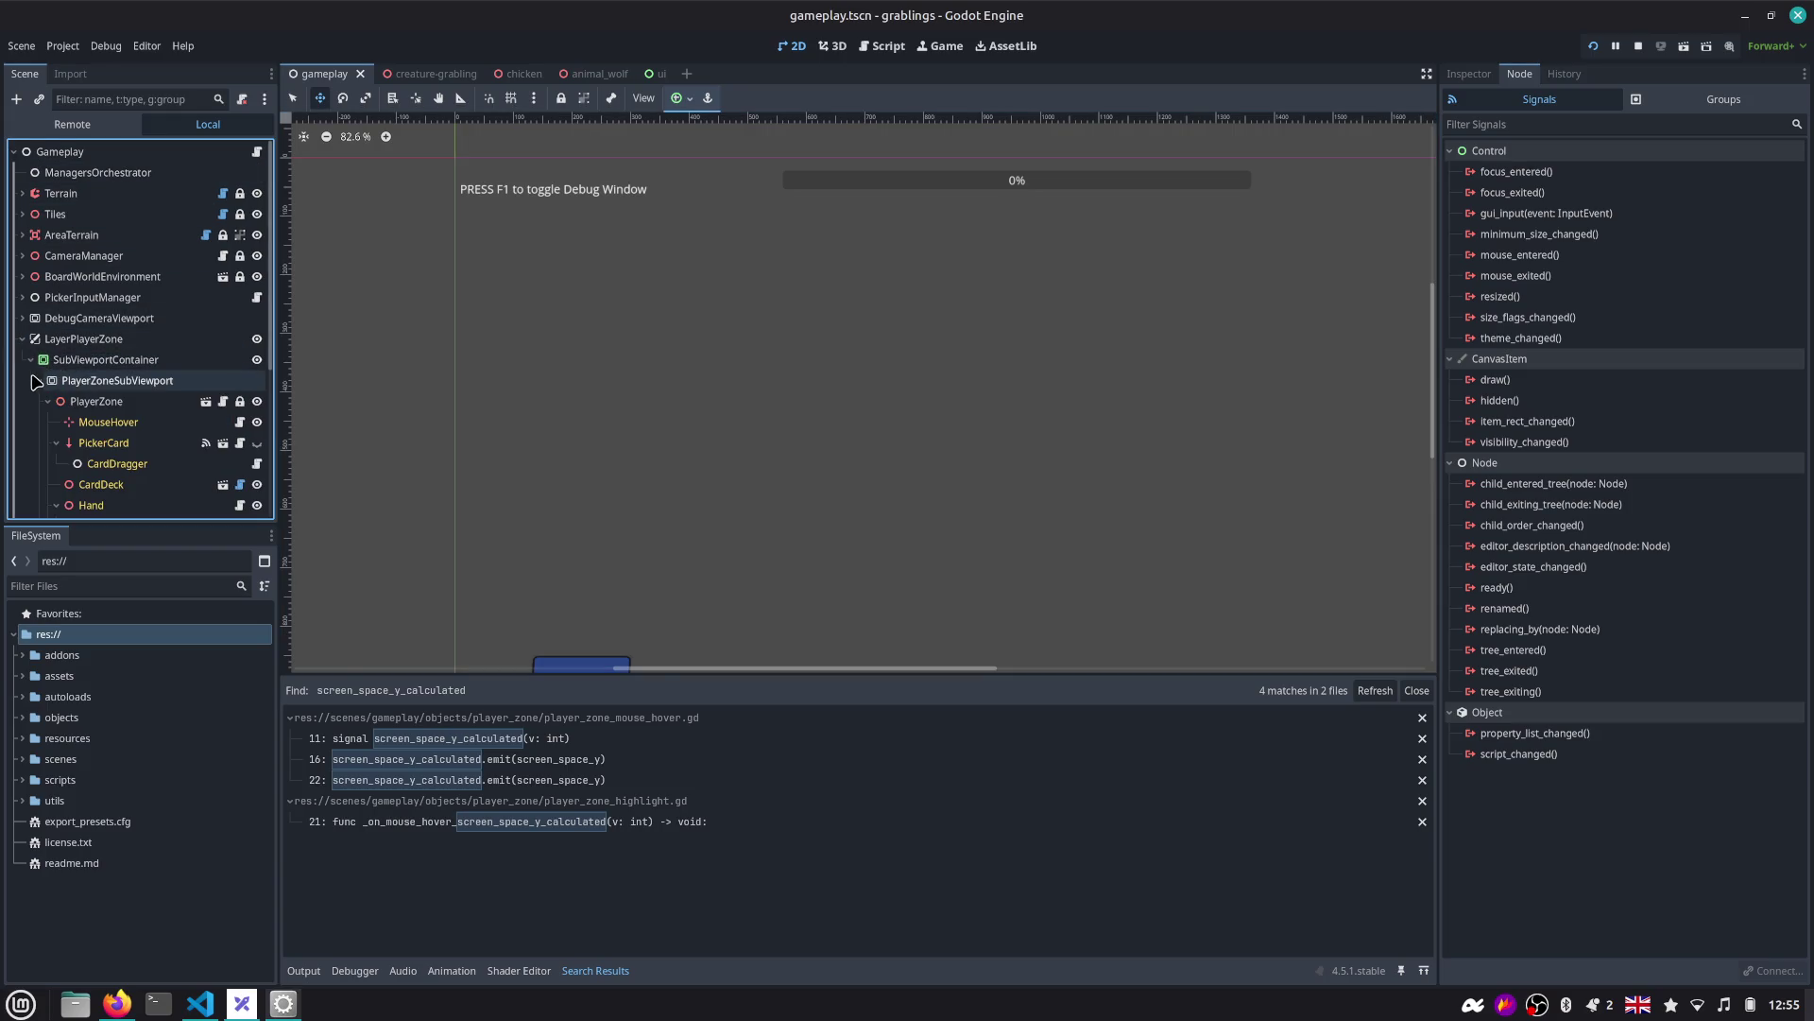
click(31, 360)
click(124, 98)
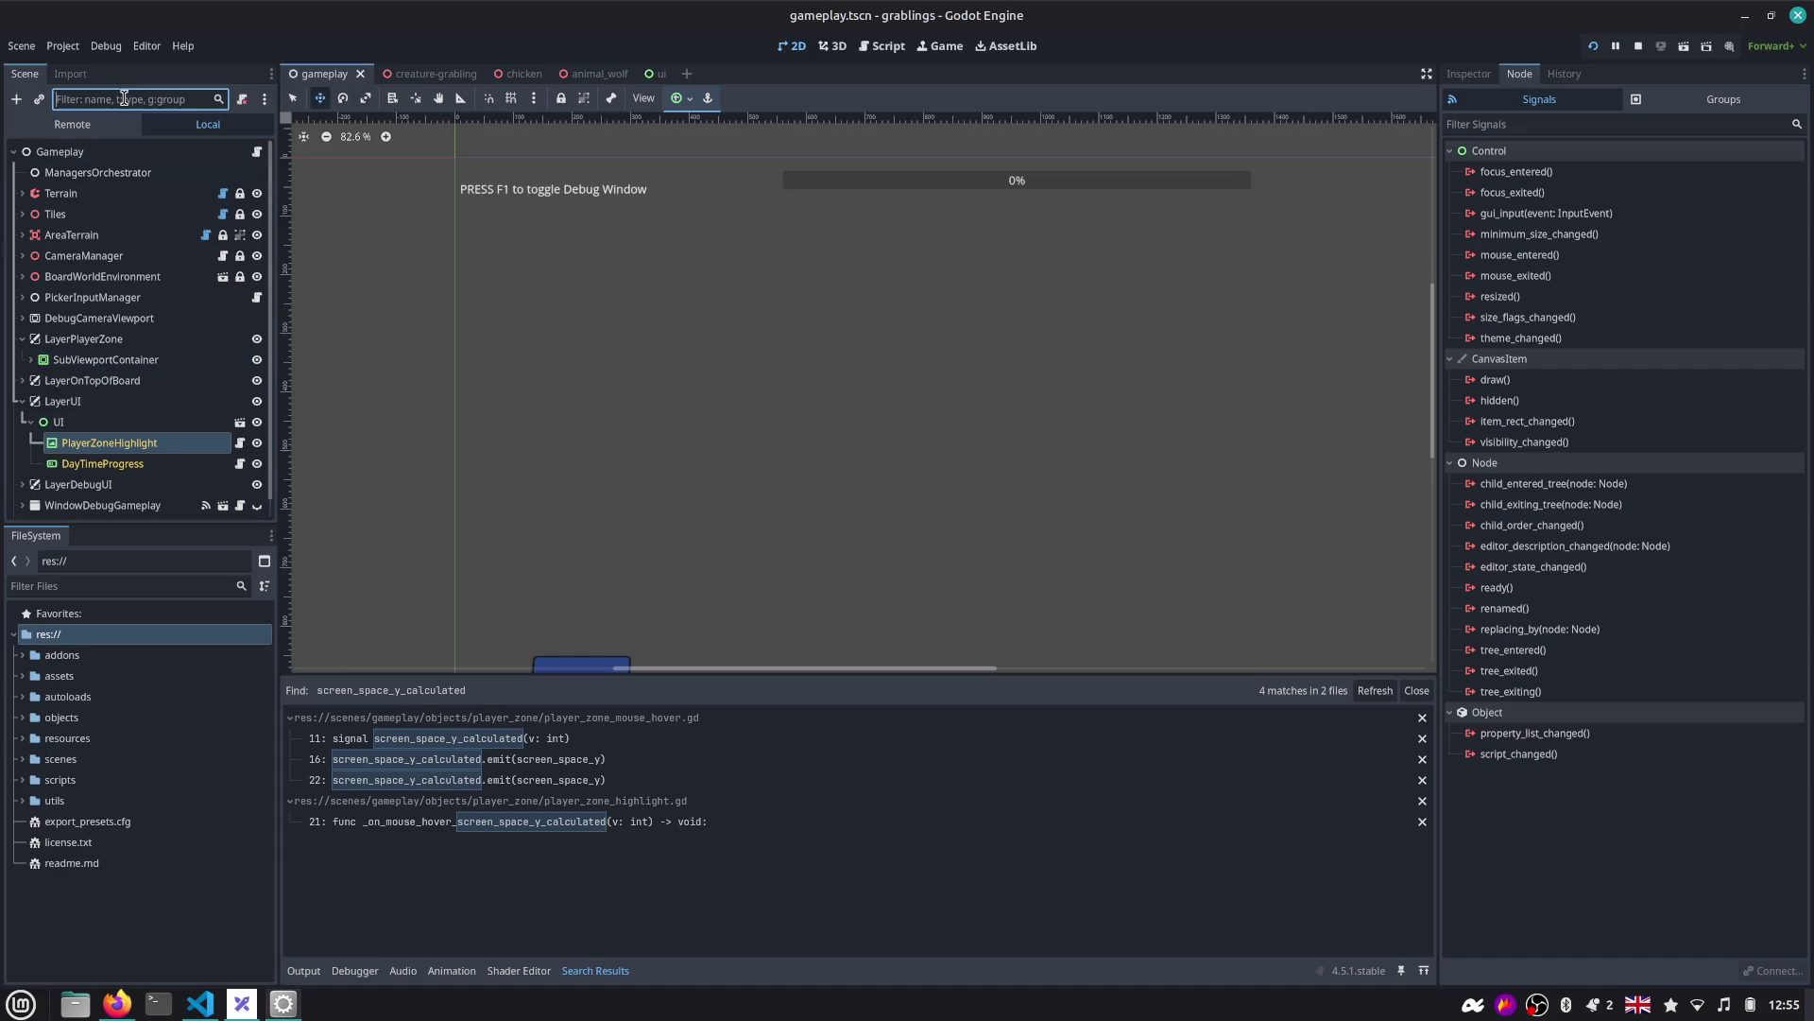
text(player_zone)
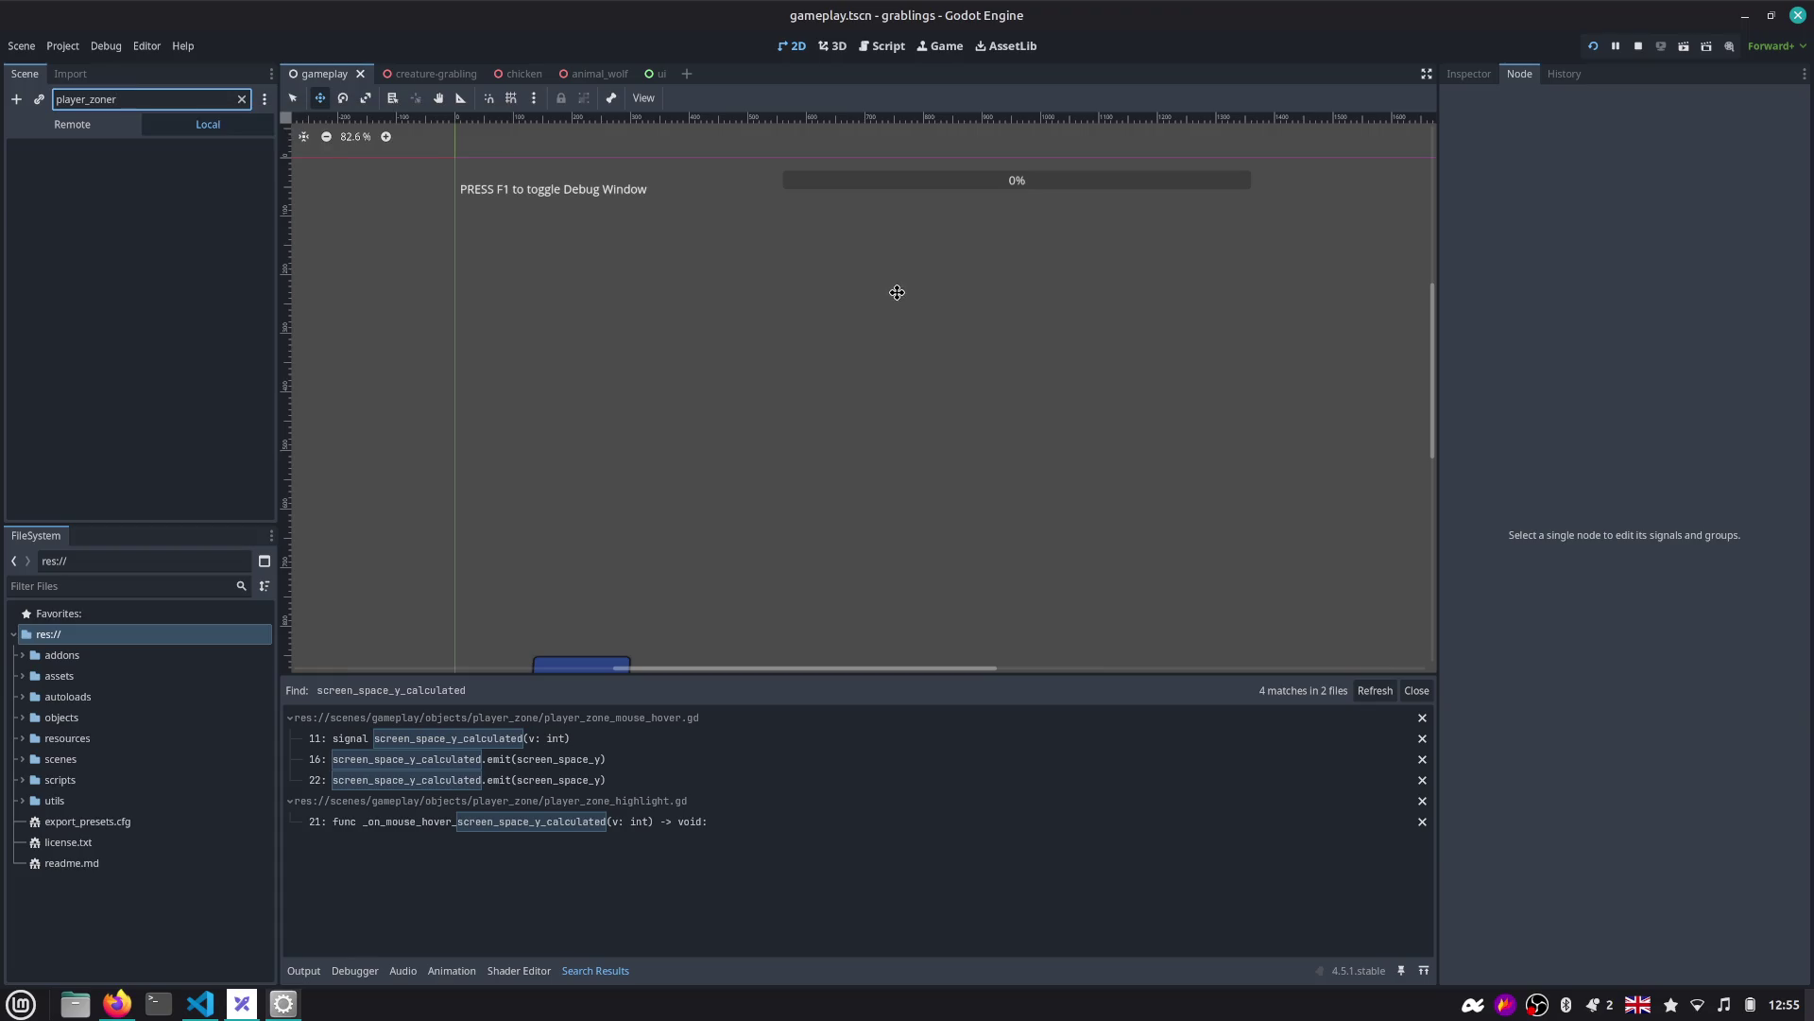
key(ctrl+a)
text(mouse)
click(121, 153)
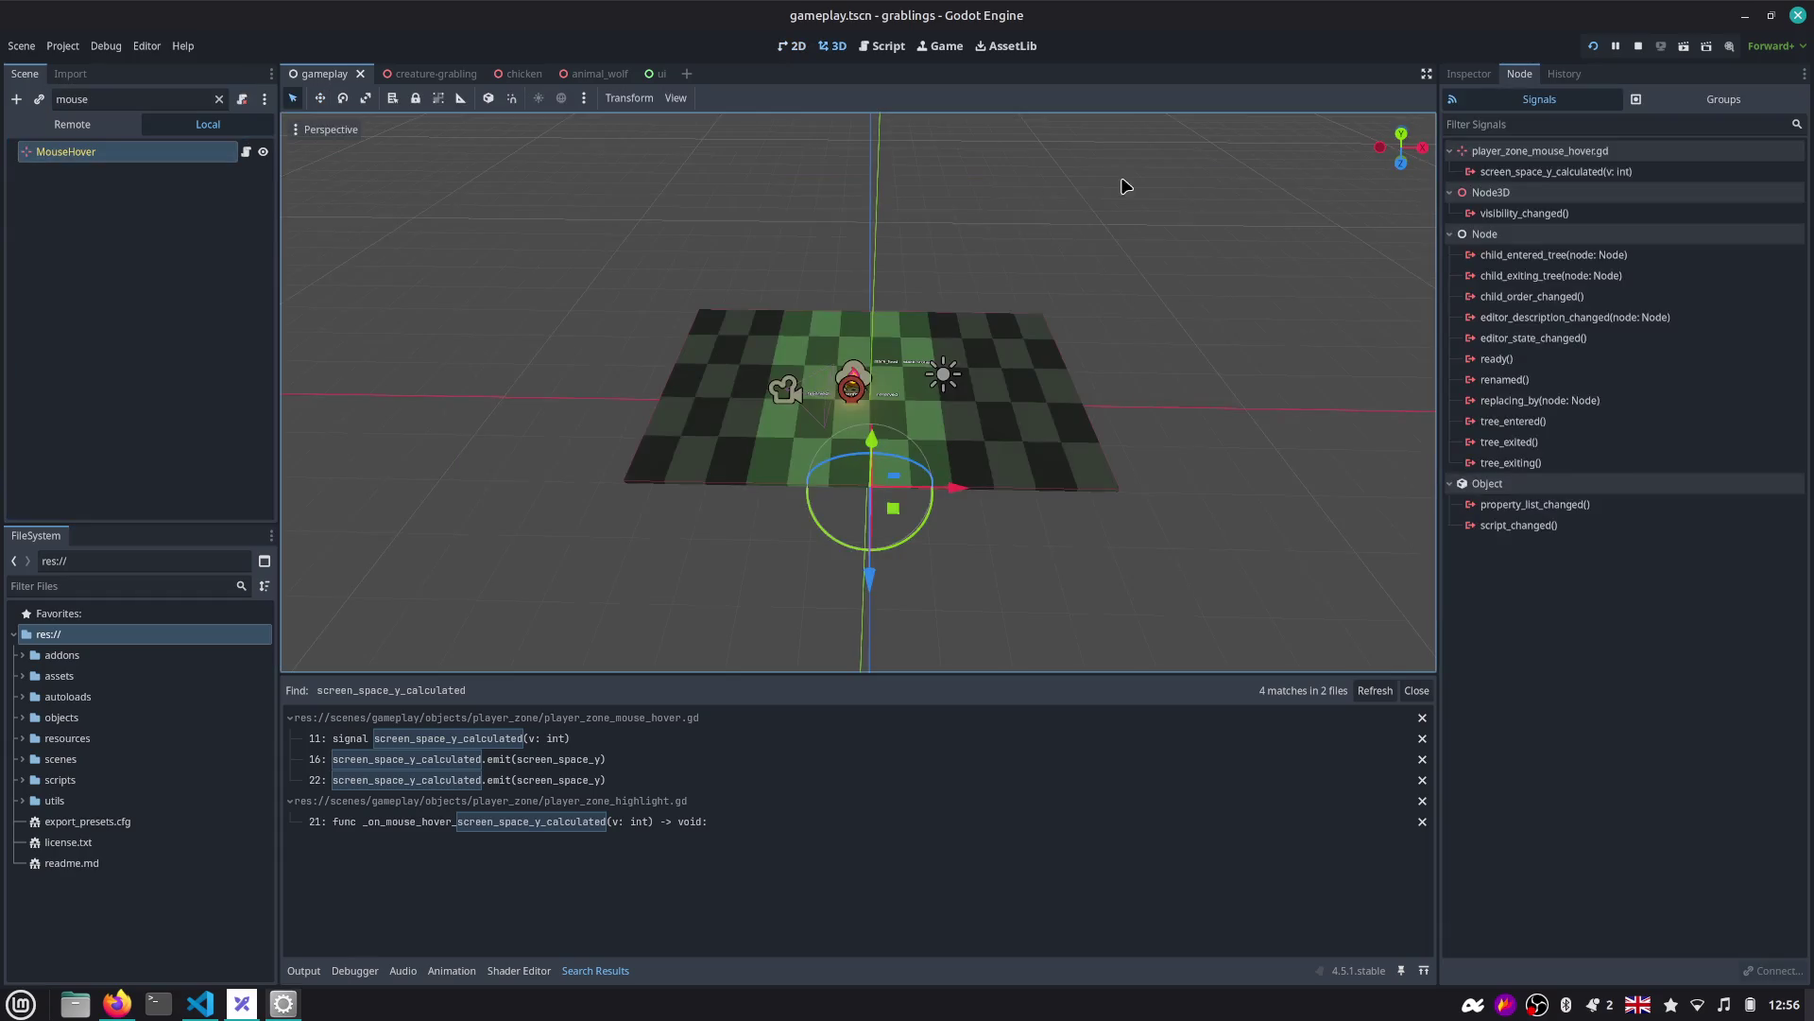
Connect MouseHover's screen_space_y_calculated signal to PlayerZoneHighlight, creating the _on_mouse_hover_screen_space_y_calculated handler.
double_click(1552, 174)
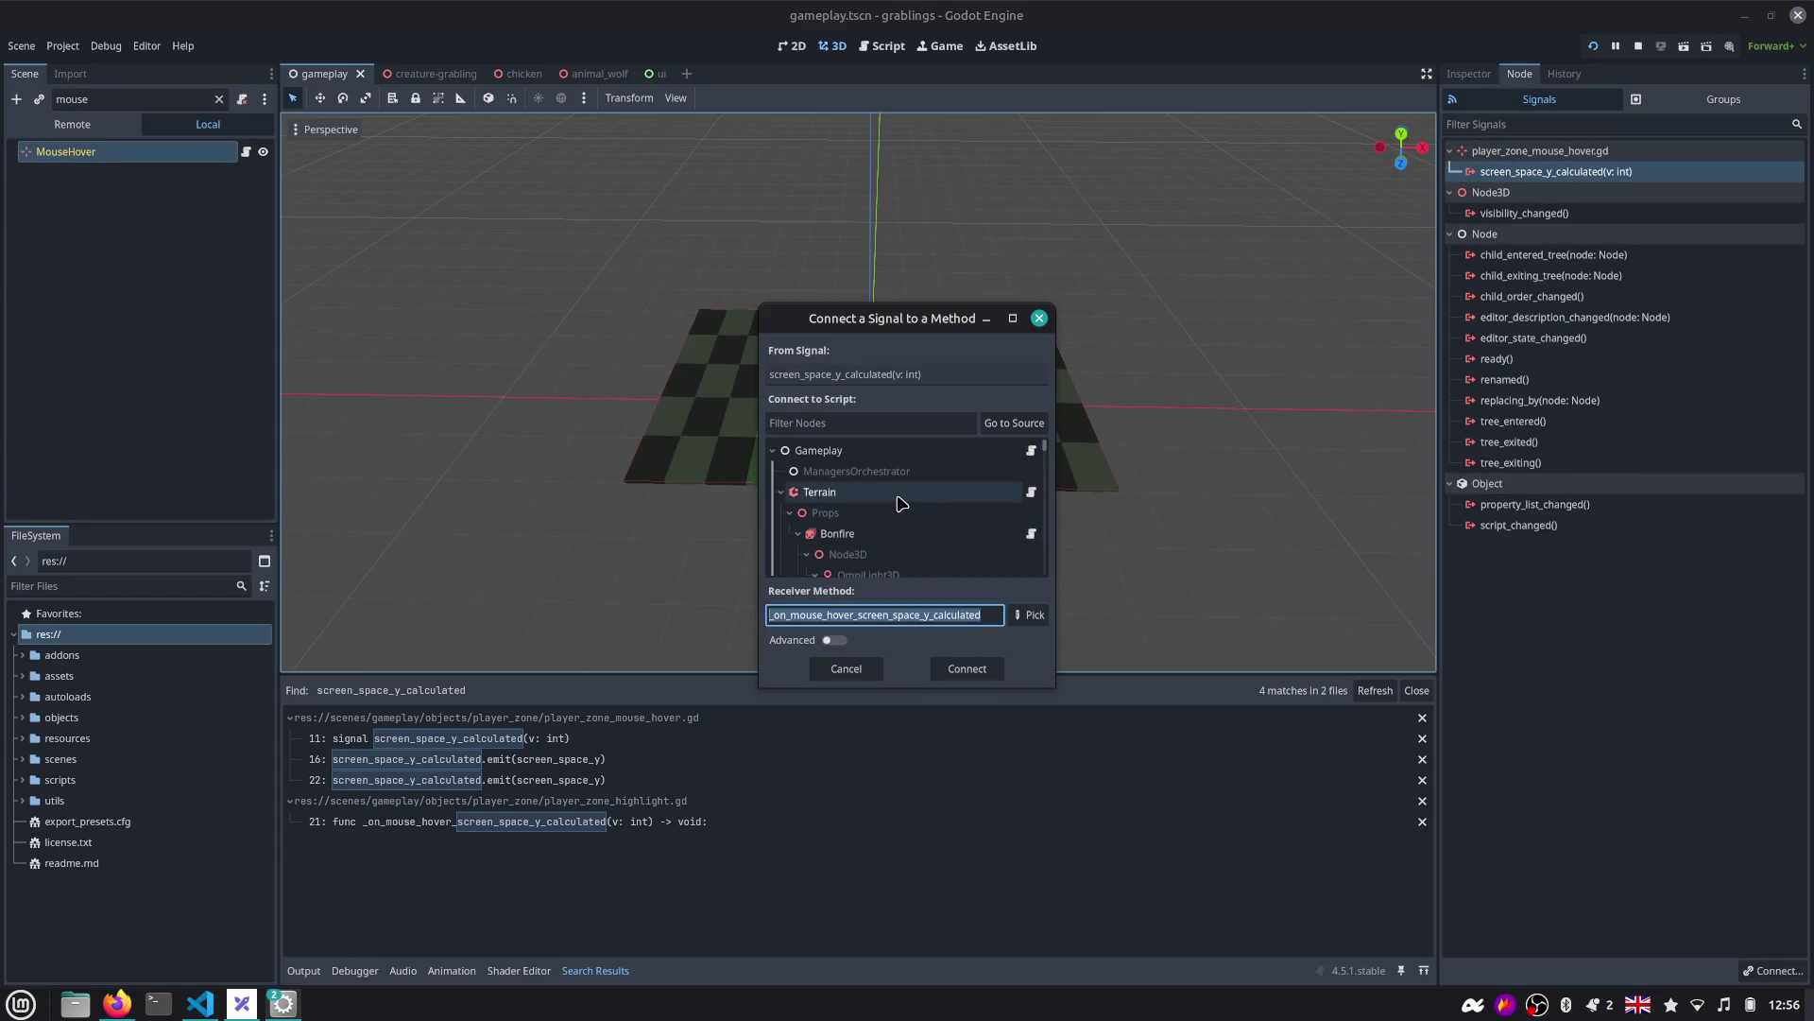
scroll(900, 503, down, 3)
scroll(901, 503, down, 8)
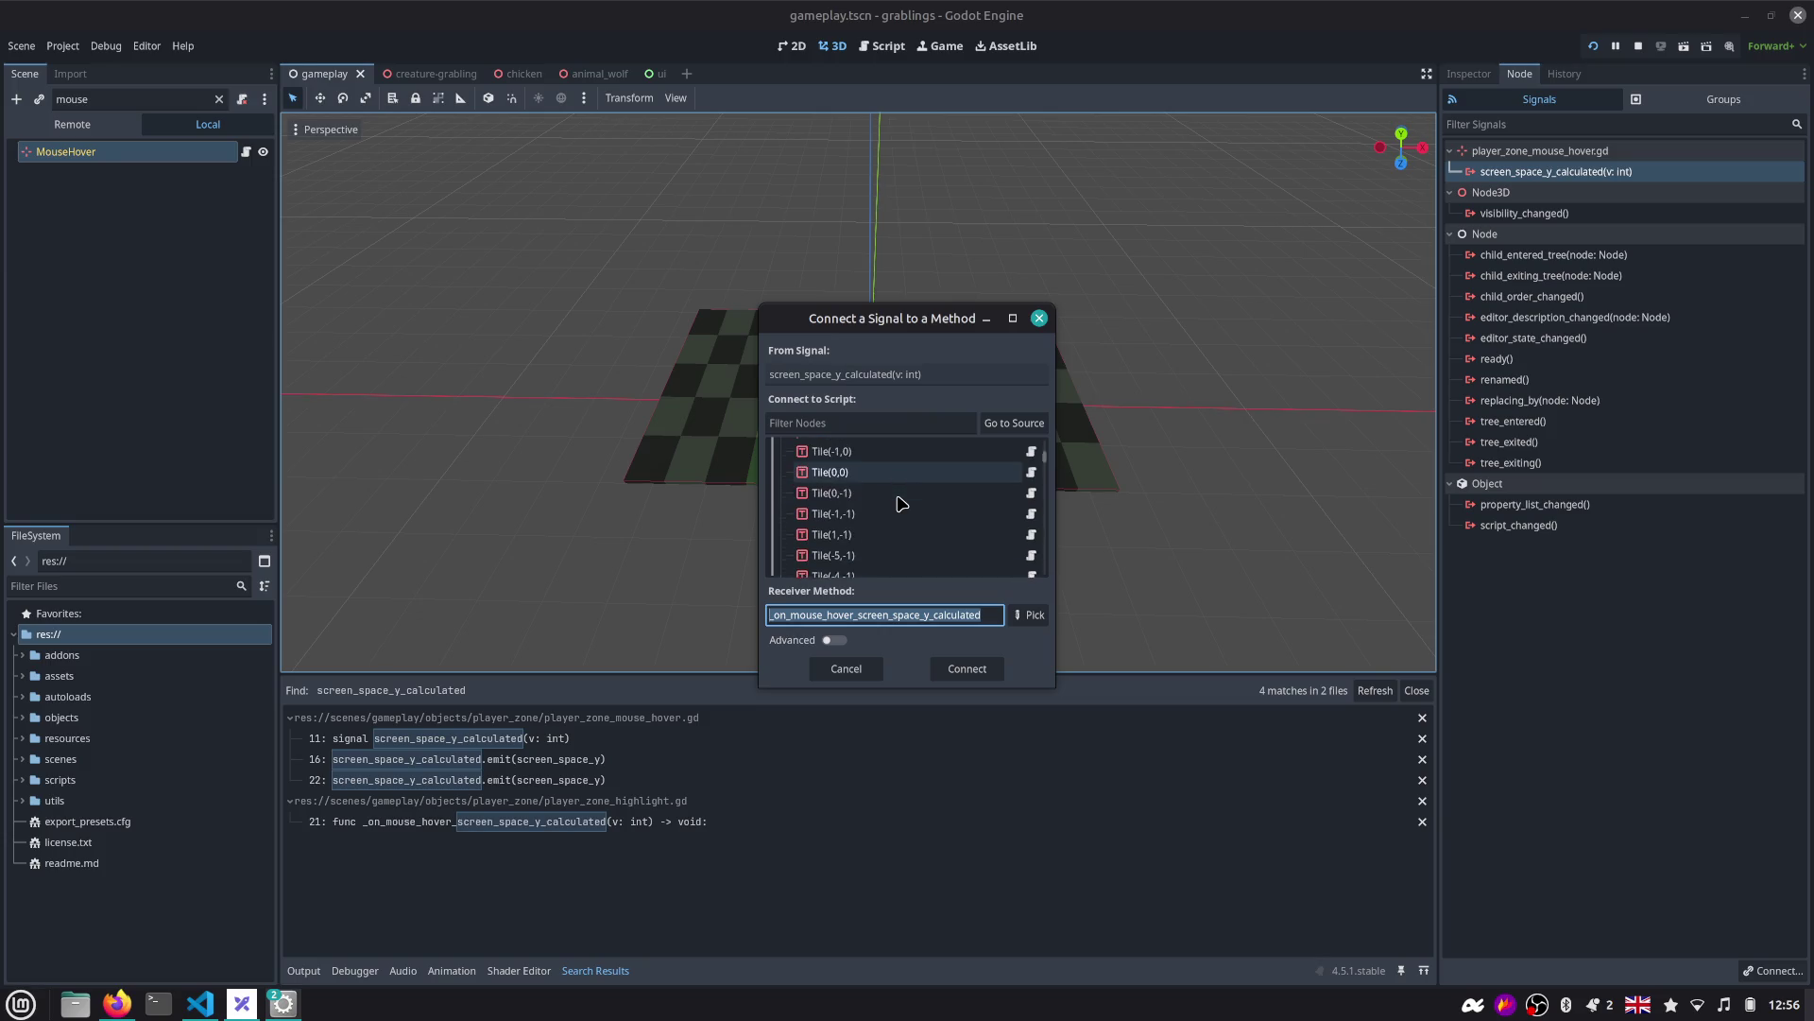
scroll(945, 453, down, 2)
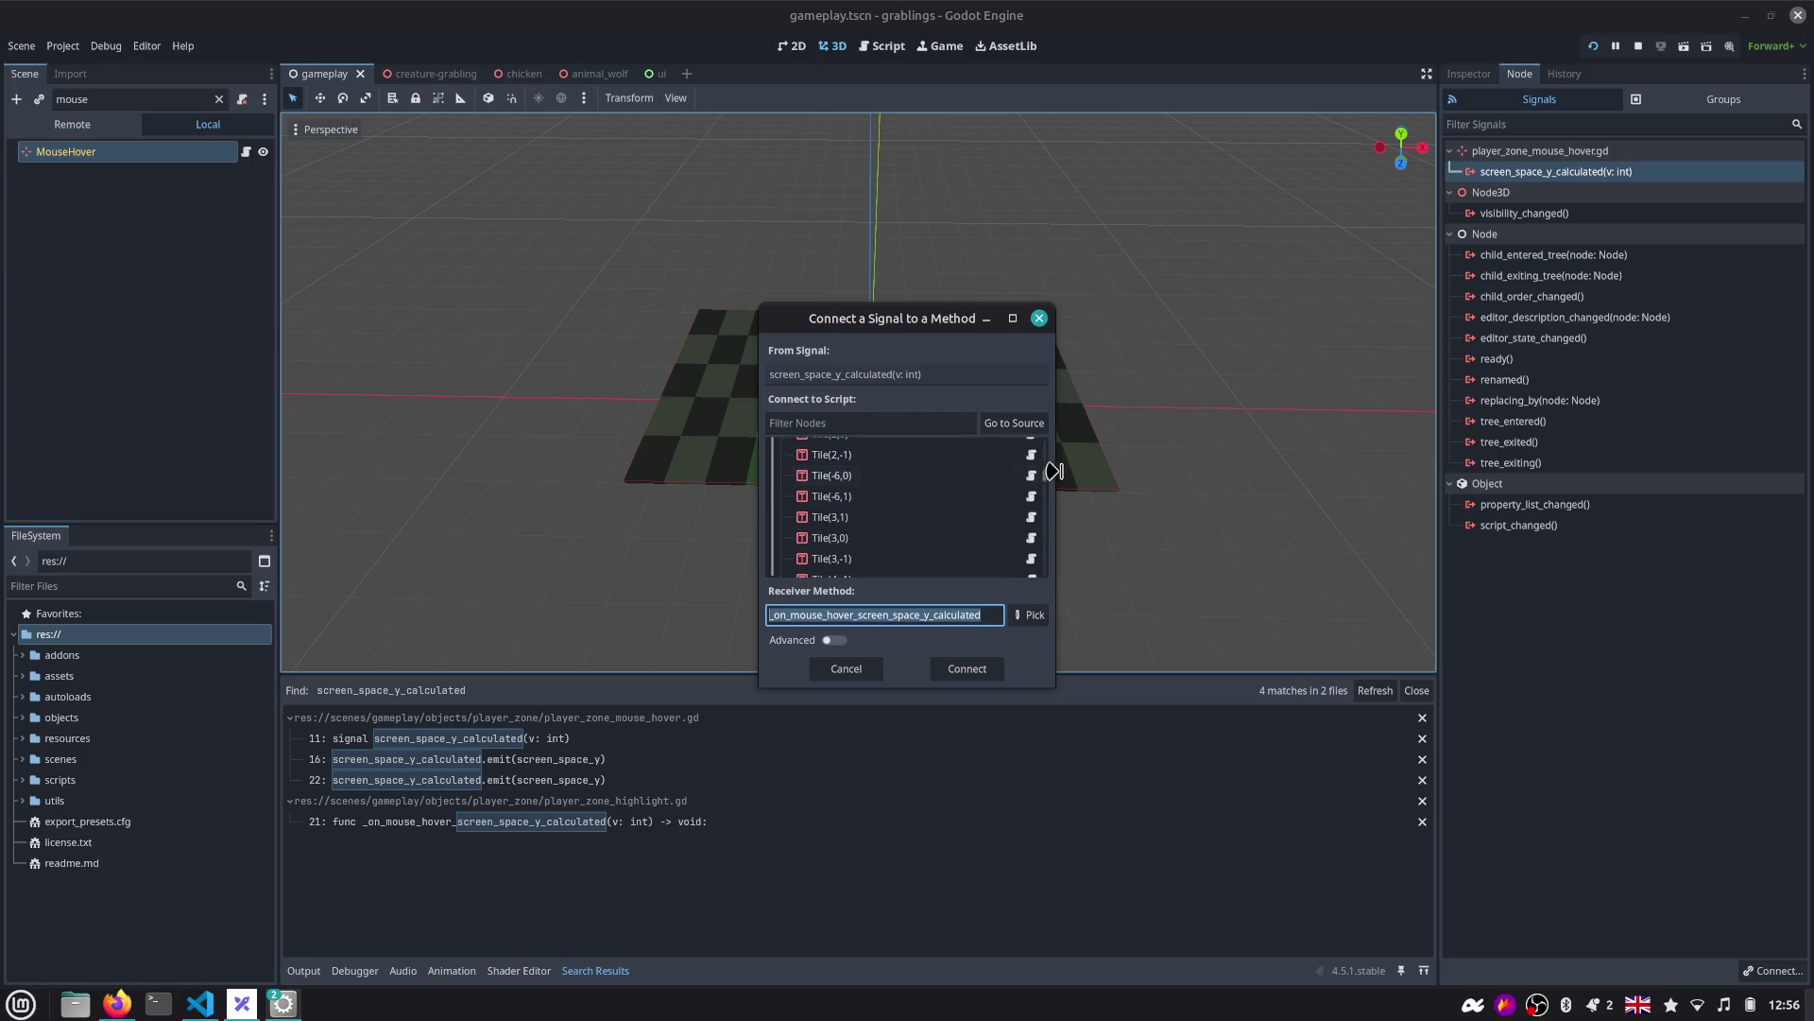
drag(1045, 475, 1030, 550)
double_click(909, 511)
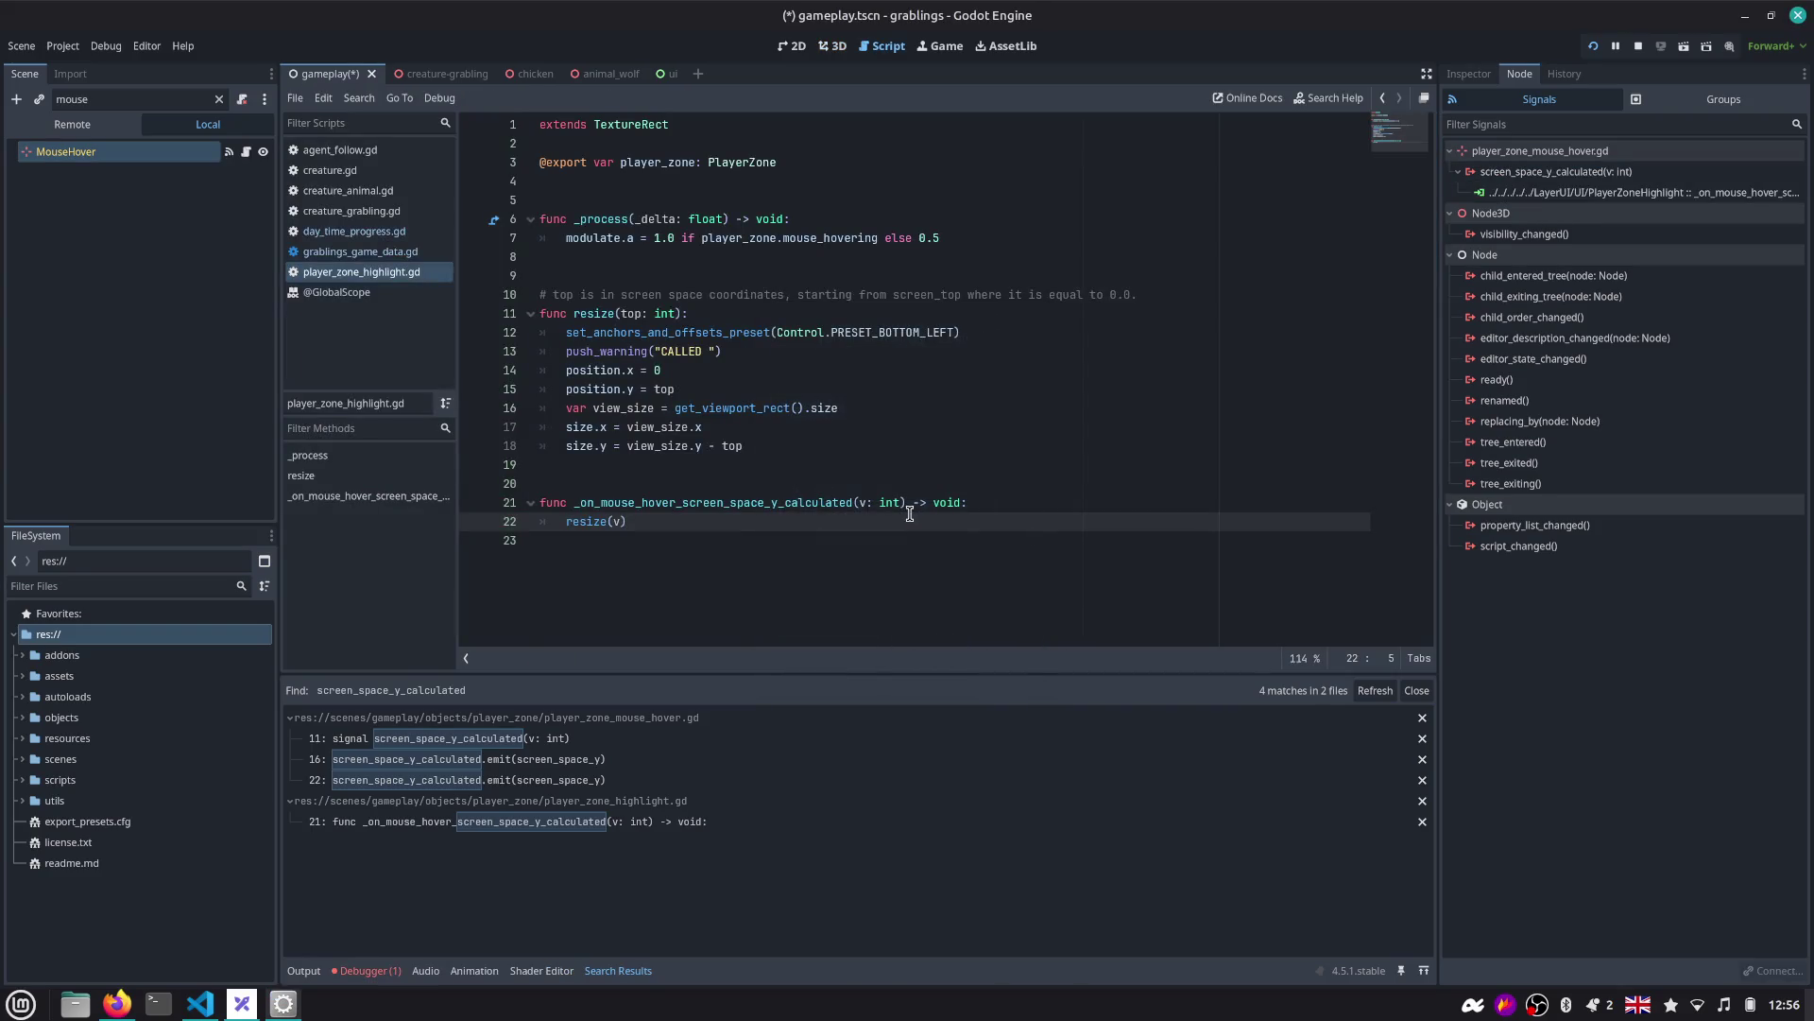
Run the project to test the new signal connection.
key(Down)
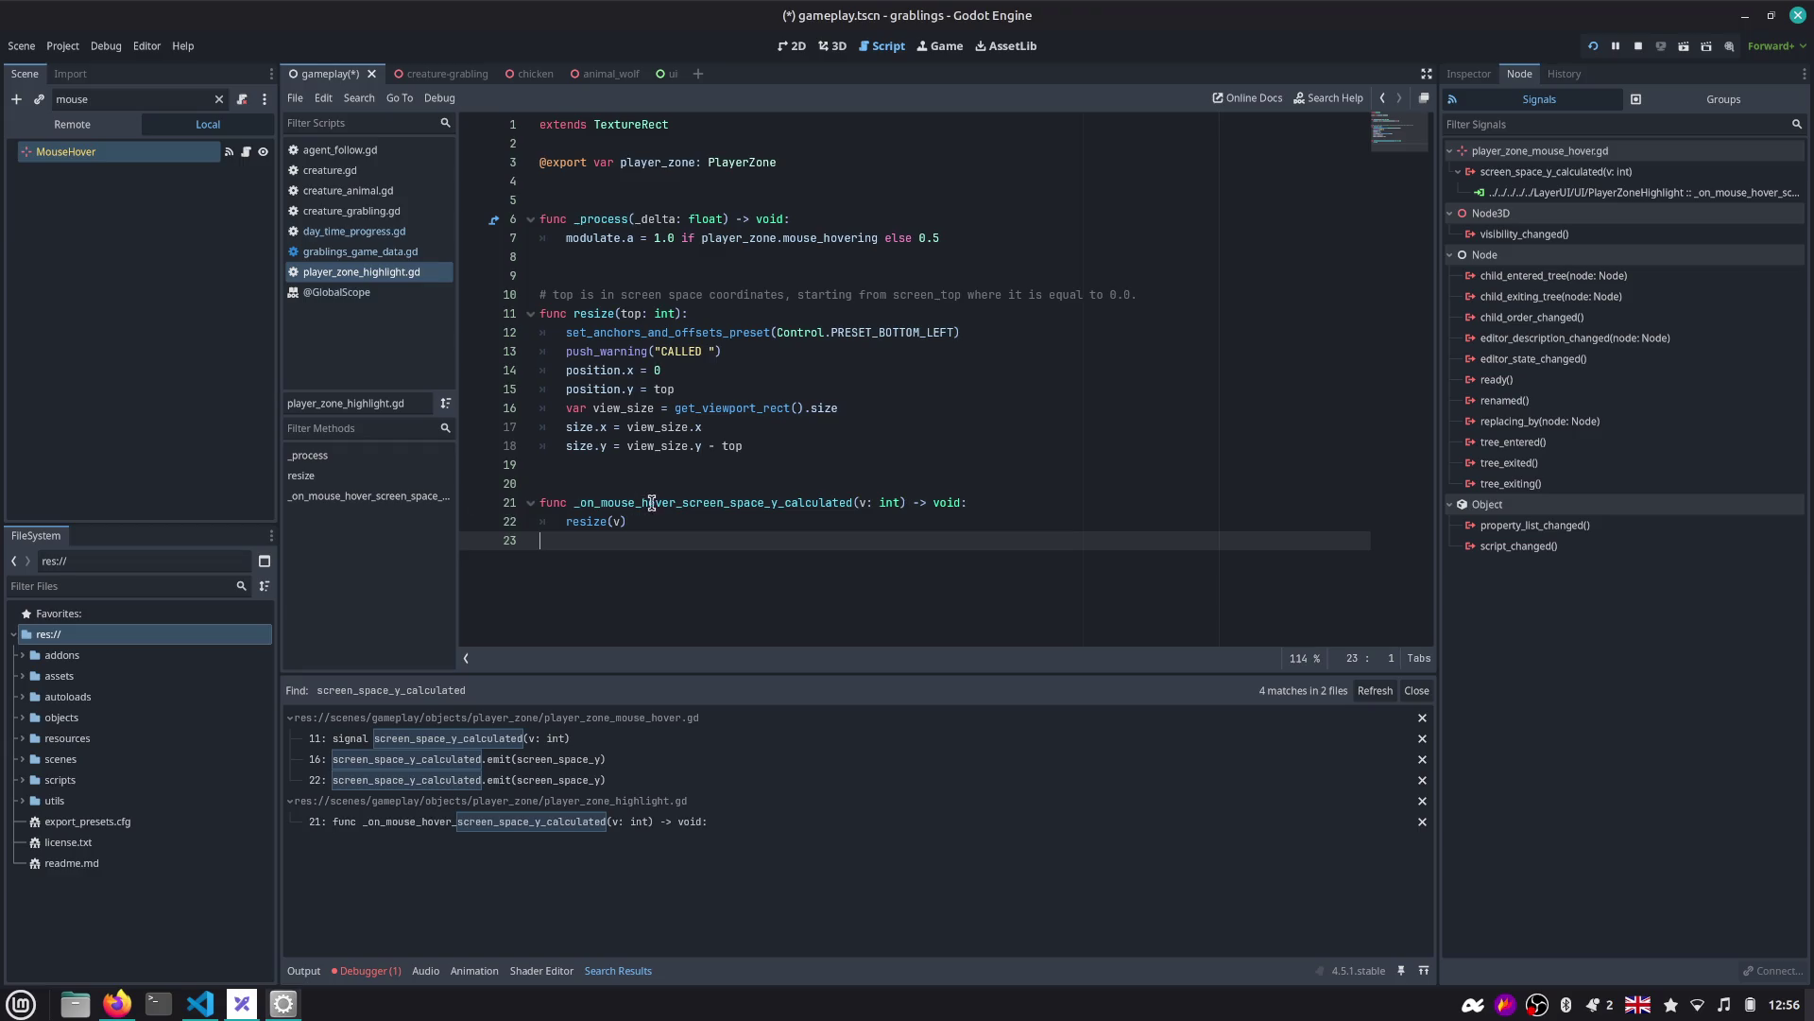
click(670, 503)
click(1592, 47)
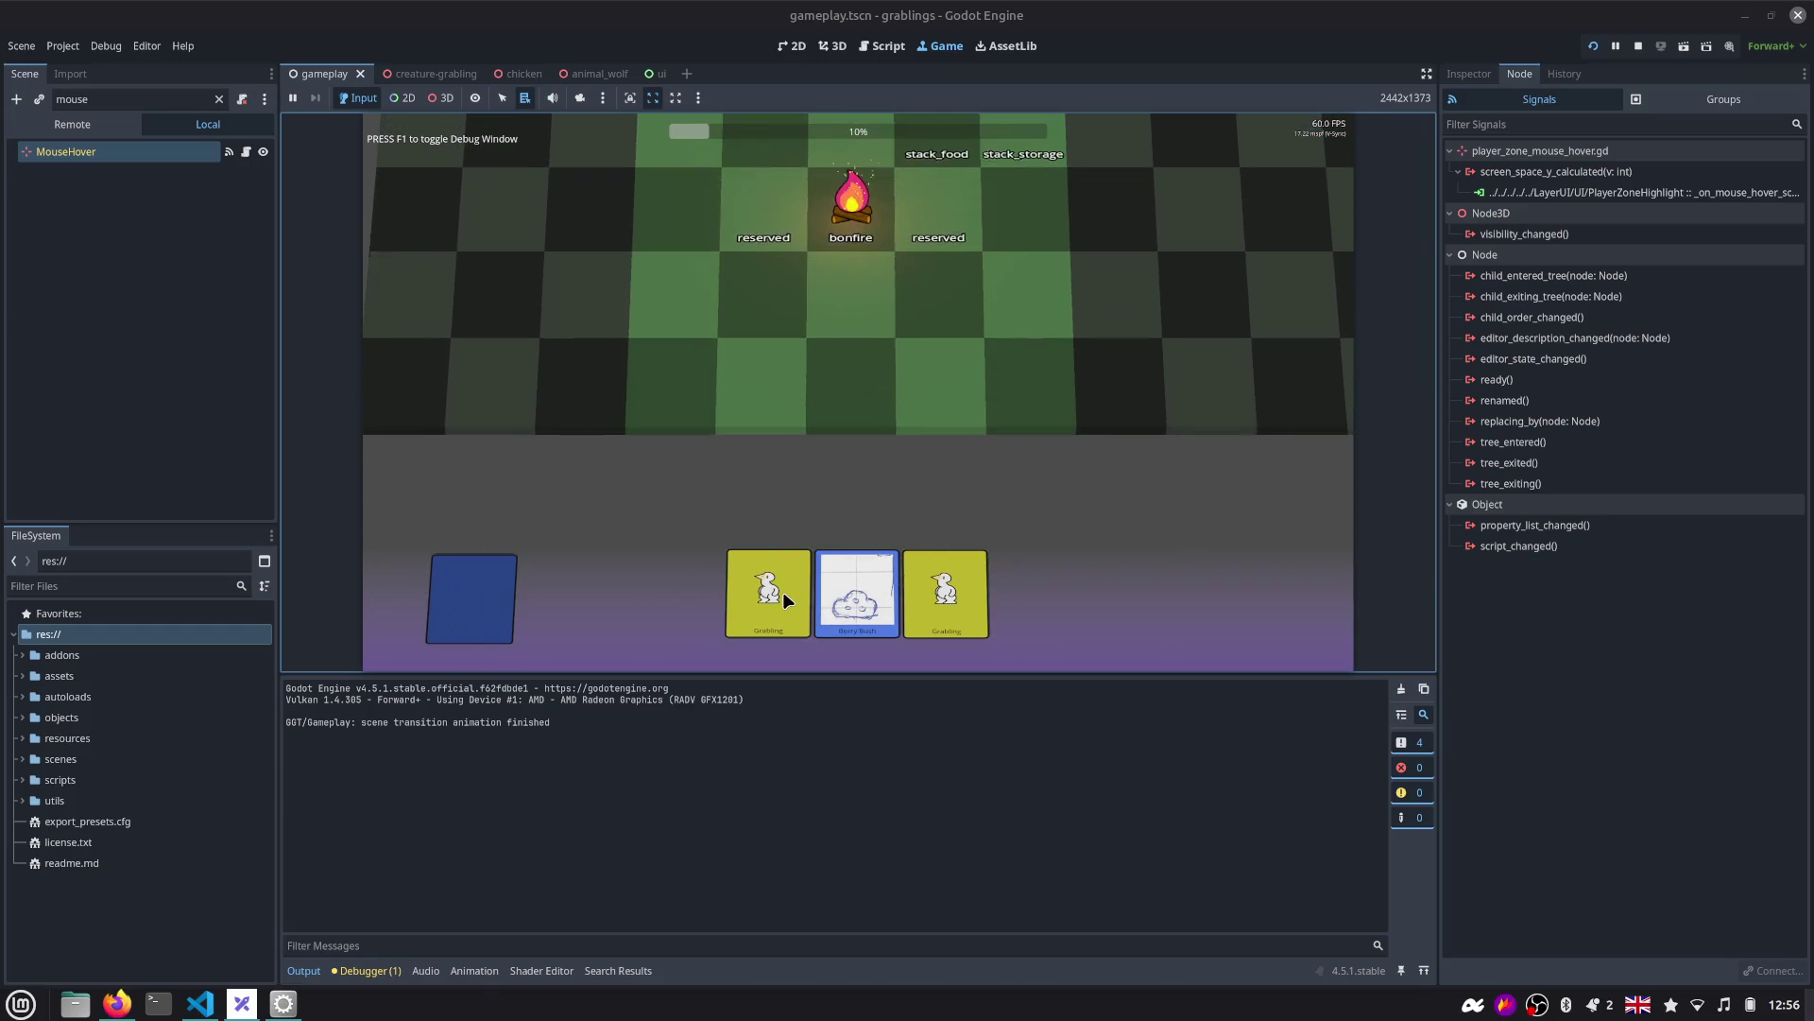
Trace the debugger's CALLED warning to player_zone_highlight.gd line 13, then open the ui scene.
click(376, 974)
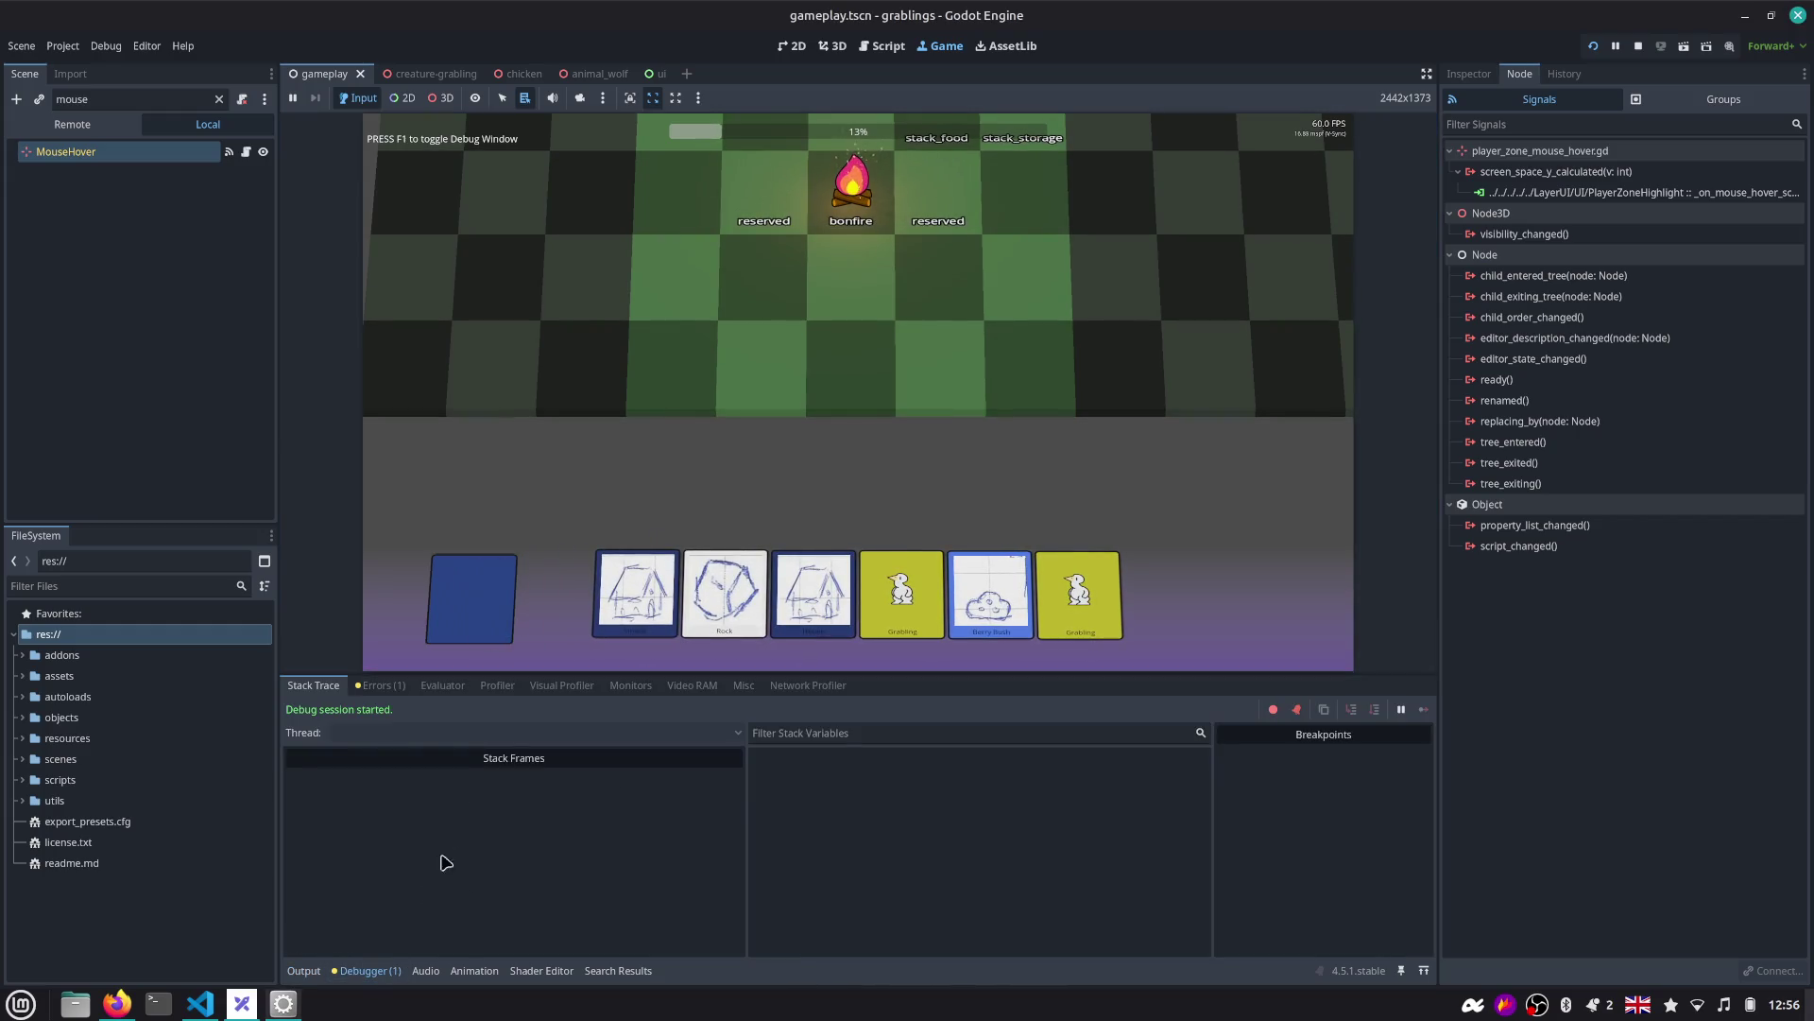
click(383, 686)
double_click(450, 743)
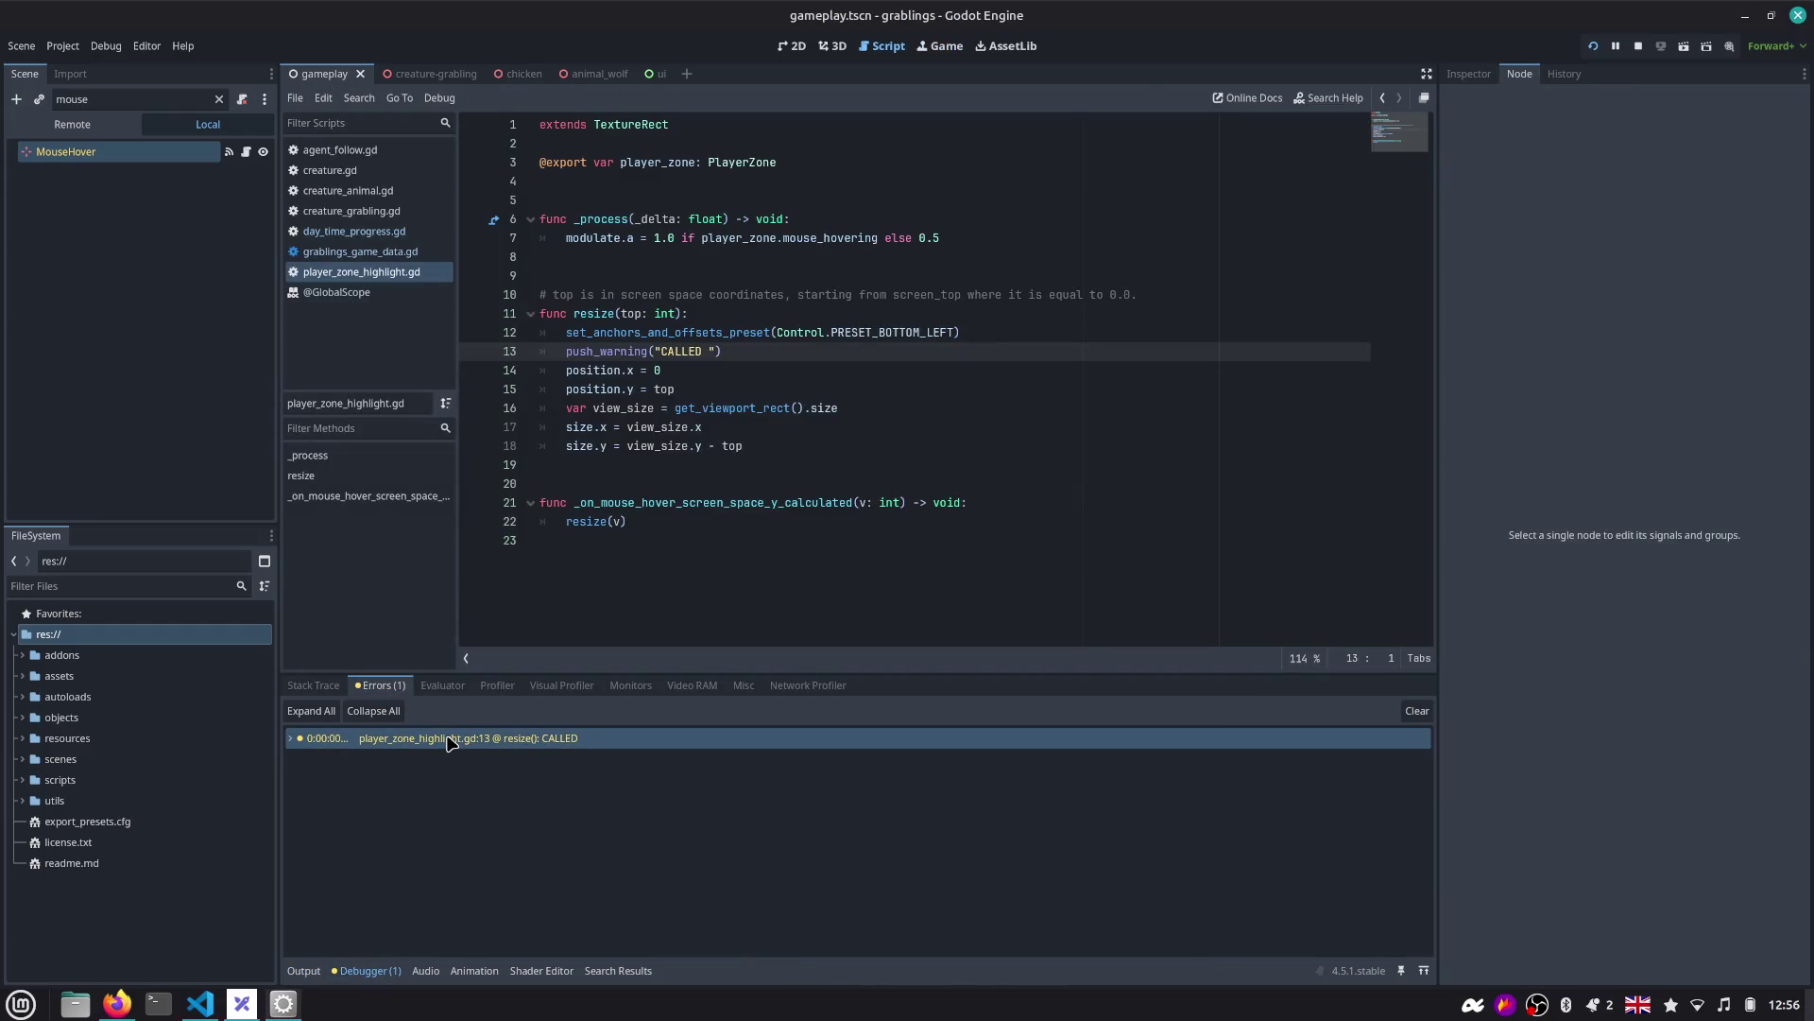
double_click(694, 335)
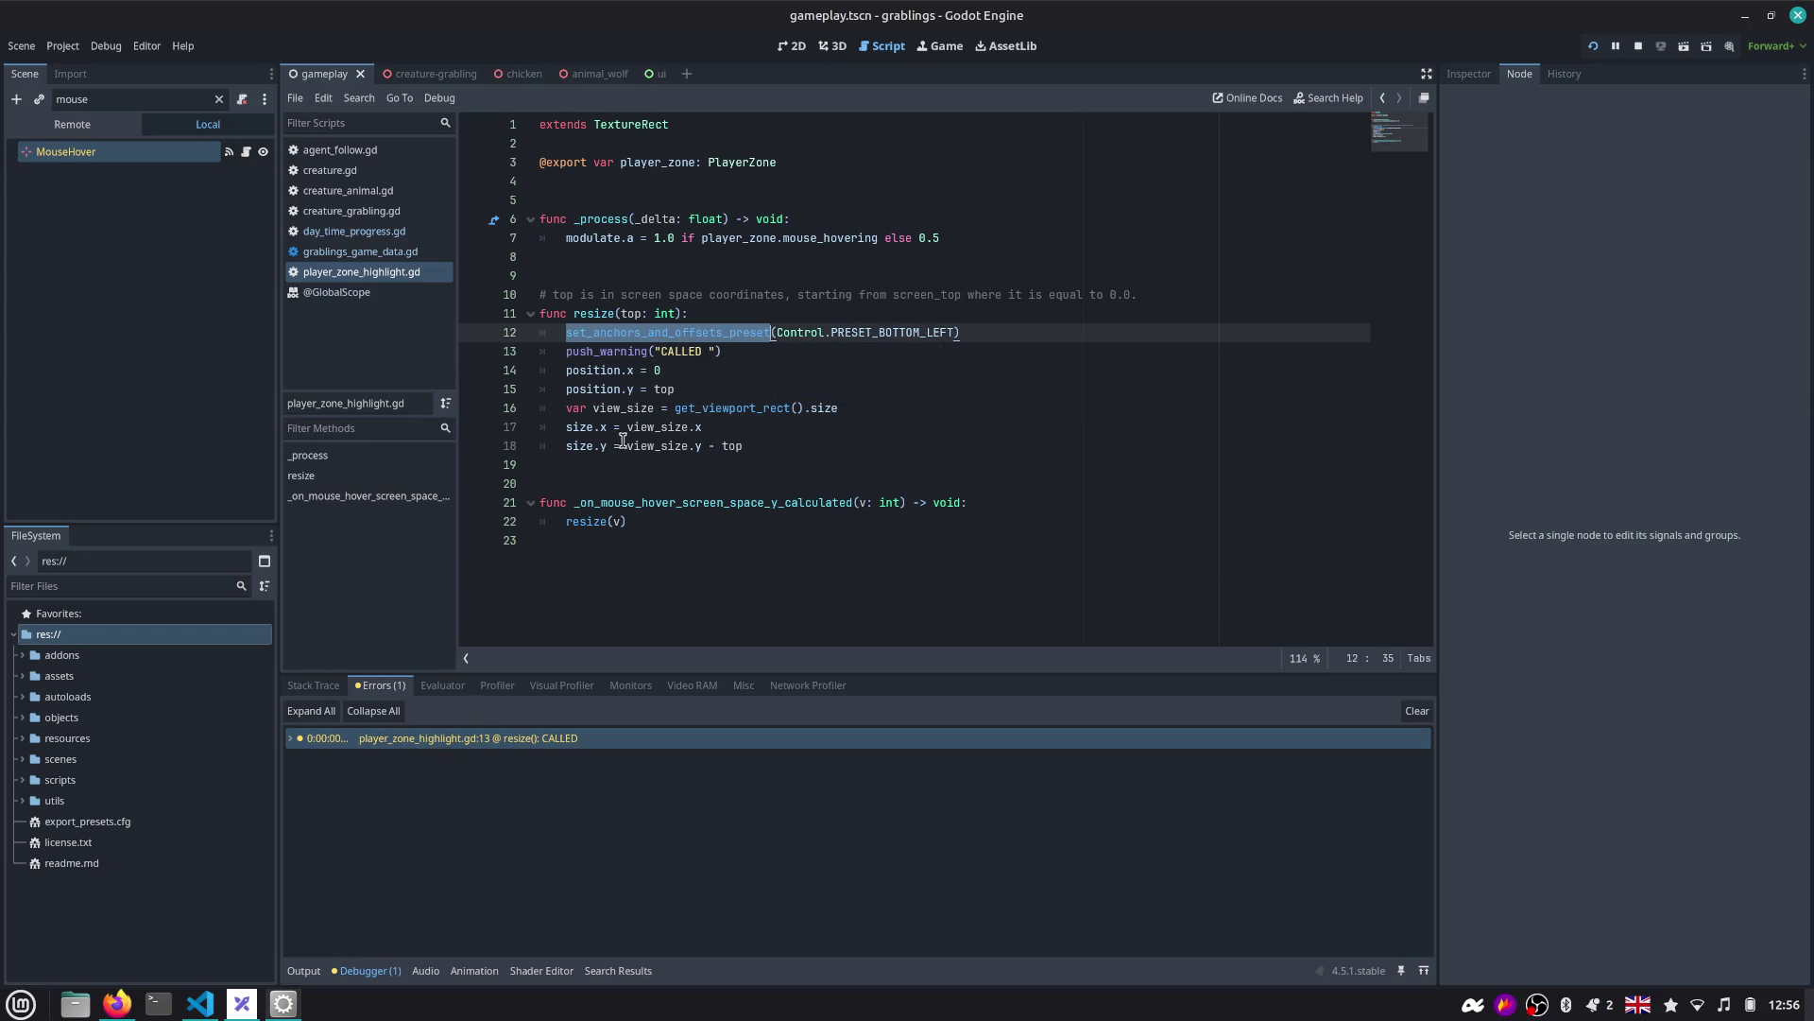
click(941, 45)
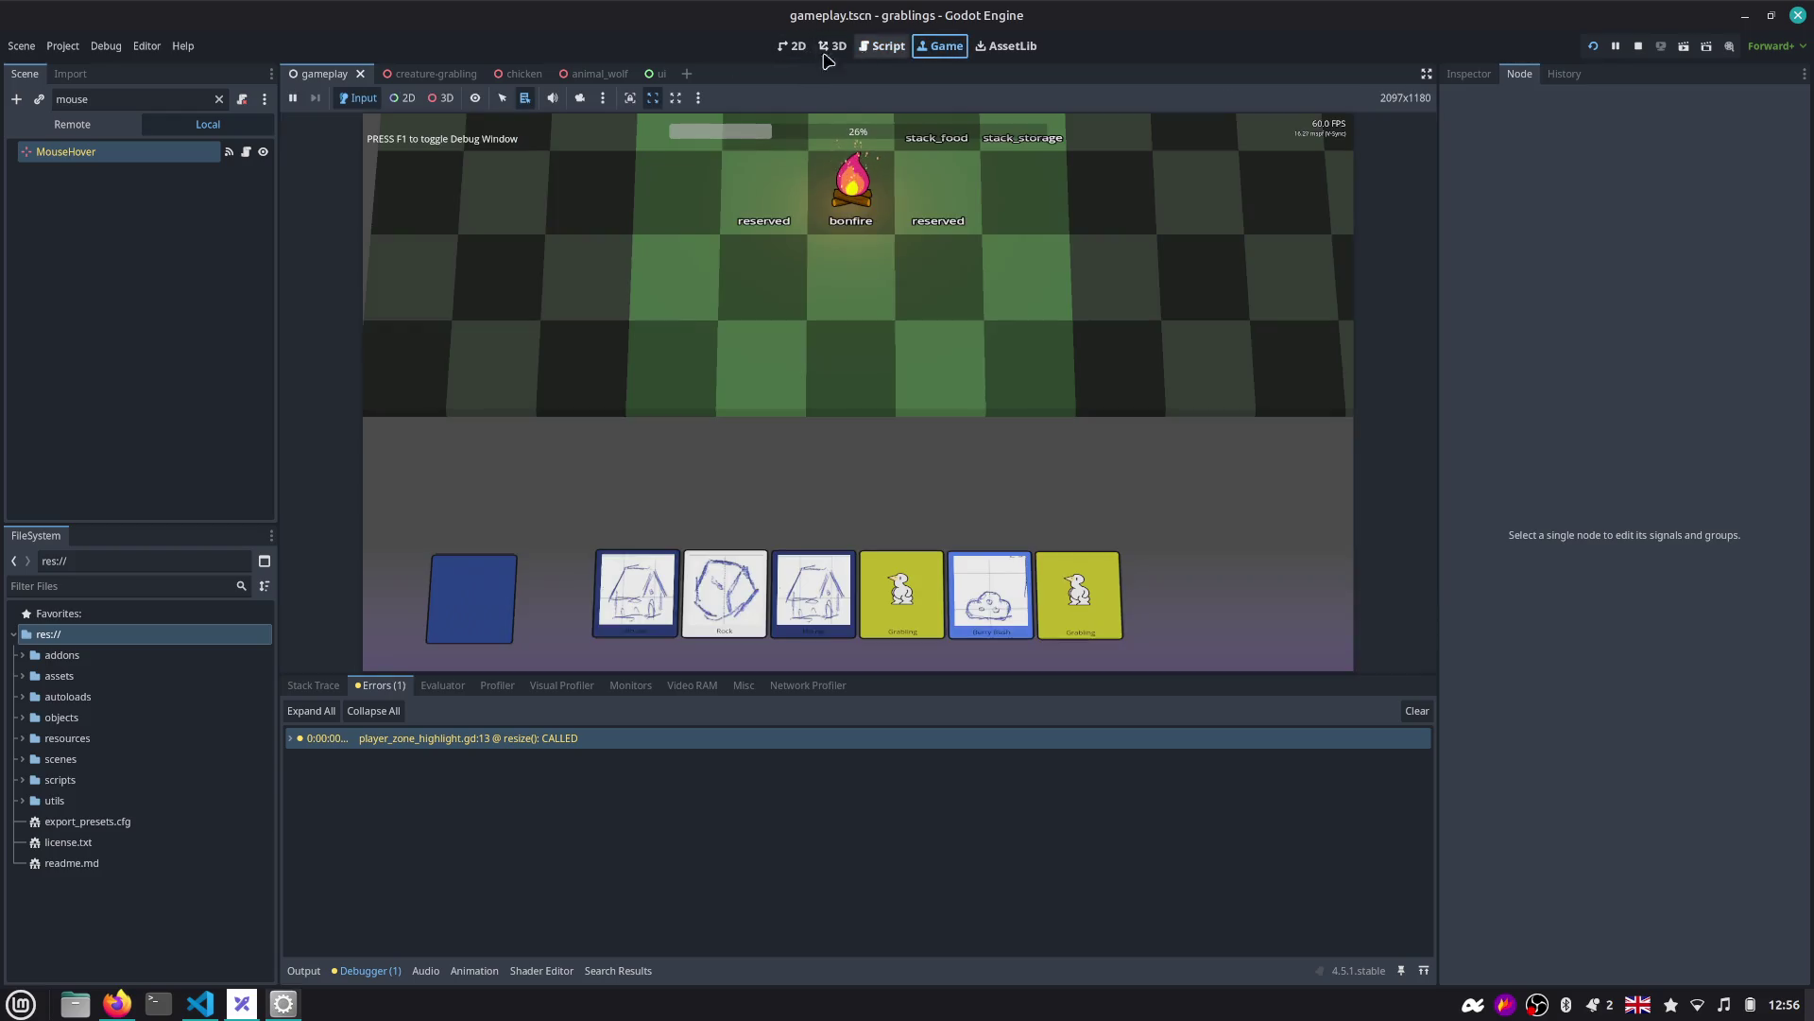
click(660, 76)
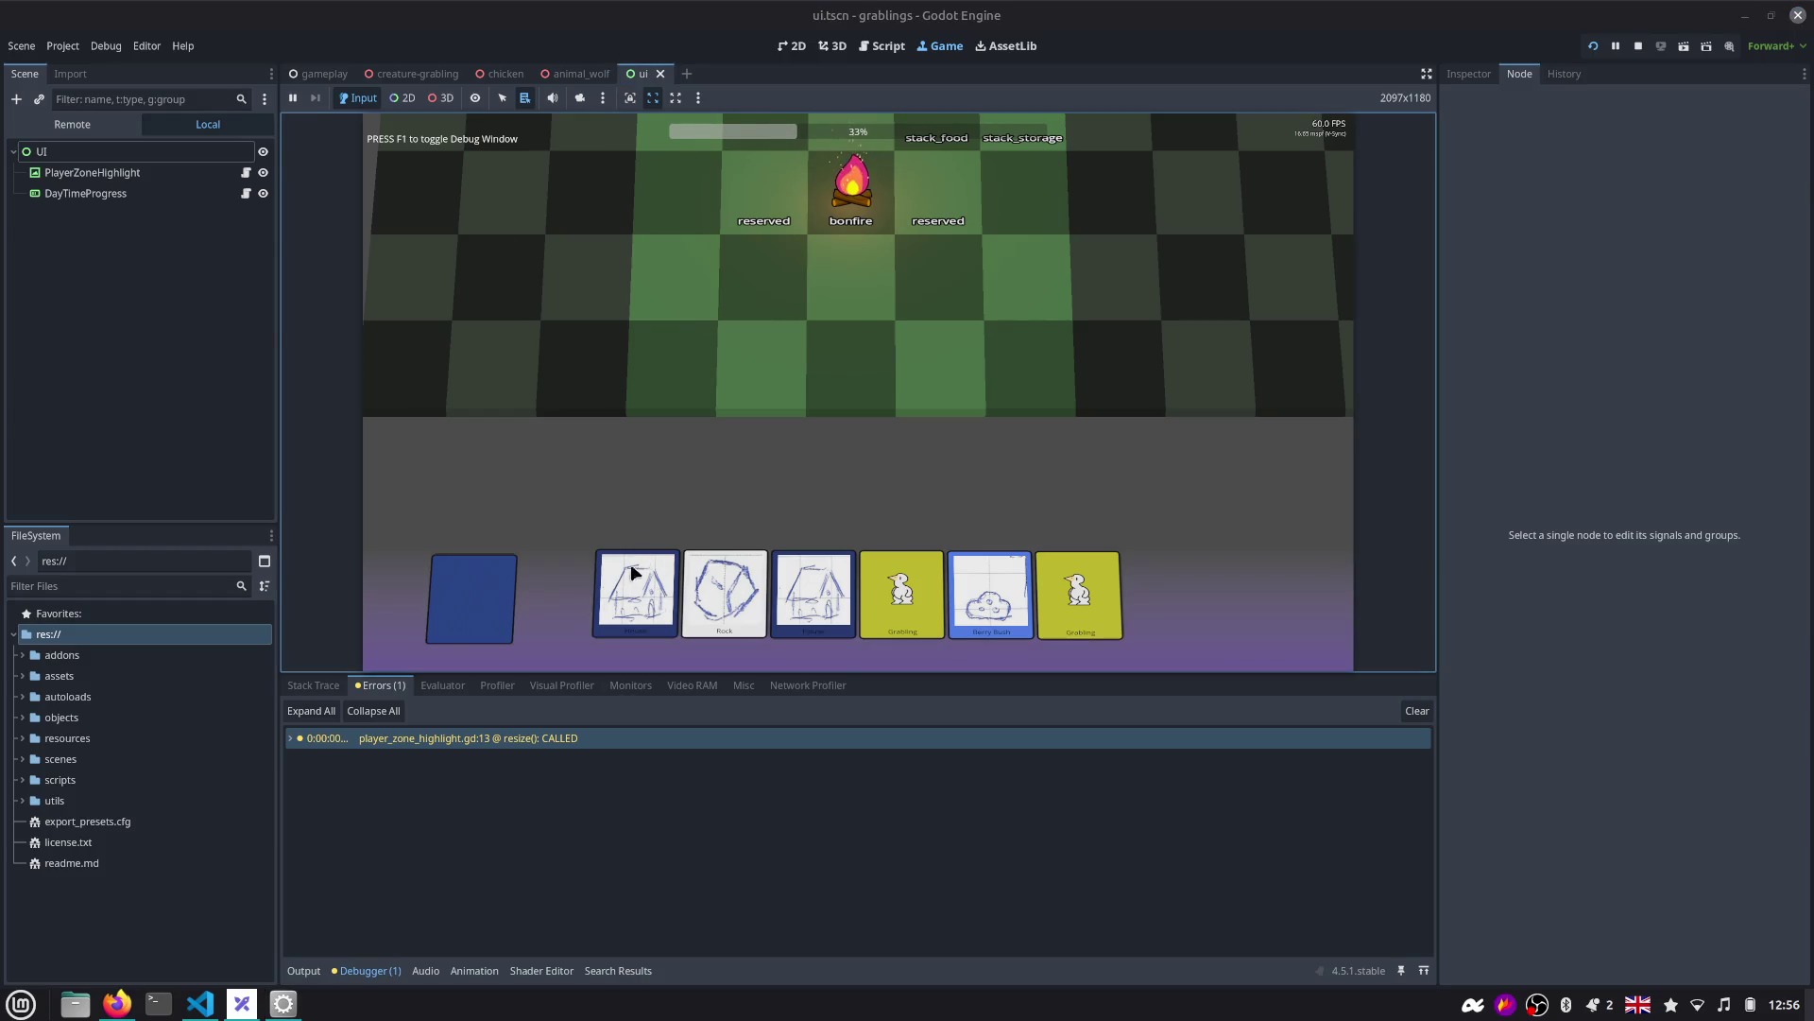
Open the PlayerZoneHighlight script and select the player_zone variable on line 3.
click(133, 180)
click(248, 174)
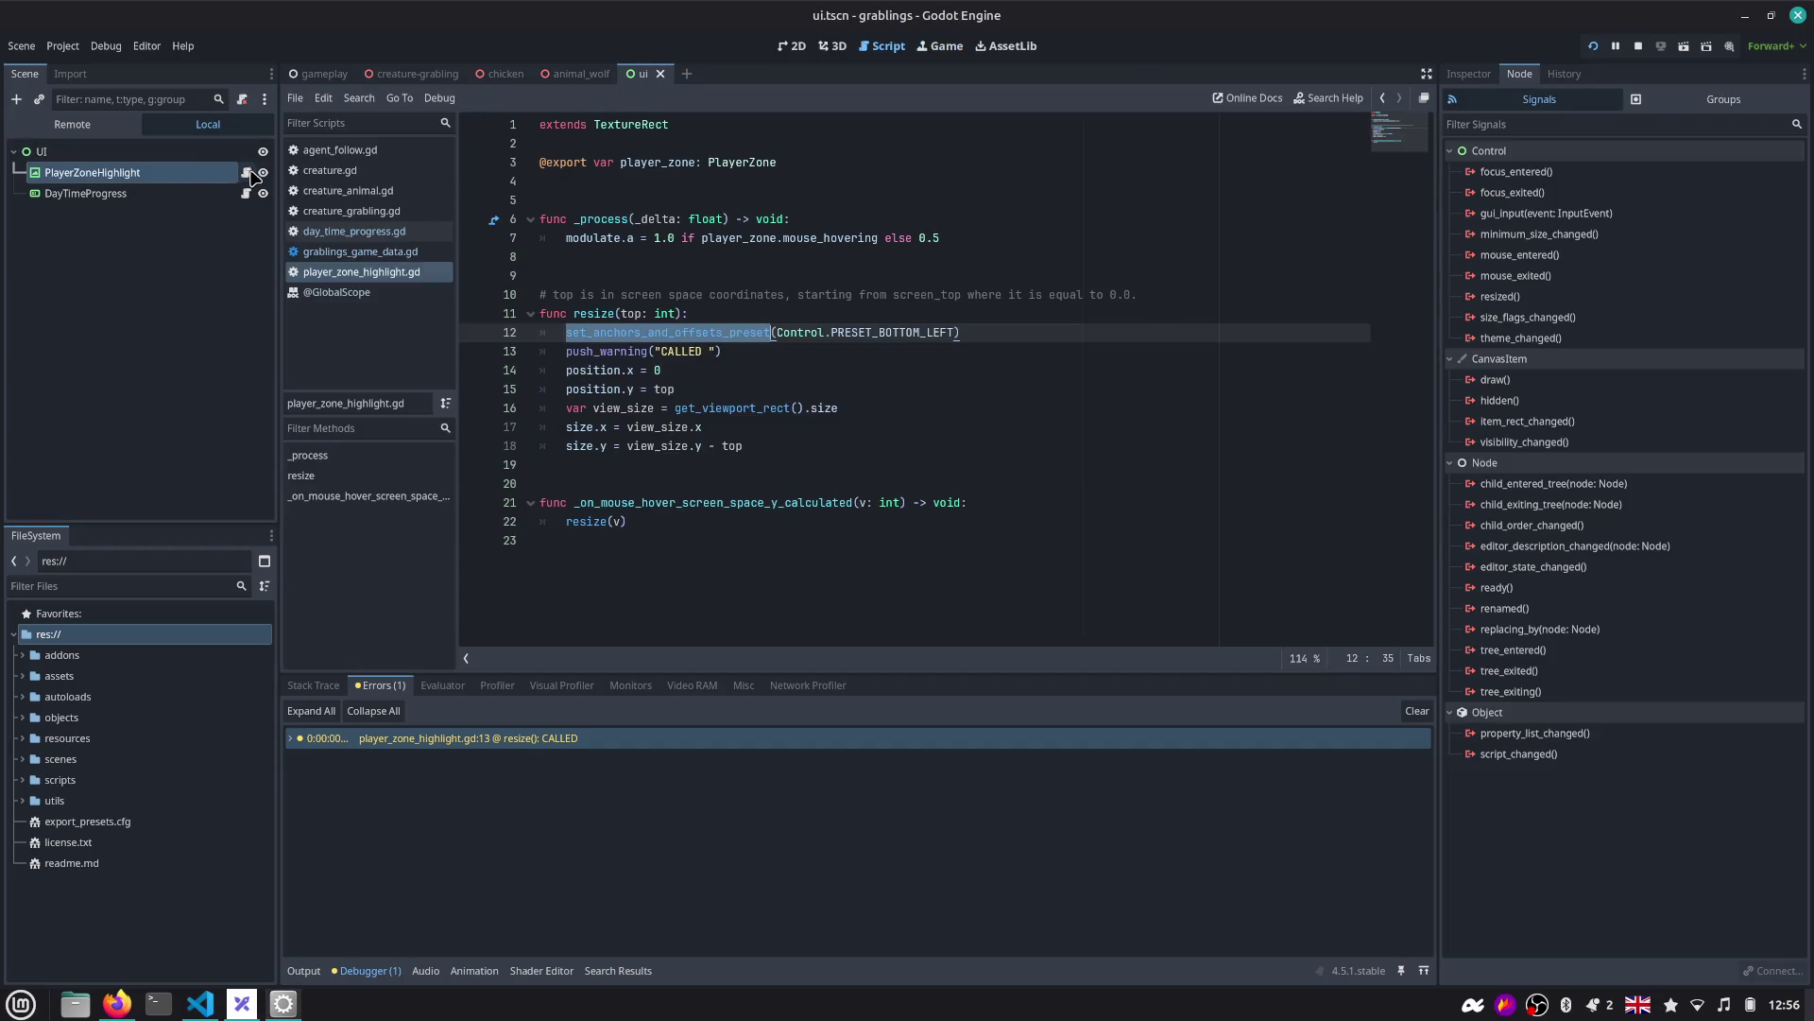
double_click(681, 165)
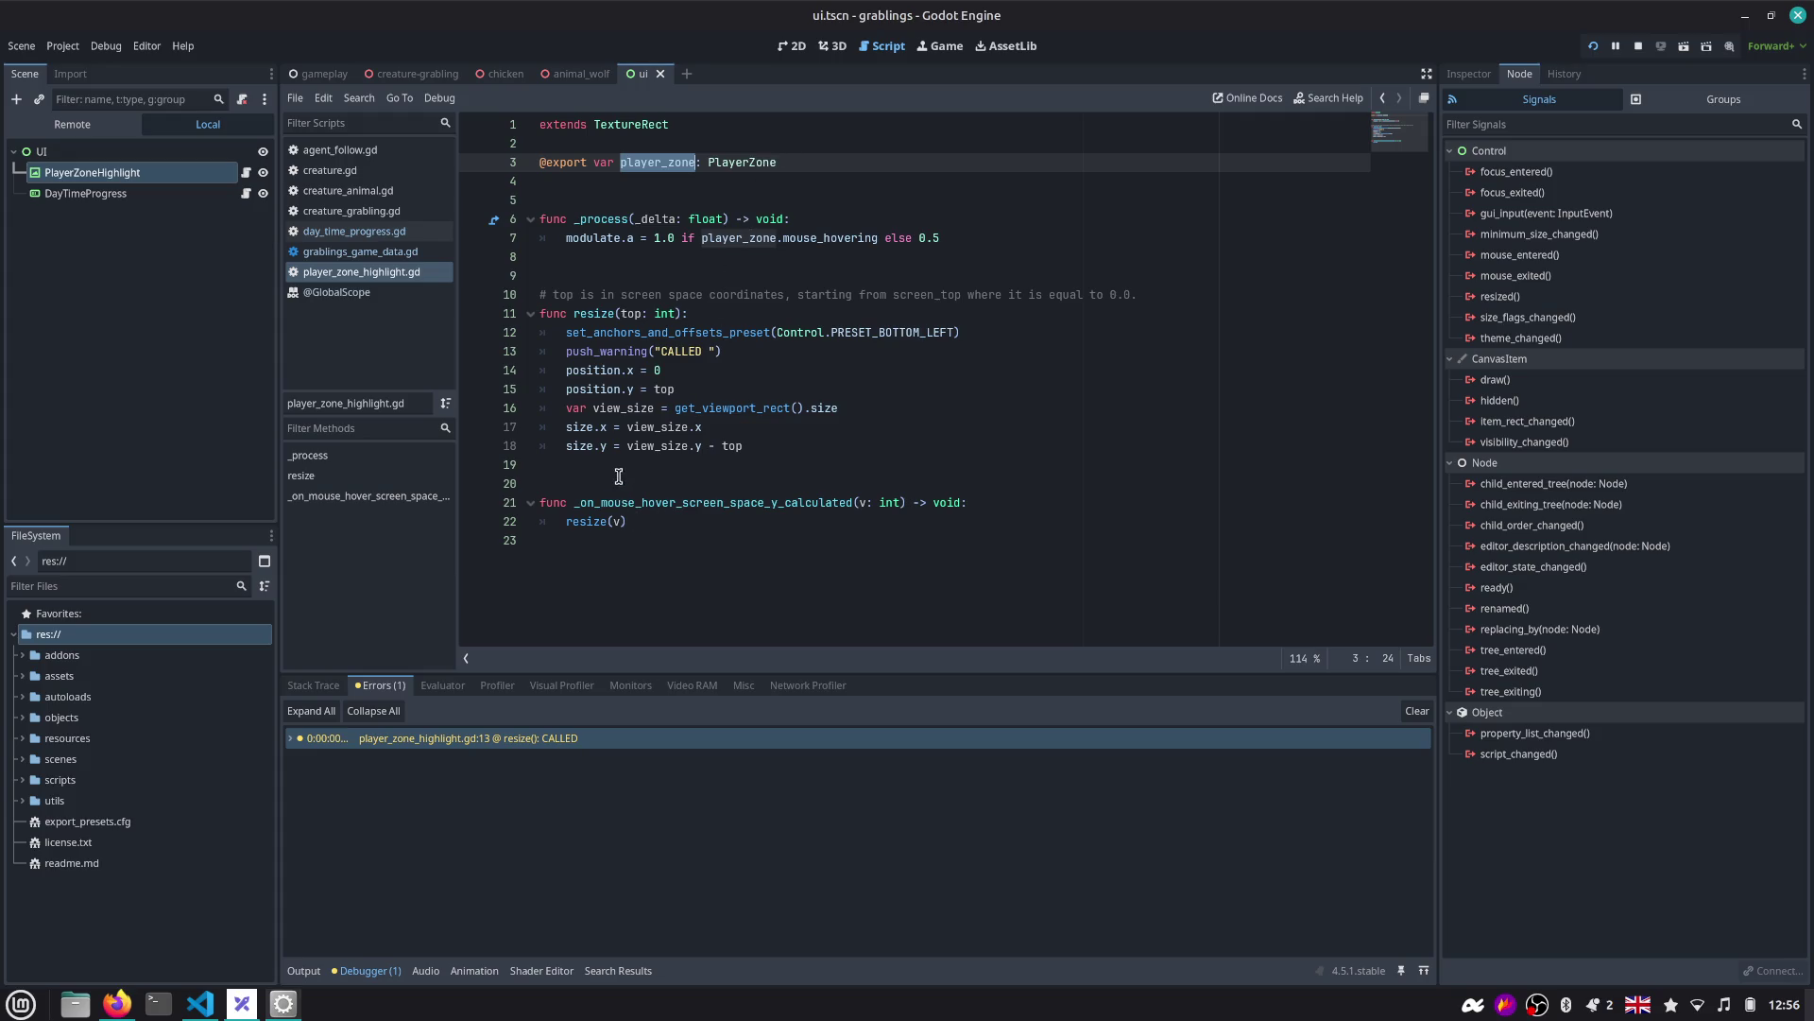
In the gameplay scene's 3D view, expand the CALLED warning's stack trace, then rerun the game.
mouse_move(638, 434)
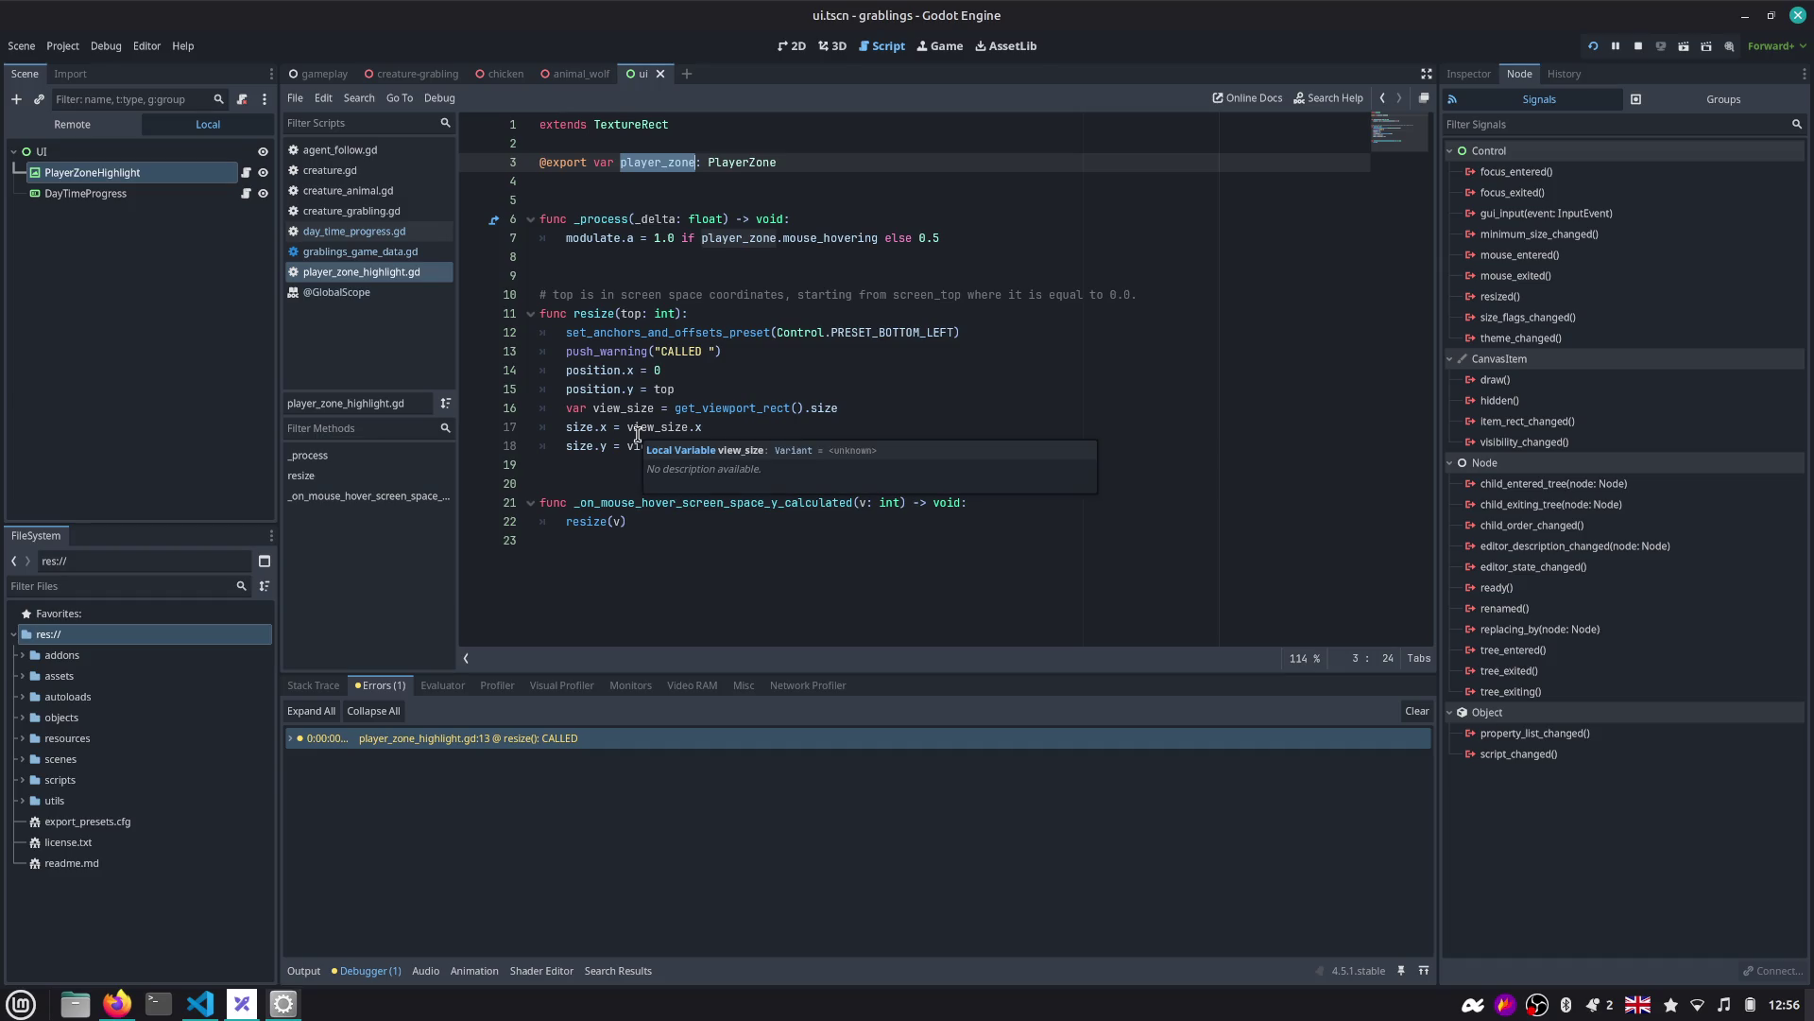
click(833, 45)
click(322, 74)
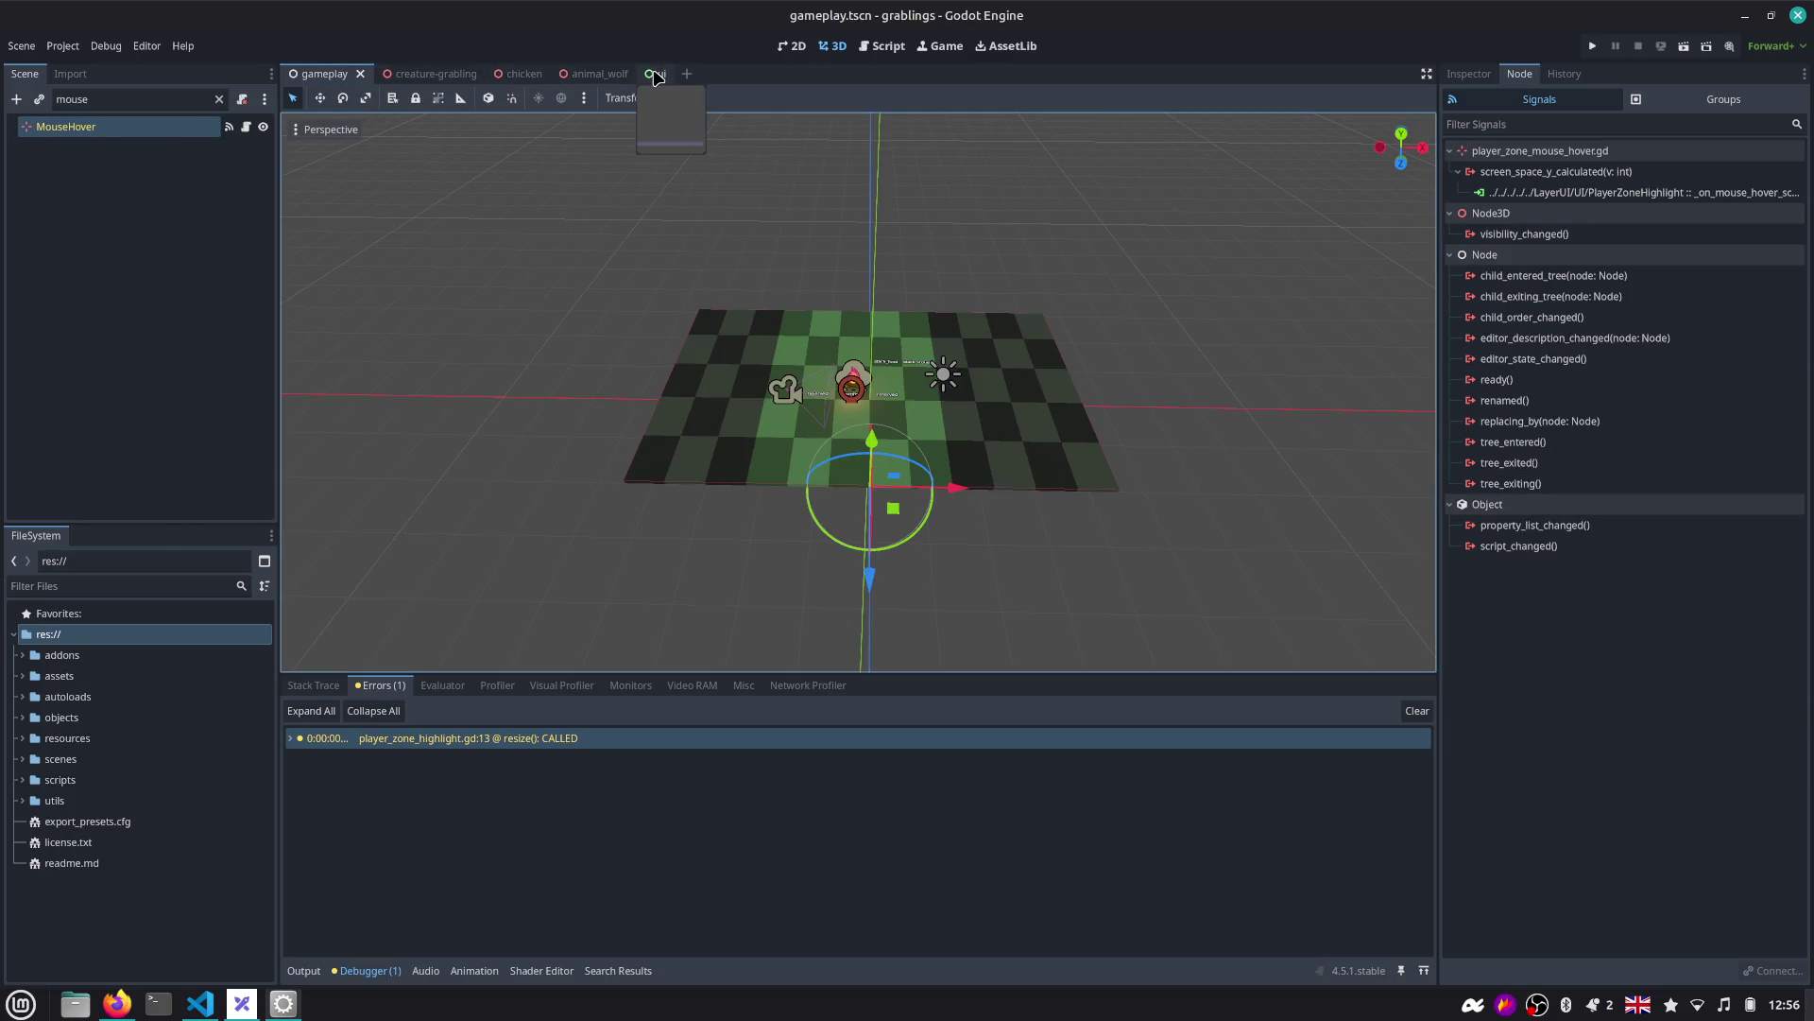
double_click(294, 742)
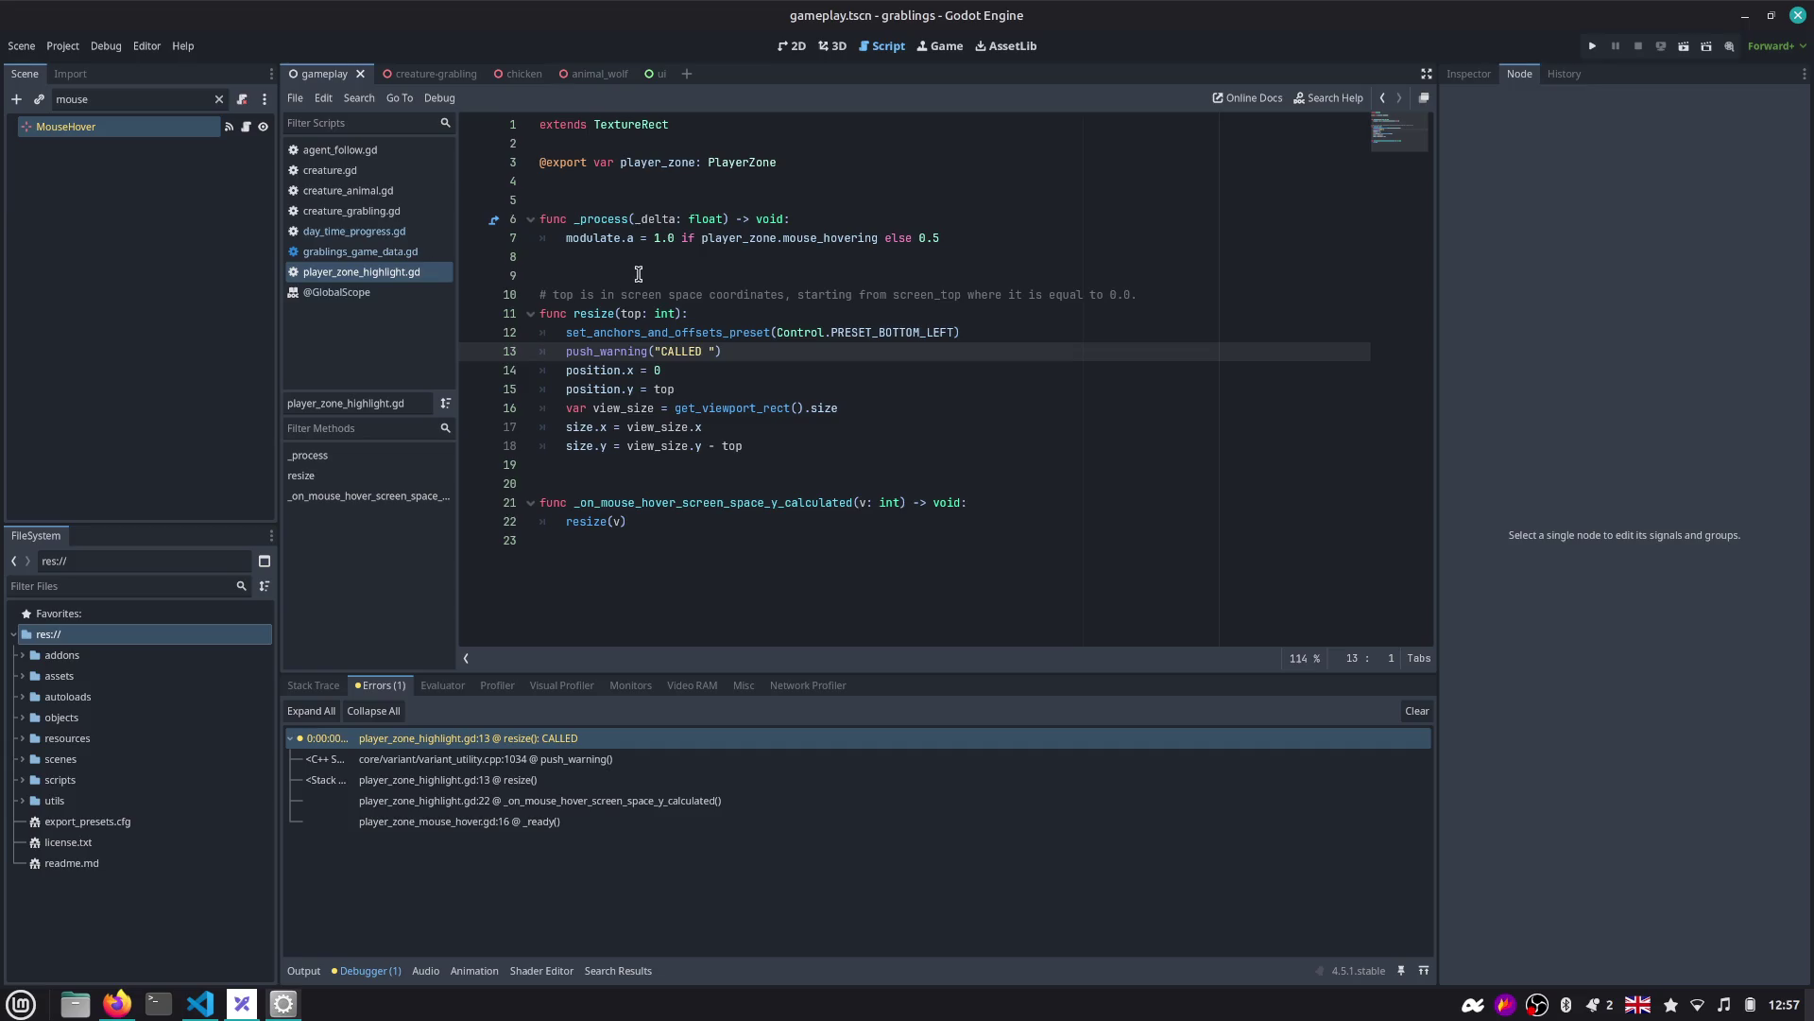
mouse_move(628, 342)
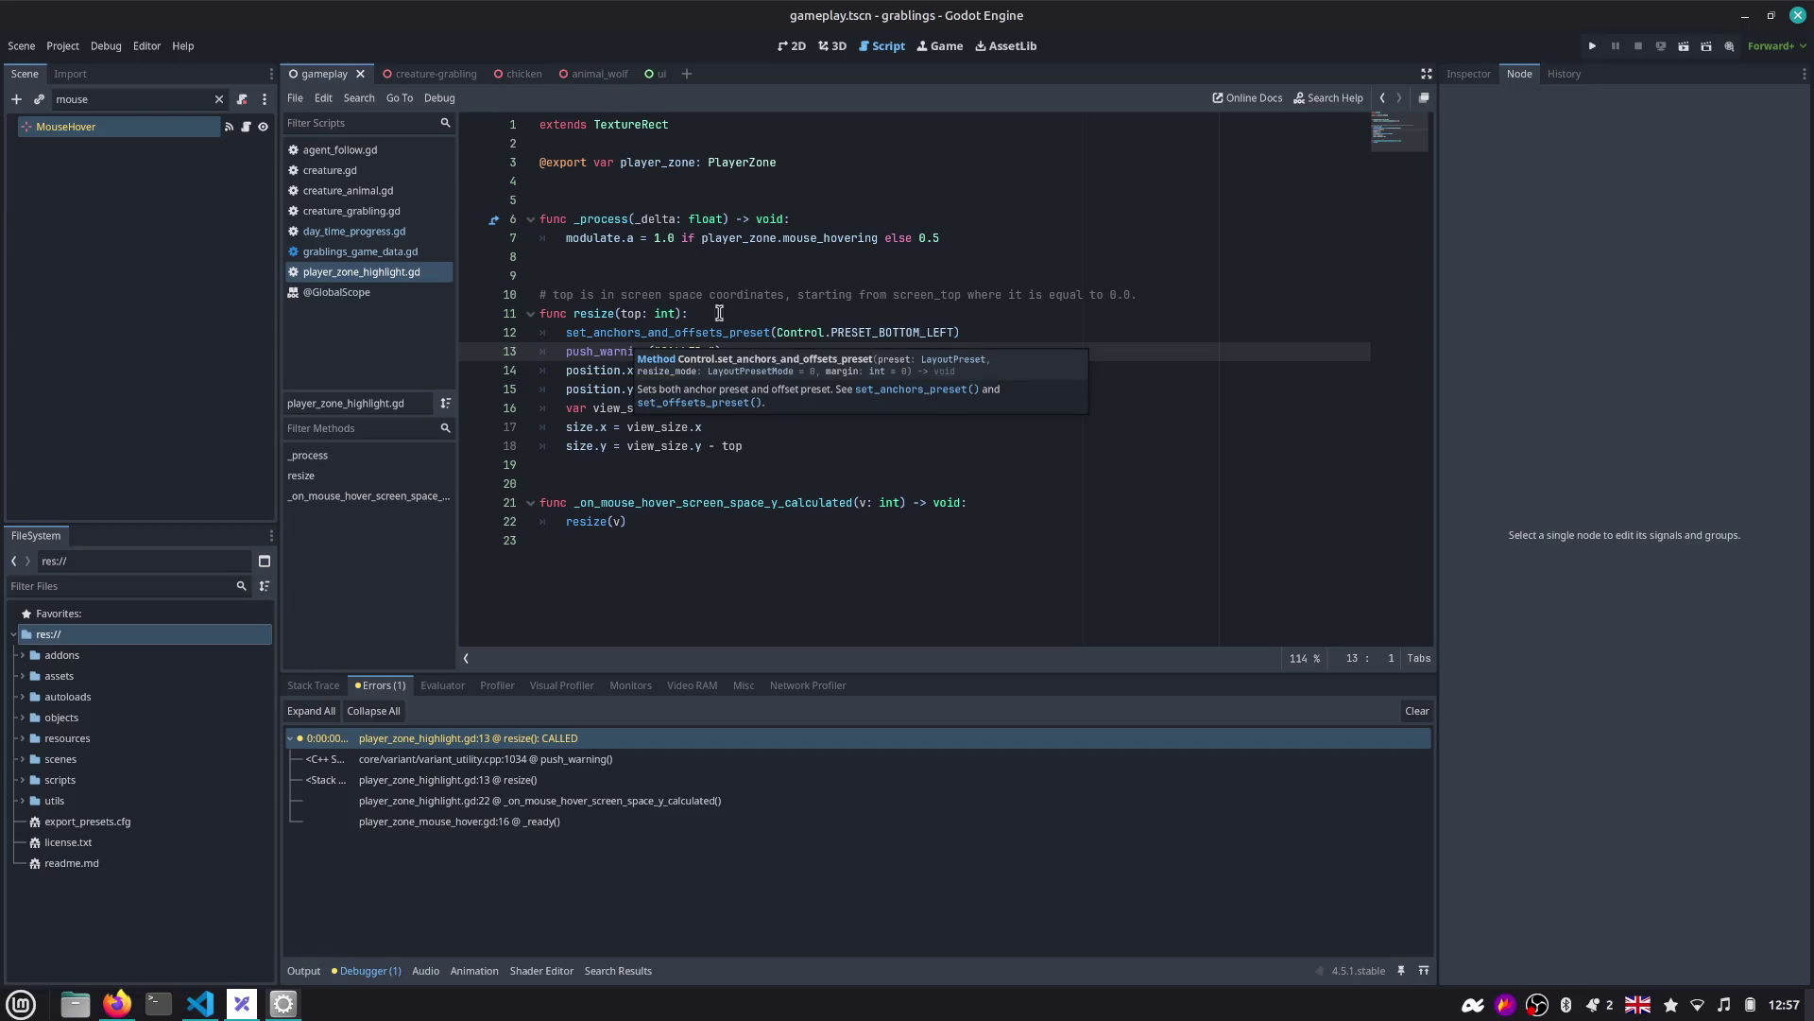
key(F5)
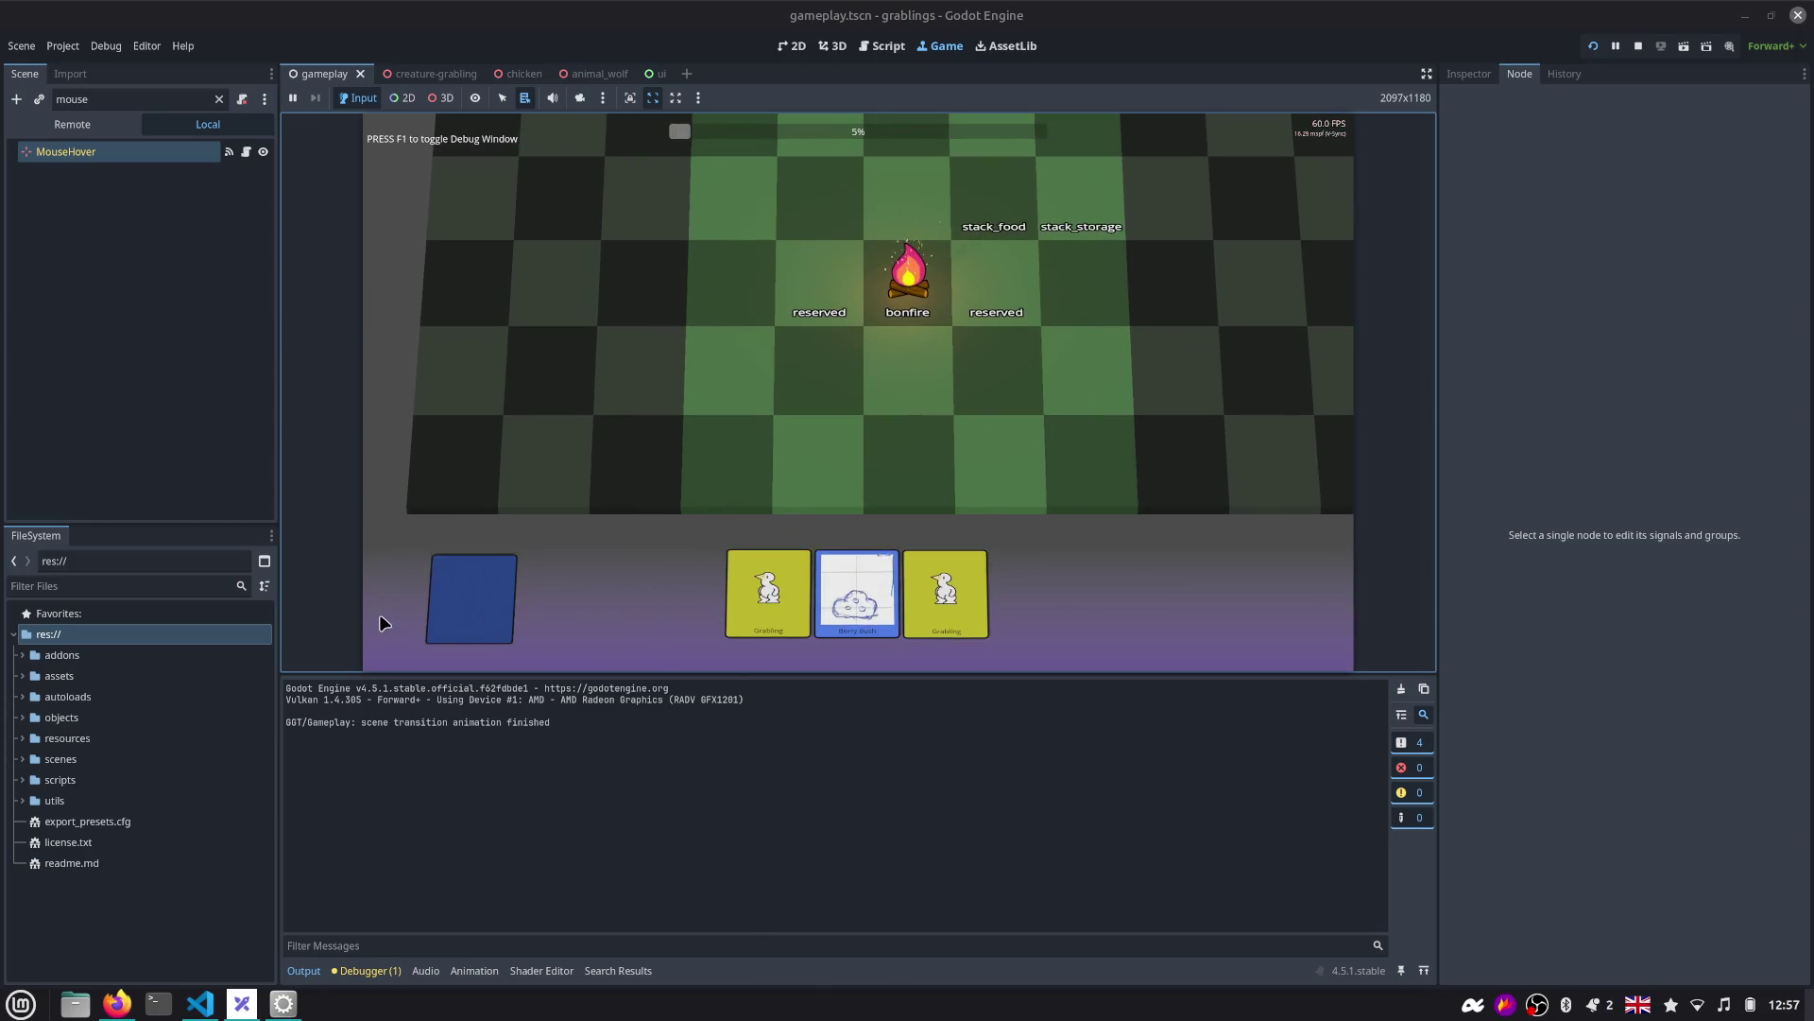
Enlarge the game view by narrowing the right dock and shortening the output panel.
drag(1437, 654, 1508, 661)
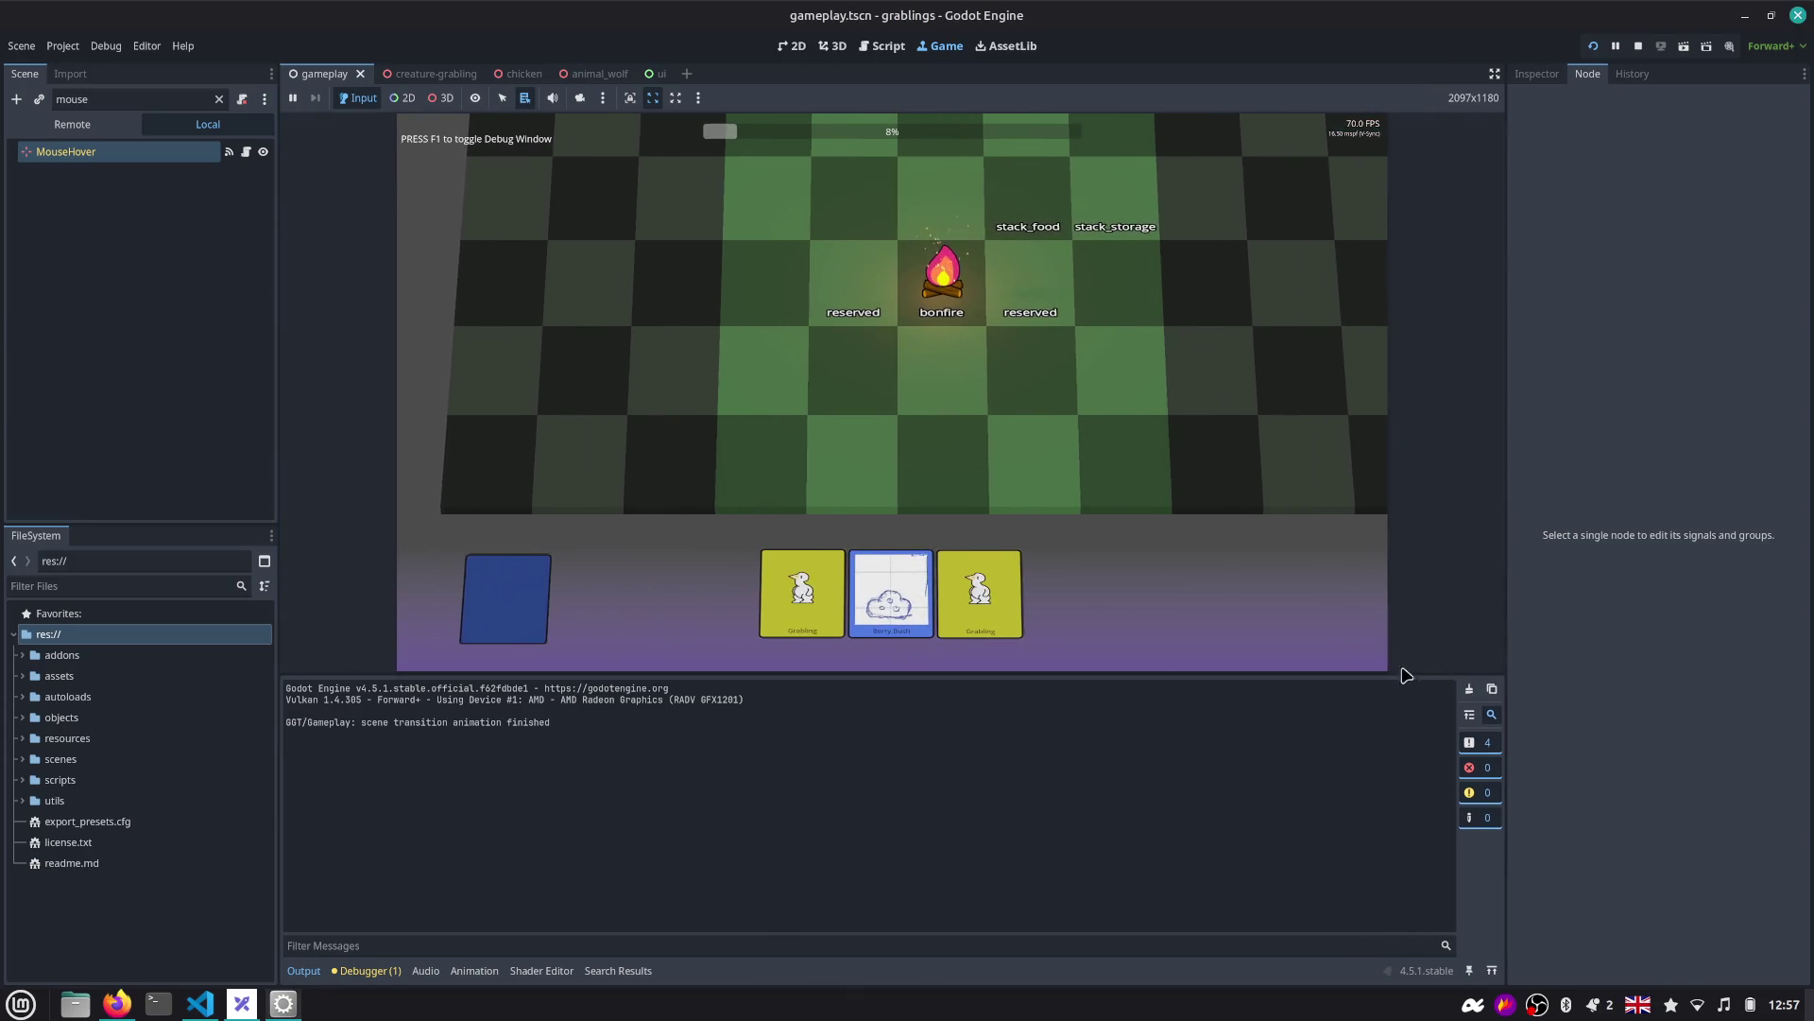
drag(1328, 675, 1325, 759)
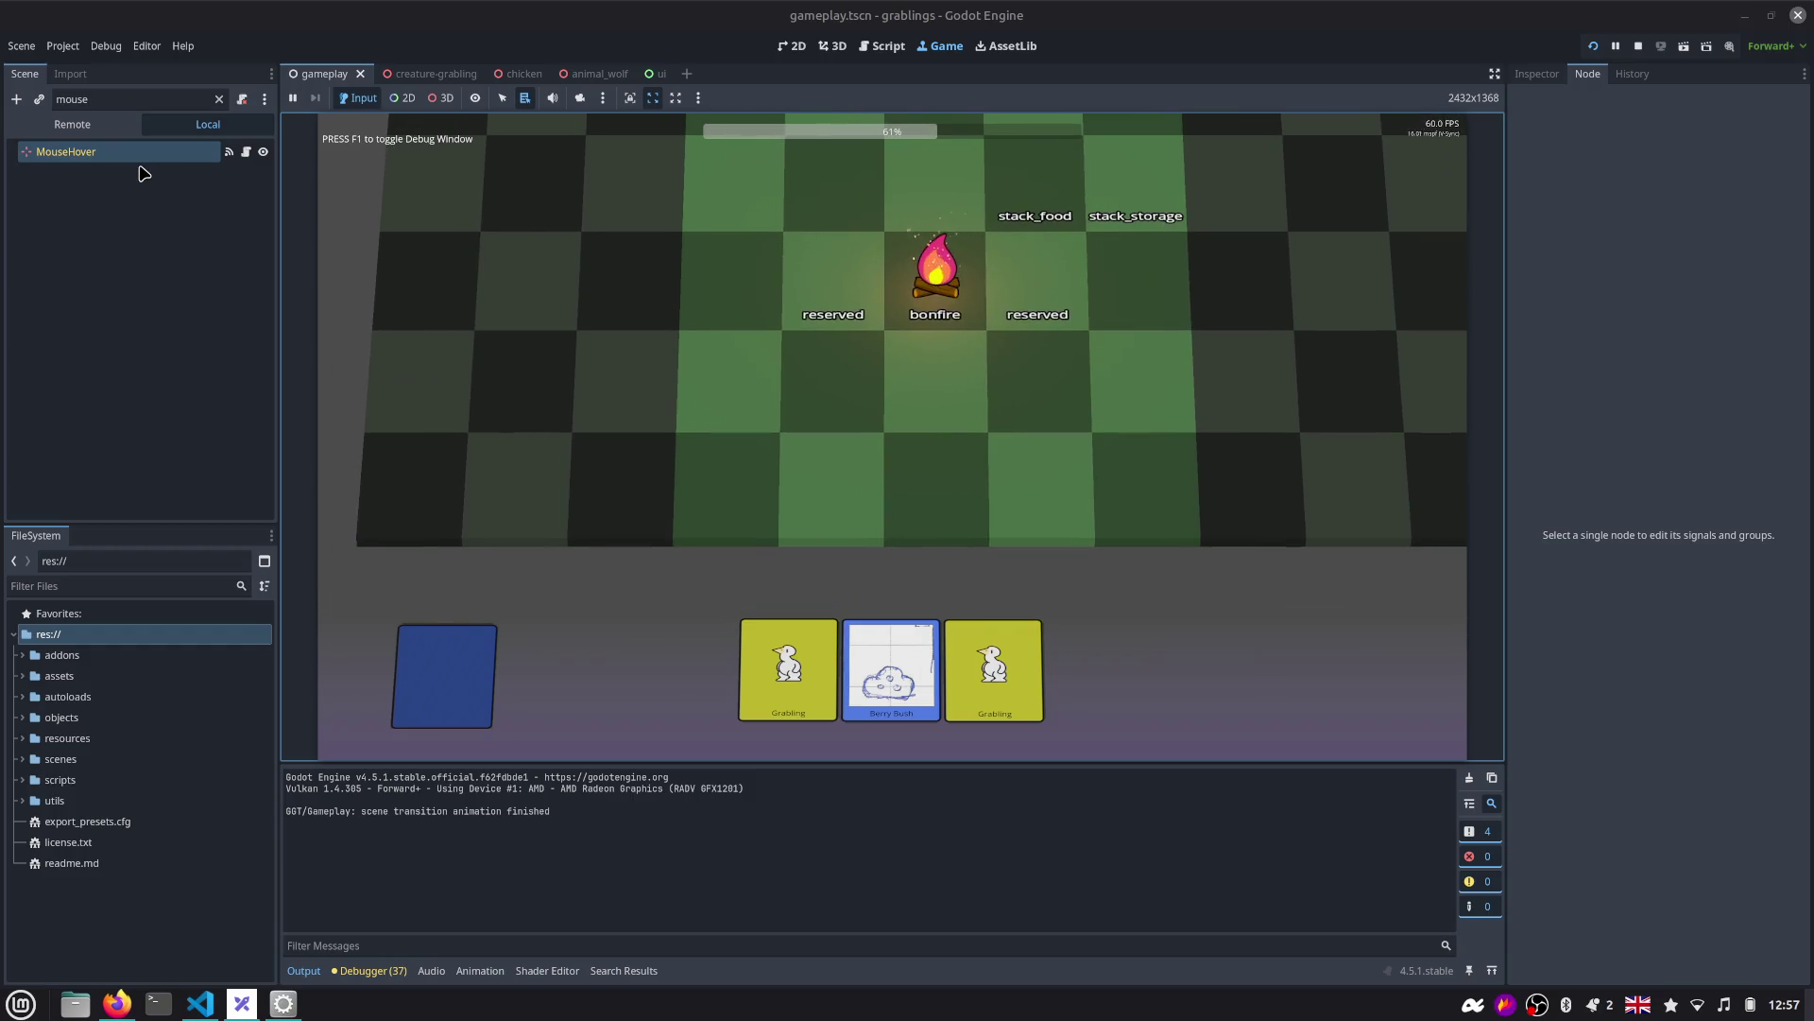
click(62, 45)
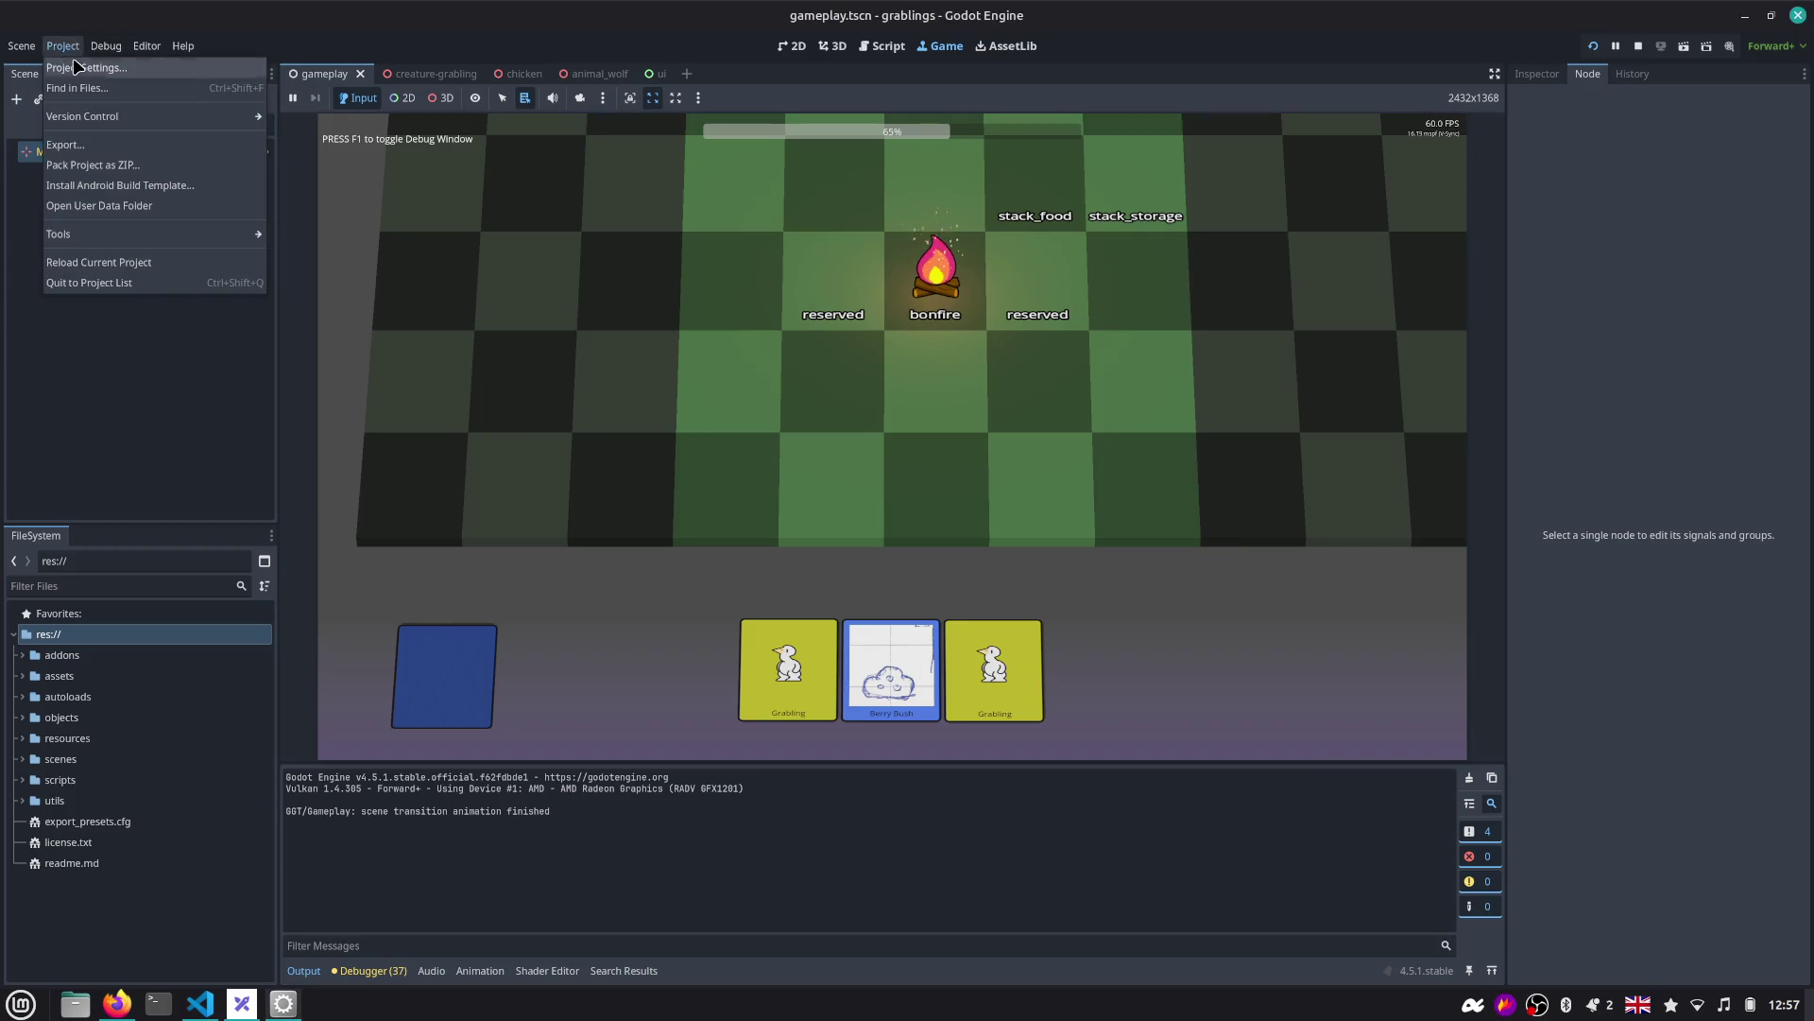
Set the viewport size to 1152×1080, restart and stop the game, then return to the ui scene.
click(90, 66)
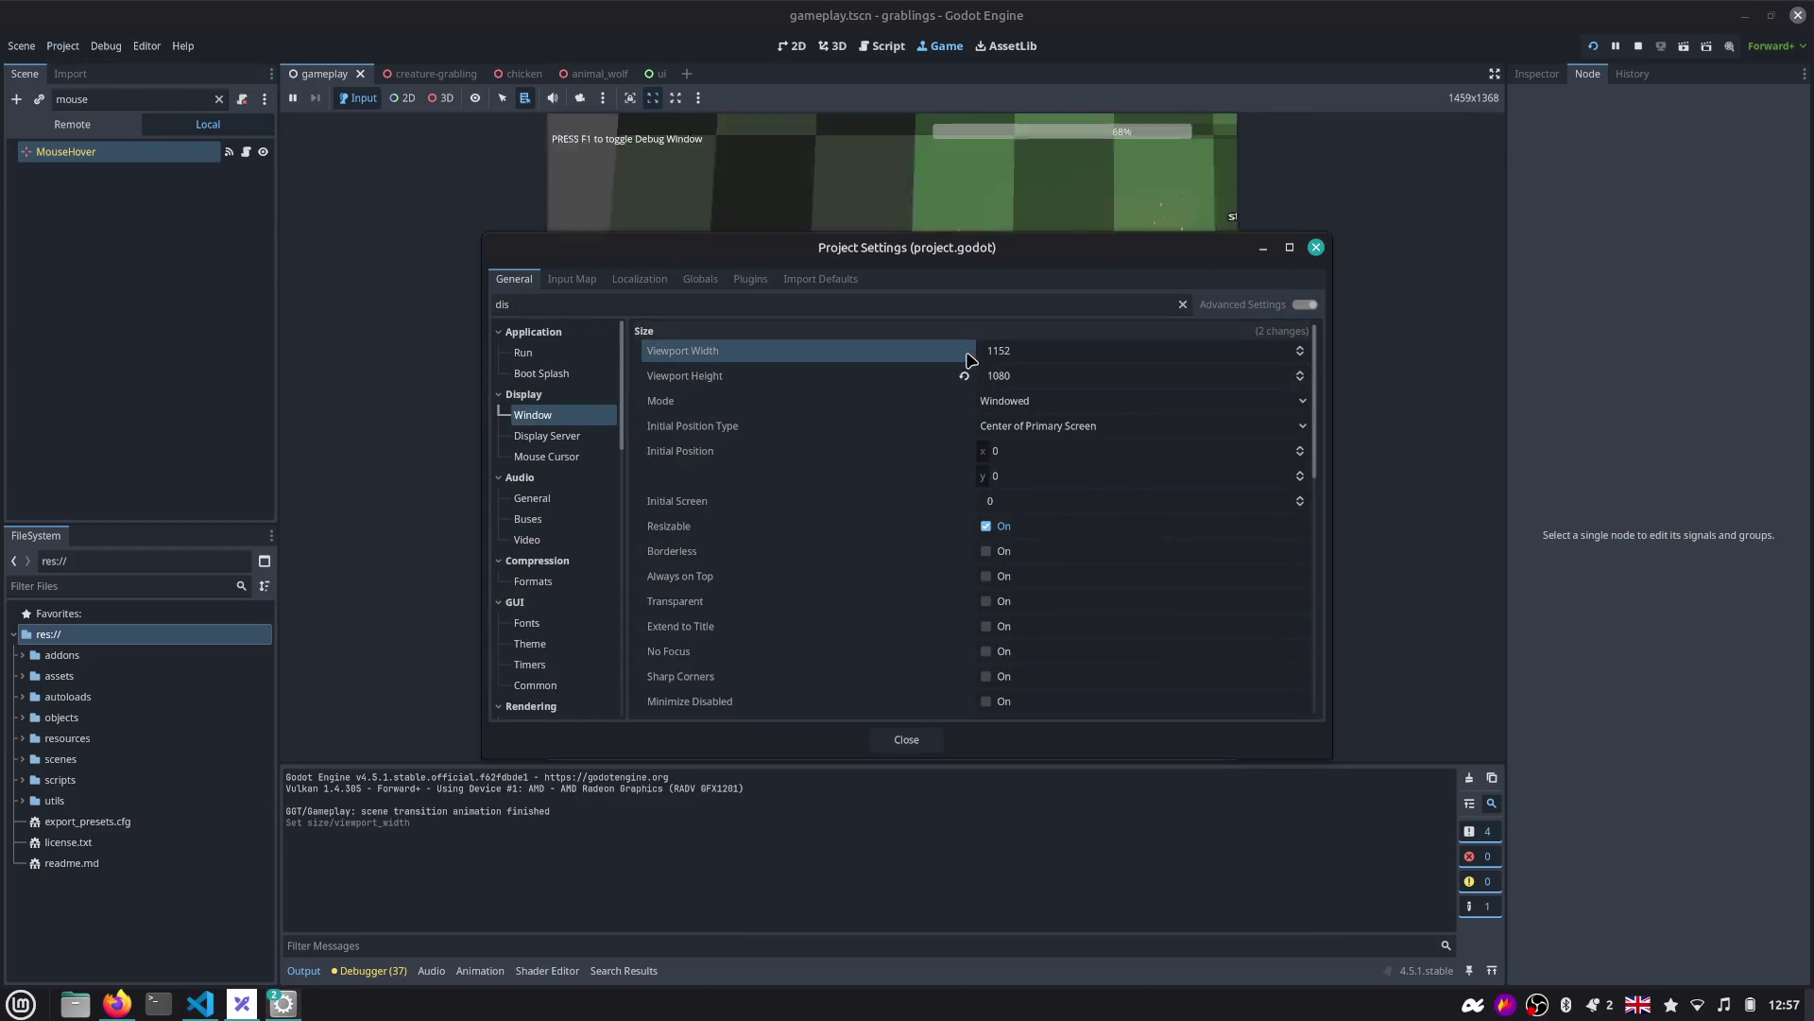
click(922, 740)
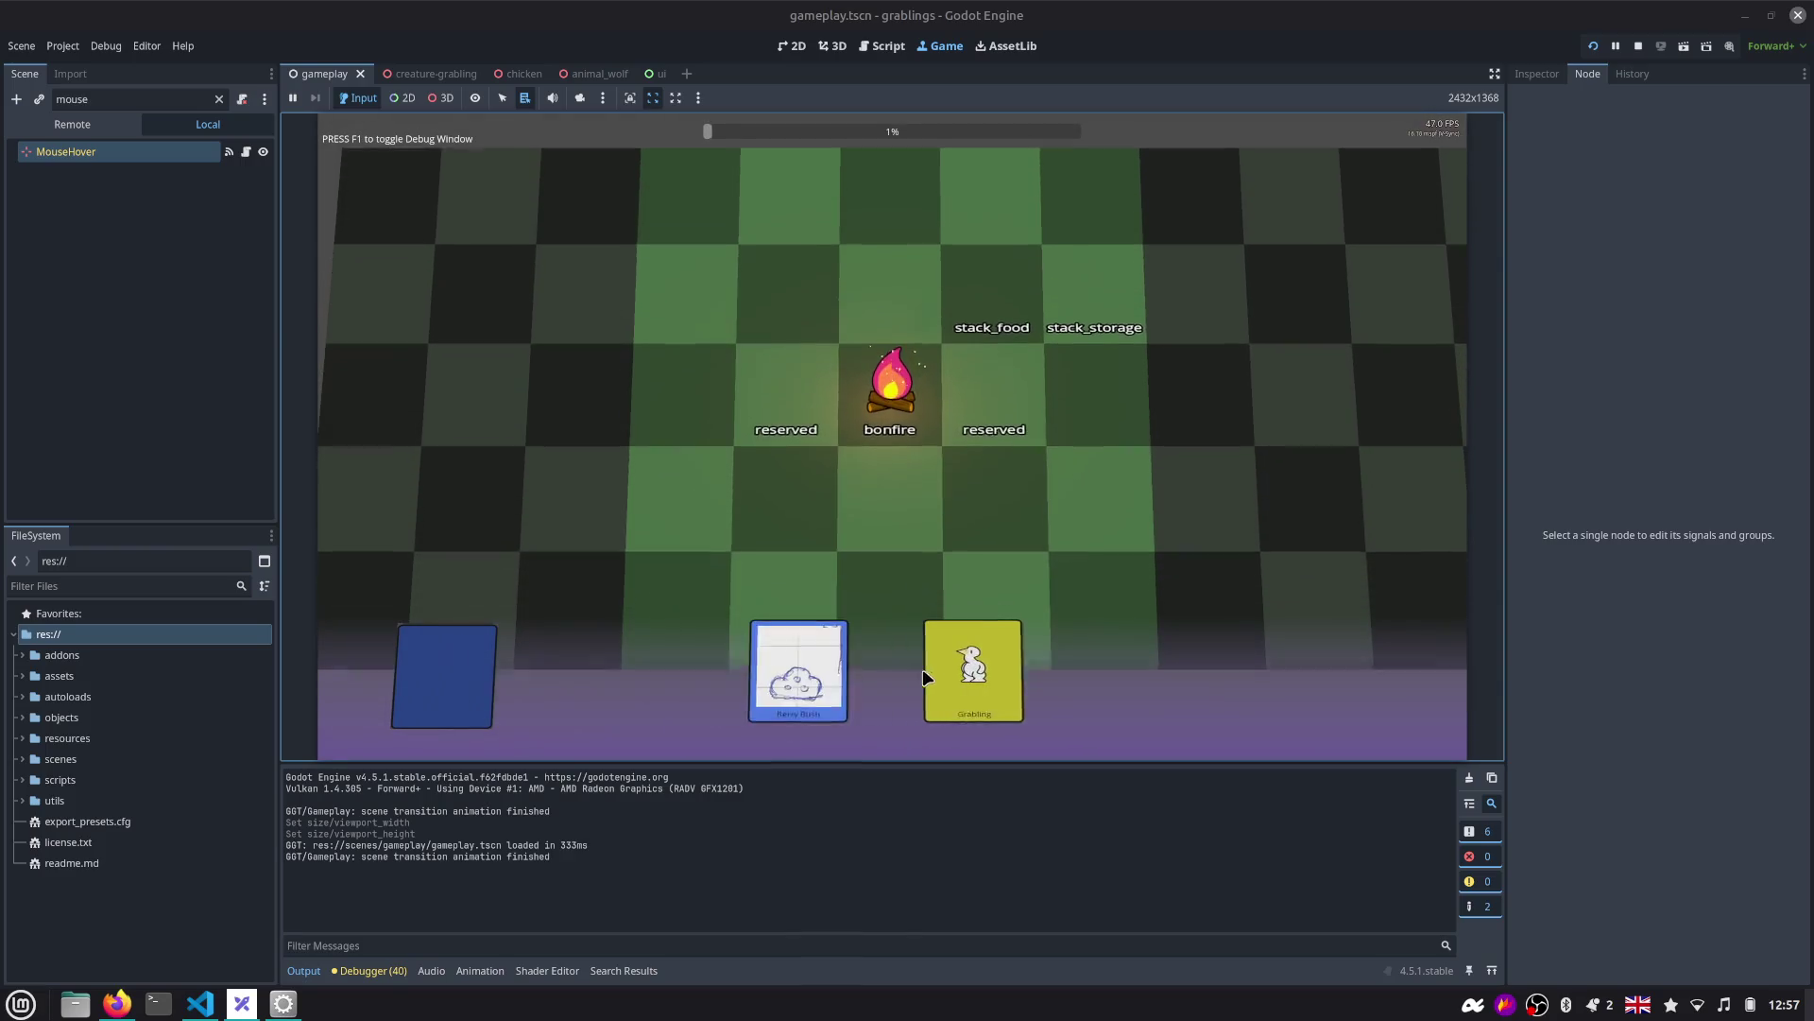
click(1595, 45)
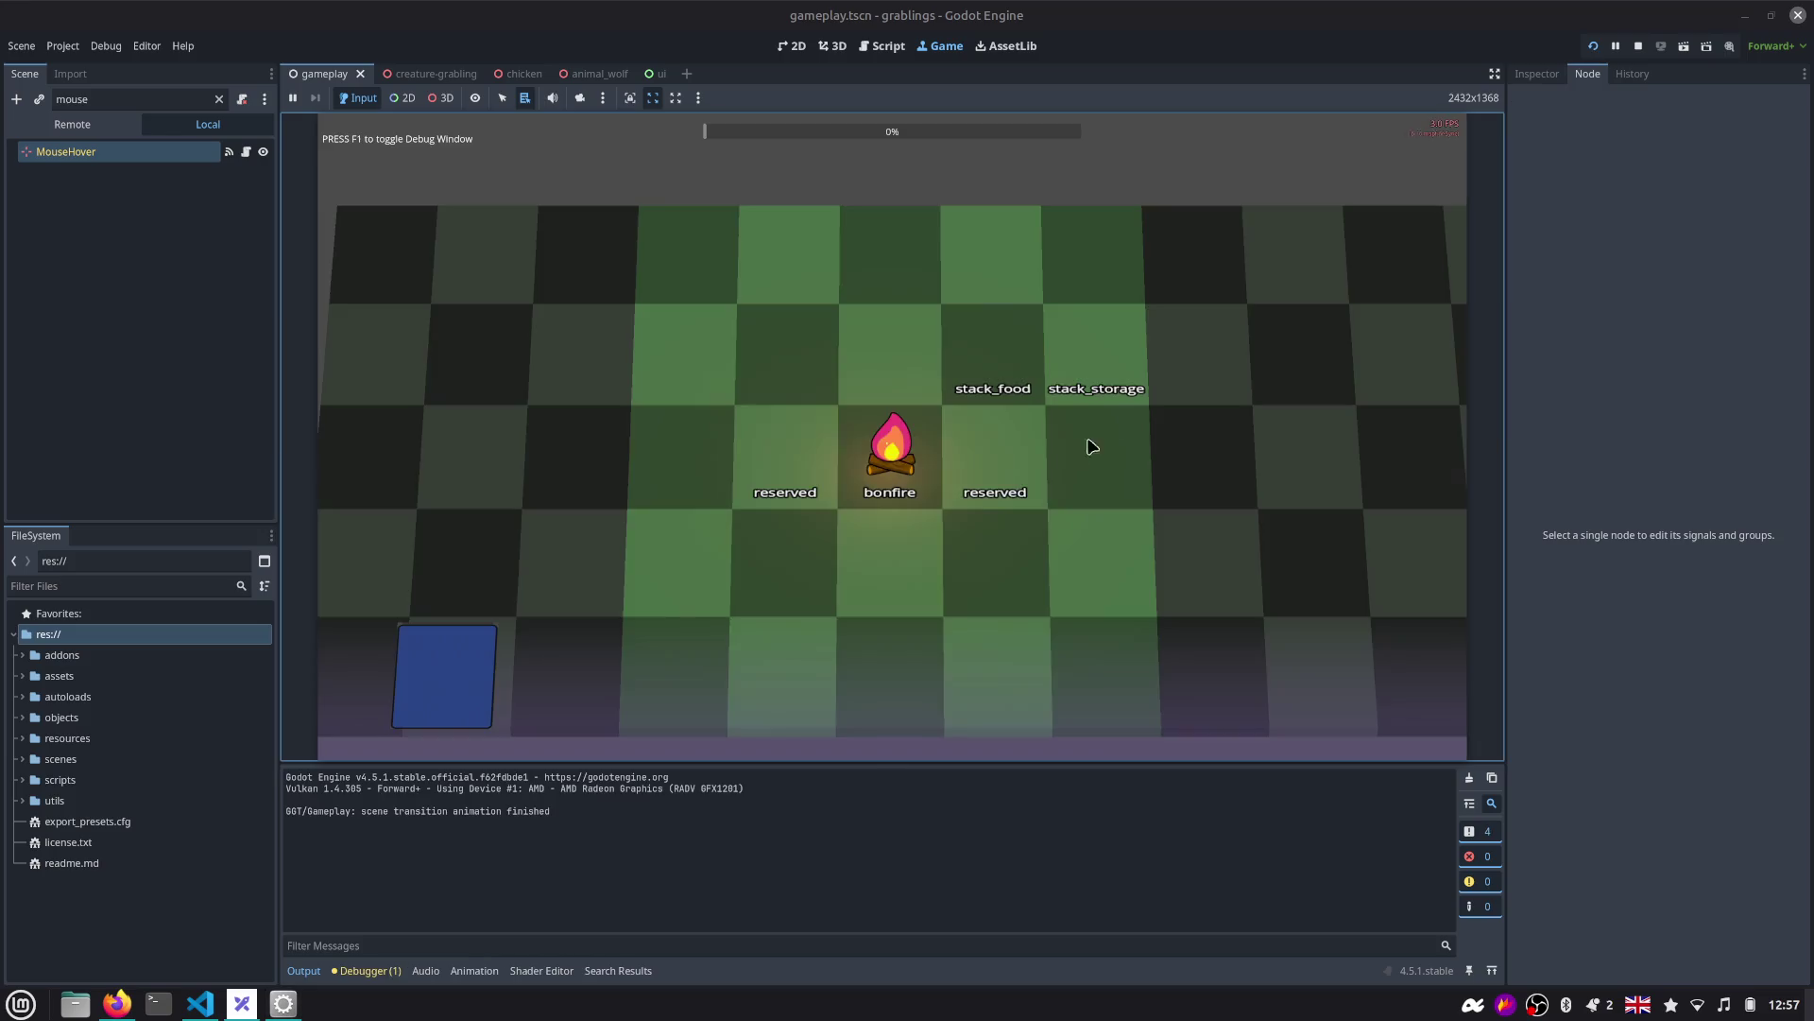
click(1638, 45)
click(656, 72)
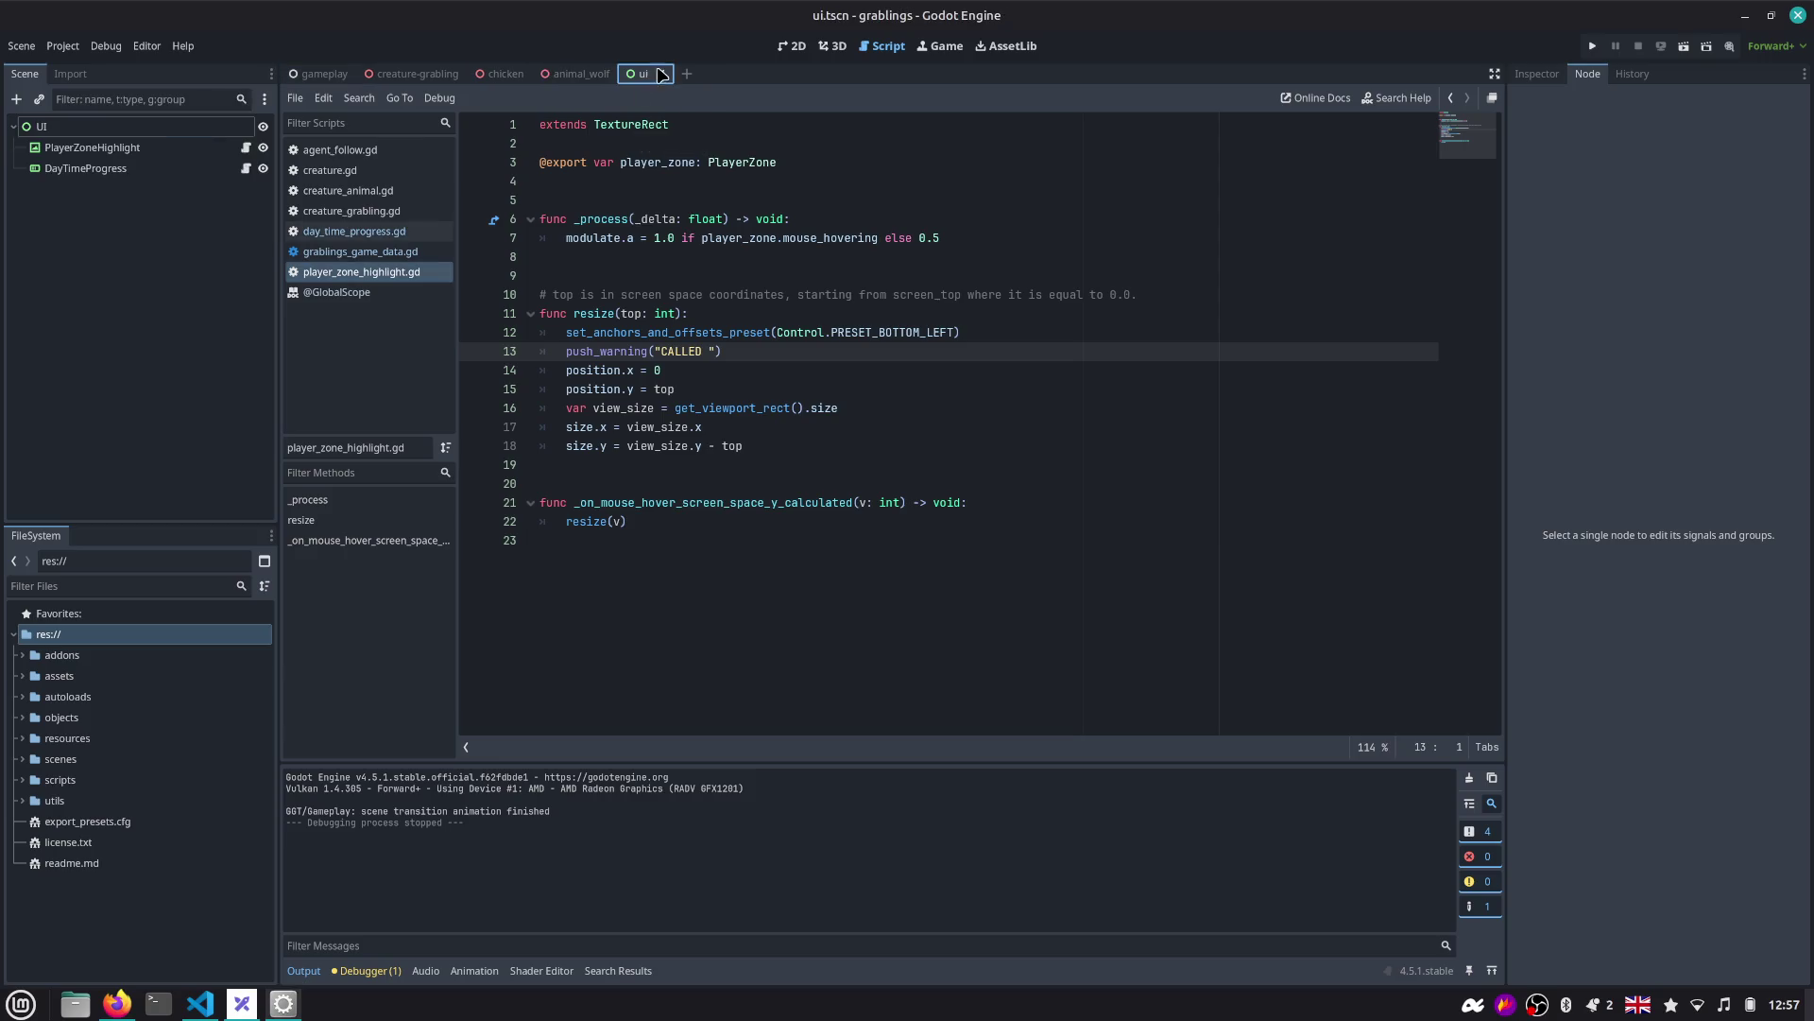
Set the UI root node's Mouse Filter to Ignore and save the ui scene.
click(792, 46)
scroll(565, 298, up, 1)
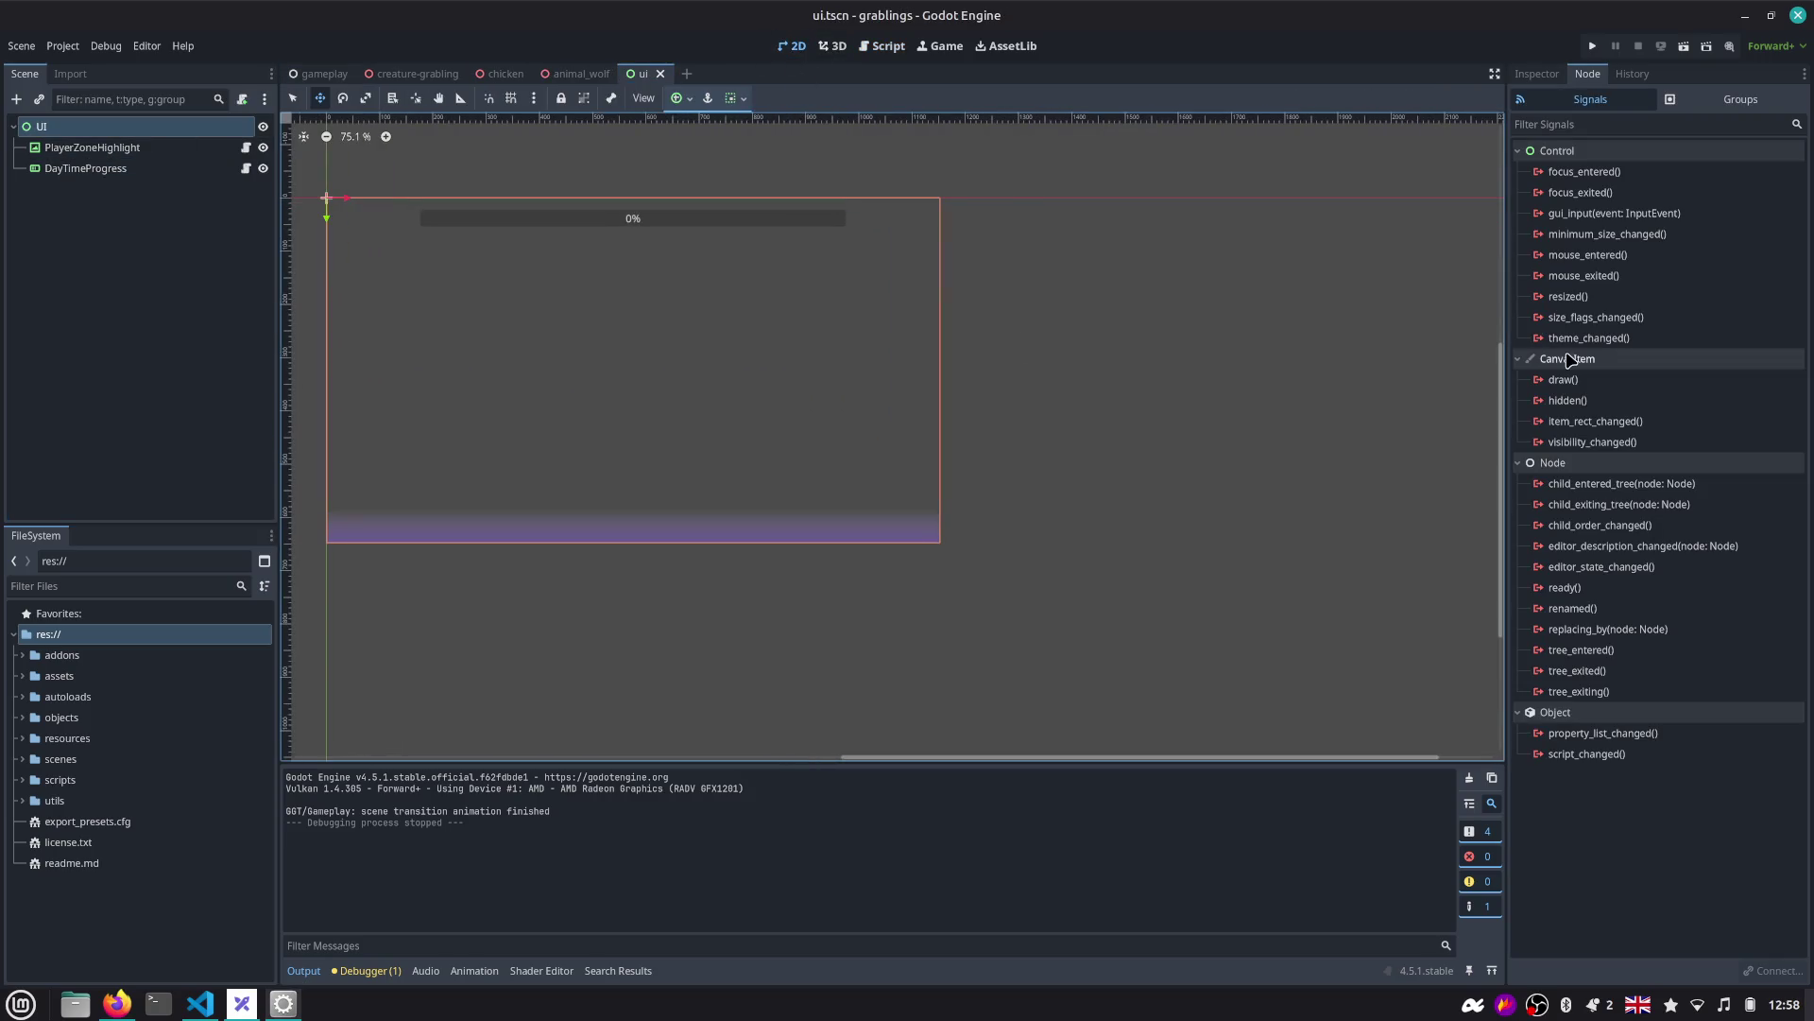
click(1554, 74)
click(1585, 144)
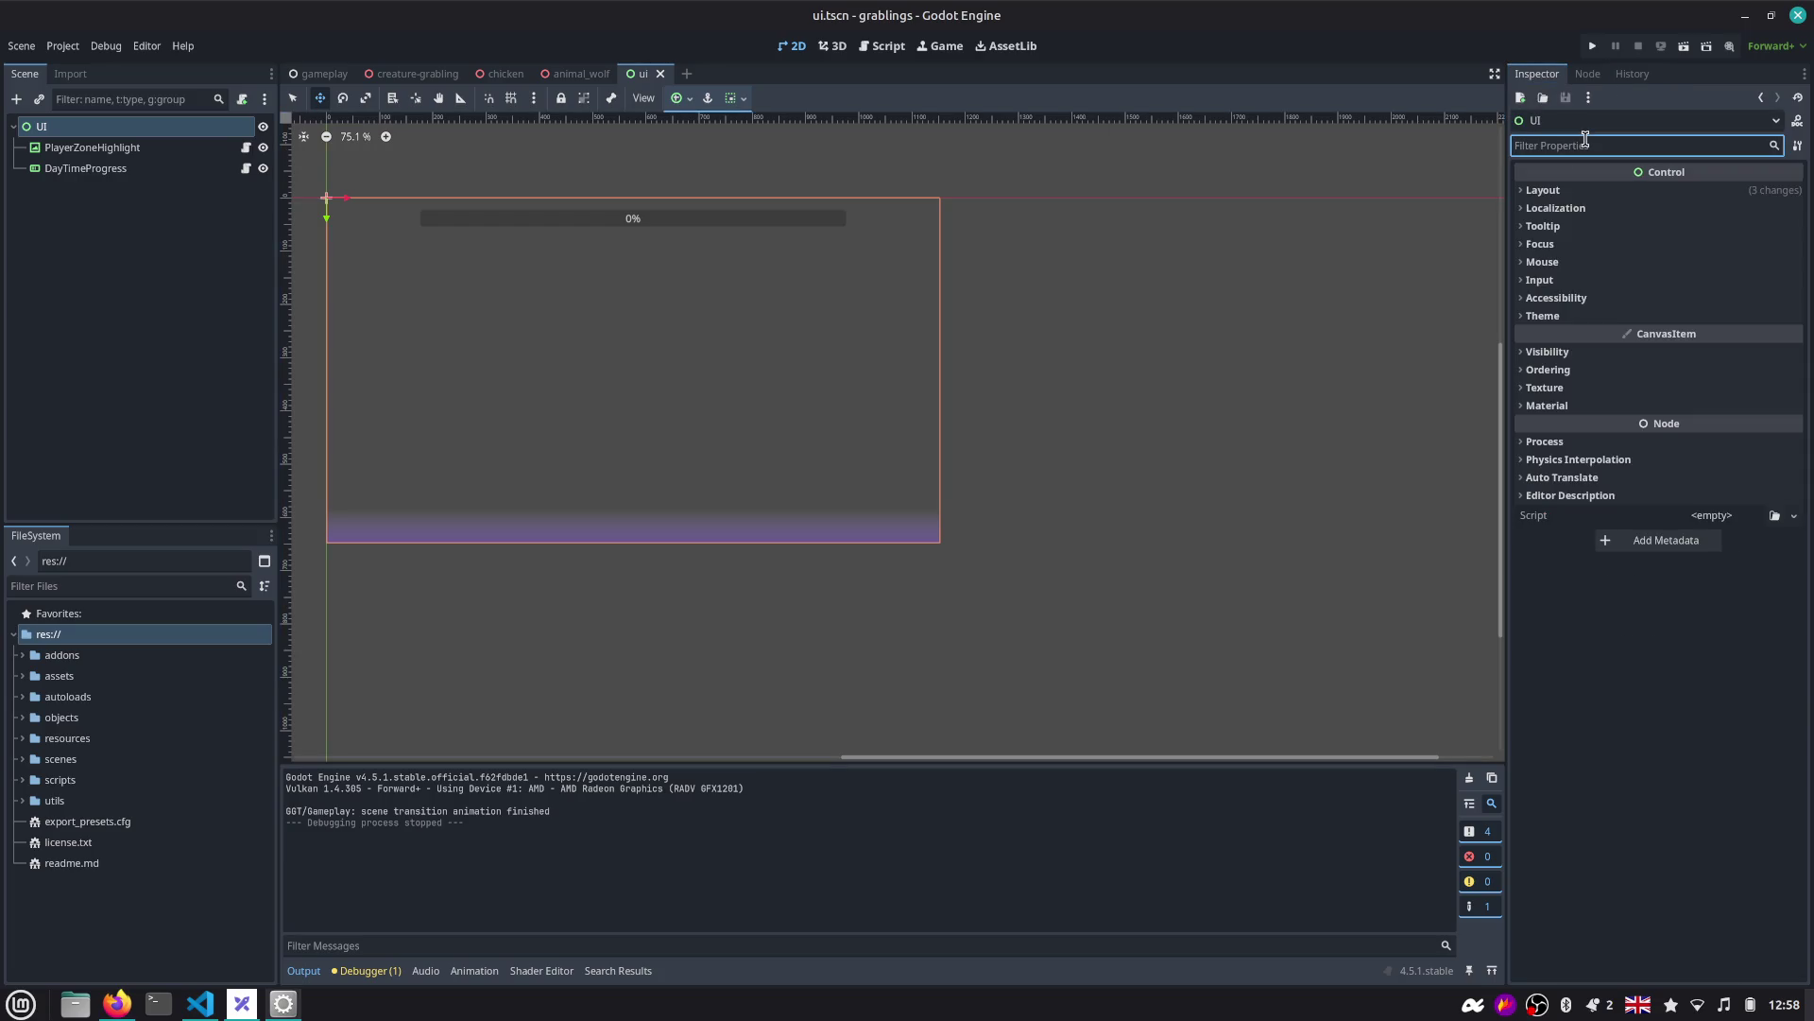
text(filter)
click(1542, 190)
click(1730, 210)
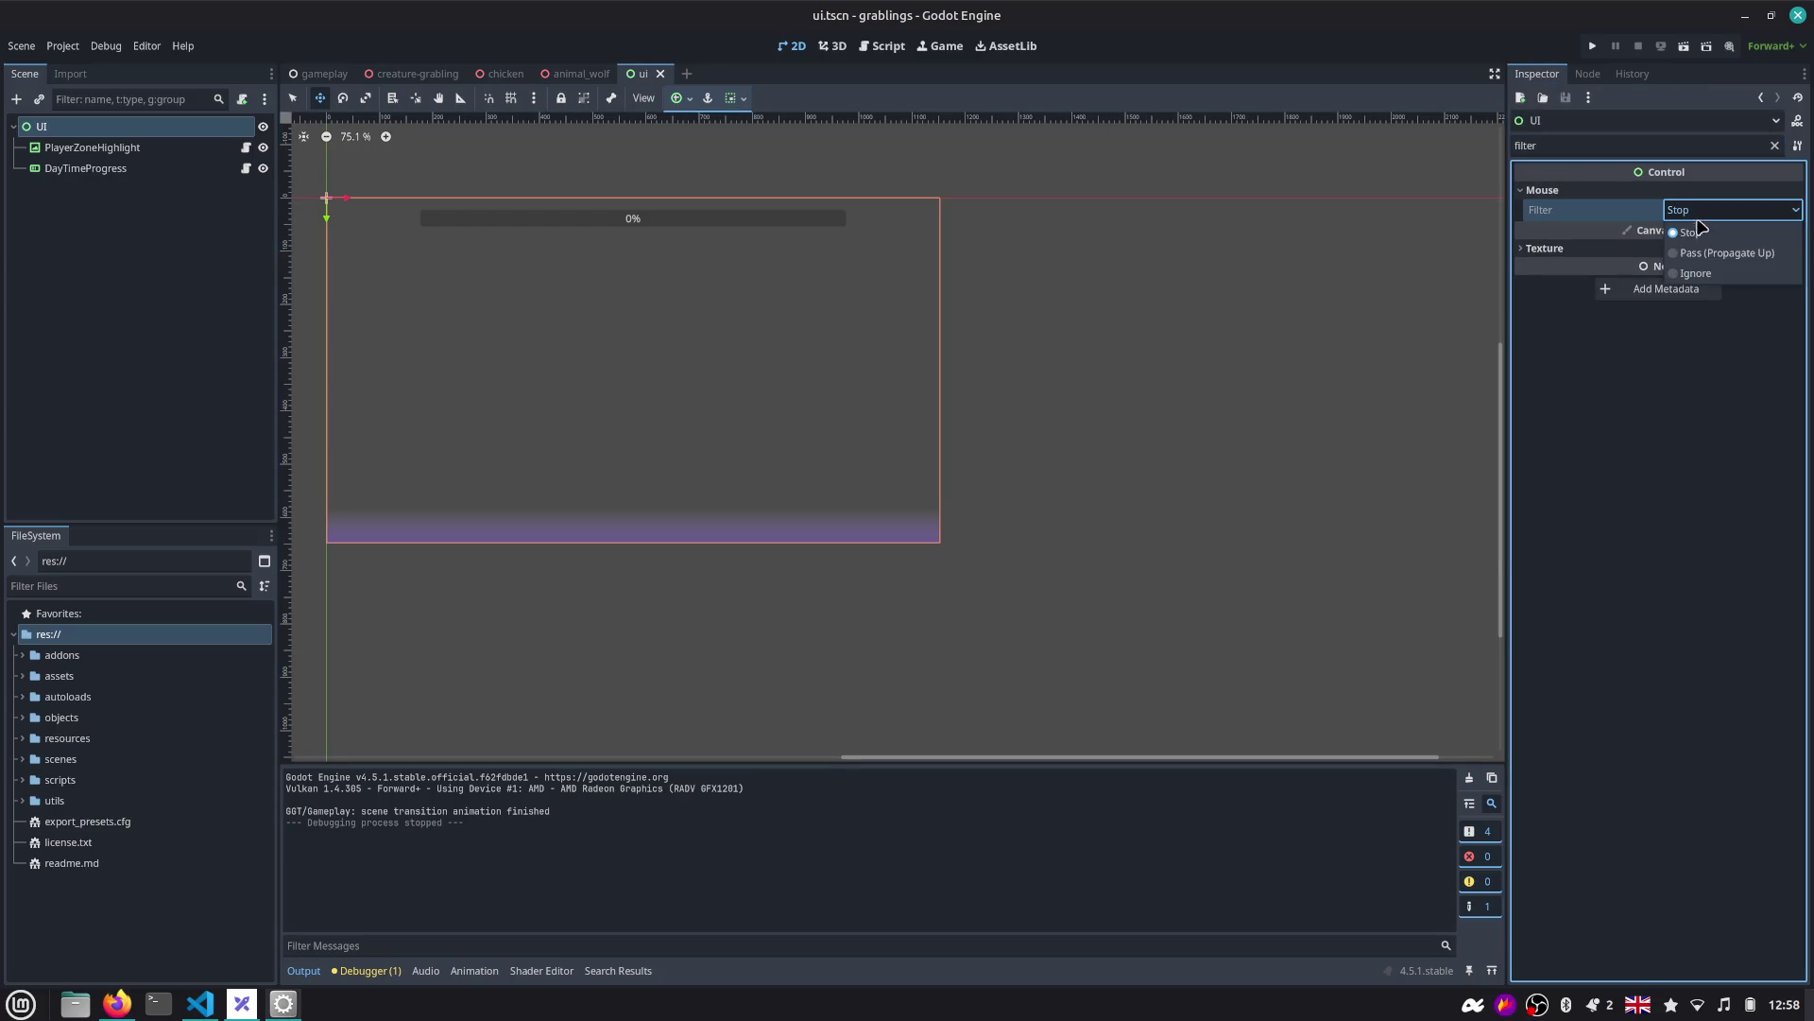
click(1701, 276)
key(ctrl+s)
Check the PlayerZoneHighlight and DayTimeProgress nodes, then run the game.
click(78, 147)
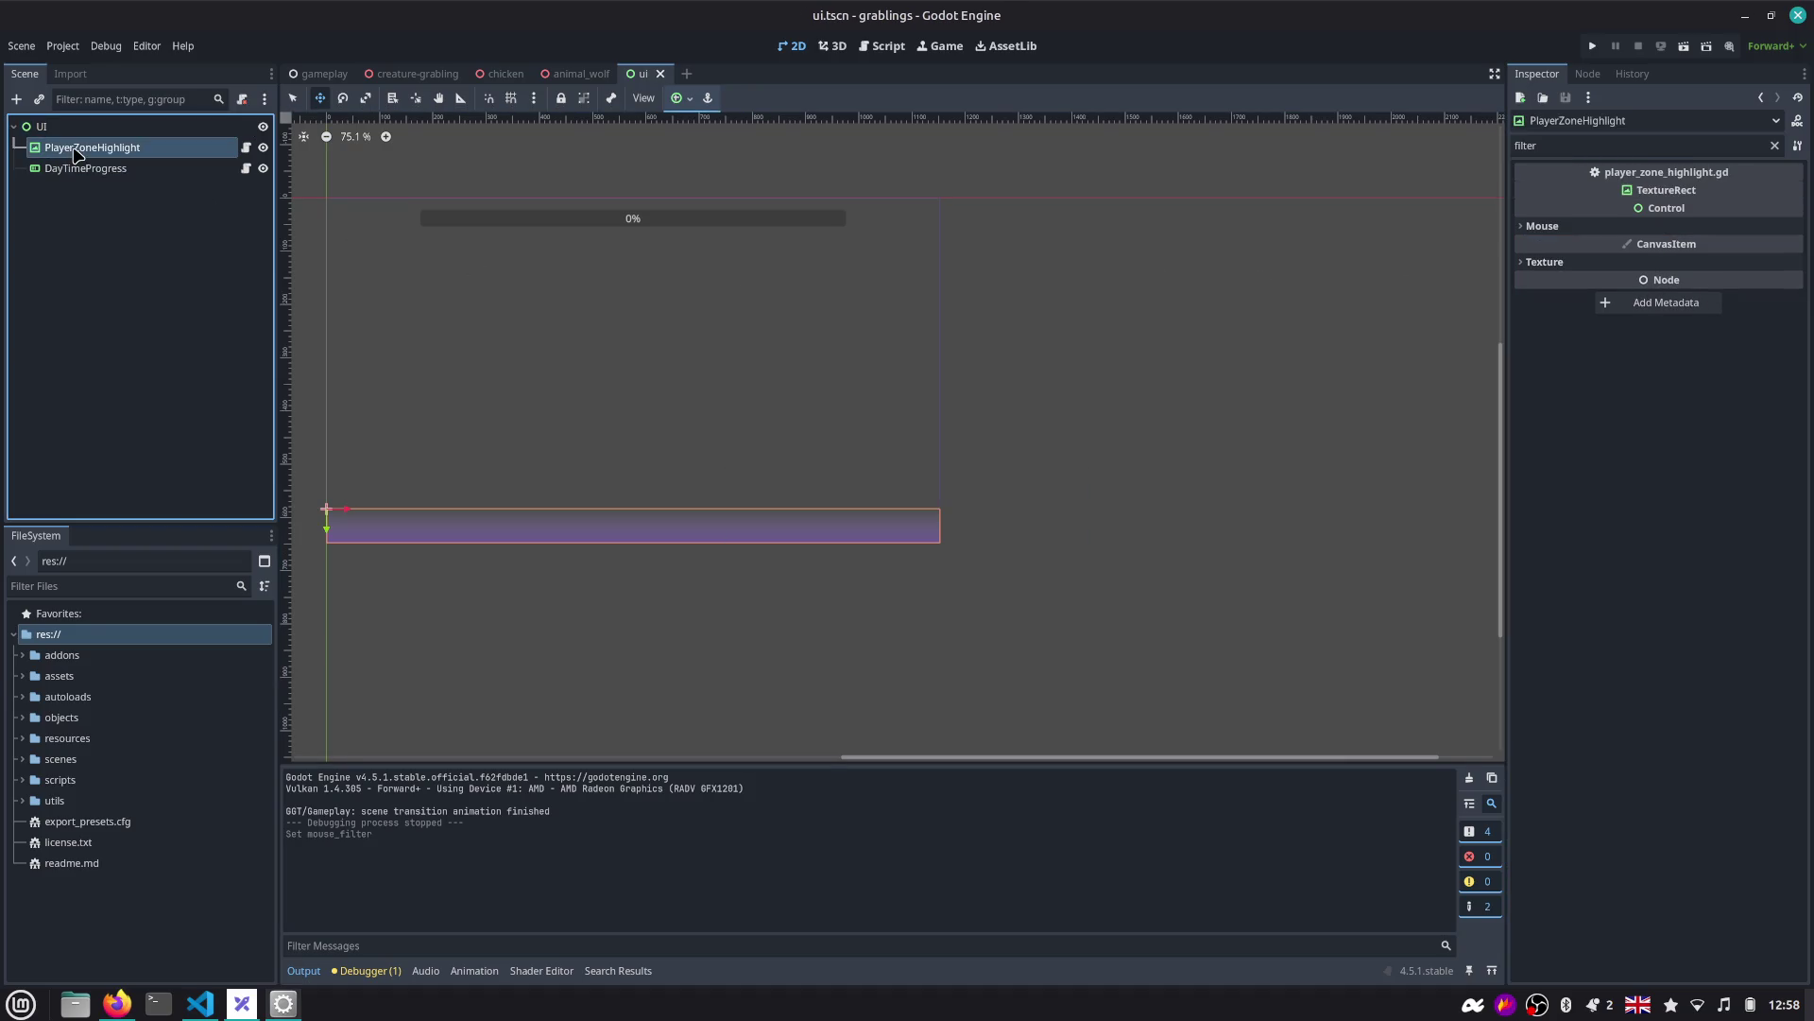
click(75, 168)
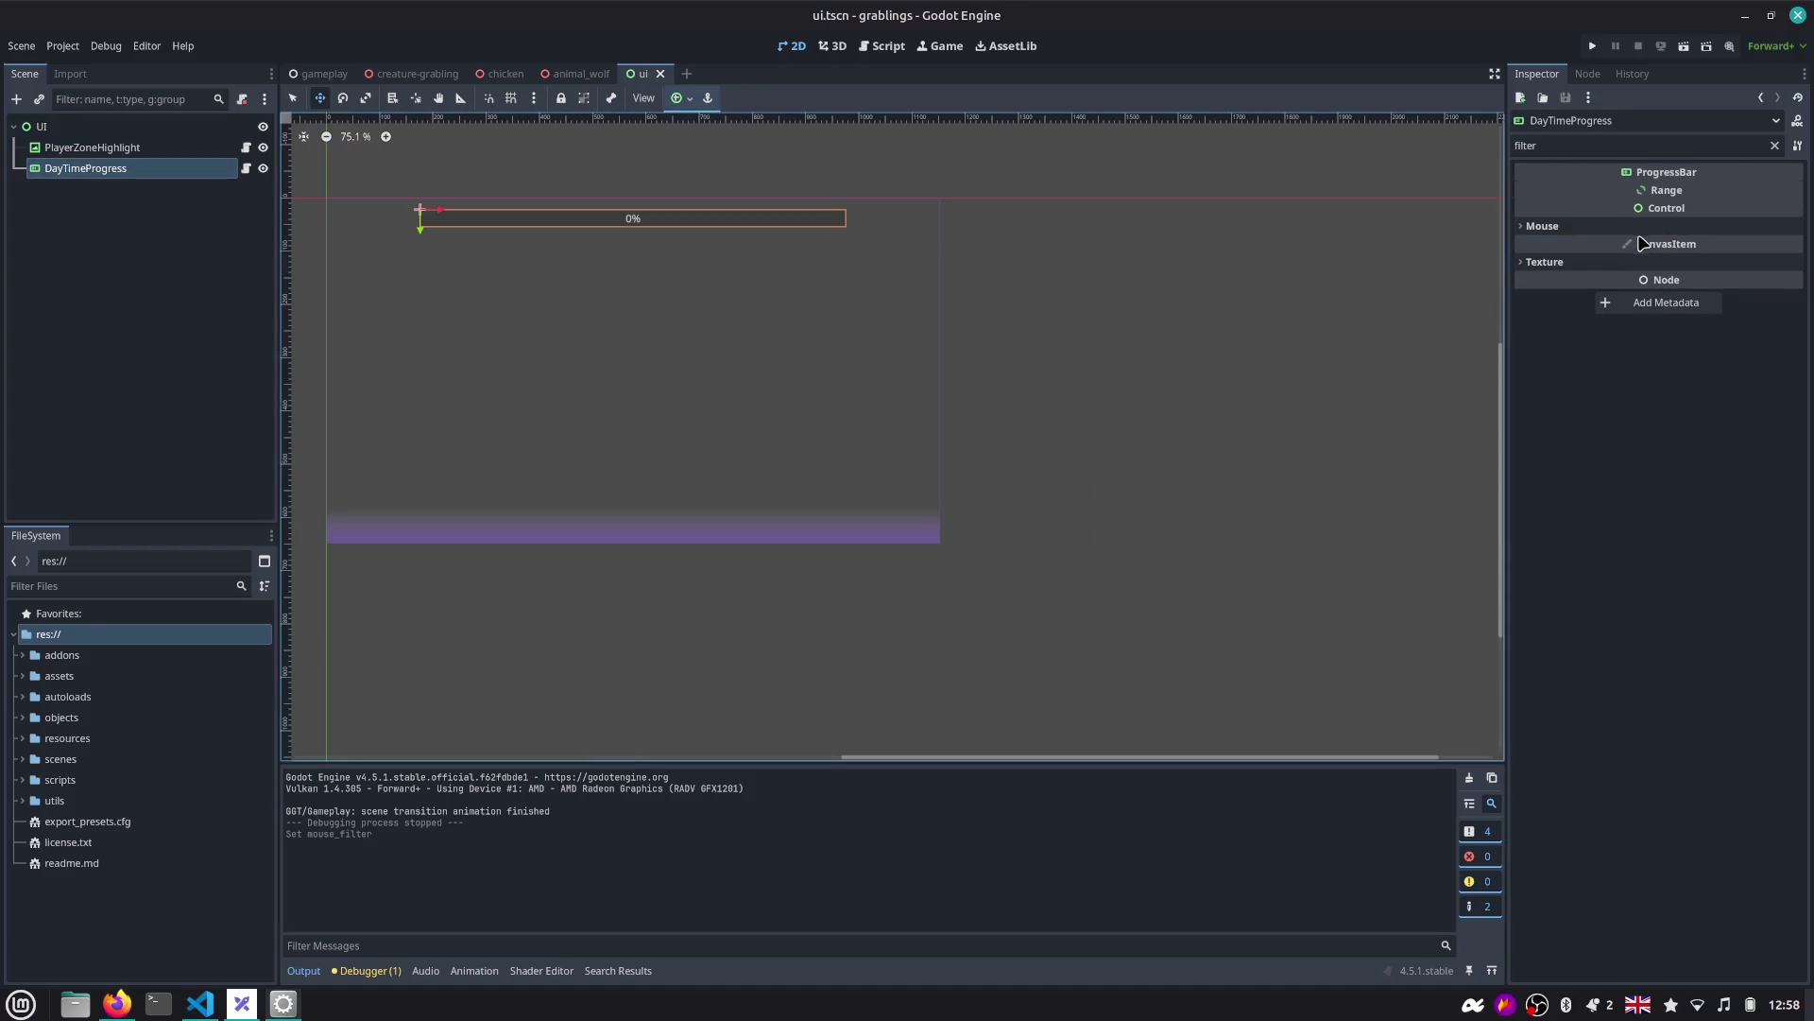
click(1590, 45)
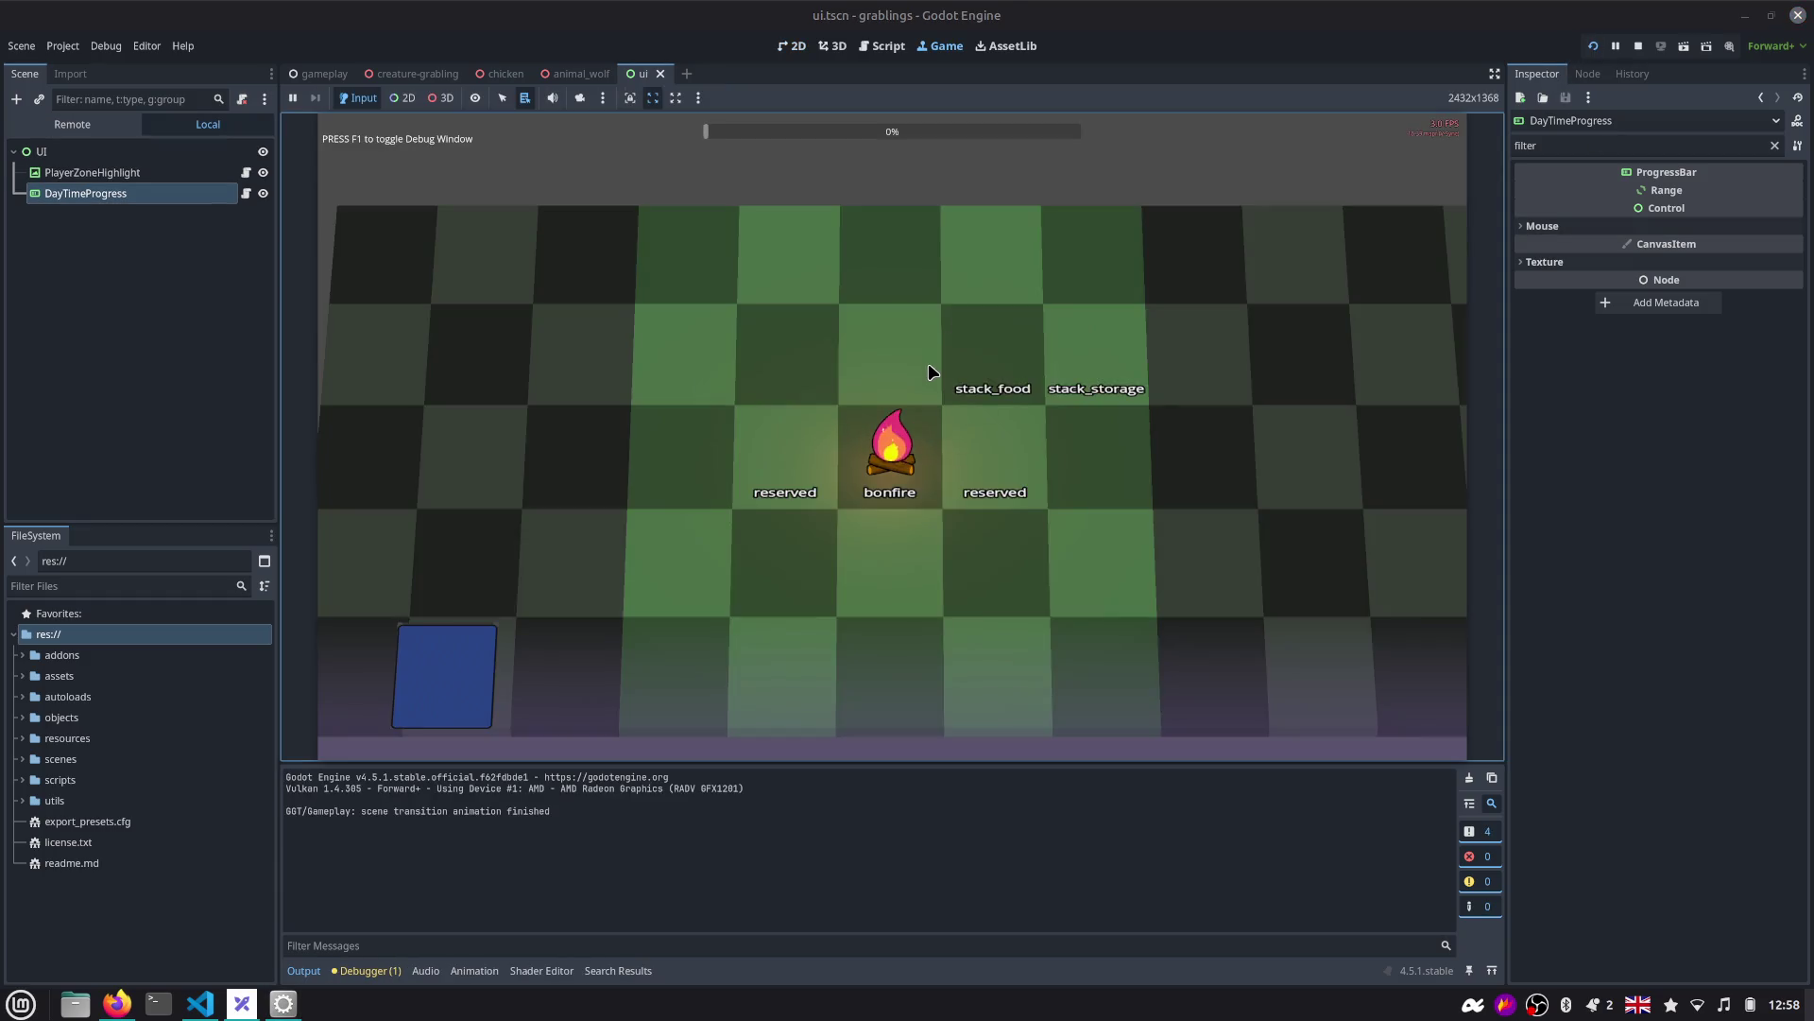
Place a Grabling and the Berry Bush card on the board, inspect the UI node, then stop the game.
mouse_move(978, 588)
mouse_down()
mouse_move(974, 506)
mouse_move(991, 559)
mouse_up()
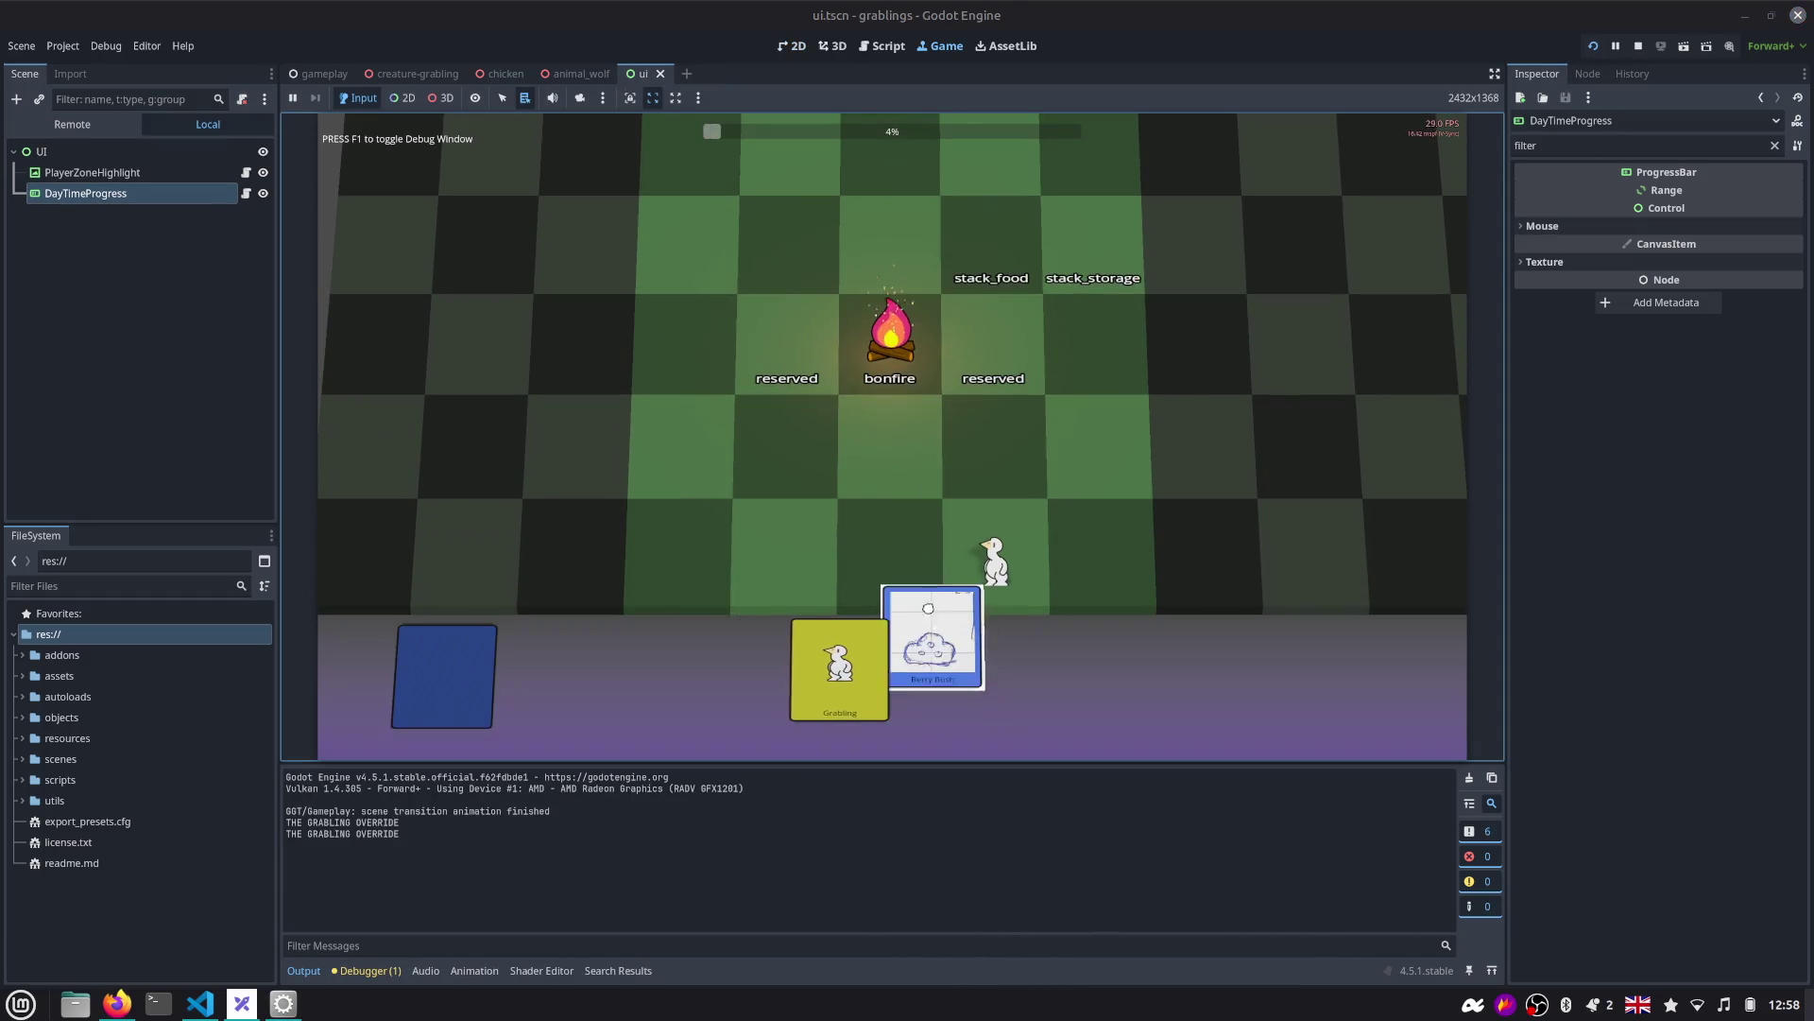
drag(926, 662, 884, 539)
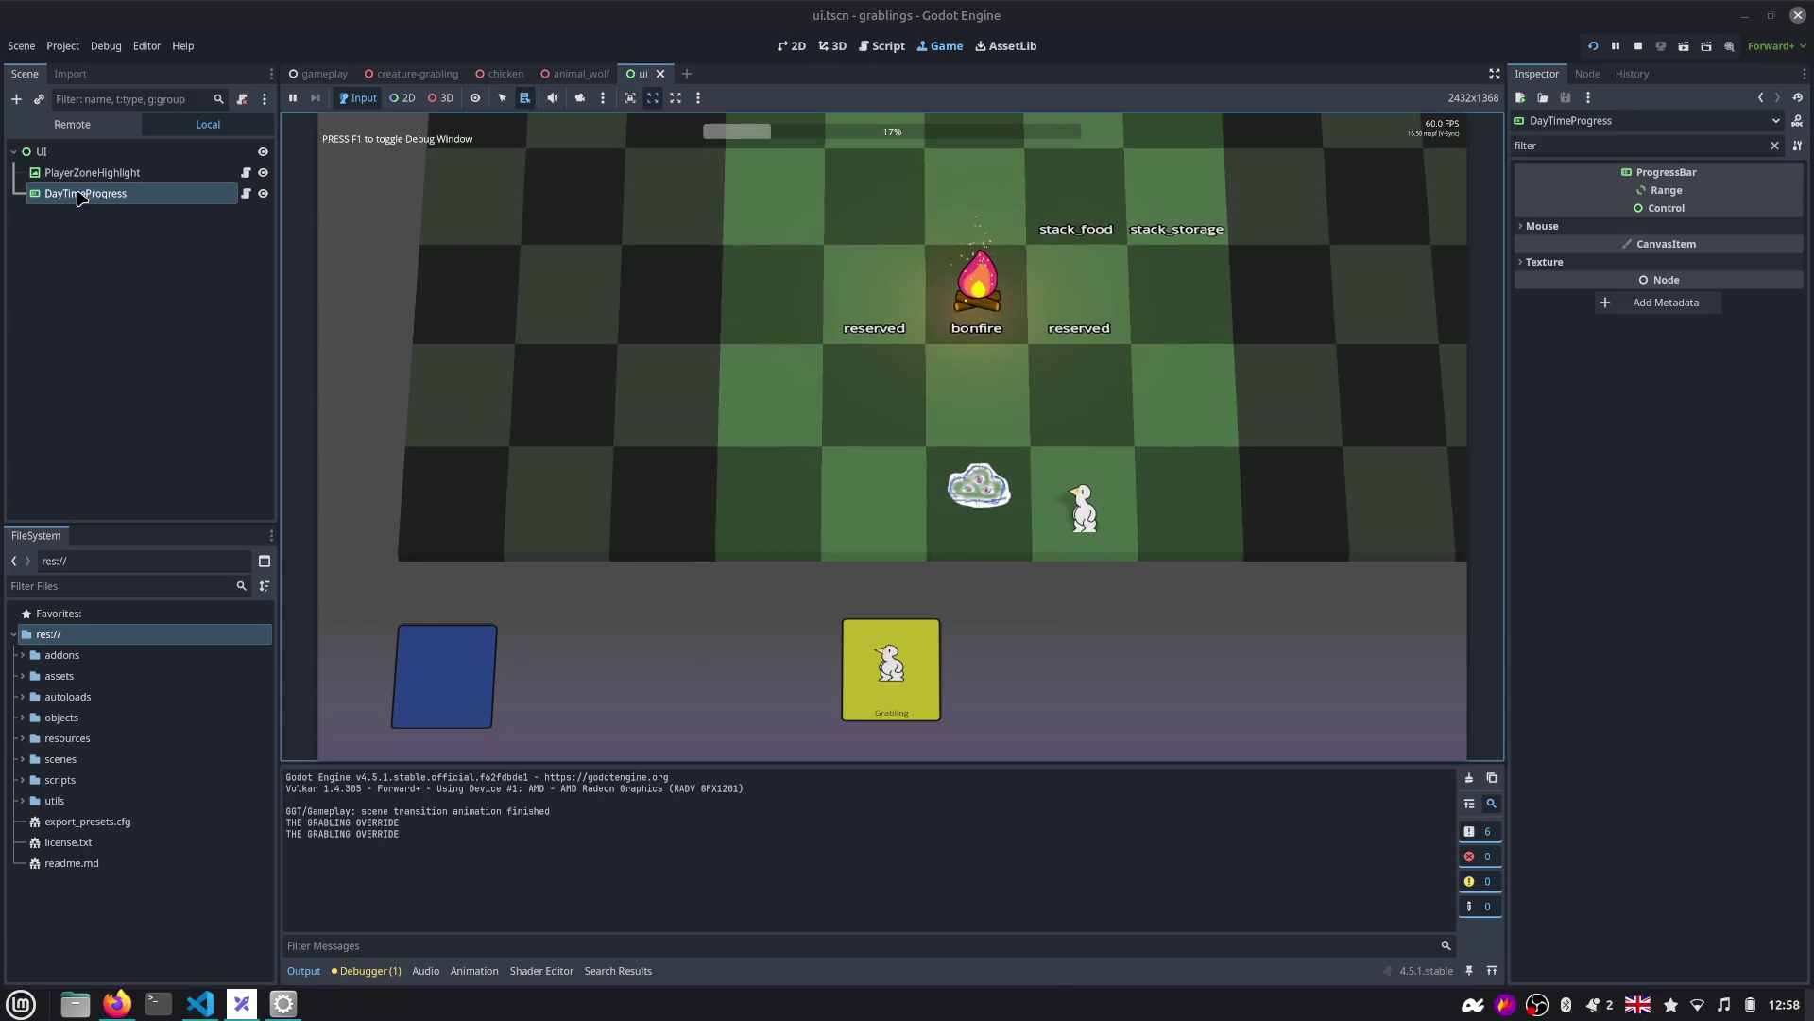
click(68, 151)
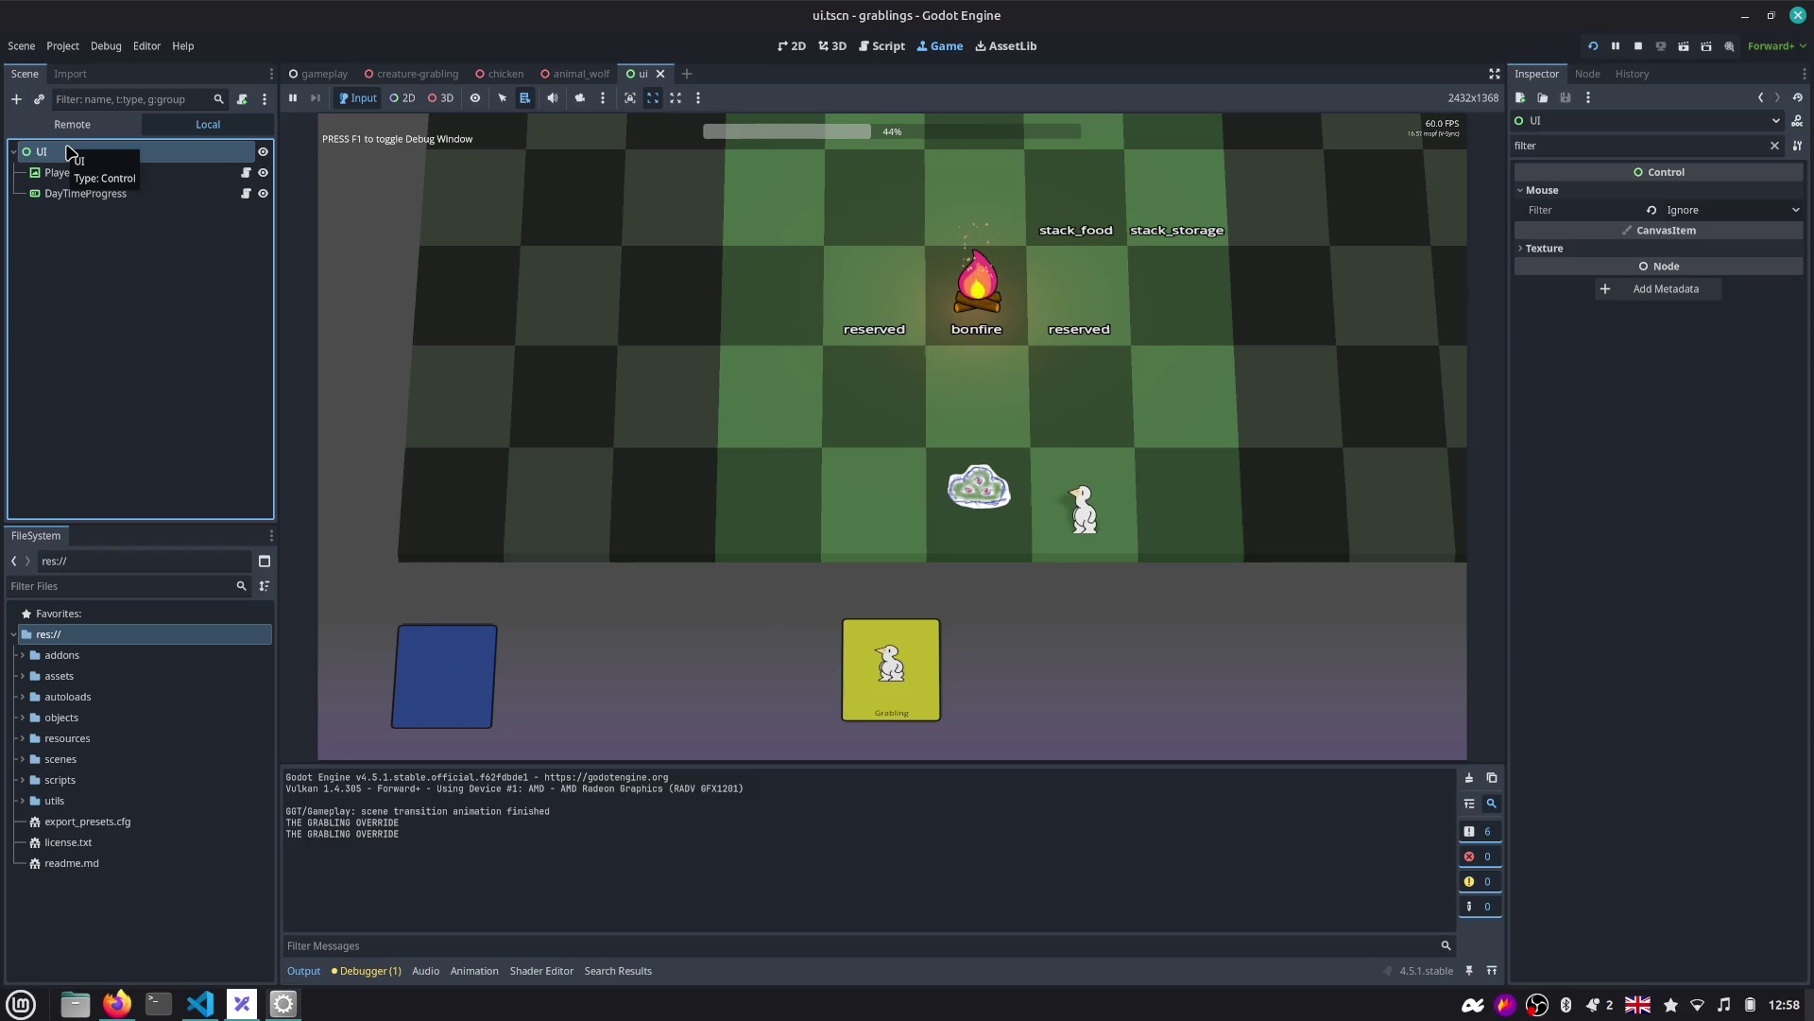
click(599, 325)
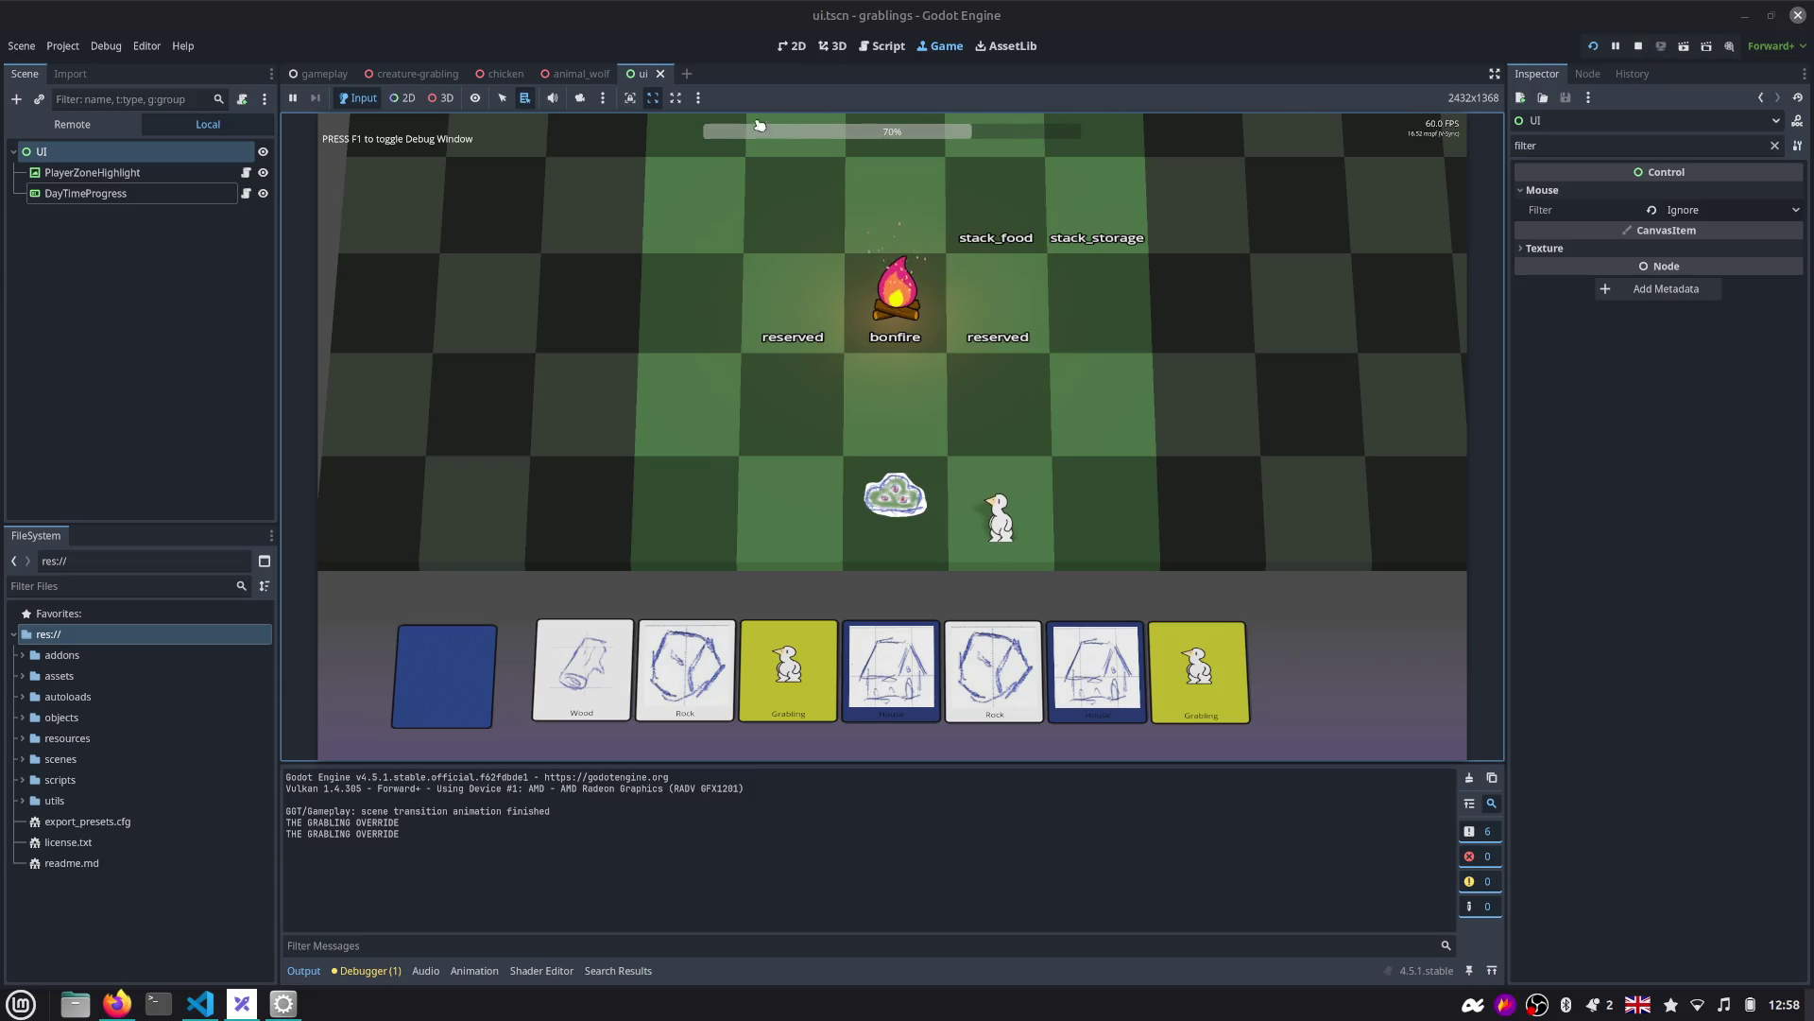
click(1638, 45)
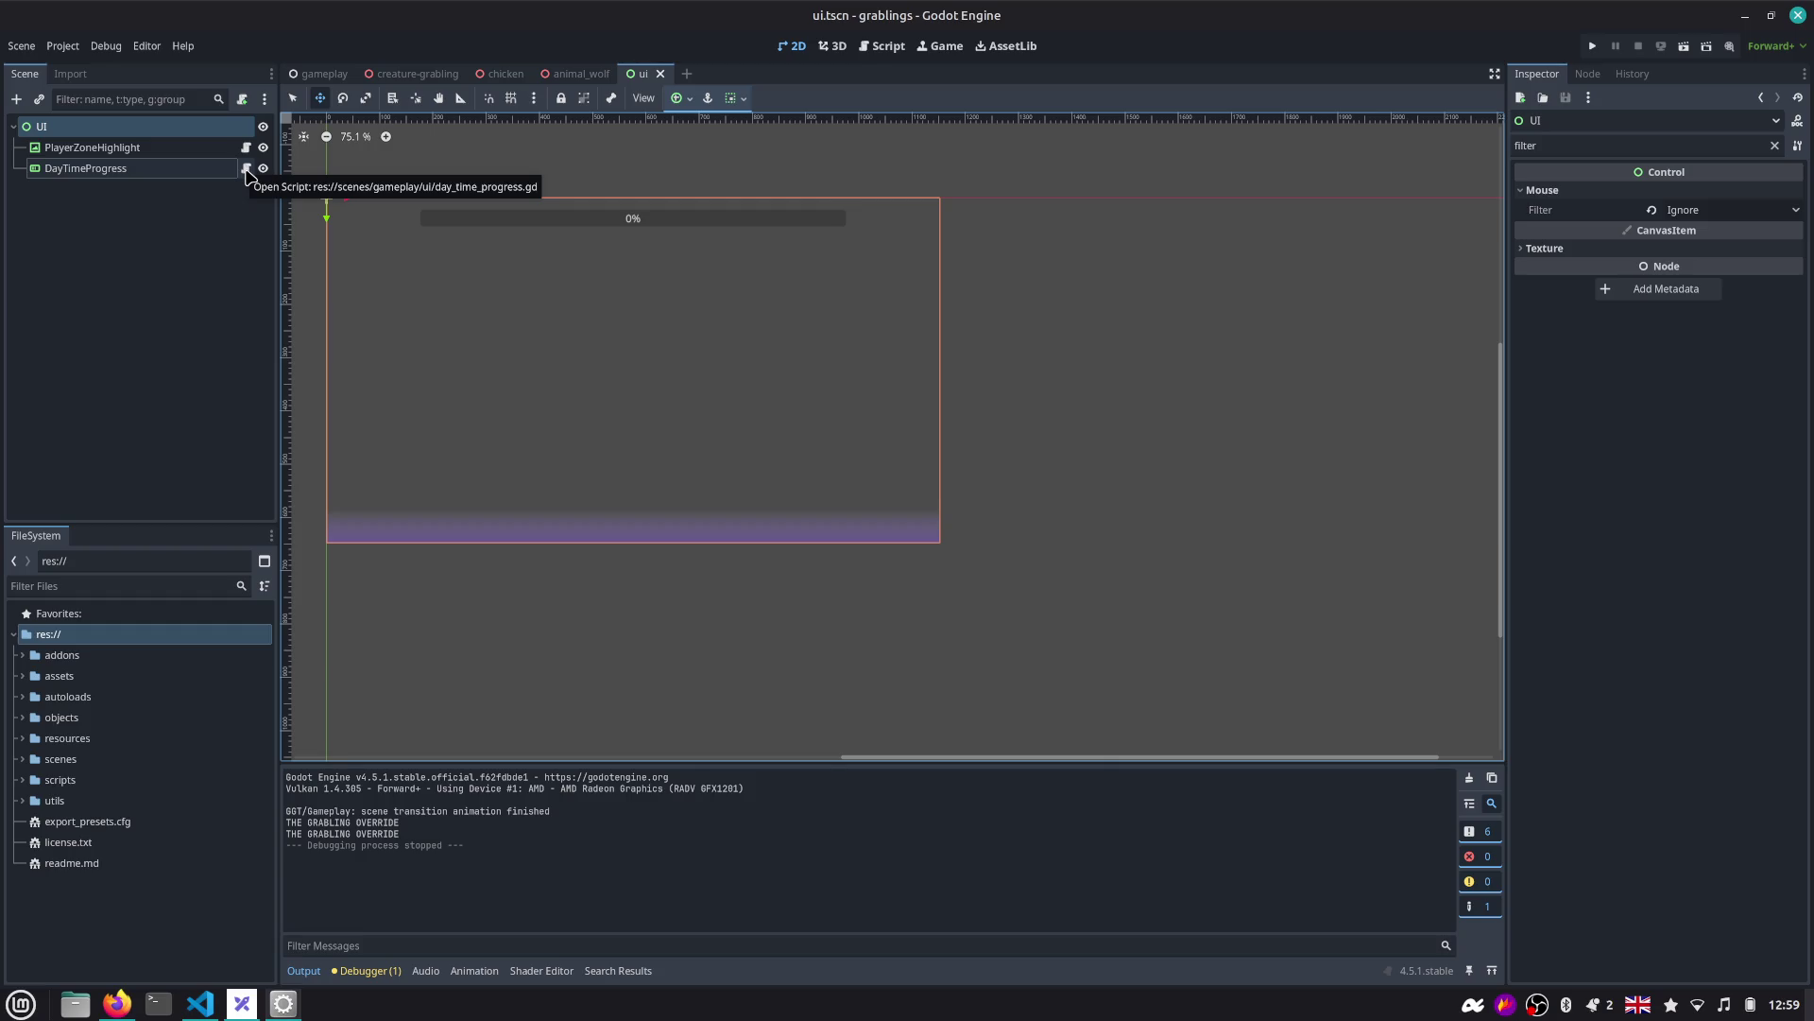
Open DayTimeProgress's script, highlight the uses of progress_ratio, then switch to the gameplay scene.
click(247, 170)
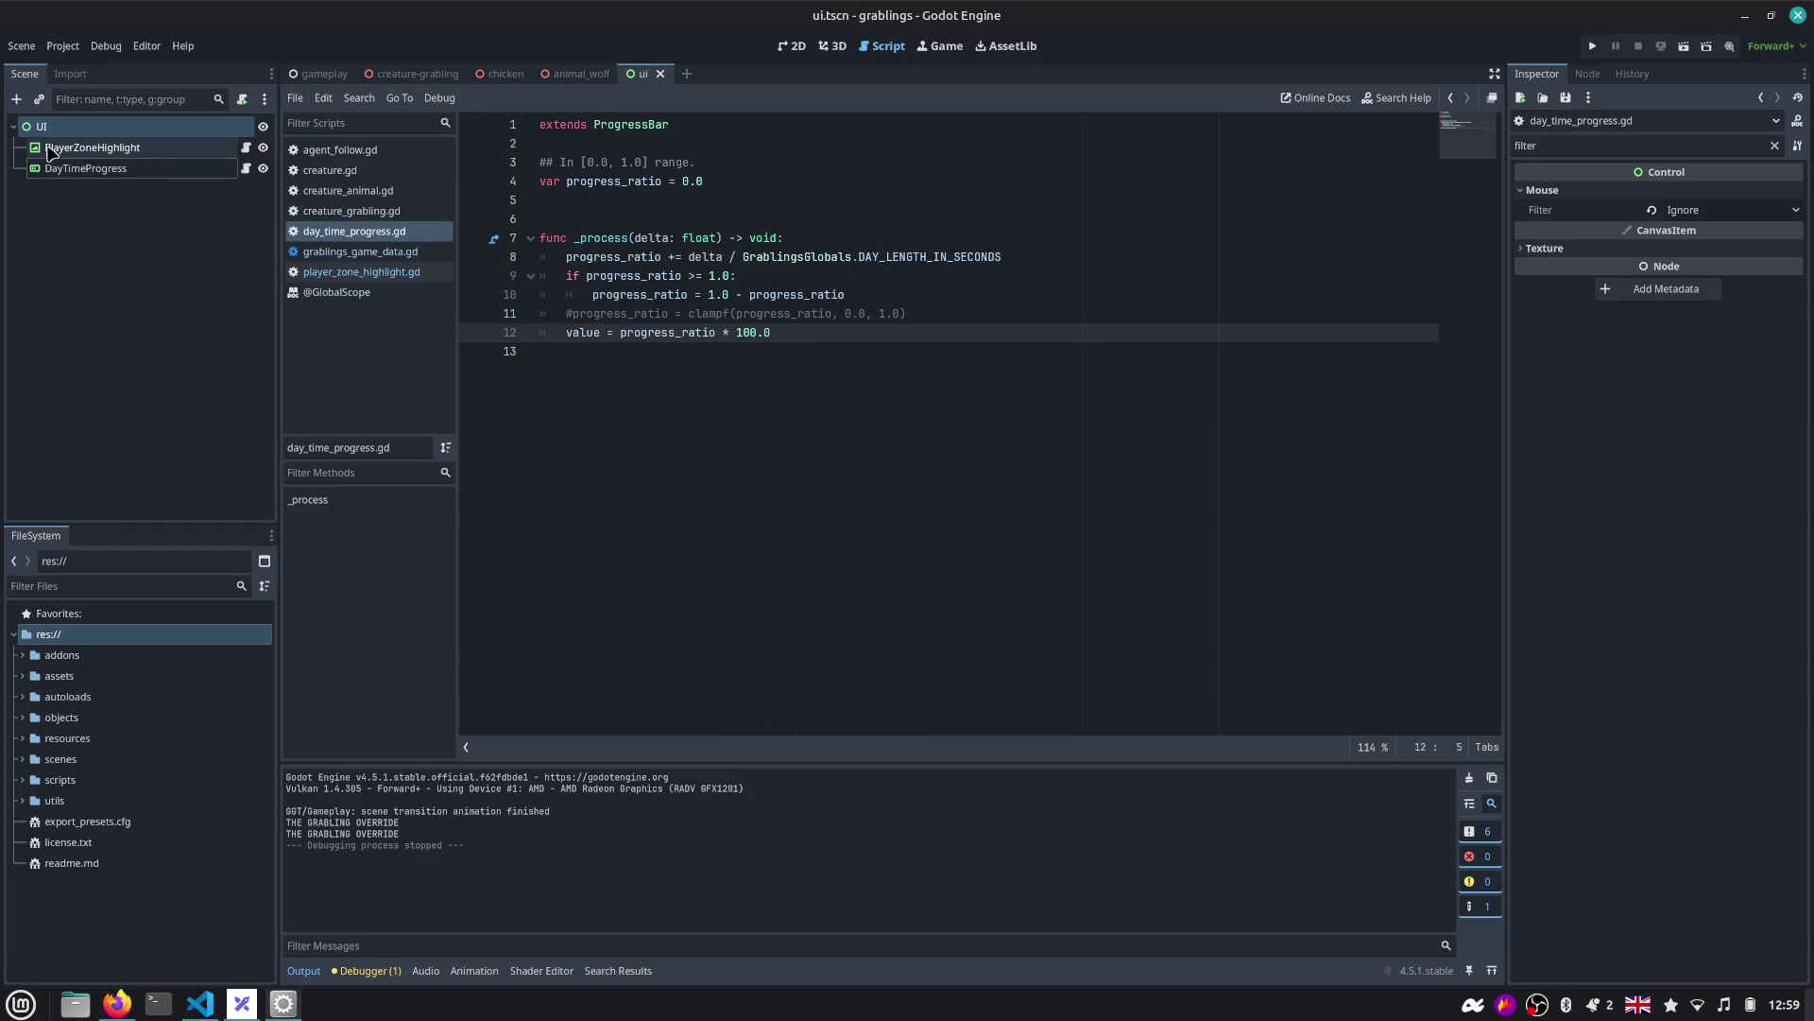
click(95, 169)
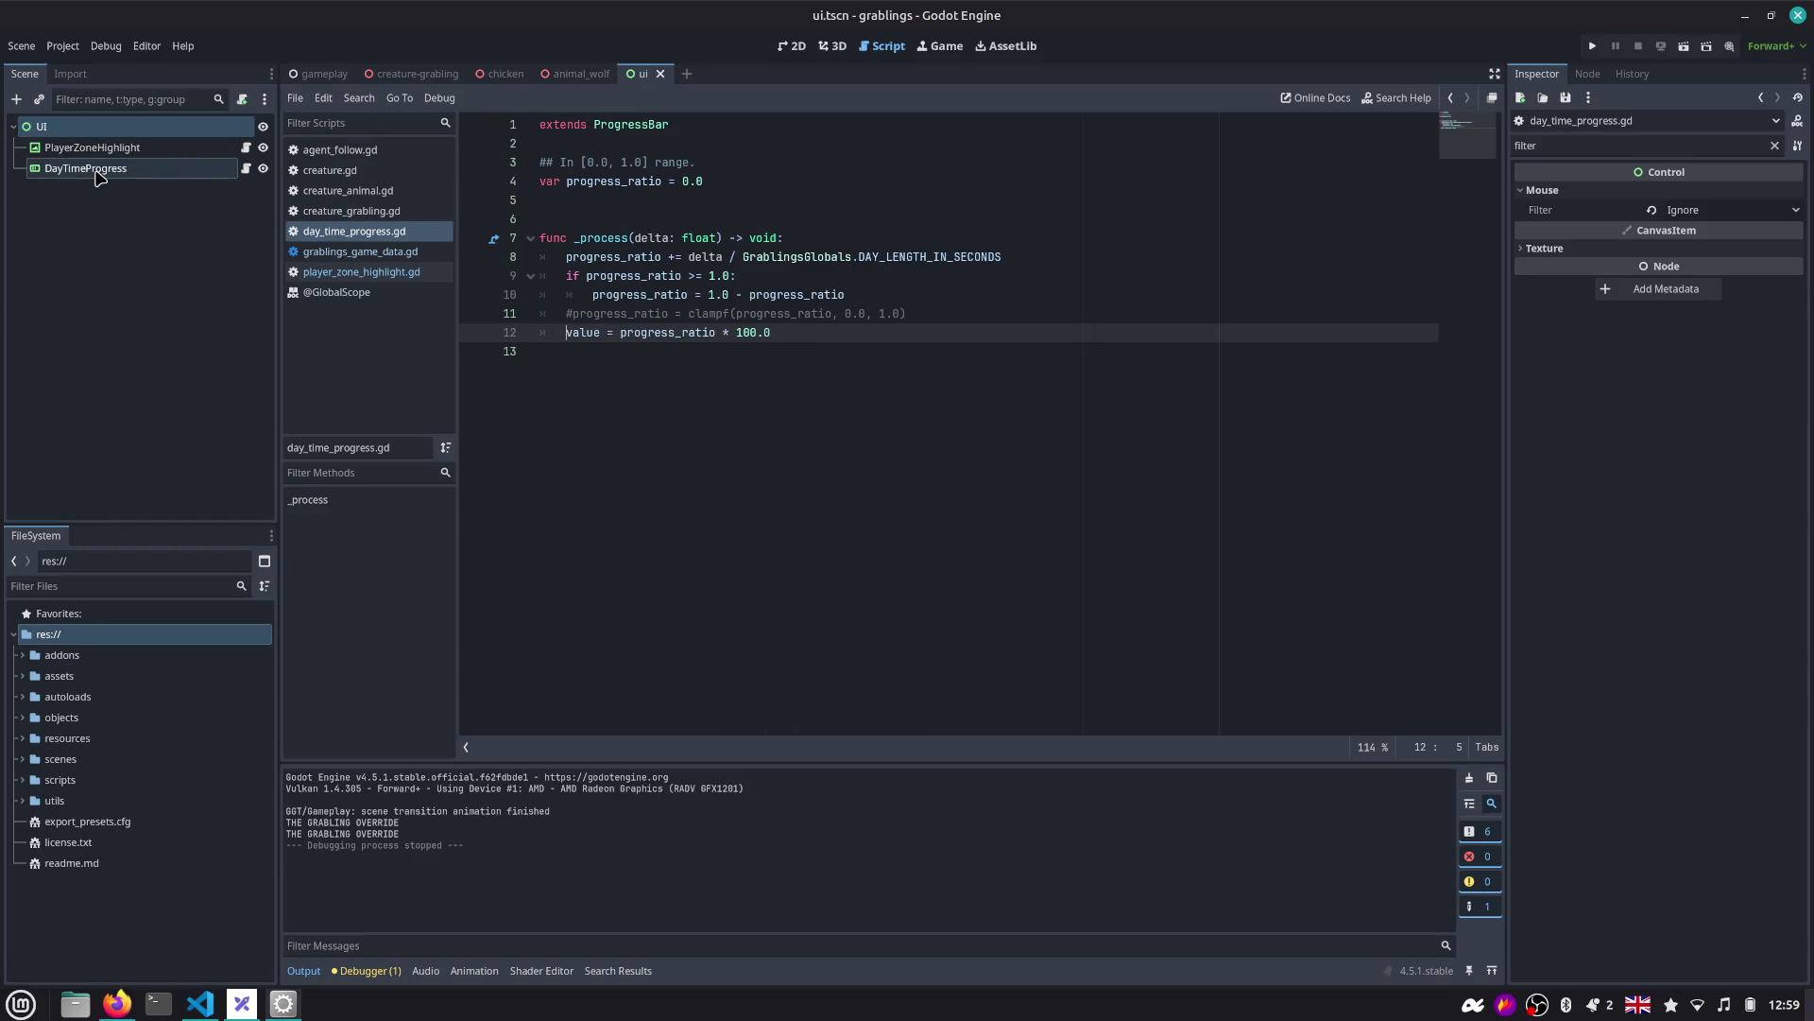
double_click(621, 191)
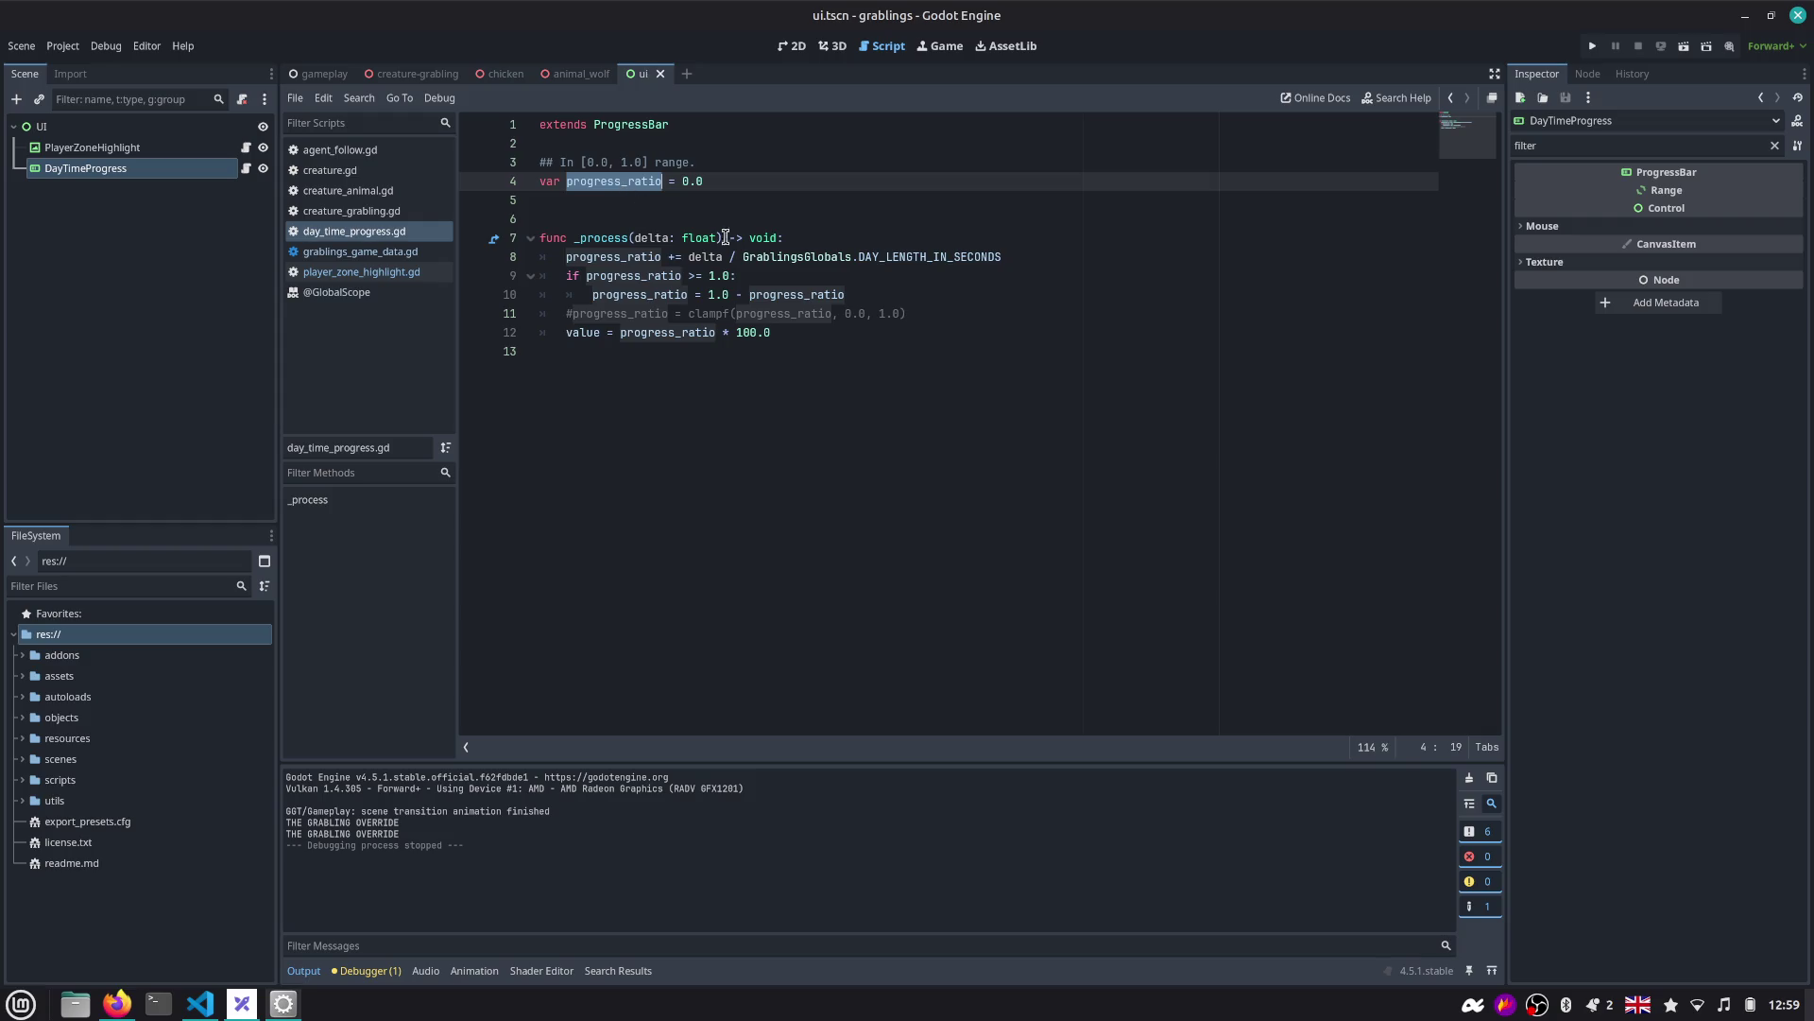
mouse_move(1596, 174)
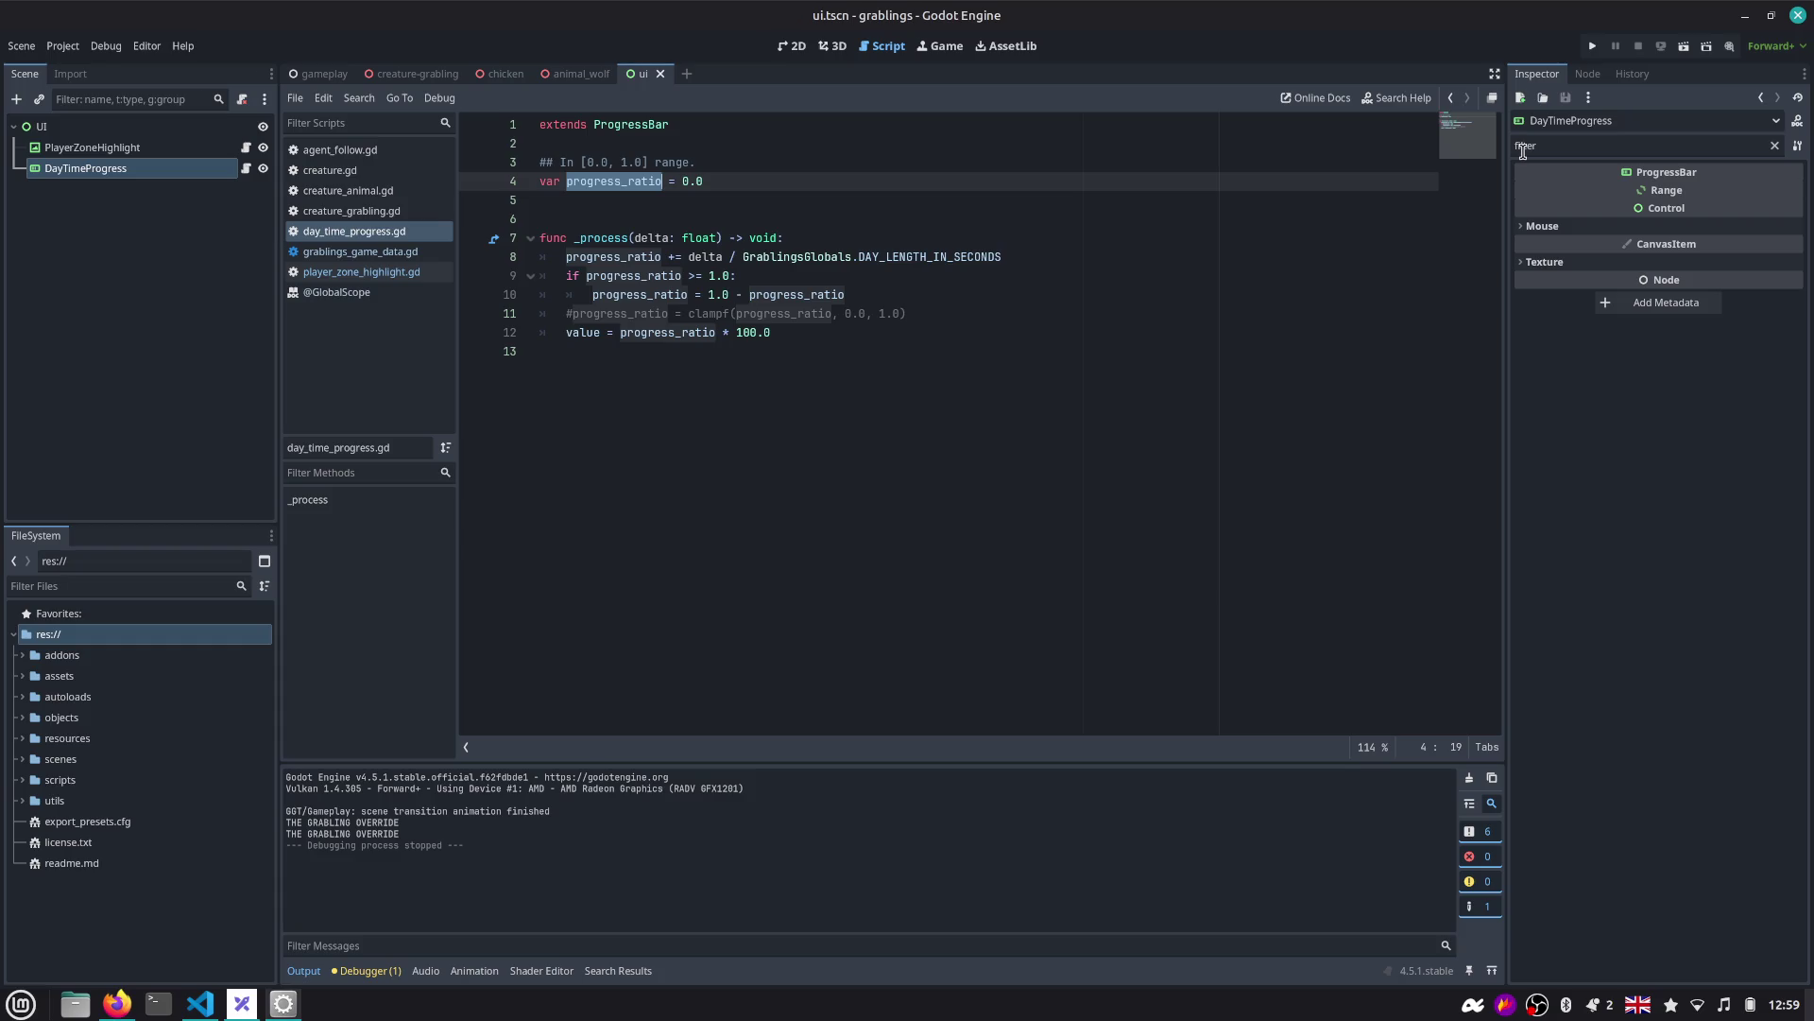
click(725, 220)
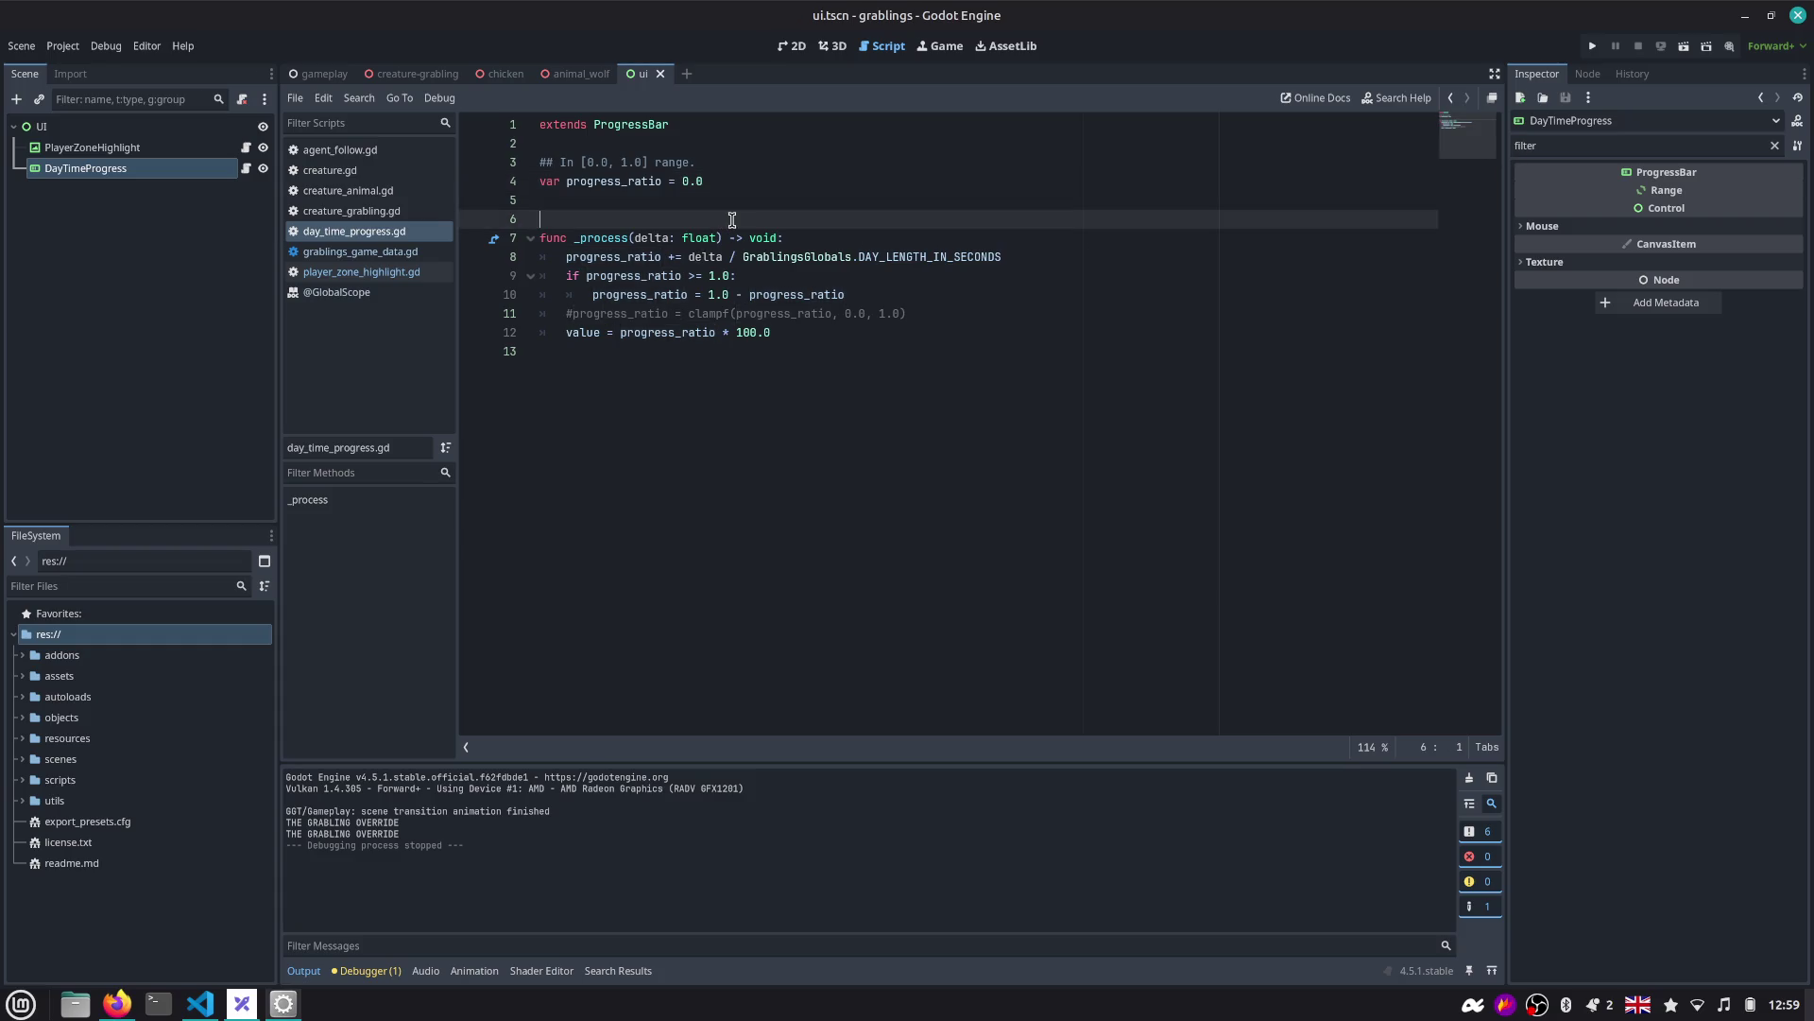
double_click(619, 182)
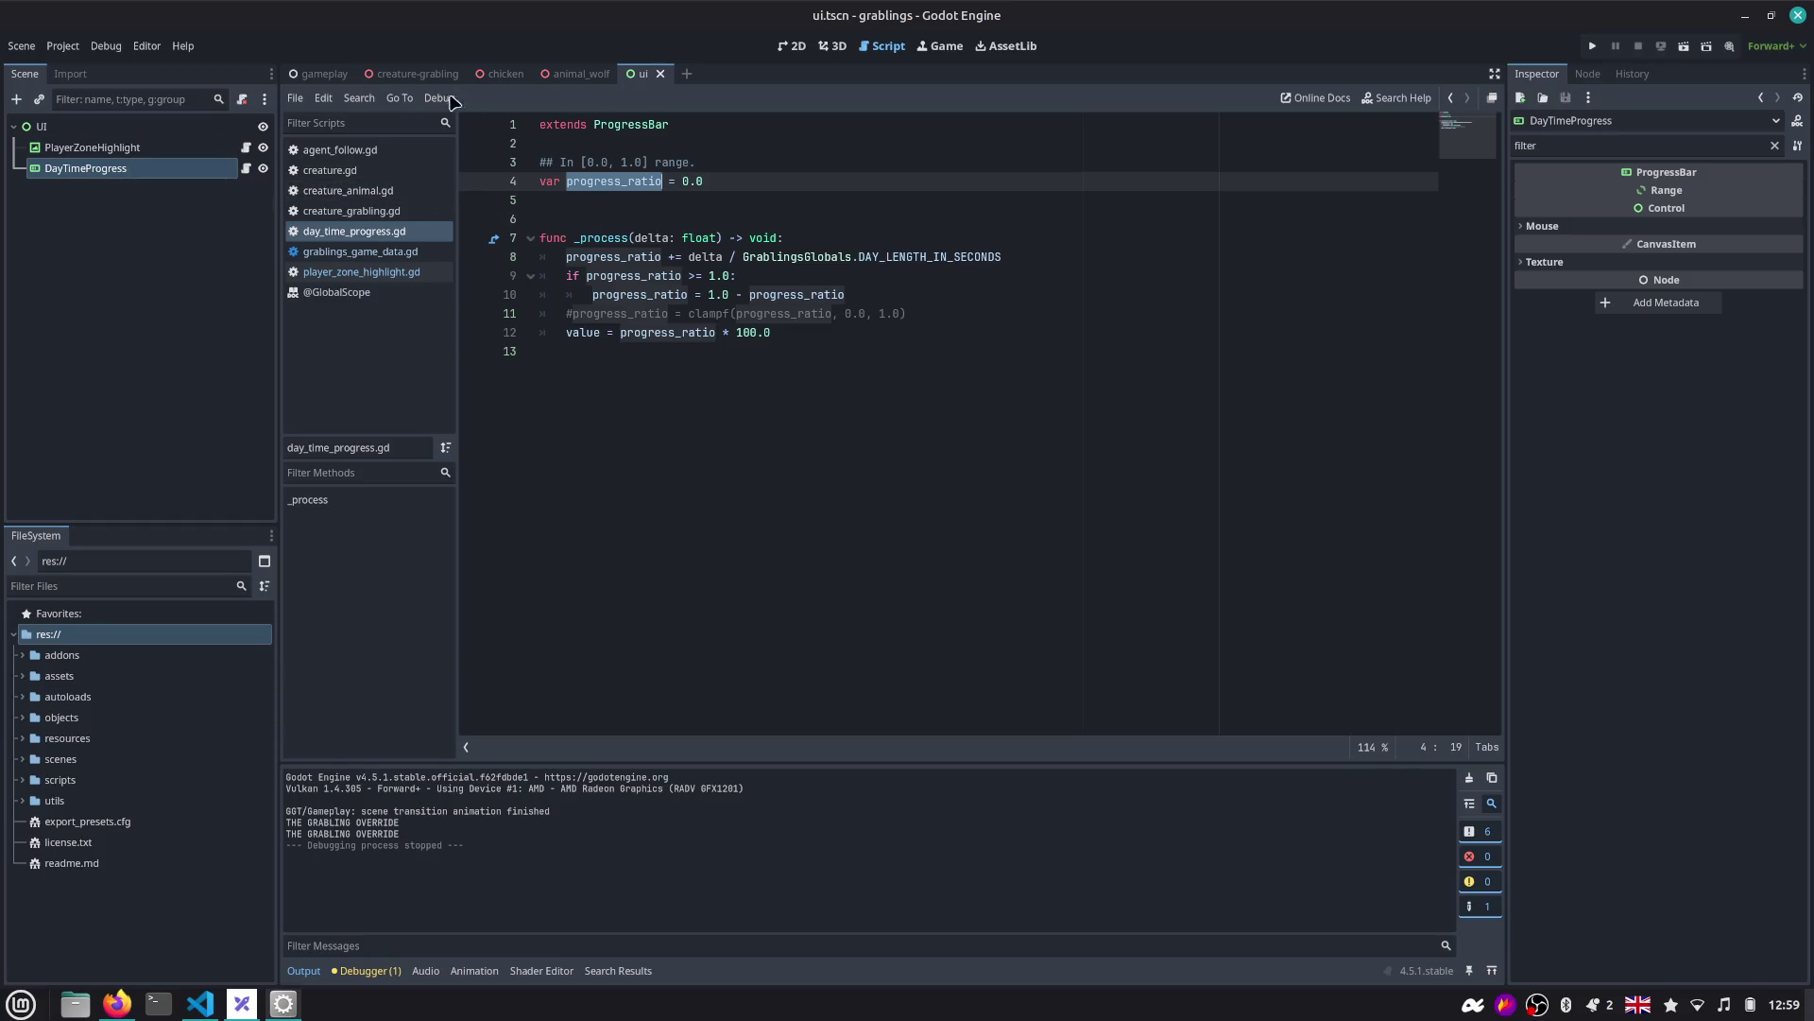
click(326, 75)
text(mouse)
click(213, 98)
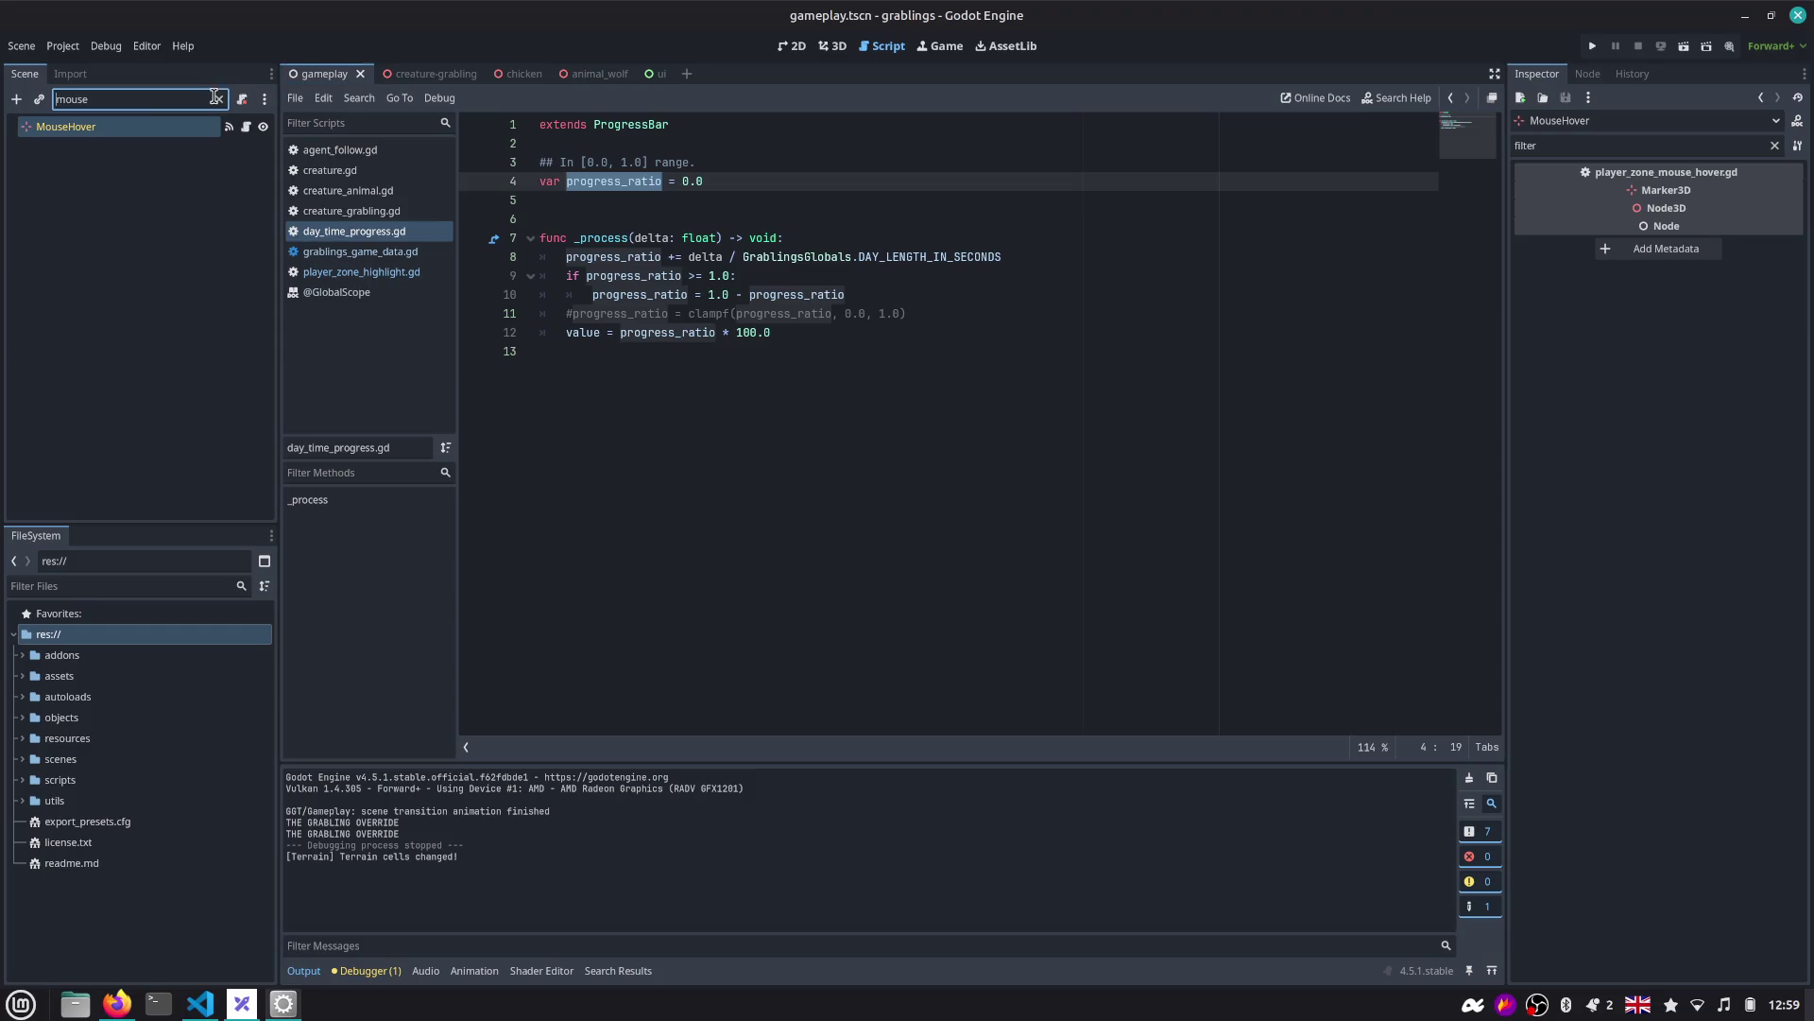
Clear the node name filter, collapse LayerPlayerZone, and select ManagersOrchestrator.
click(219, 99)
click(66, 127)
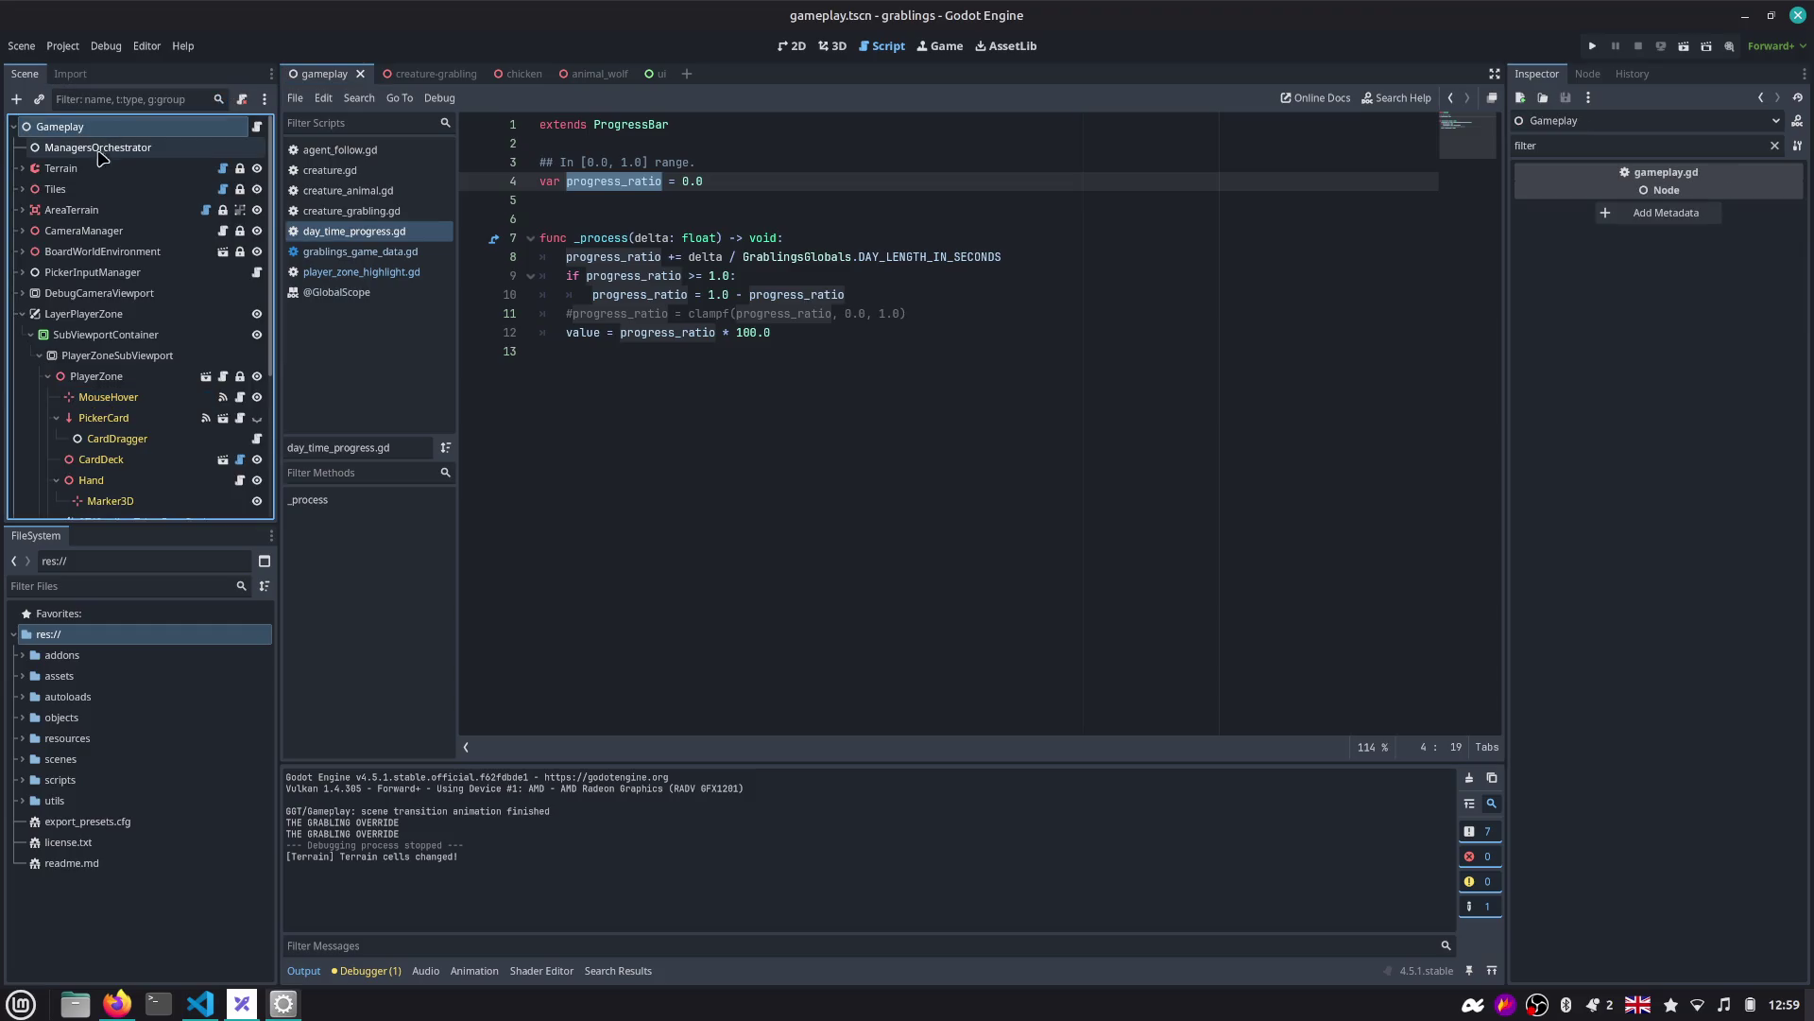
click(21, 314)
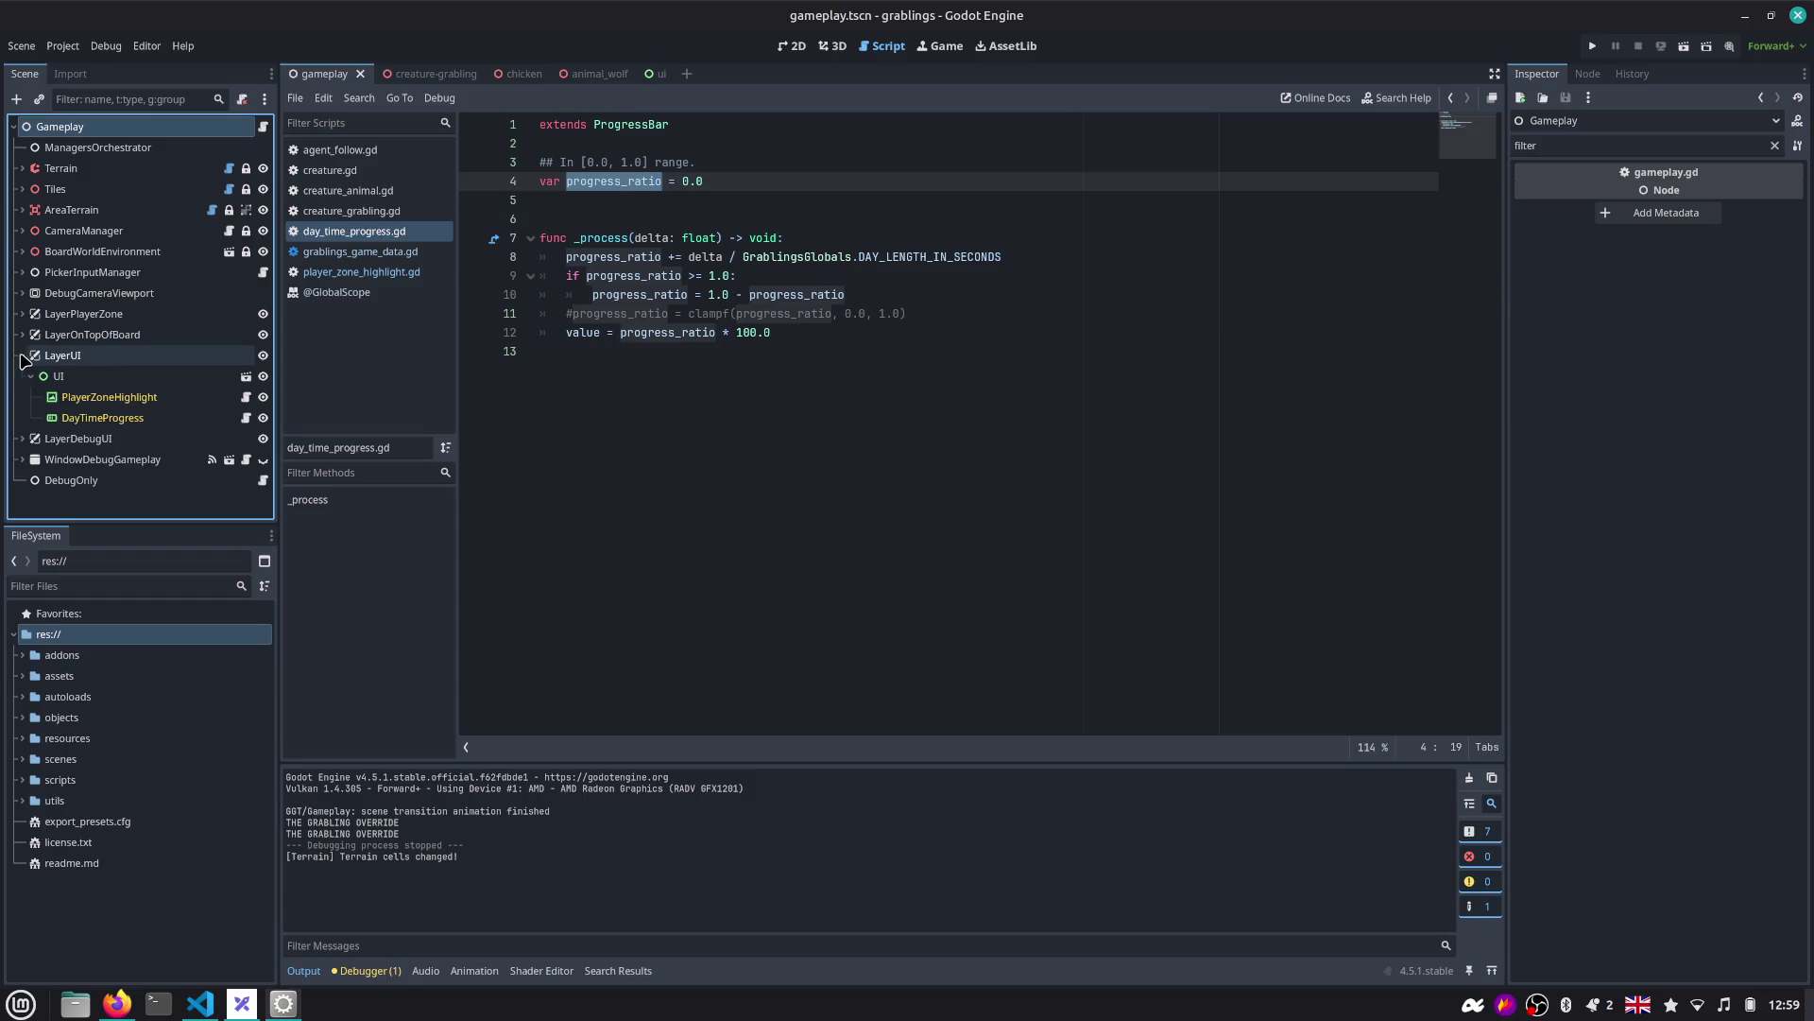
click(104, 149)
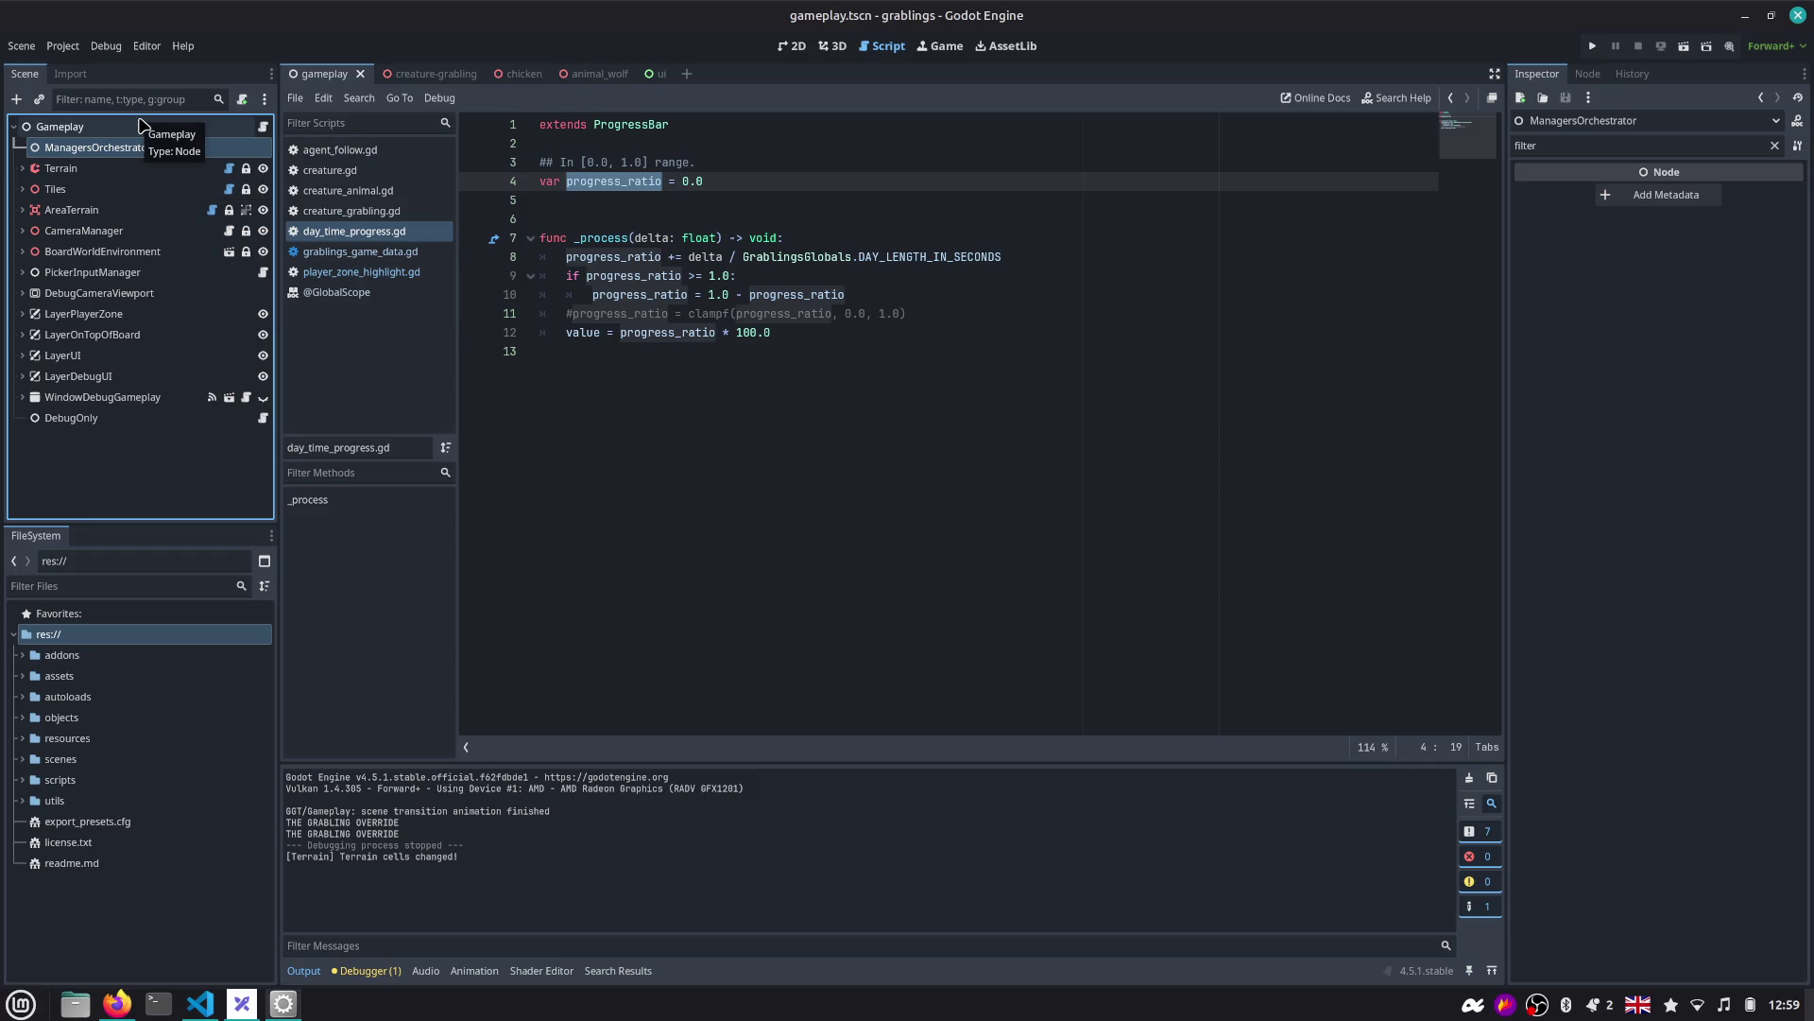
Add a plain Node child under ManagersOrchestrator and open grablings_game_data.gd.
key(ctrl+a)
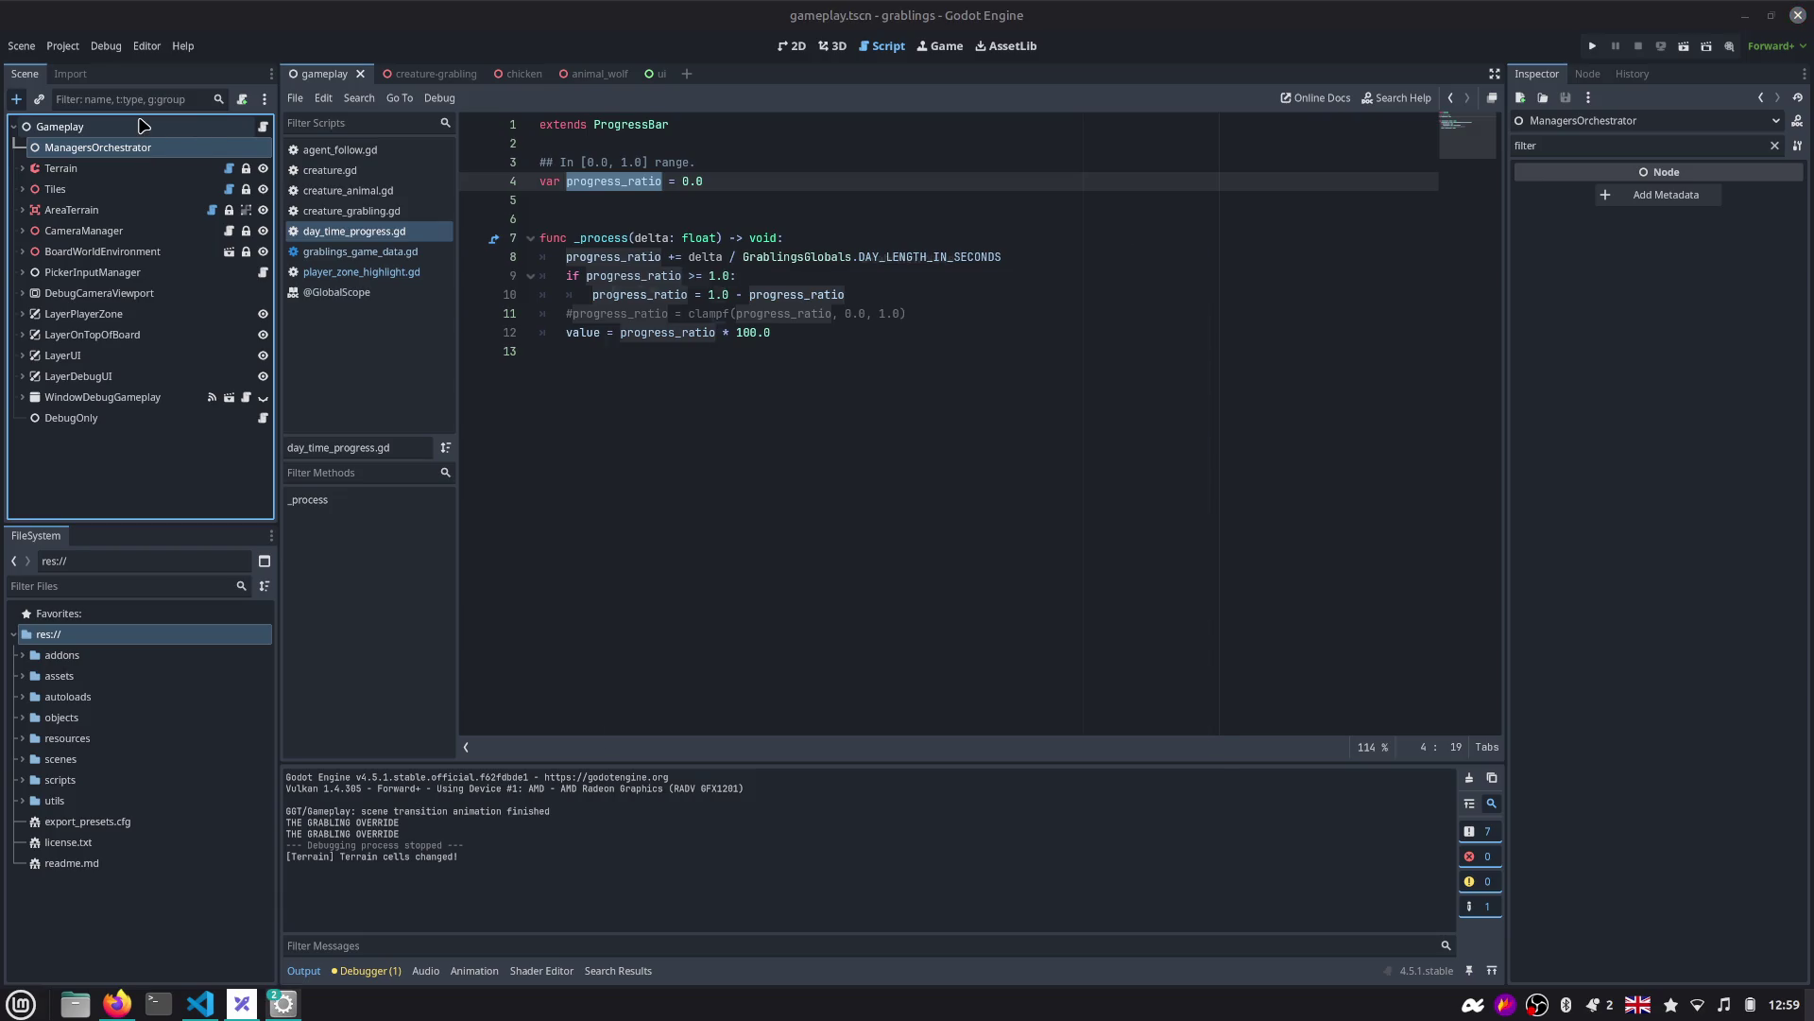
key(Escape)
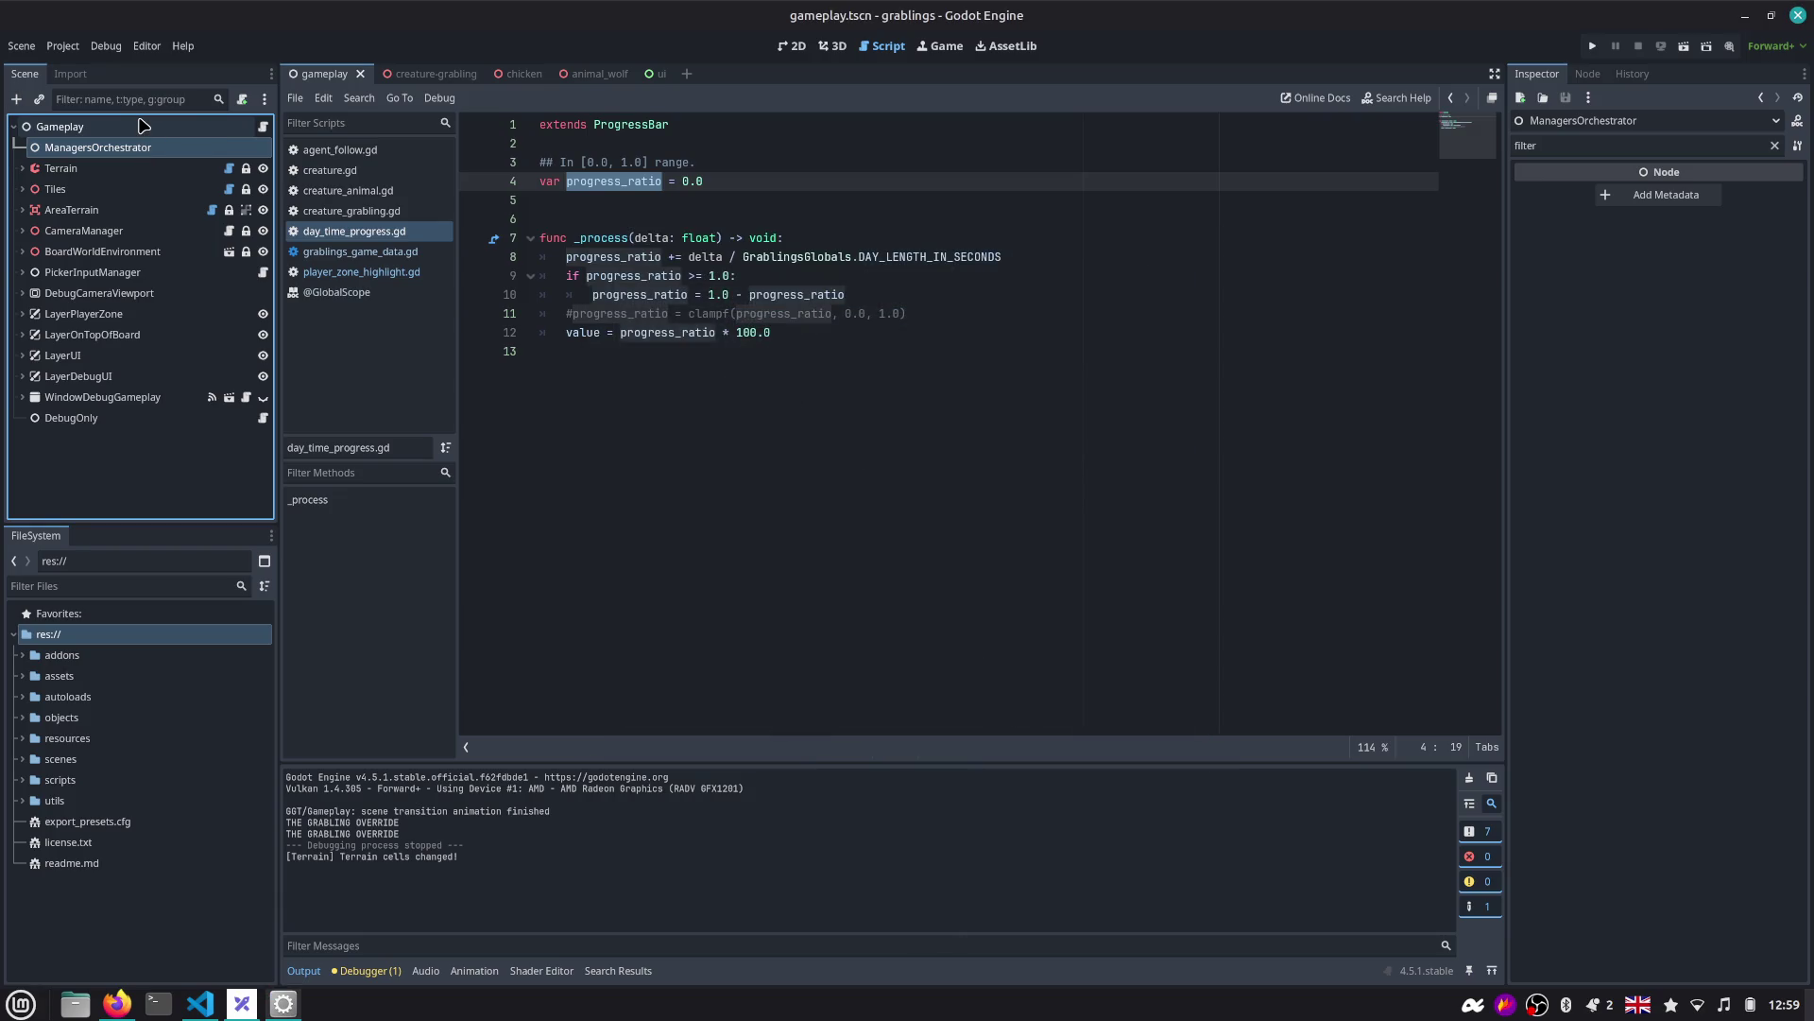
key(ctrl+a)
key(Up)
key(Up)
key(Up)
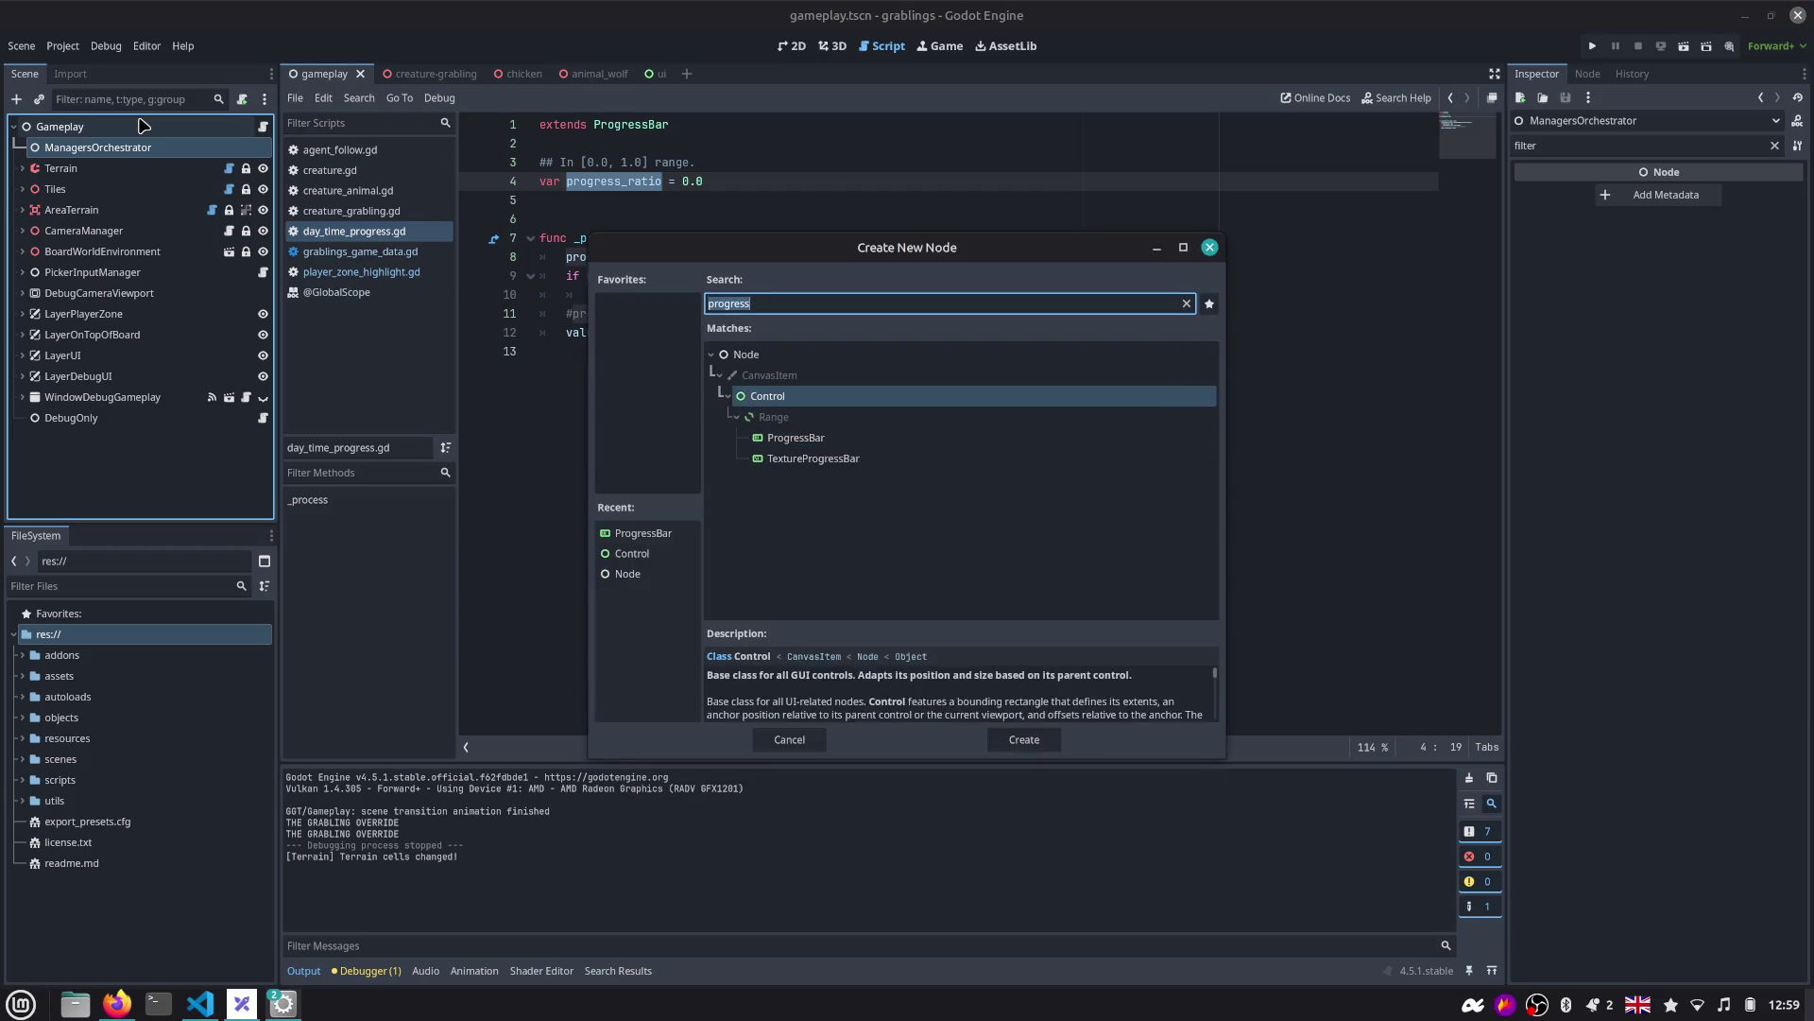
key(Return)
text(Time)
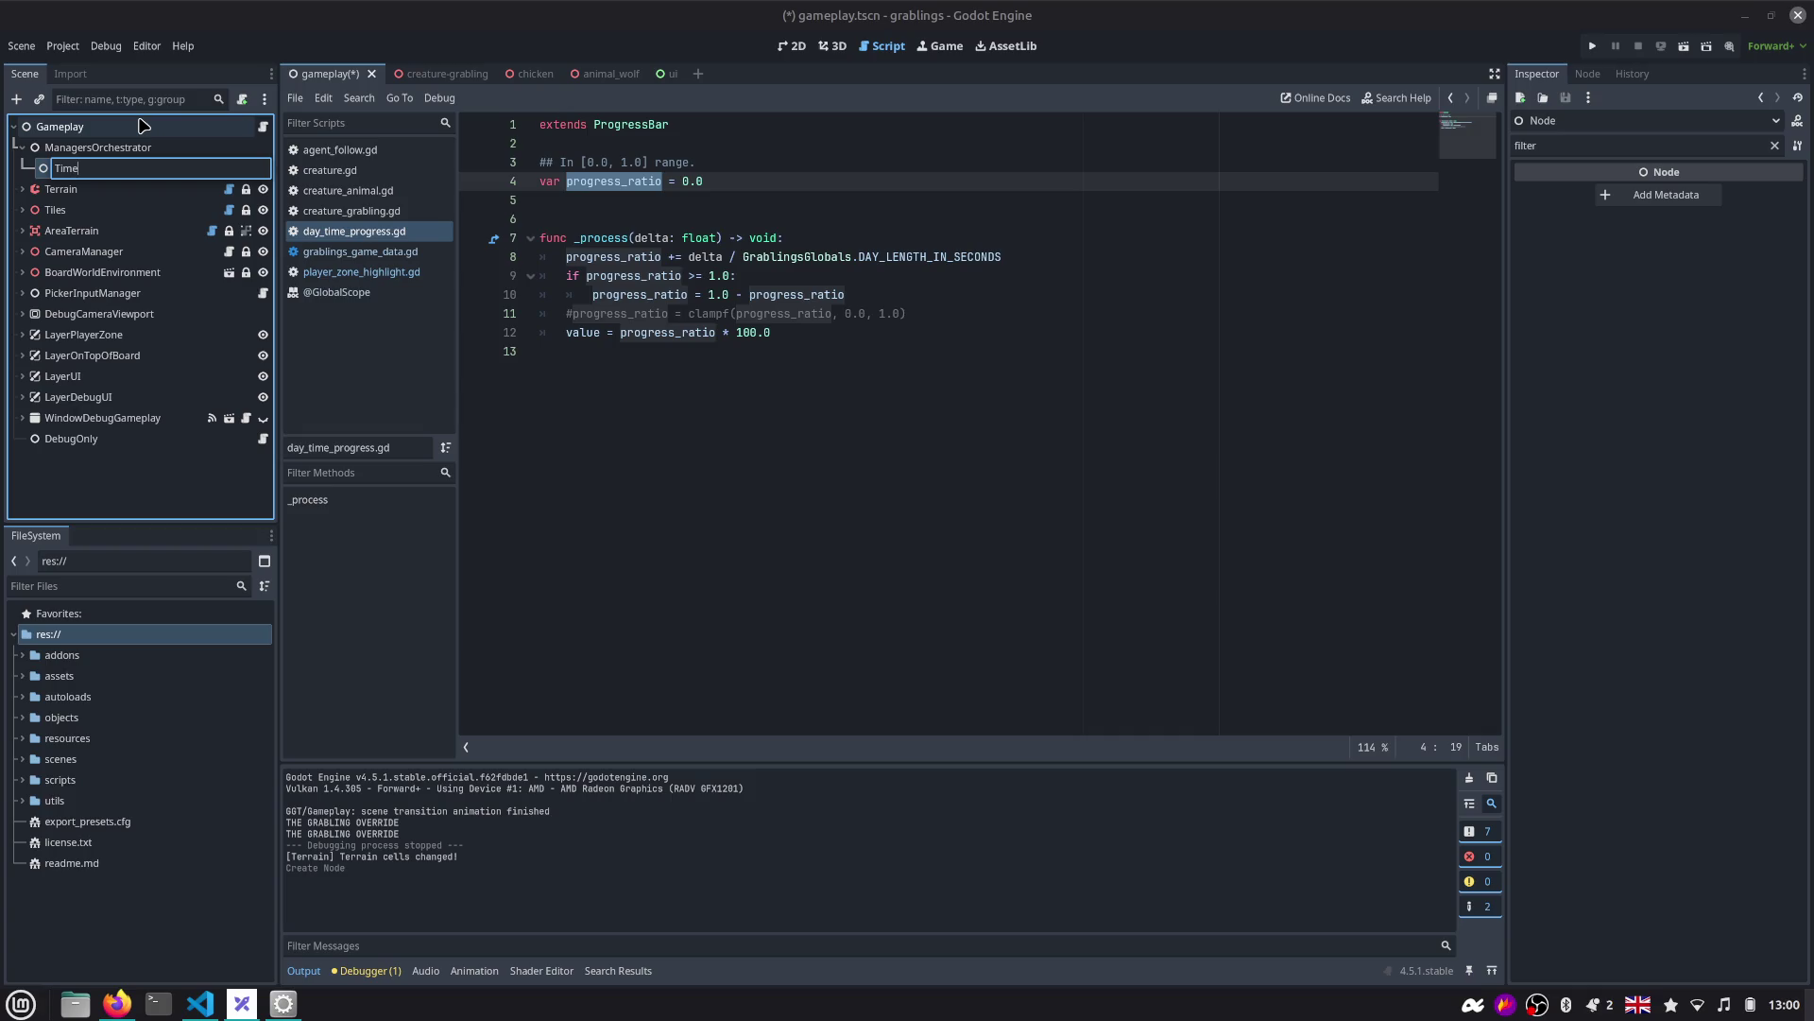
key(Escape)
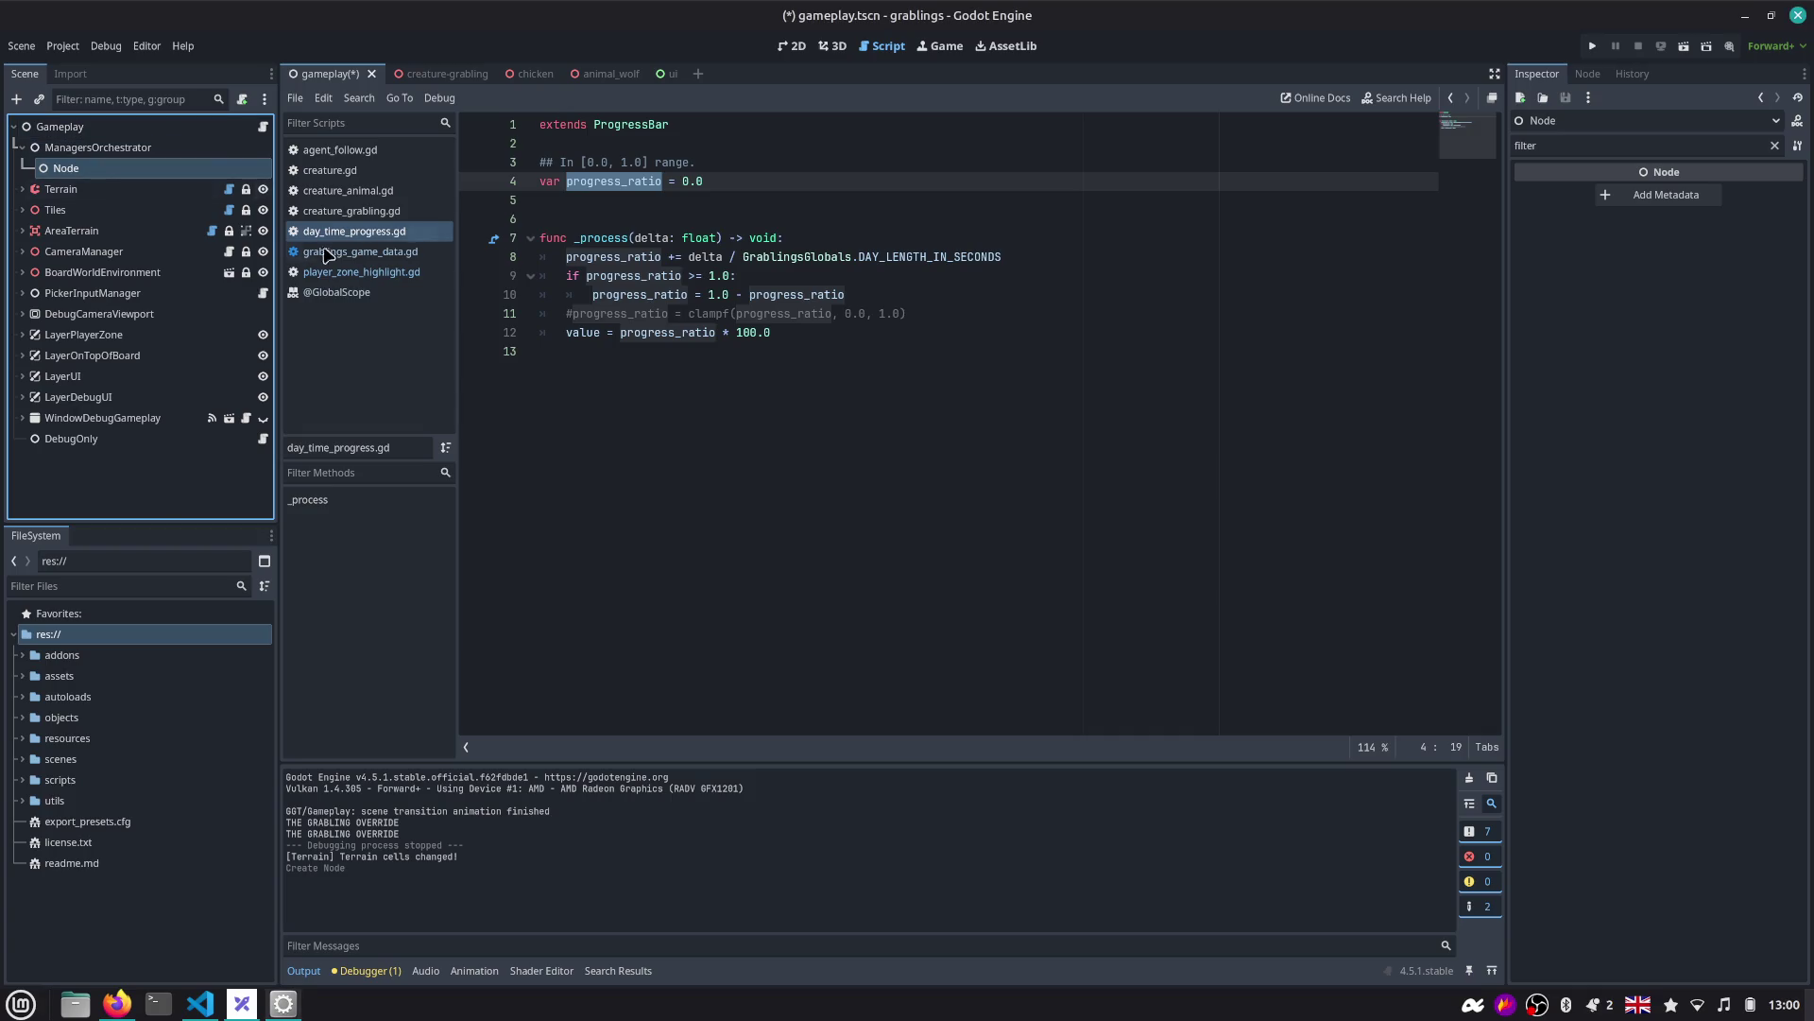
click(360, 251)
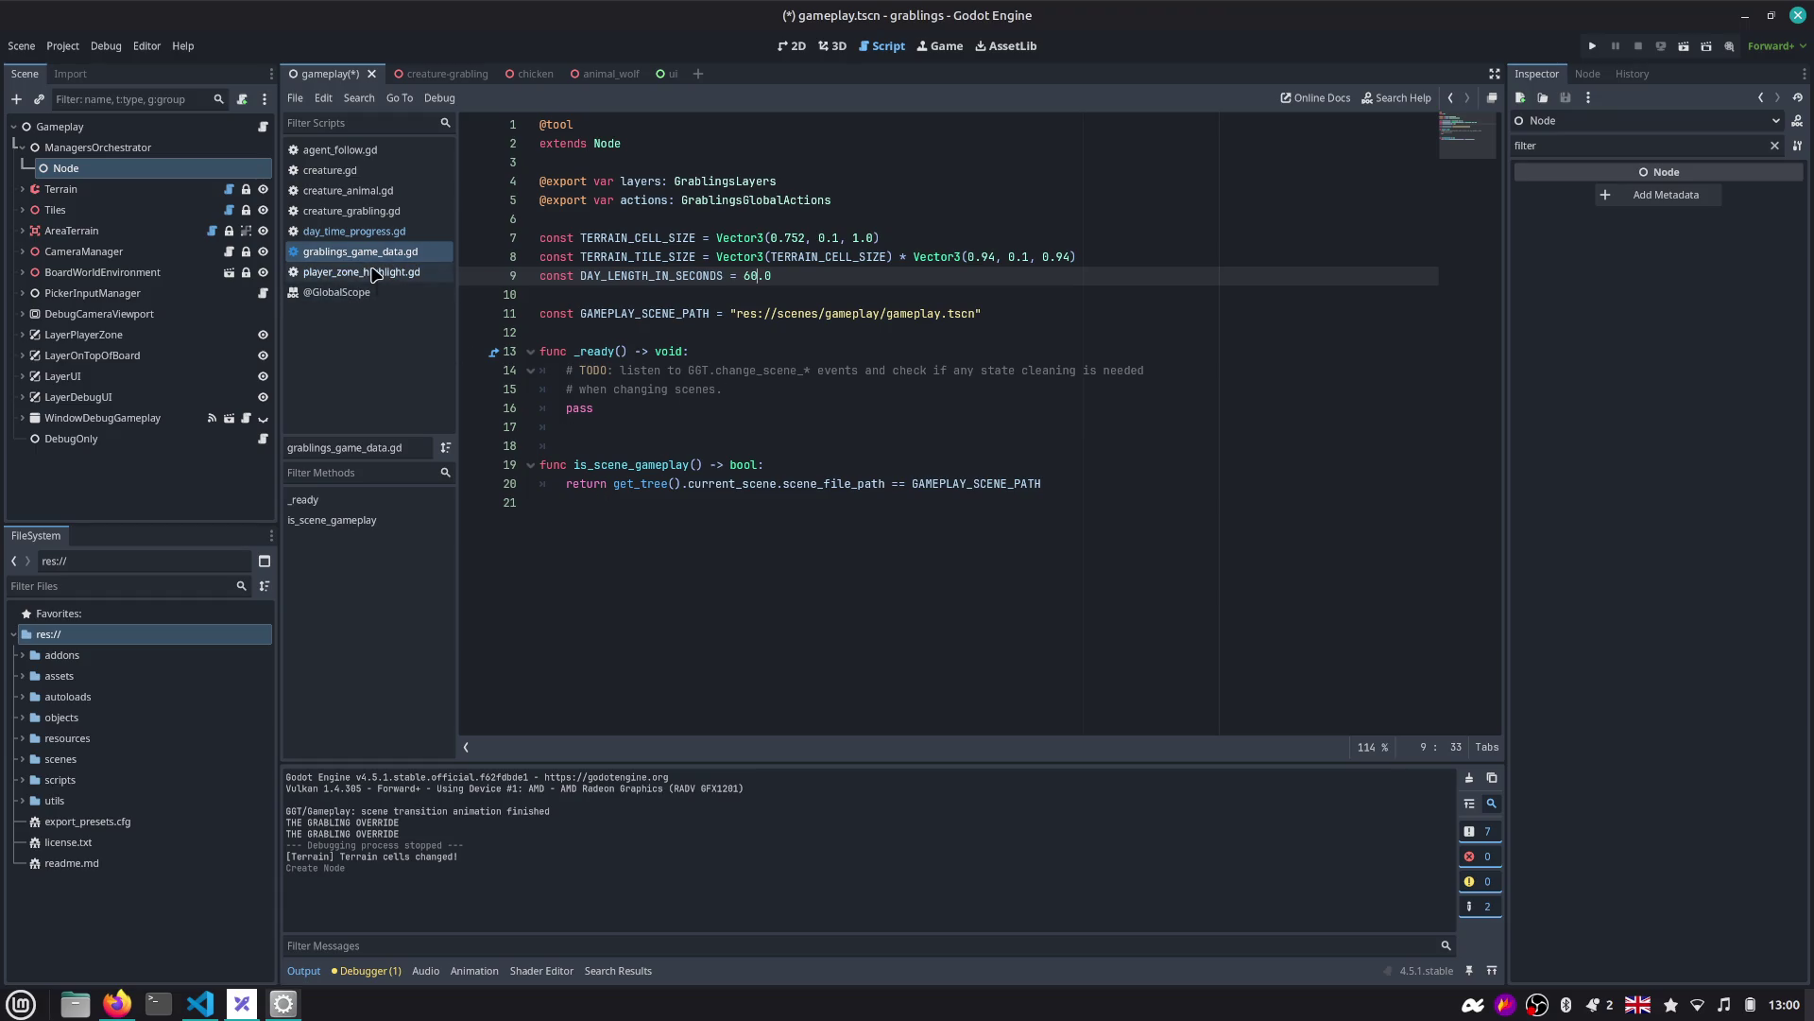
Open grablings_globals.tscn via quick scene search with 'au' and select its GrablingsGlobals root.
key(ctrl+shift+o)
text(au)
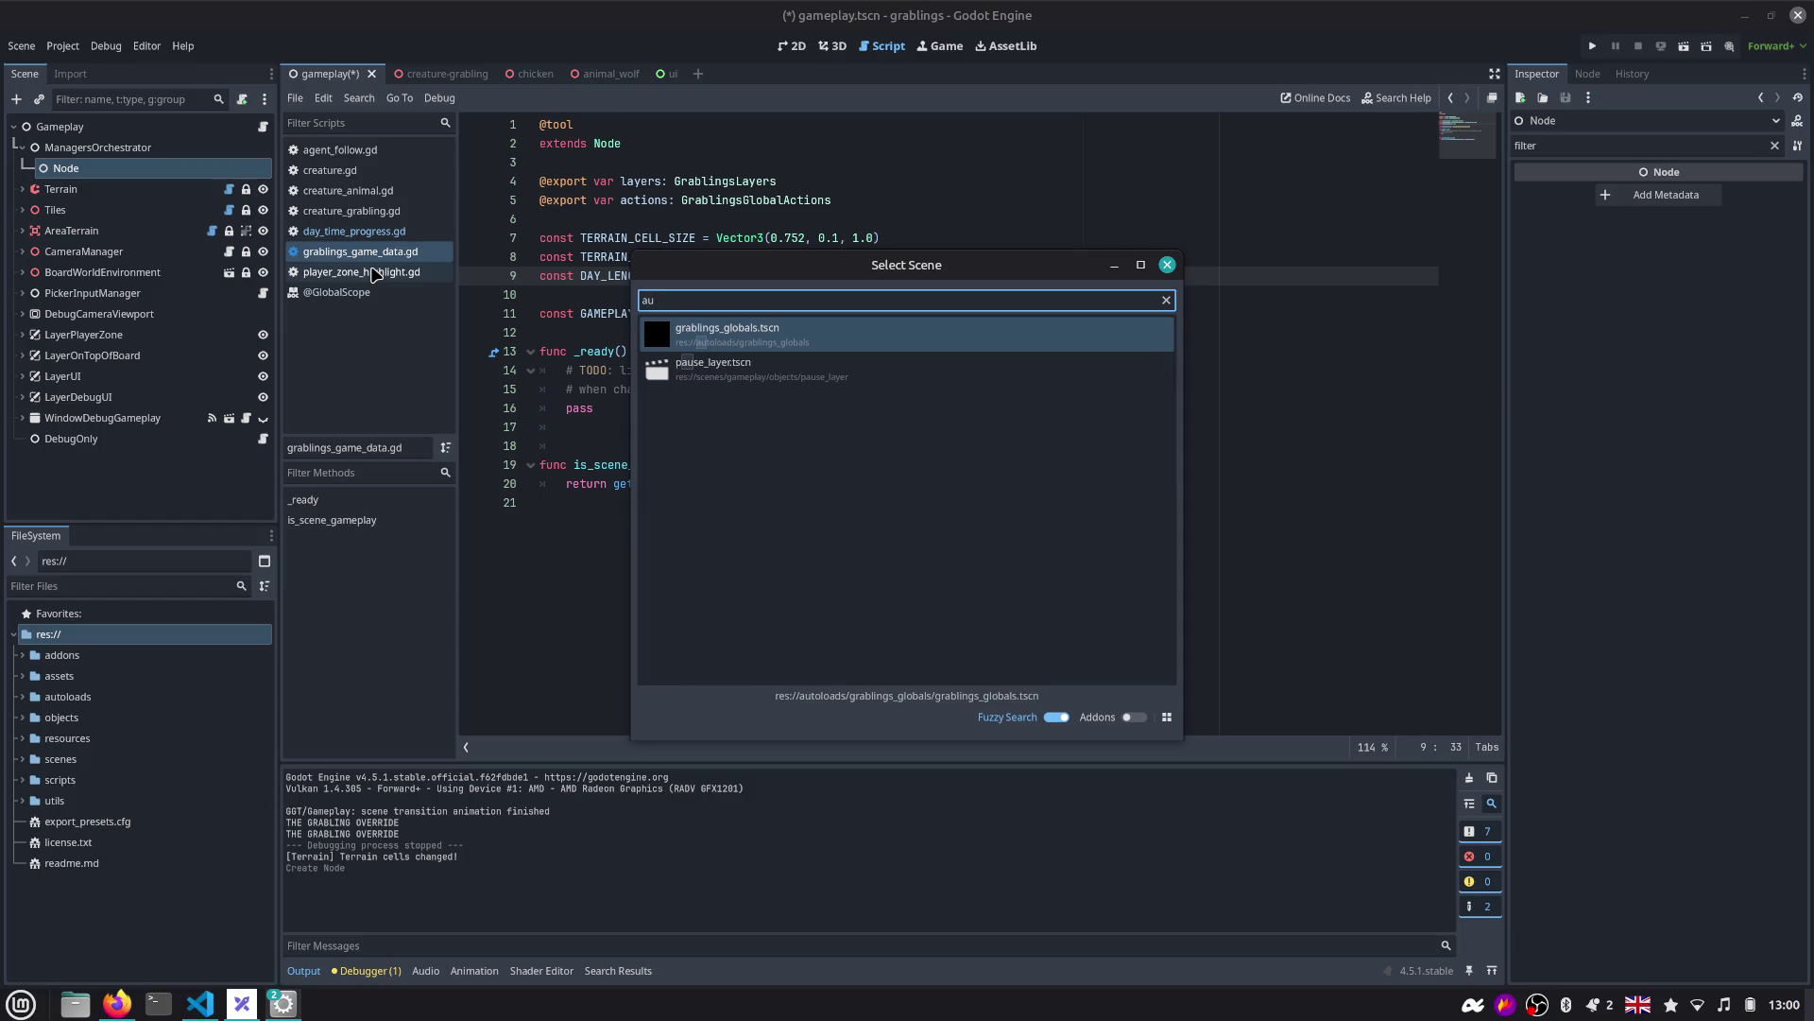
key(Return)
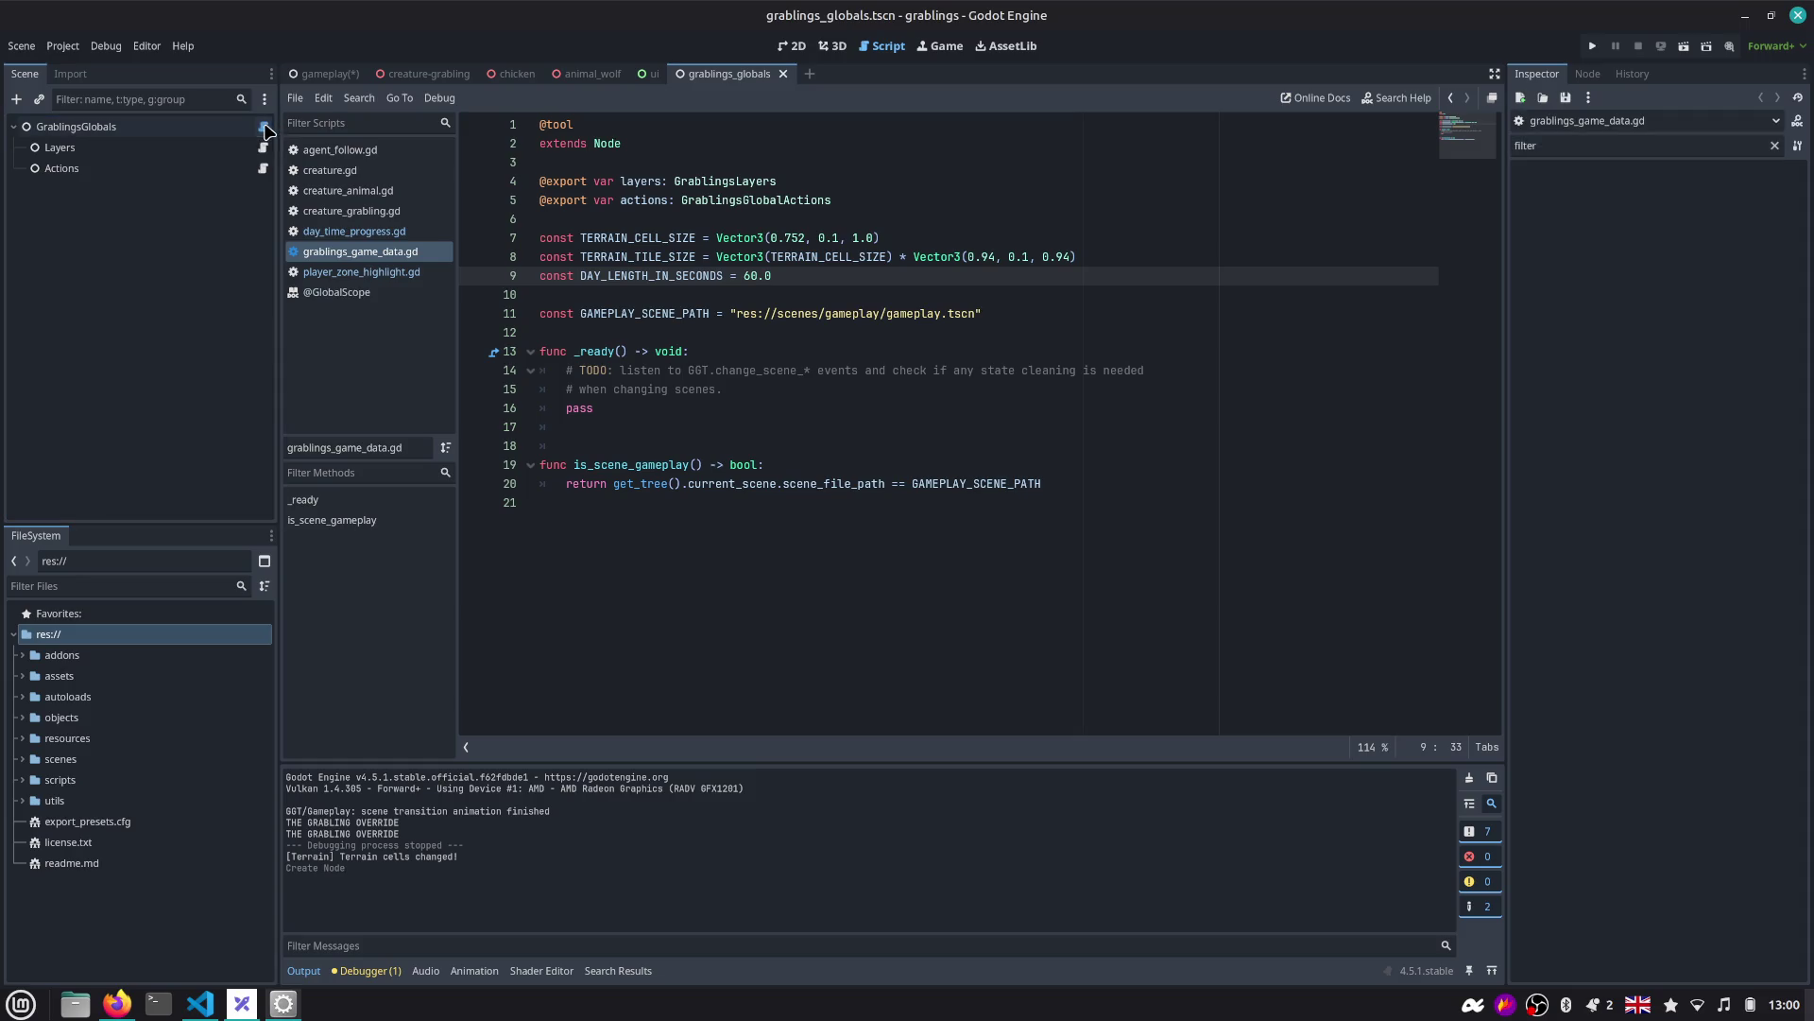
click(180, 133)
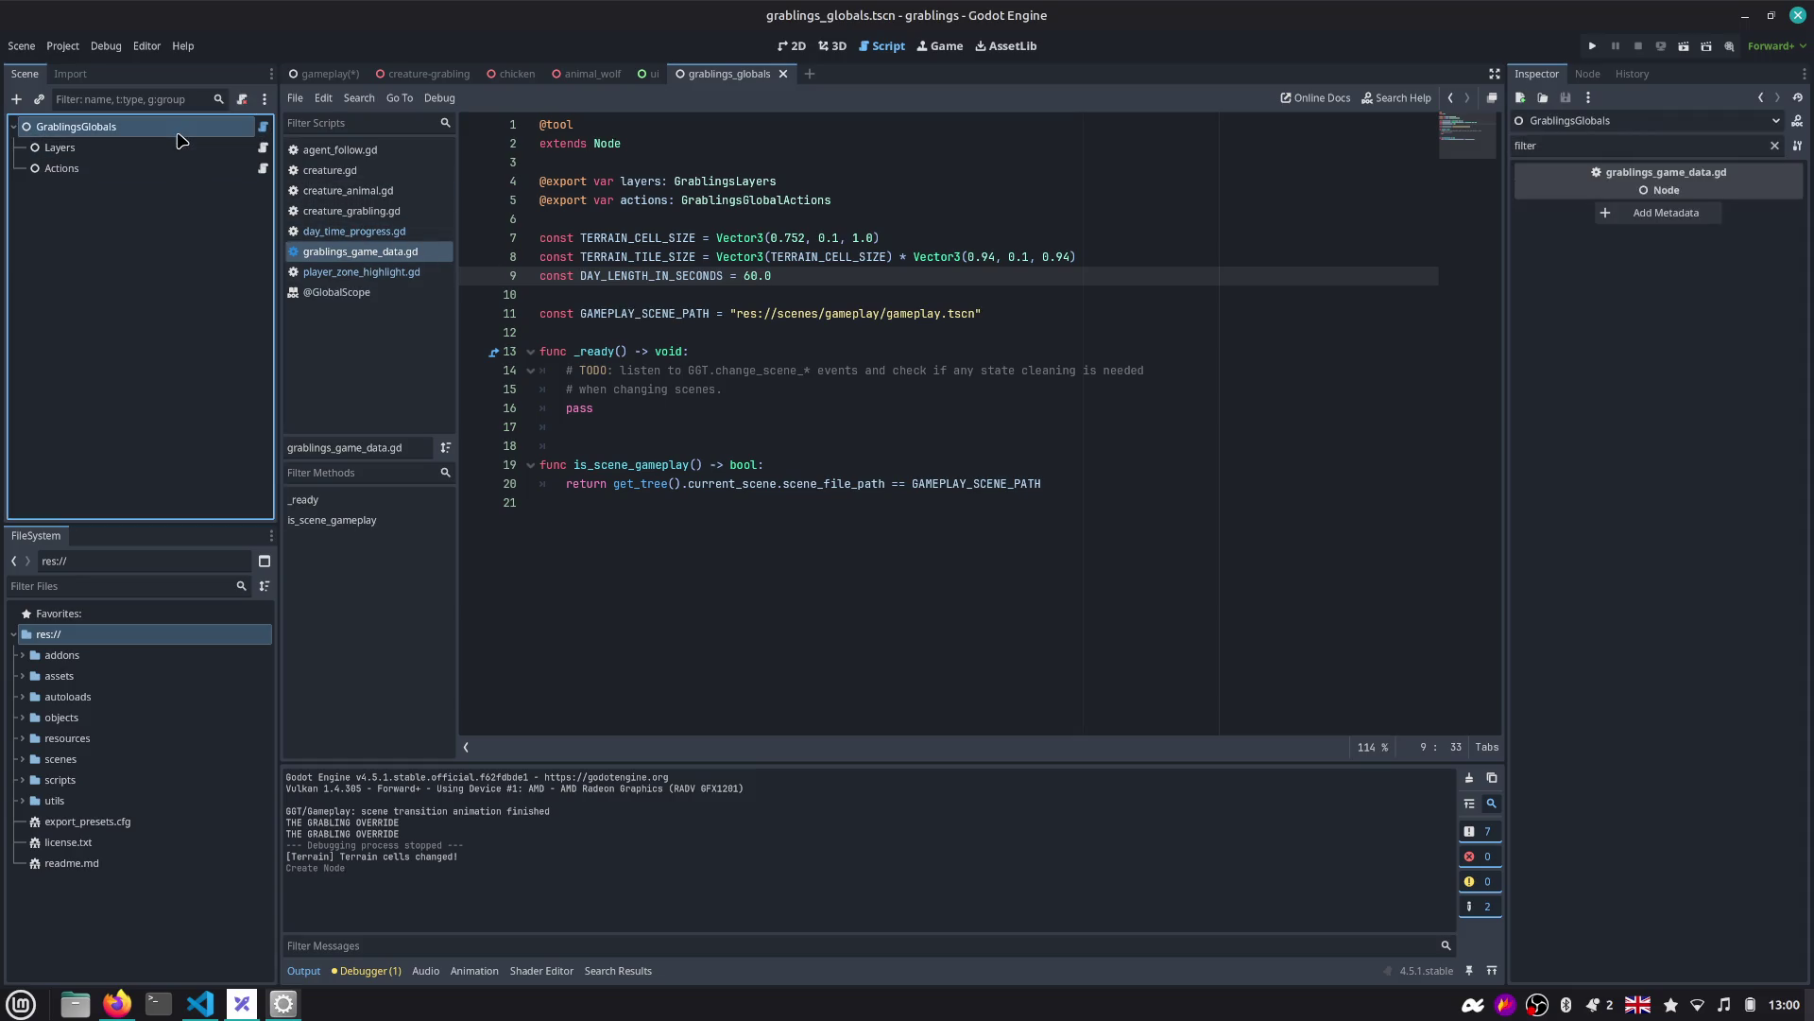
Insert a blank line before func _ready in the globals script.
click(659, 332)
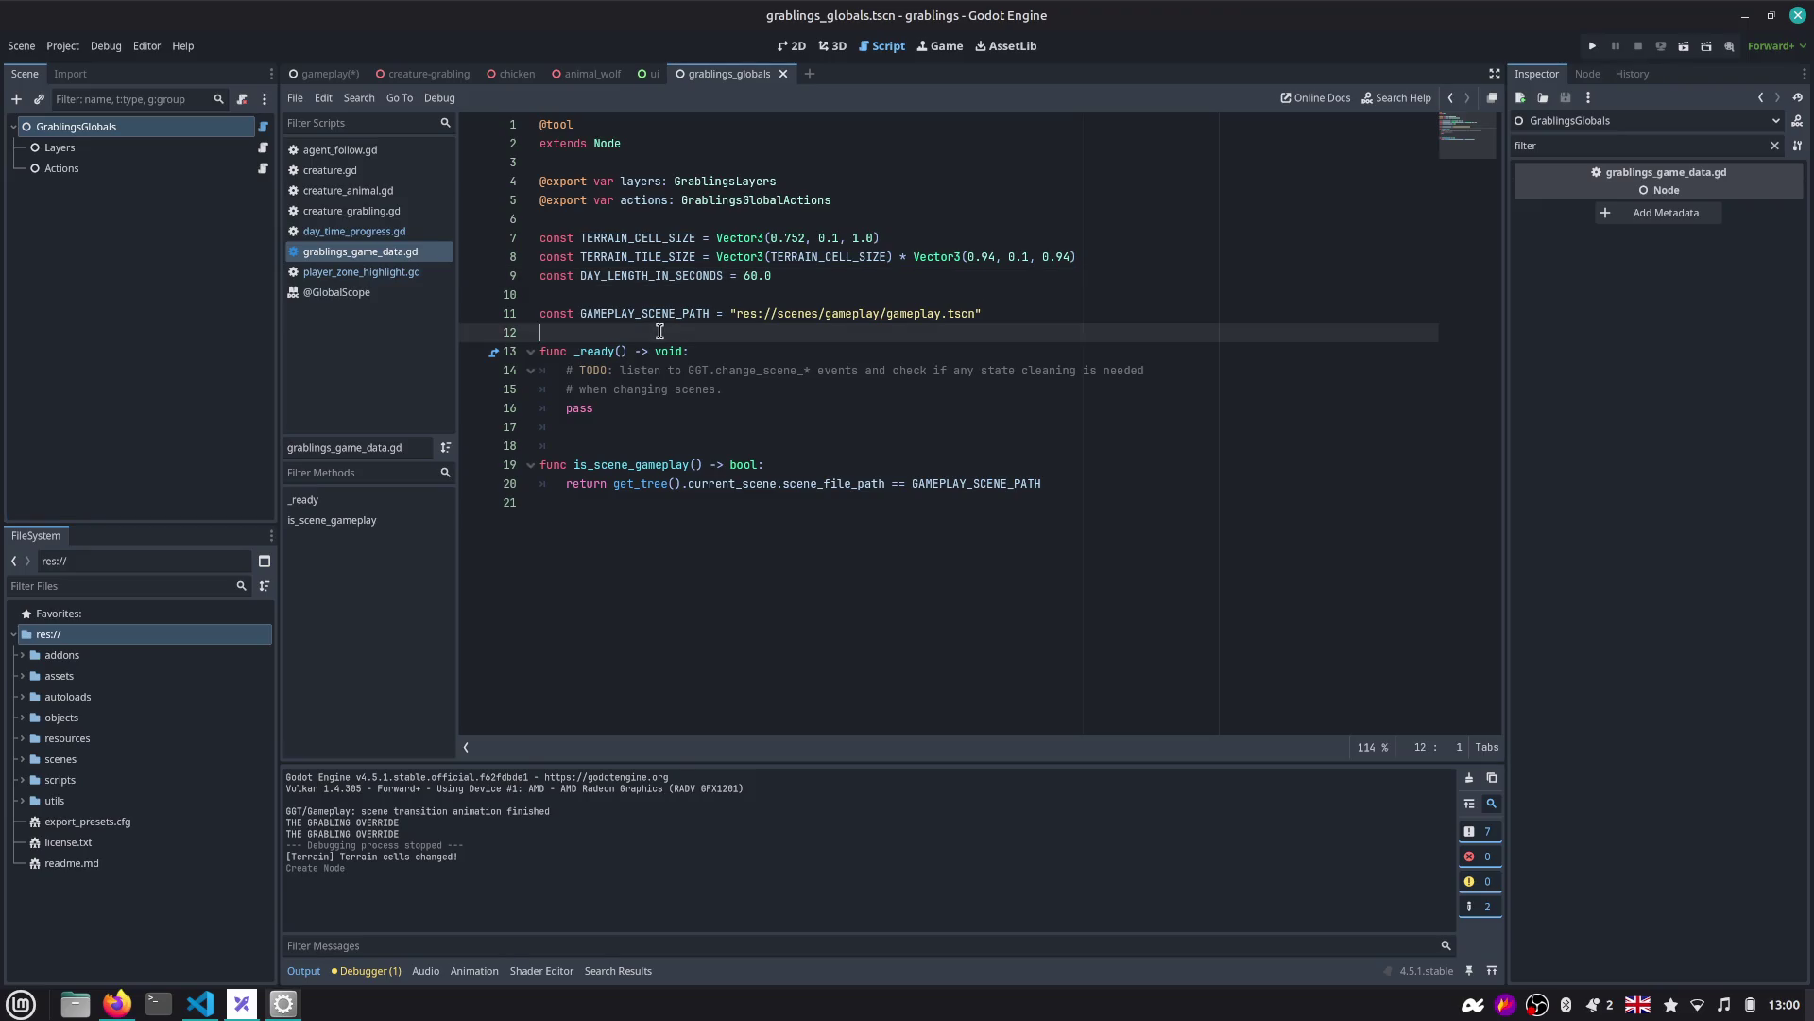
key(Return)
key(Down)
key(Down)
key(Down)
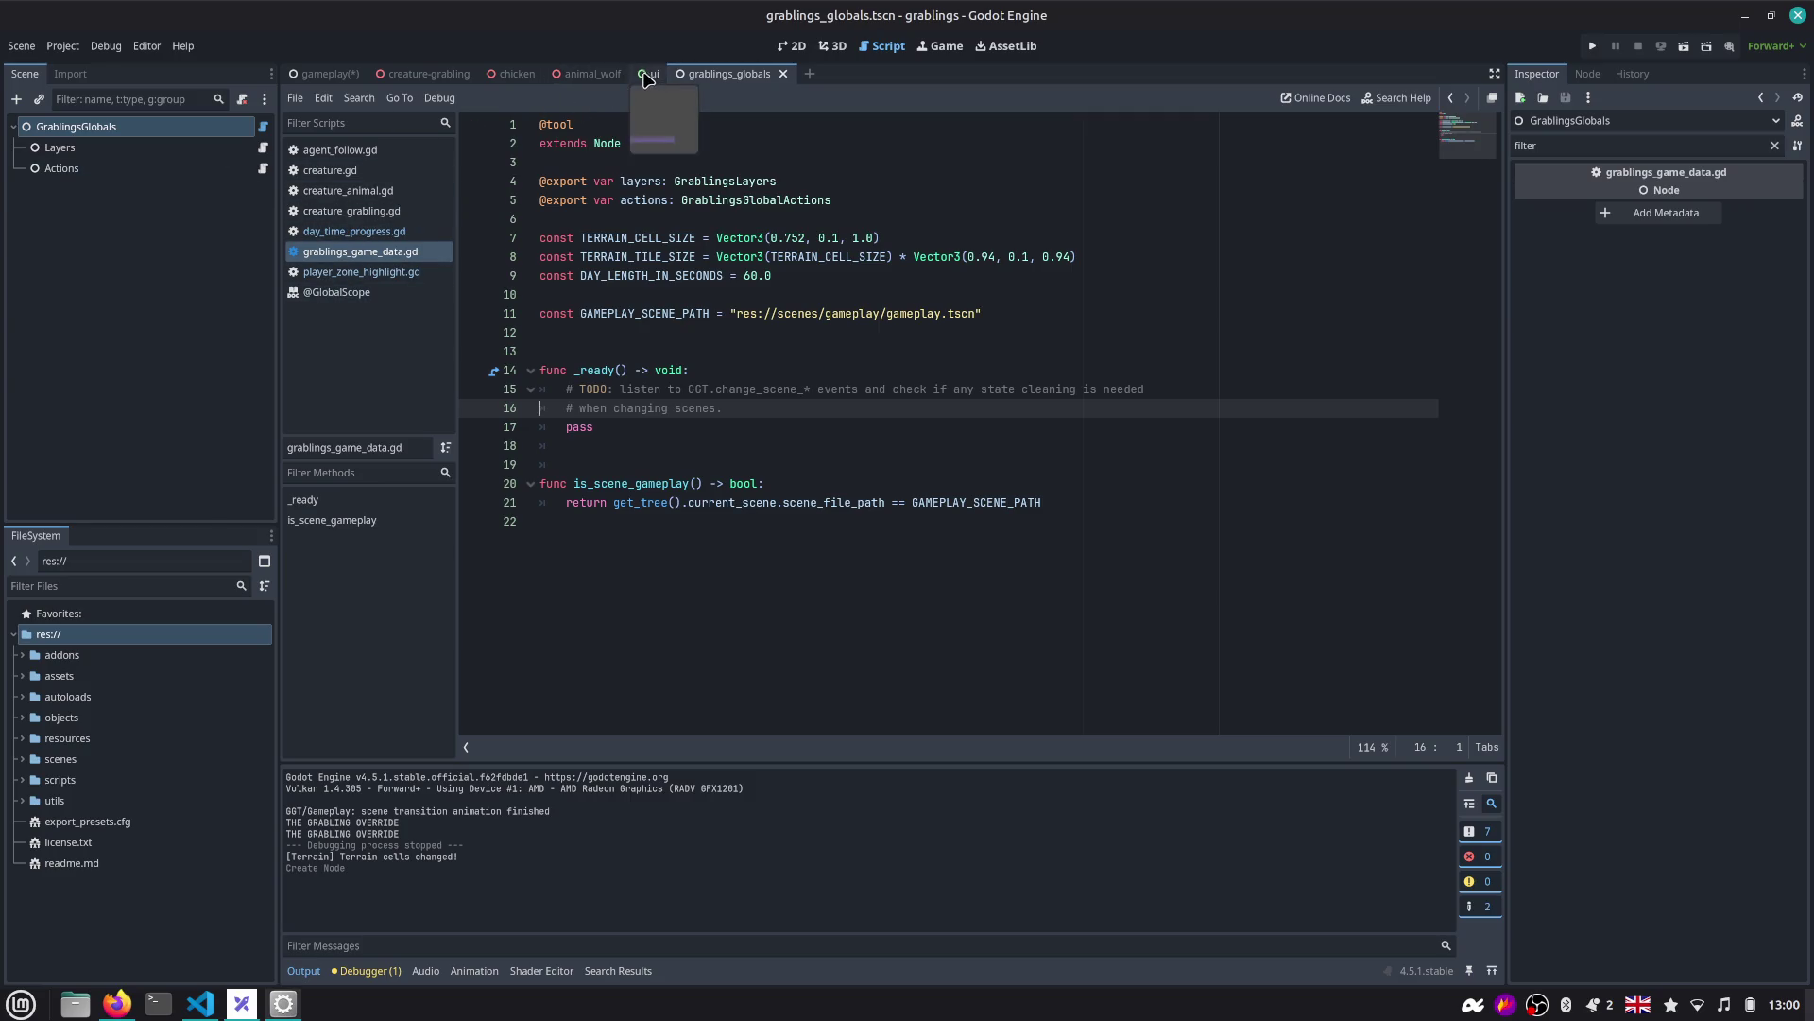
Glance back at the GrablingsGlobals node options, then settle on the ui scene.
click(651, 76)
click(709, 76)
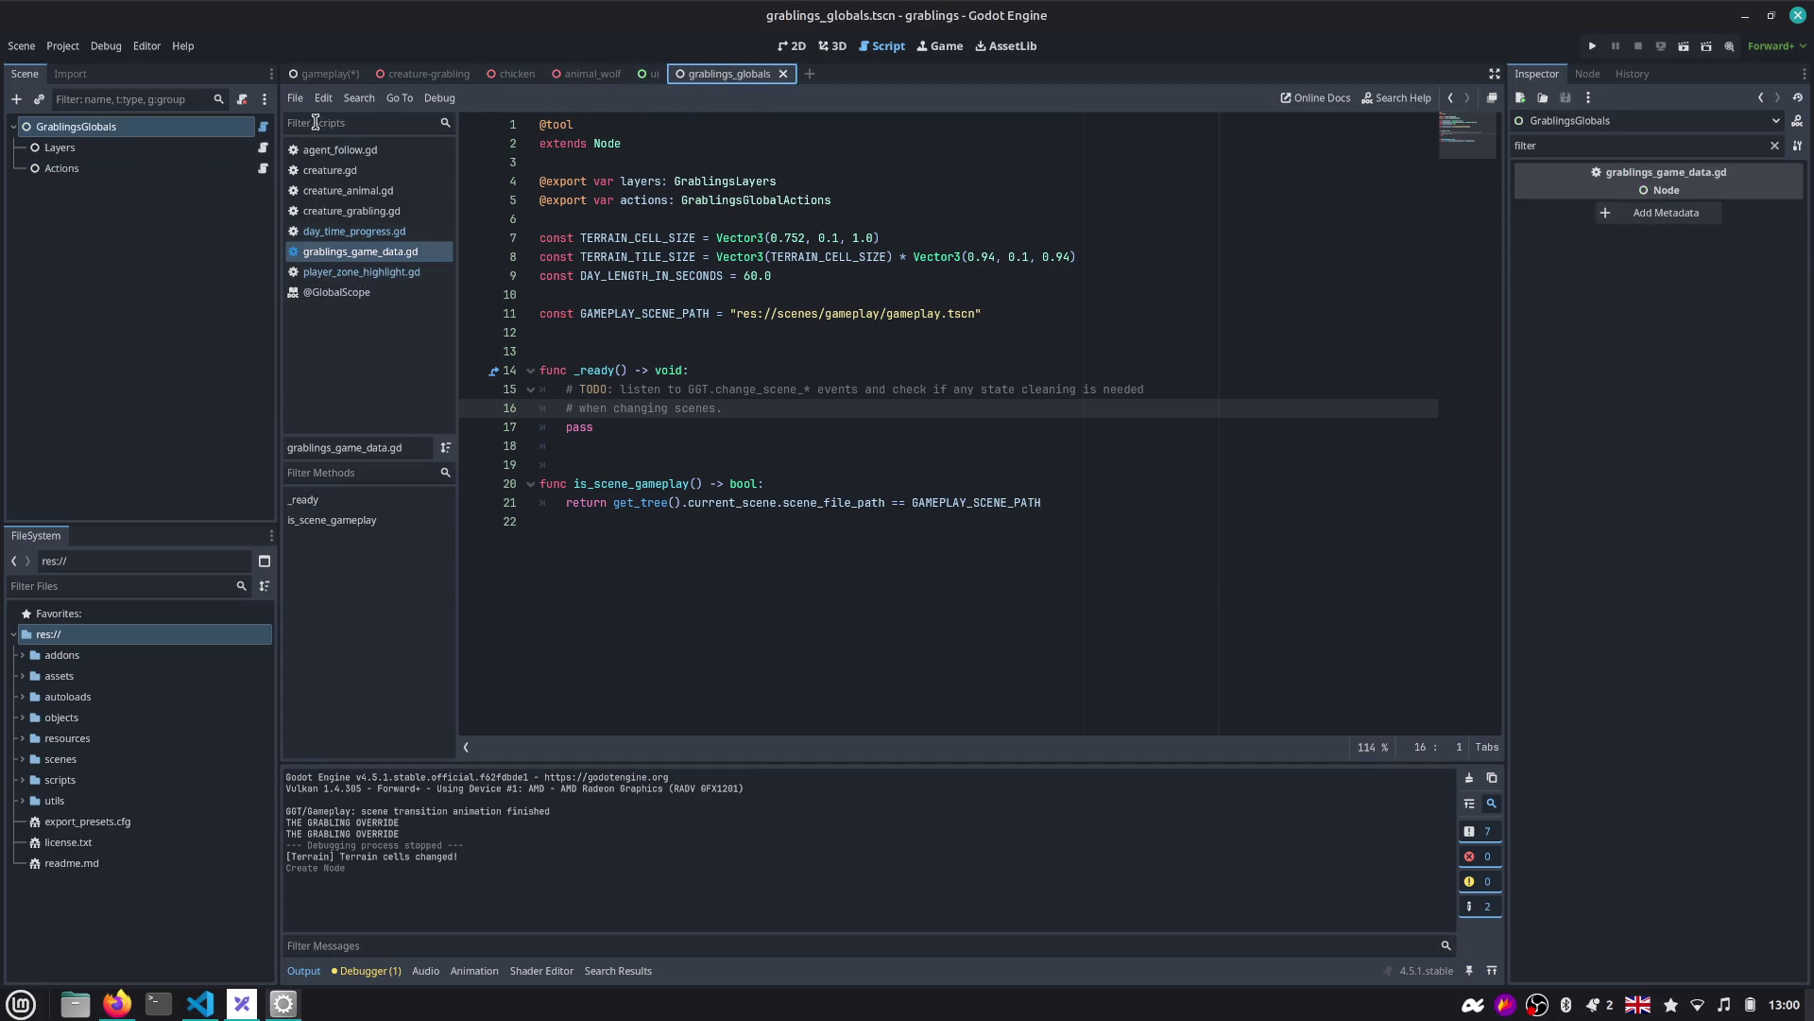
right_click(259, 127)
click(223, 199)
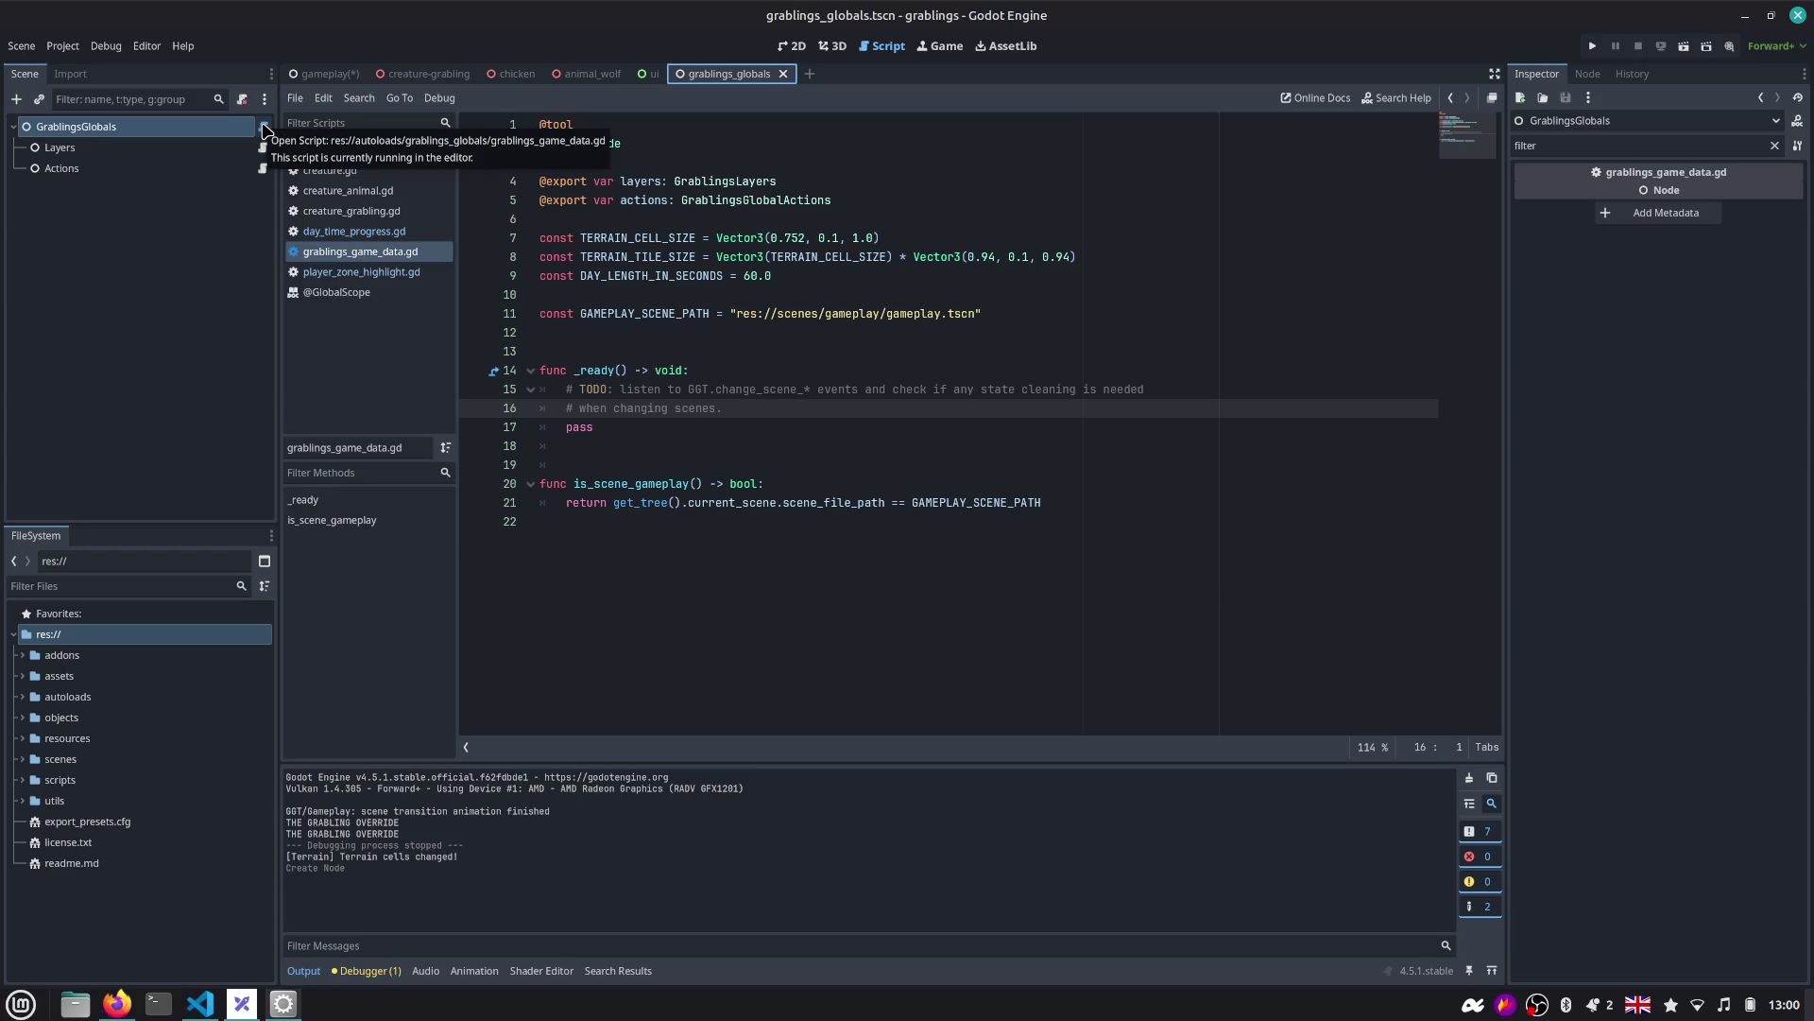
click(655, 76)
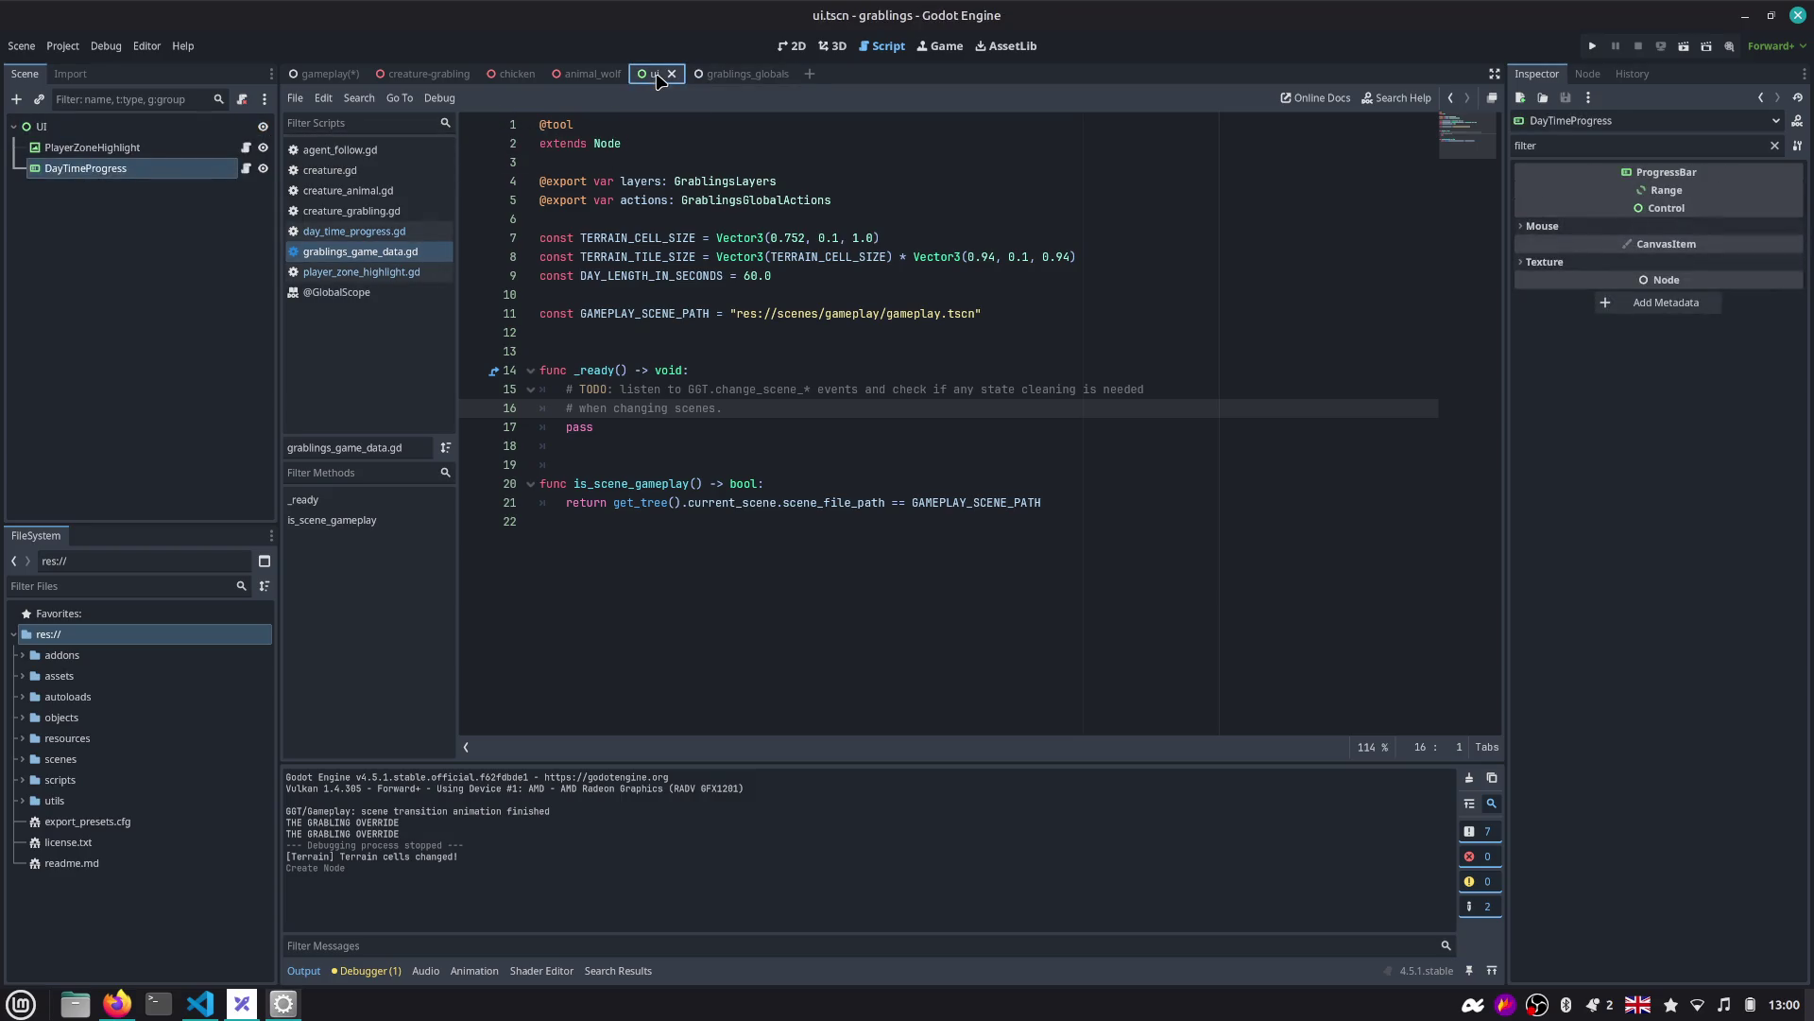
Add the DayTimeProgress node to a new group named day_time_progress.
click(230, 176)
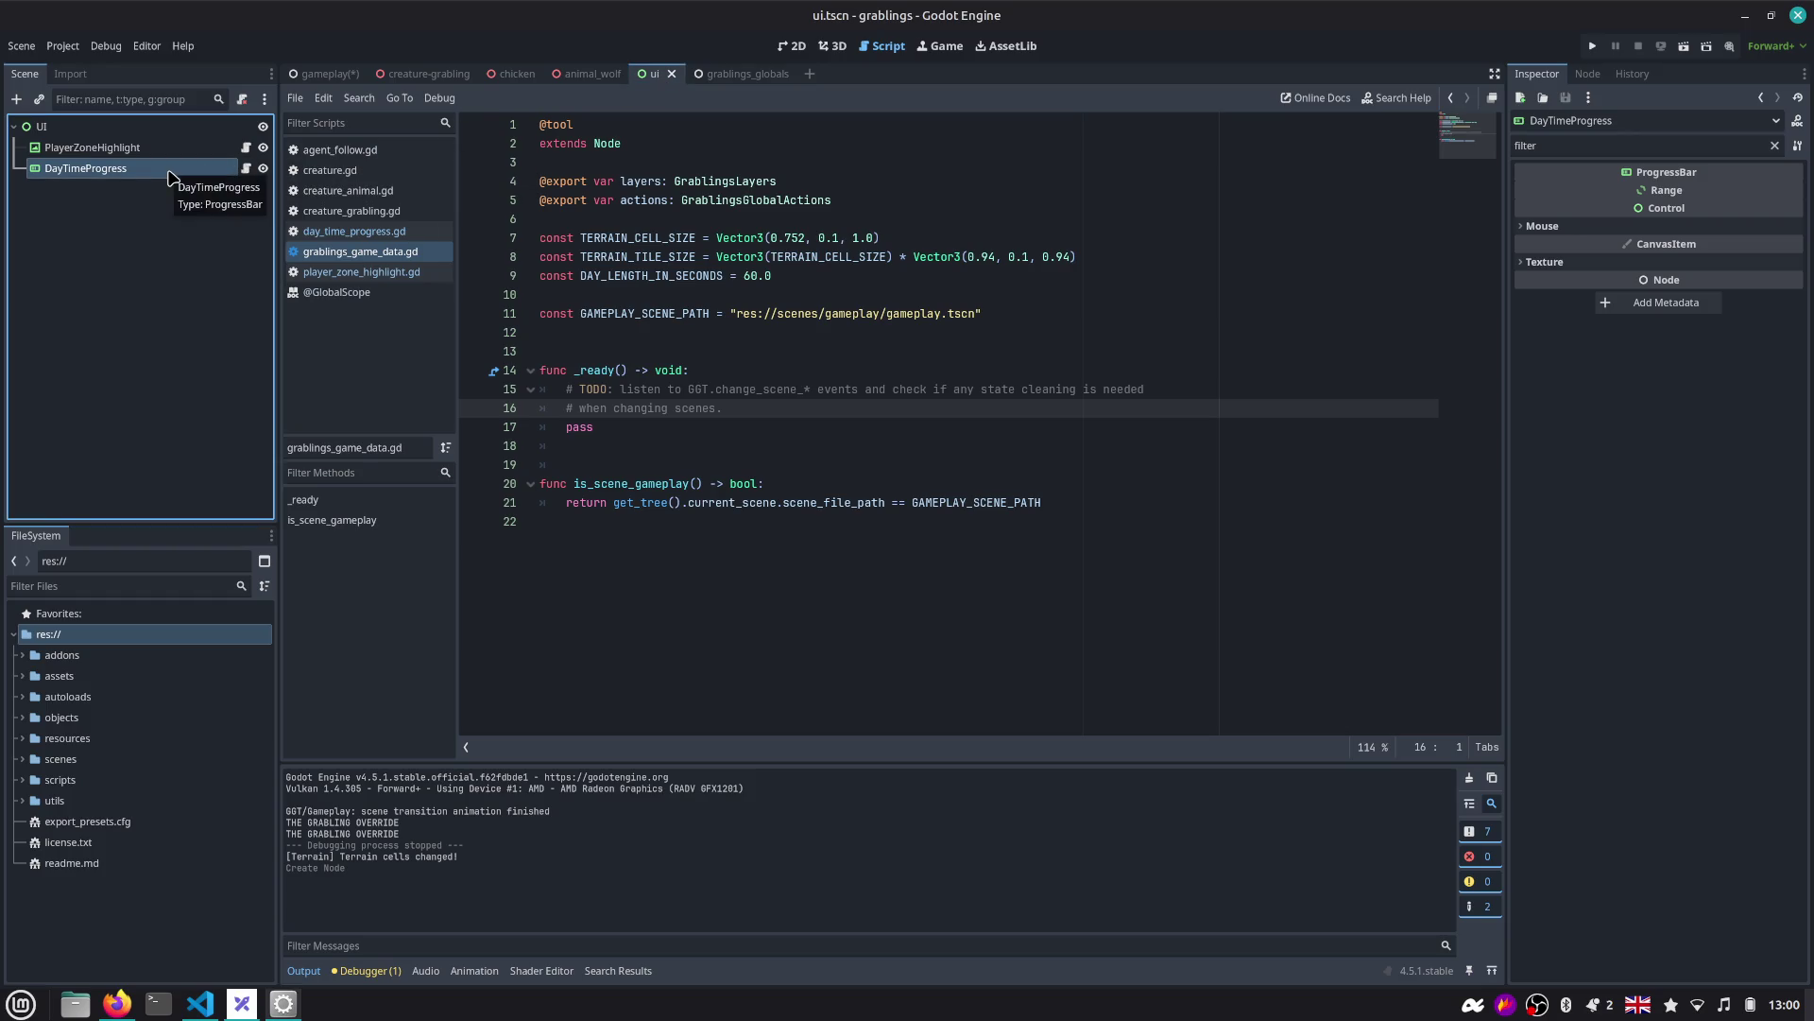
click(108, 176)
click(1588, 74)
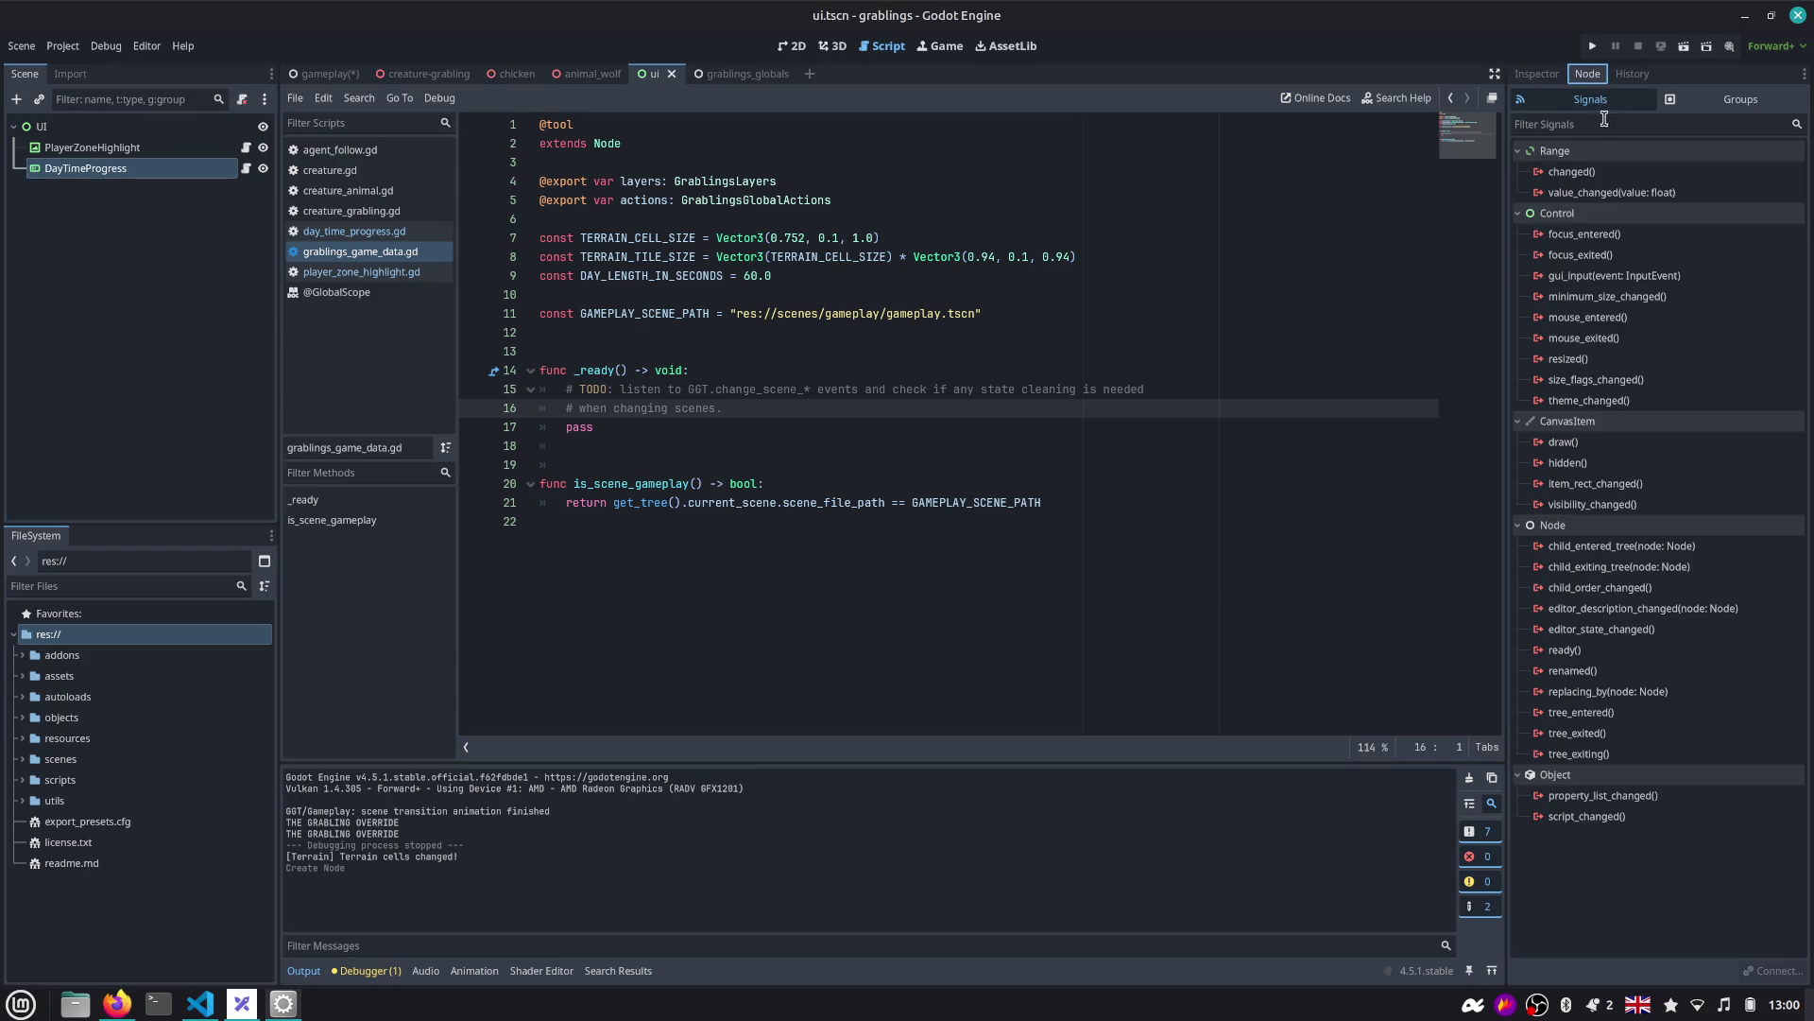
click(1741, 99)
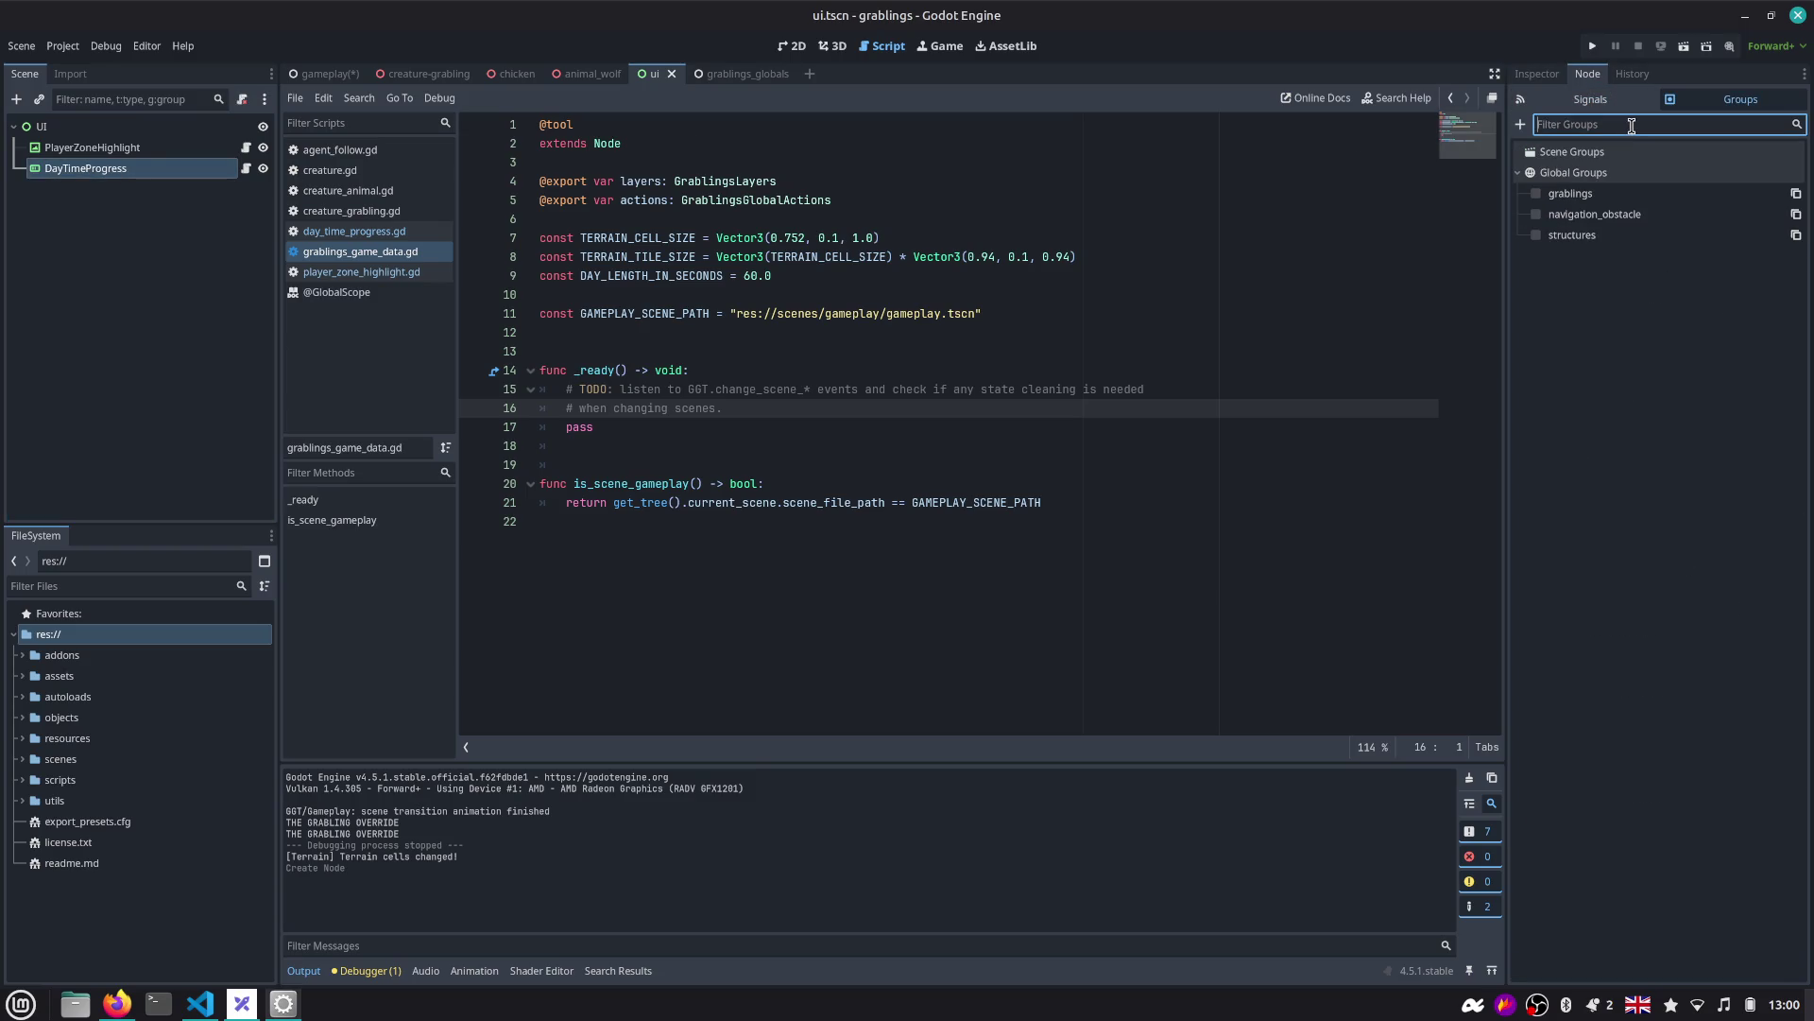
text(day_time_progress)
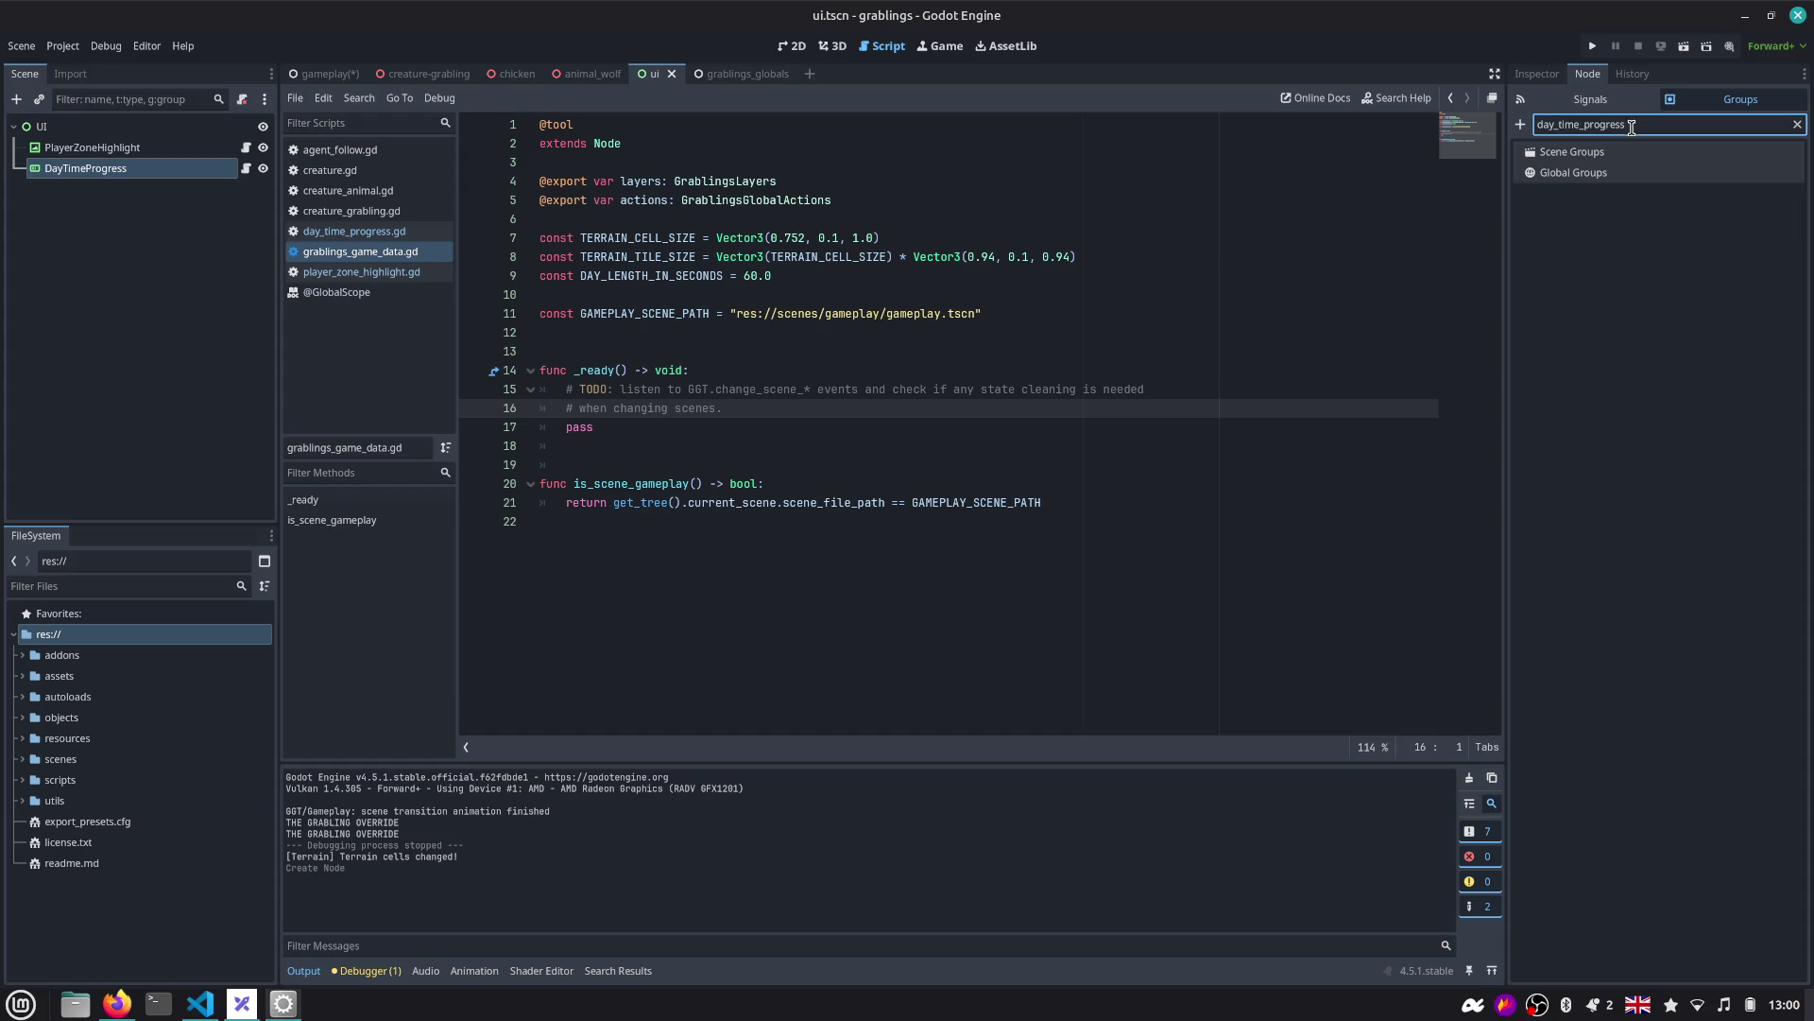
key(ctrl+a)
key(ctrl+c)
click(1520, 124)
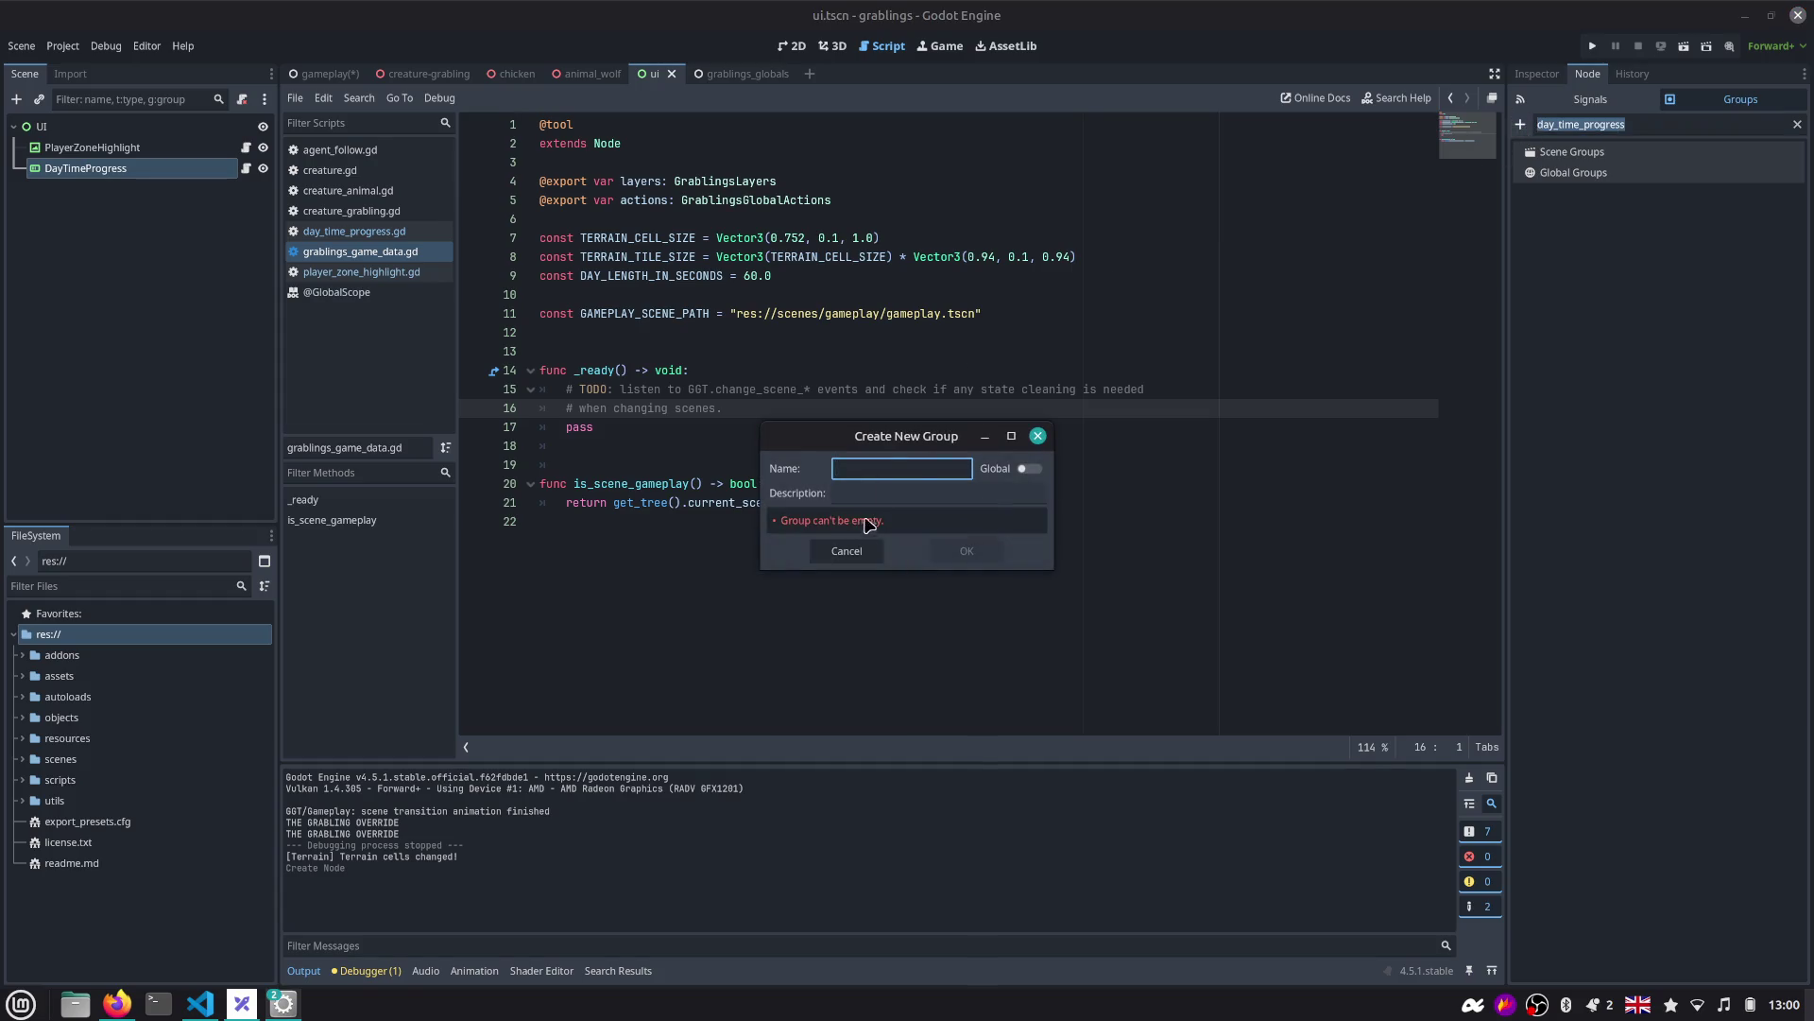
key(ctrl+v)
click(947, 541)
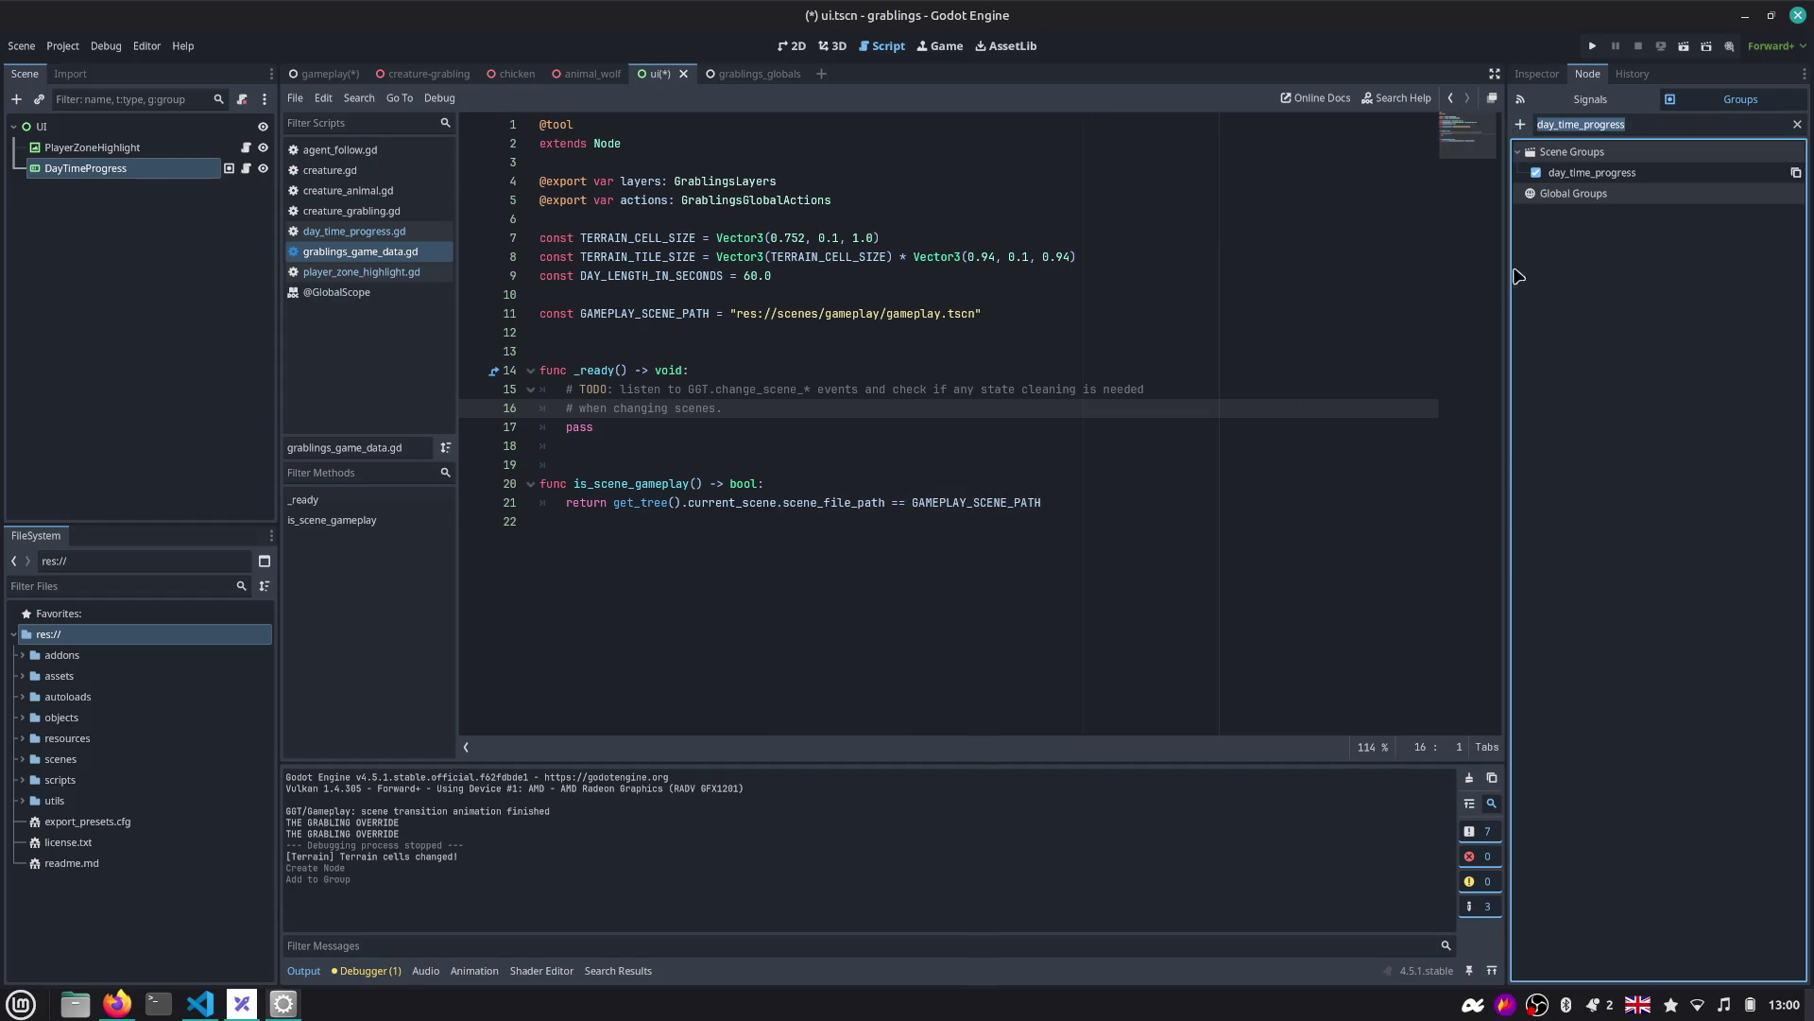
Convert day_time_progress to a global group, save the ui scene, and verify DayTimeProgress's groups.
click(1663, 173)
right_click(1645, 173)
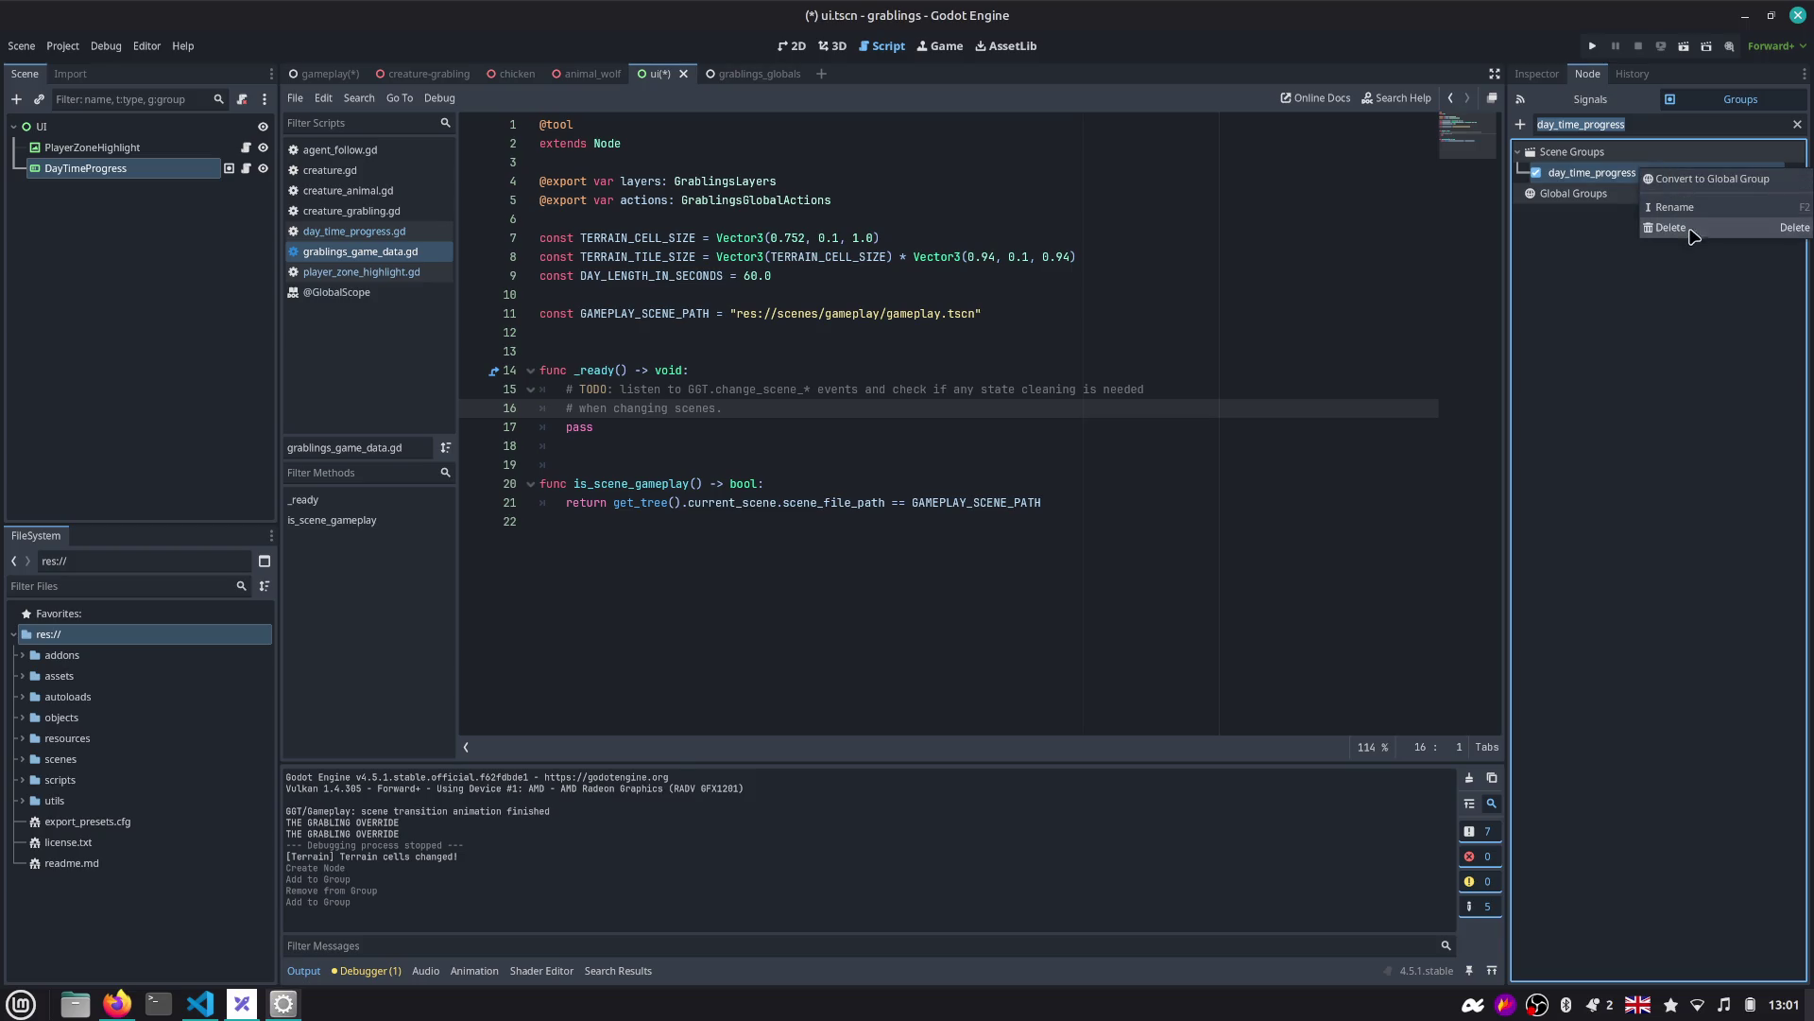
click(1697, 180)
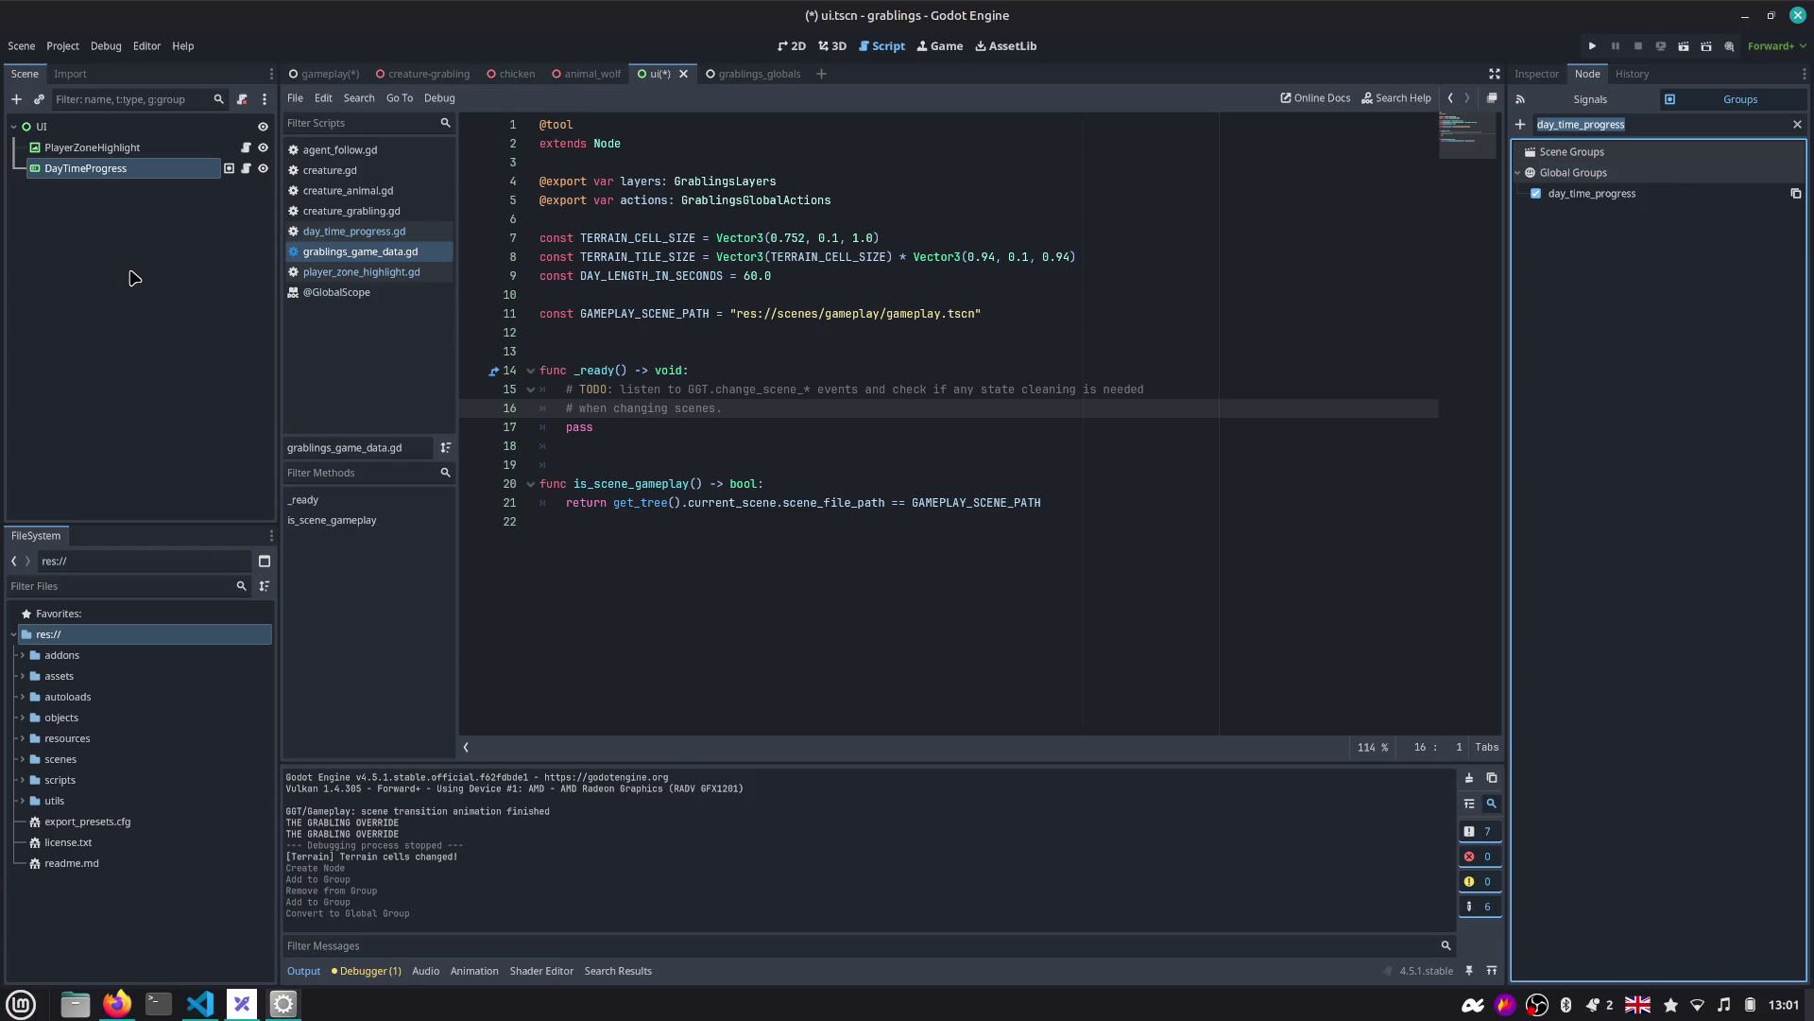
click(138, 239)
key(ctrl+s)
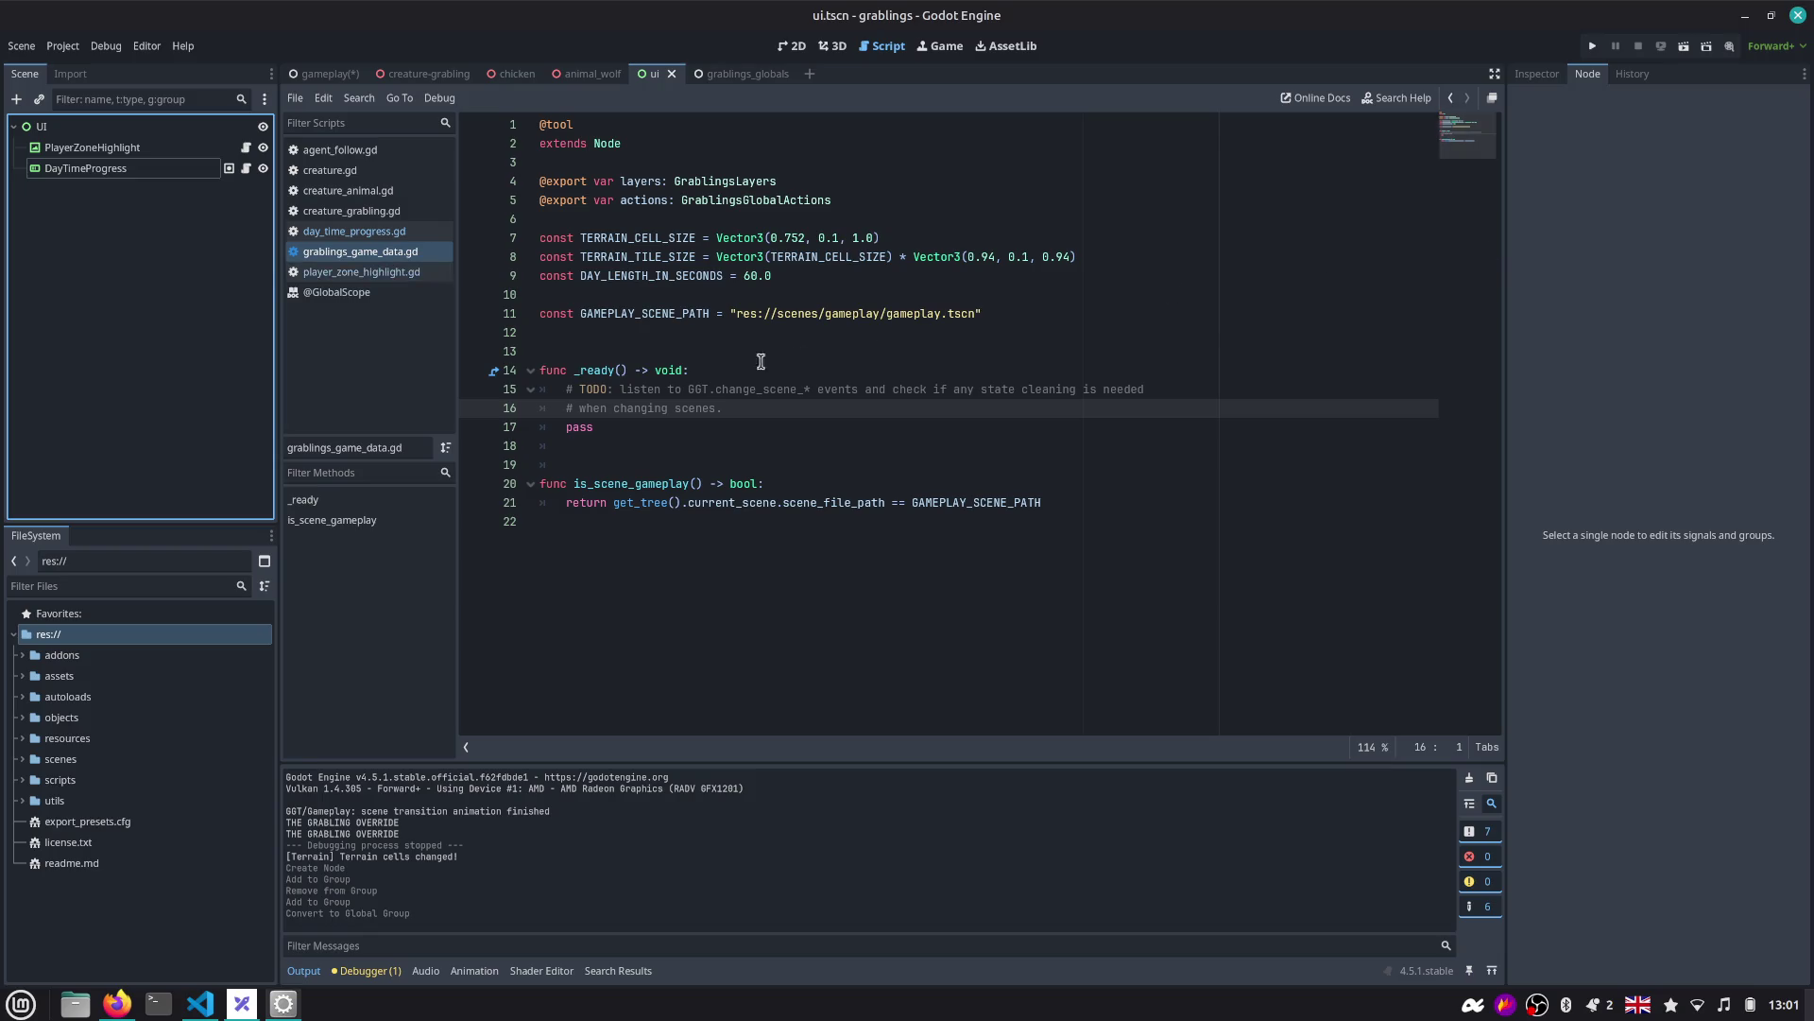
click(173, 170)
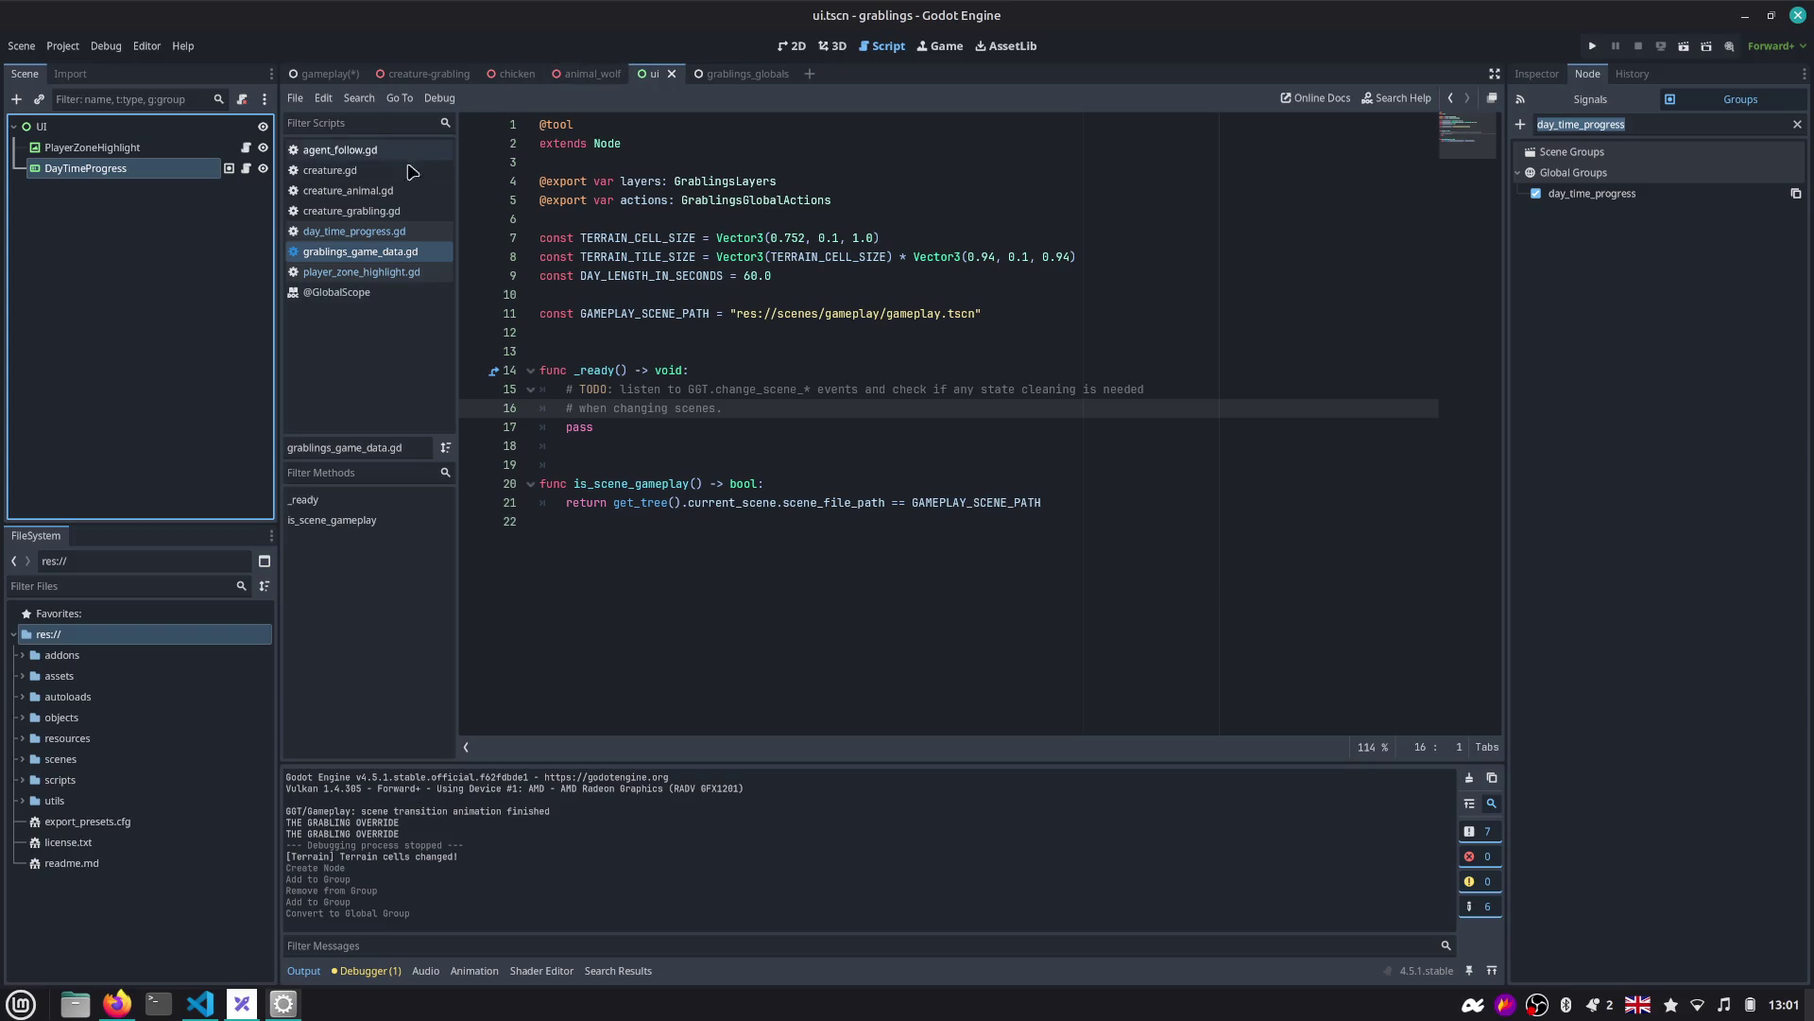
Close the unneeded scripts in the script list.
middle_click(374, 151)
middle_click(370, 151)
middle_click(367, 151)
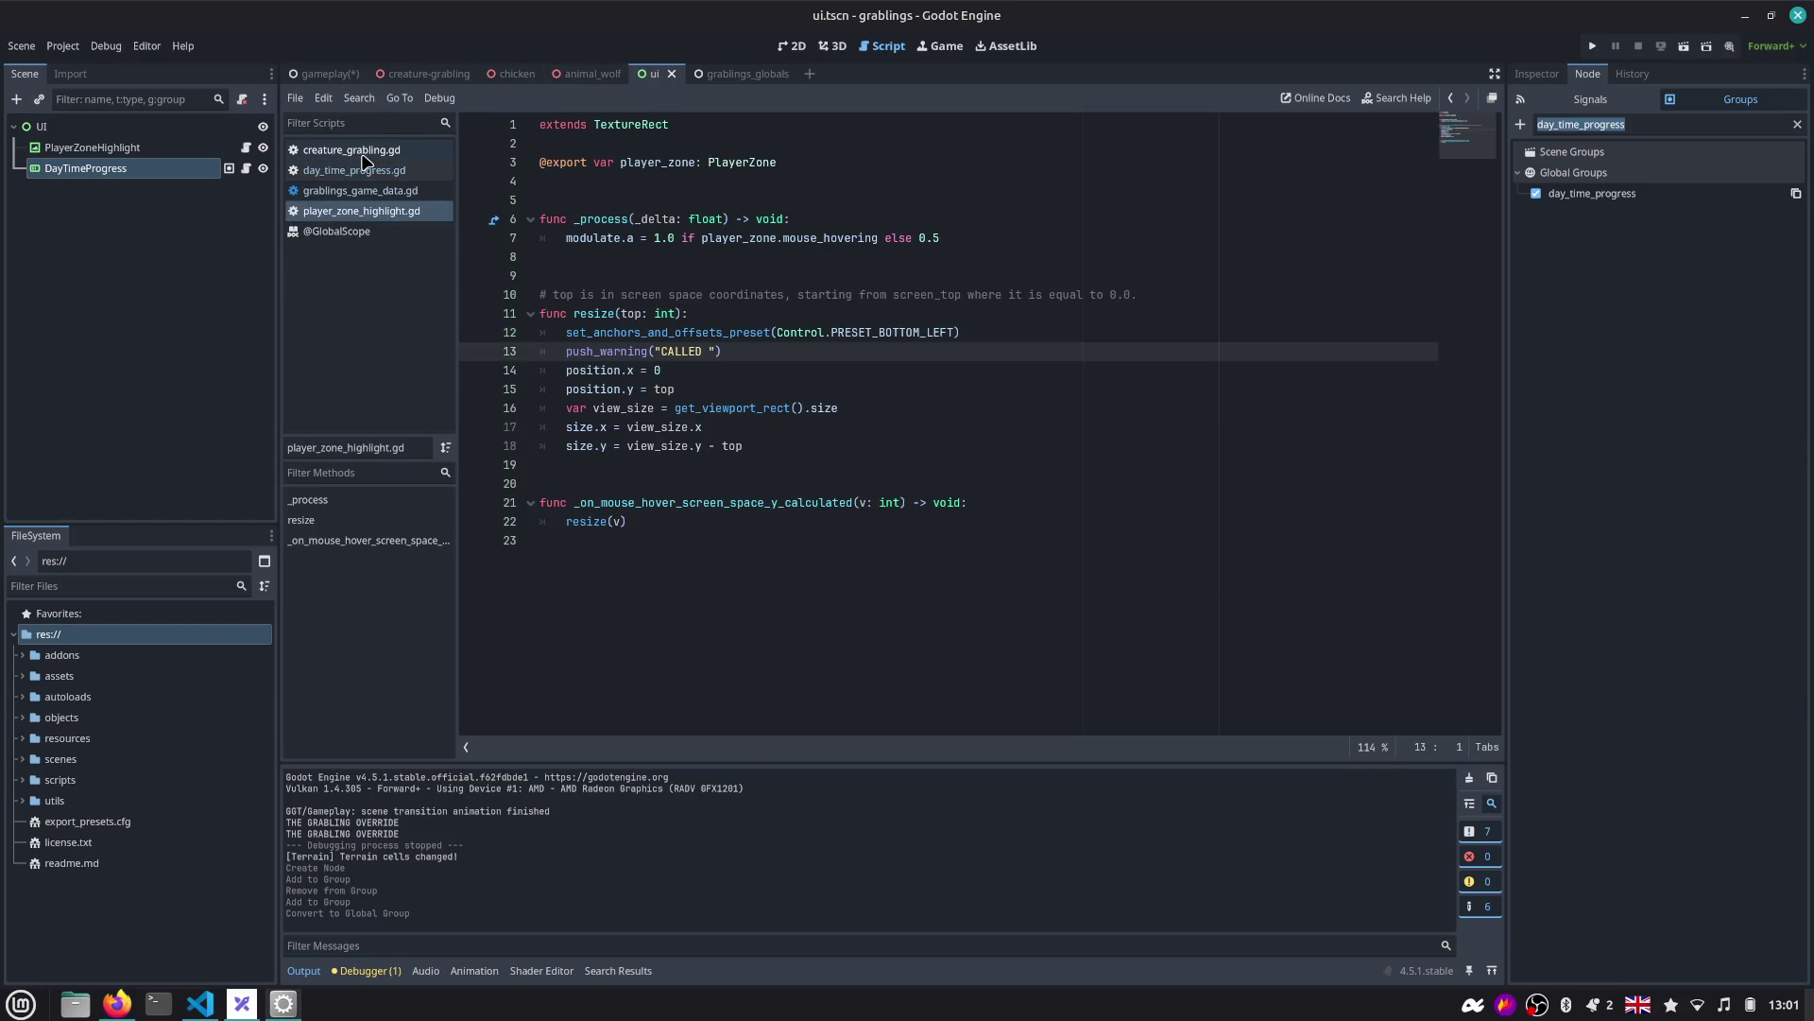
middle_click(364, 156)
middle_click(363, 175)
middle_click(363, 174)
middle_click(364, 175)
click(170, 235)
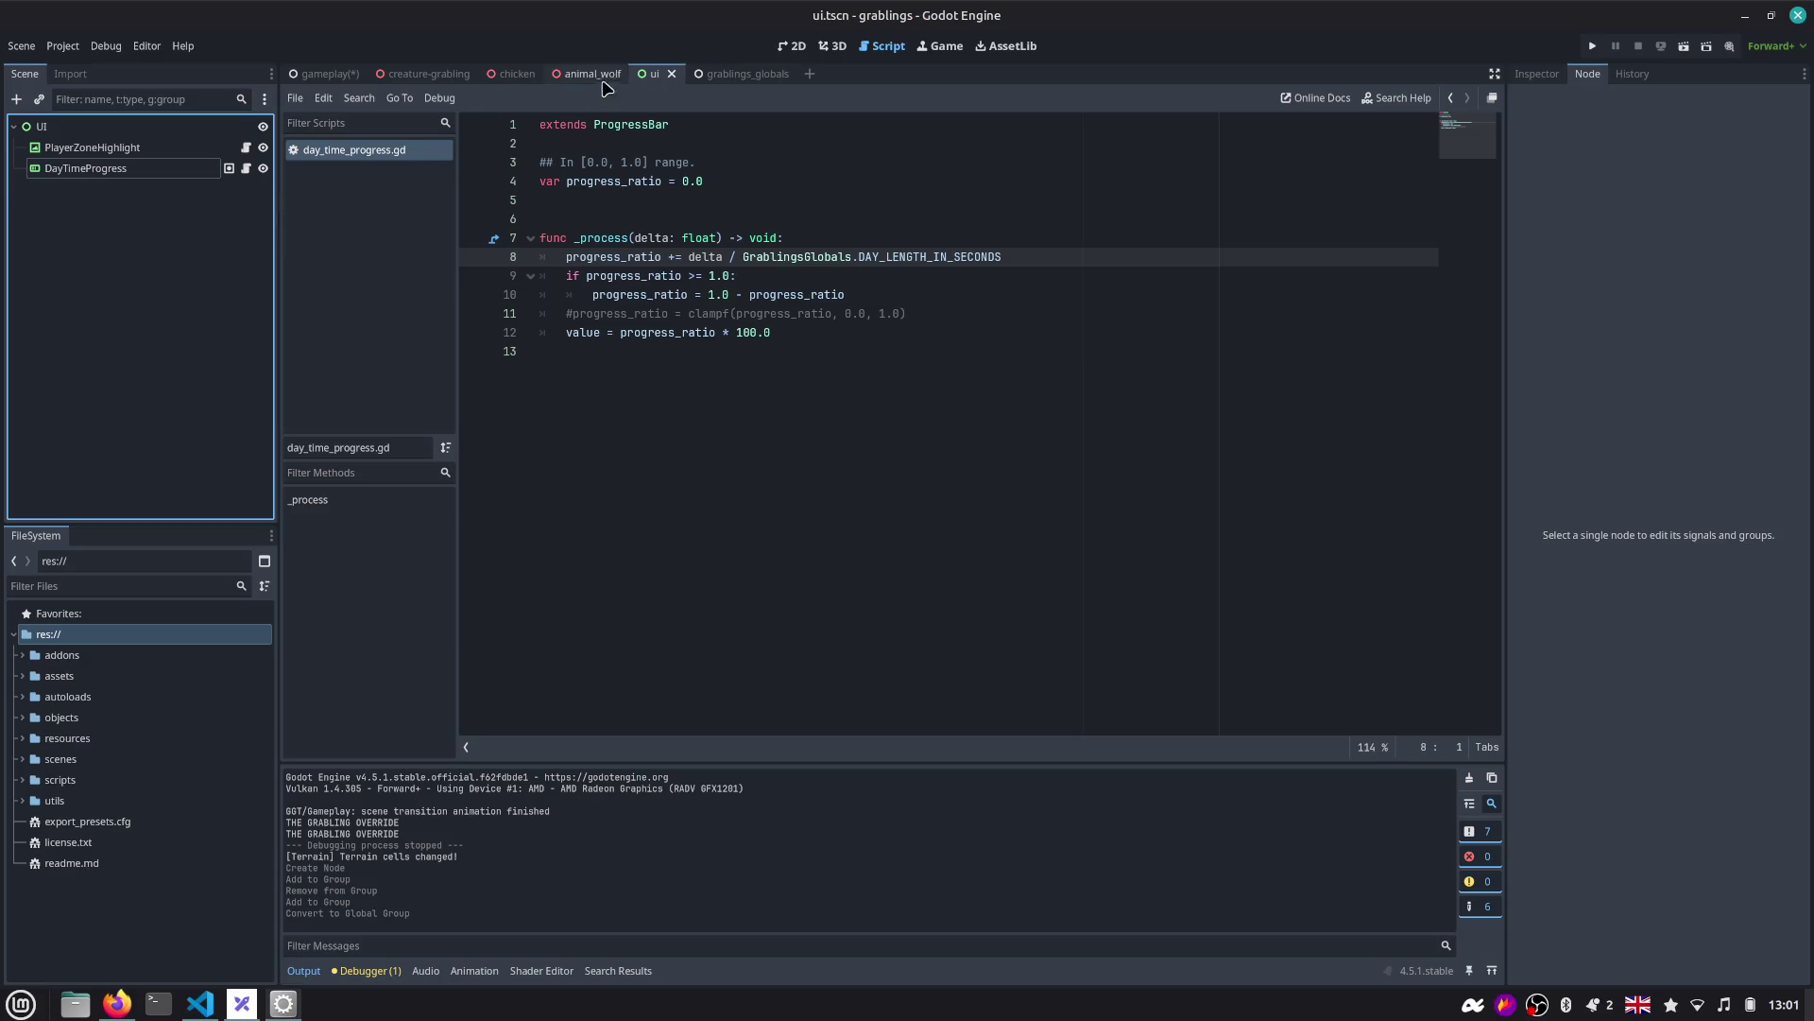
Delete the leftover empty Node from the gameplay scene.
click(325, 74)
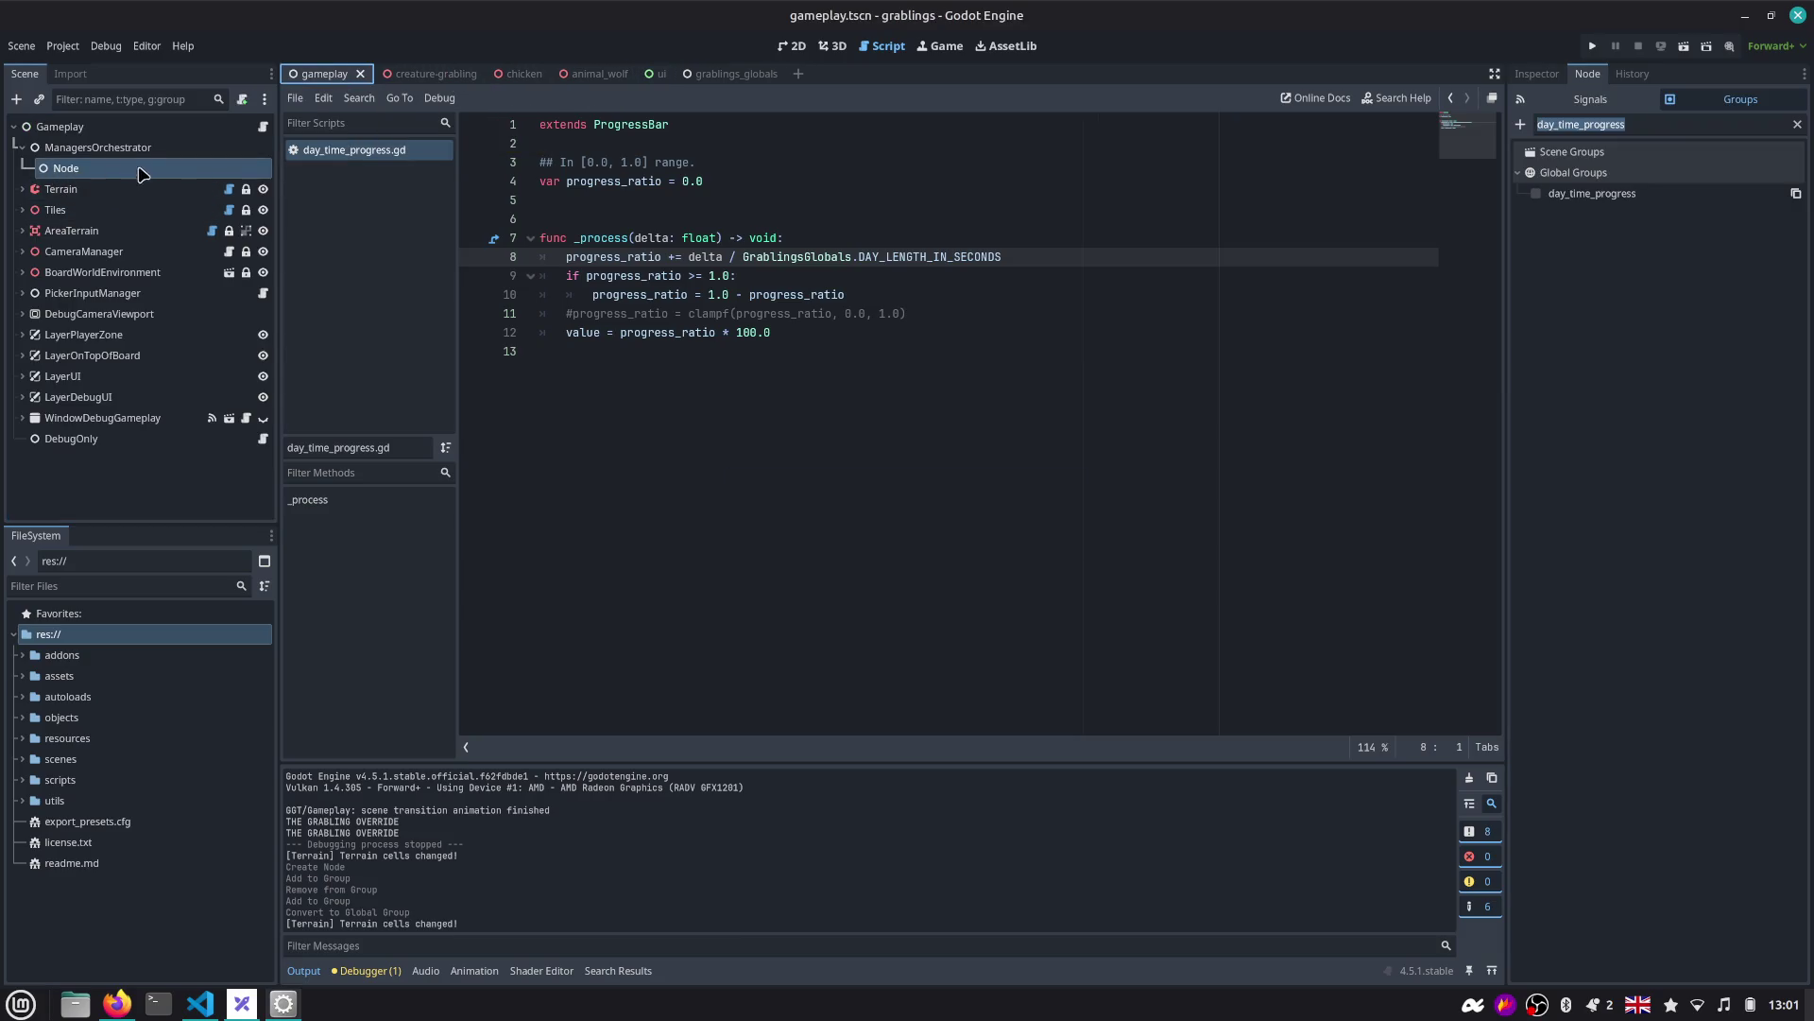
click(142, 173)
key(Delete)
key(Return)
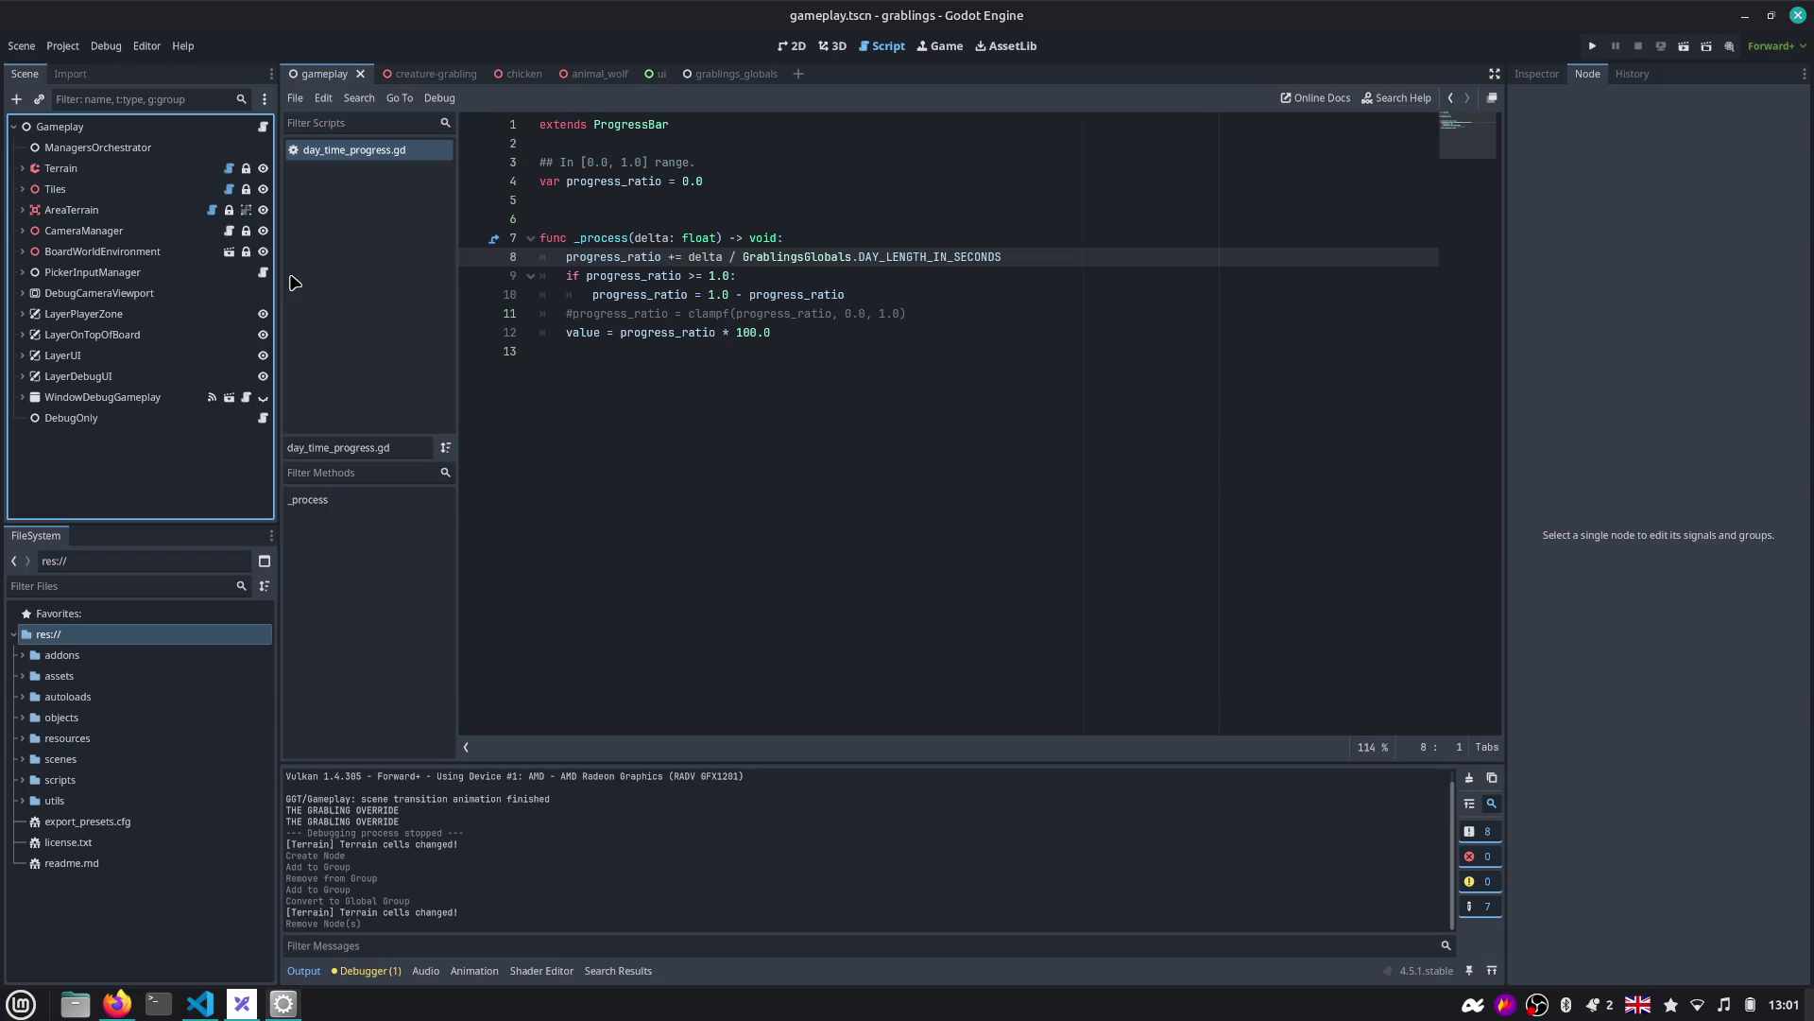
Open the Sun node's sun.gd script under BoardWorldEnvironment and move to its position code.
click(23, 252)
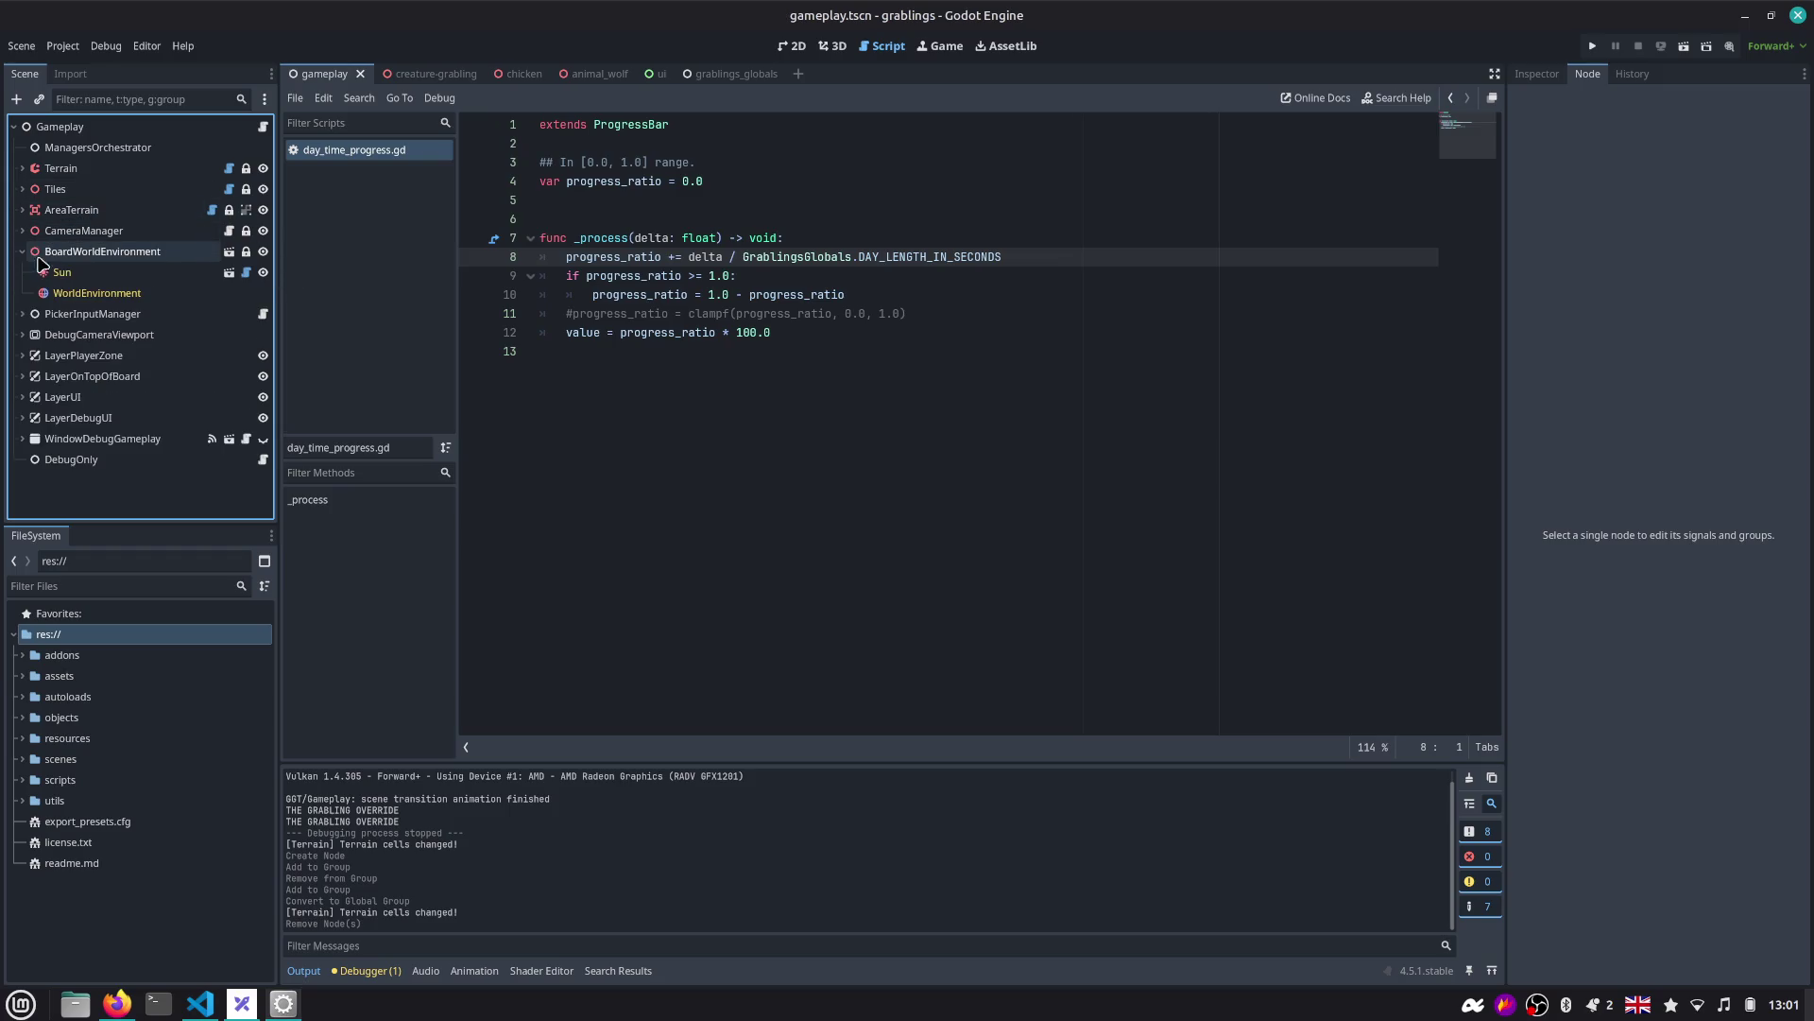
click(141, 274)
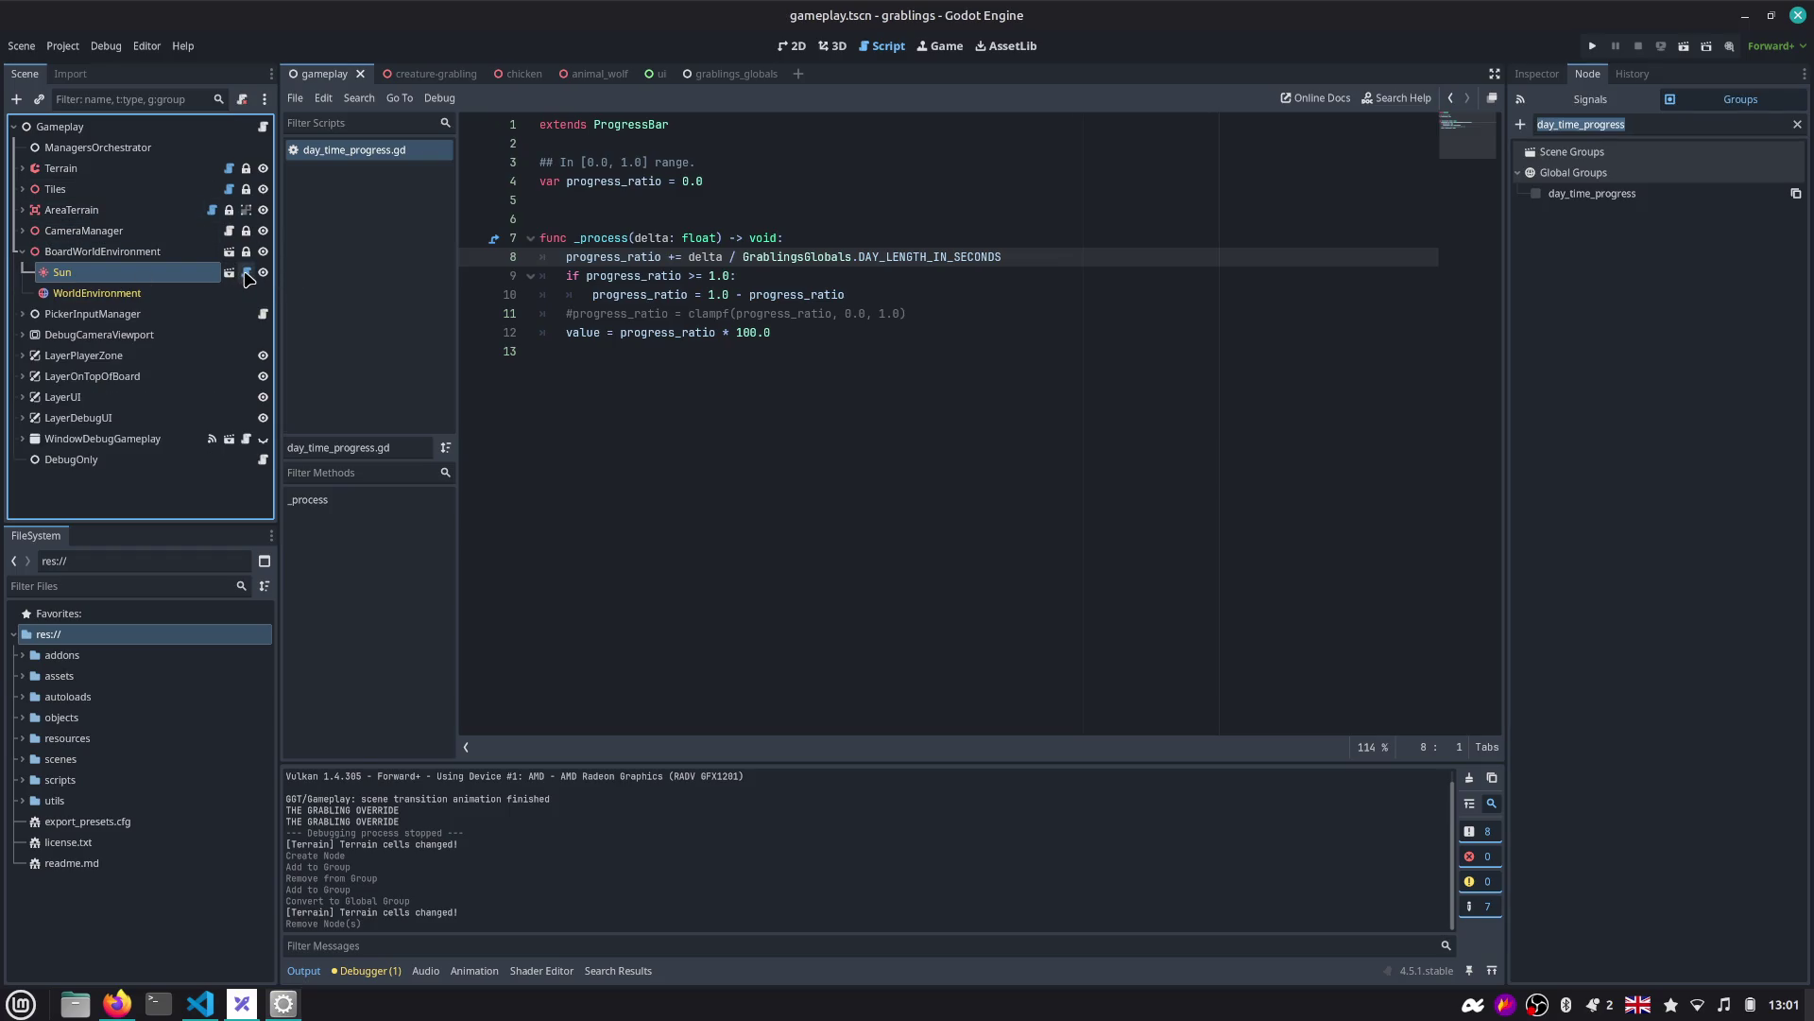
click(246, 273)
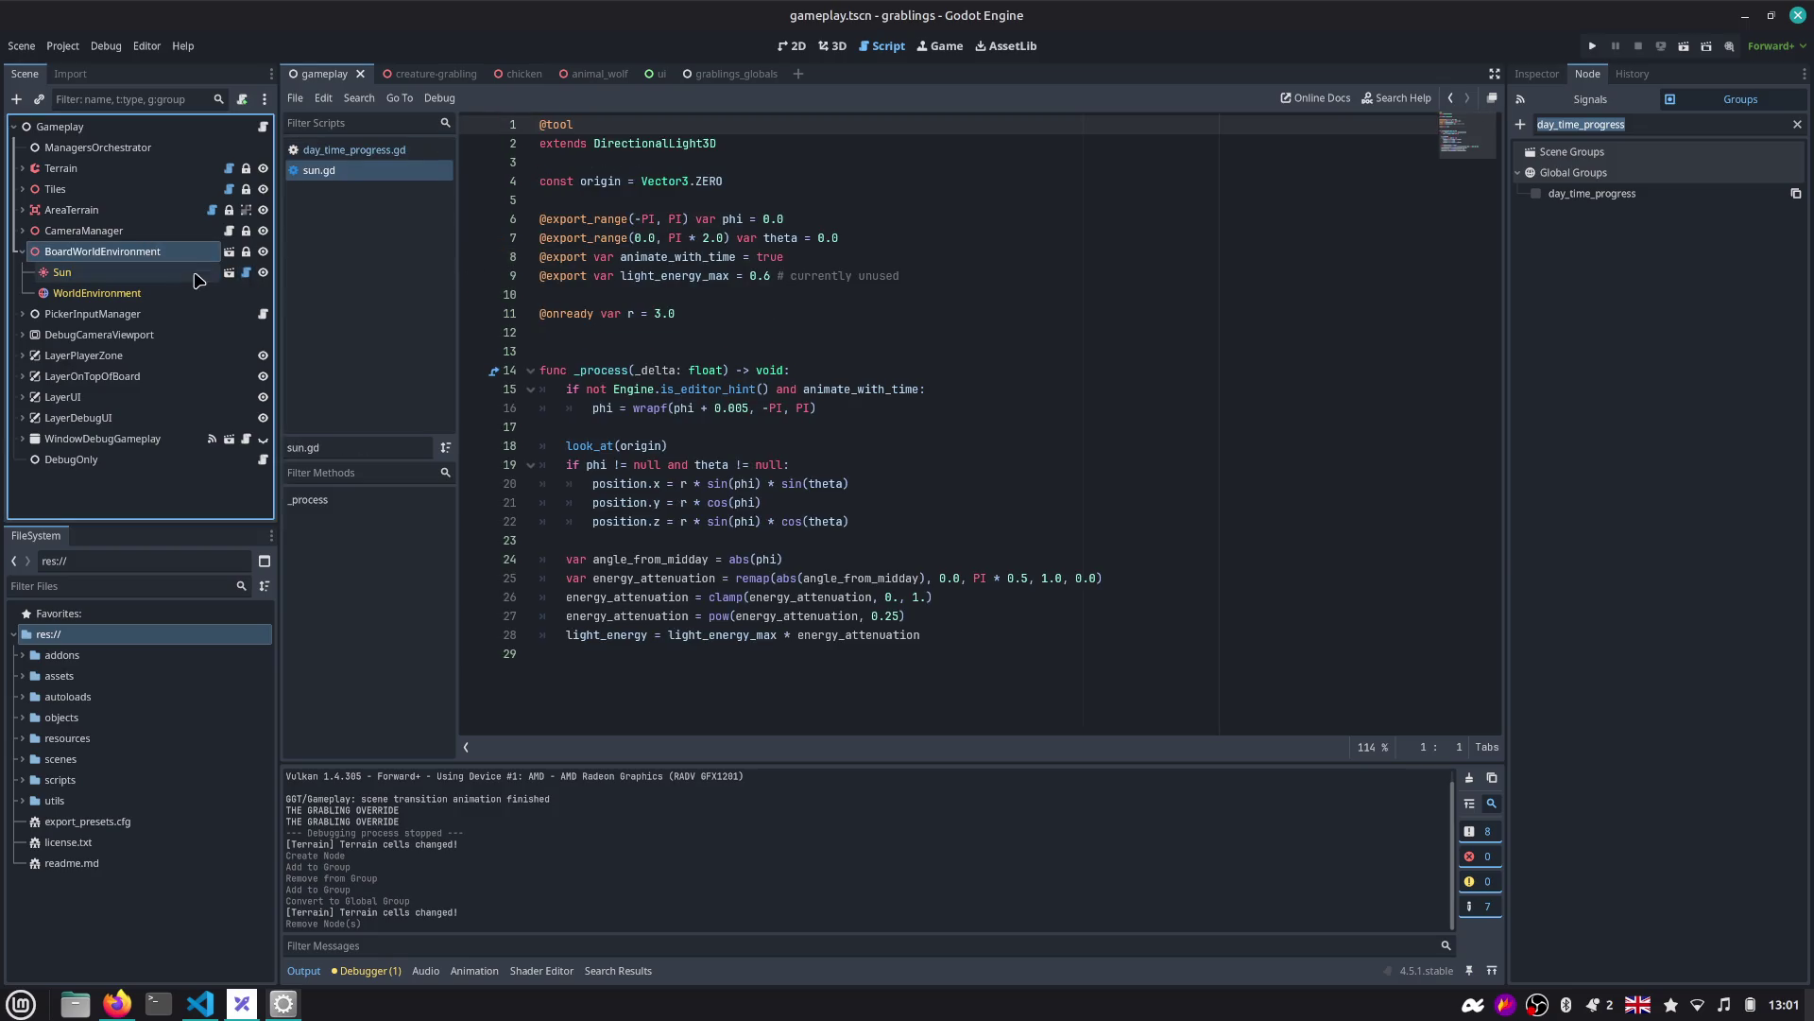
click(200, 274)
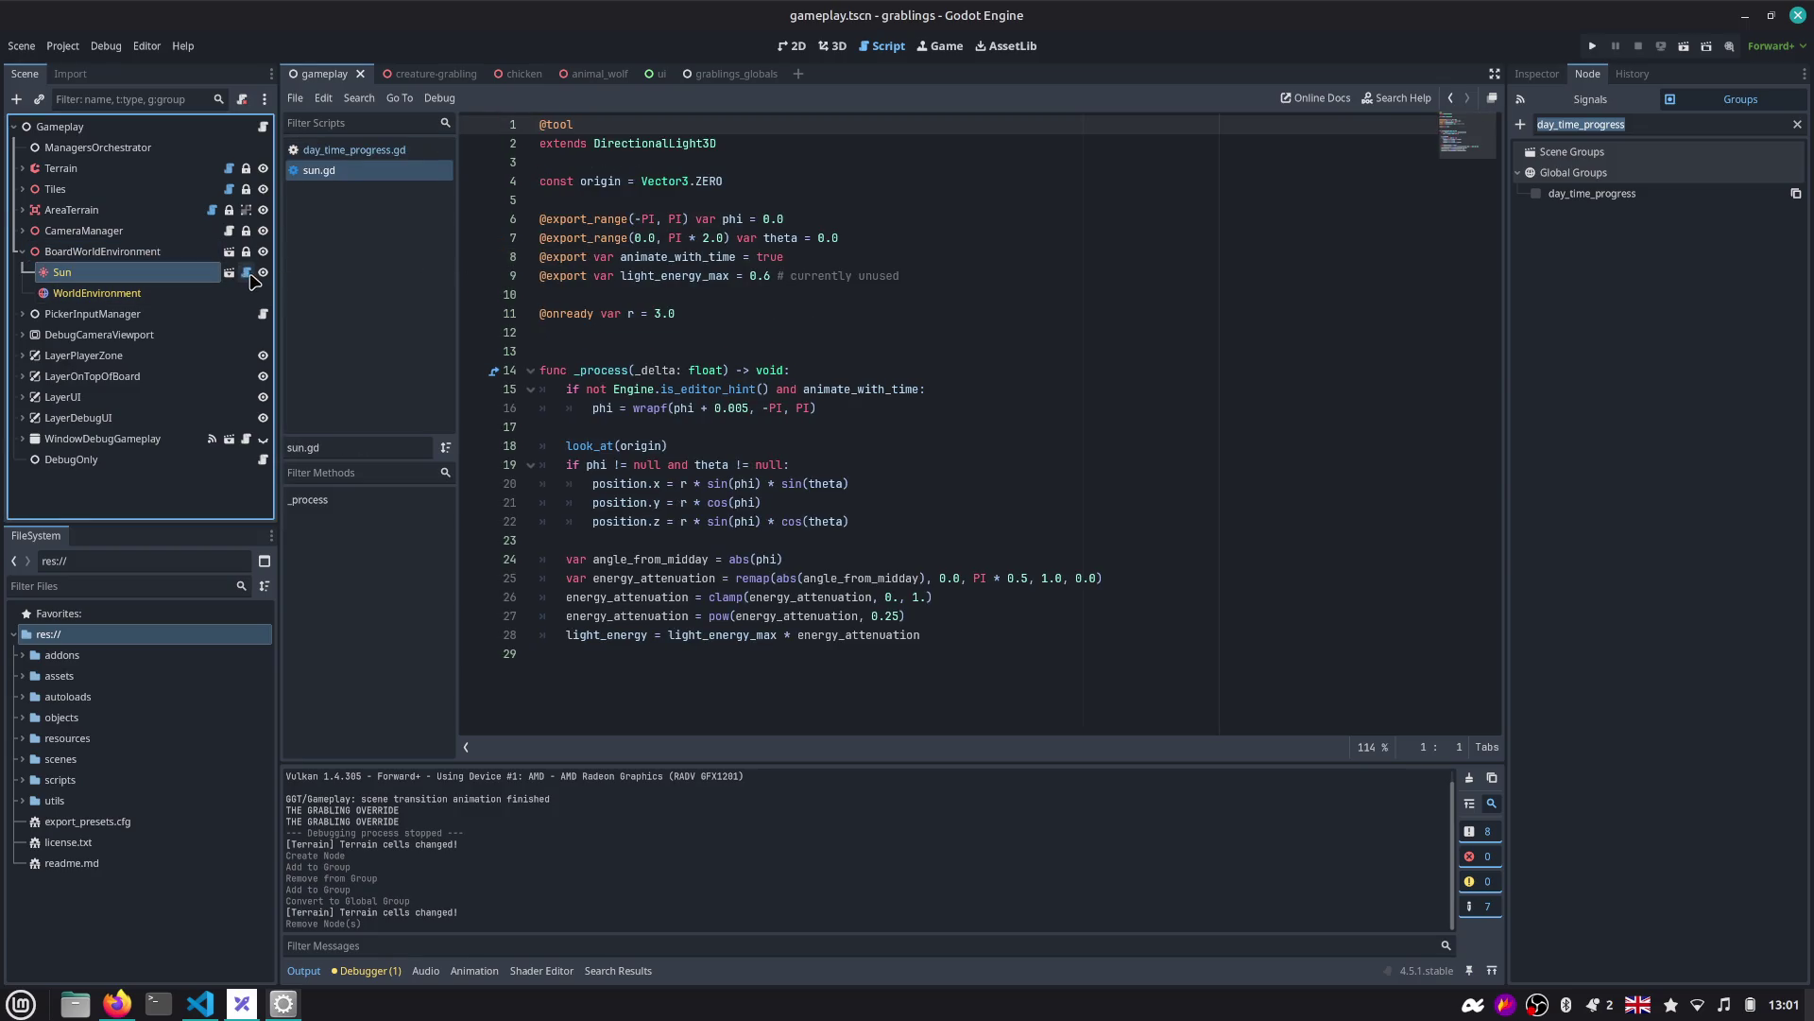
click(731, 331)
key(Down)
key(Down)
key(Down)
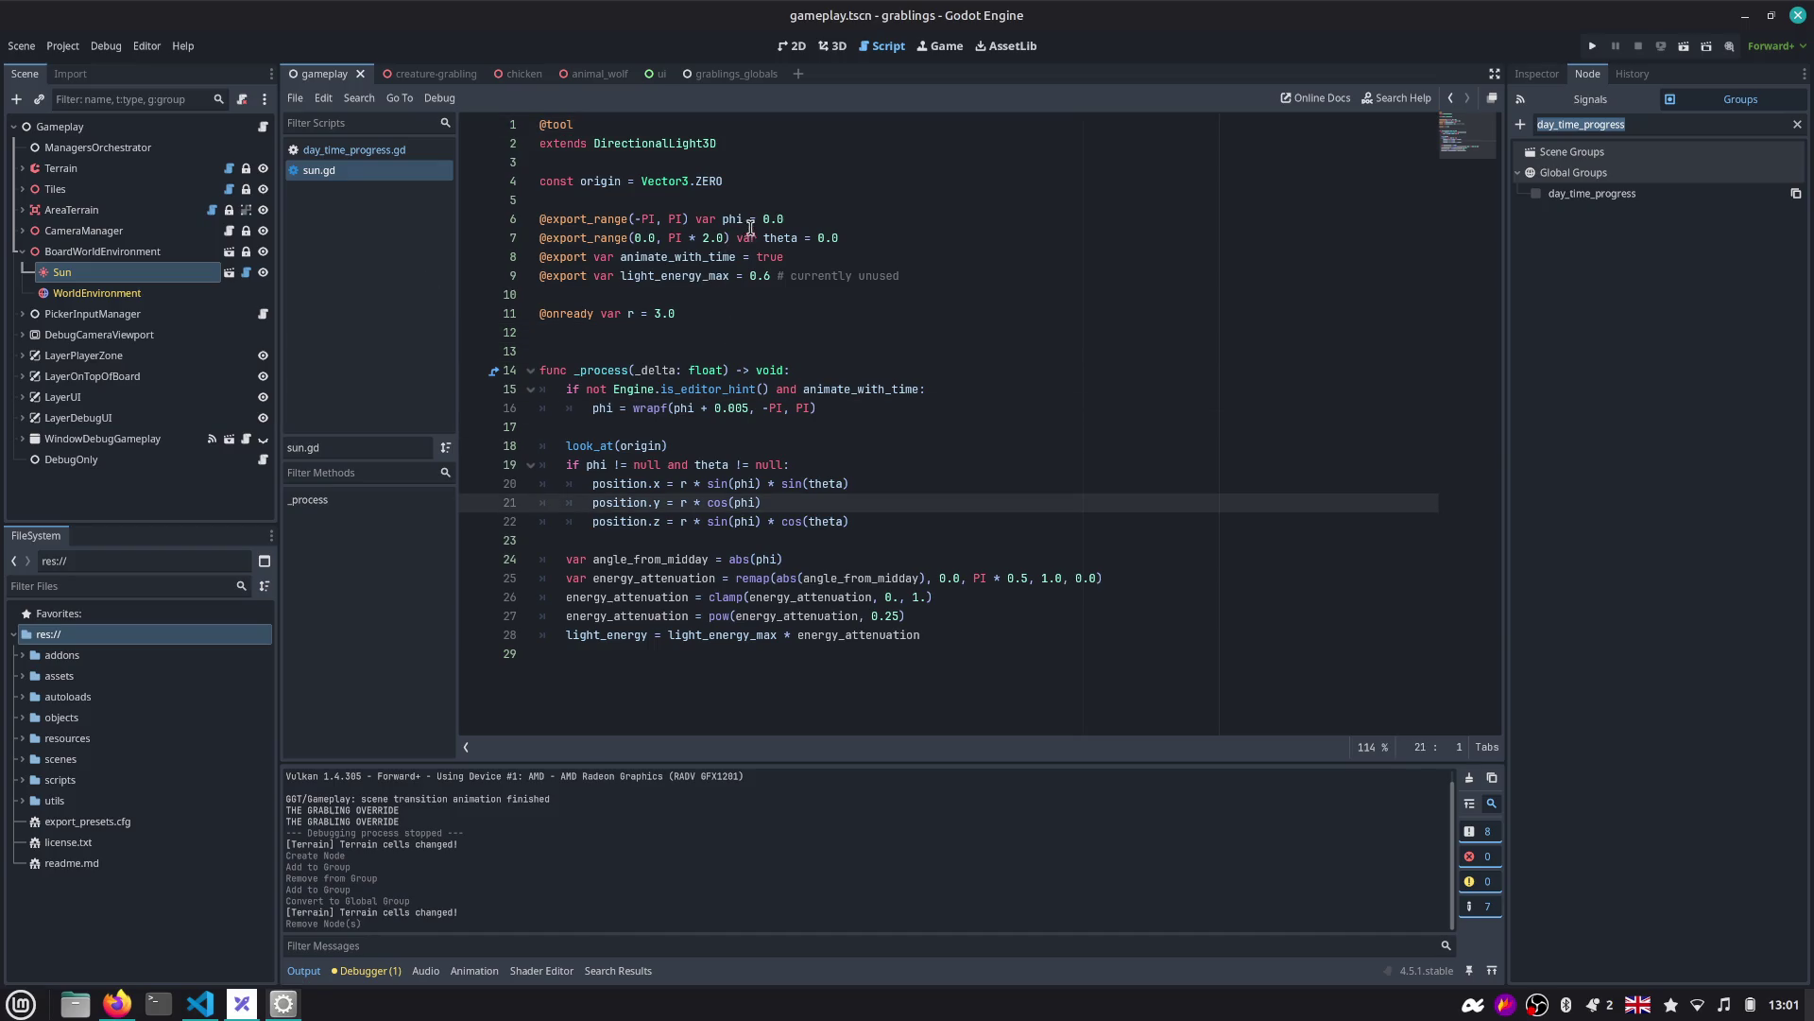
Test-swing the Sun by dragging its Phi value, undo back to -0.62, and return to sun.gd.
click(922, 53)
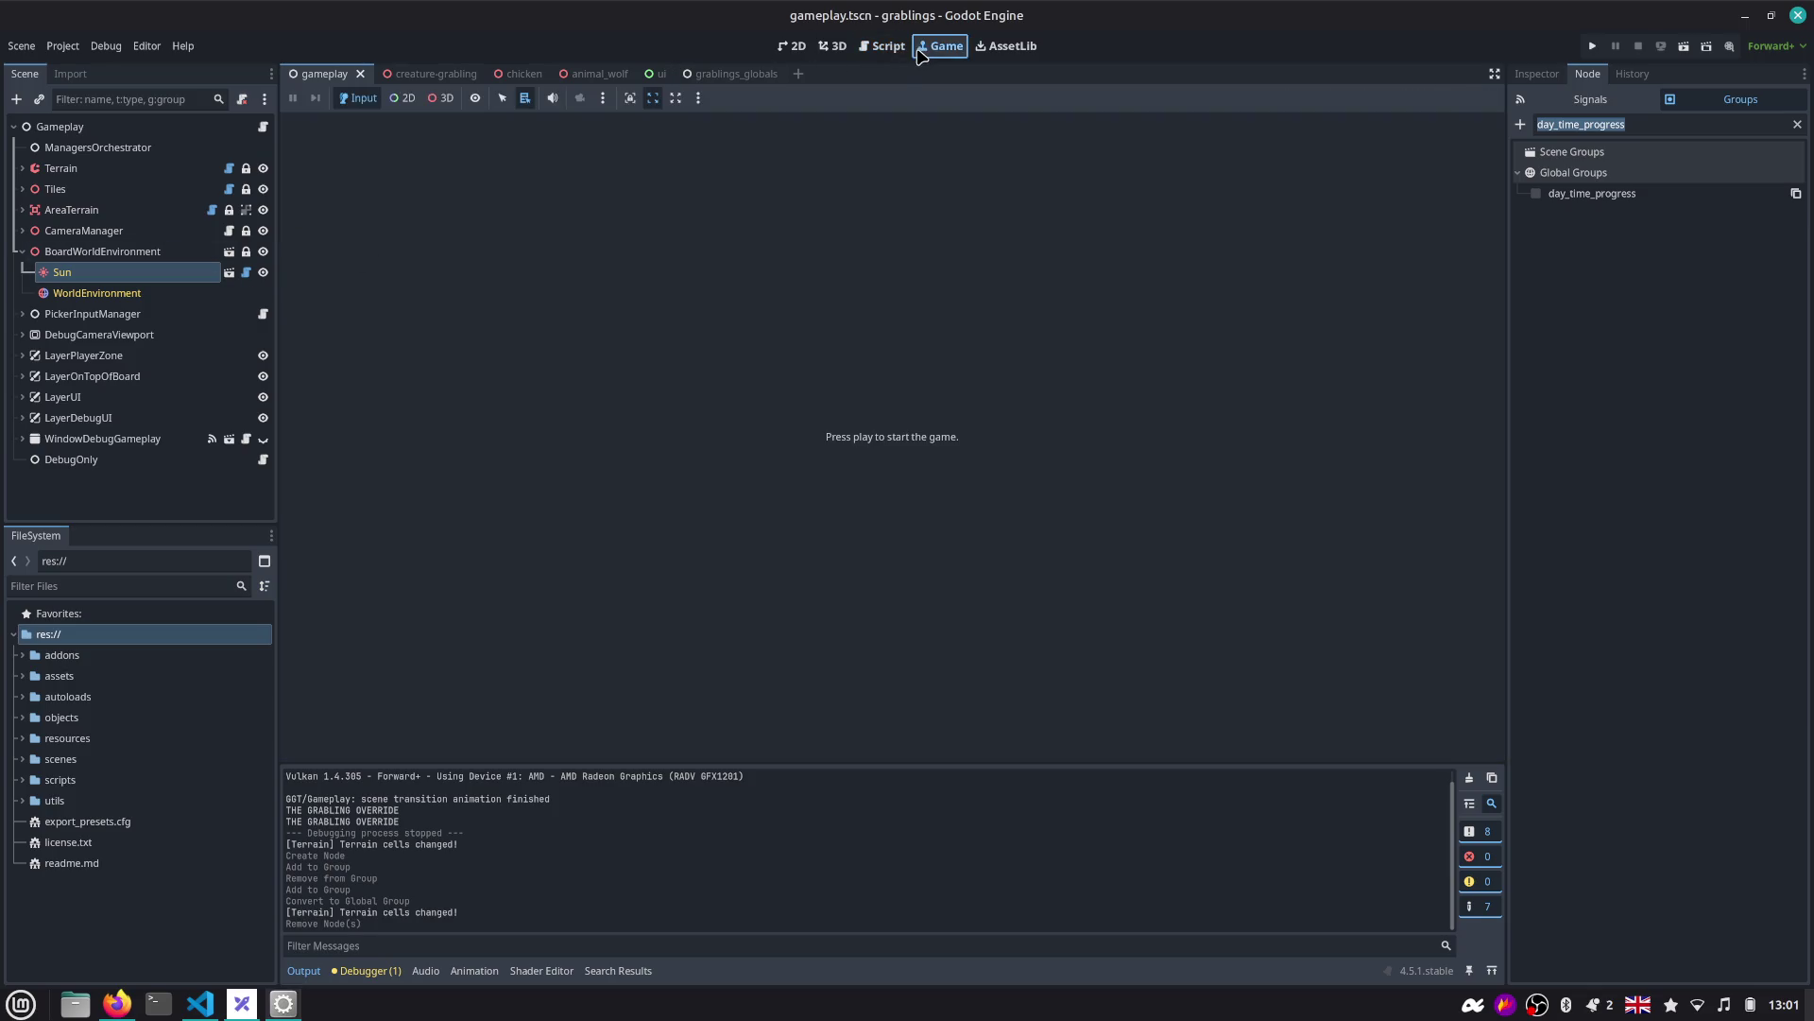
click(832, 45)
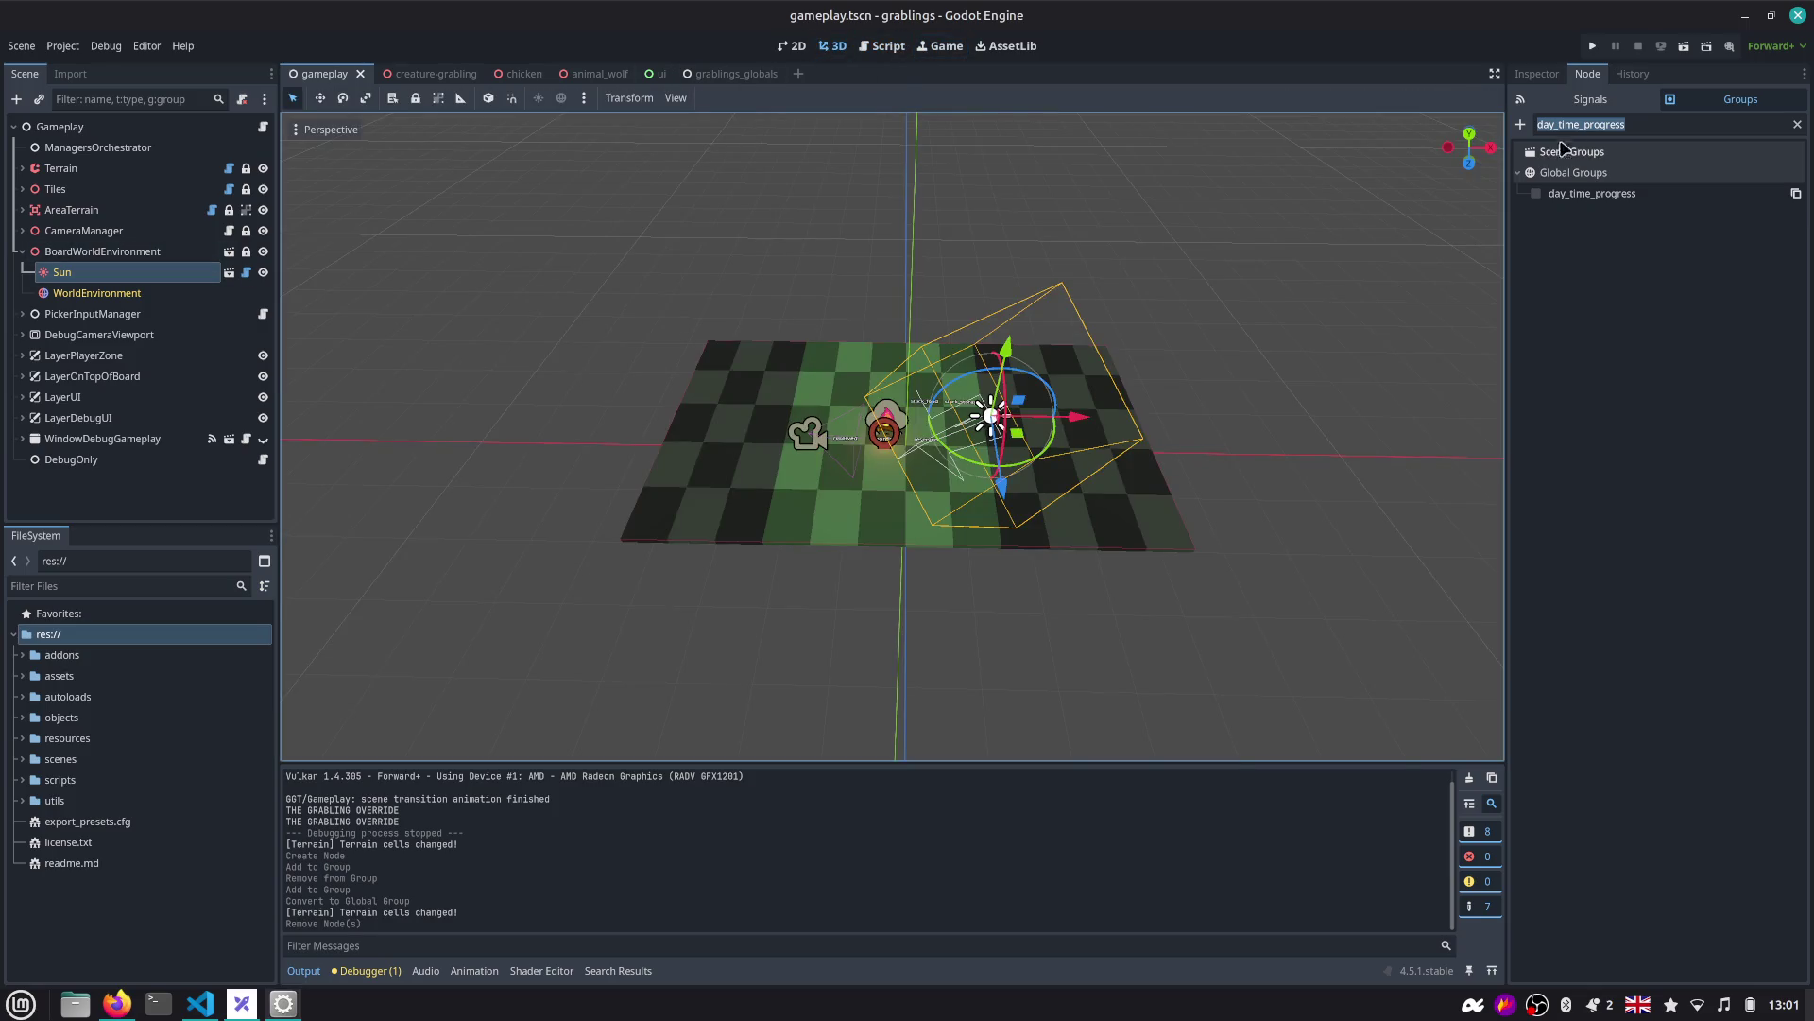
click(1536, 74)
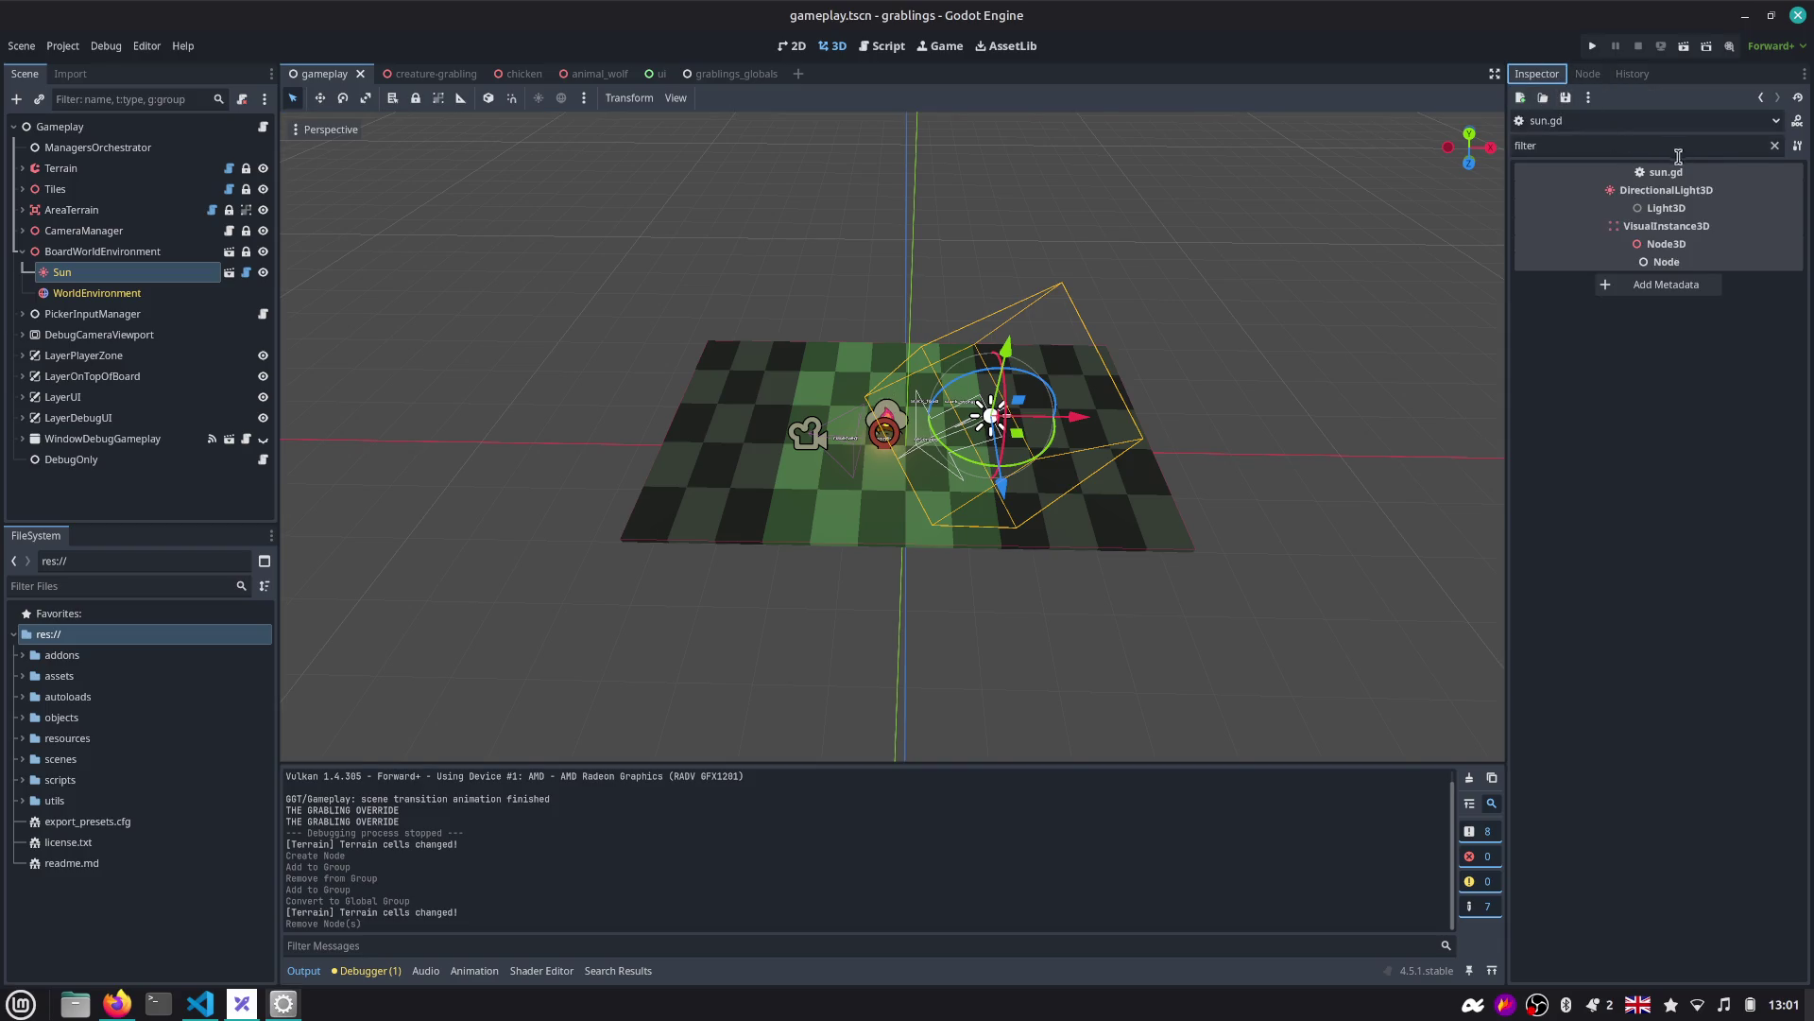
click(1776, 146)
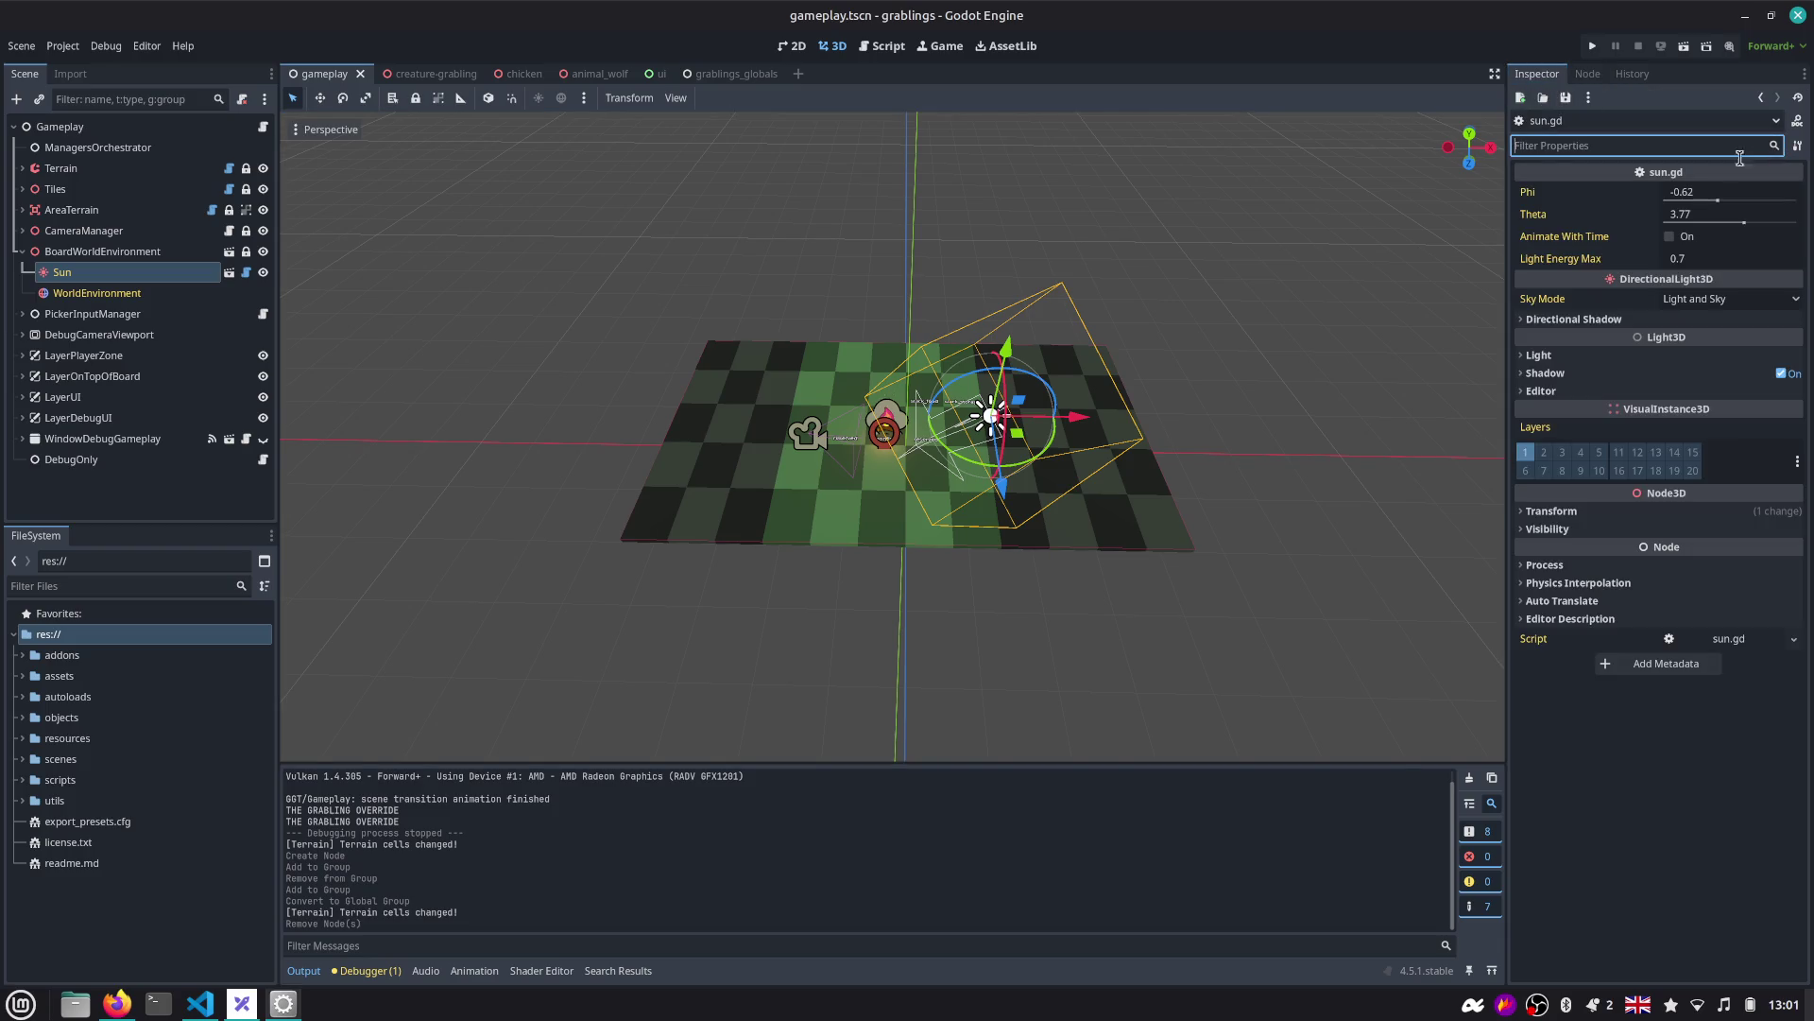
click(1642, 200)
mouse_move(1705, 196)
mouse_down()
mouse_move(1682, 197)
mouse_move(1729, 196)
mouse_move(1673, 196)
mouse_move(1737, 196)
mouse_up()
key(ctrl+z)
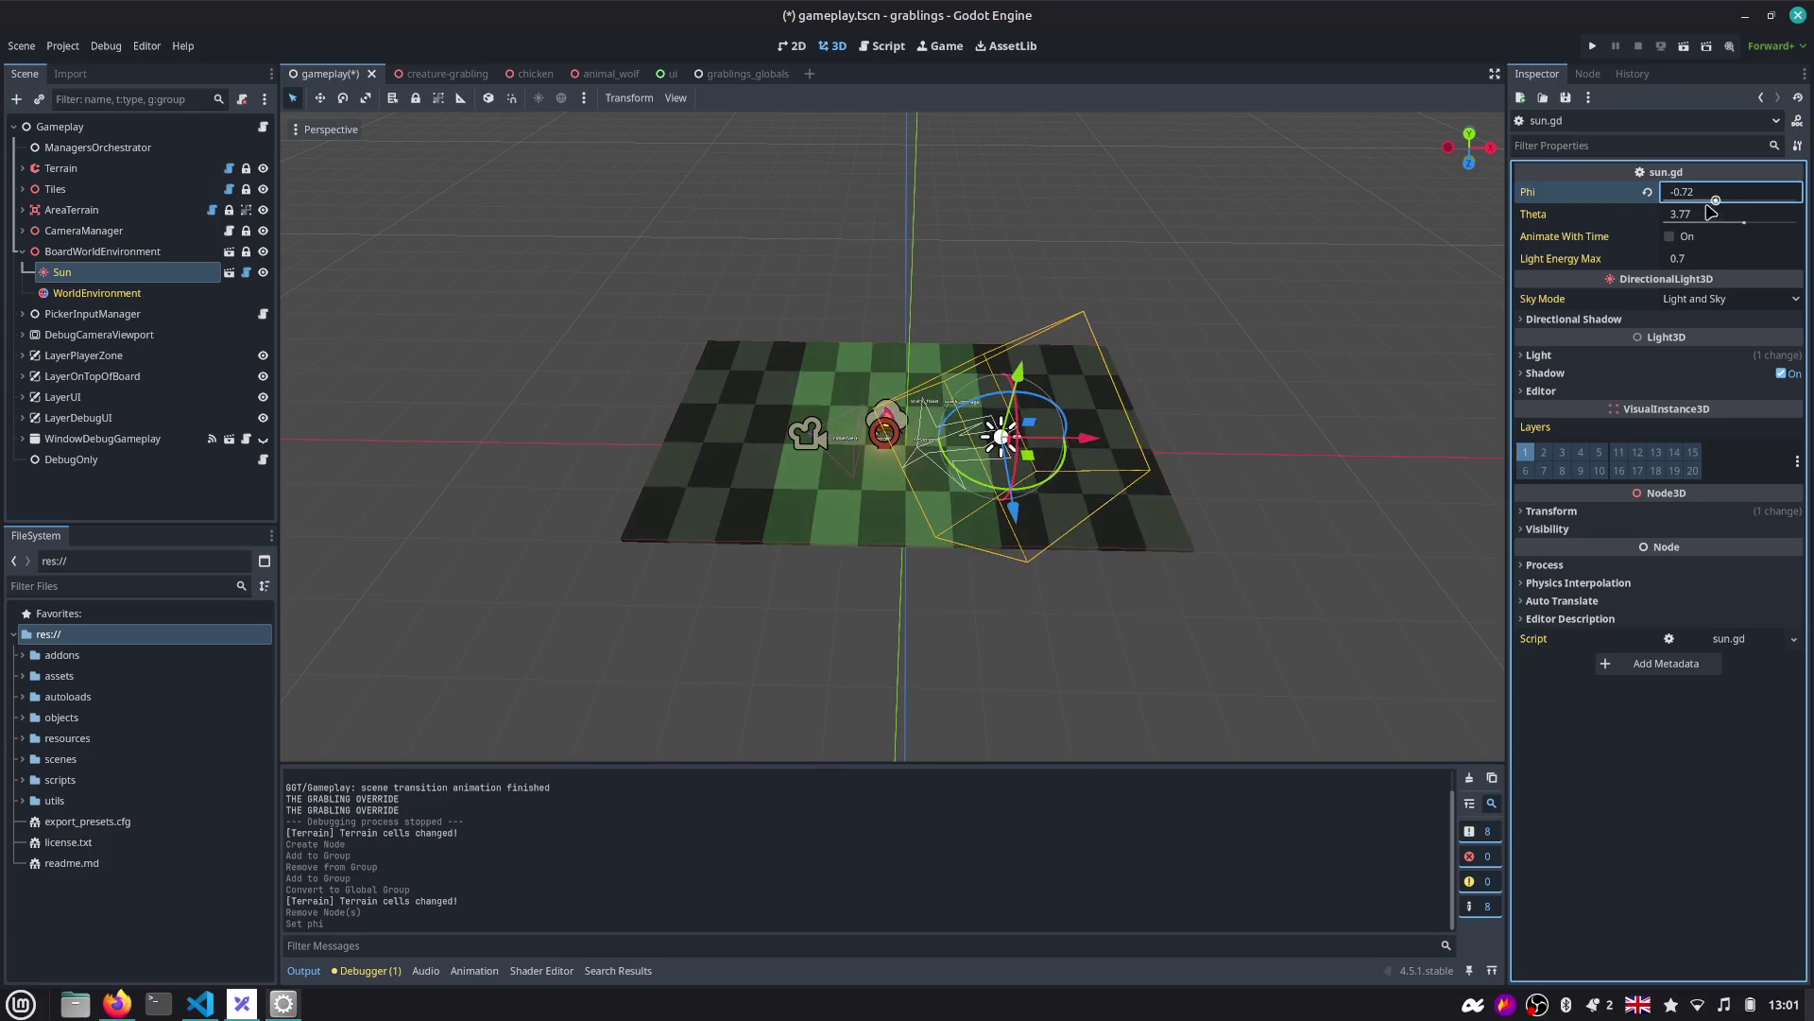
click(246, 272)
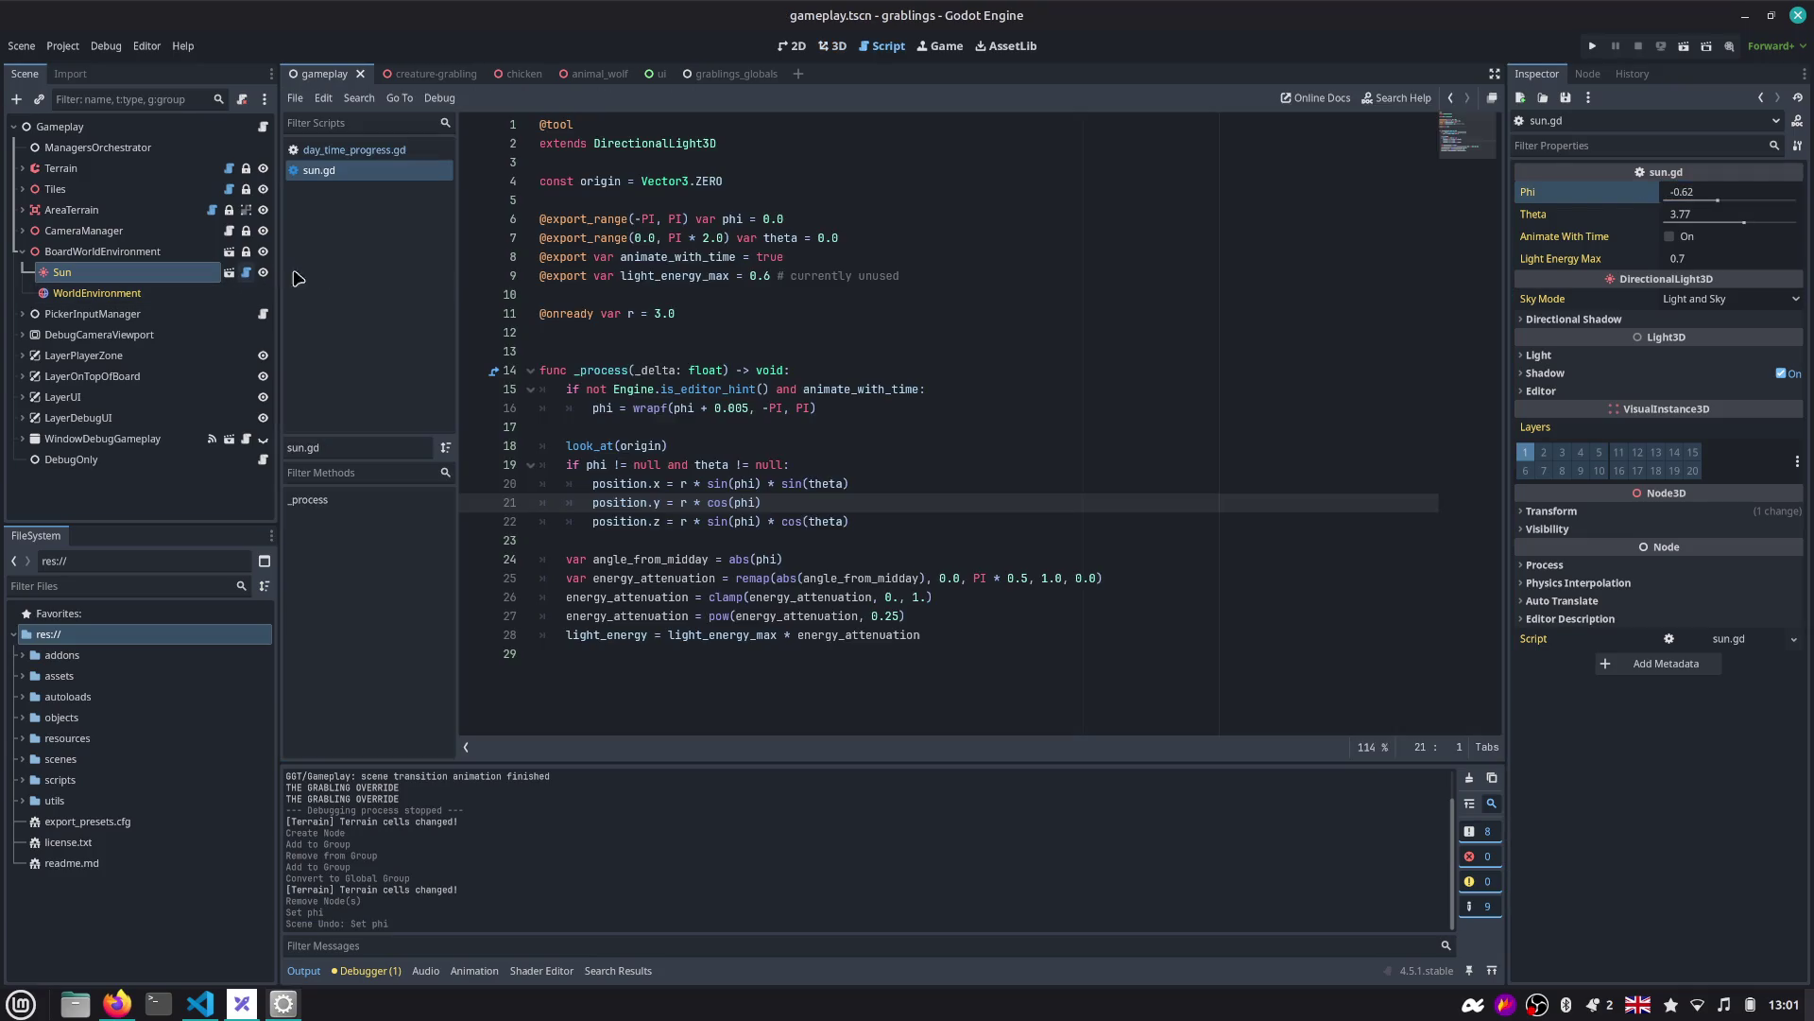
Comment out the animate_with_time export and time-based lines 15–16, and uncomment the phi assignment.
click(699, 438)
key(Up)
key(Up)
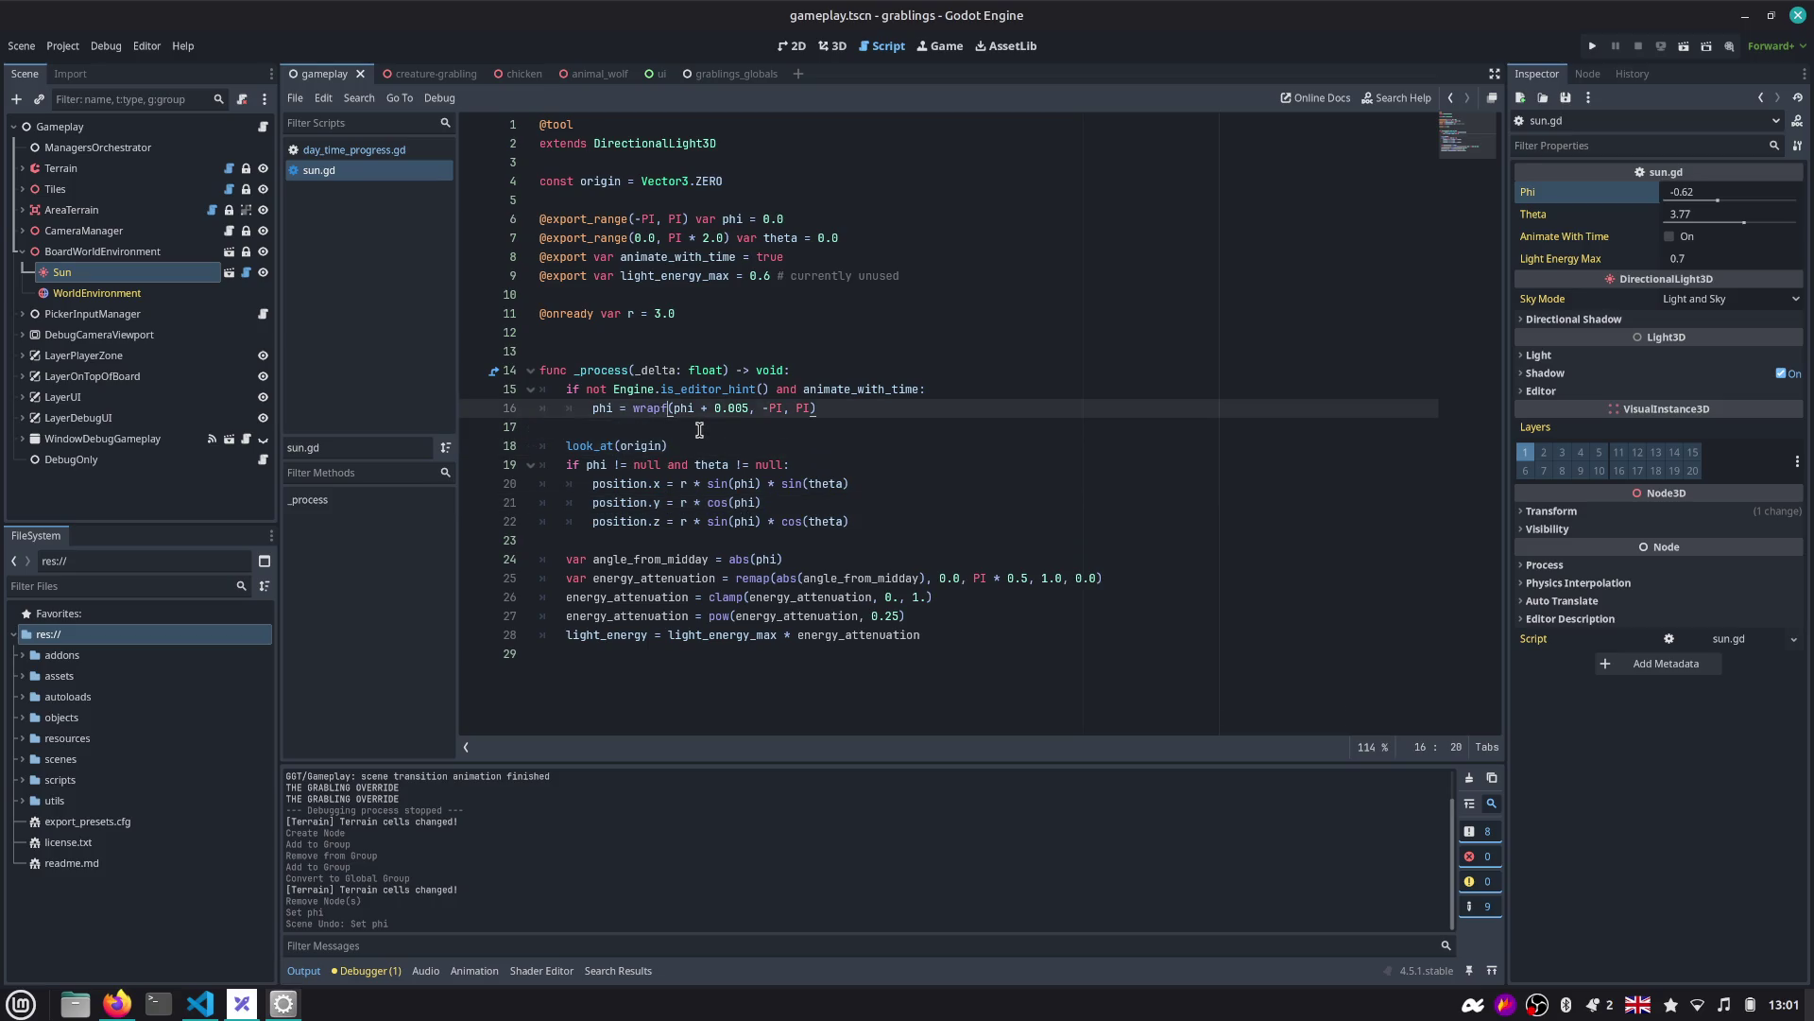
key(Up)
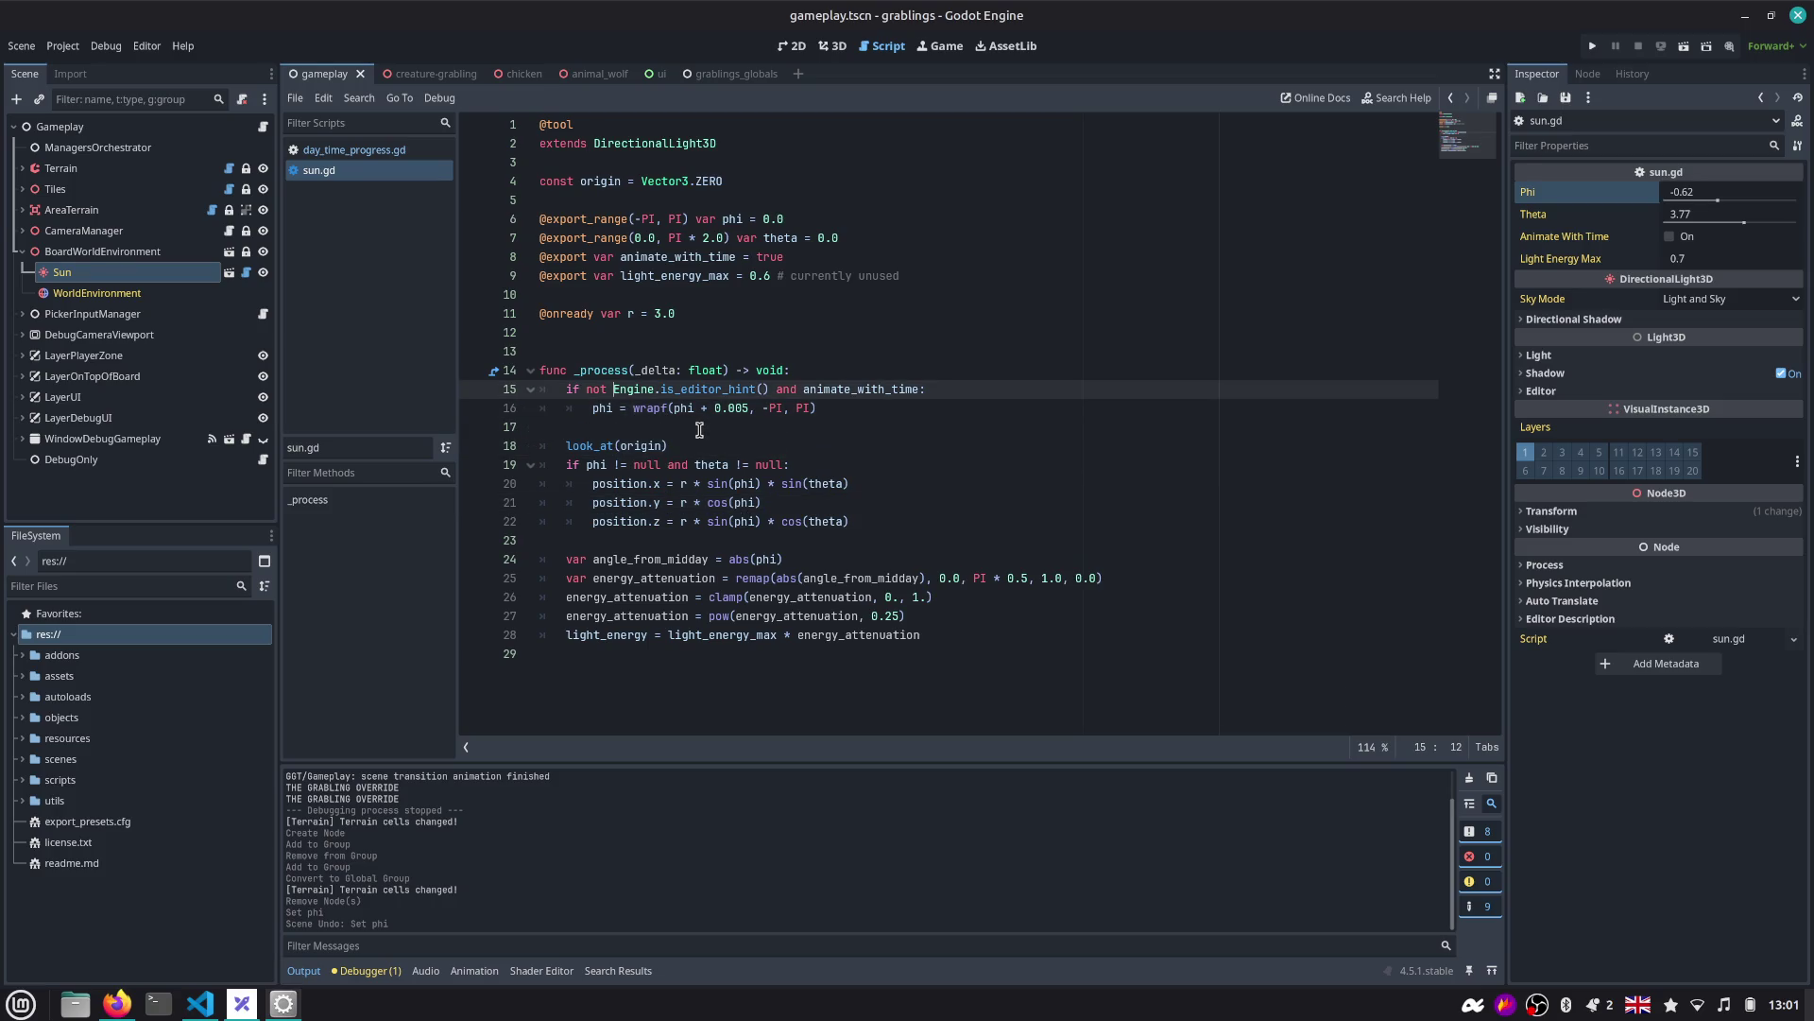
key(Down)
key(End)
key(shift+Up)
key(shift+Home)
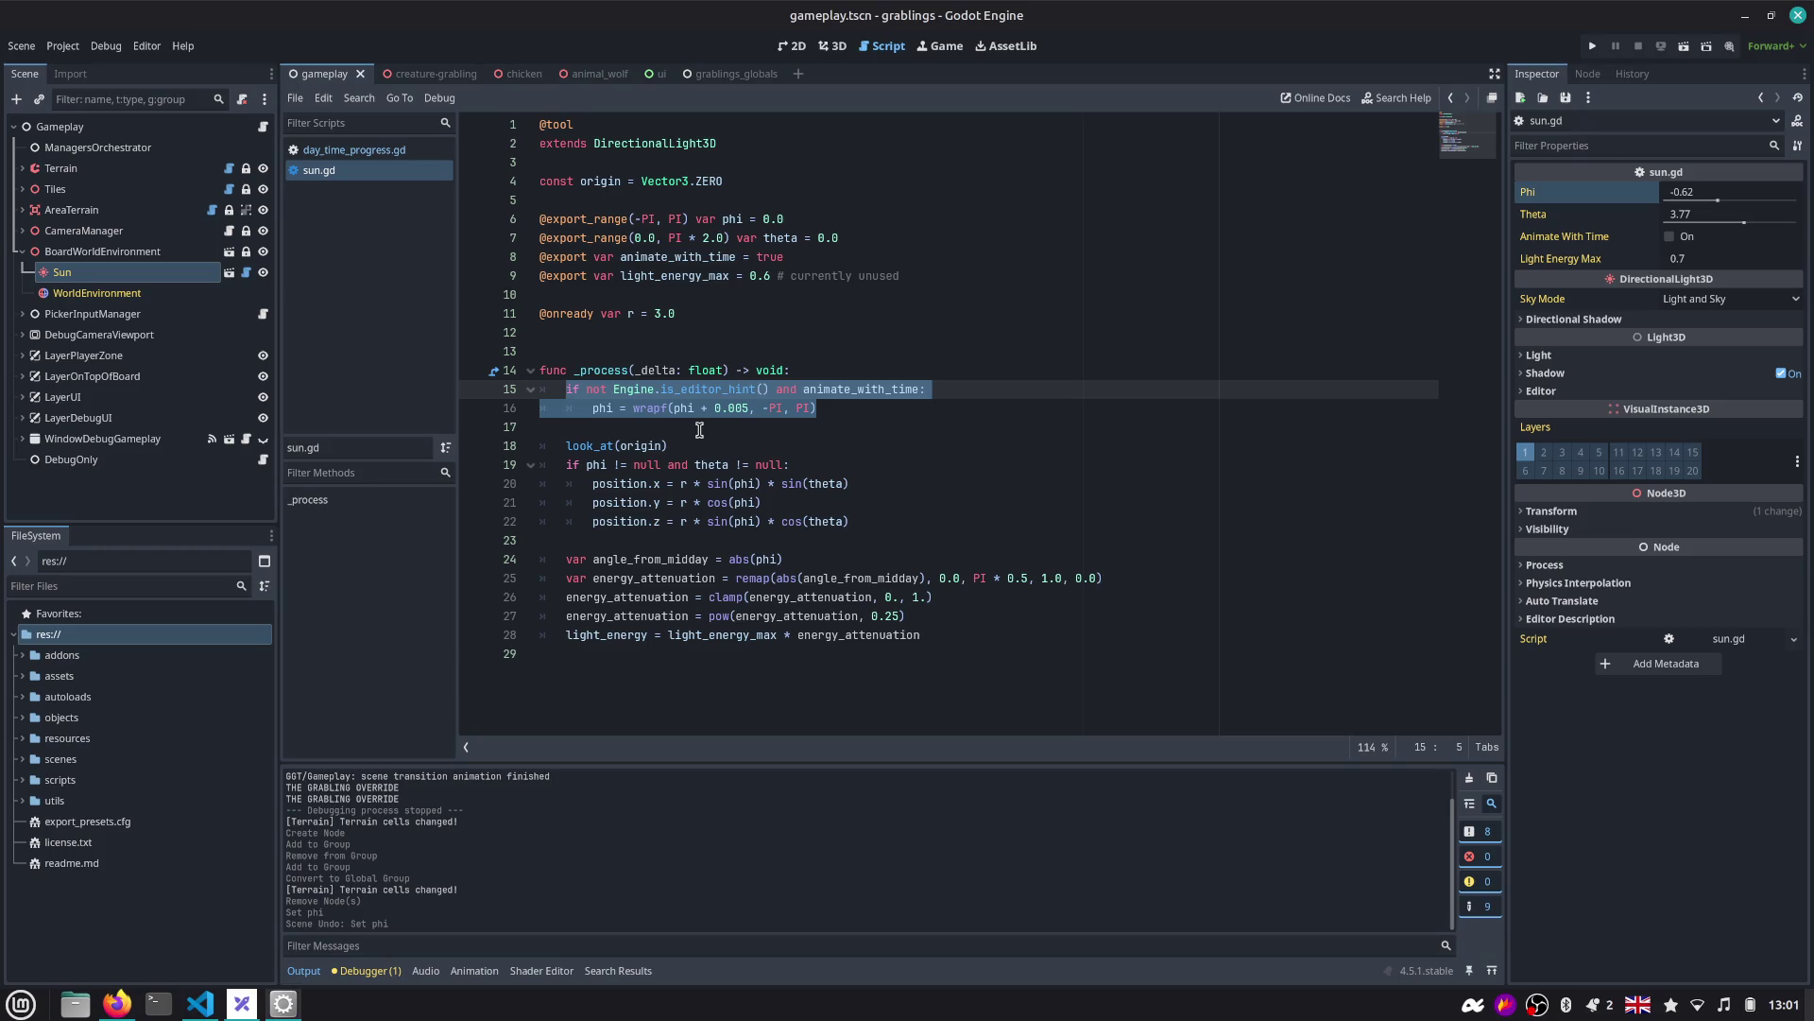
key(Up)
key(Up)
key(Up)
key(ctrl+k)
key(Down)
key(Down)
key(Down)
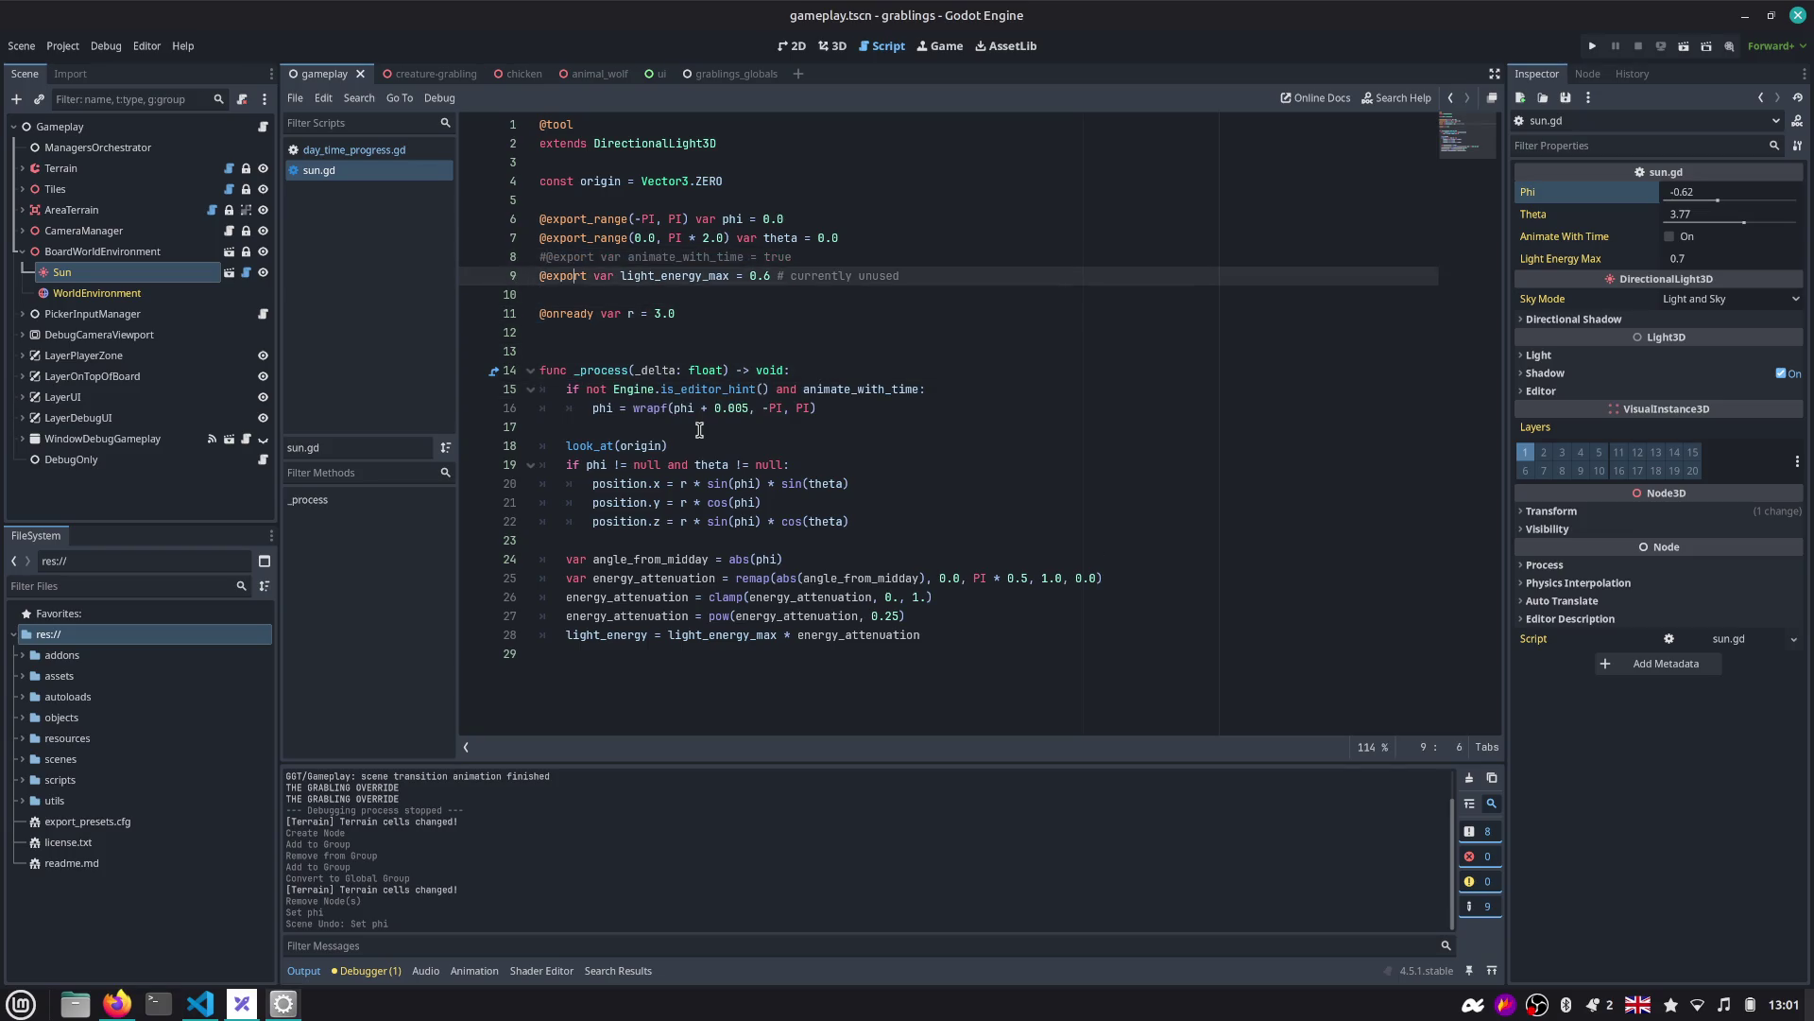
key(Down)
key(Down)
key(Down)
key(shift+Down)
key(ctrl+k)
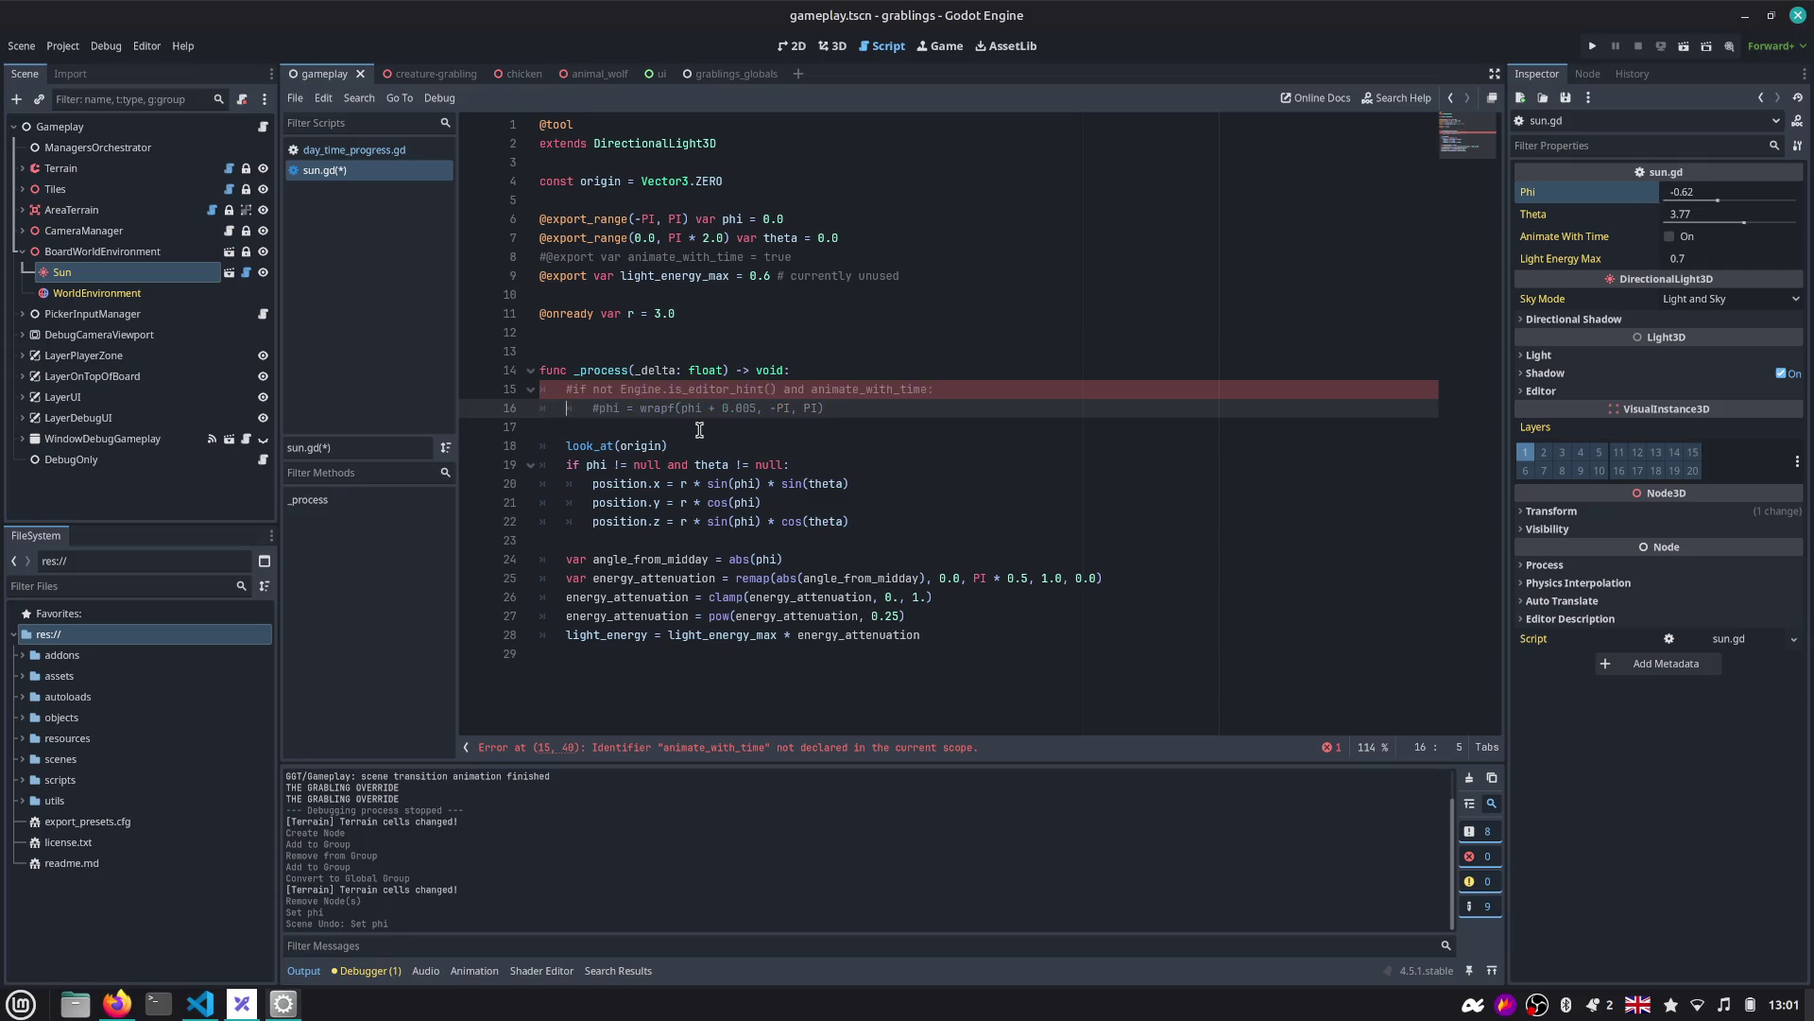
key(Right)
key(ctrl+k)
key(shift+Tab)
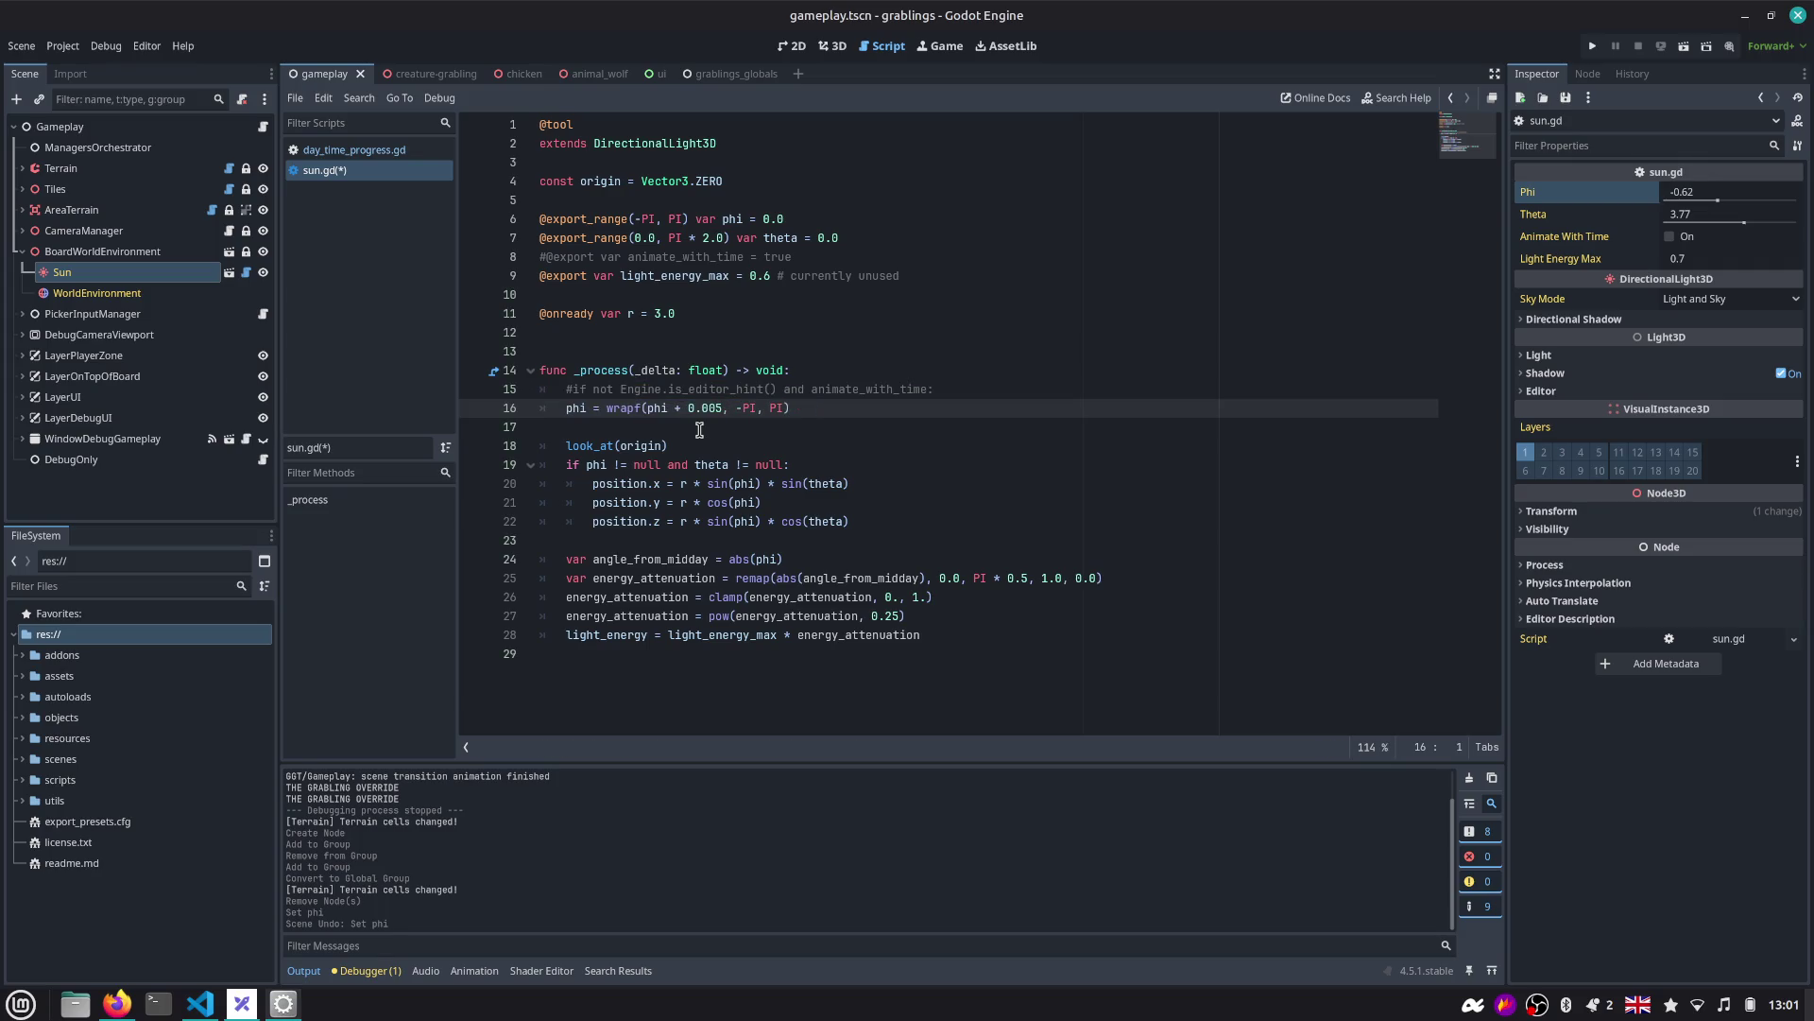
Use day_time_progress in wrapf, fetched above via 'var day_time_progress = get_tree().get_nodes_in_group'.
key(ctrl+shift+Right)
text(day_time_progress)
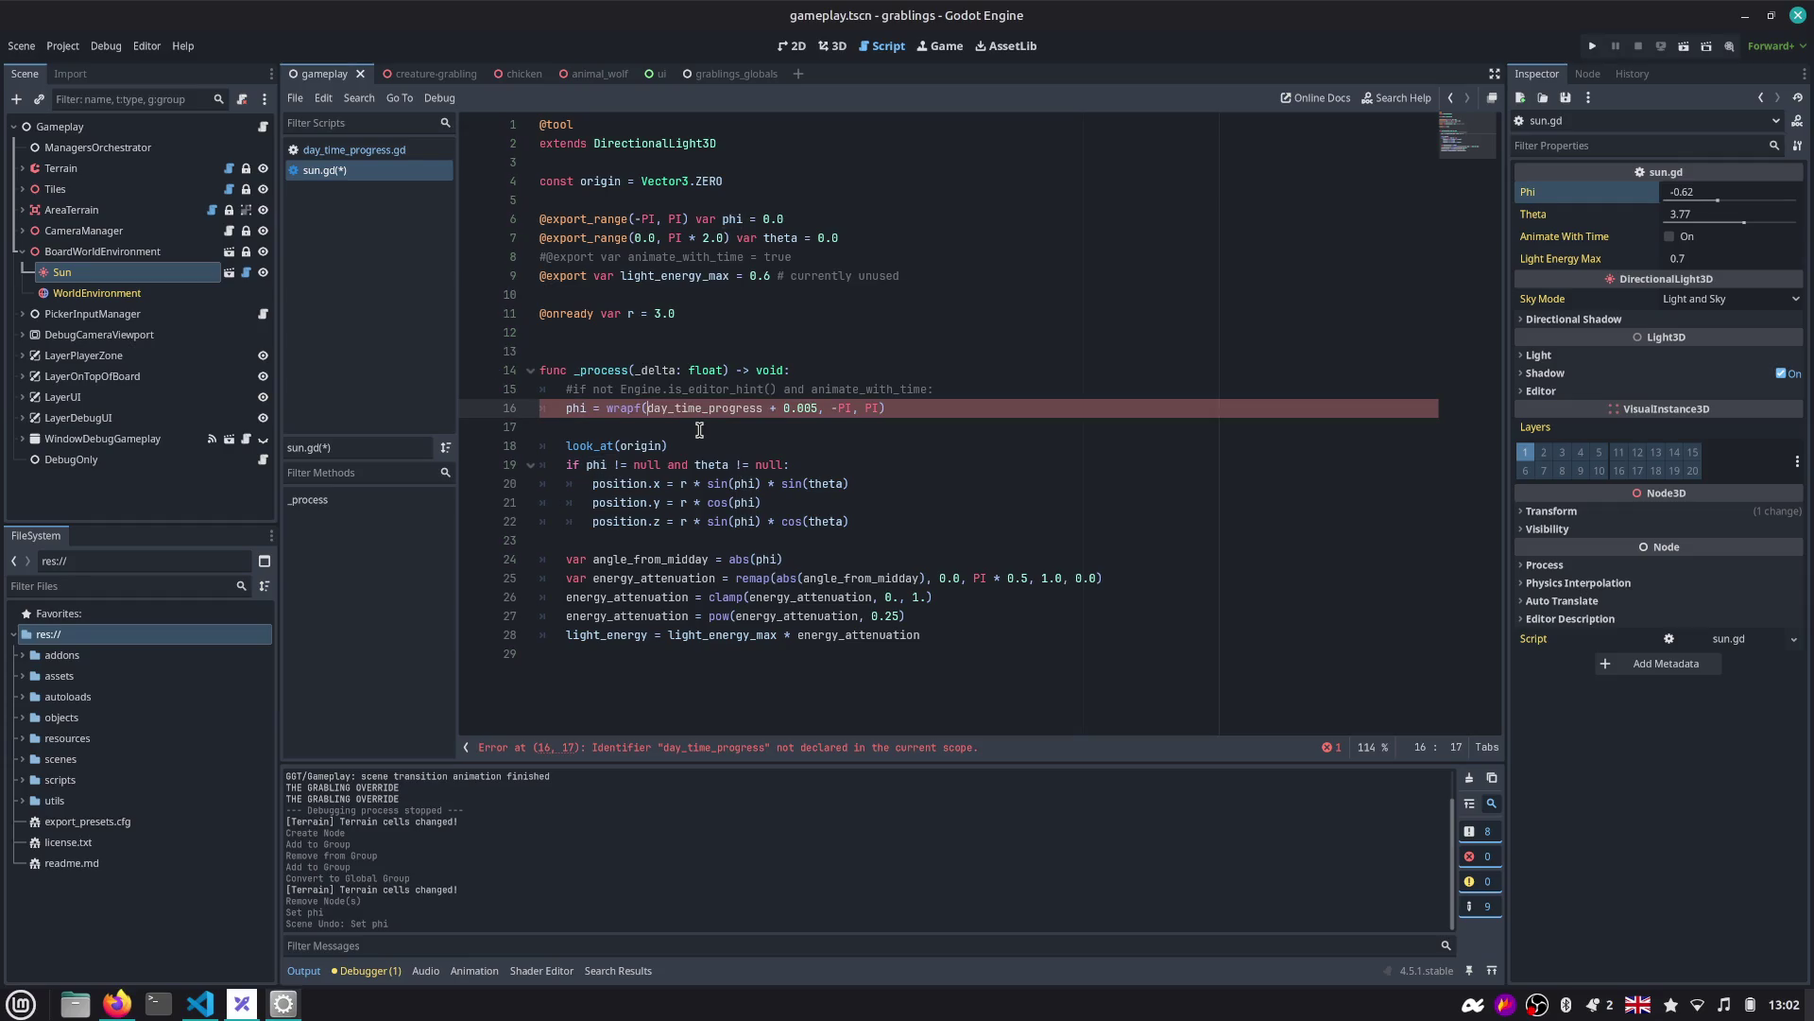
key(ctrl+shift+Return)
text(var day_time_progress)
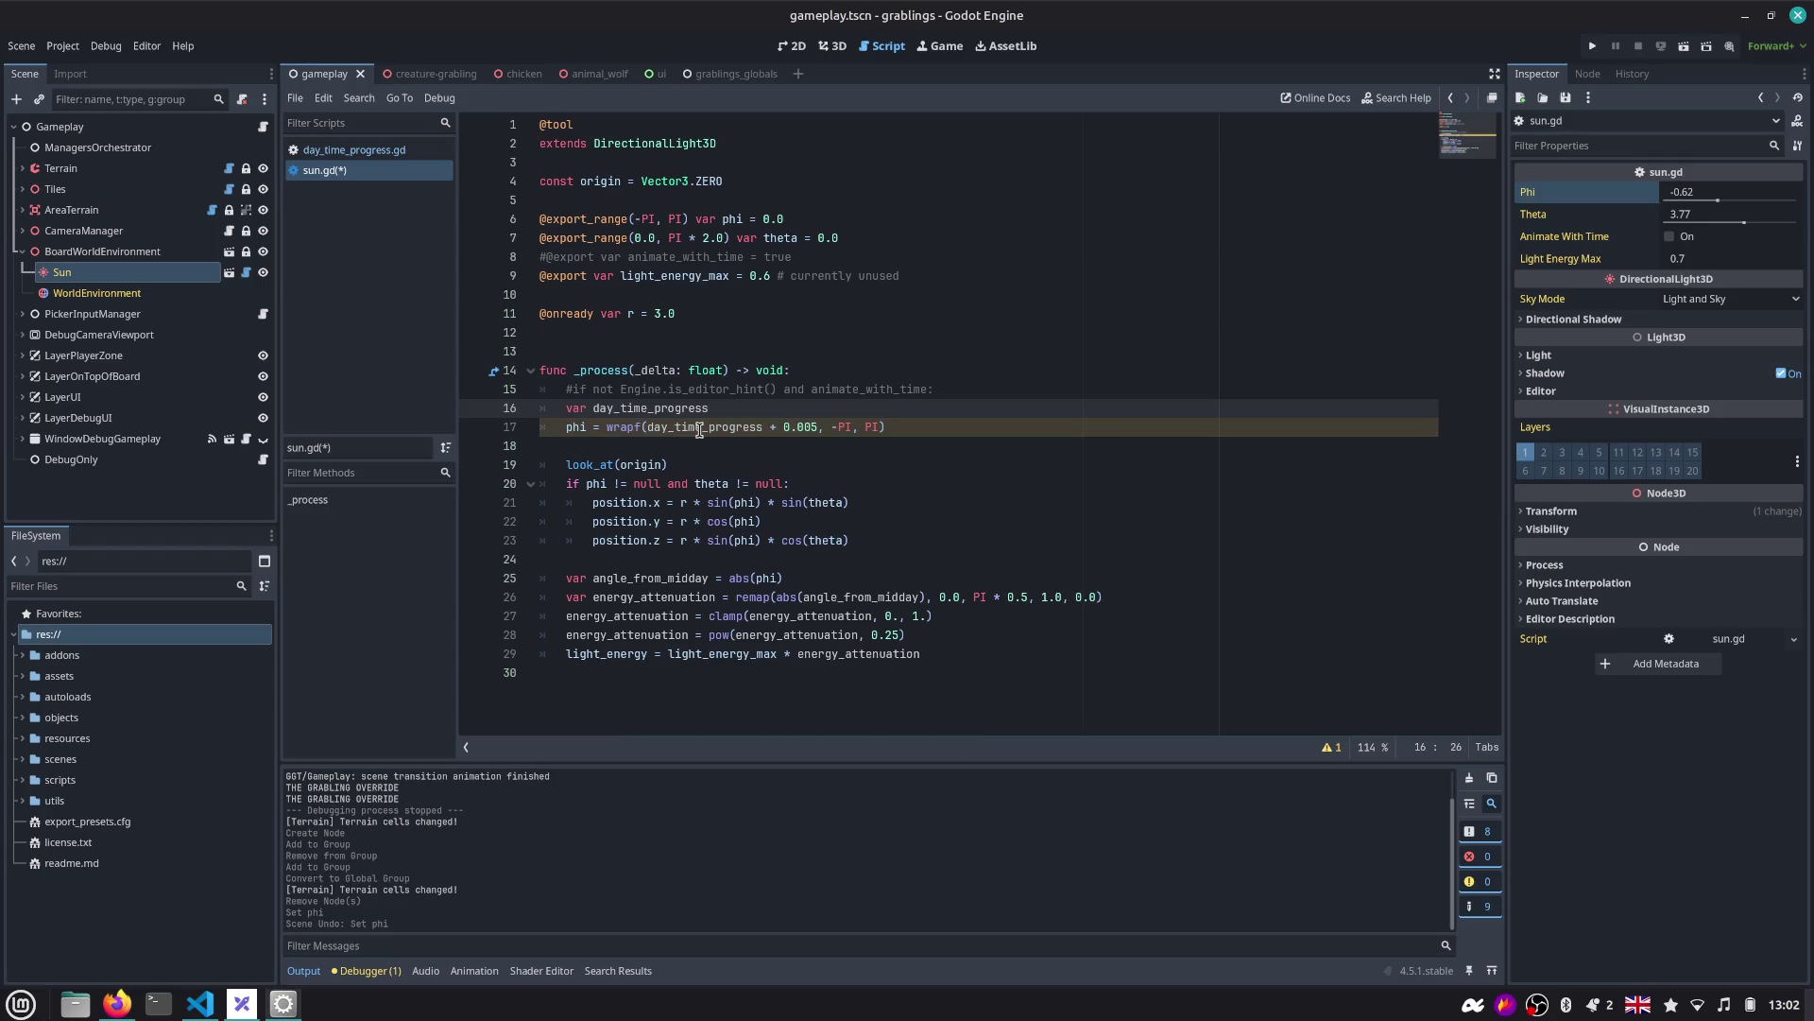
text( = get_nodes)
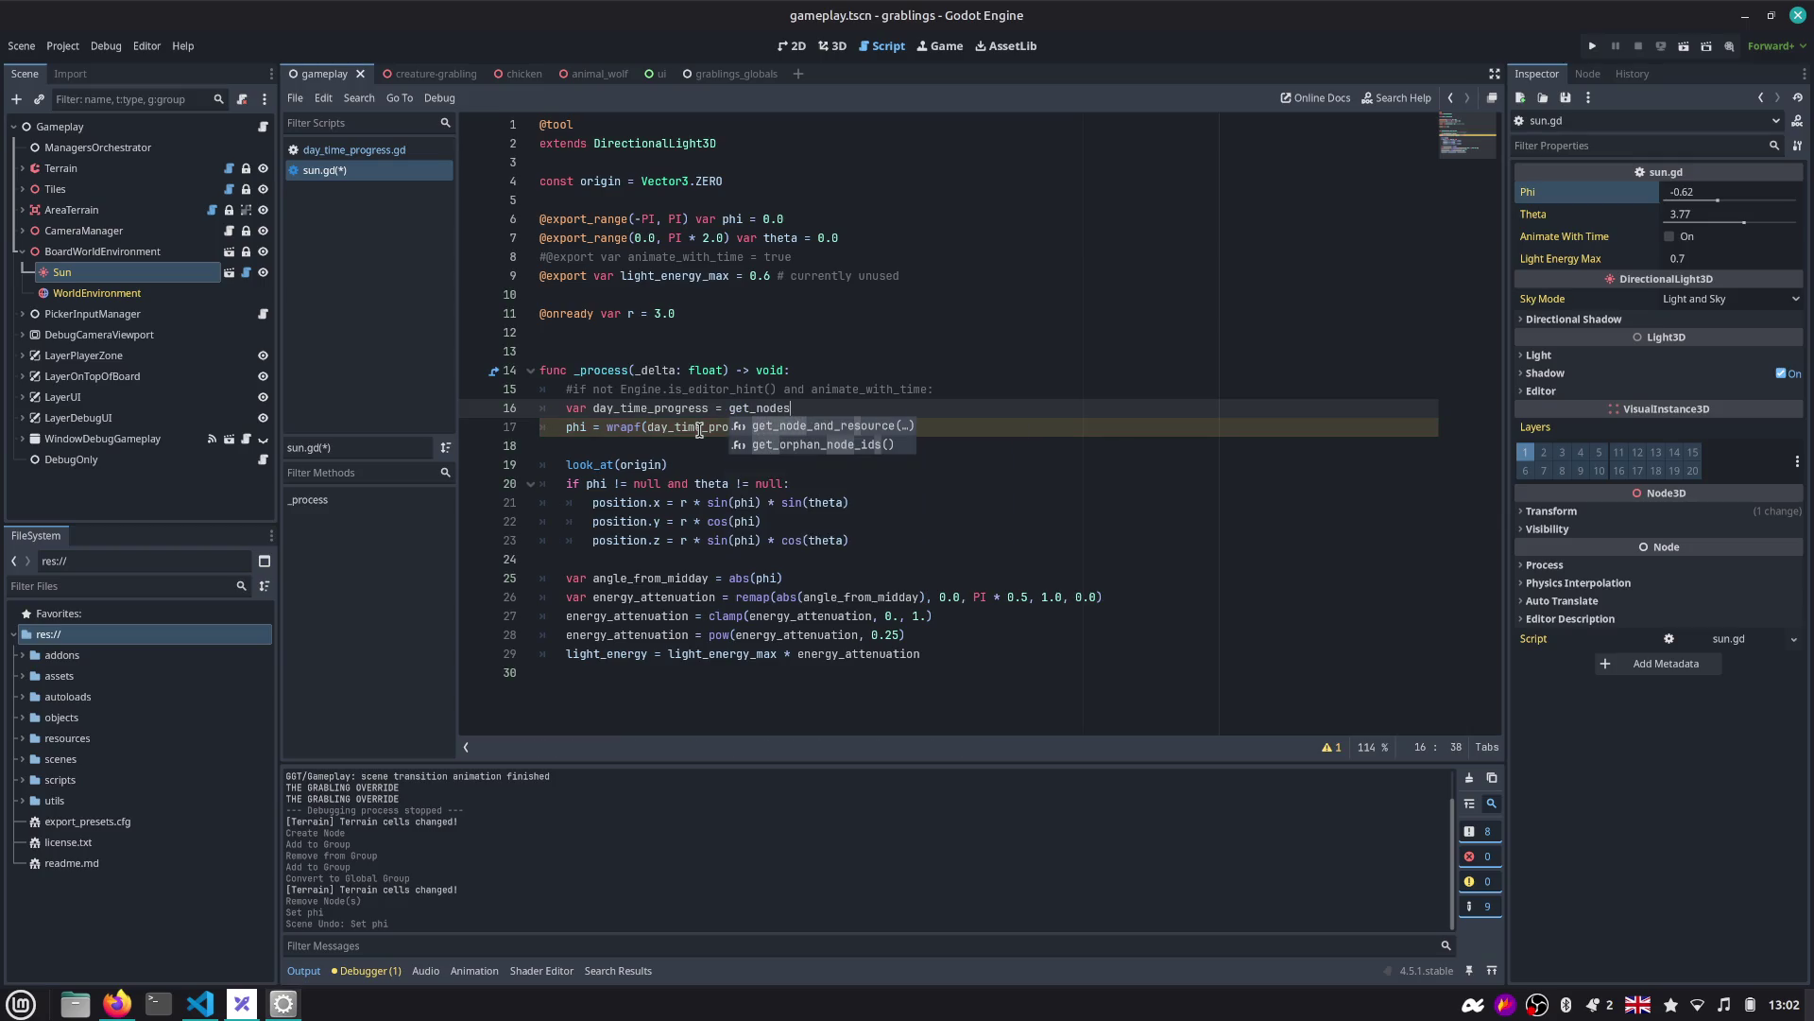
key(BackSpace)
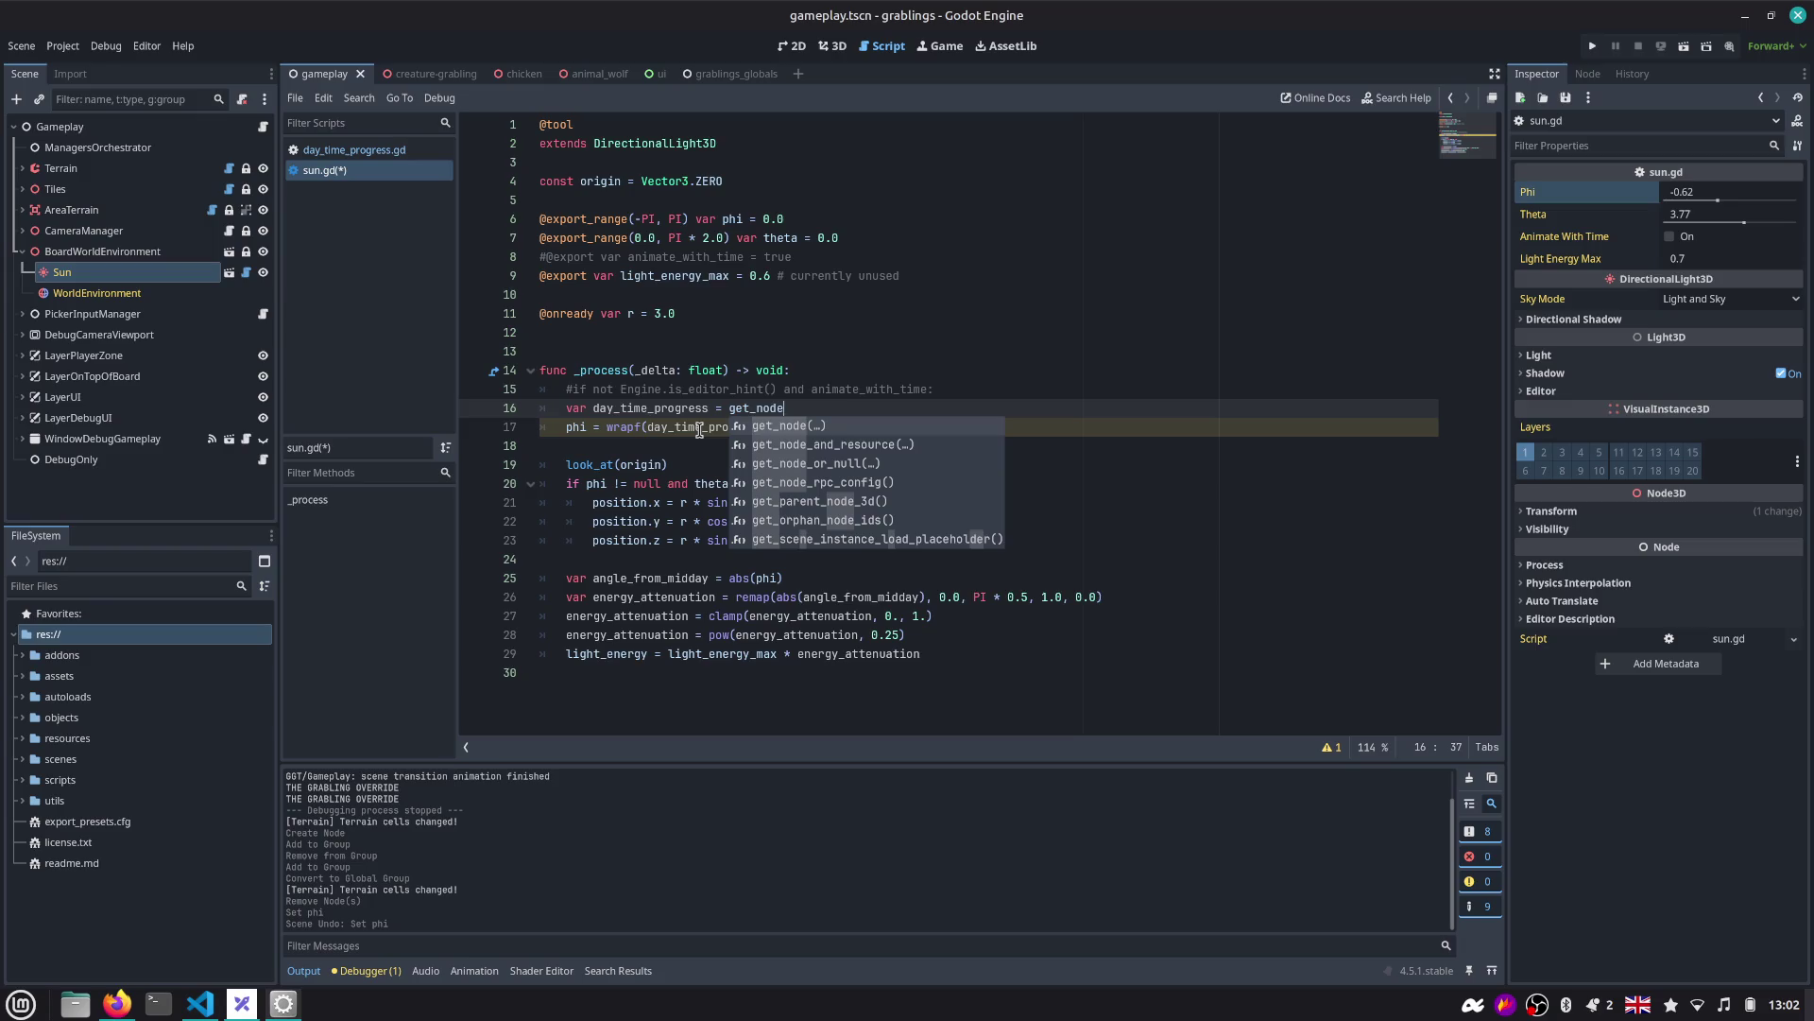
key(BackSpace)
key(BackSpace)
key(BackSpace)
text(tree)
key(Return)
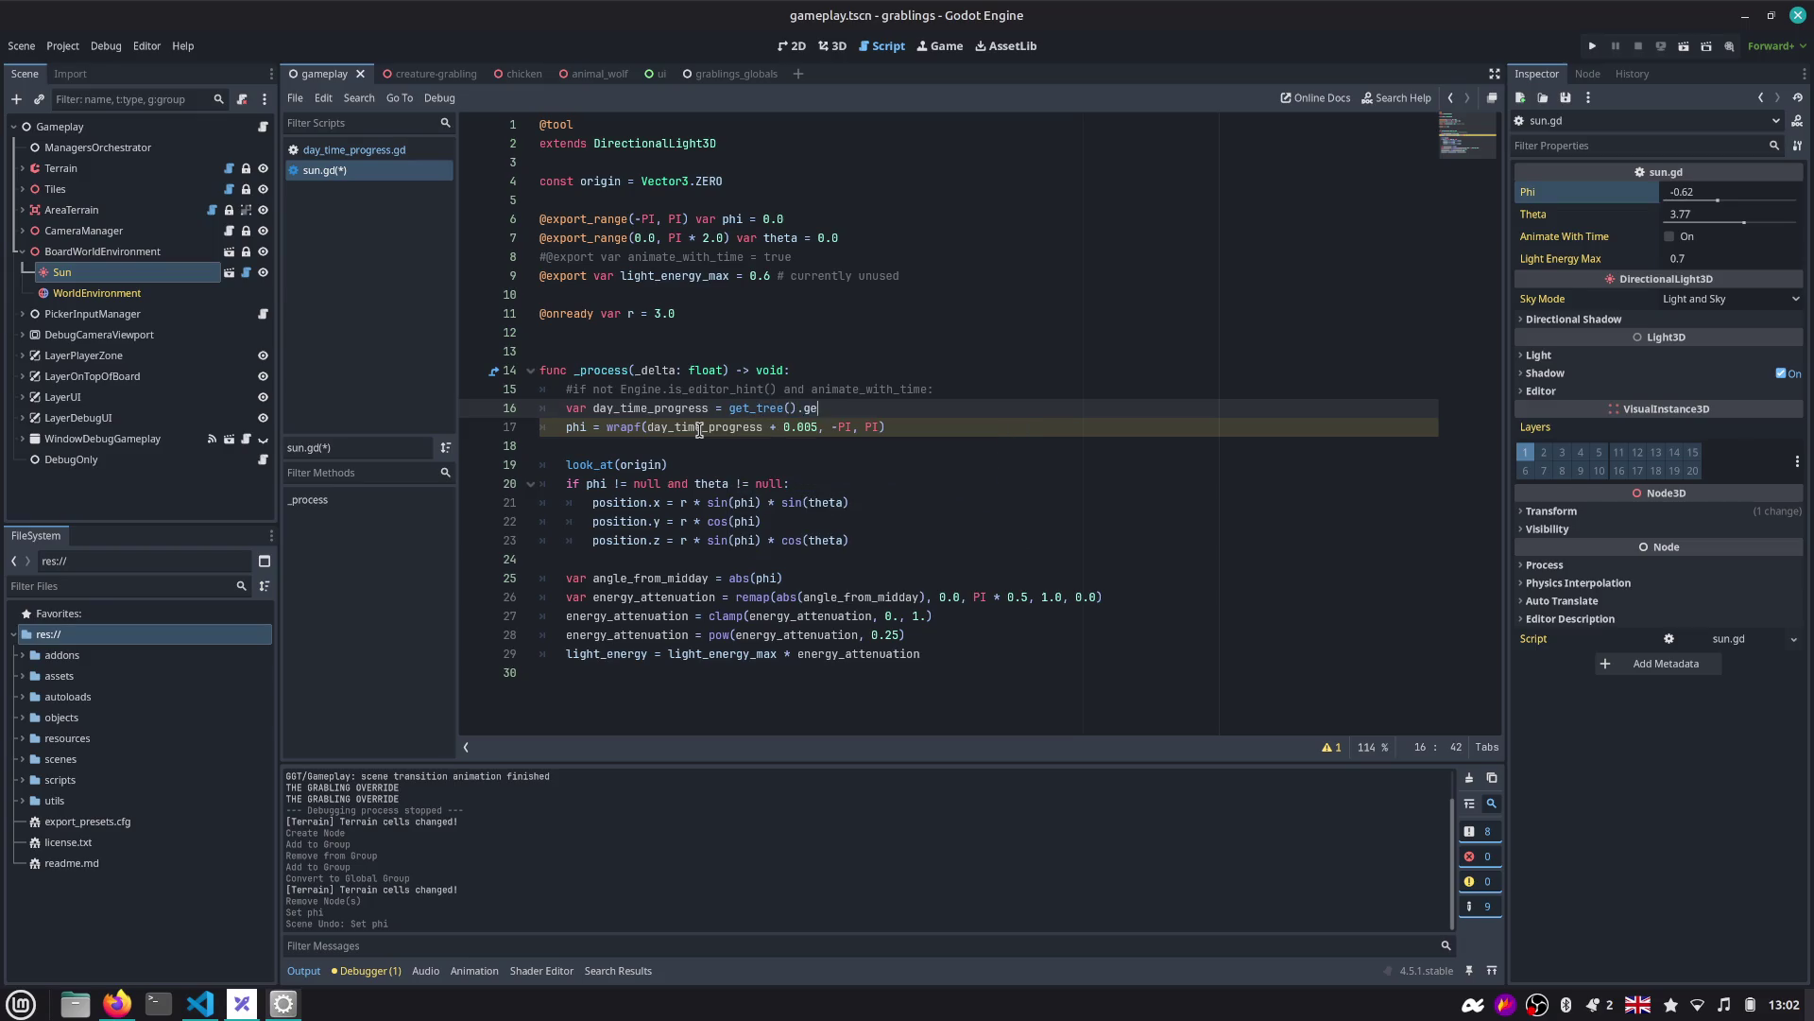
key(BackSpace)
key(BackSpace)
key(BackSpace)
text(t_node)
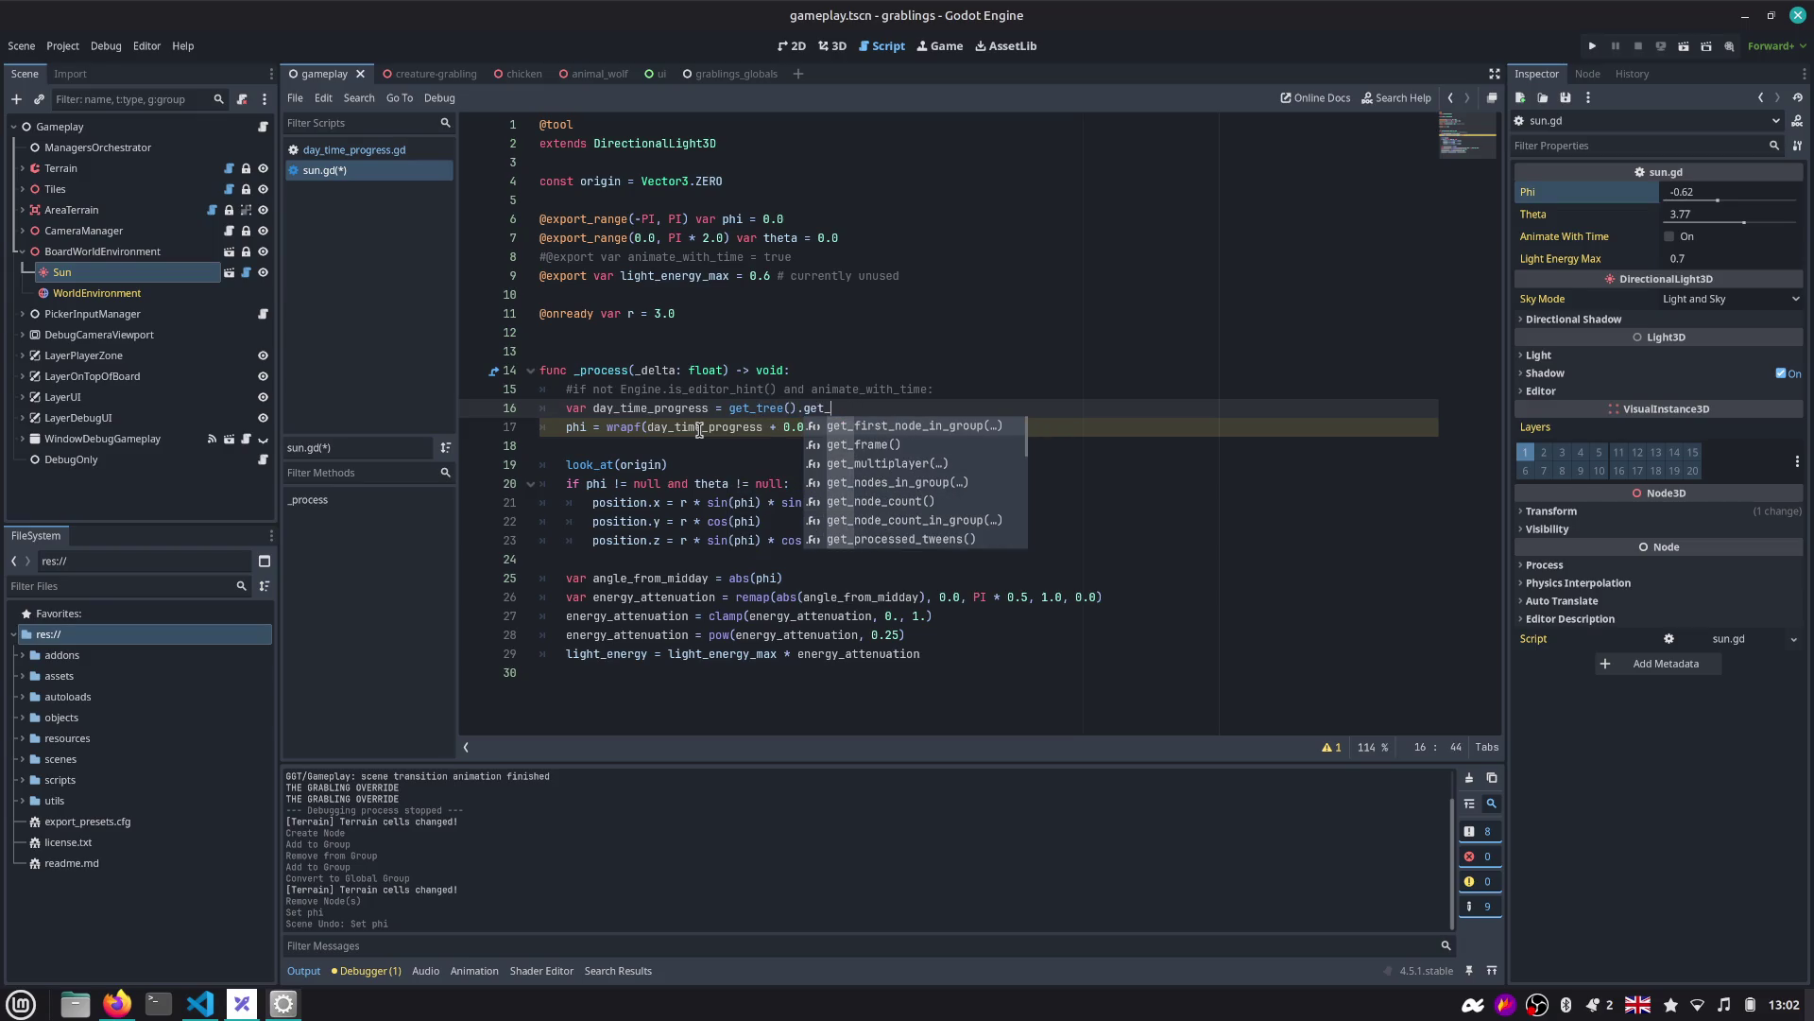
key(Return)
key(Return)
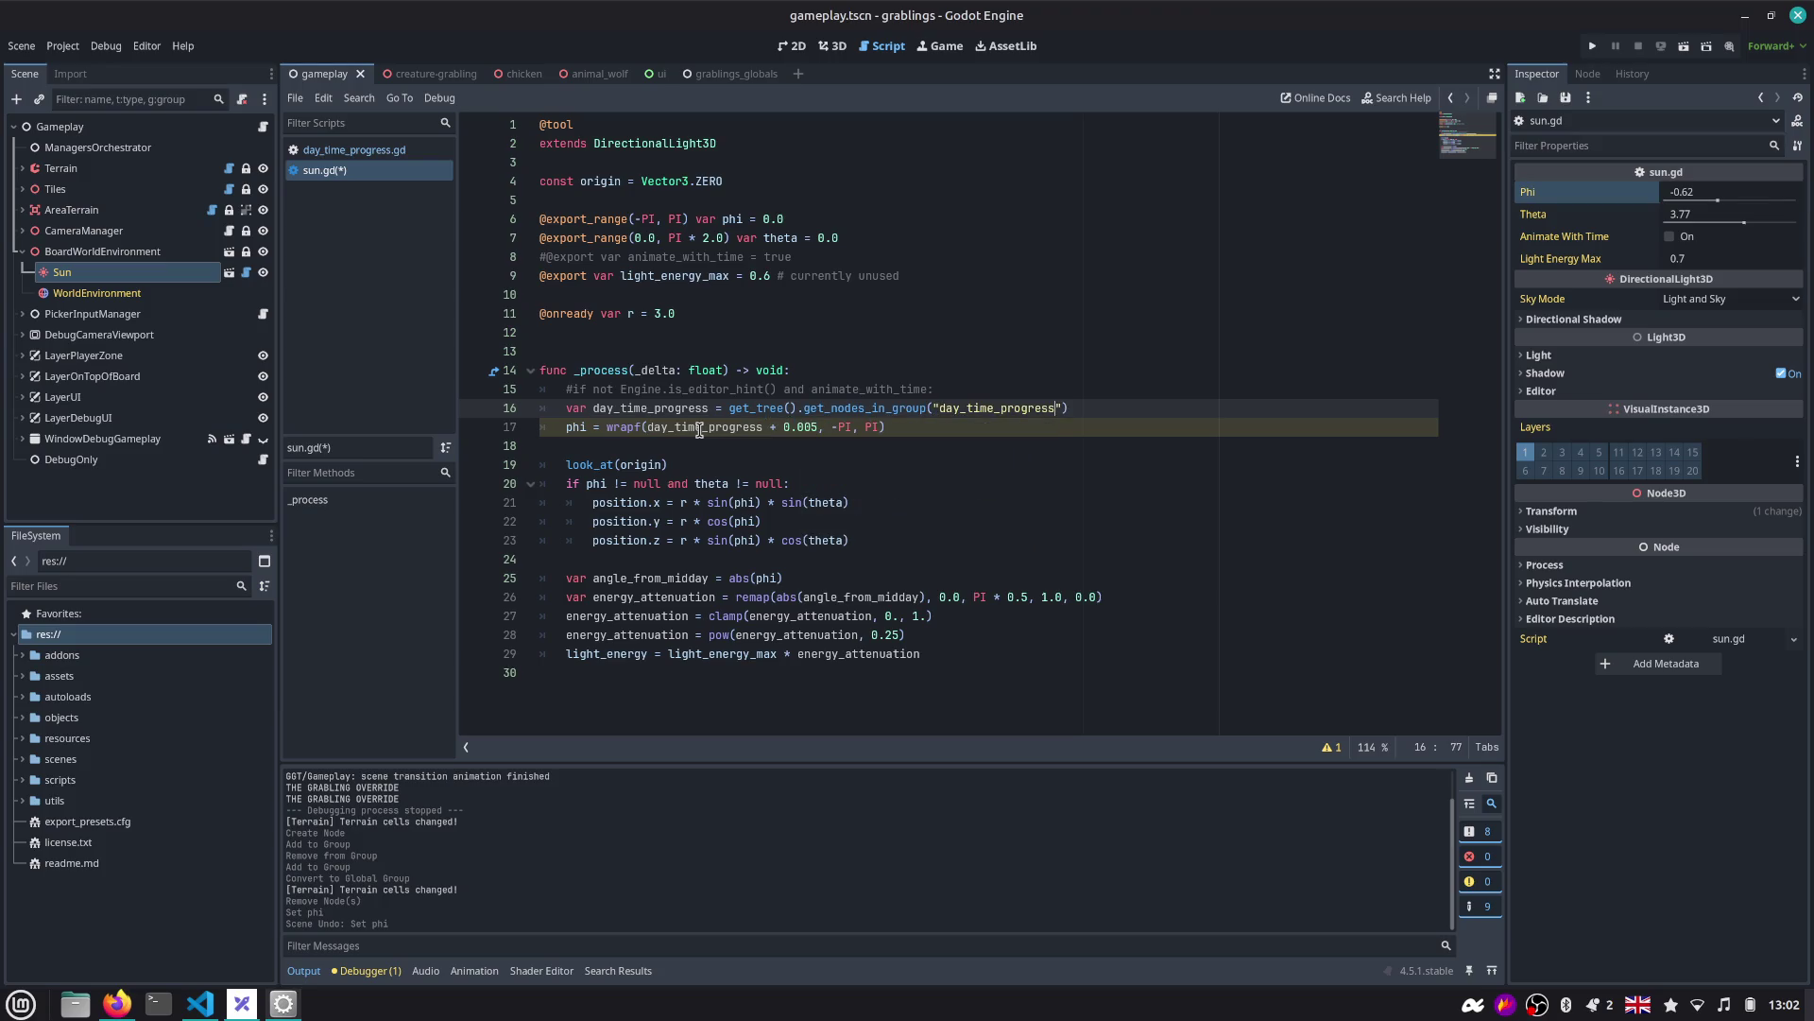
key(ctrl+Right)
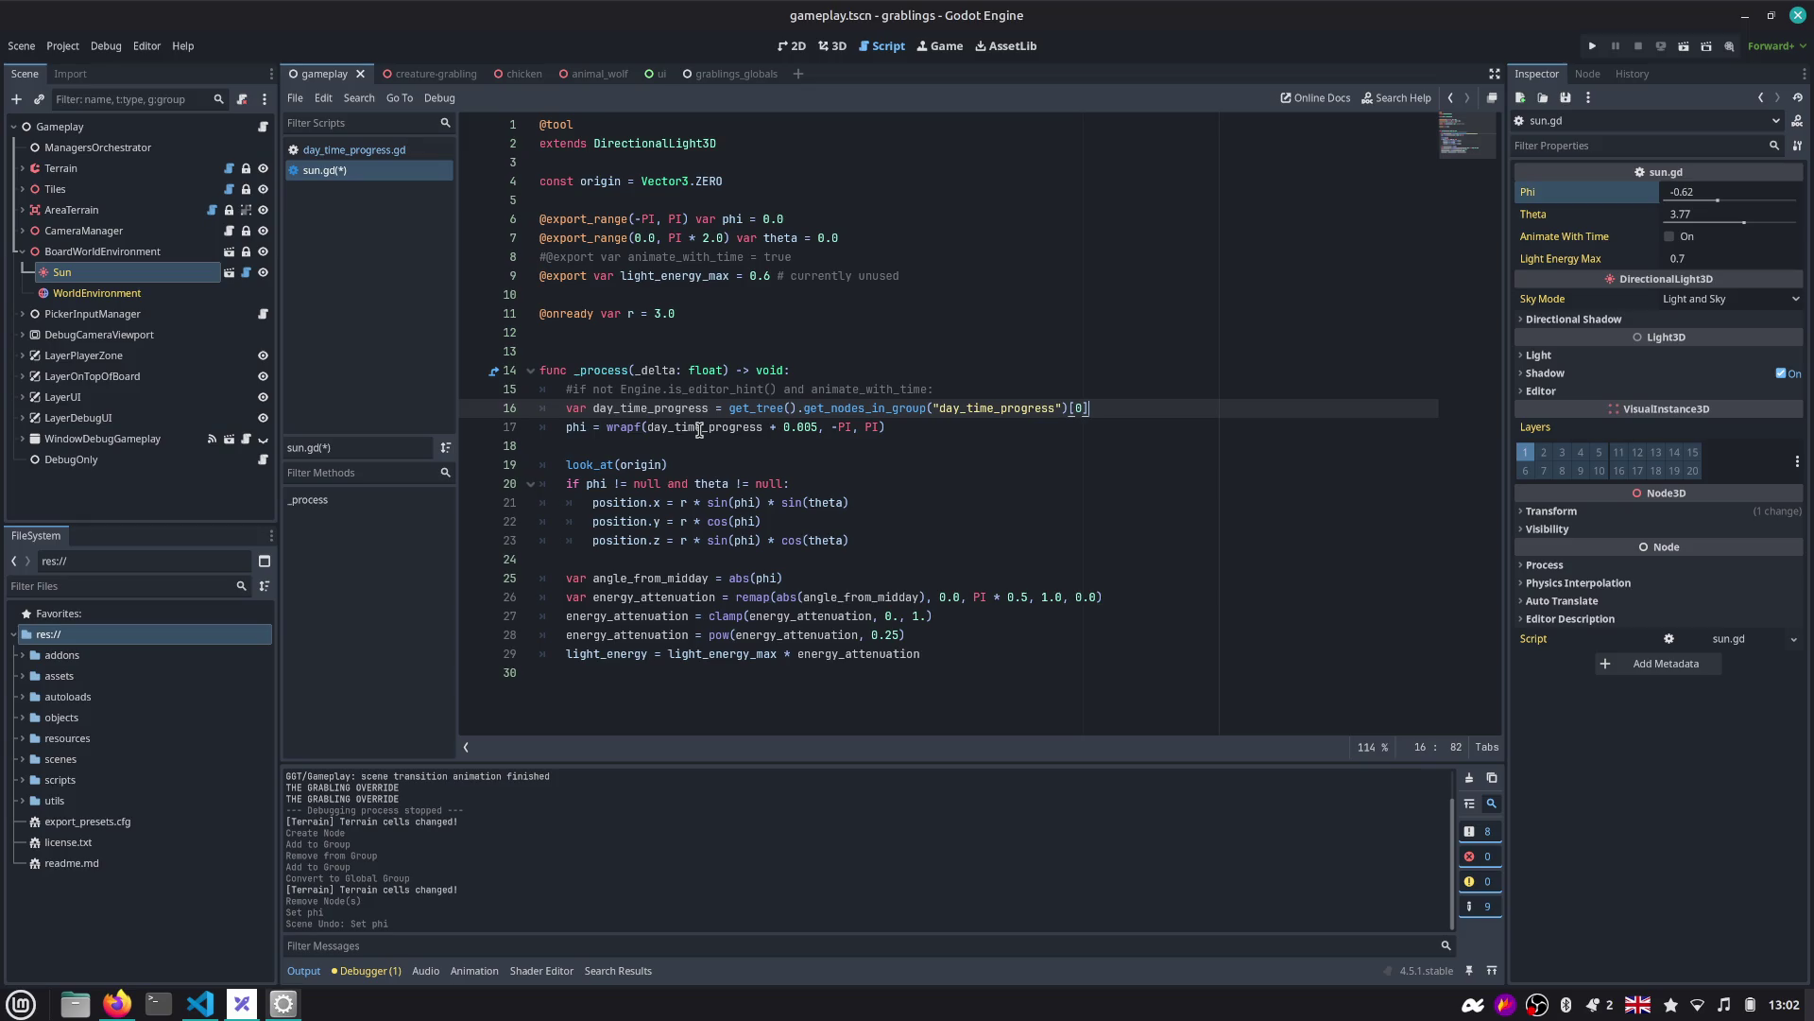
Declare day_time_progress as a script-level variable and drop 'var' from the lookup line.
key(Home)
key(ctrl+shift+Right)
key(ctrl+shift+Right)
key(ctrl+c)
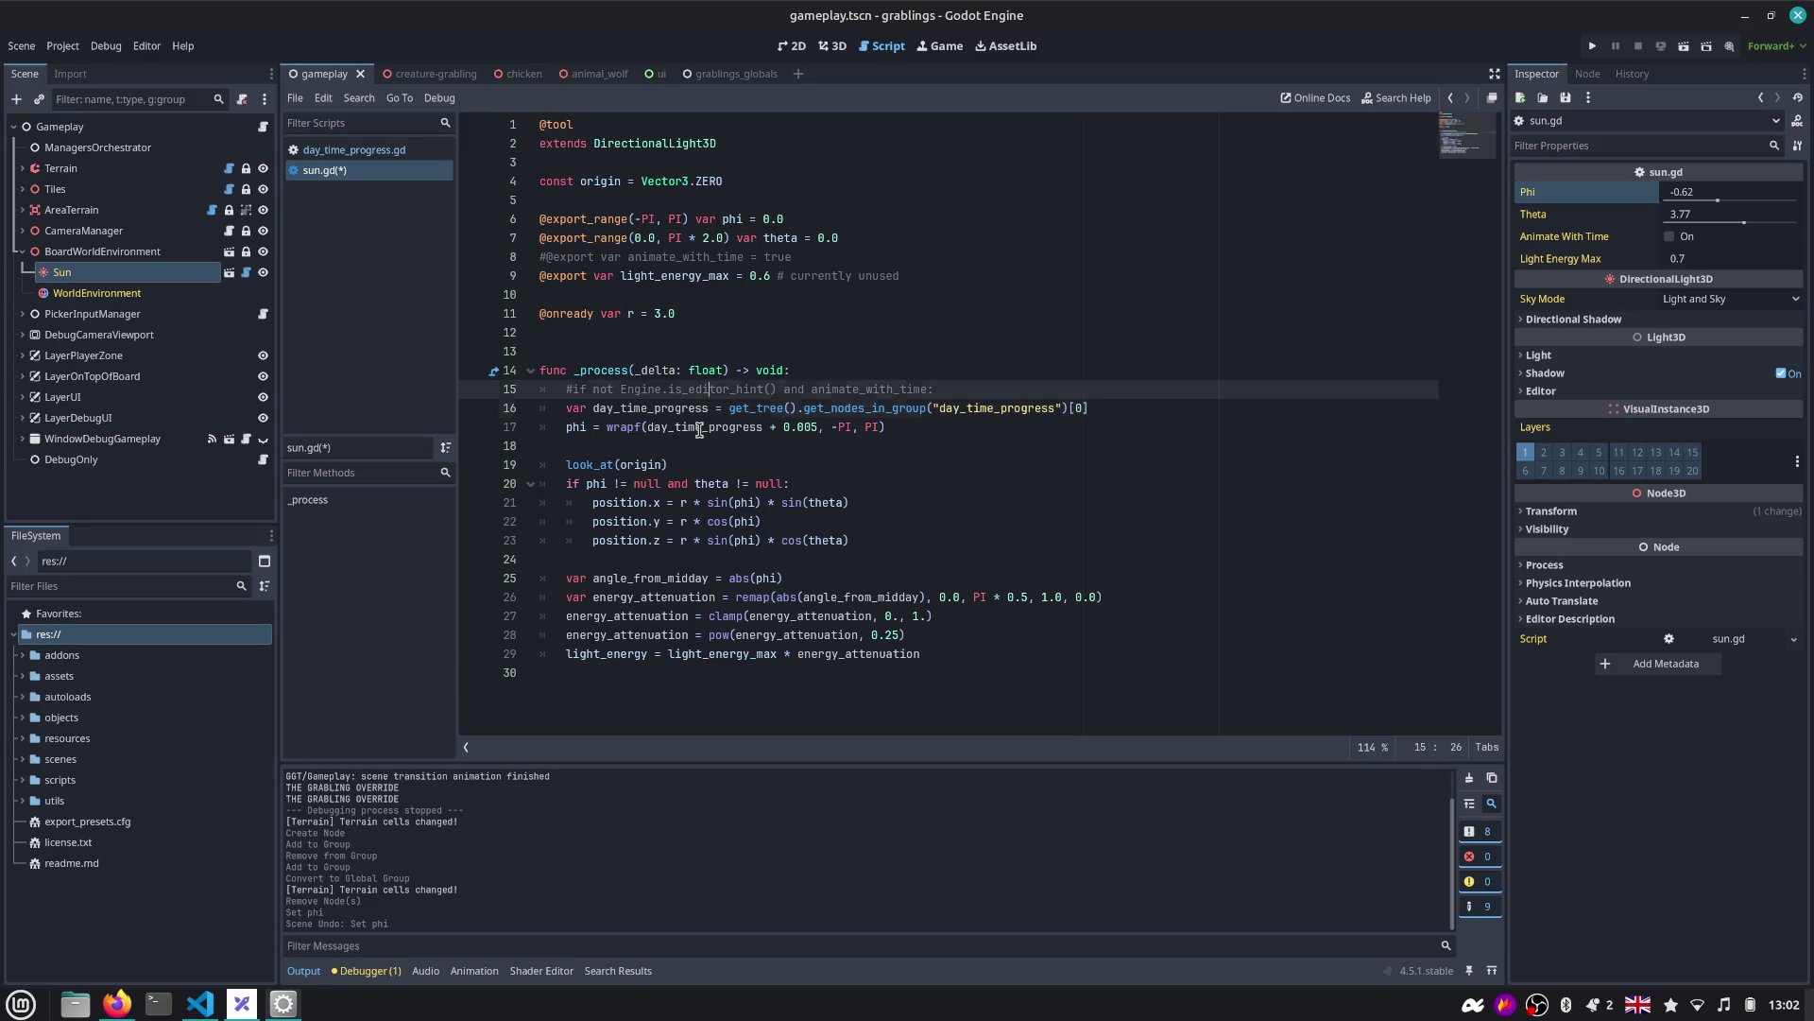
key(Up)
key(Up)
key(Up)
key(ctrl+v)
key(Return)
key(Return)
key(Up)
key(Up)
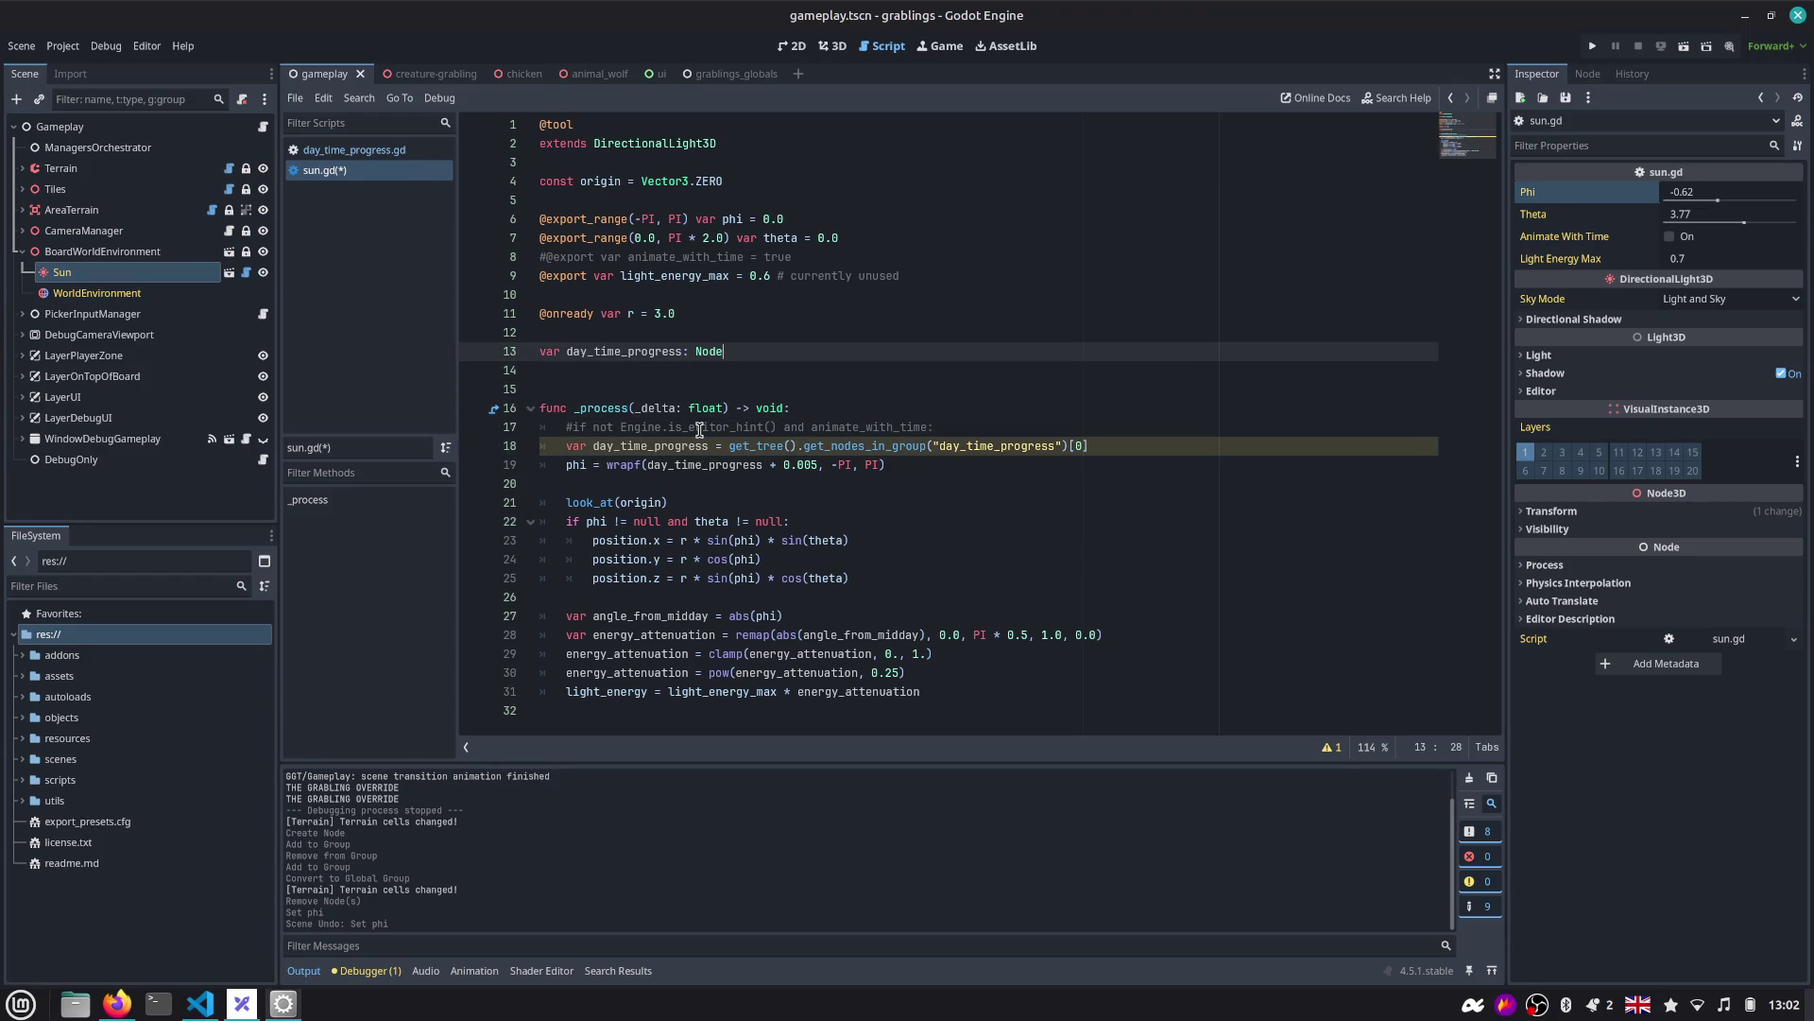
key(Down)
key(Down)
key(Down)
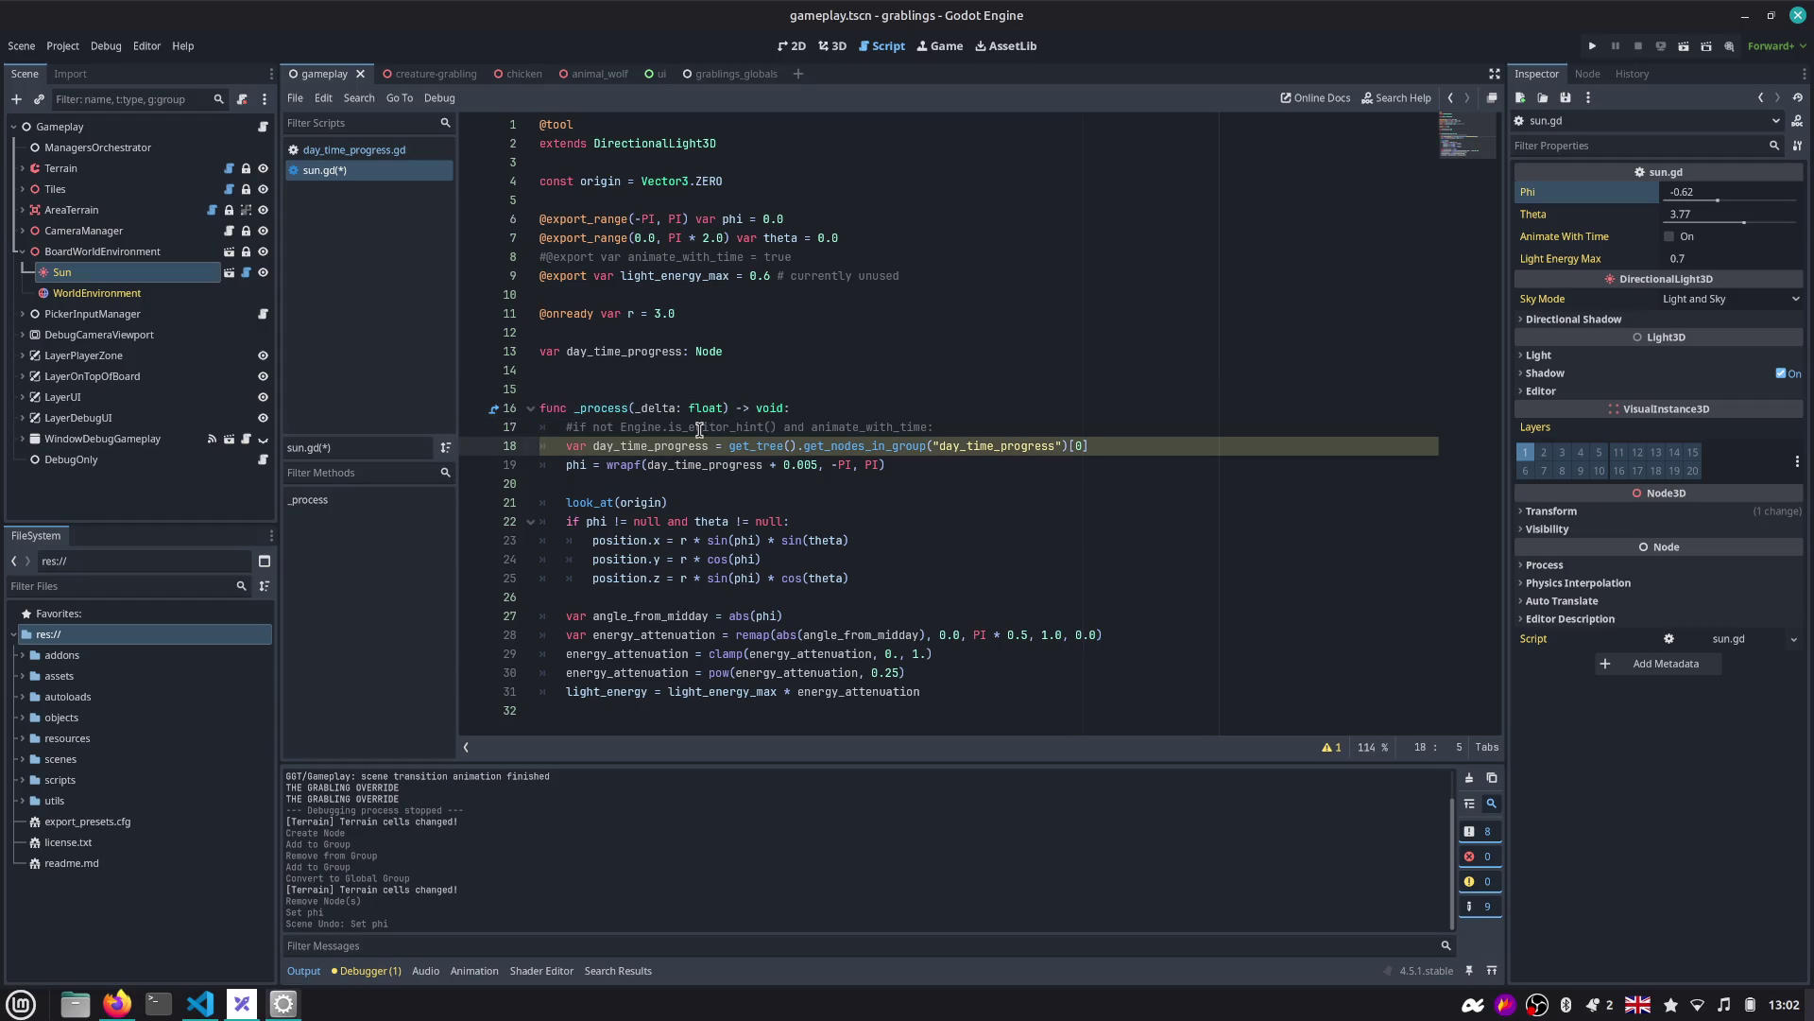
key(Delete)
key(Delete)
key(Delete)
Start an 'if day_time_progress' line above the lookup, removing the stray 'var'.
key(ctrl+shift+Return)
text(if )
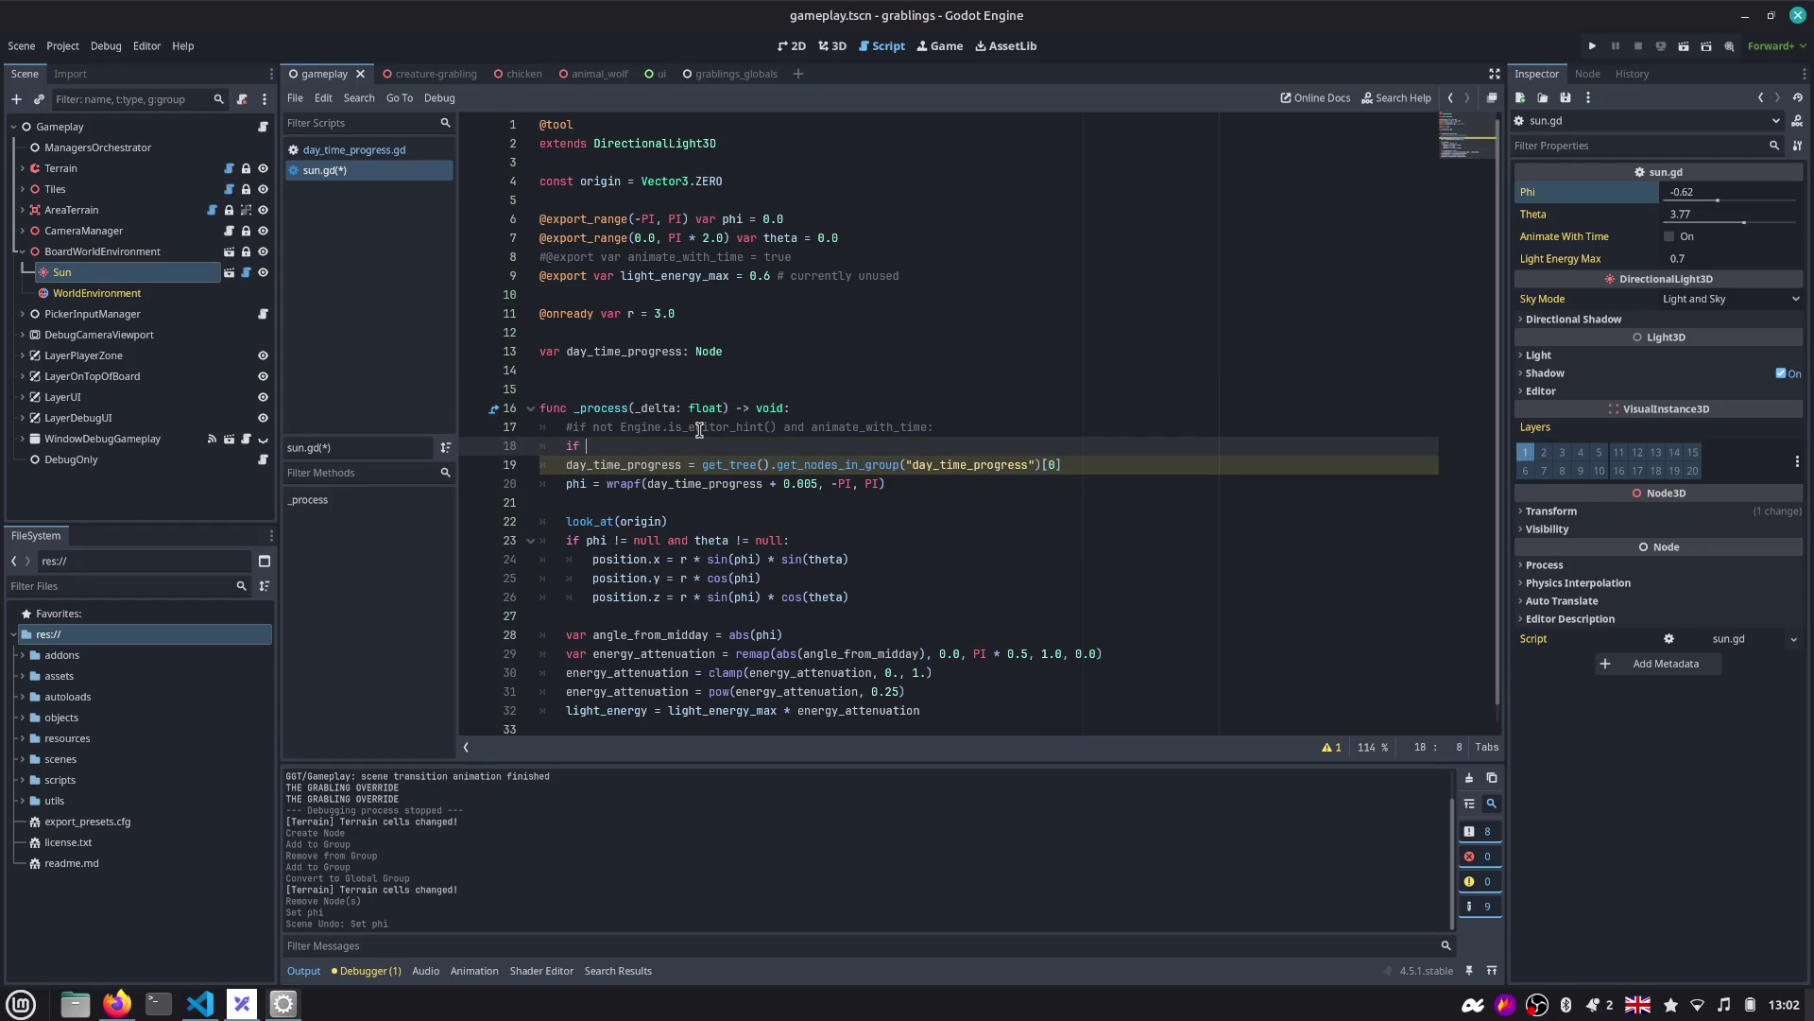
text(var day_time_progress)
key(ctrl+Left)
key(ctrl+Left)
key(Delete)
key(Delete)
key(Delete)
Indent the lookup under the null check and guard the phi line with 'if day_time_progress:'.
key(Down)
key(Home)
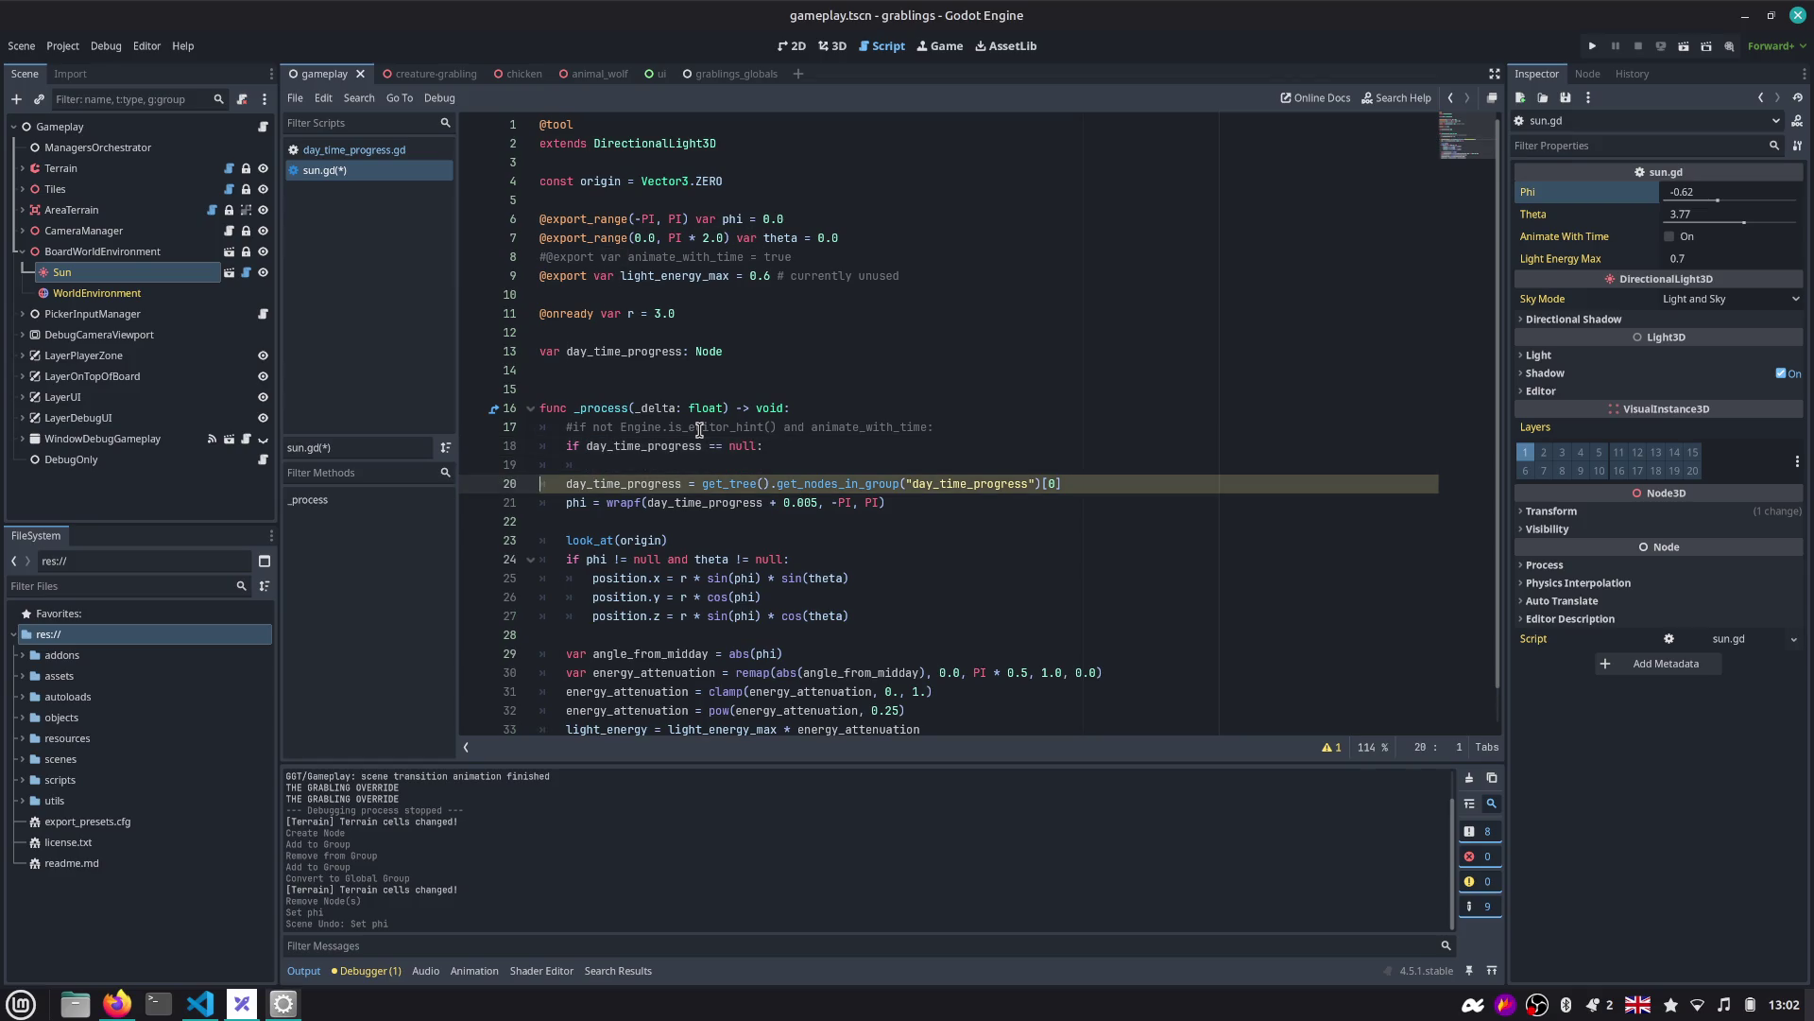
key(Tab)
key(Left)
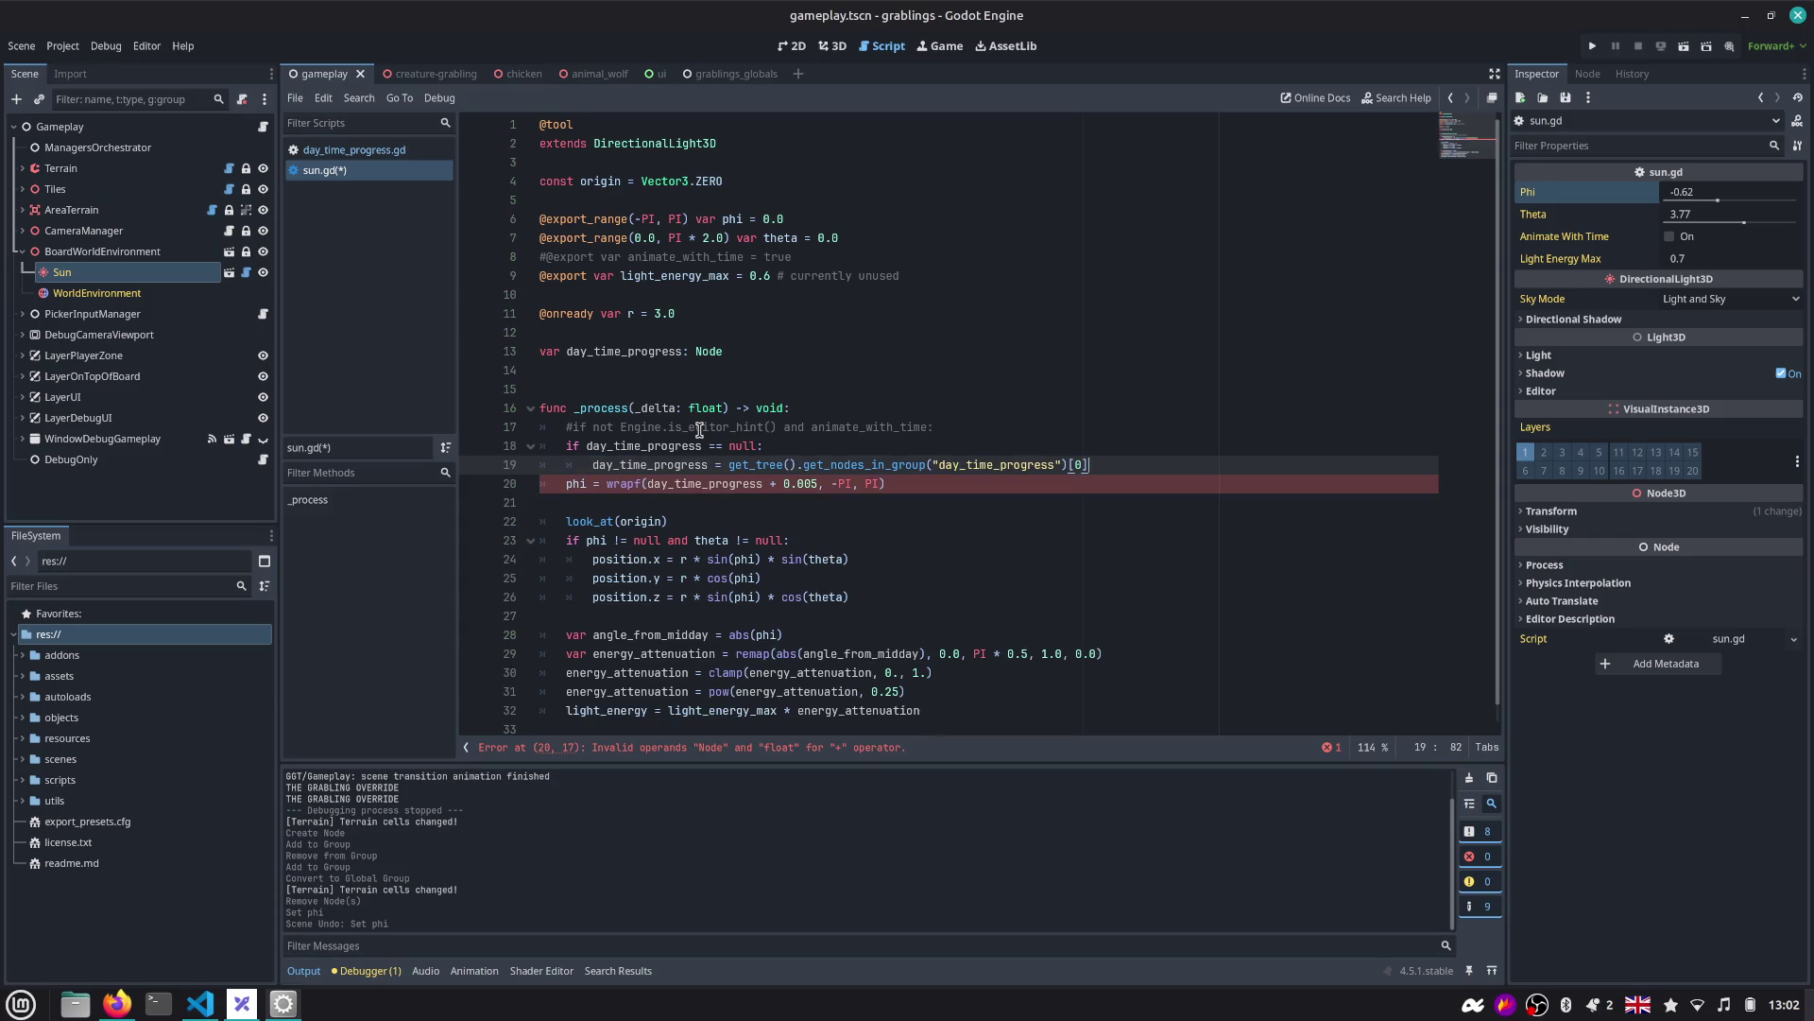
double_click(668, 465)
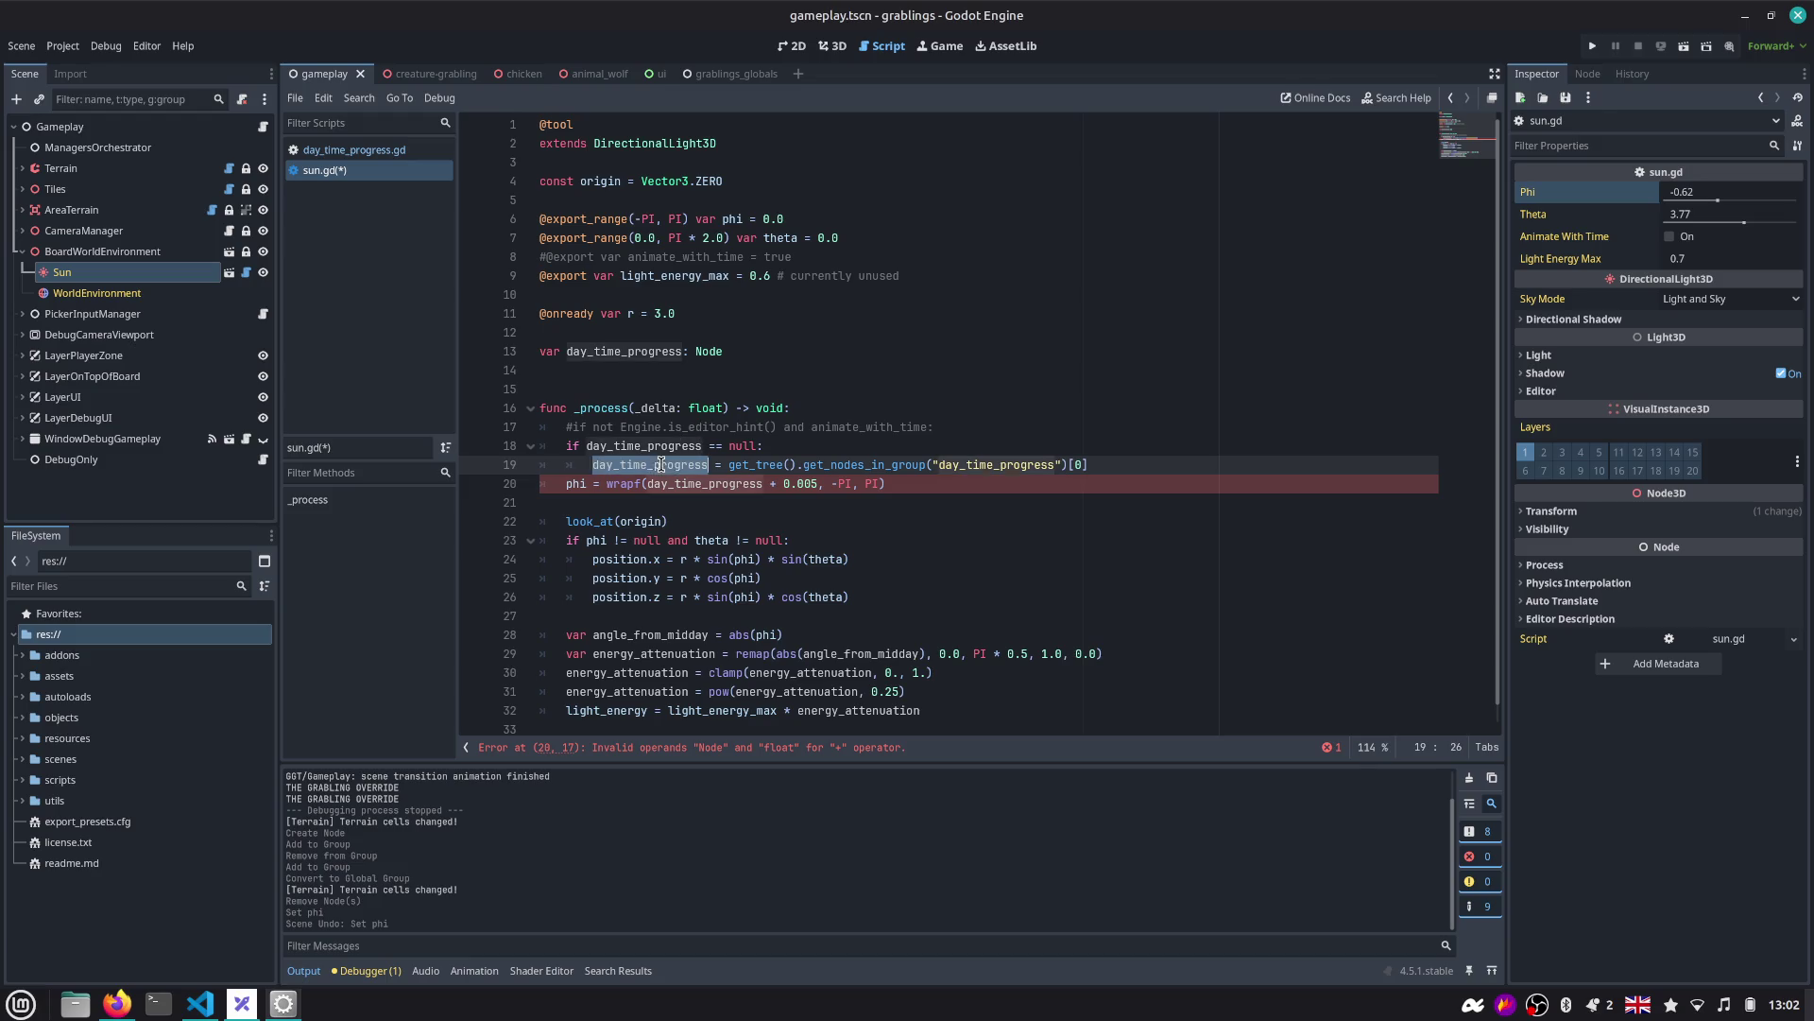
key(Right)
key(Return)
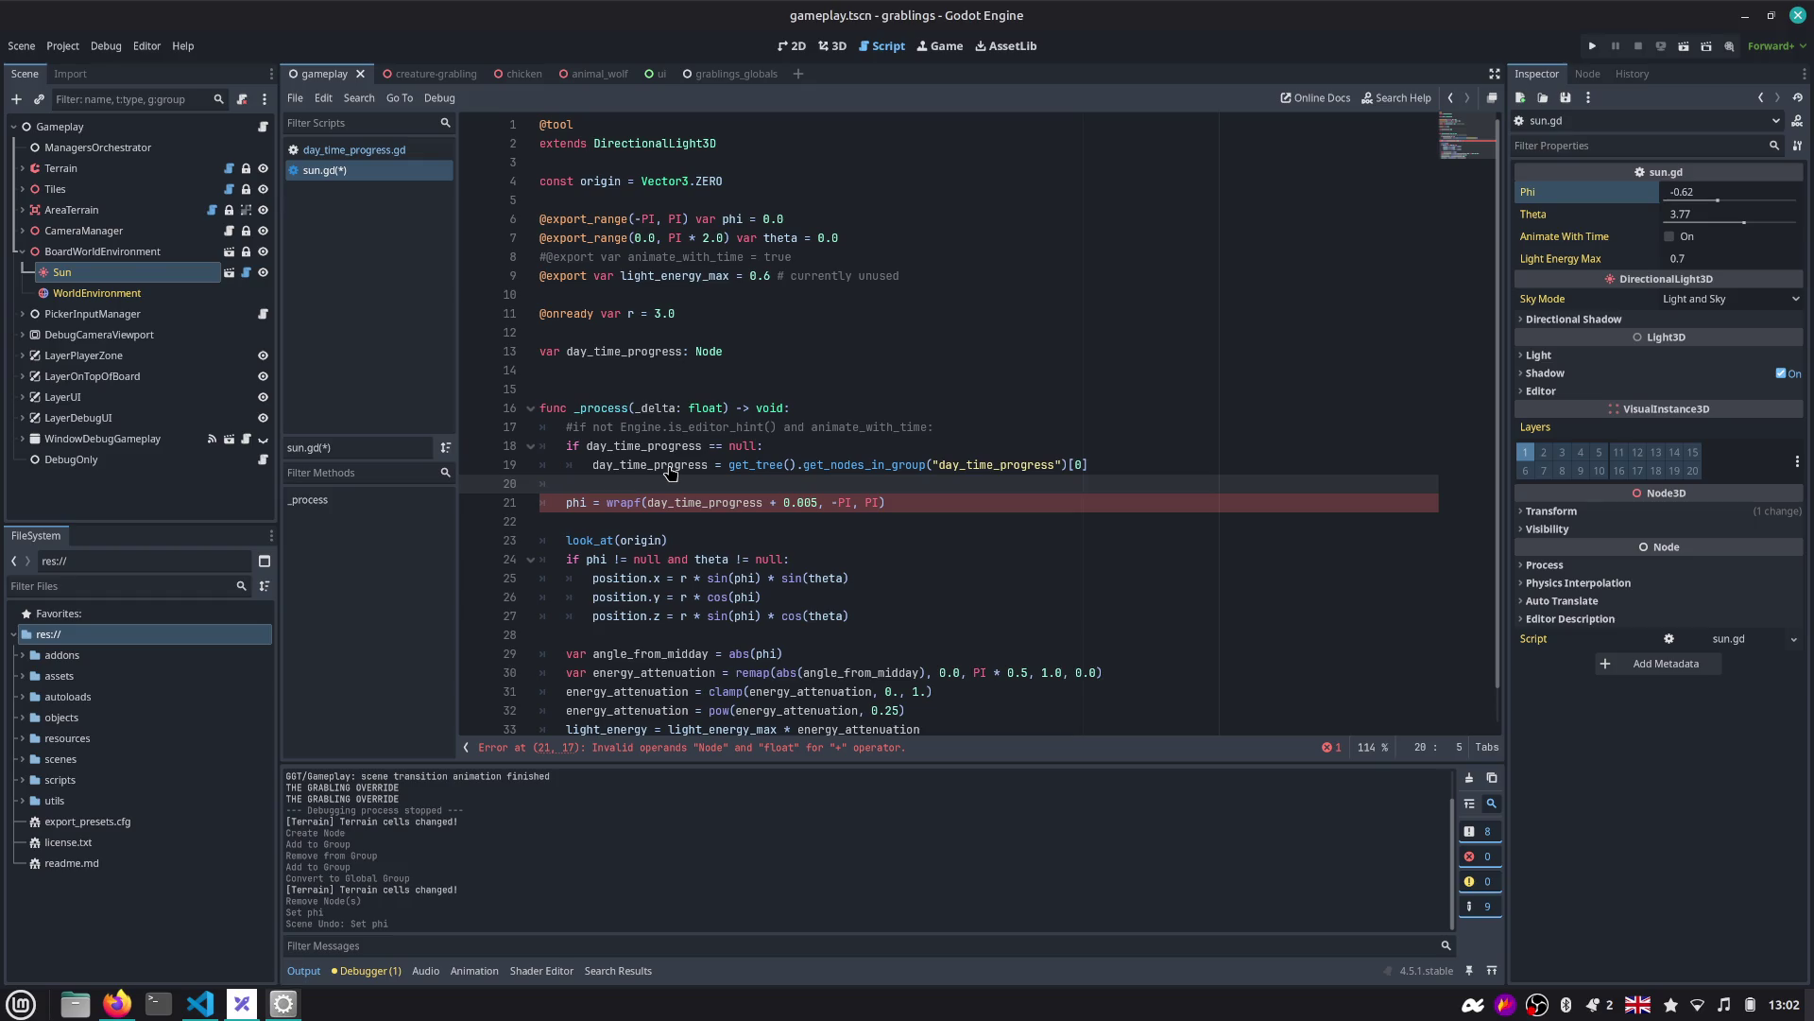
key(Down)
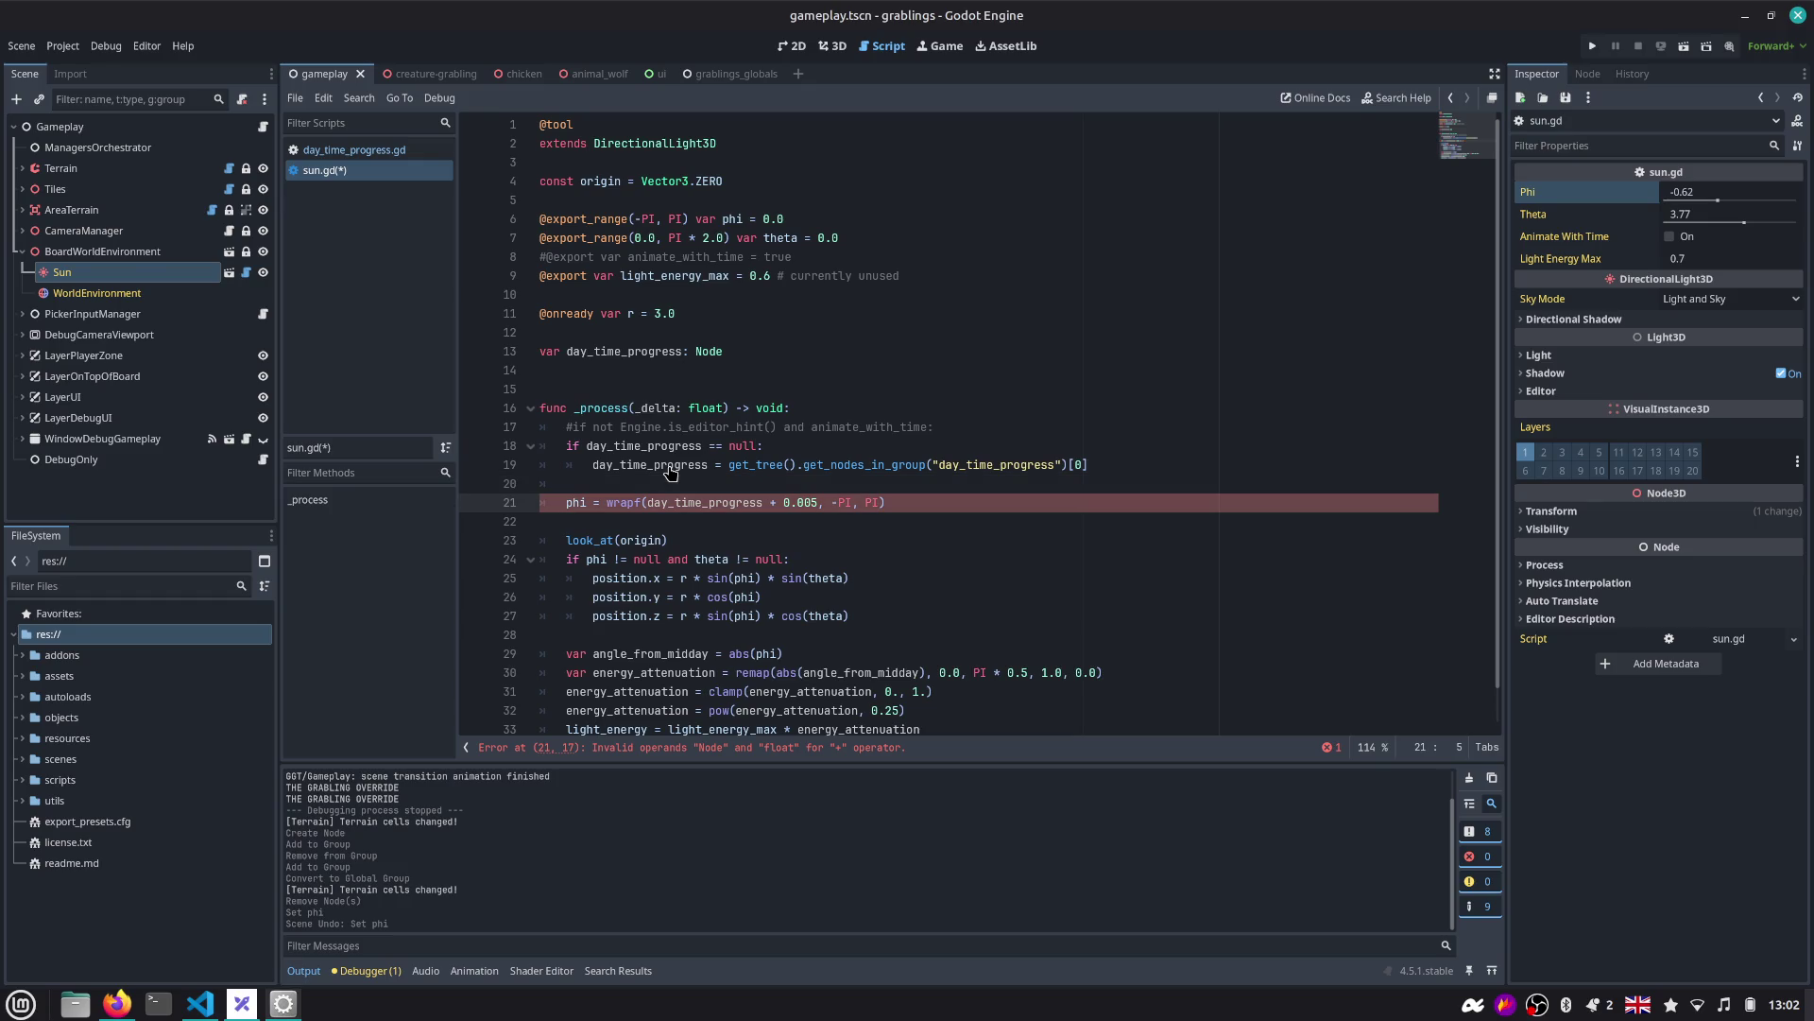
key(Up)
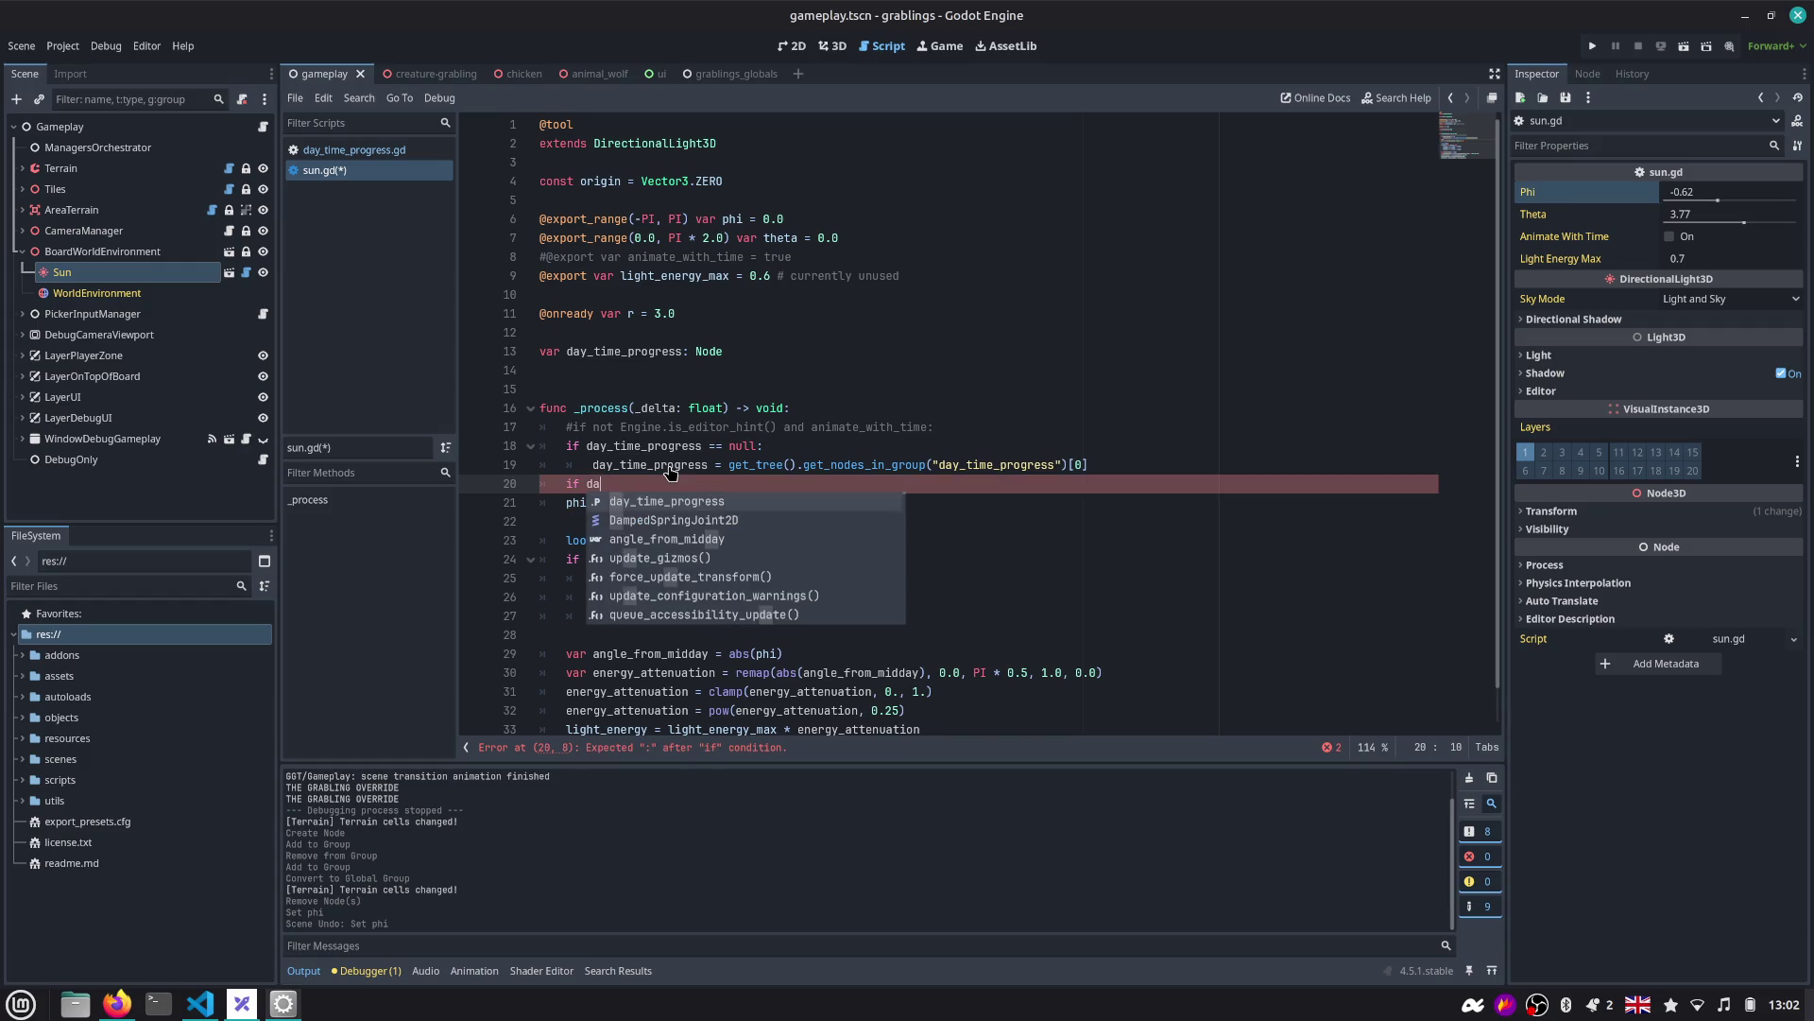
key(Return)
text(:)
key(Down)
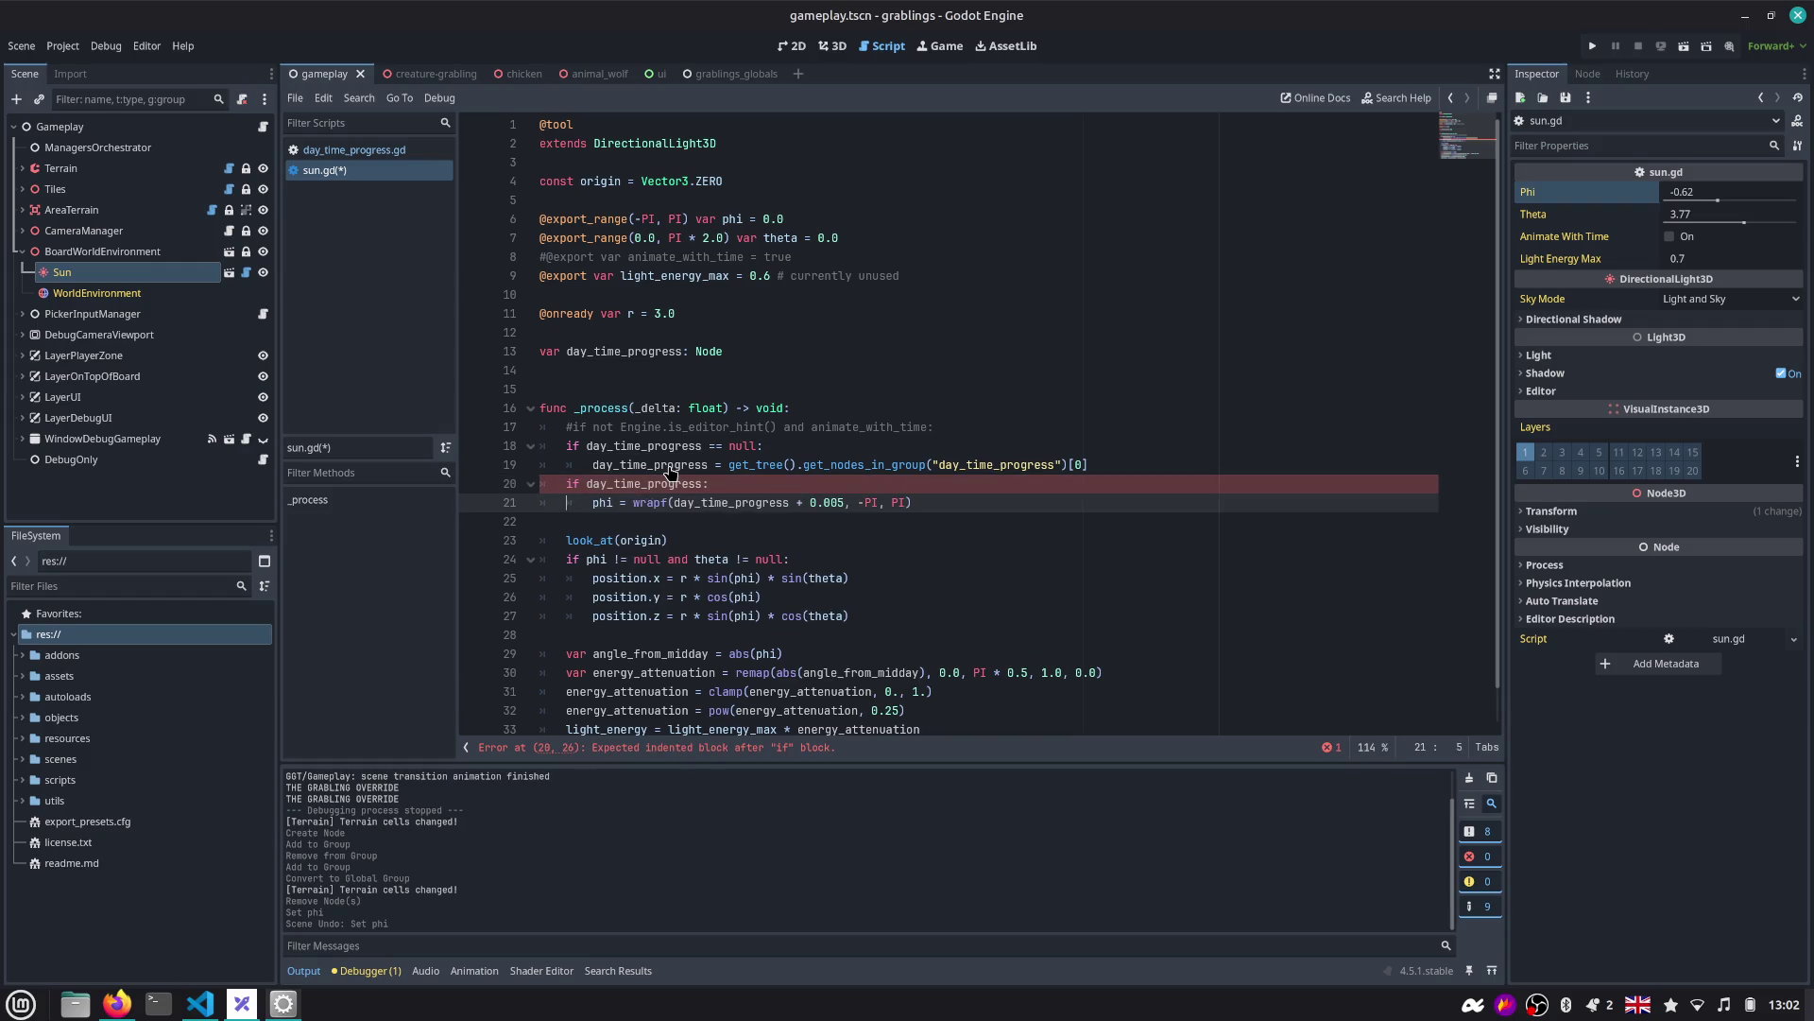
key(Tab)
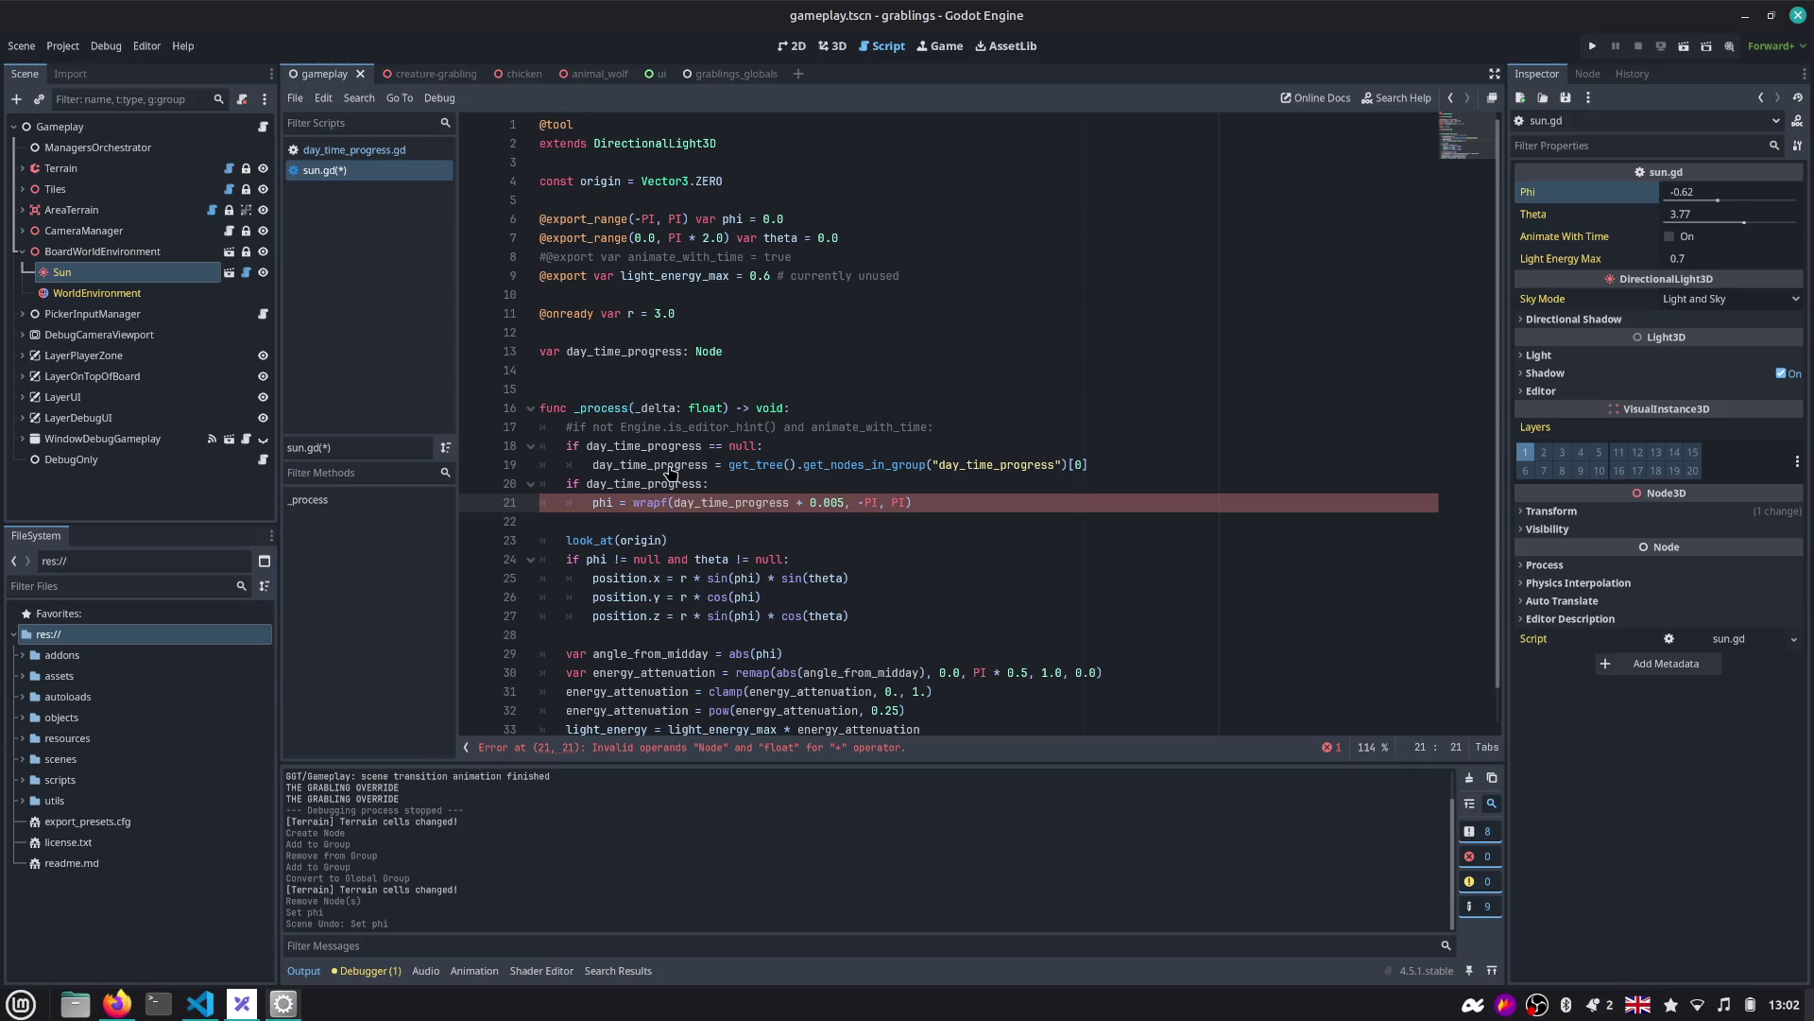
Make the phi line read day_time_progress.progress_ratio, copying the name from day_time_progress.gd.
key(ctrl+Right)
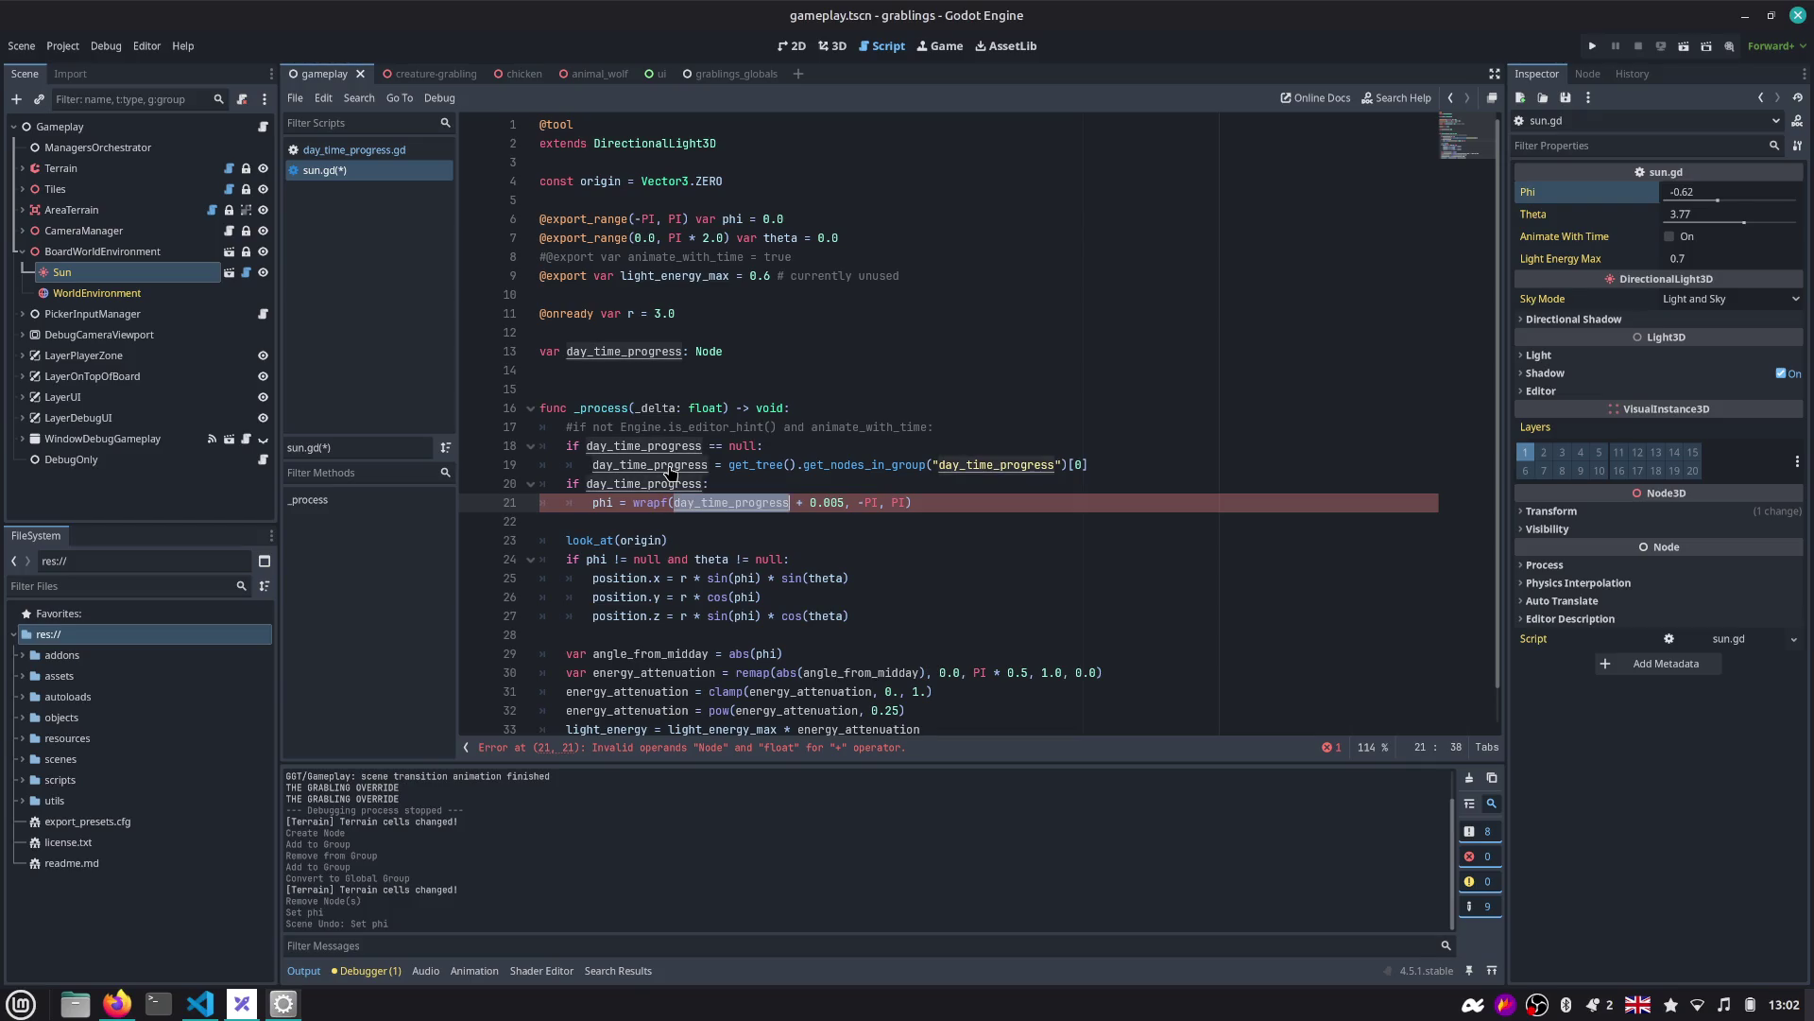
text(.)
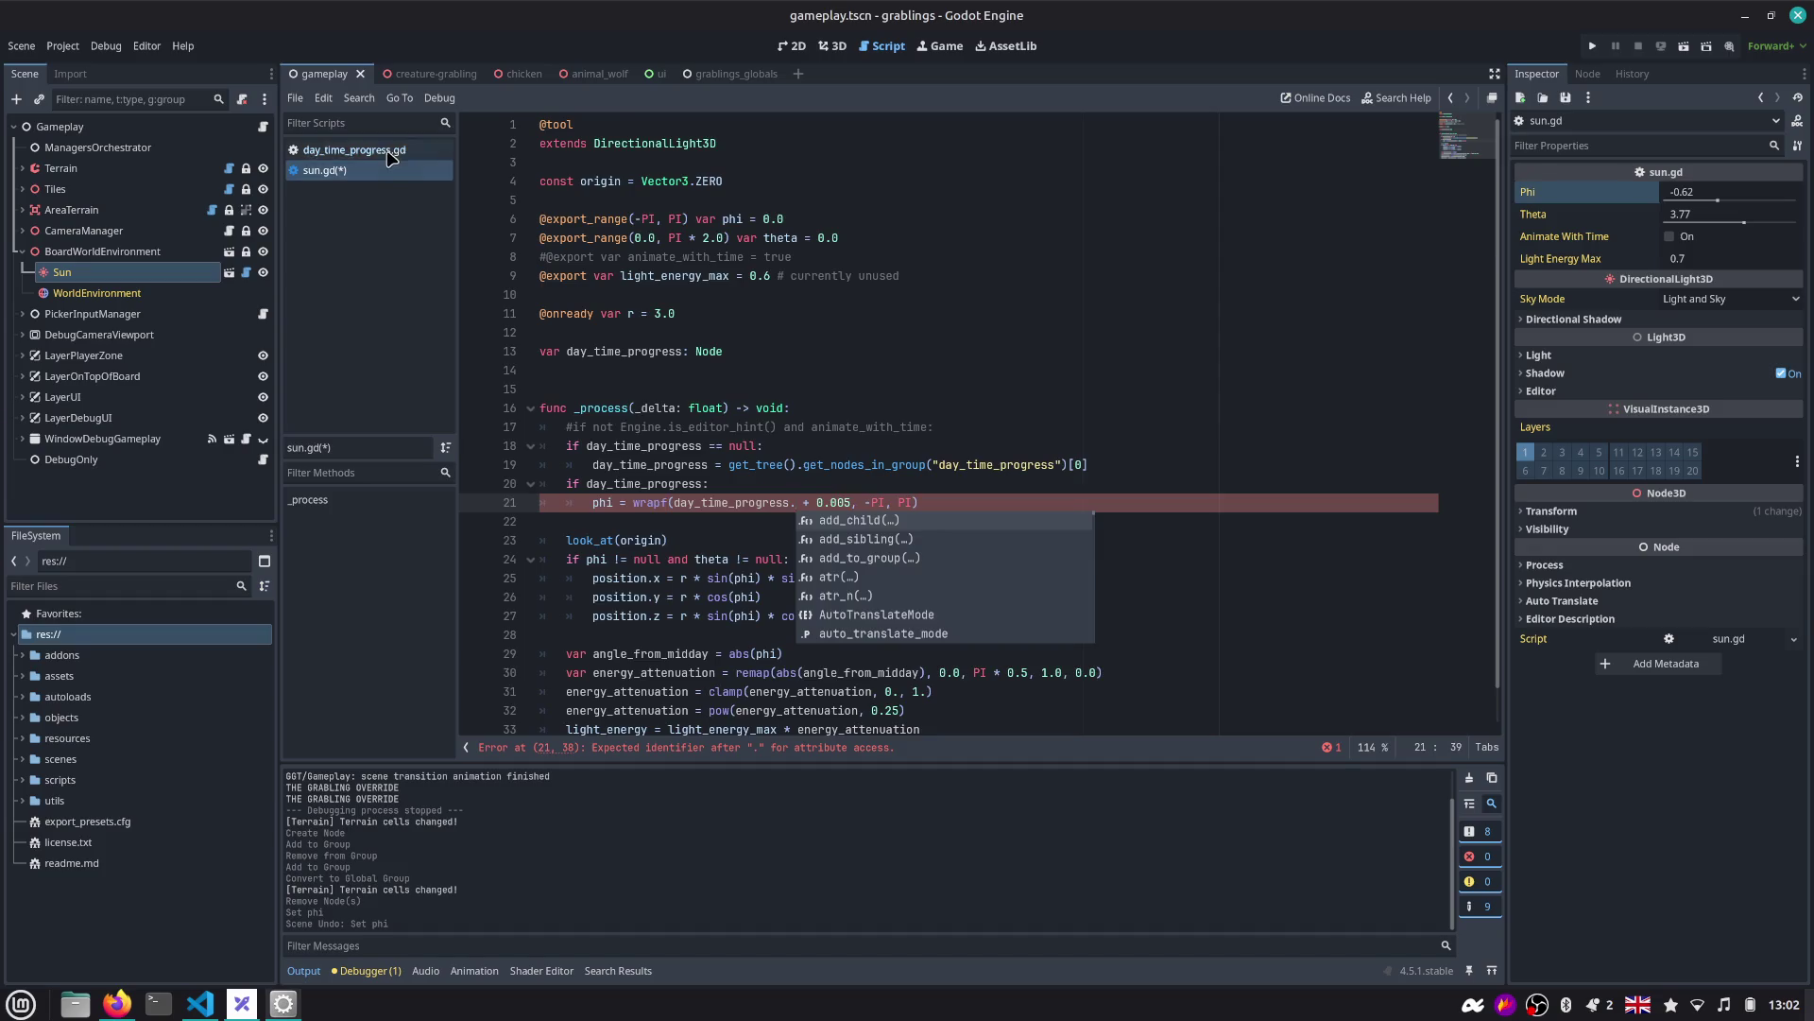
click(354, 150)
double_click(614, 180)
key(ctrl+c)
click(1451, 98)
key(ctrl+v)
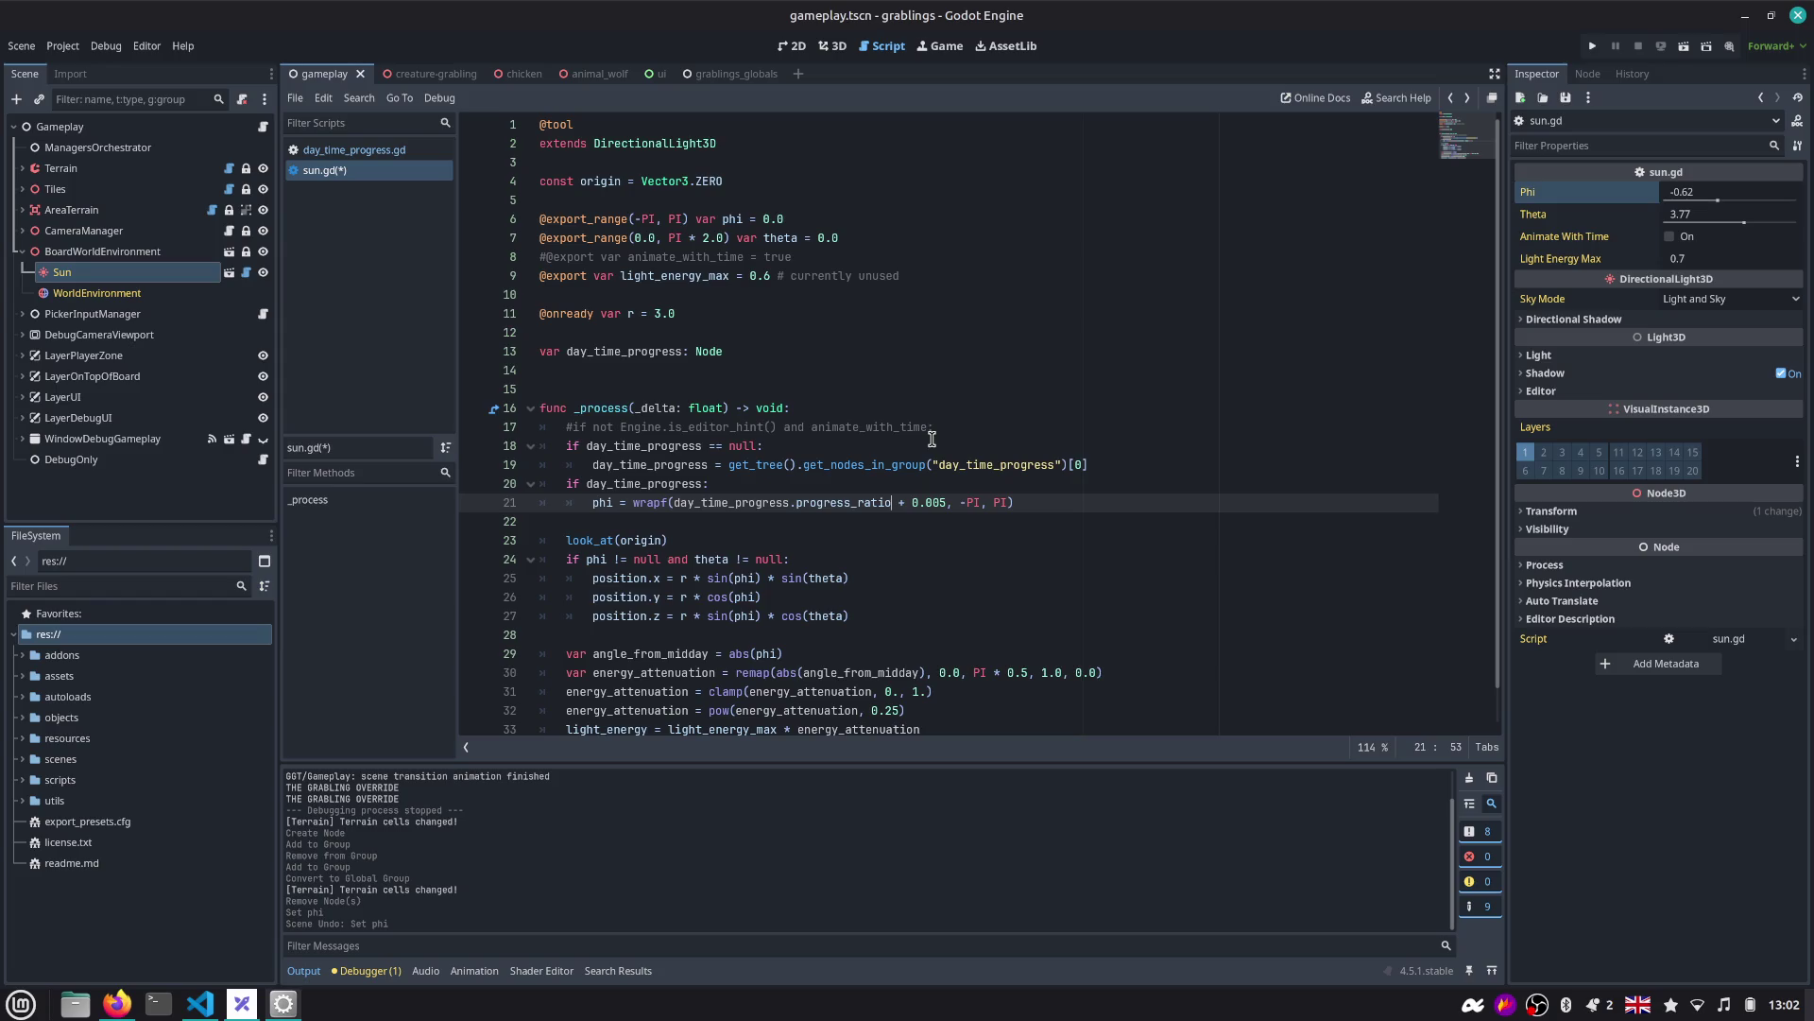
Remove the + 0.005 offset and the wrapf call from phi, then open Search Help.
key(shift+Right)
key(shift+Right)
key(shift+Right)
key(BackSpace)
key(ctrl+shift+Right)
key(BackSpace)
key(Delete)
key(End)
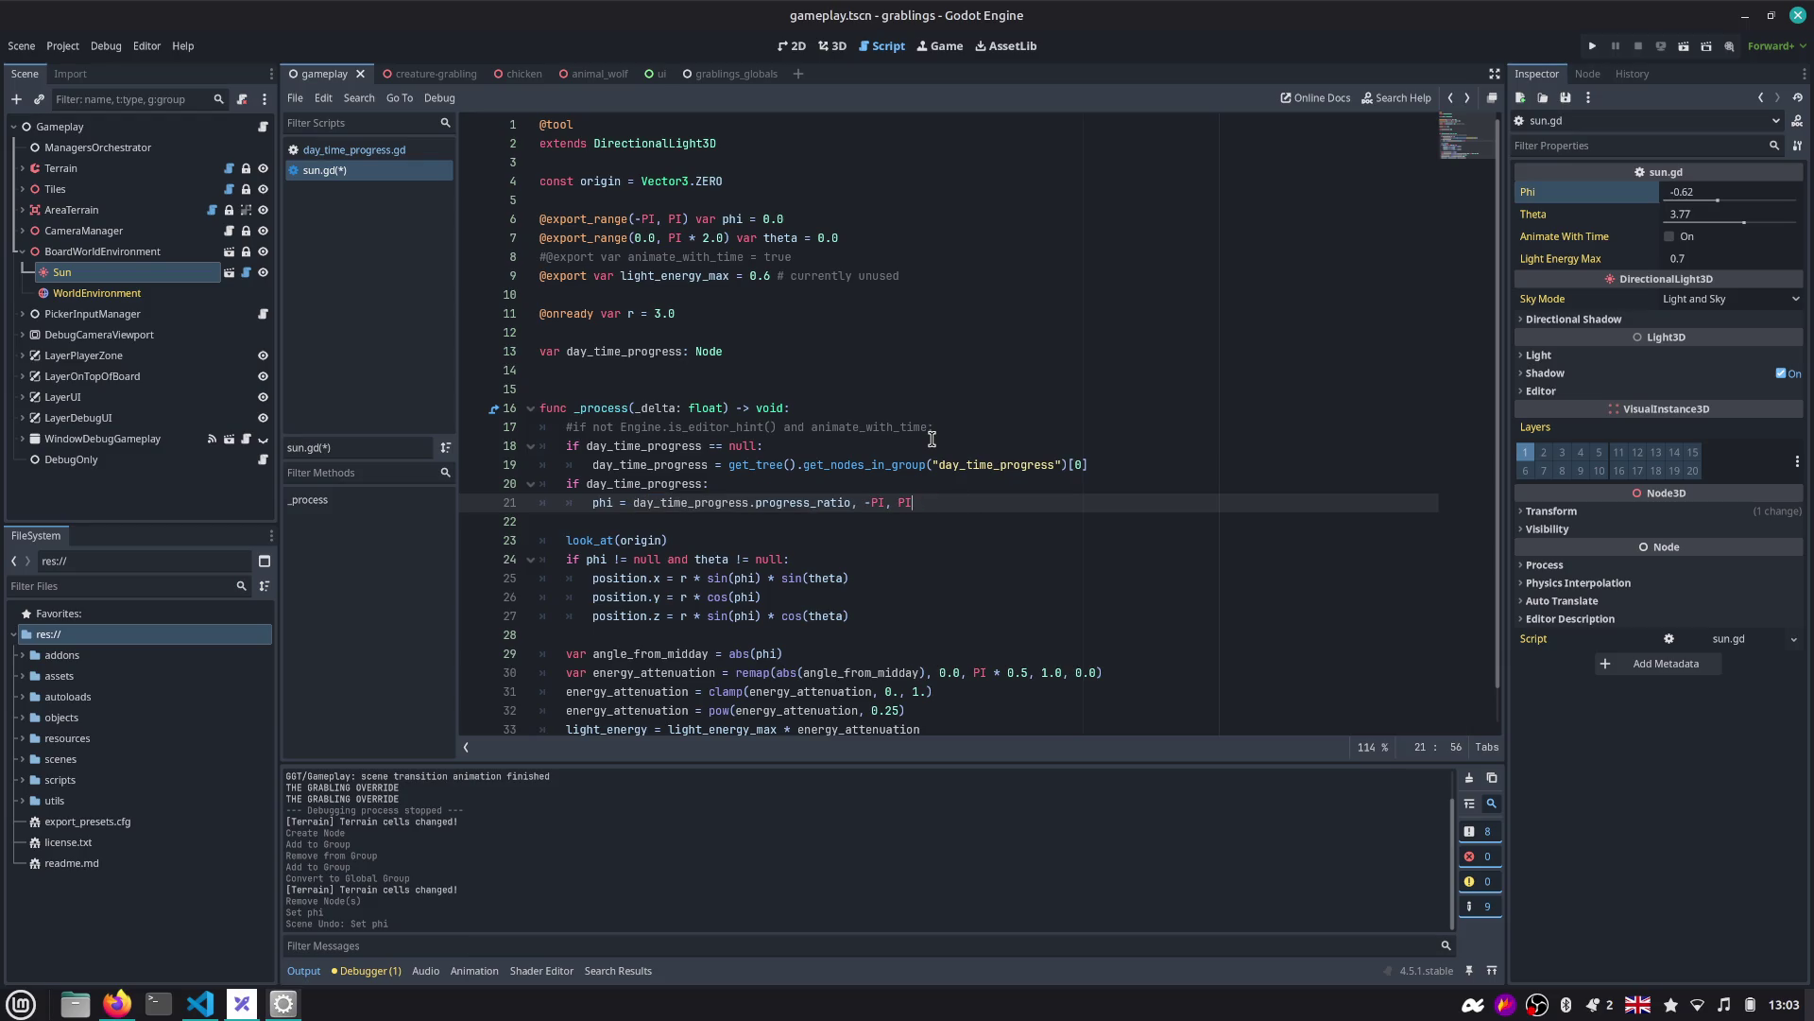
key(Home)
key(ctrl+Right)
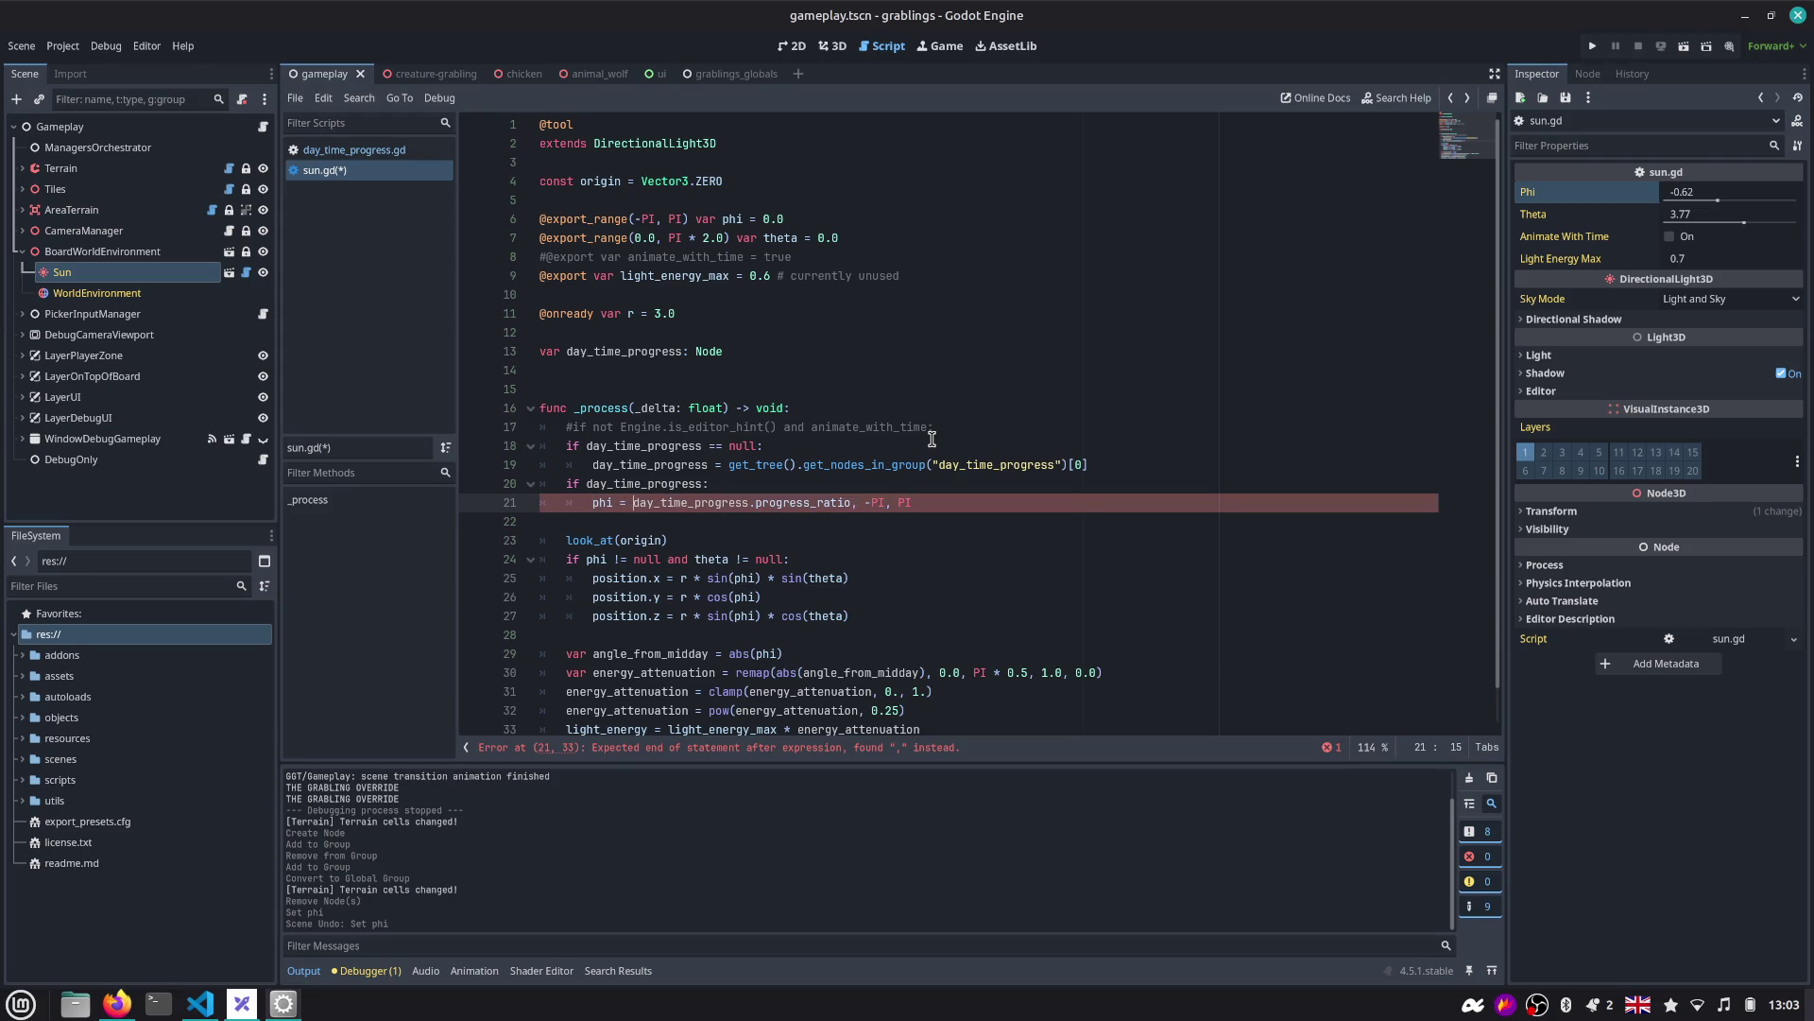
key(F1)
Look up the remap documentation via 'map' in Search Help, then return to sun.gd.
text(map)
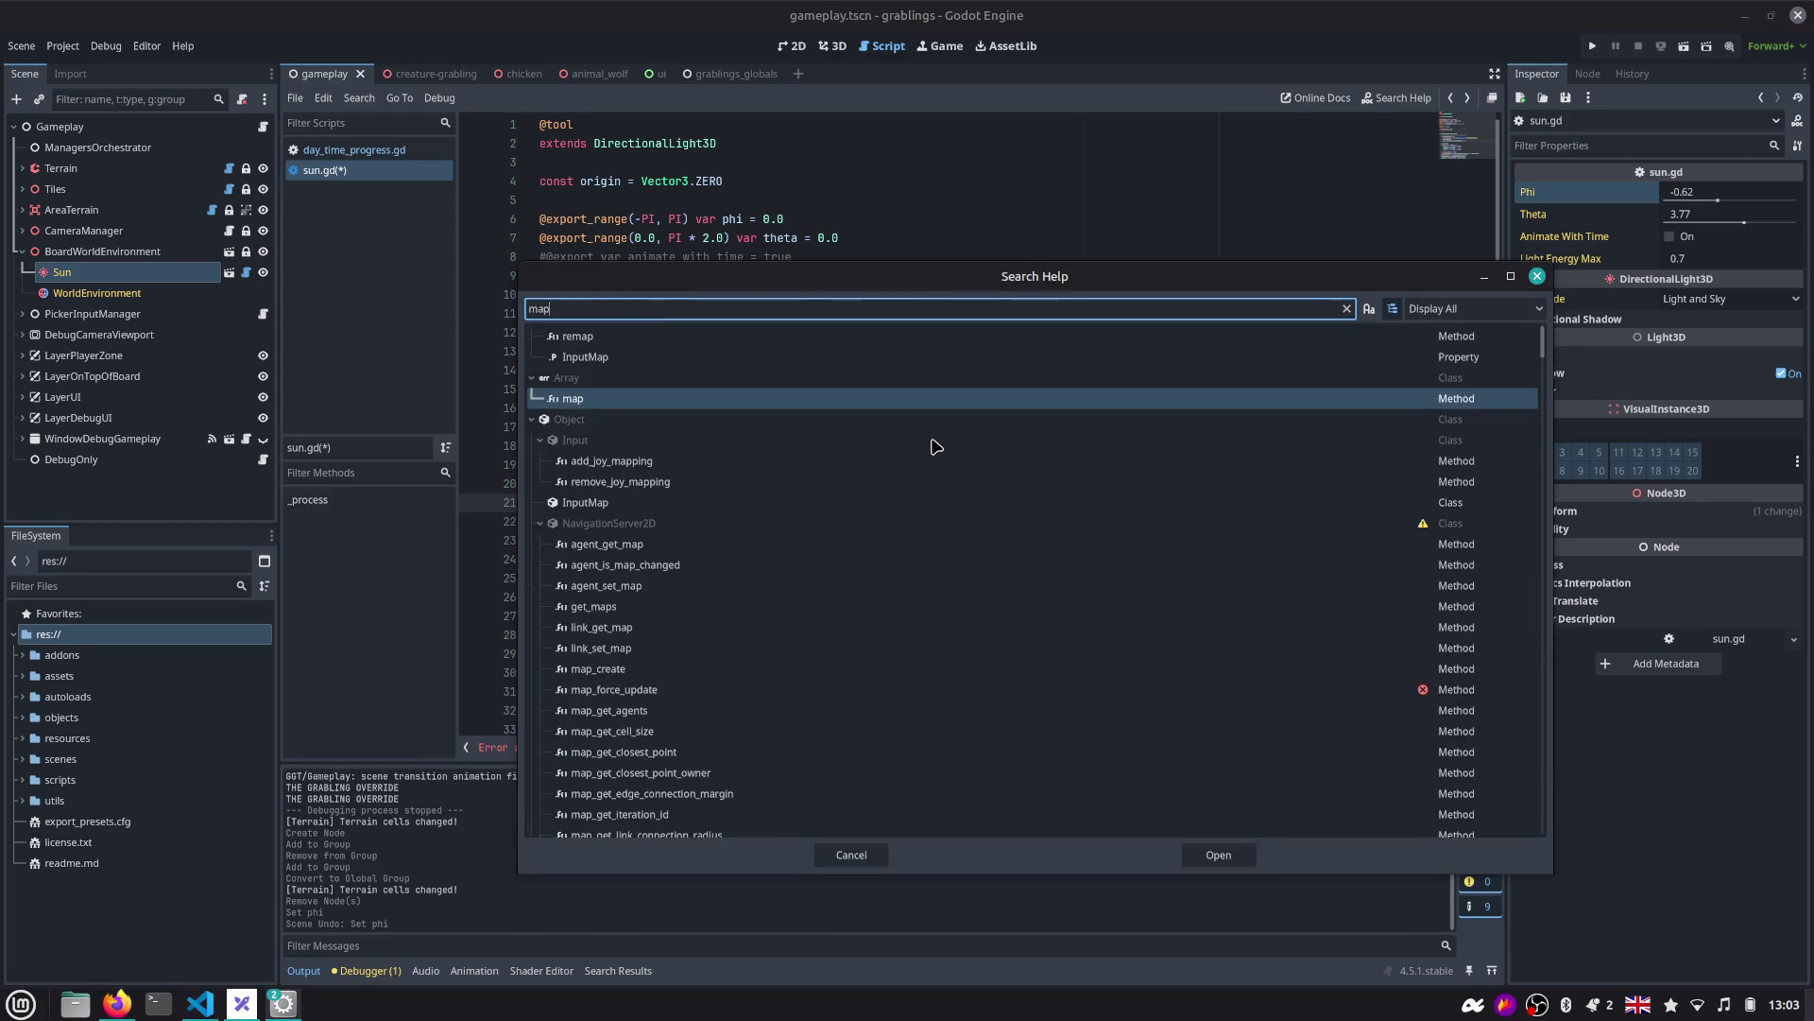
key(Up)
key(Up)
key(Up)
key(Return)
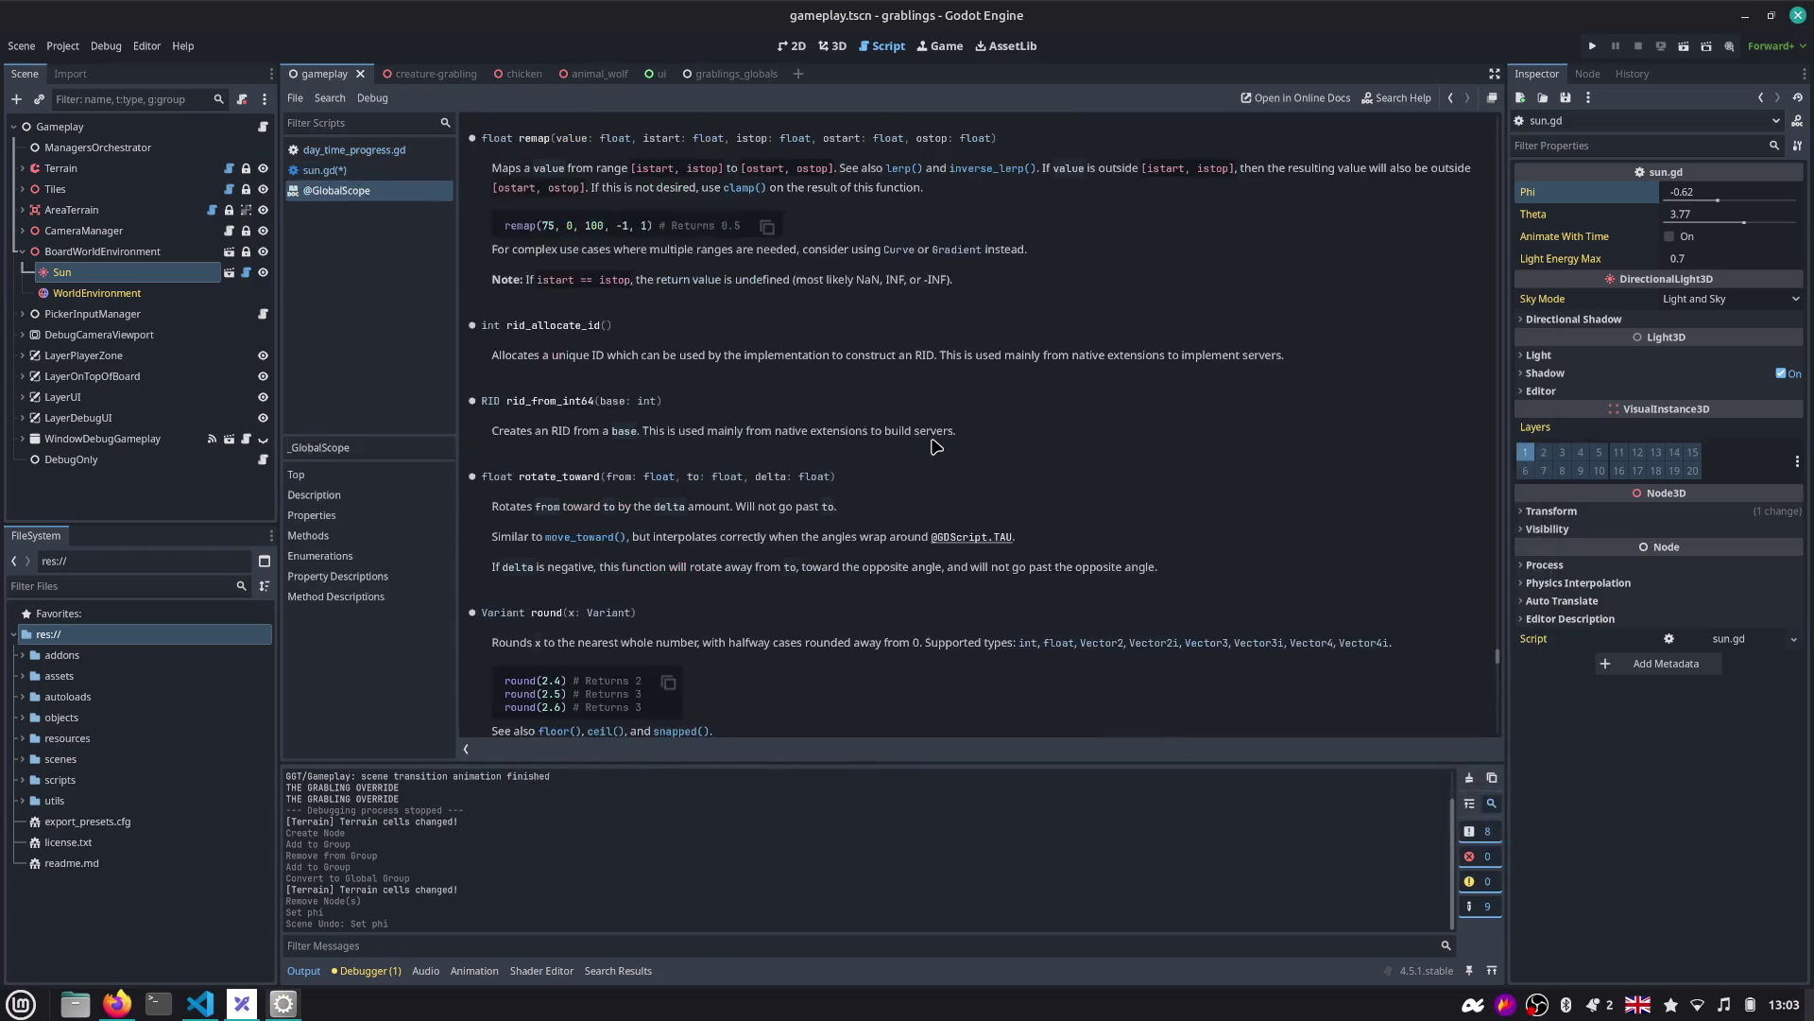
click(1451, 99)
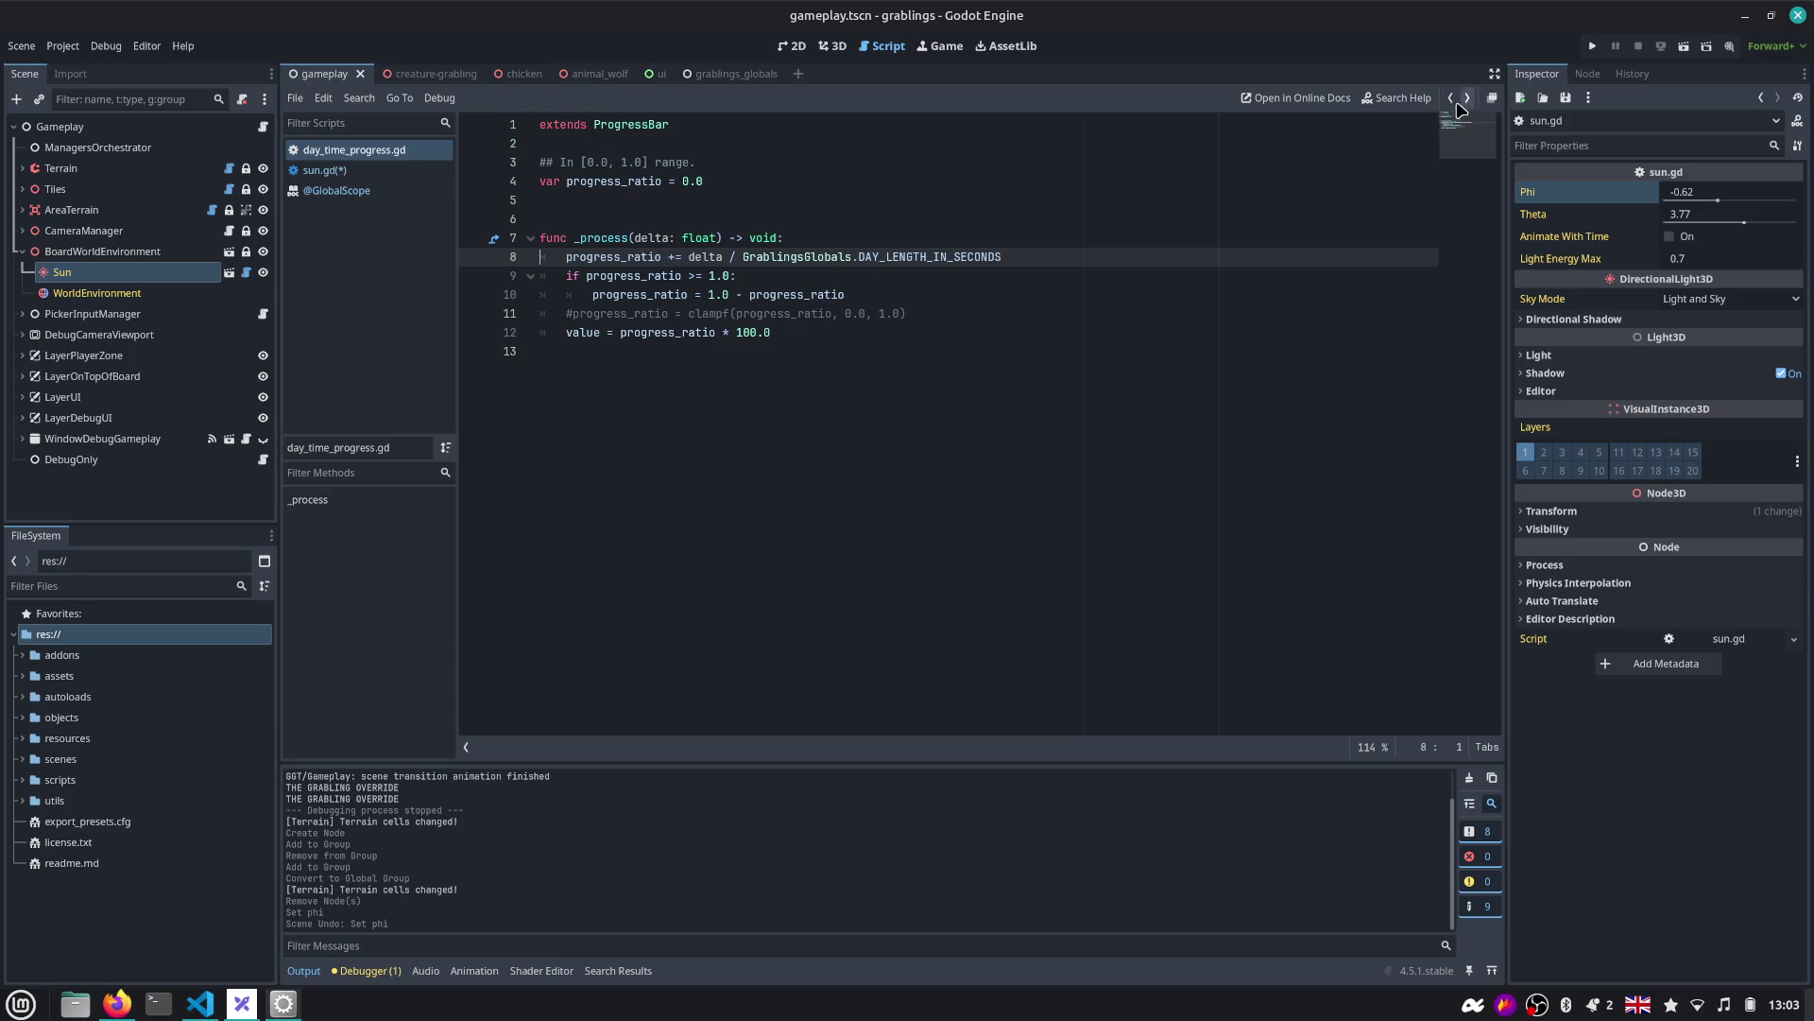
click(444, 170)
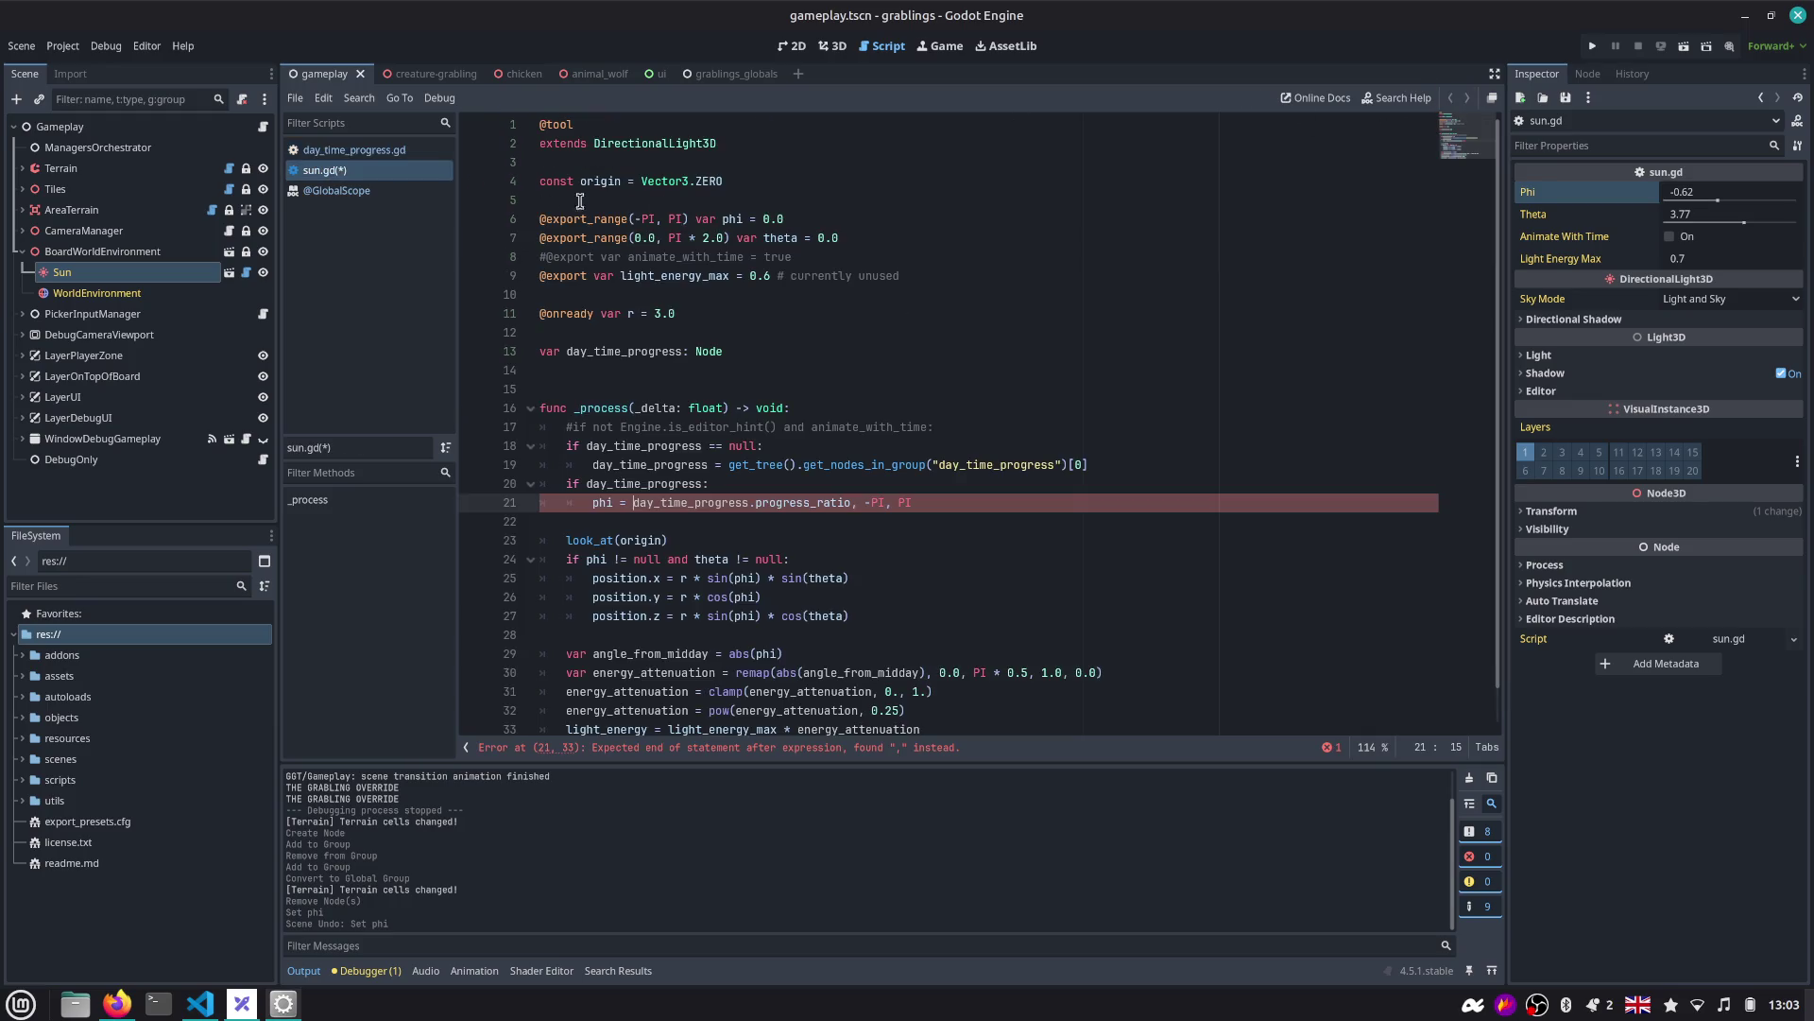
Set phi = remap(day_time_progress.progress_ratio, 0.0, 1.0, -PI, PI) and run the game with F5.
text(remap()
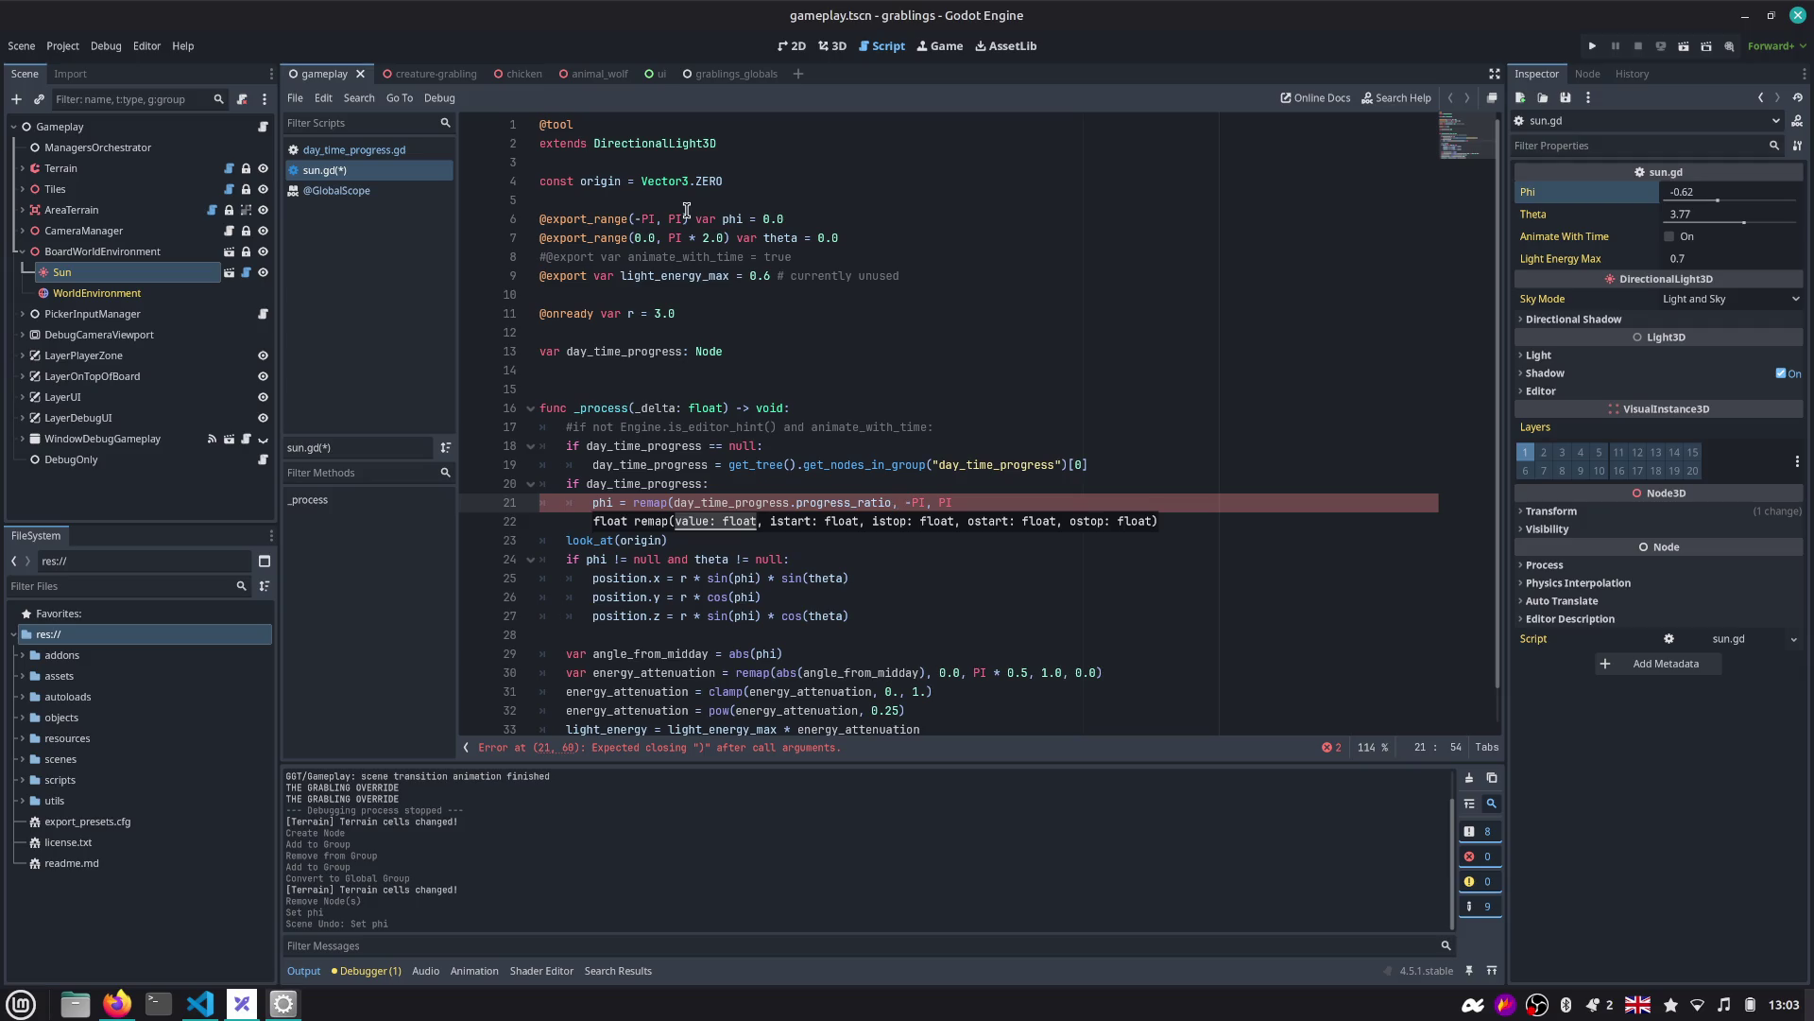
text(0,  )
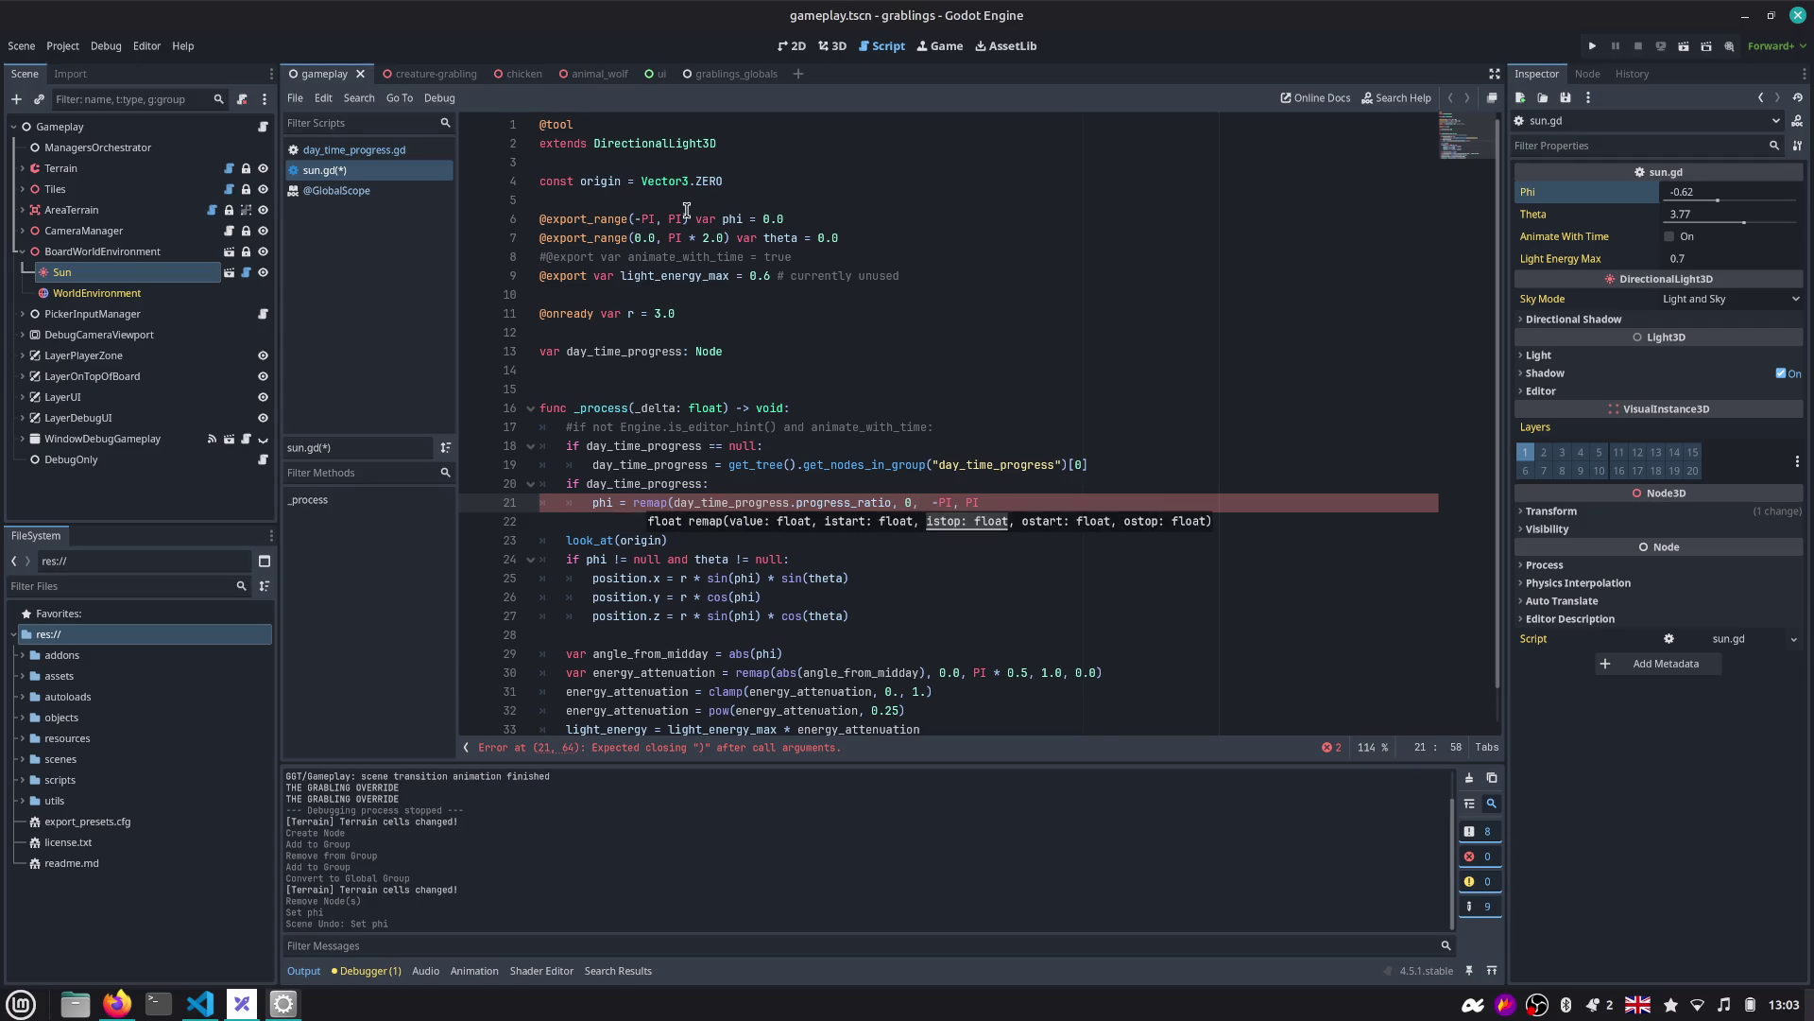
text(1.0)
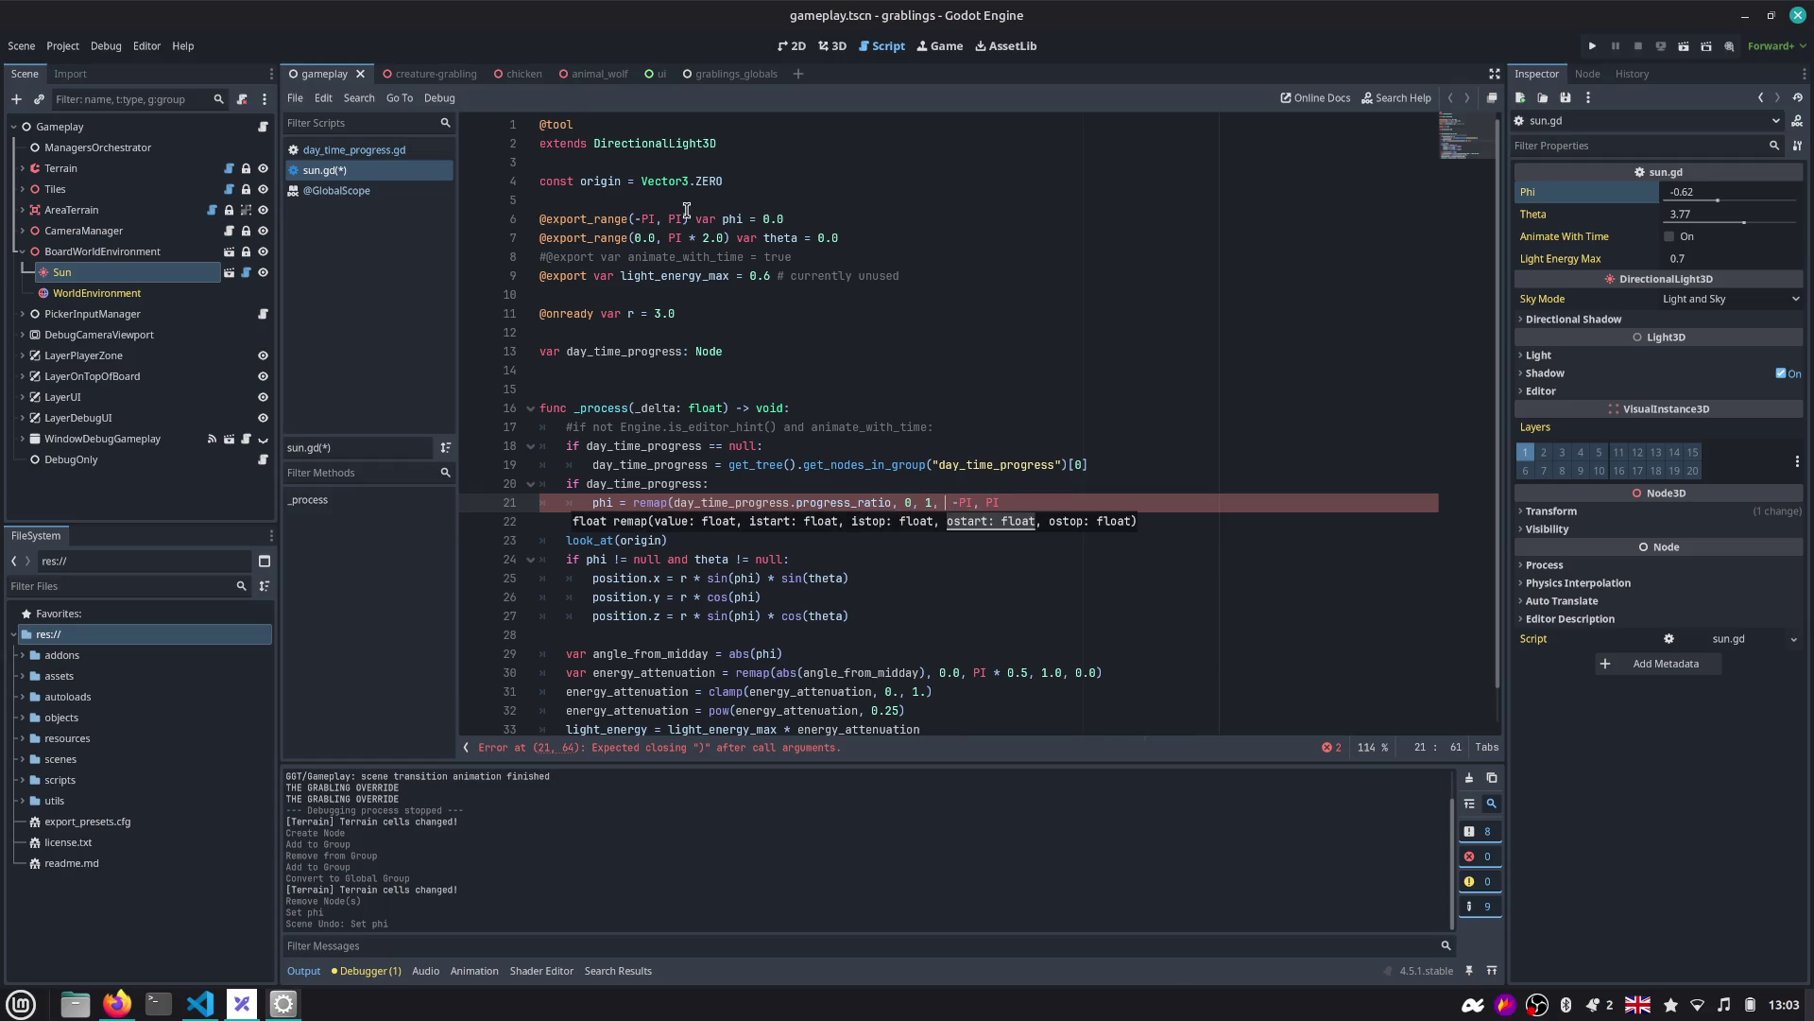
key(Left)
key(Left)
key(Left)
key(Left)
key(Left)
text(.0)
key(Right)
key(Right)
key(Right)
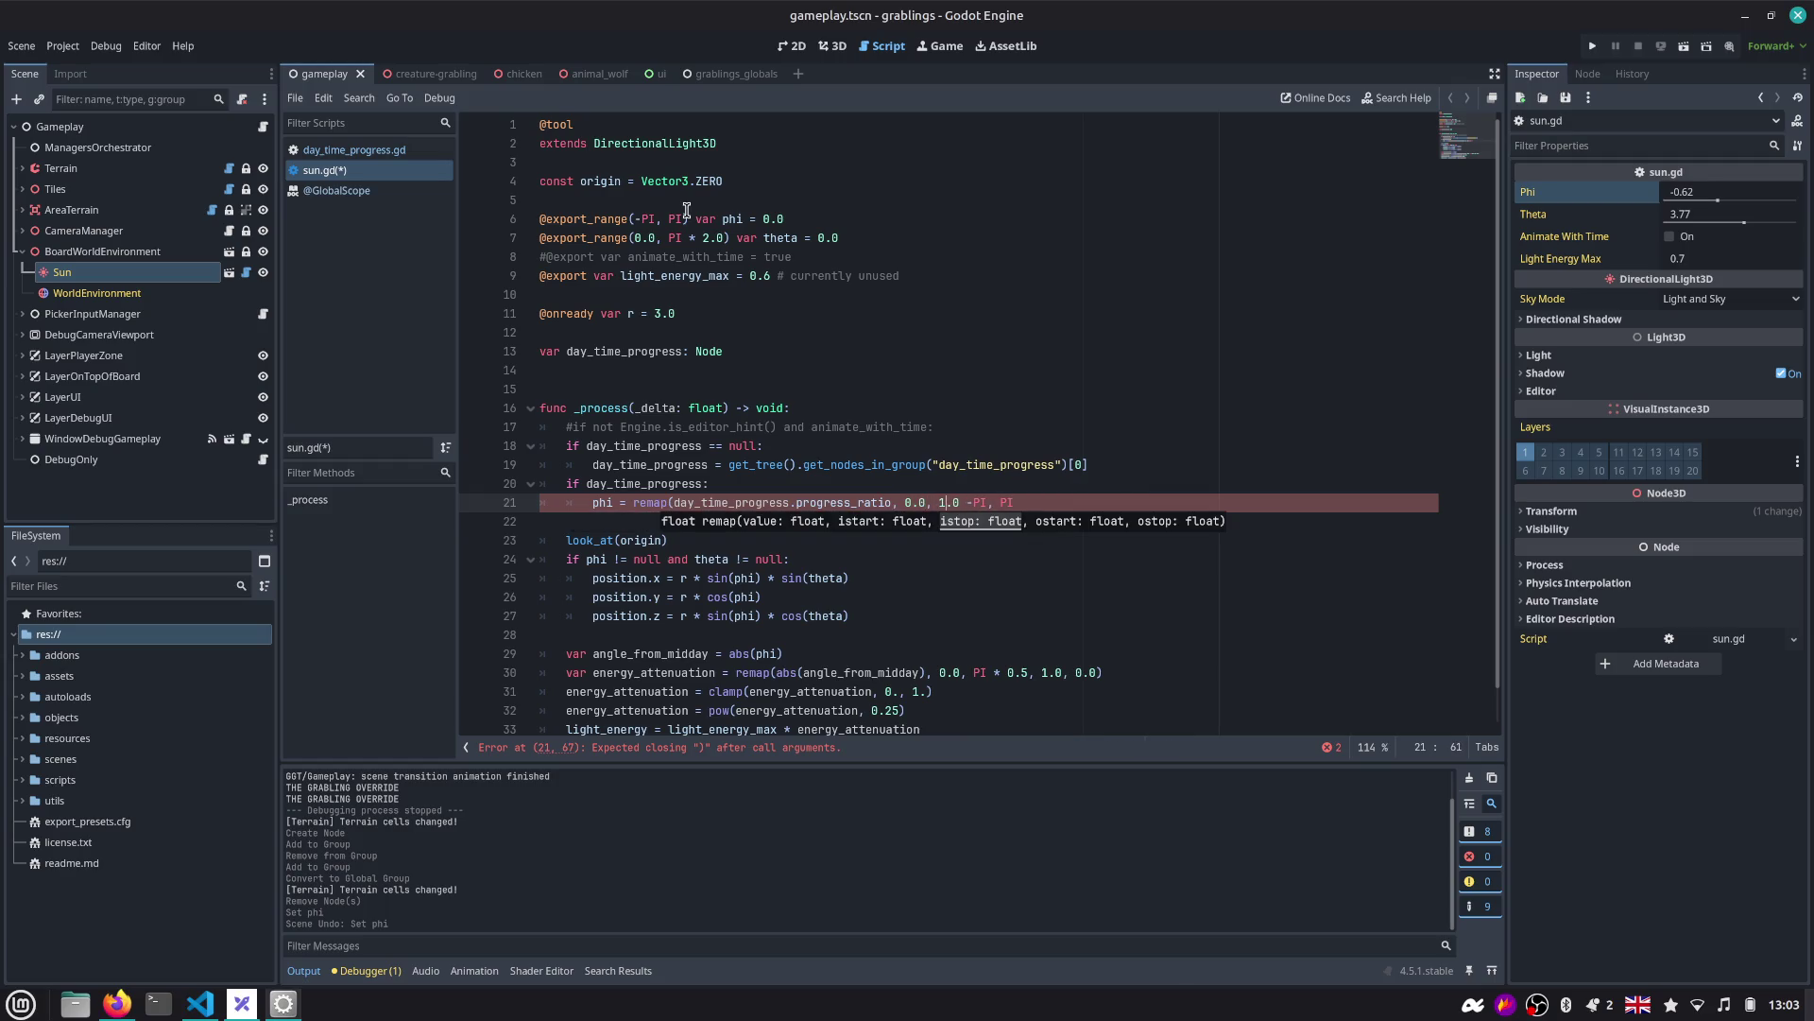
key(BackSpace)
text(,)
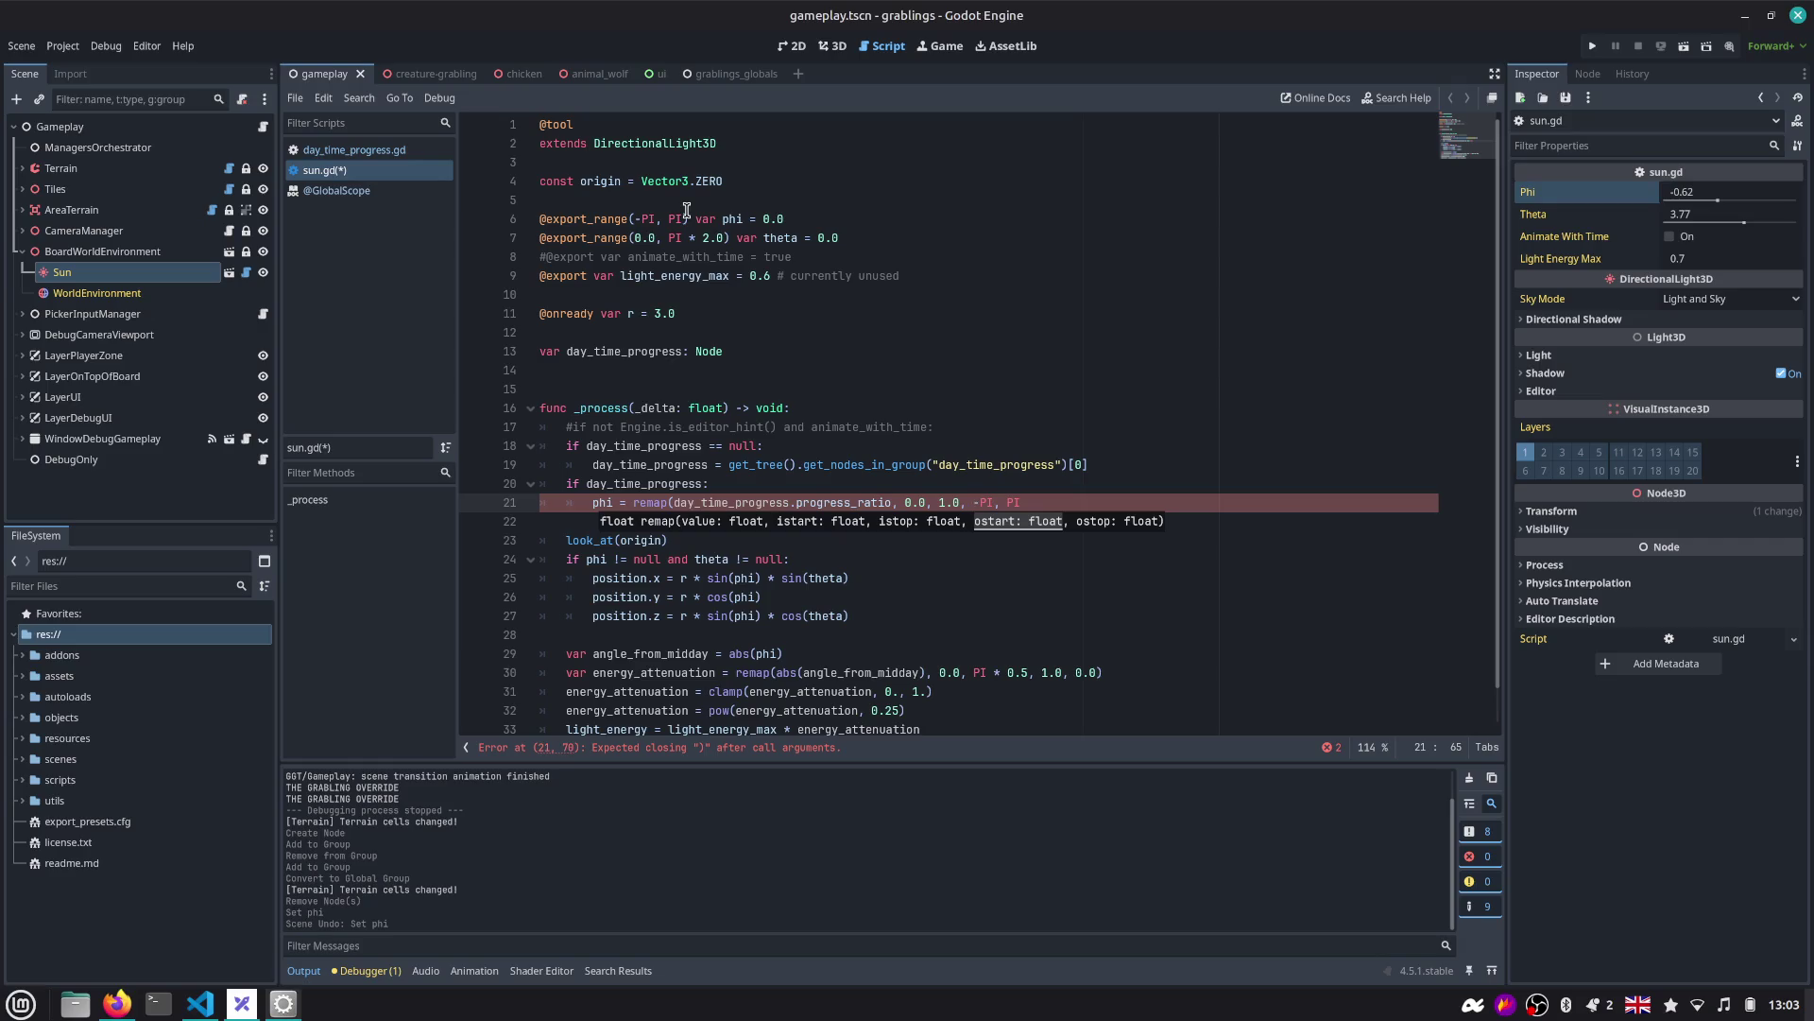
key(End)
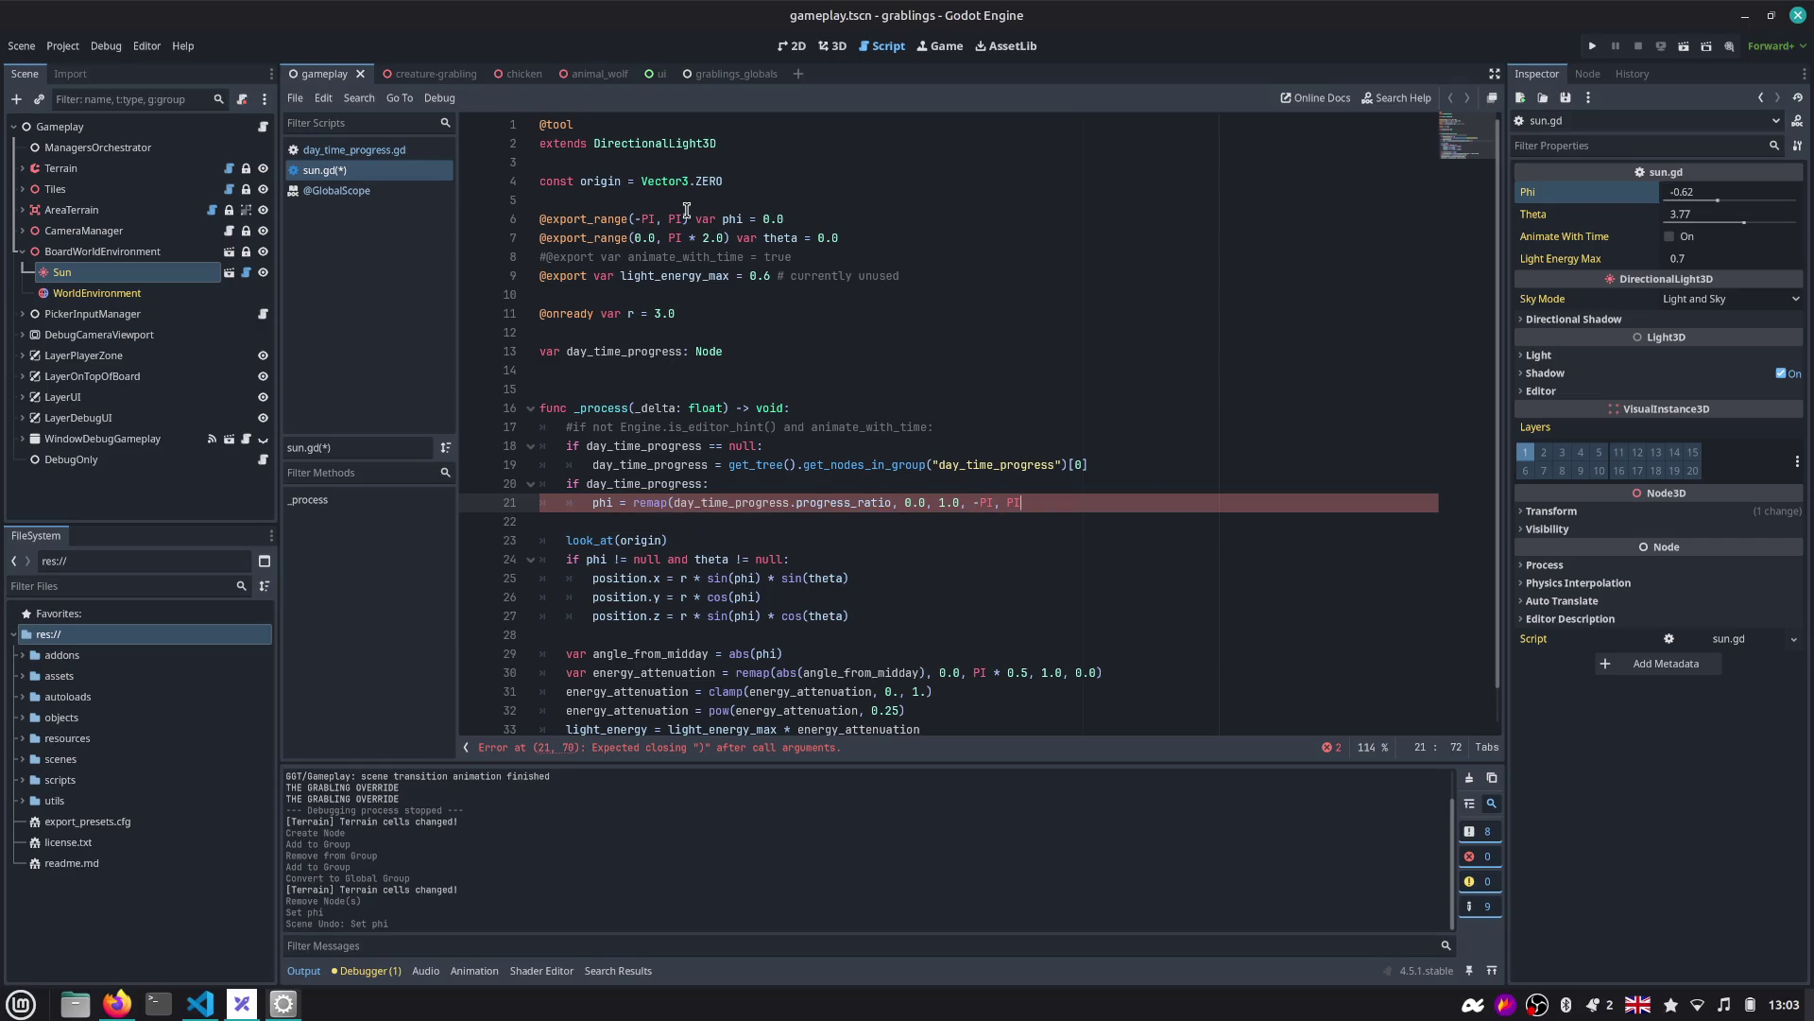
key(F5)
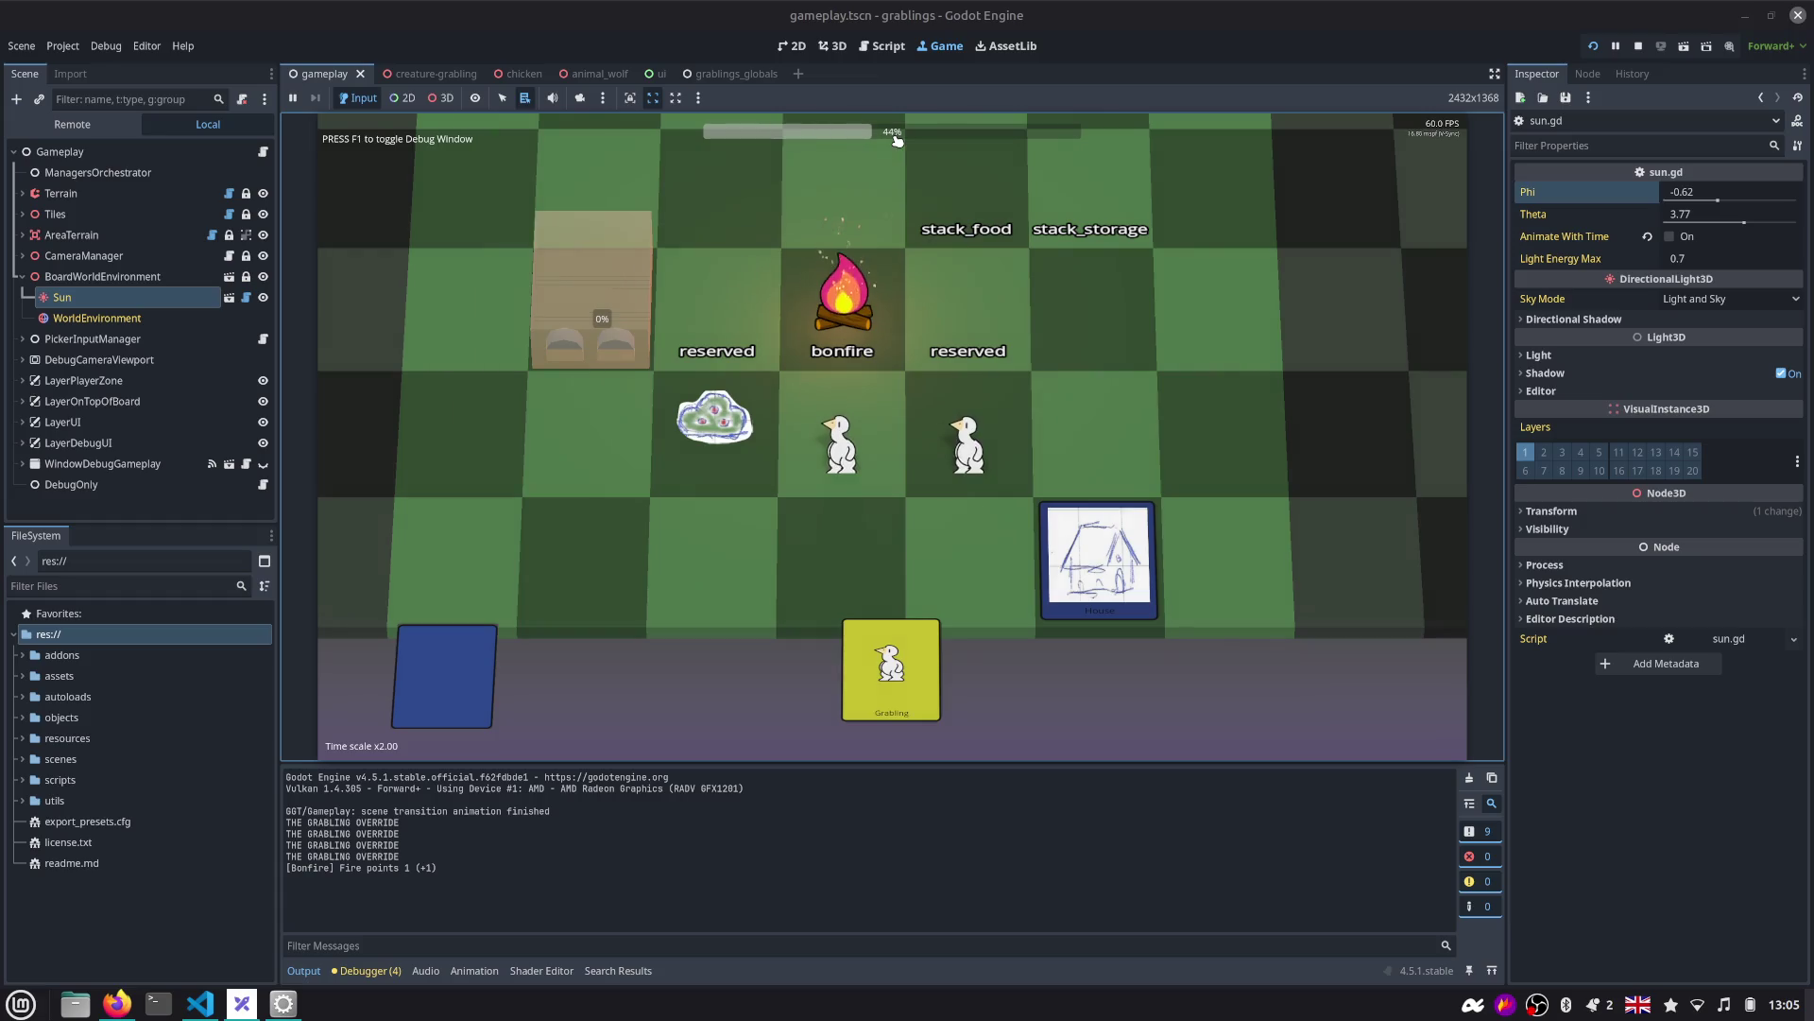